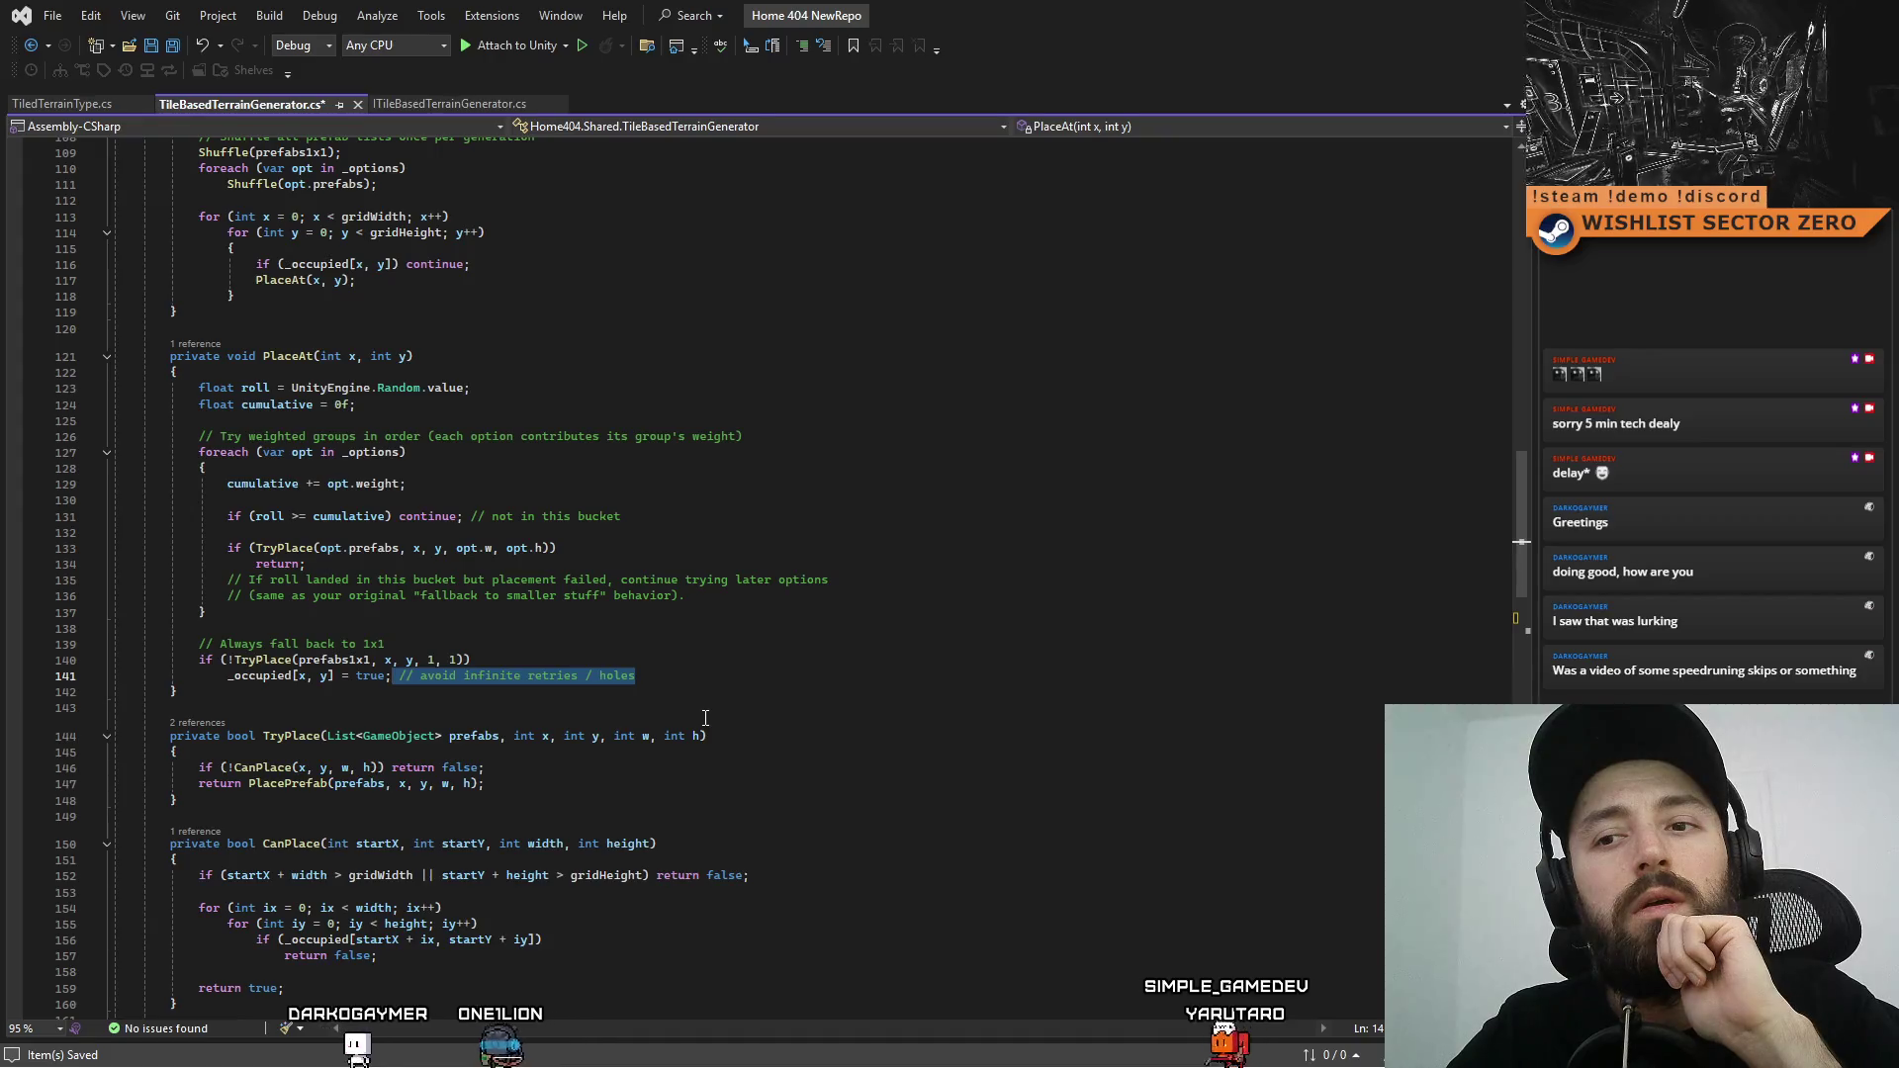
Delete the infinite-retries trailing comment and the parenthetical weight note on line 126
key("BackSpace")
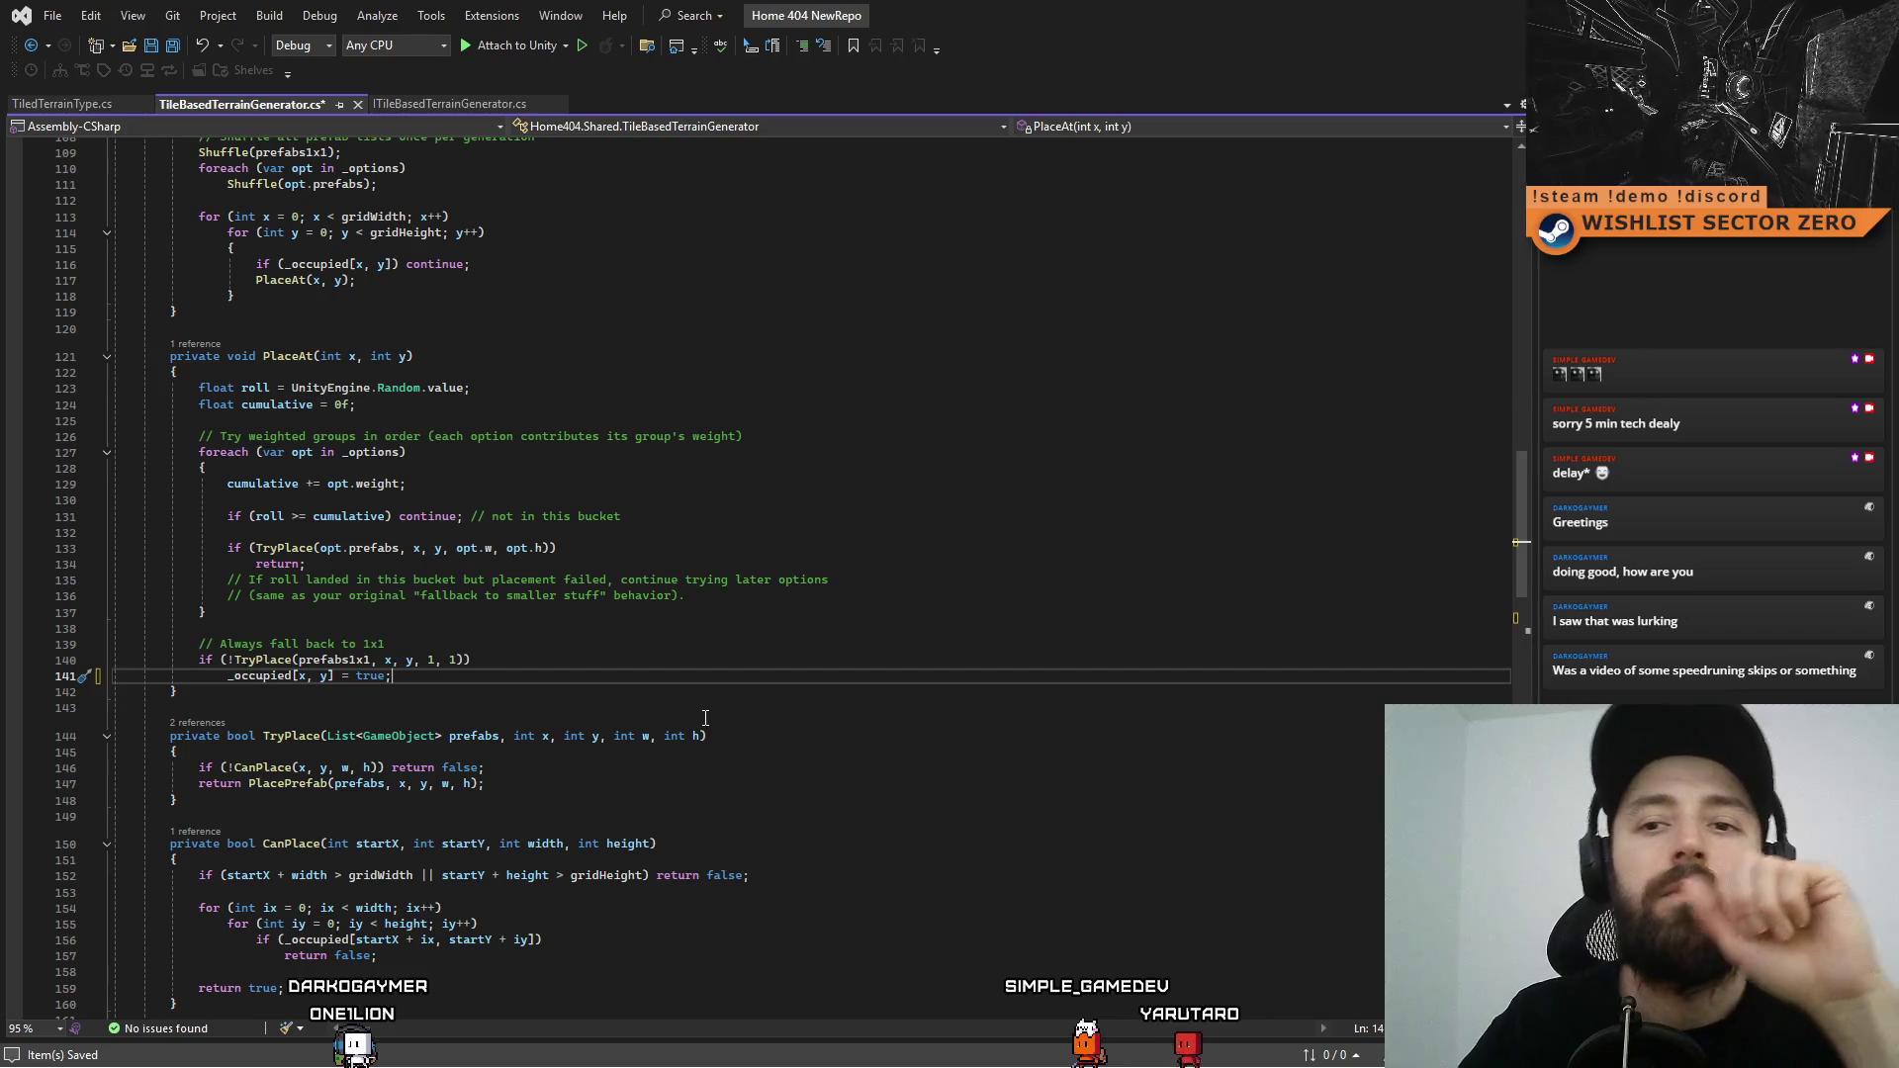
scroll(427, 581, "up", 1)
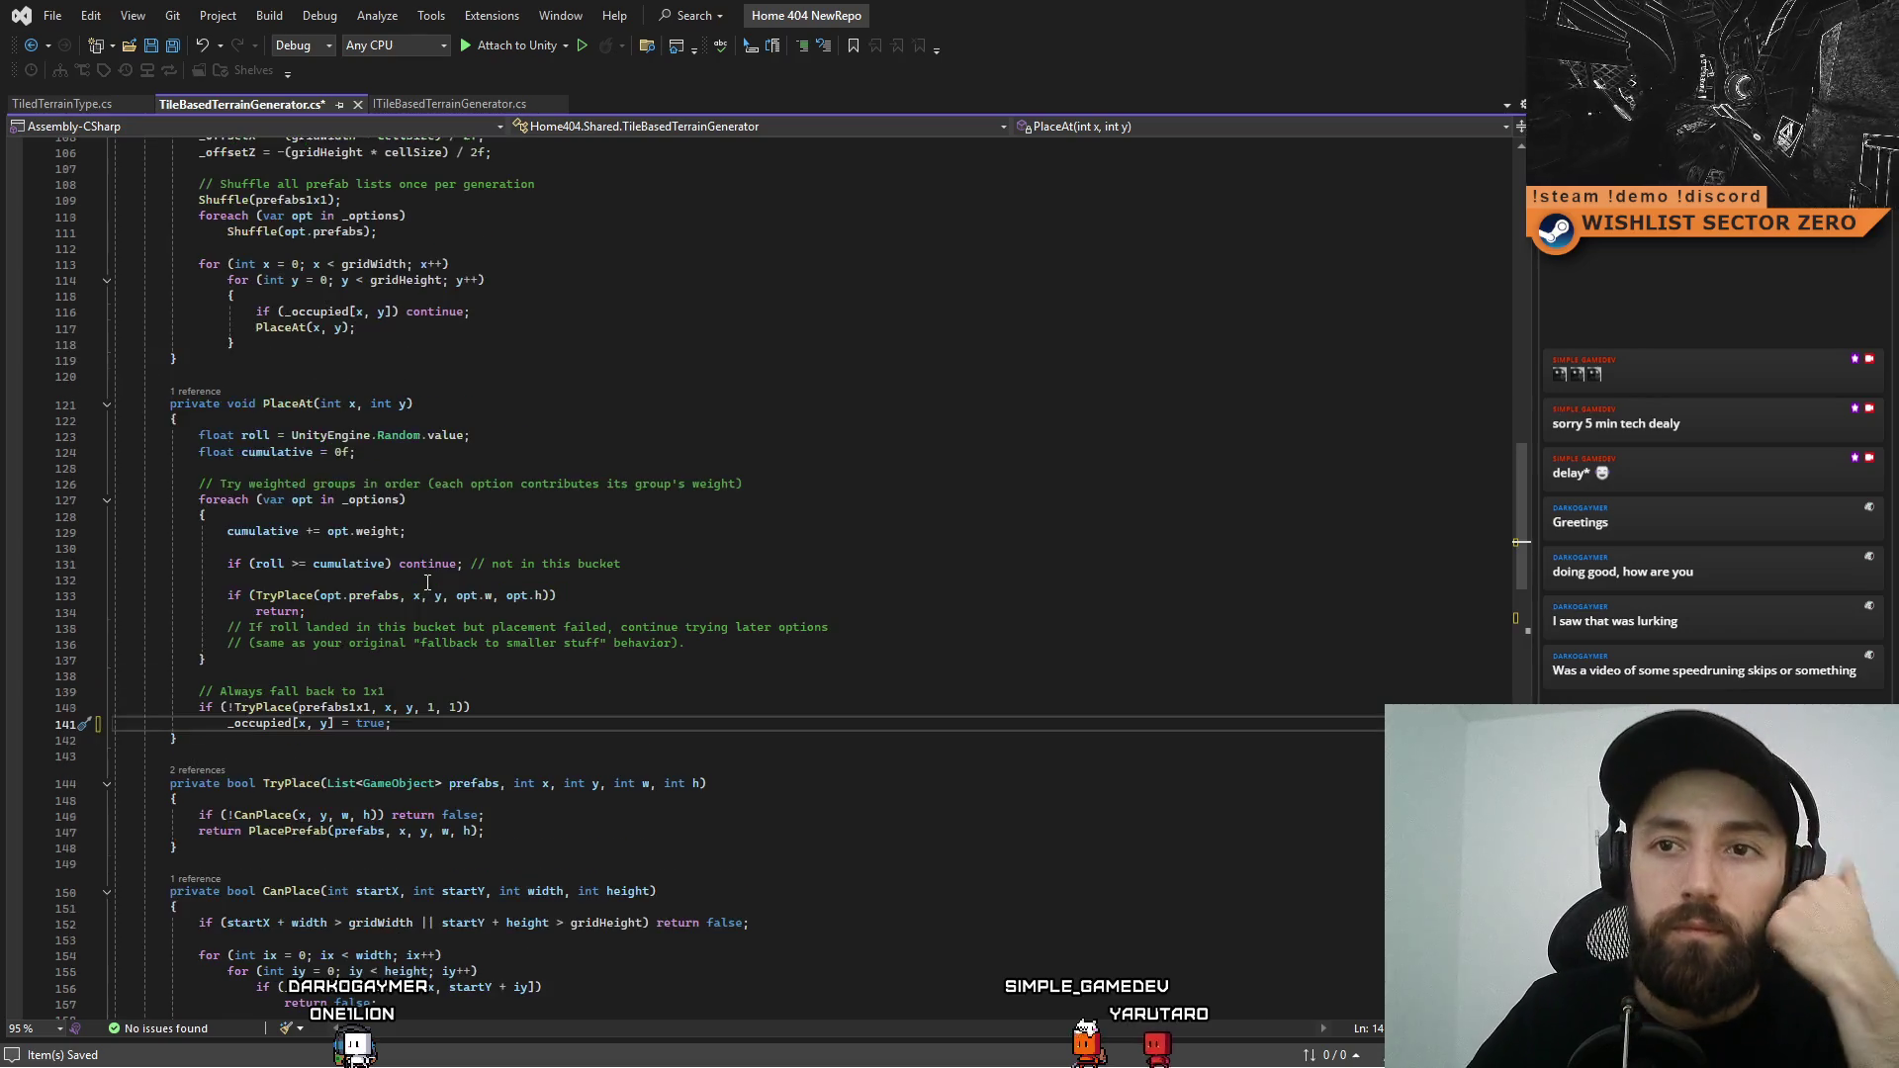
left_click(591, 499)
left_click(775, 483)
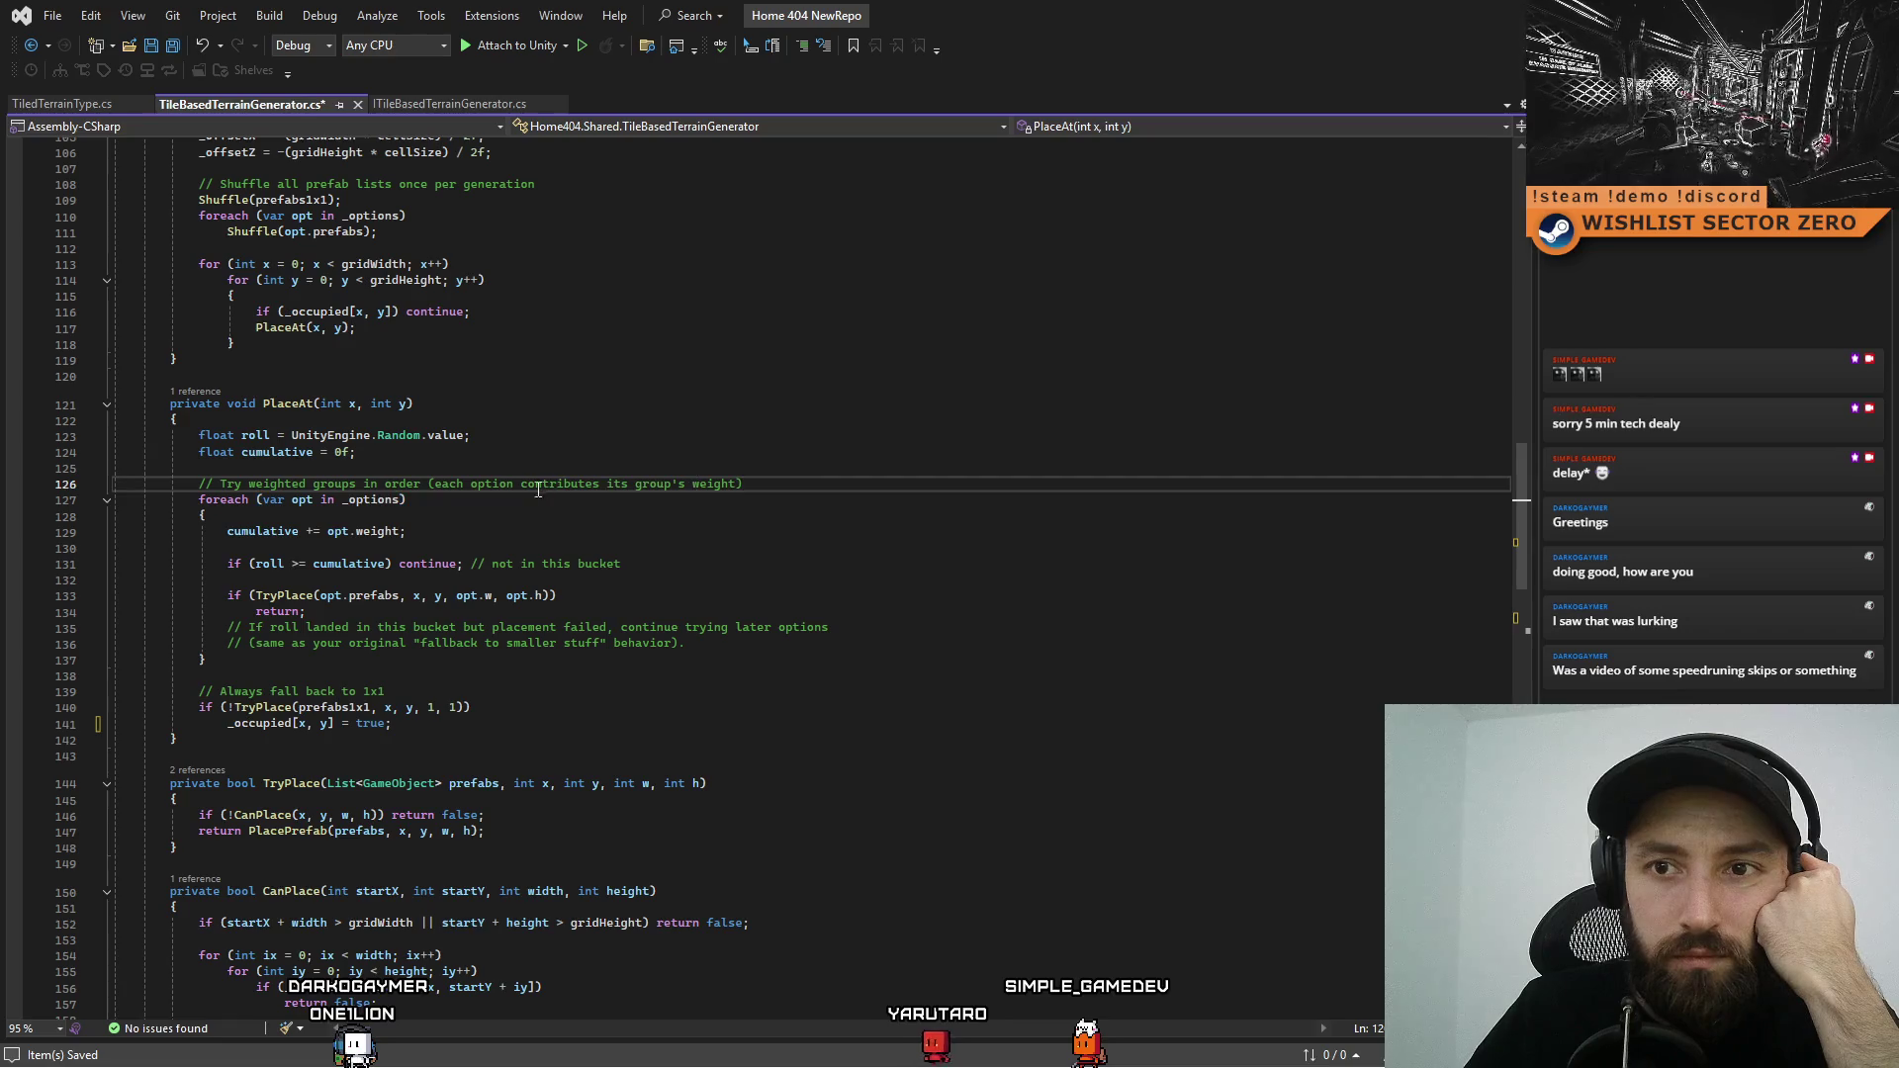
left_click(500, 501)
left_click_drag(436, 486, 778, 473)
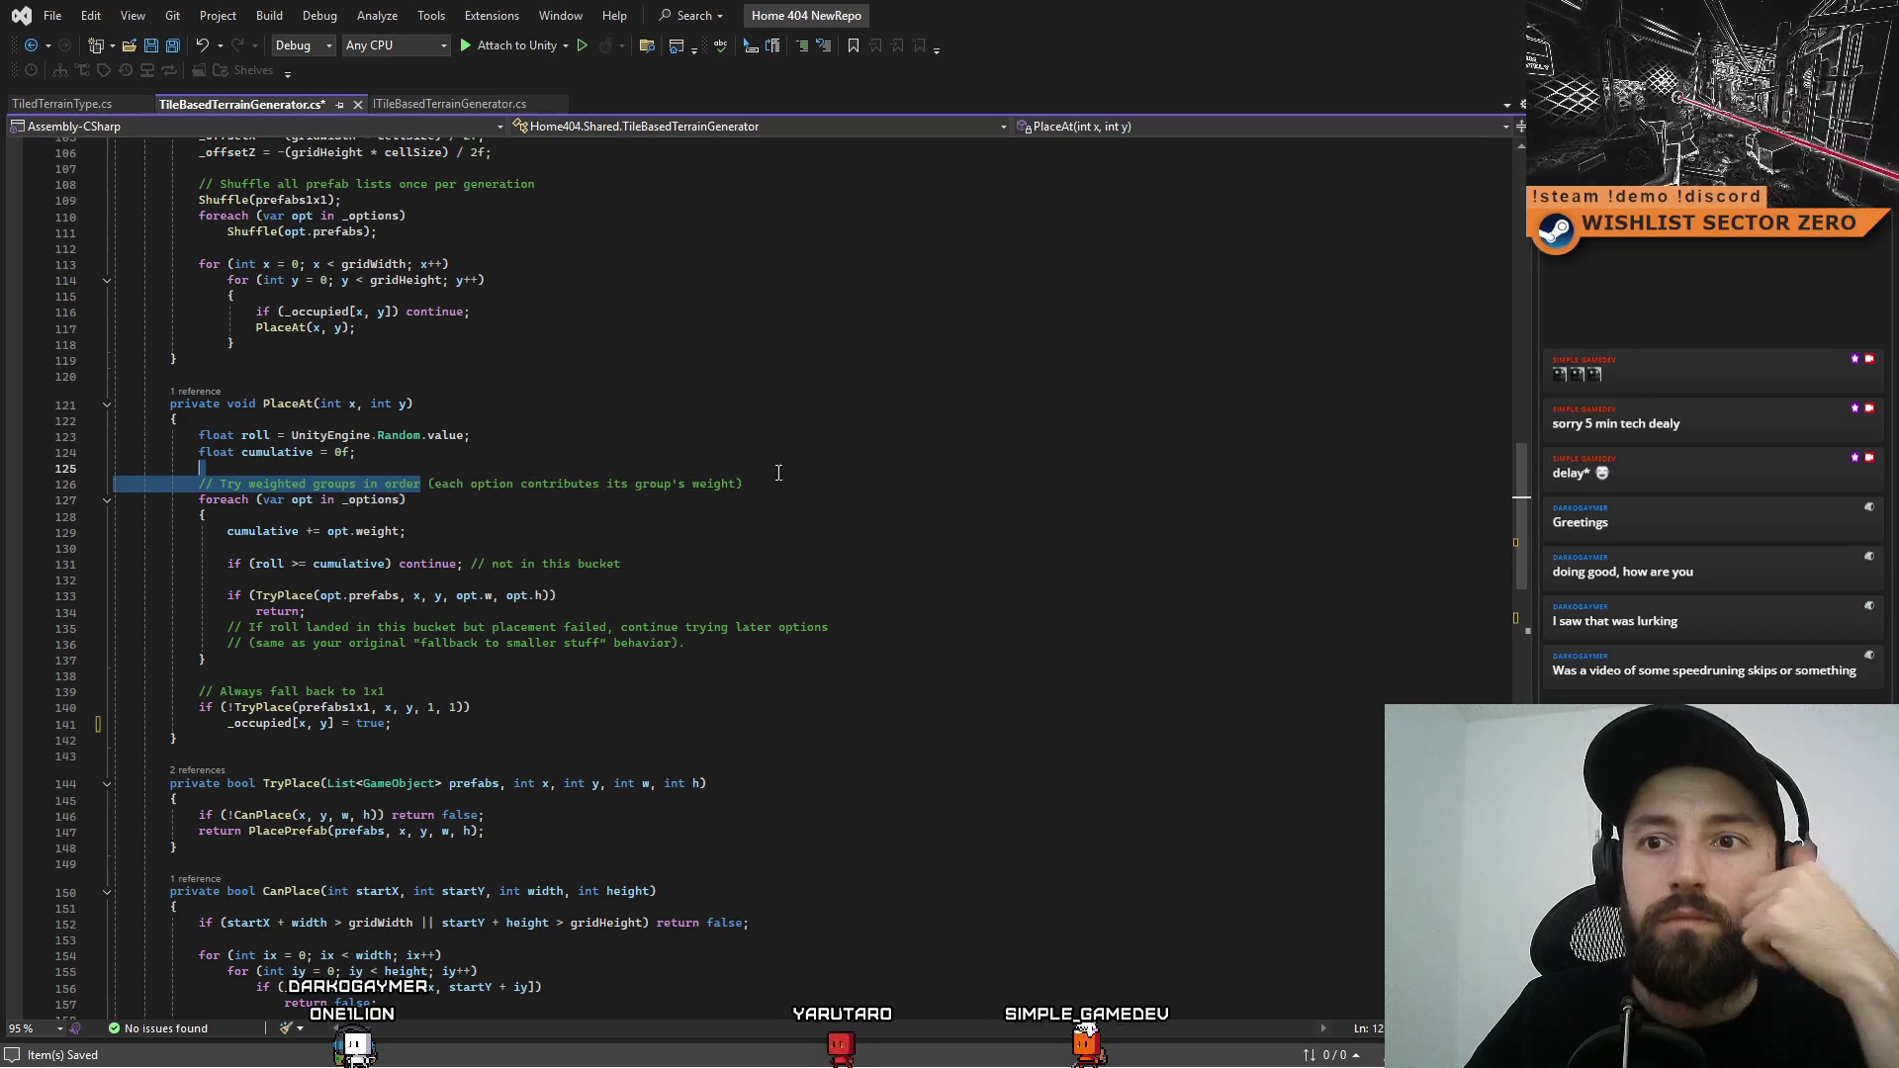
left_click(875, 479, "shift")
key("Delete")
Delete the 'not in this bucket' comment in PlaceAt
key("Up")
key("Up")
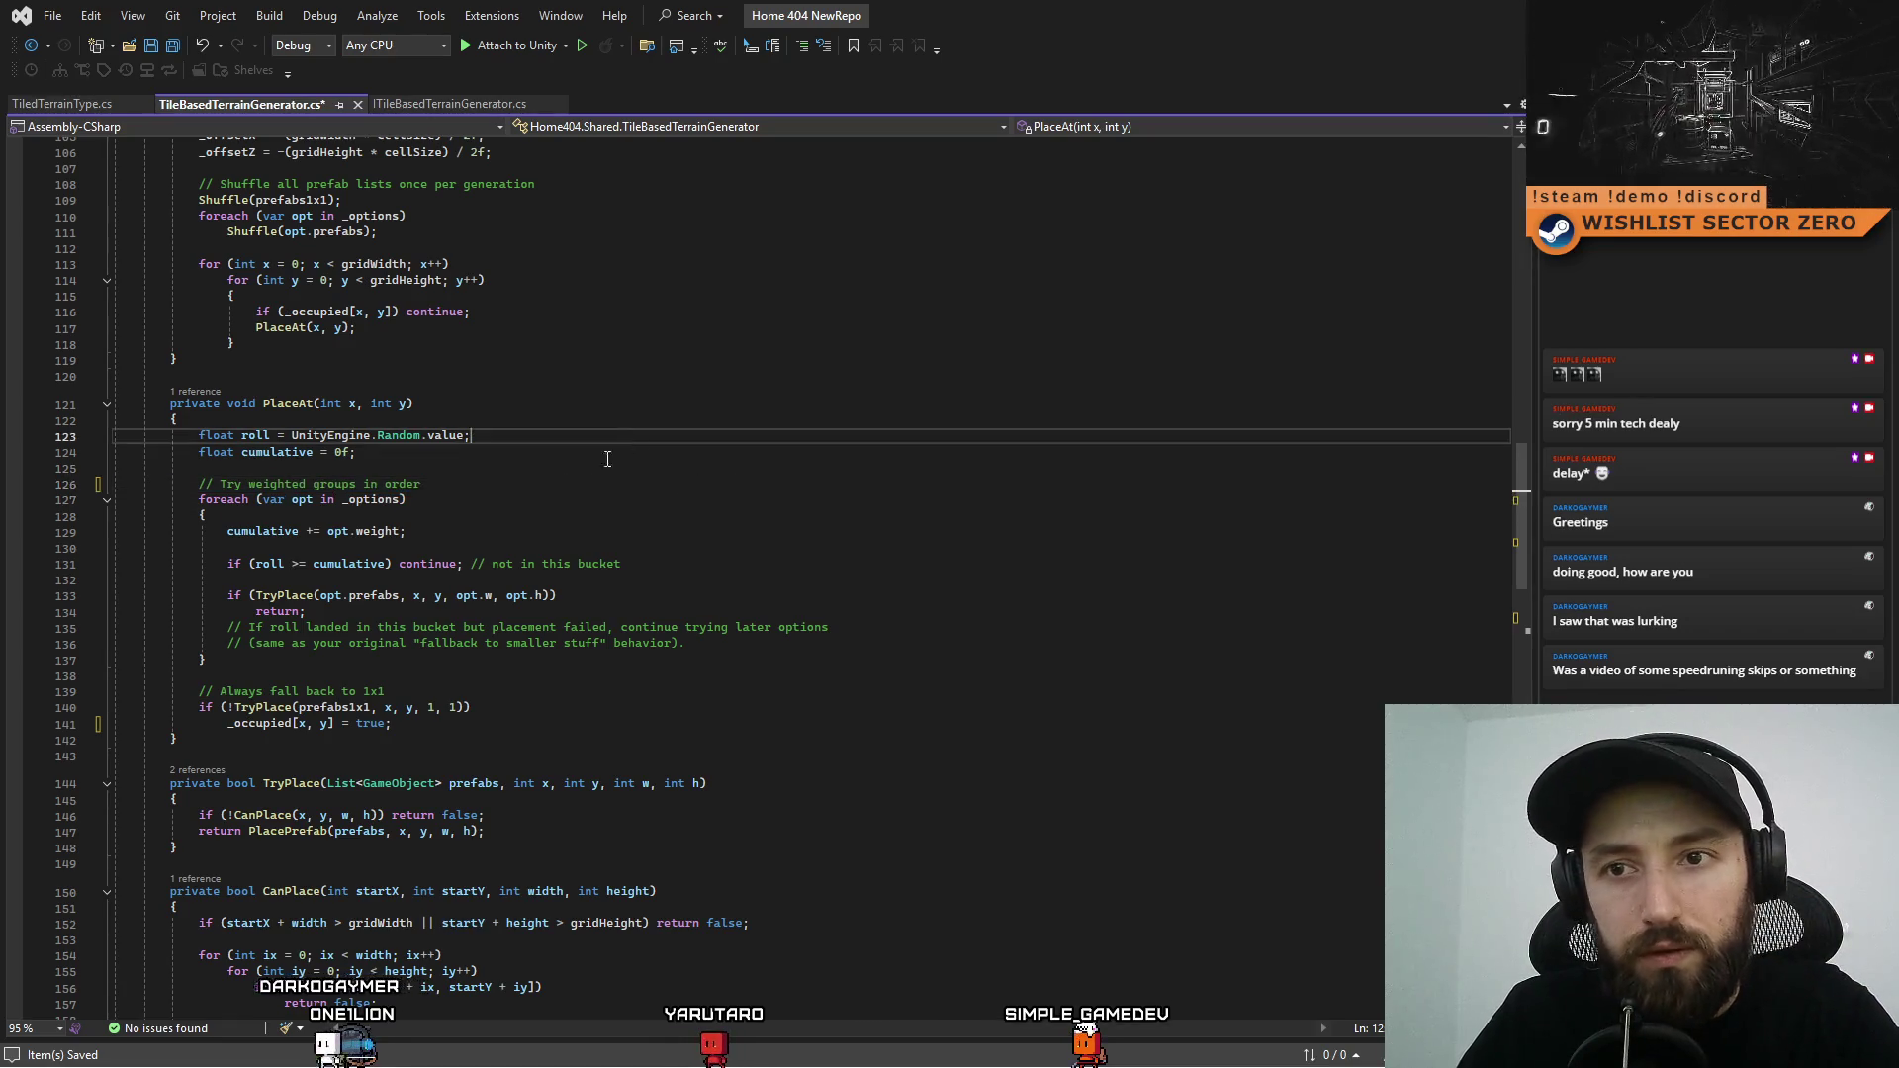
key("Down")
key("Down")
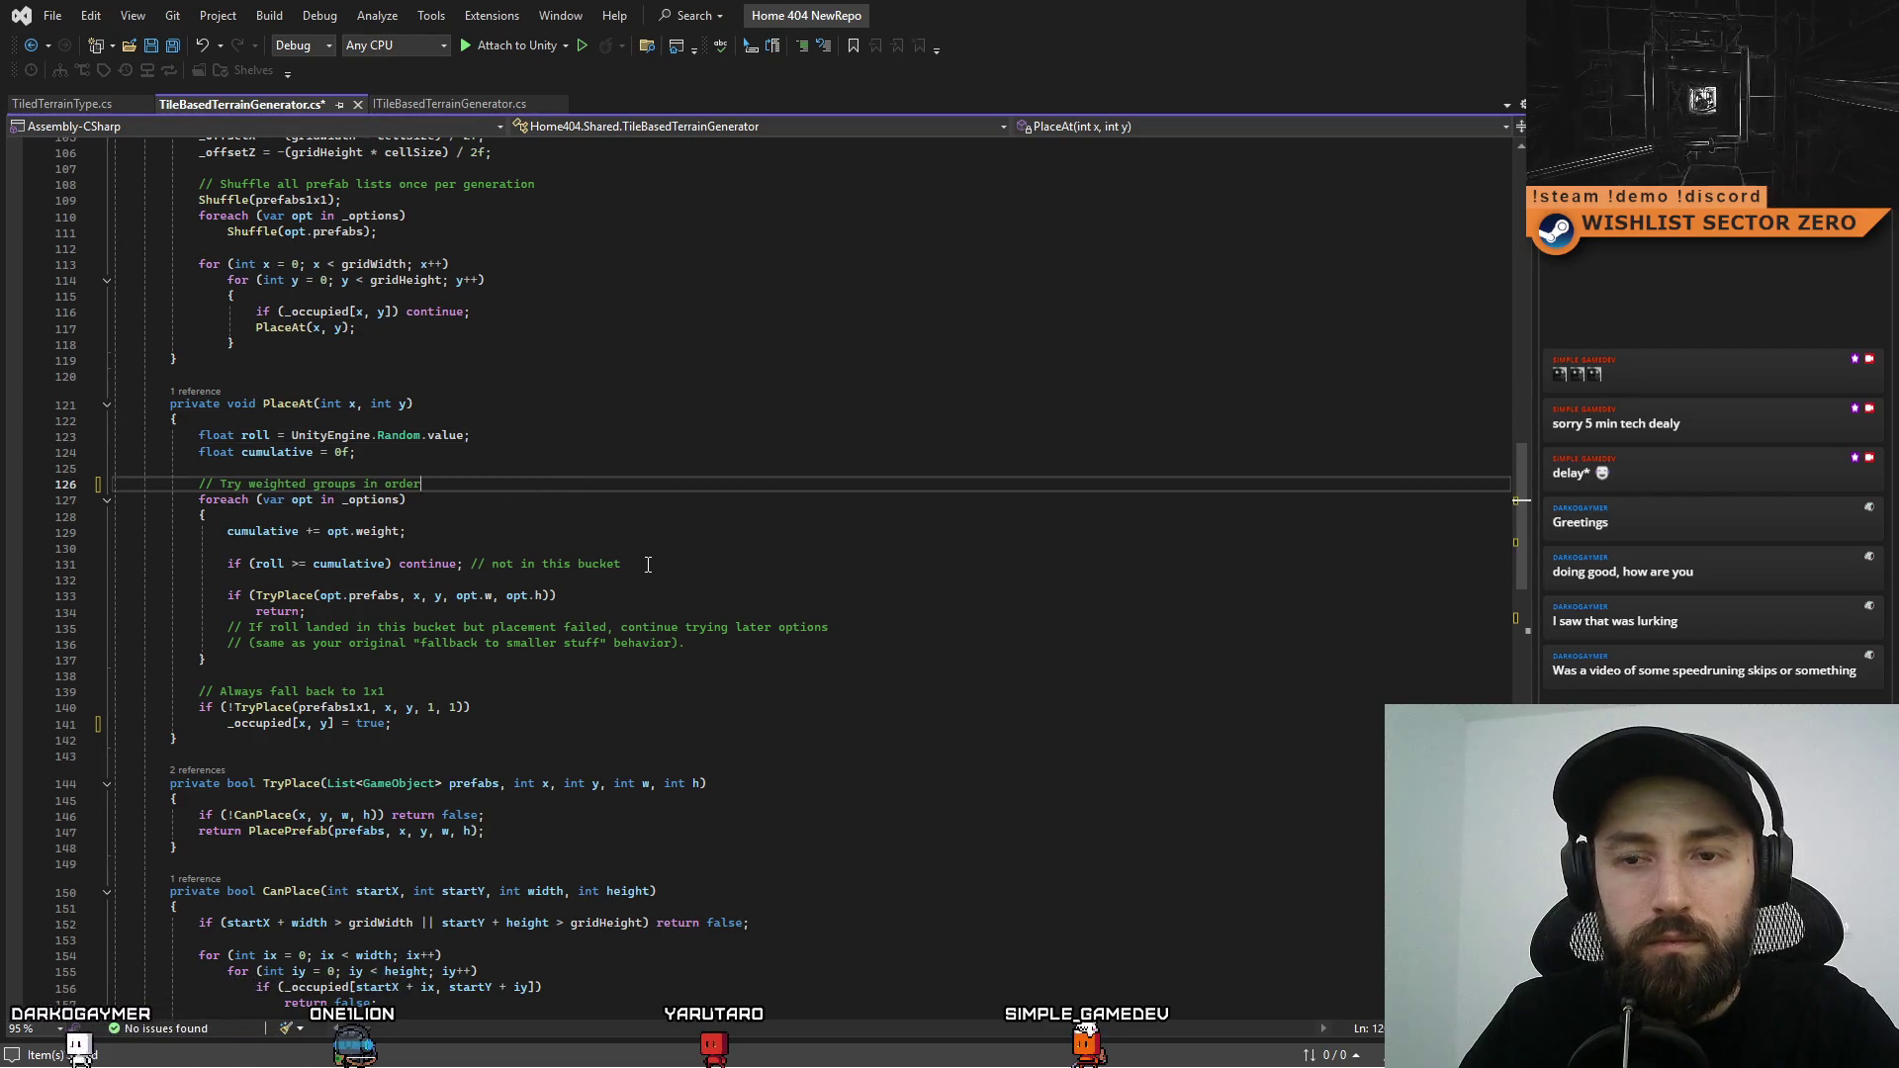
left_click_drag(648, 564, 474, 568)
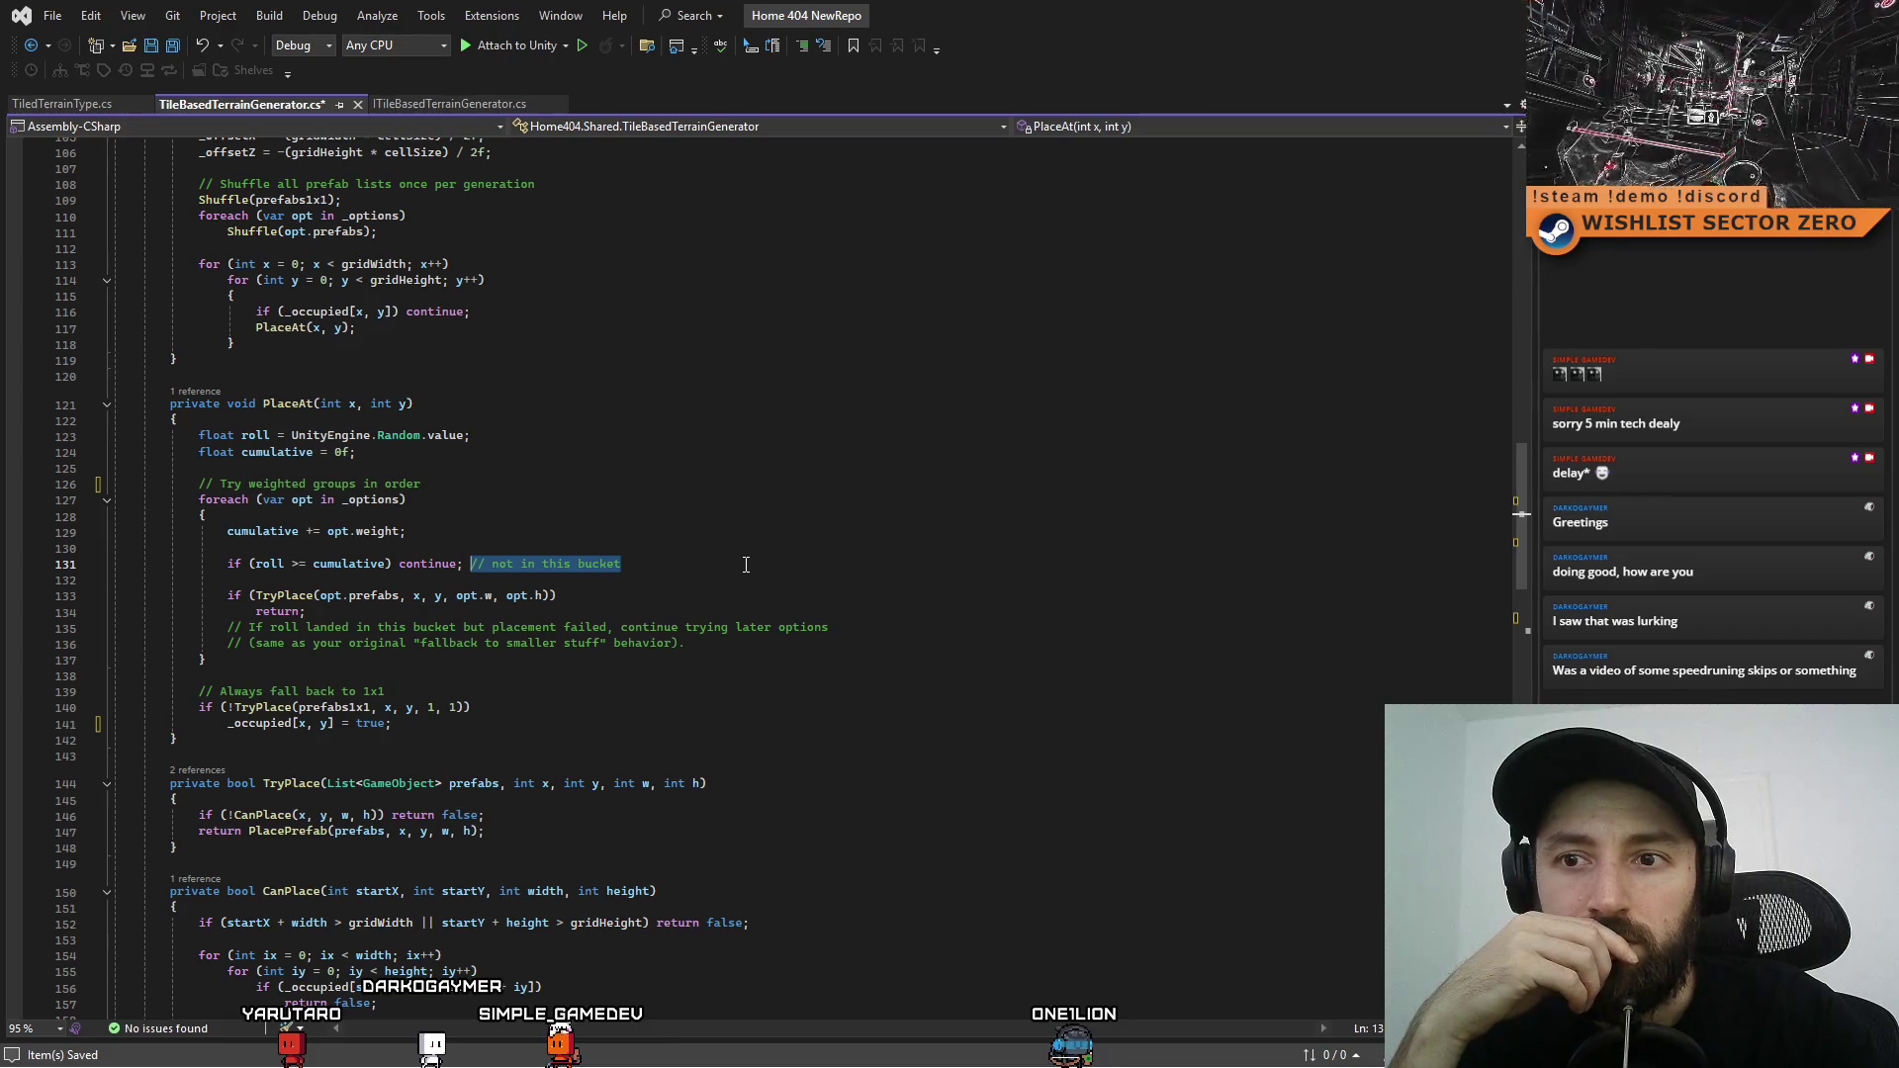
key("Delete")
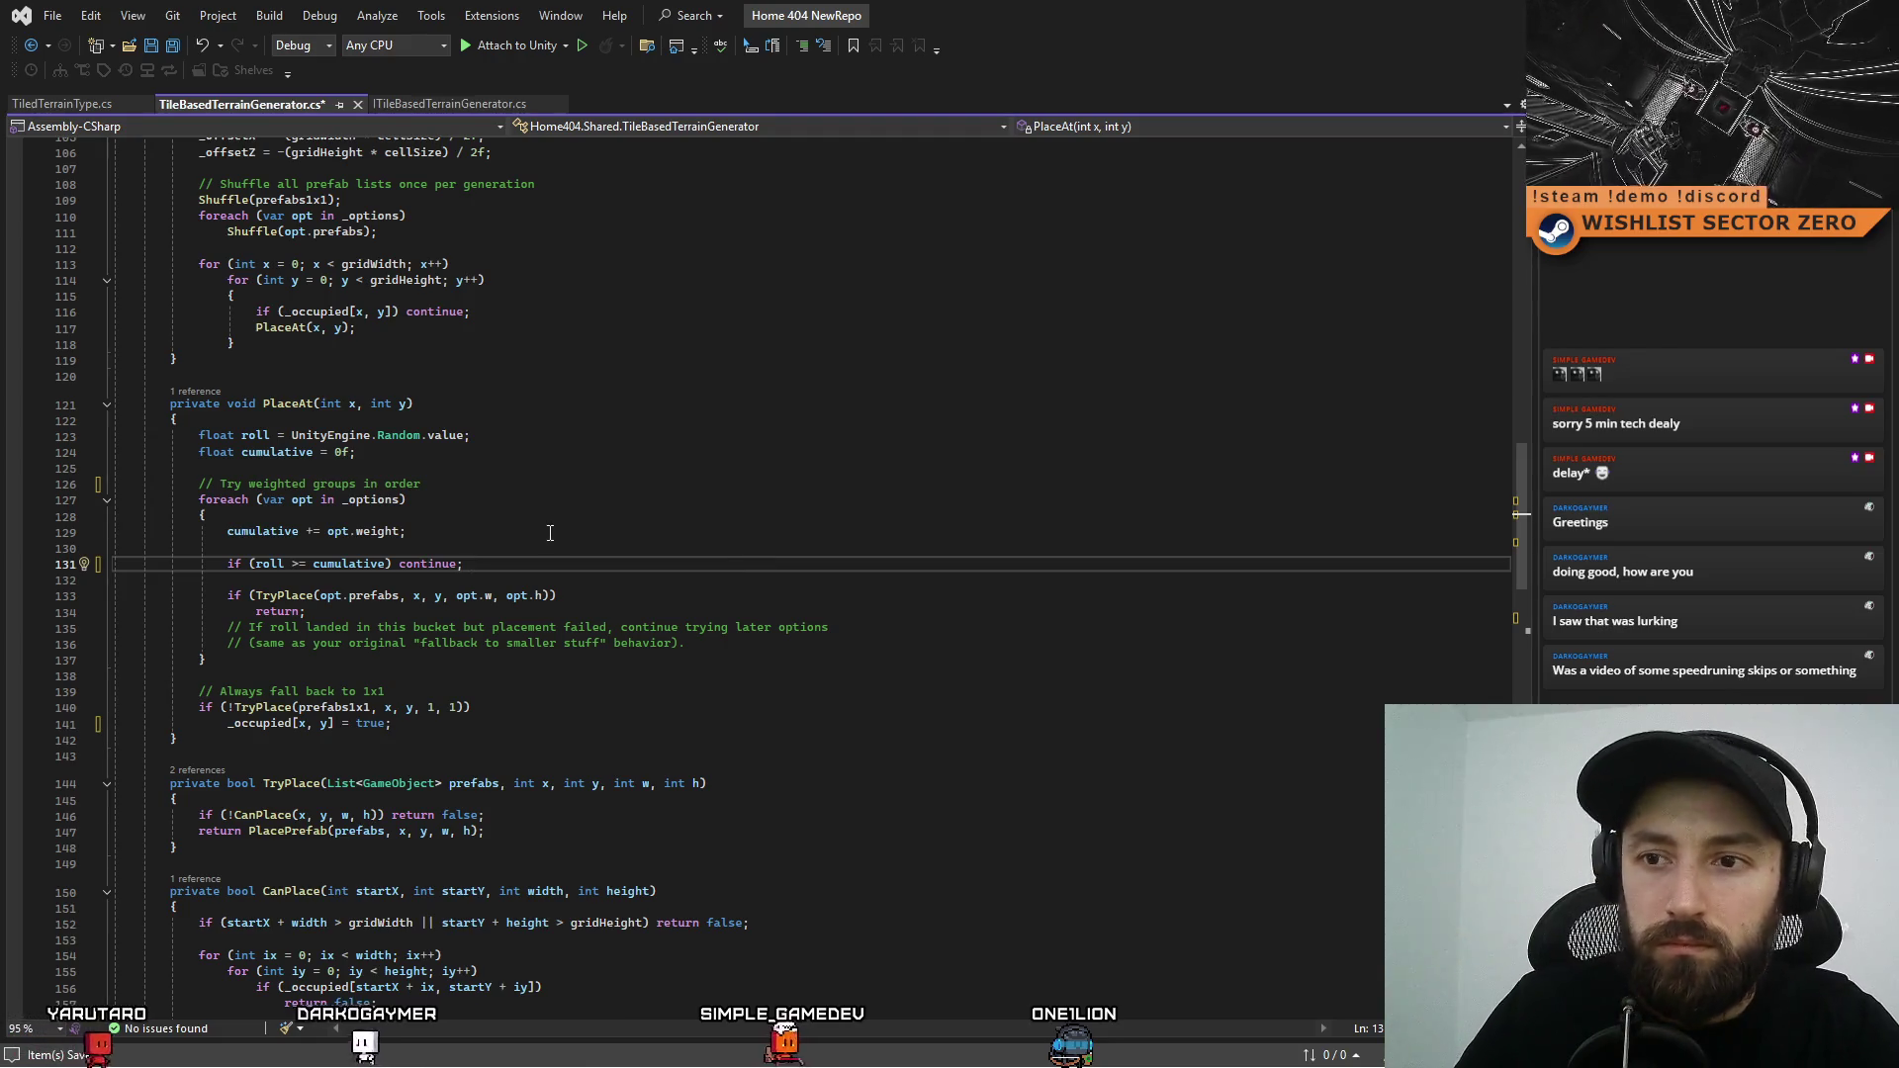
Delete the two fallback comment lines and the leftover empty line after return
double_click(277, 612)
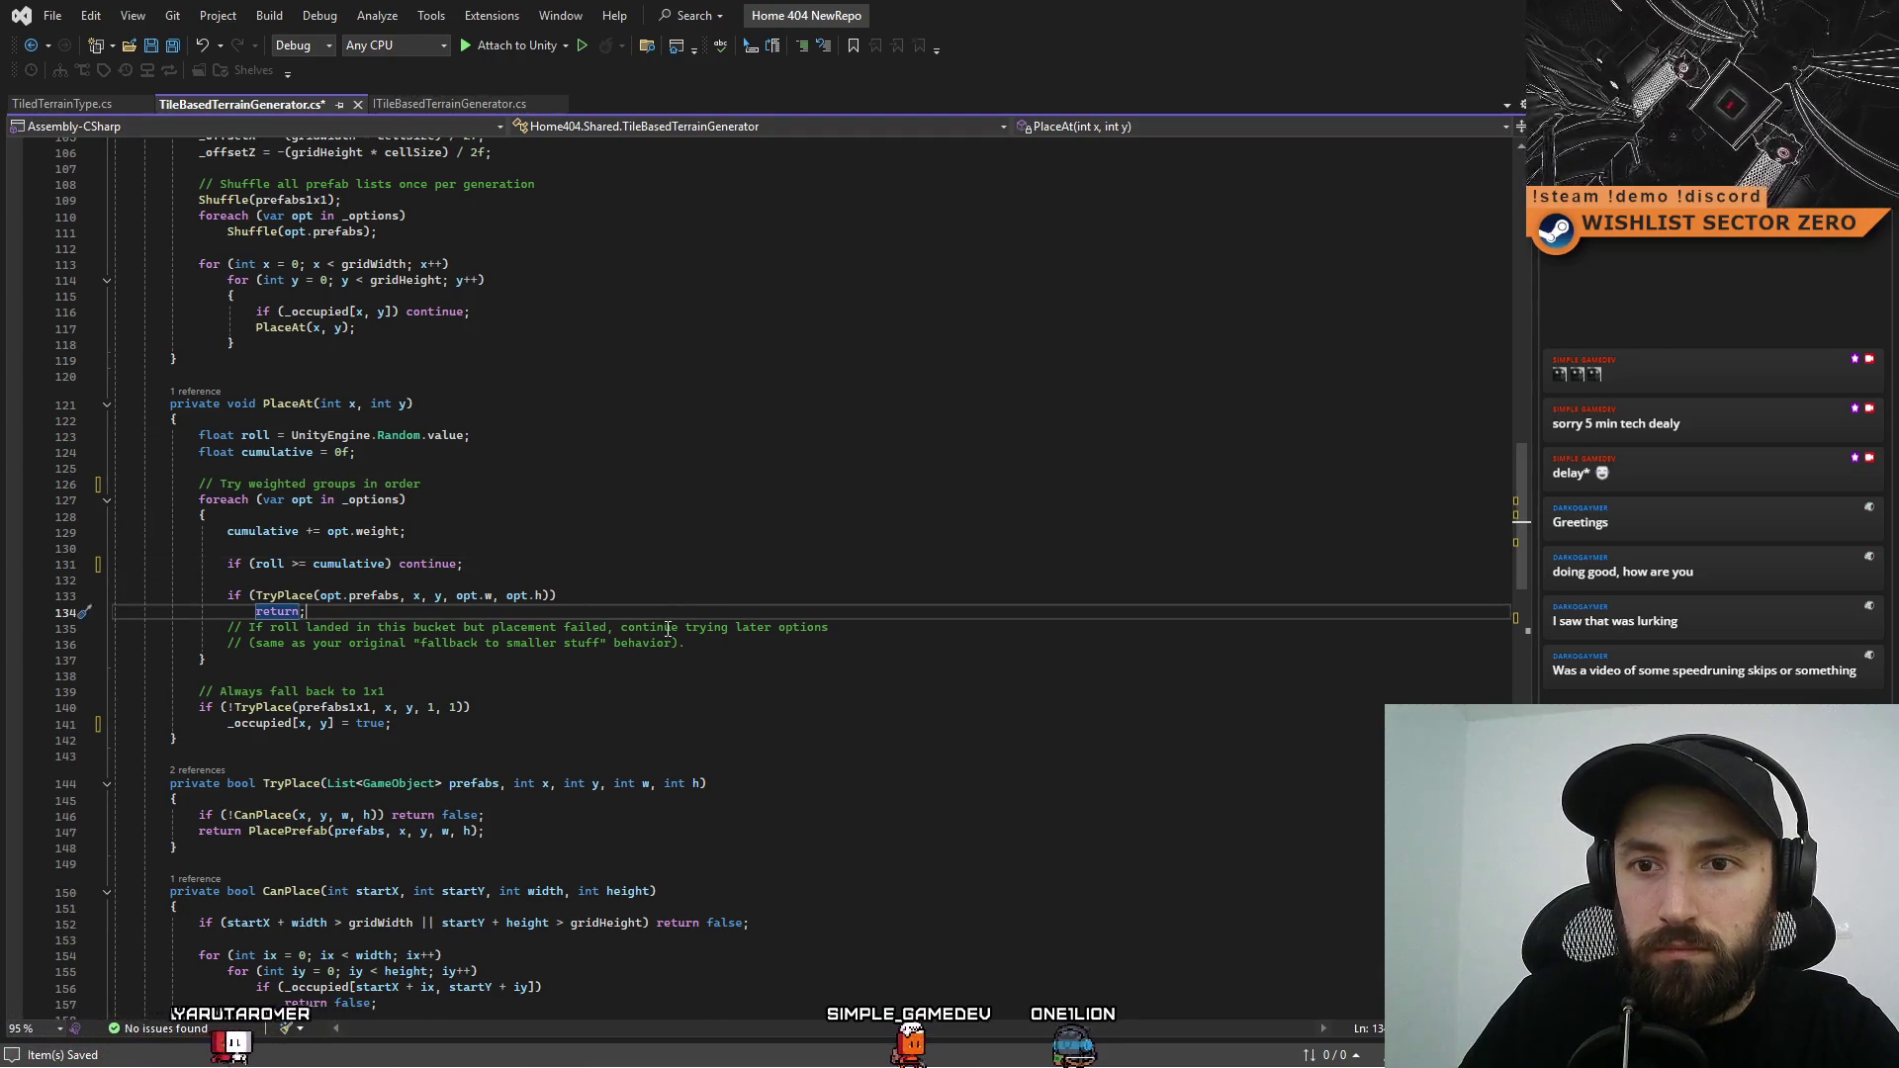
left_click(93, 639)
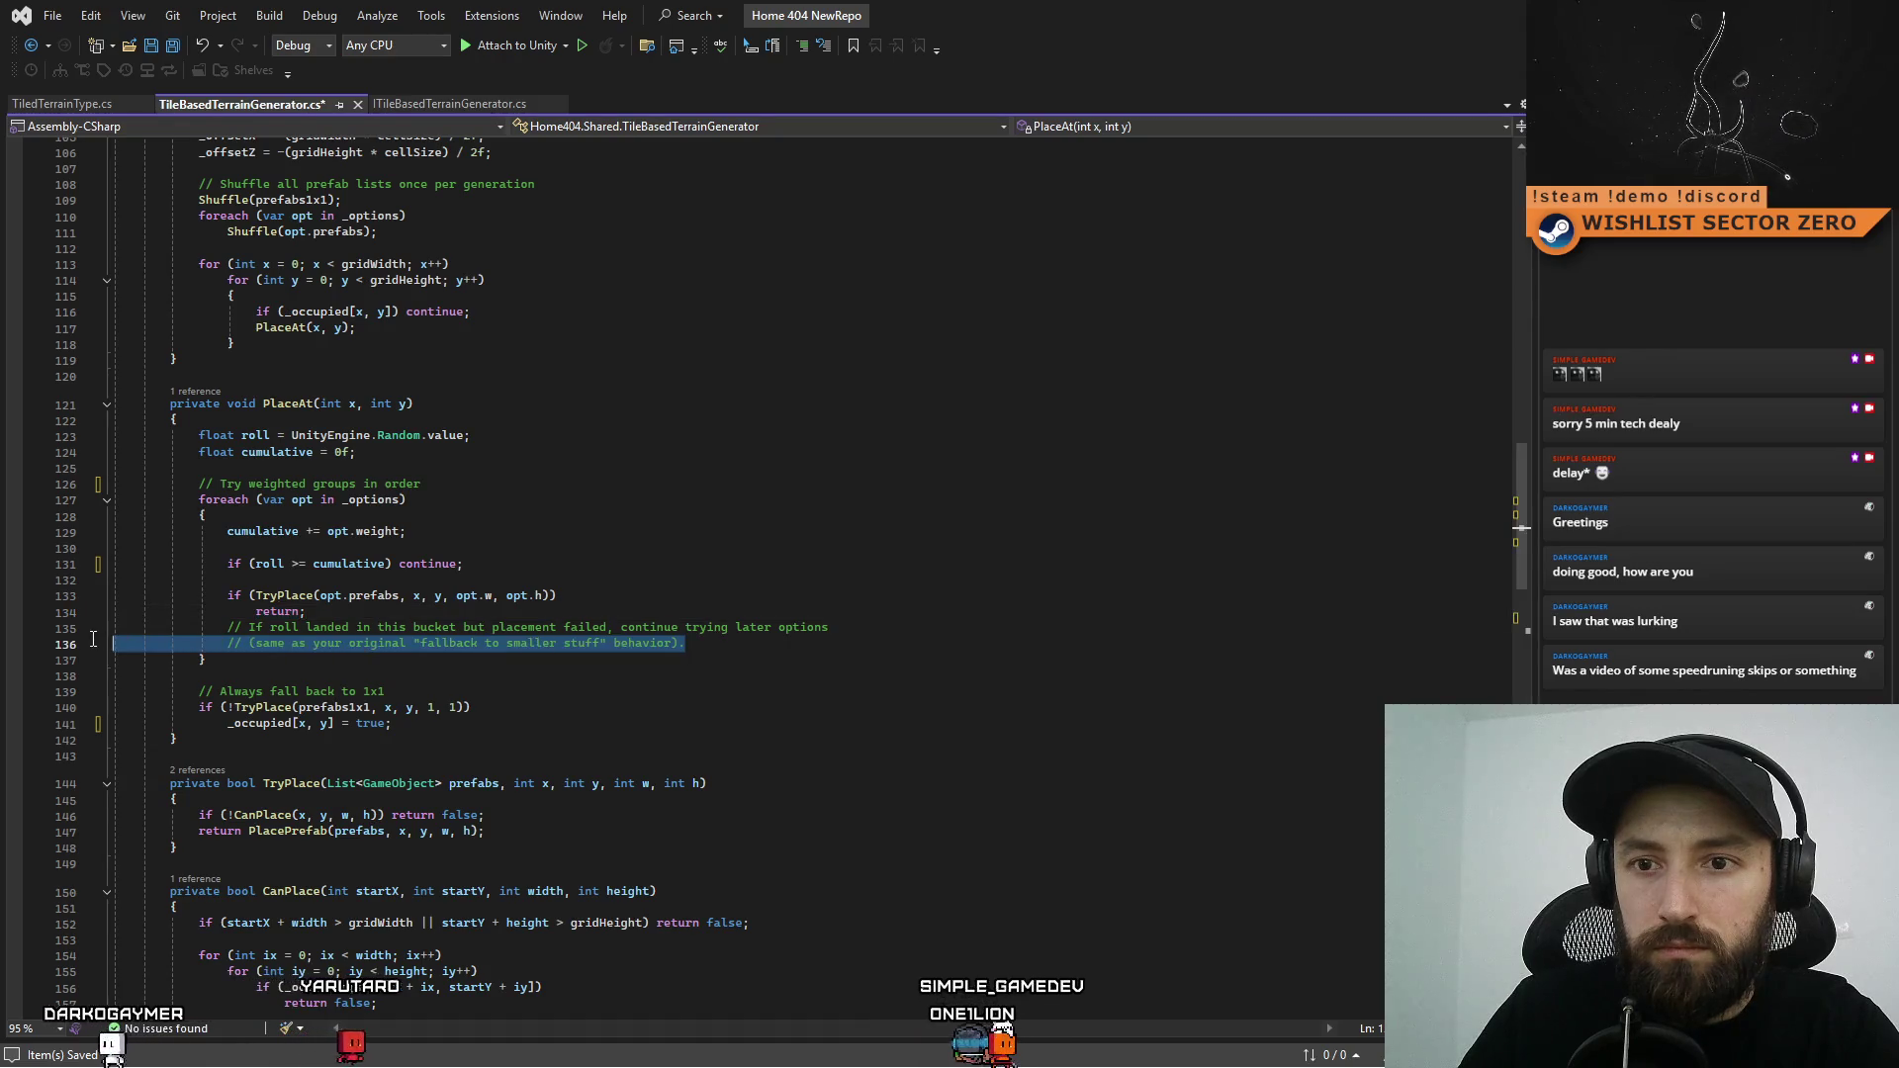
left_click_drag(93, 639, 71, 629)
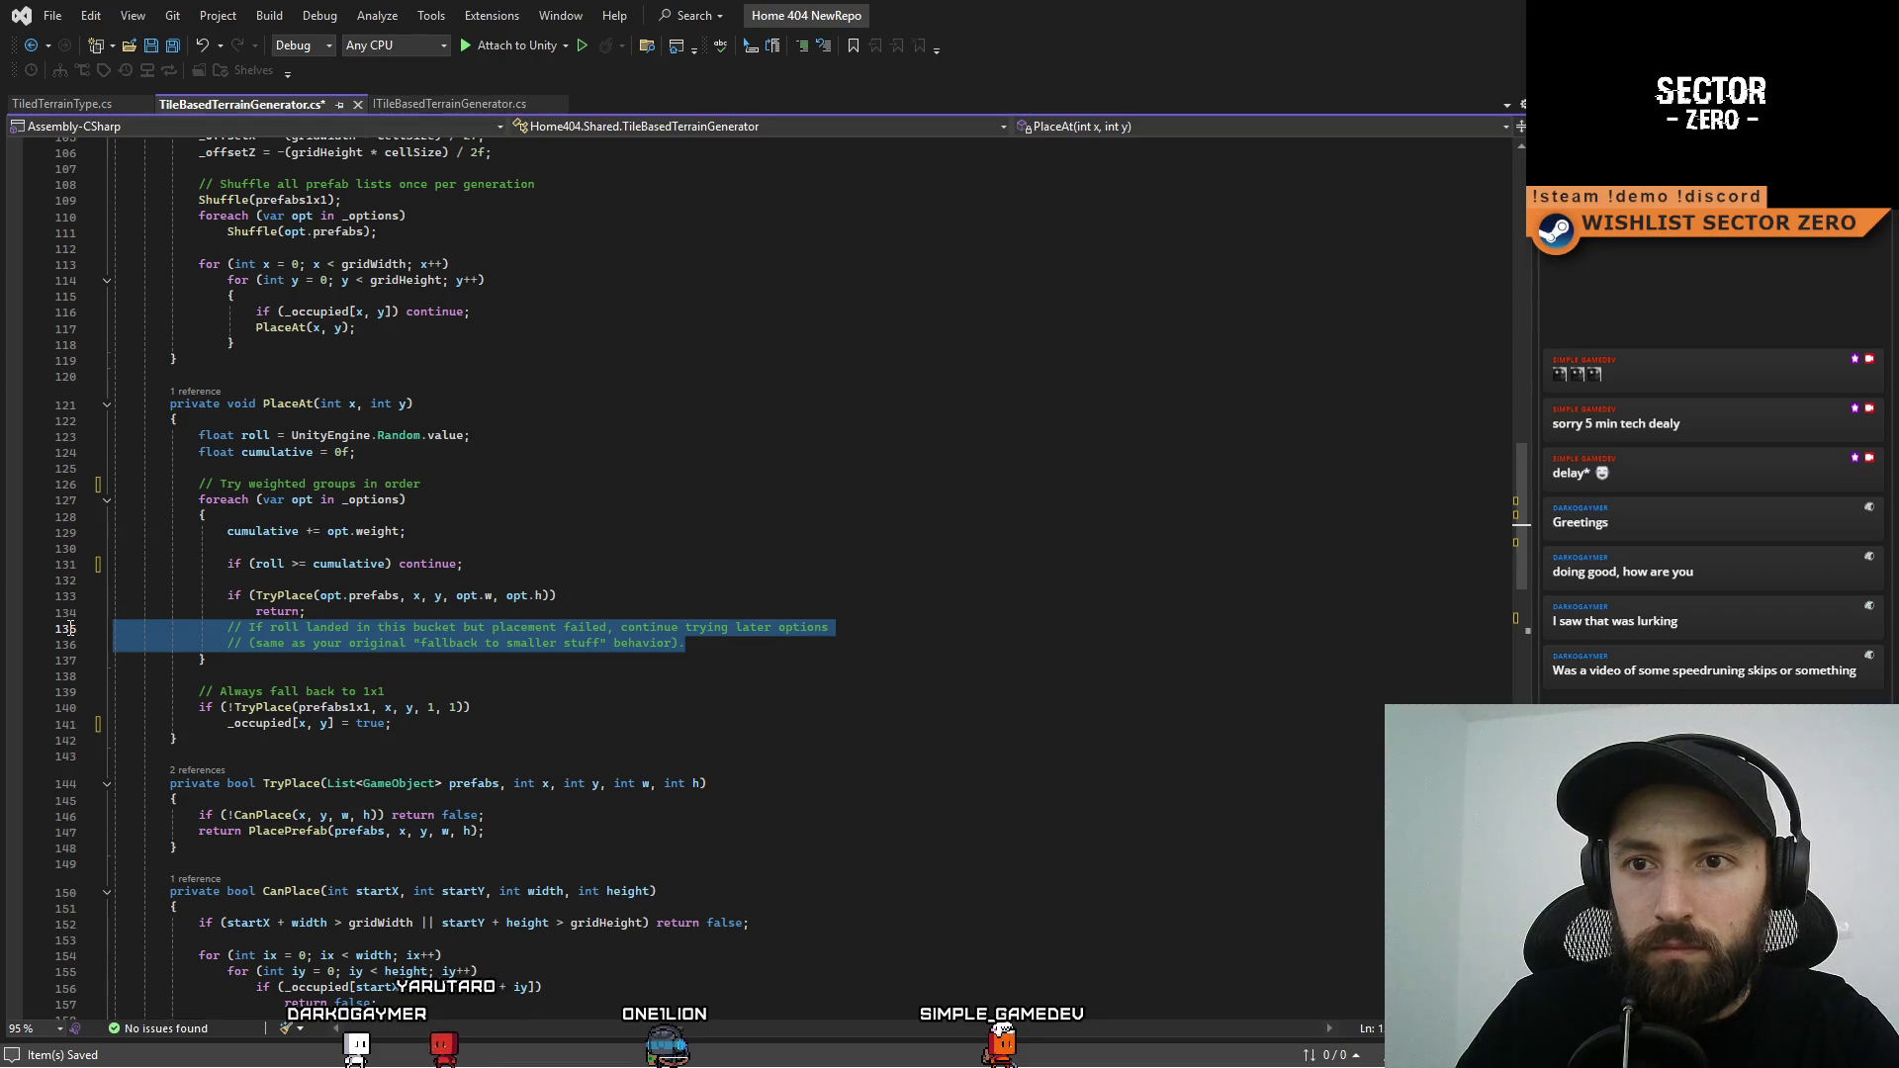
key("Delete")
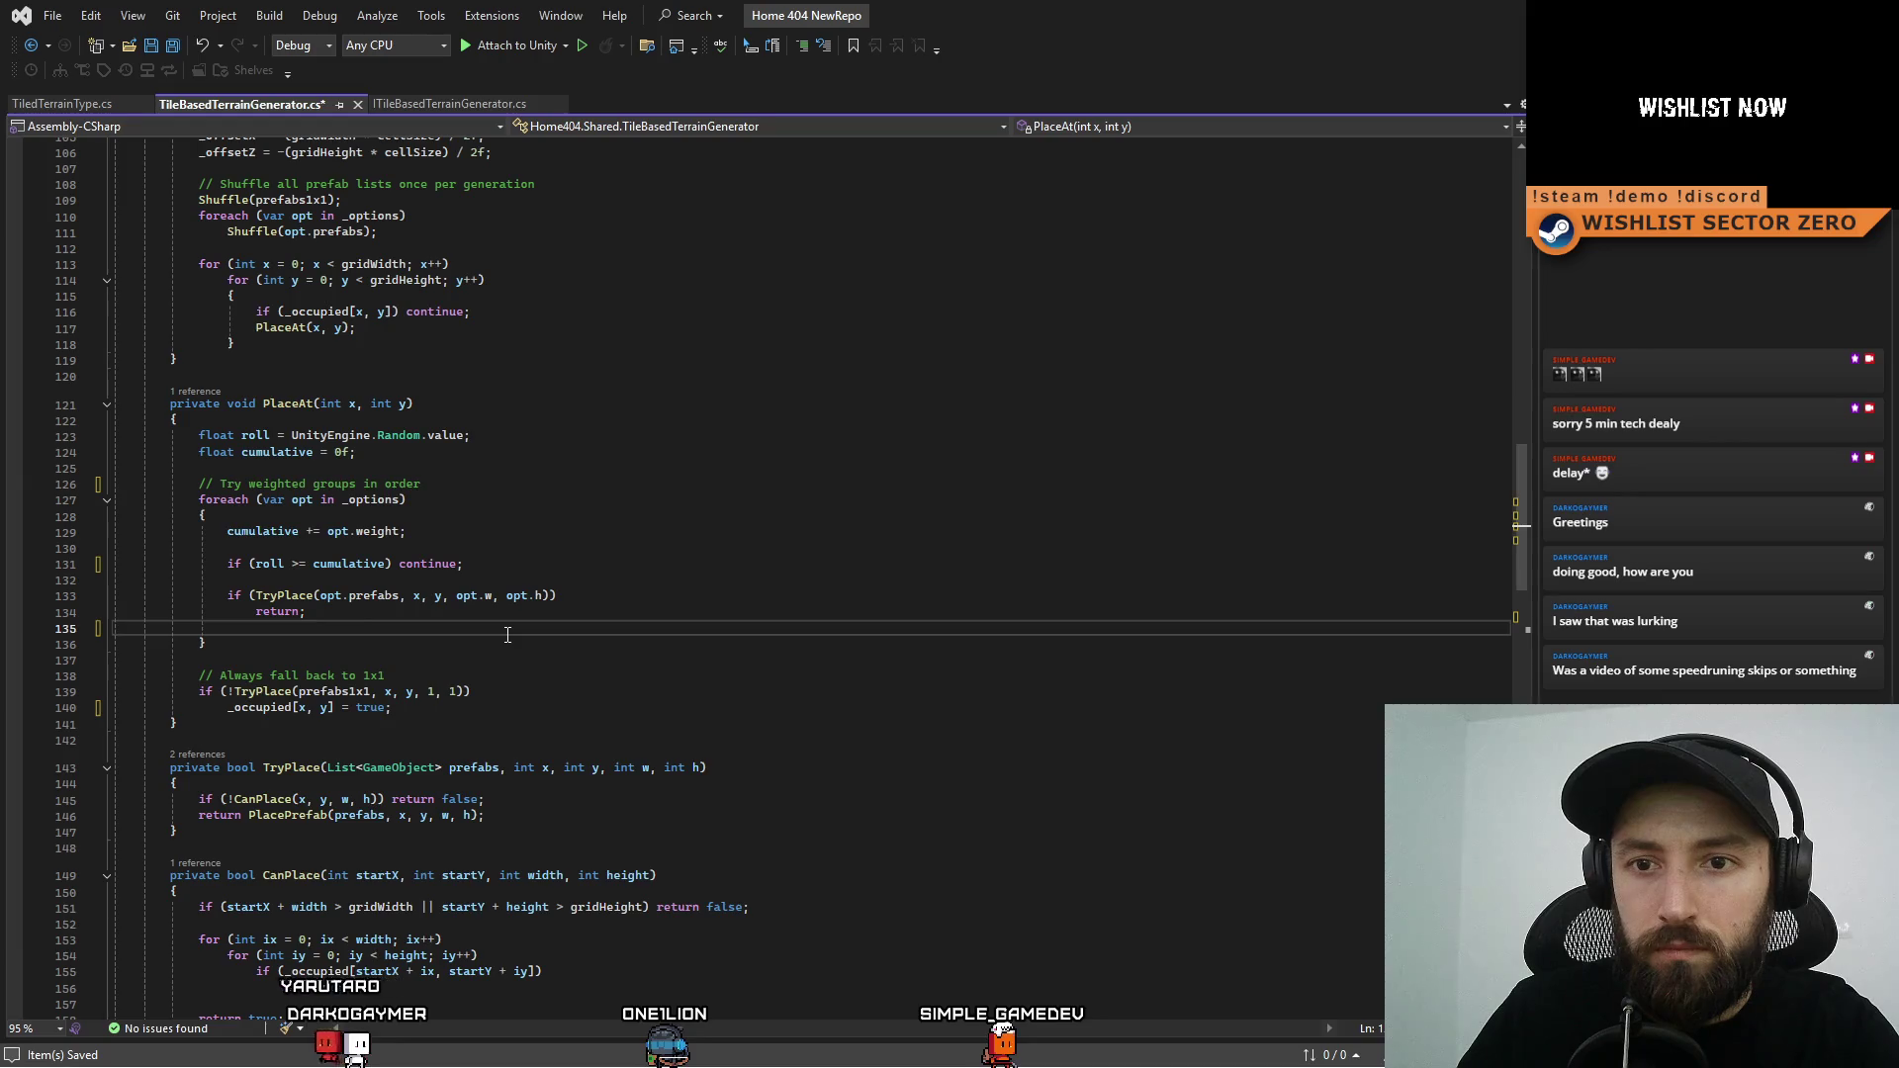
key("Tab")
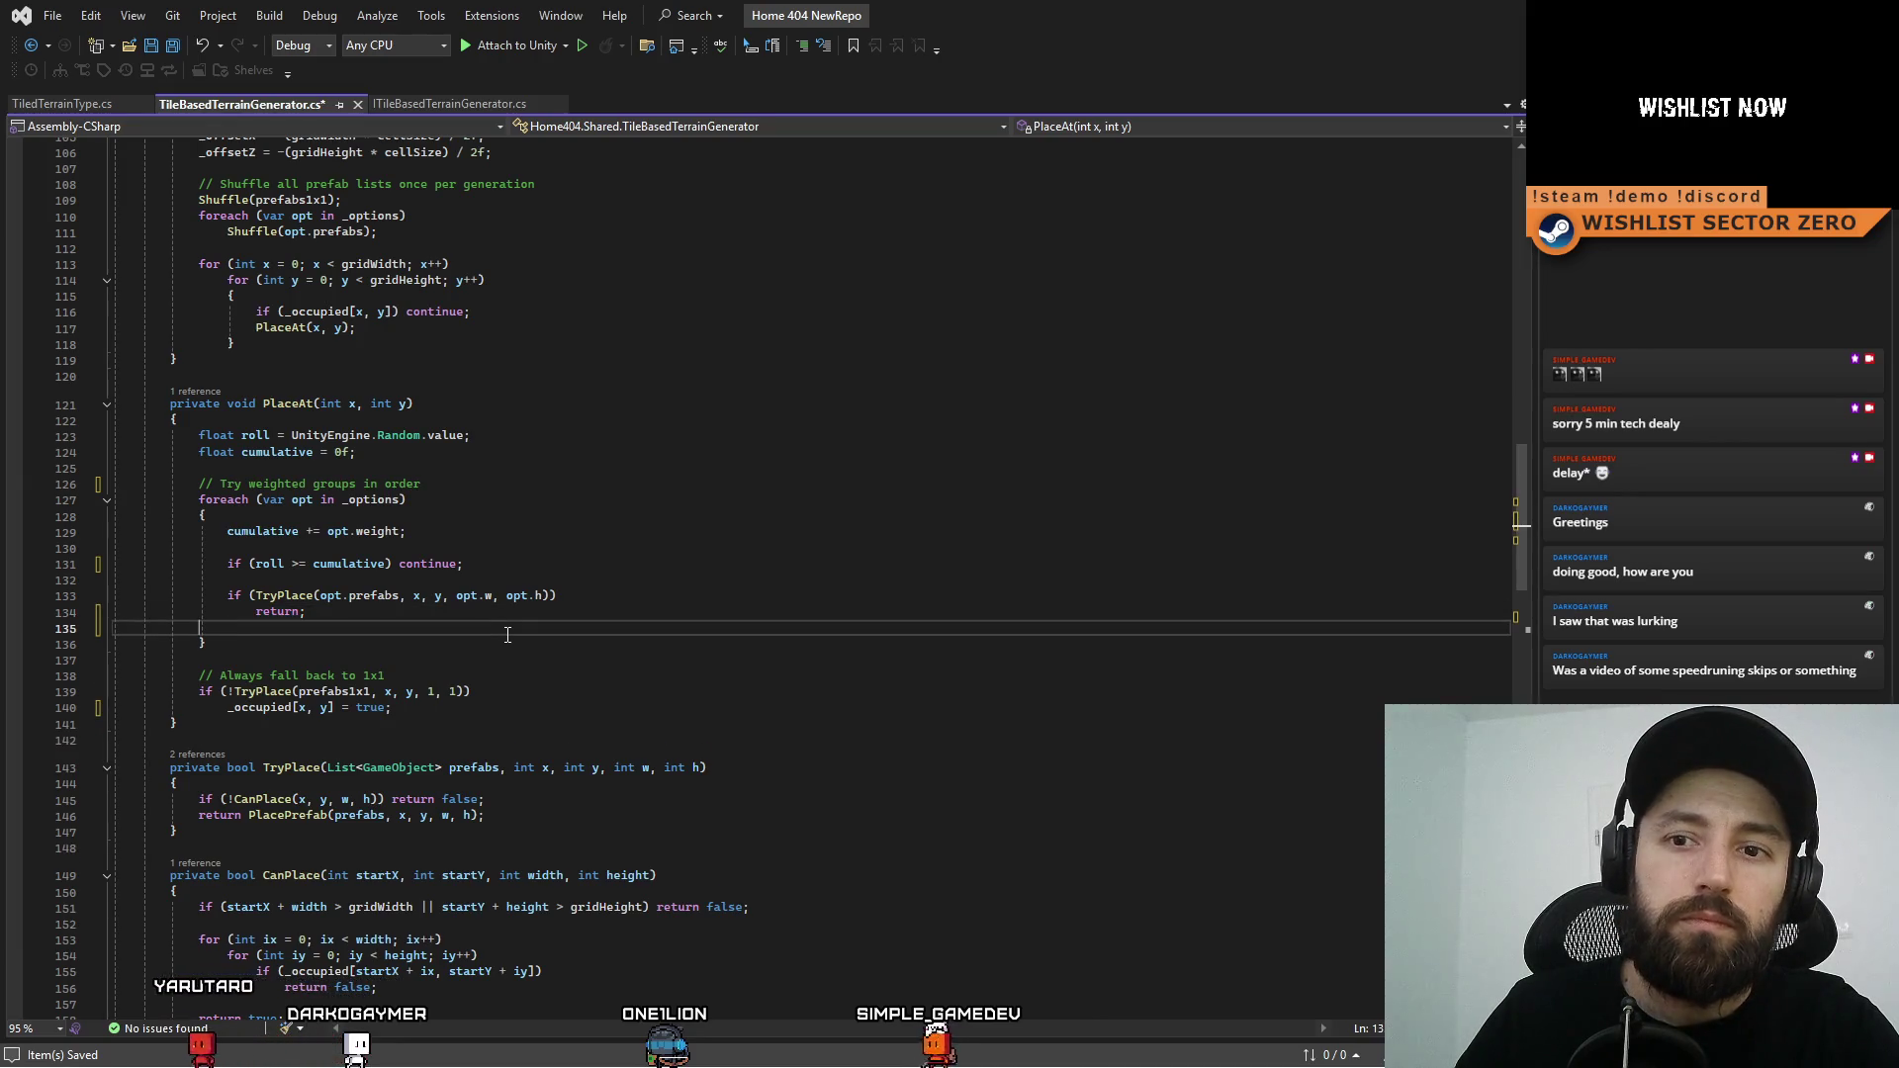
key("BackSpace")
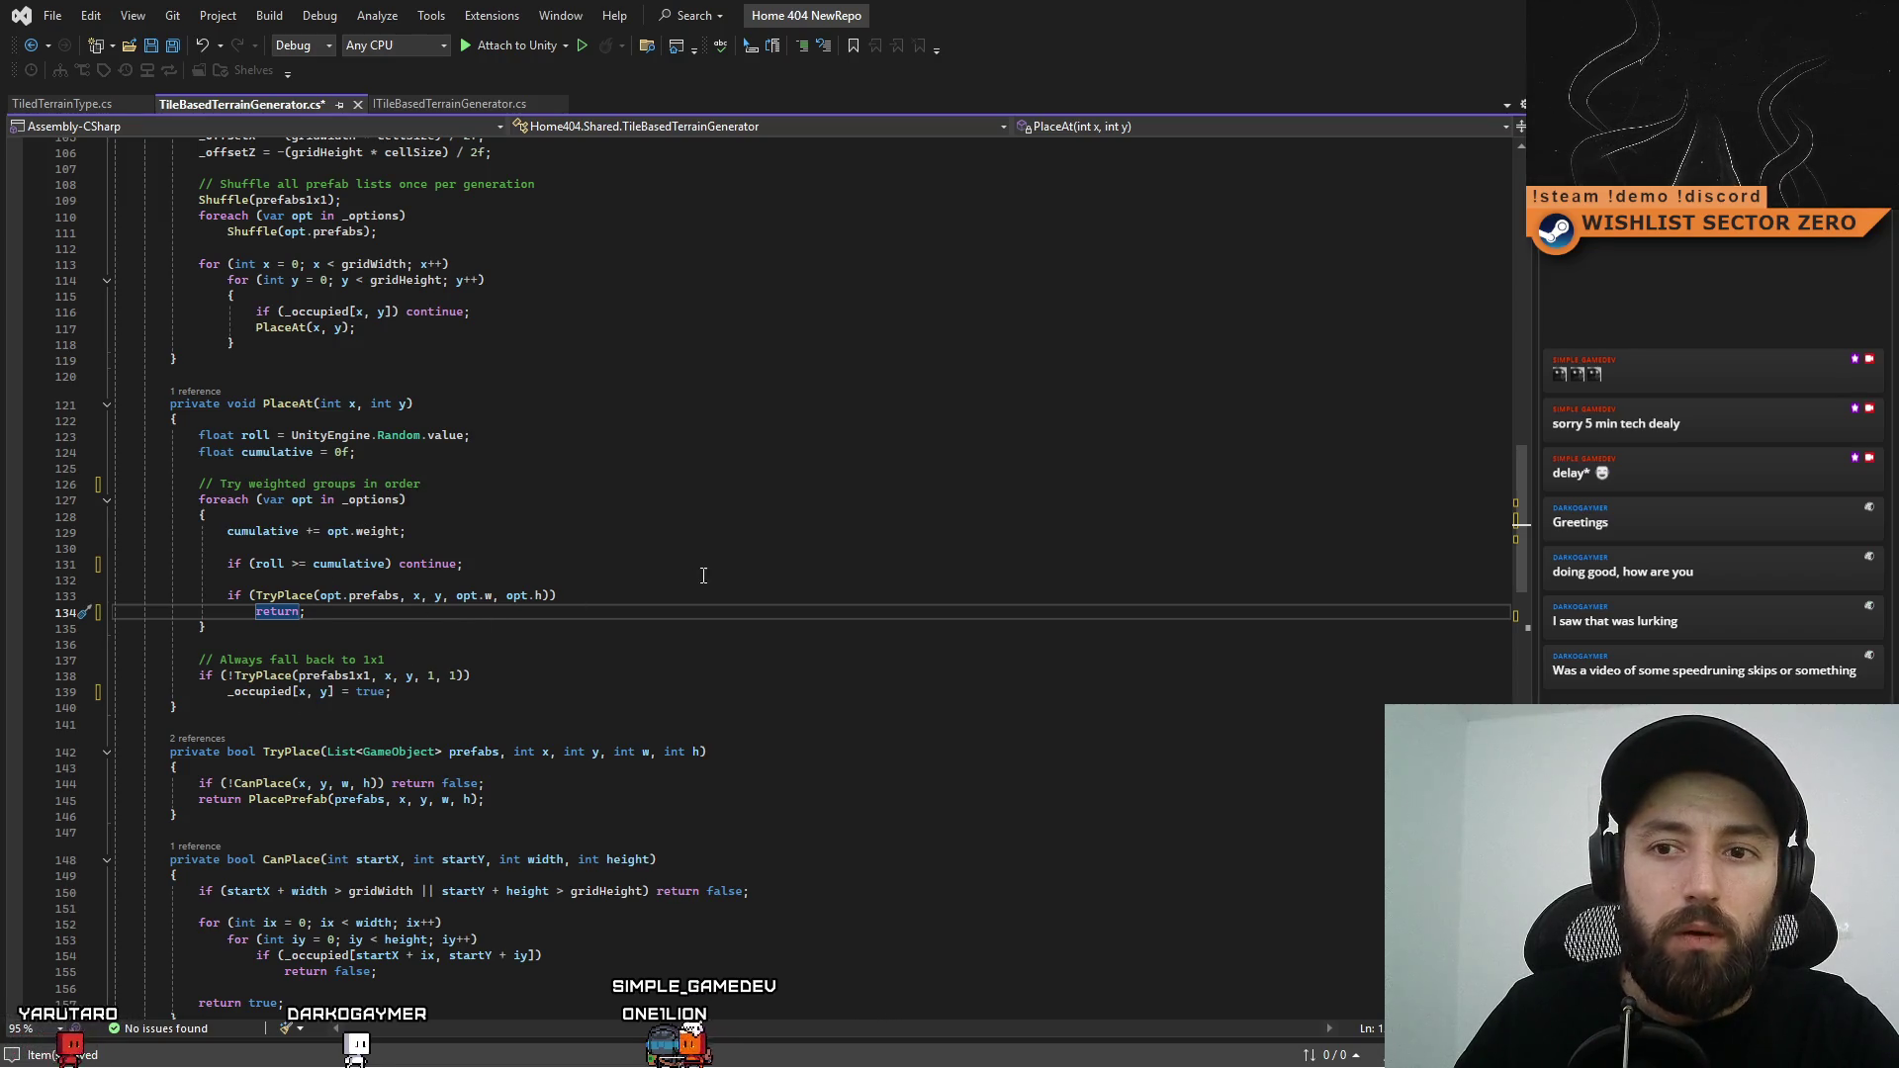
key("Up")
key("Up")
key("Up")
scroll(584, 648, "up", 7)
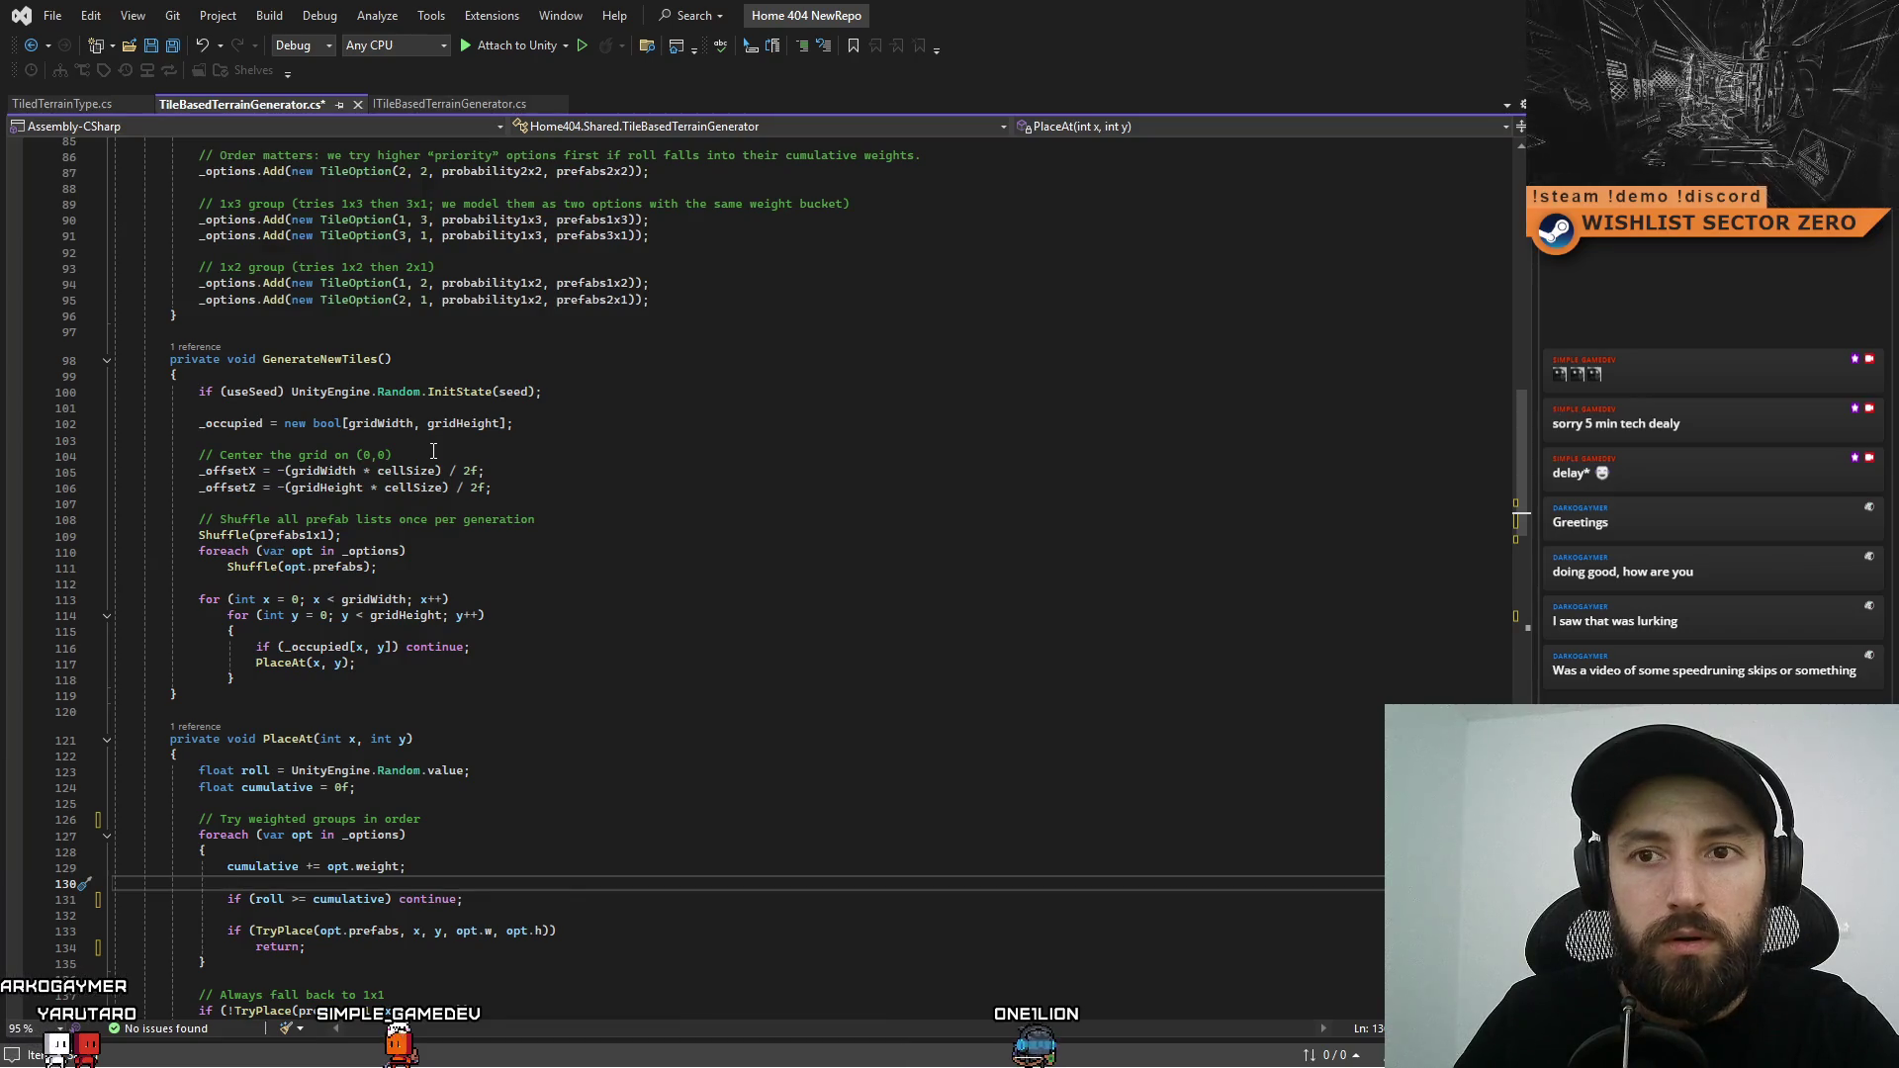
left_click(582, 517)
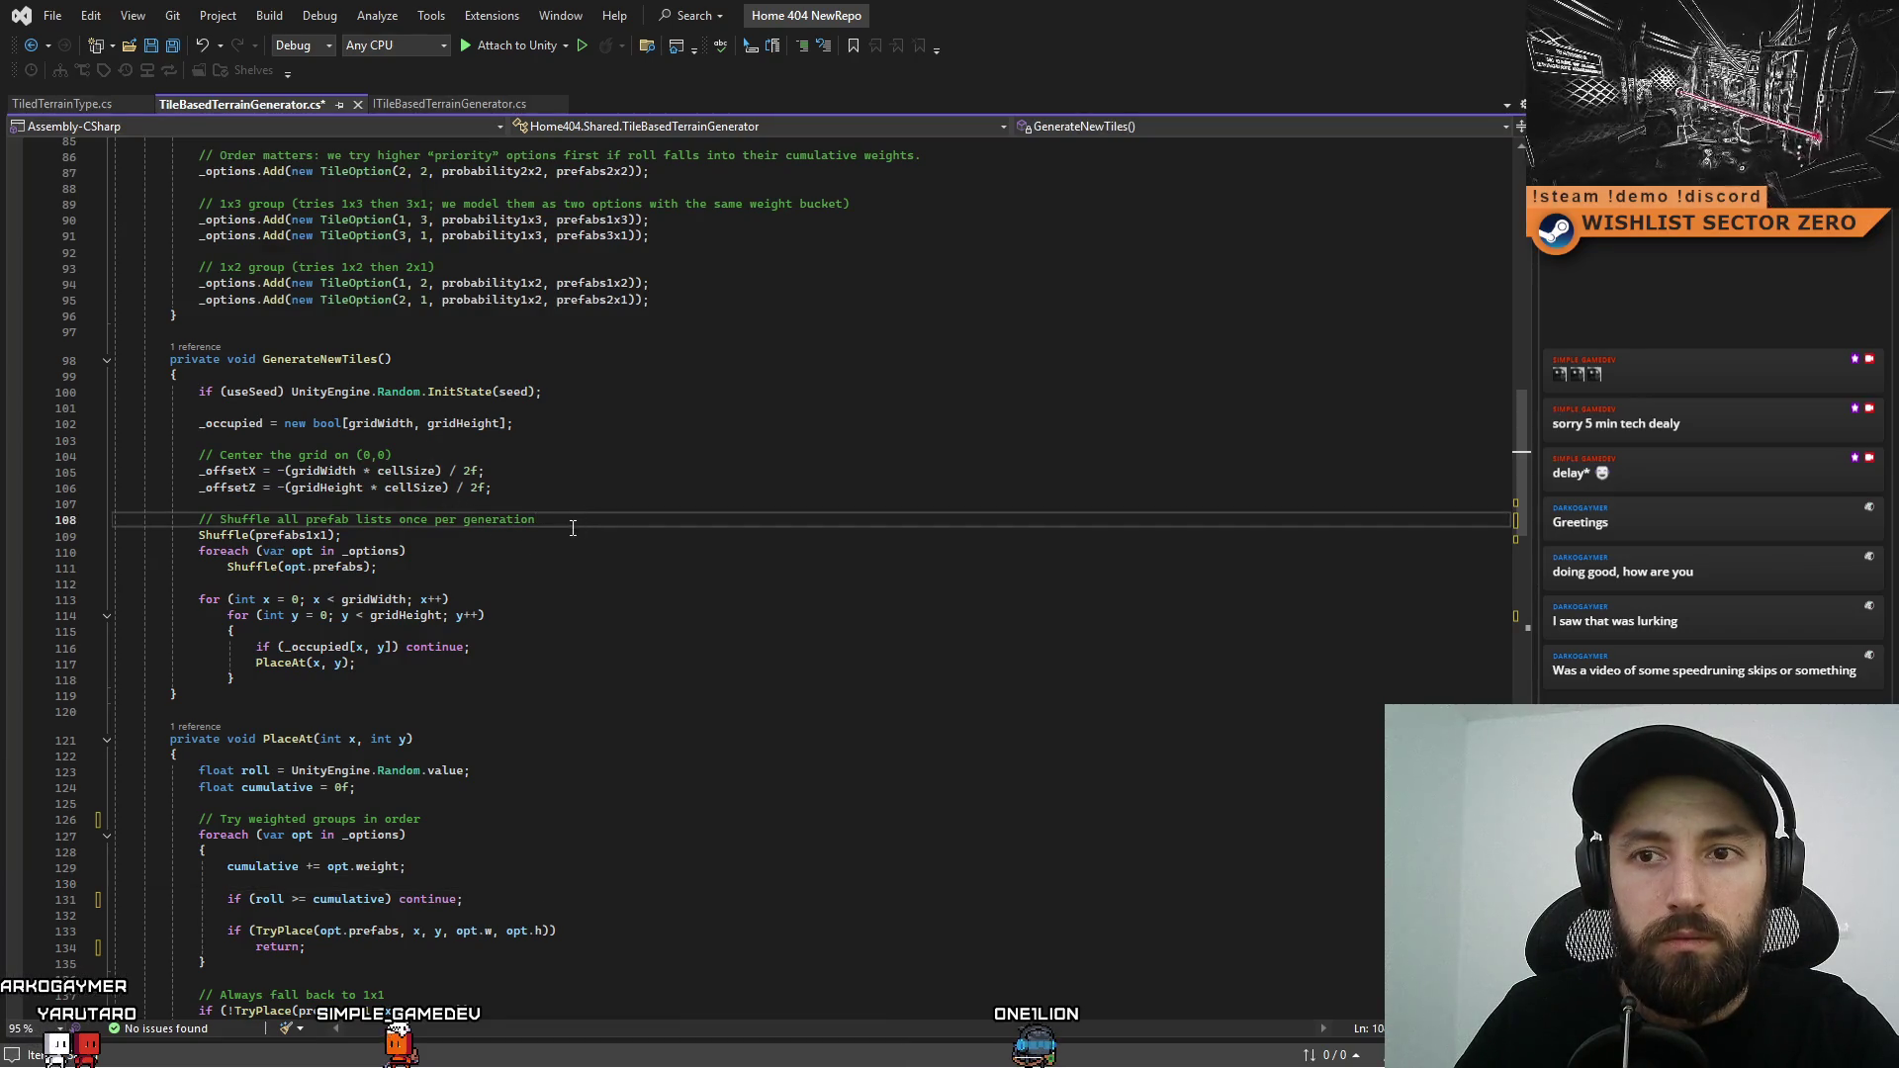
scroll(687, 676, "up", 2)
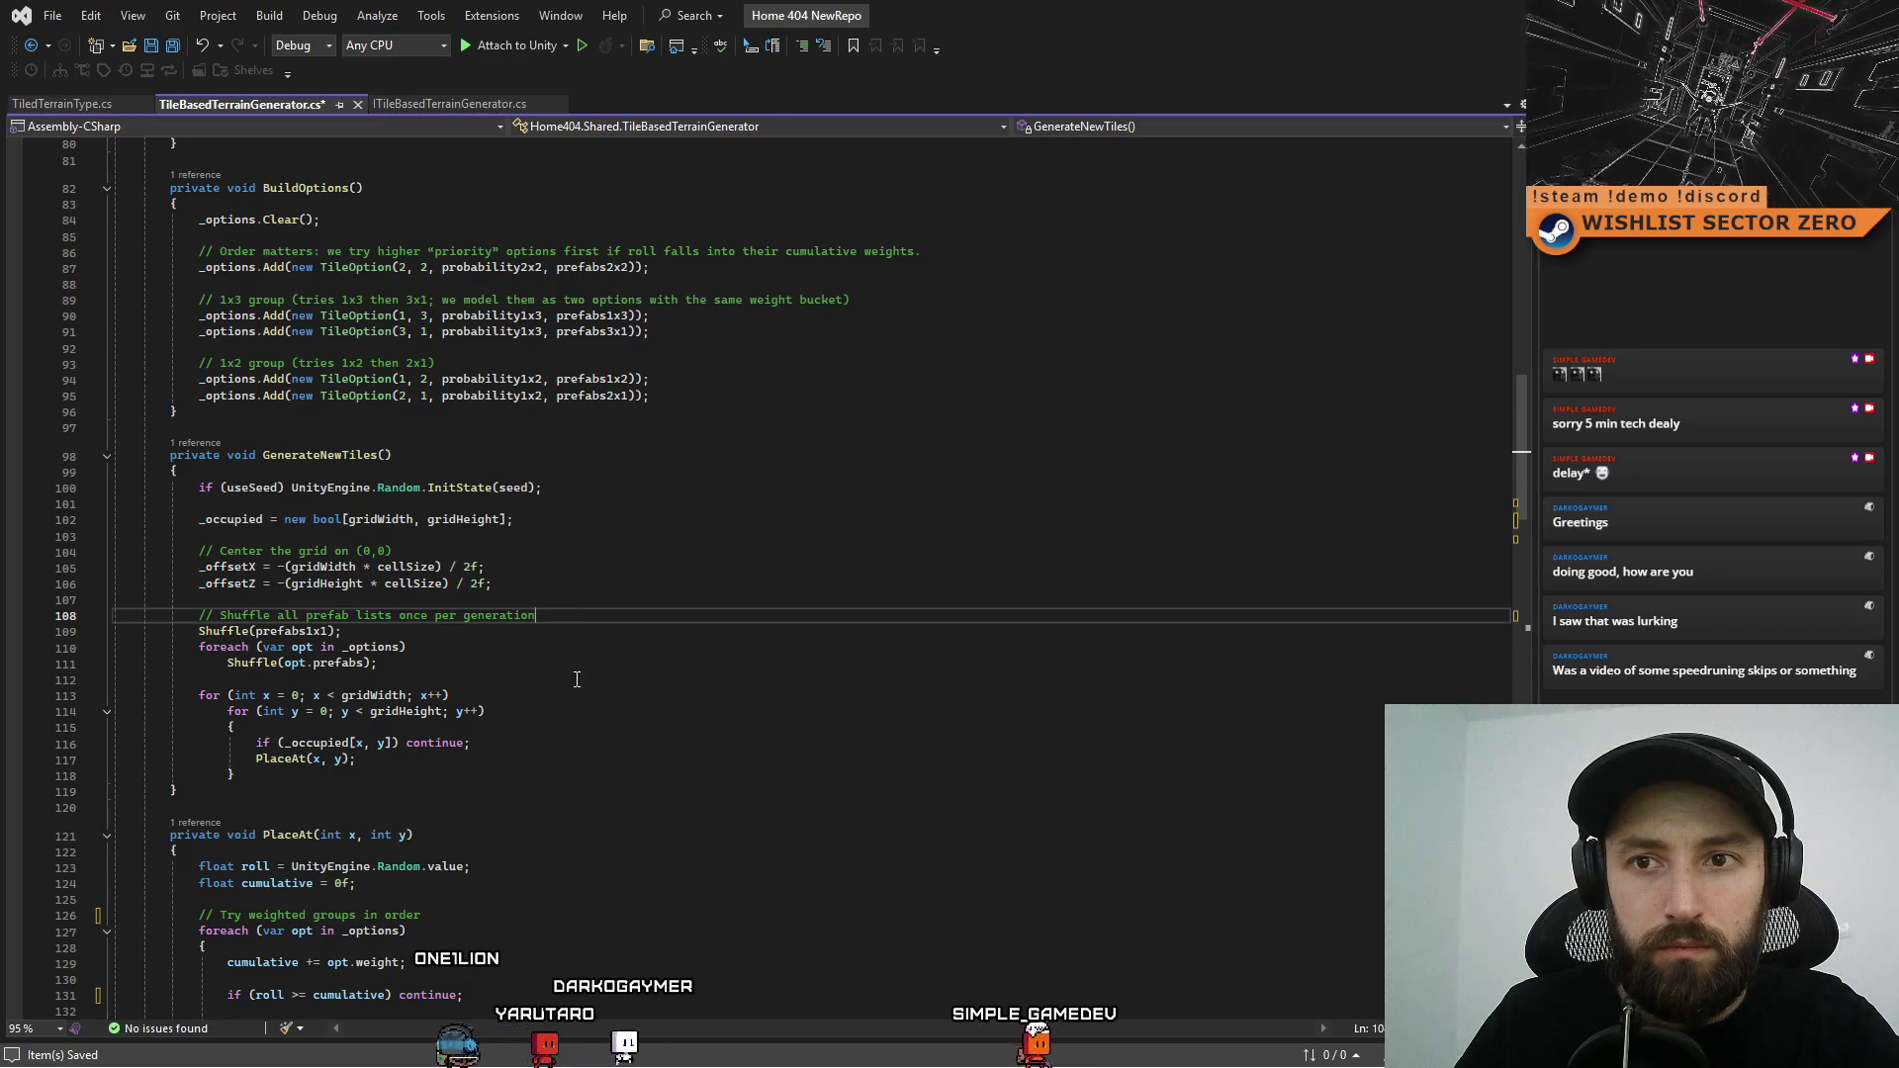
scroll(581, 631, "up", 5)
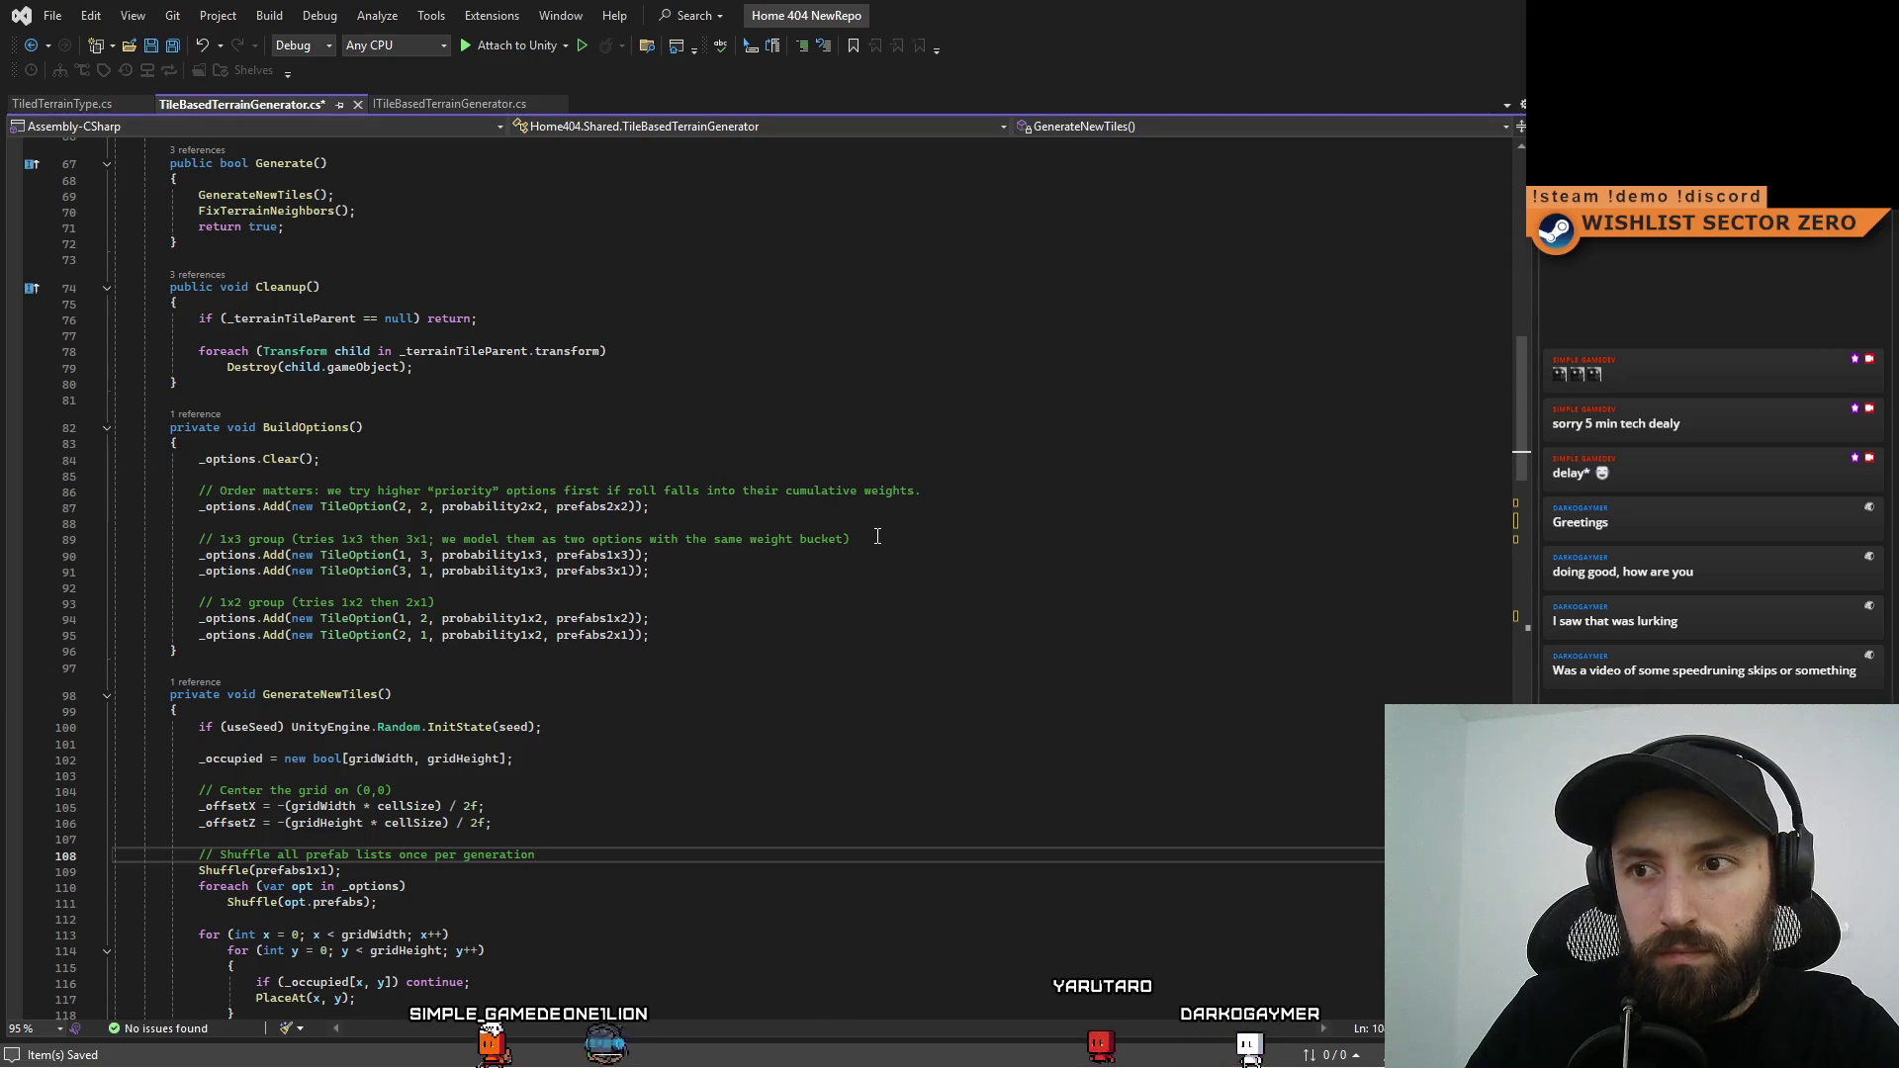
left_click_drag(851, 539, 401, 541)
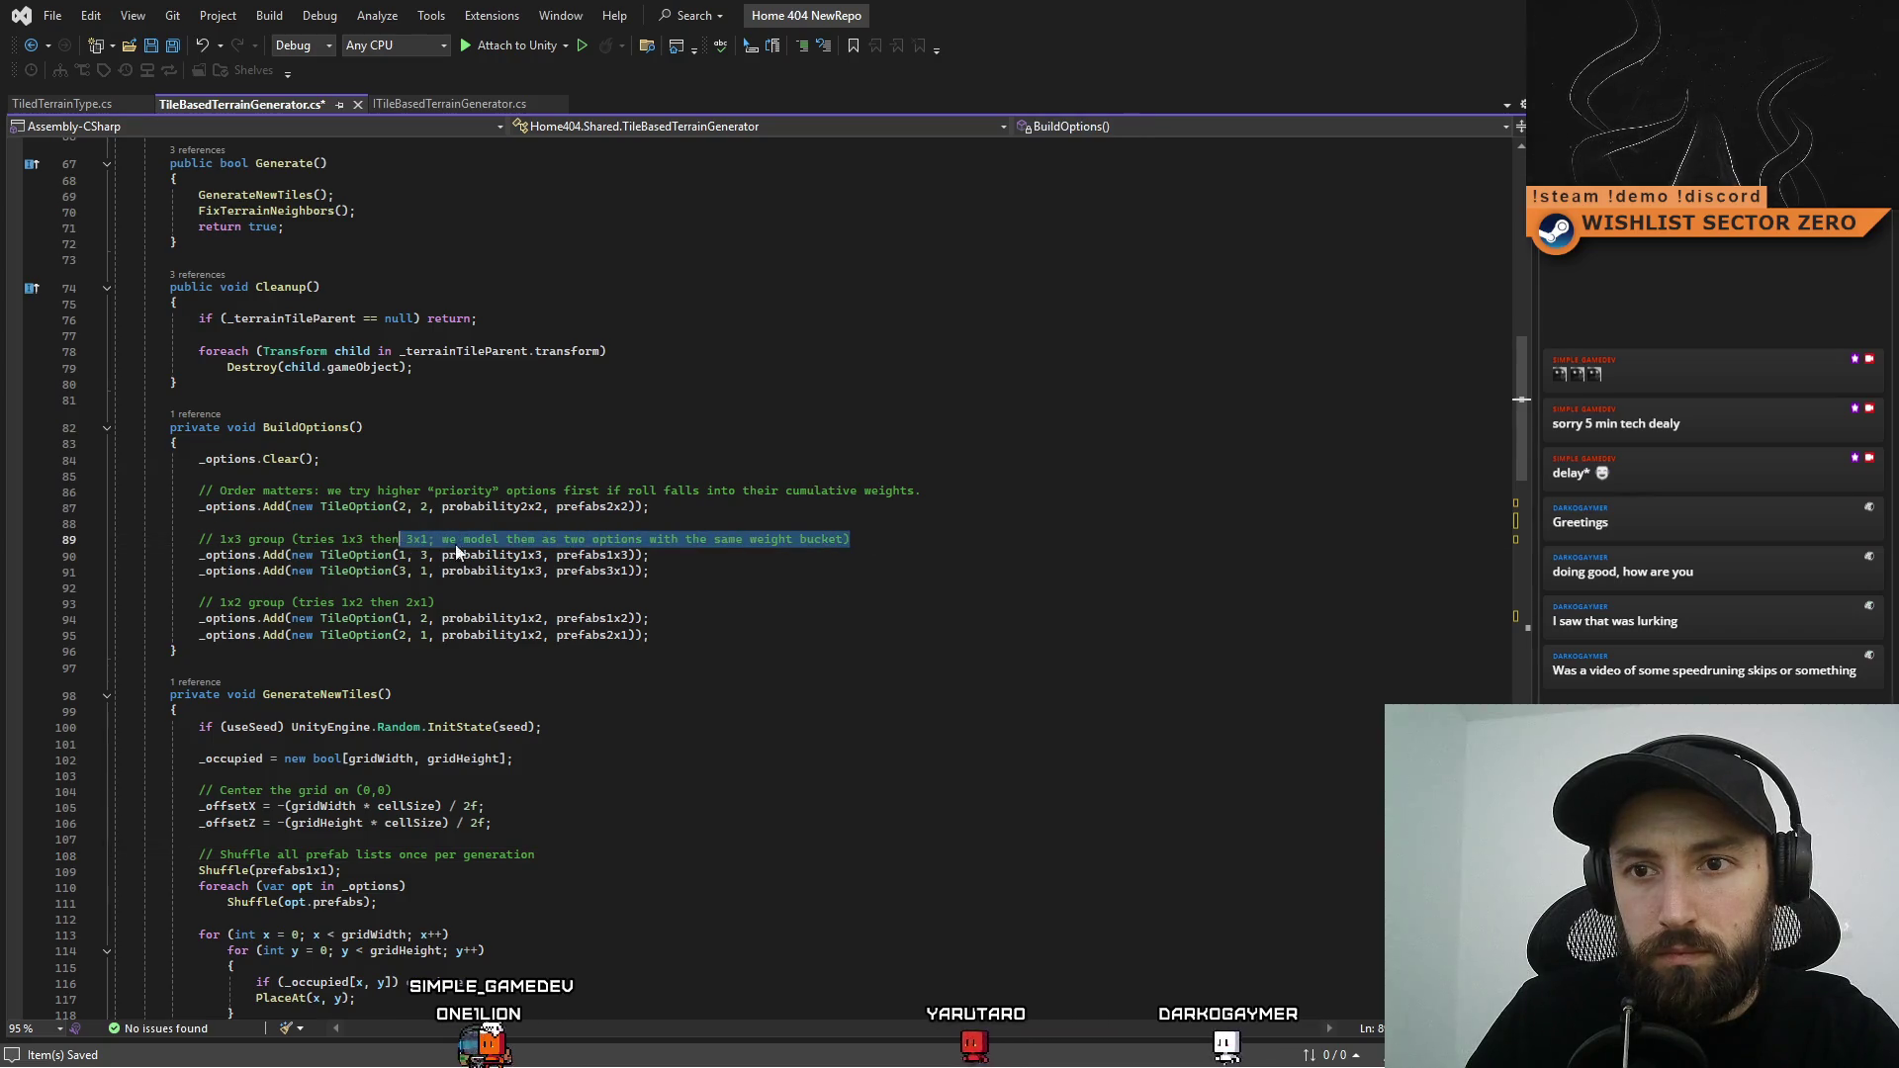
left_click(781, 603)
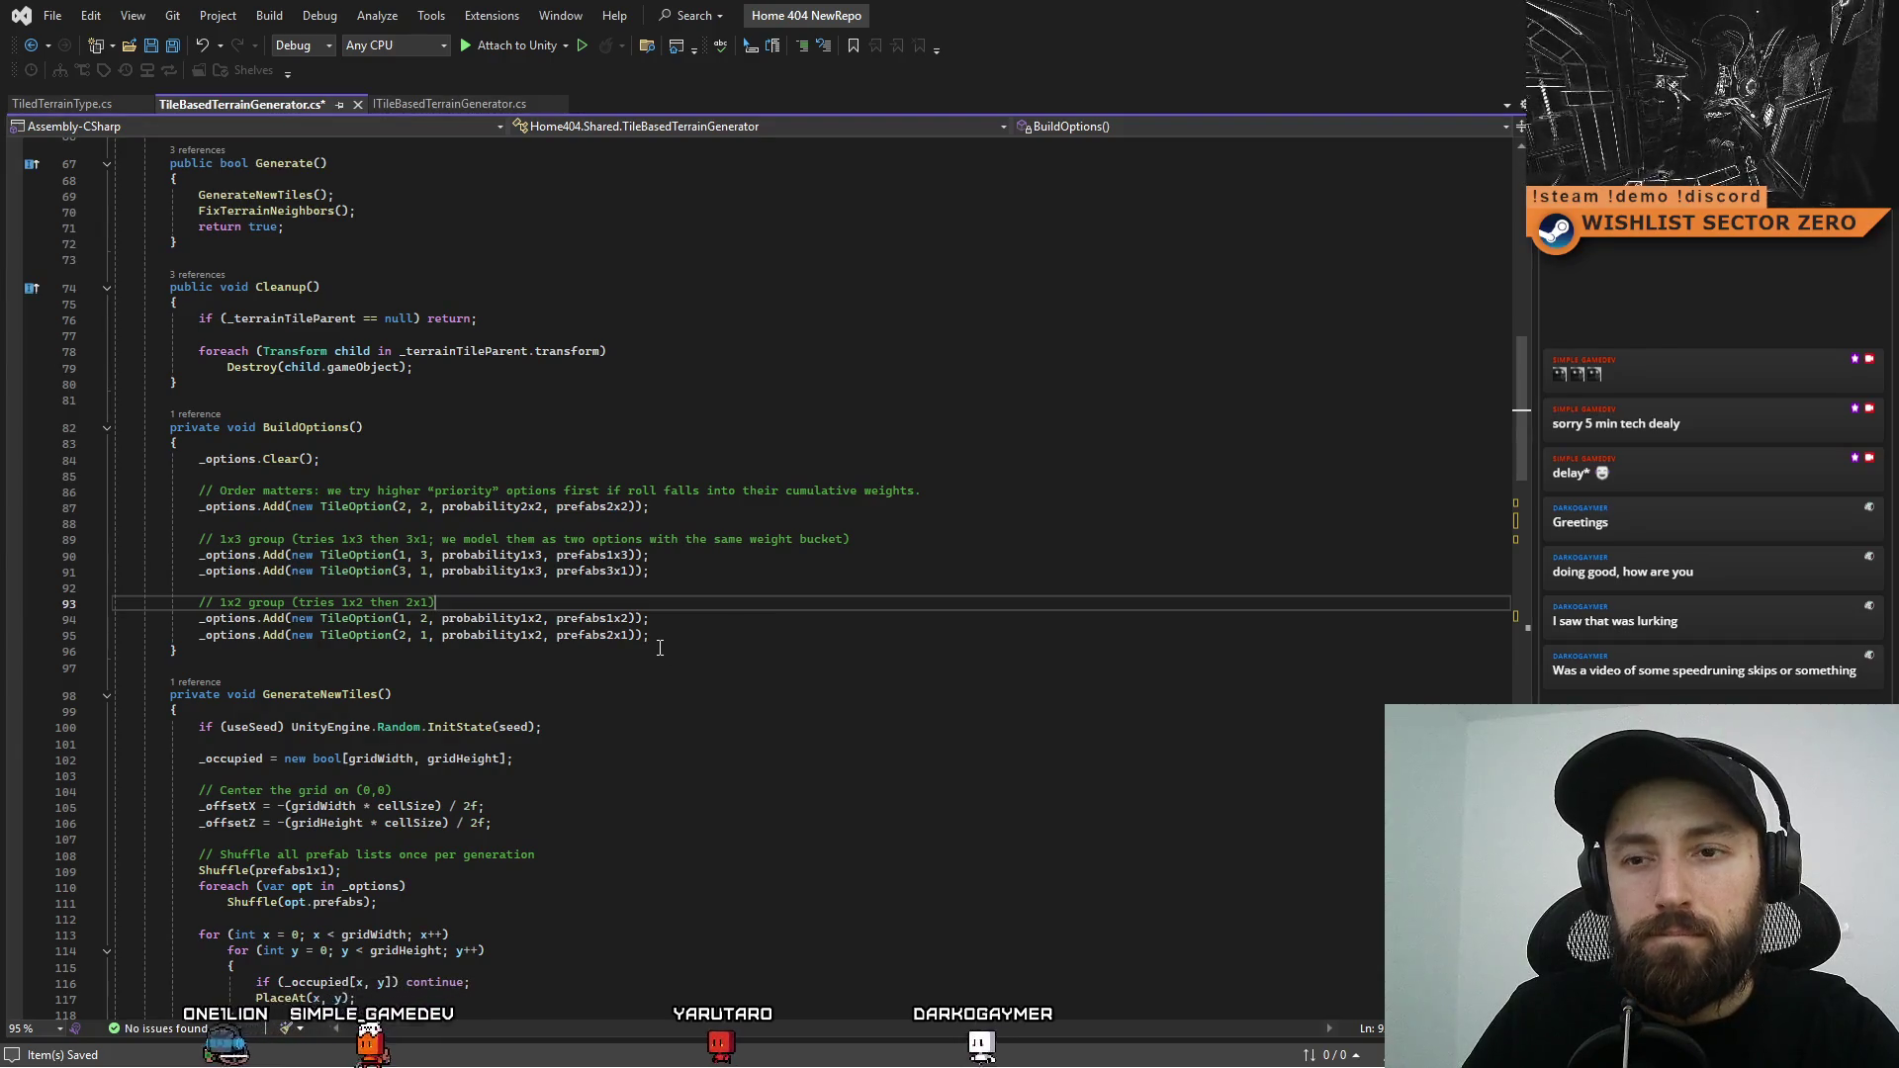
scroll(658, 653, "up", 2)
scroll(655, 673, "up", 1)
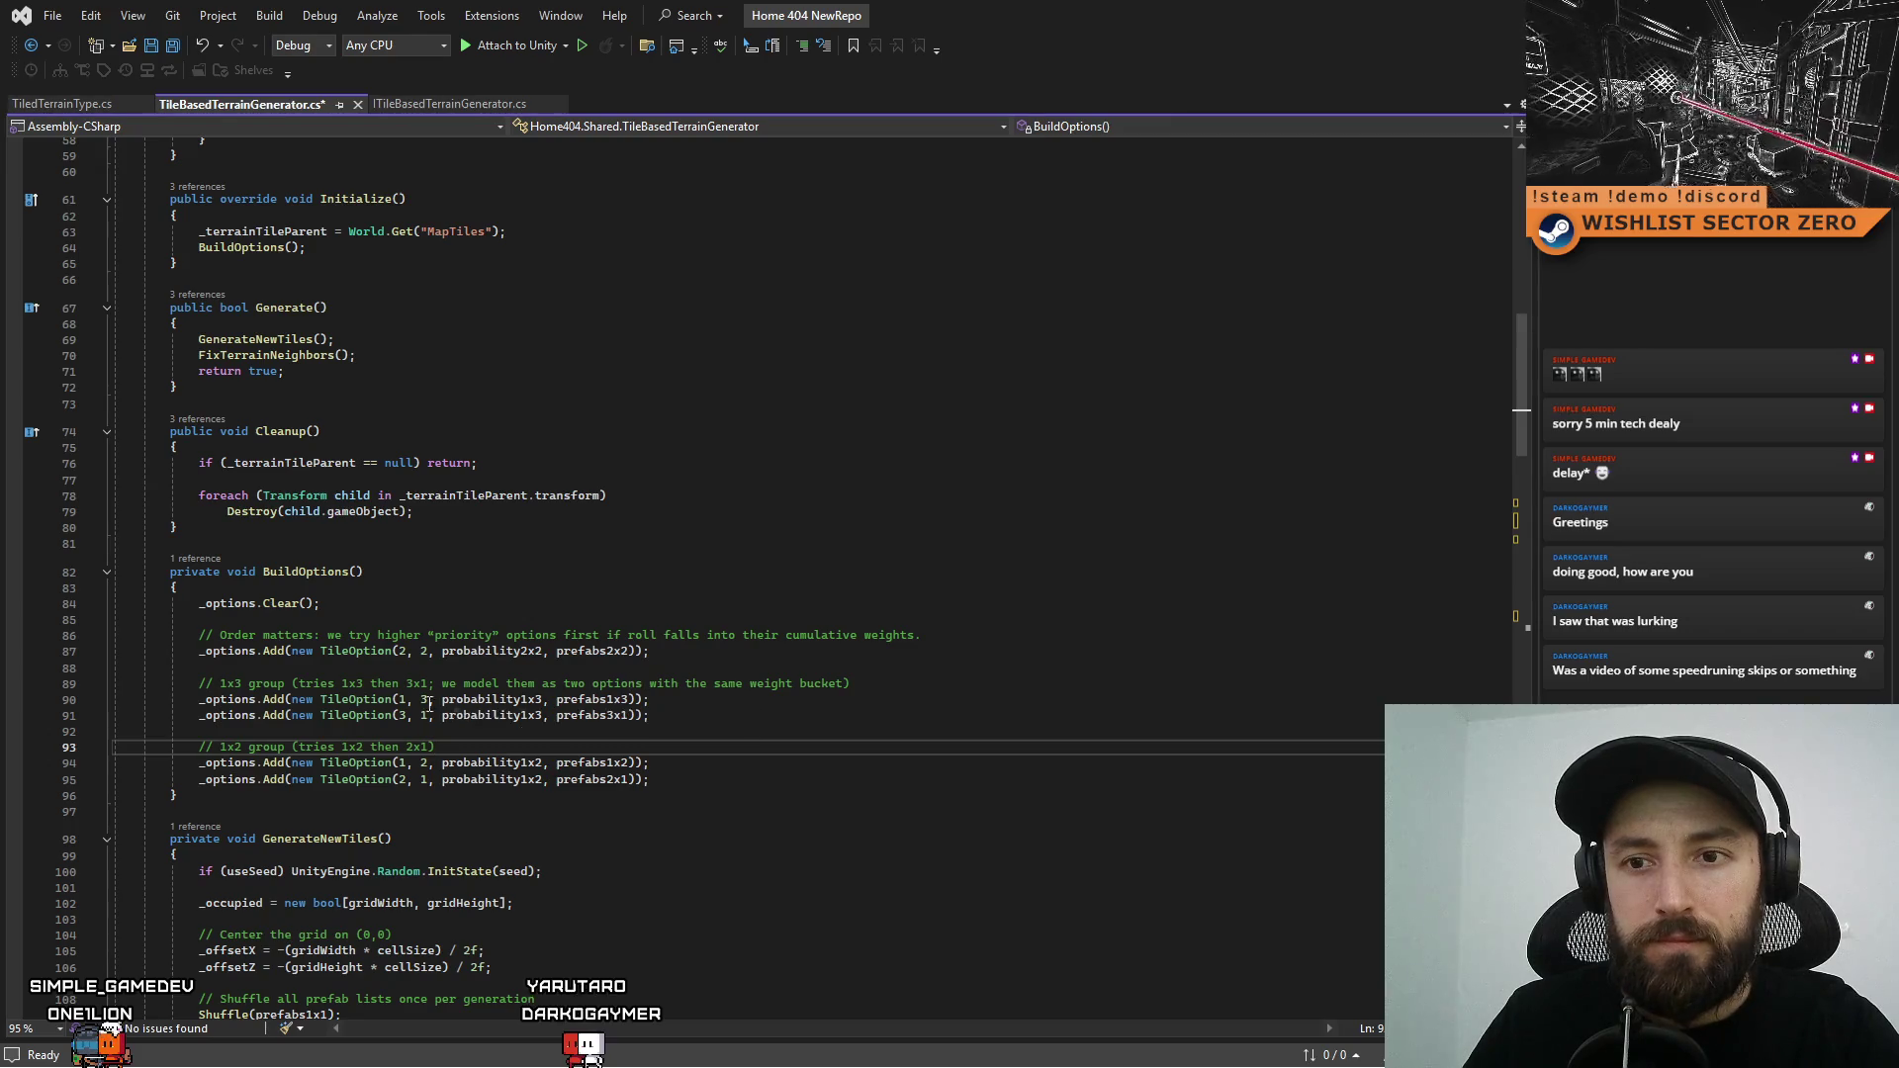
scroll(516, 730, "up", 1)
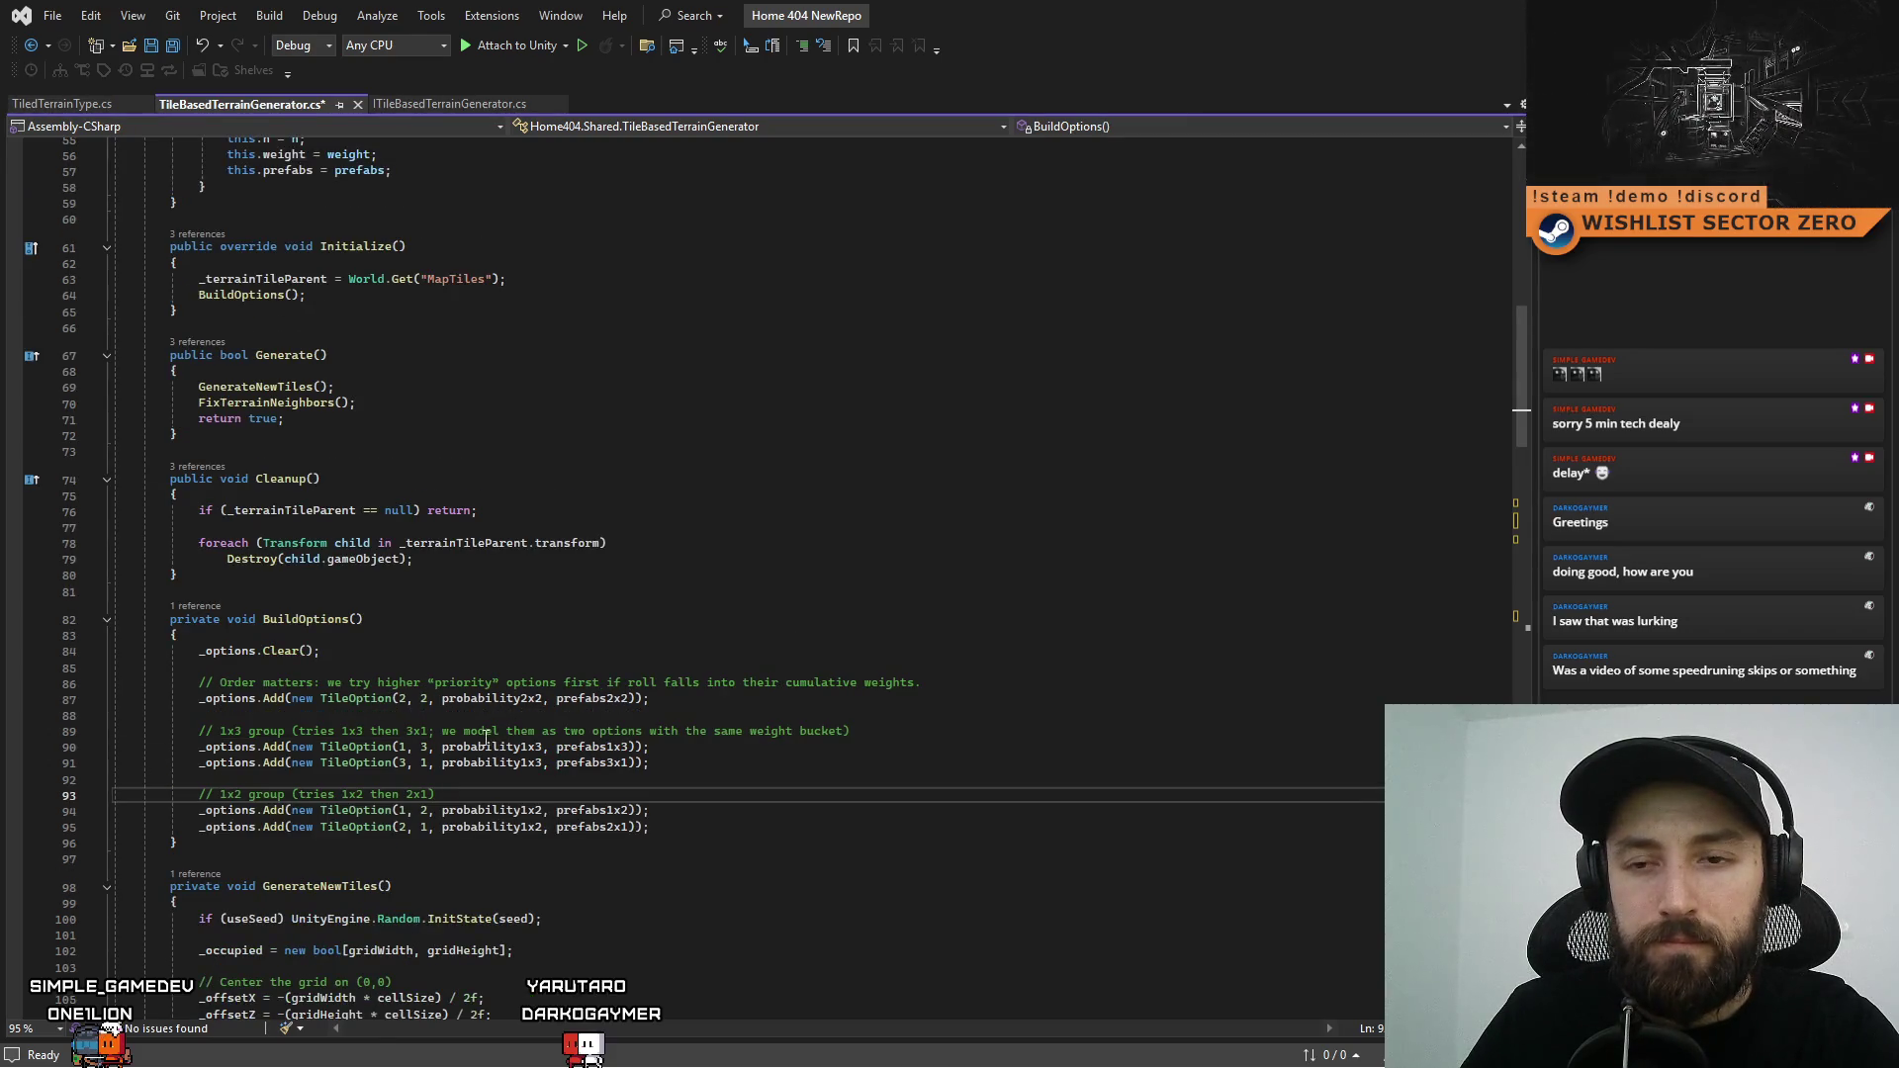
scroll(485, 738, "up", 2)
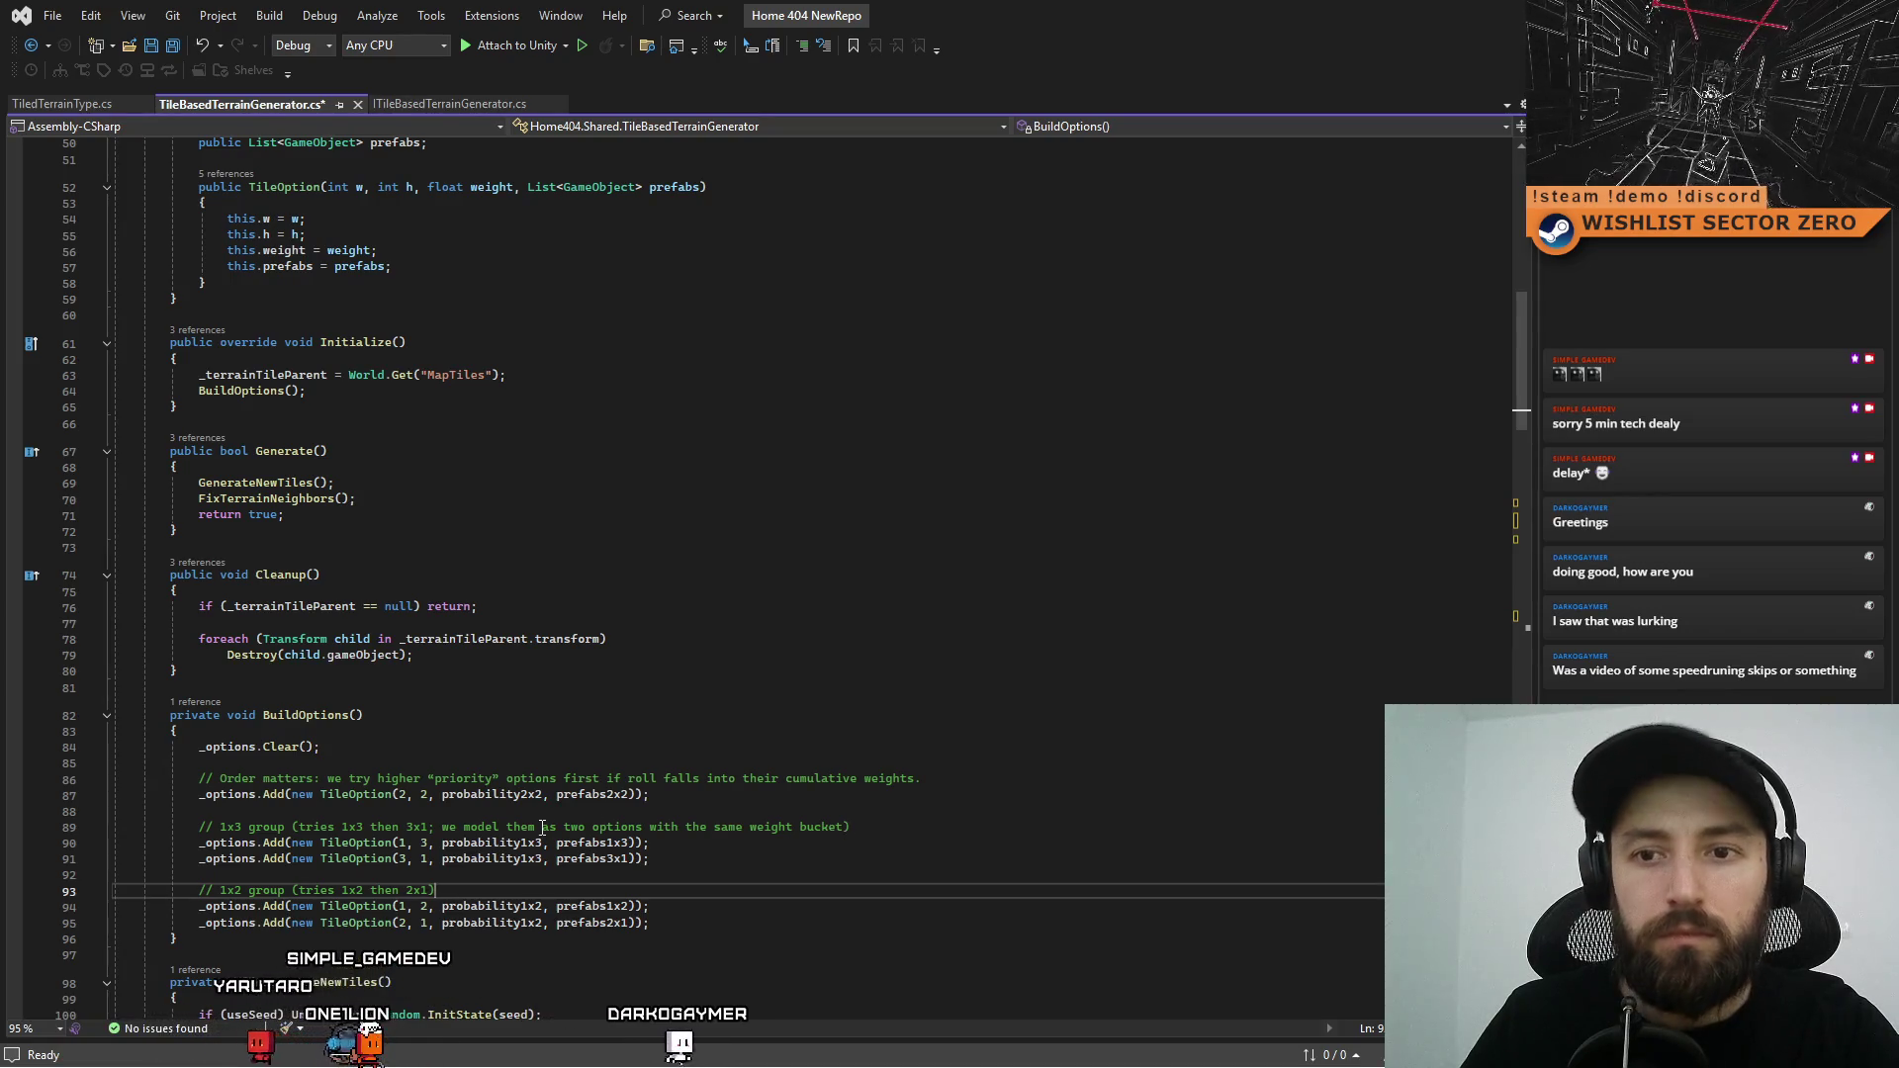
scroll(543, 791, "up", 5)
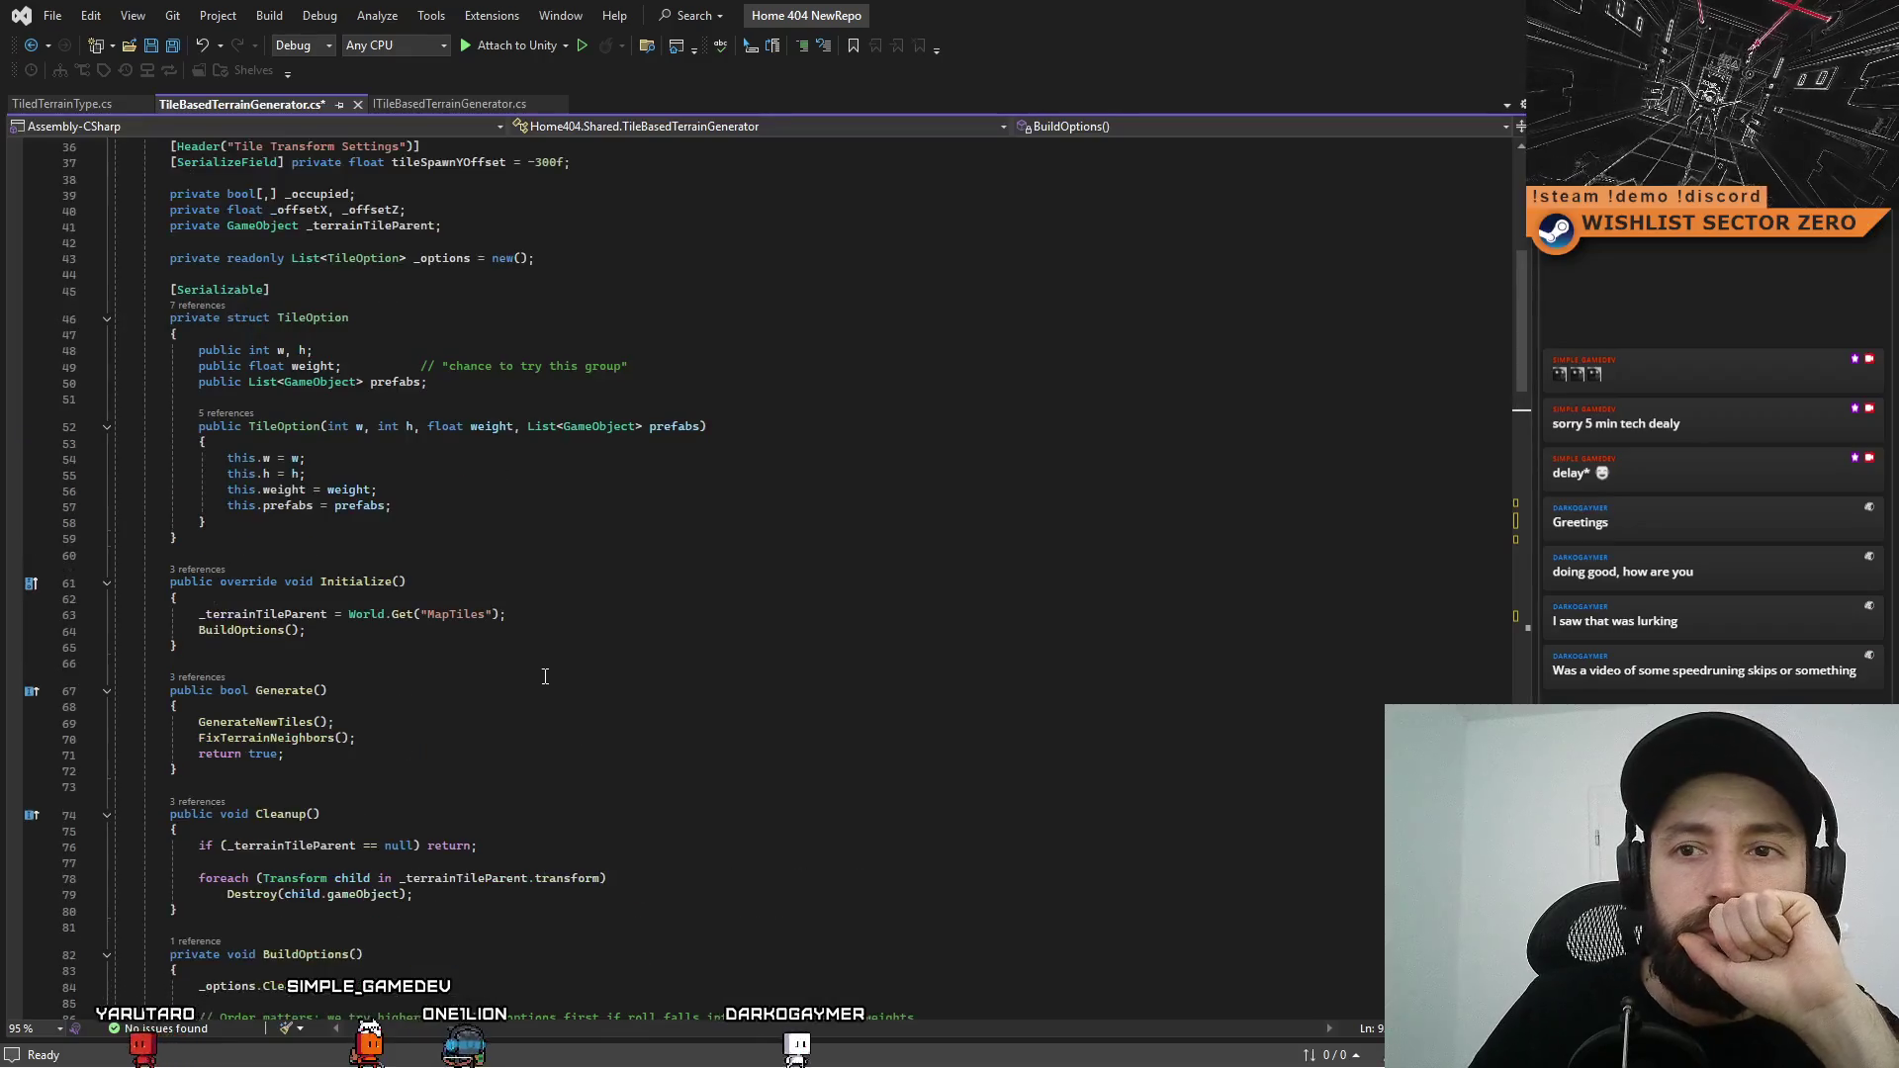
Delete the 'chance to try this group' comment from the script
scroll(545, 677, "up", 4)
left_click_drag(628, 558, 393, 558)
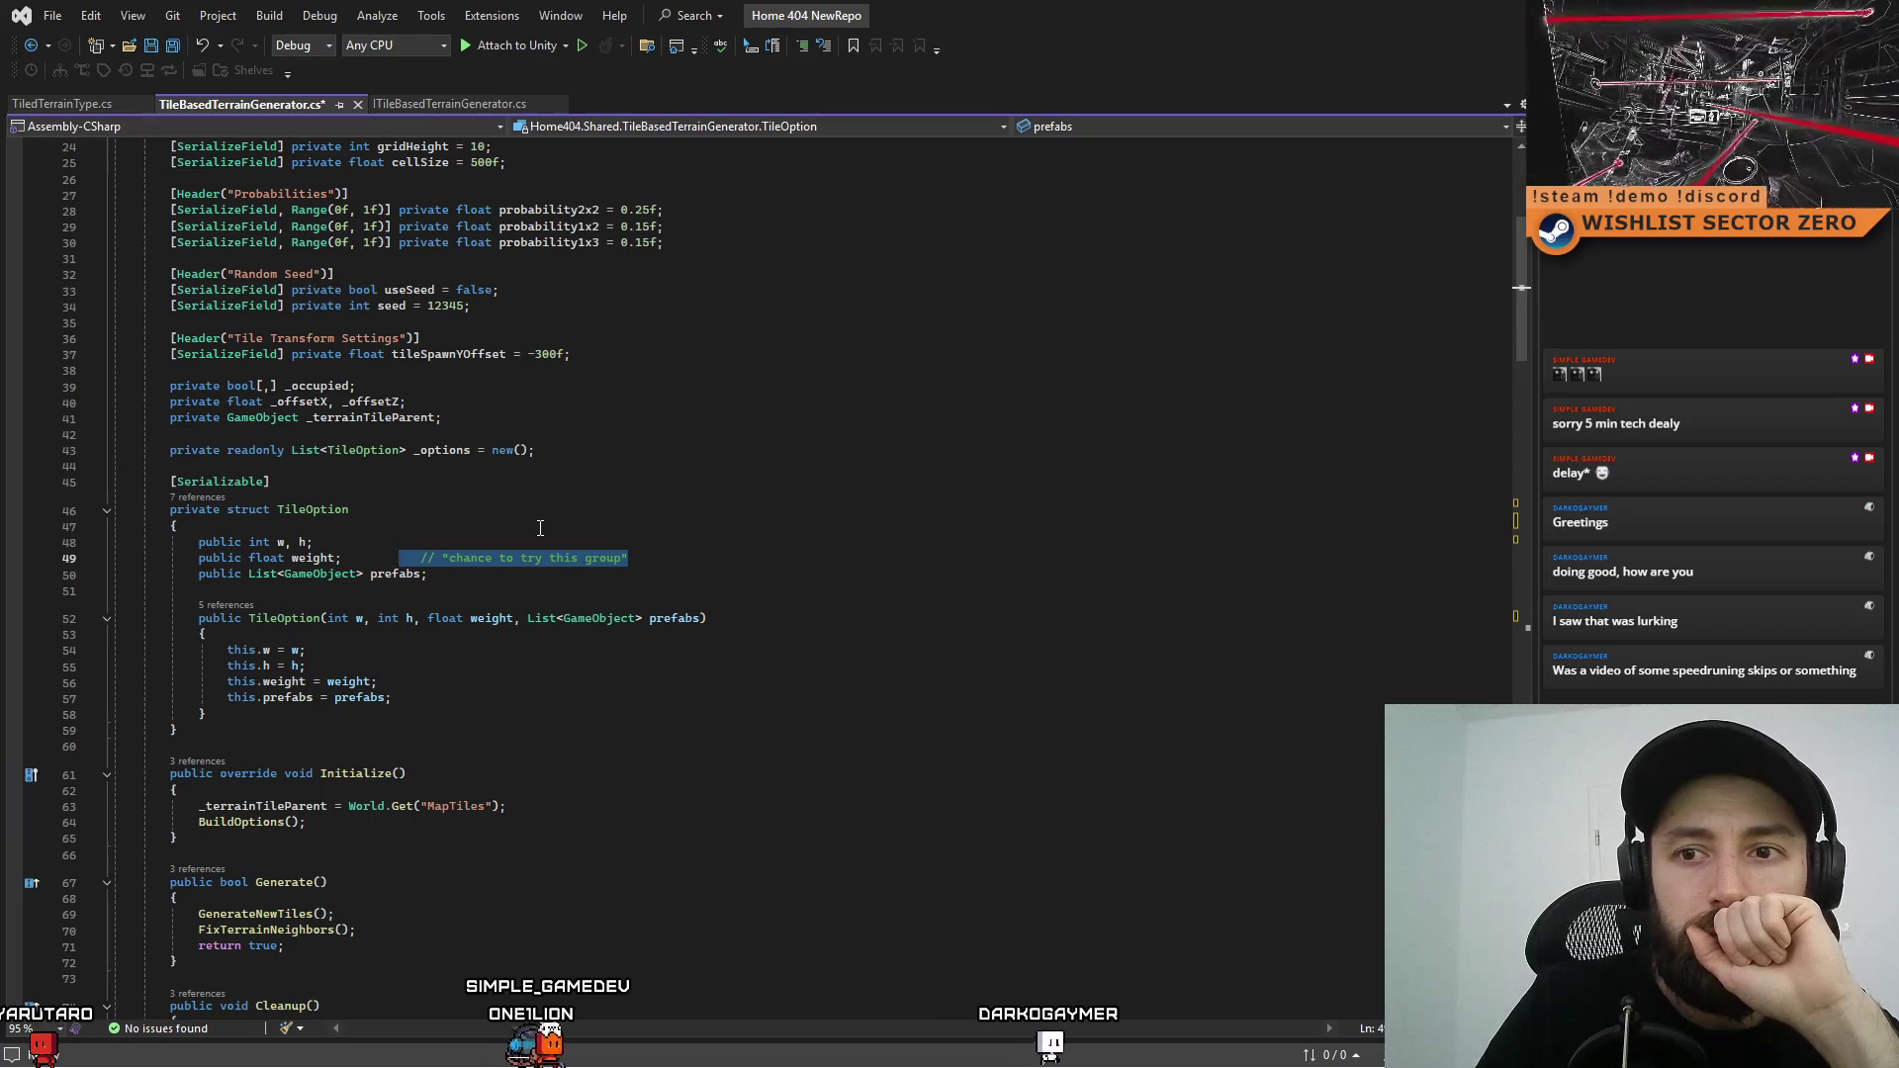
key("Delete")
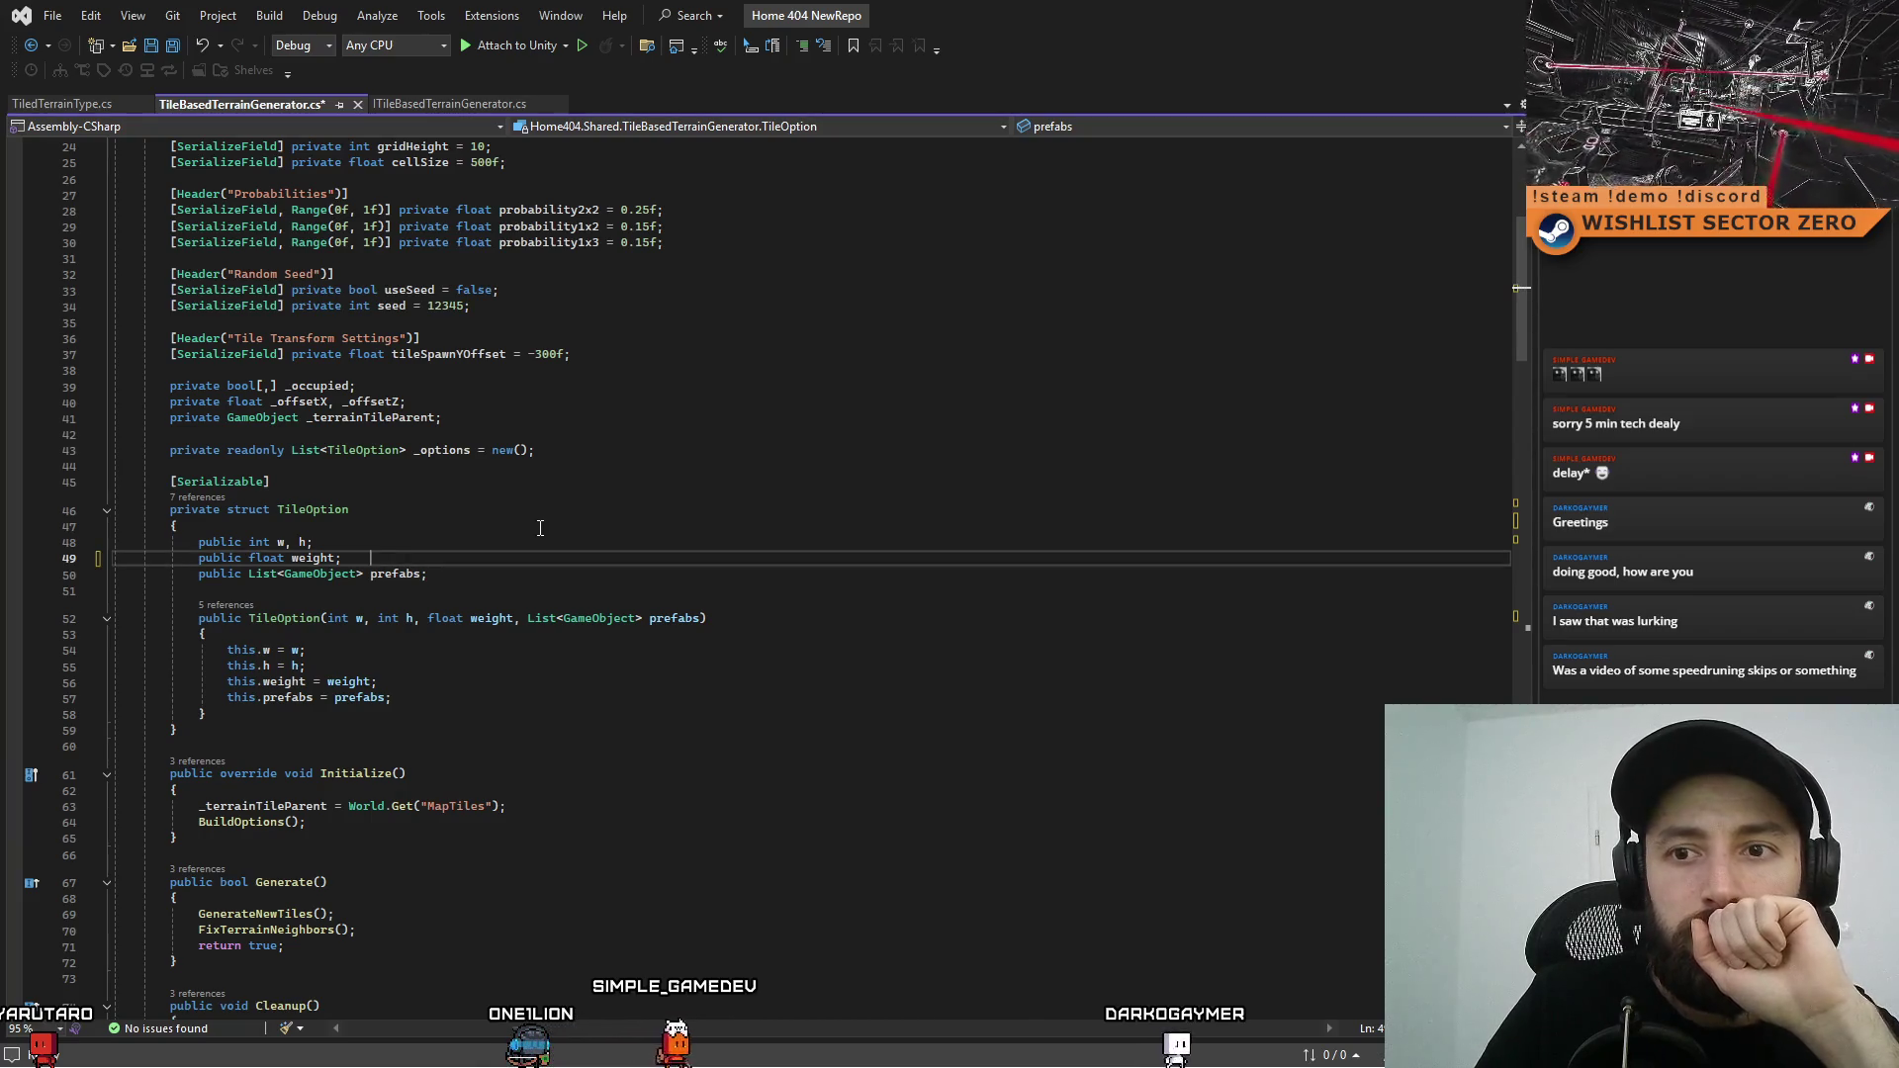
Select all the code in TileBasedTerrainGenerator.cs with Ctrl+A
scroll(701, 685, "up", 7)
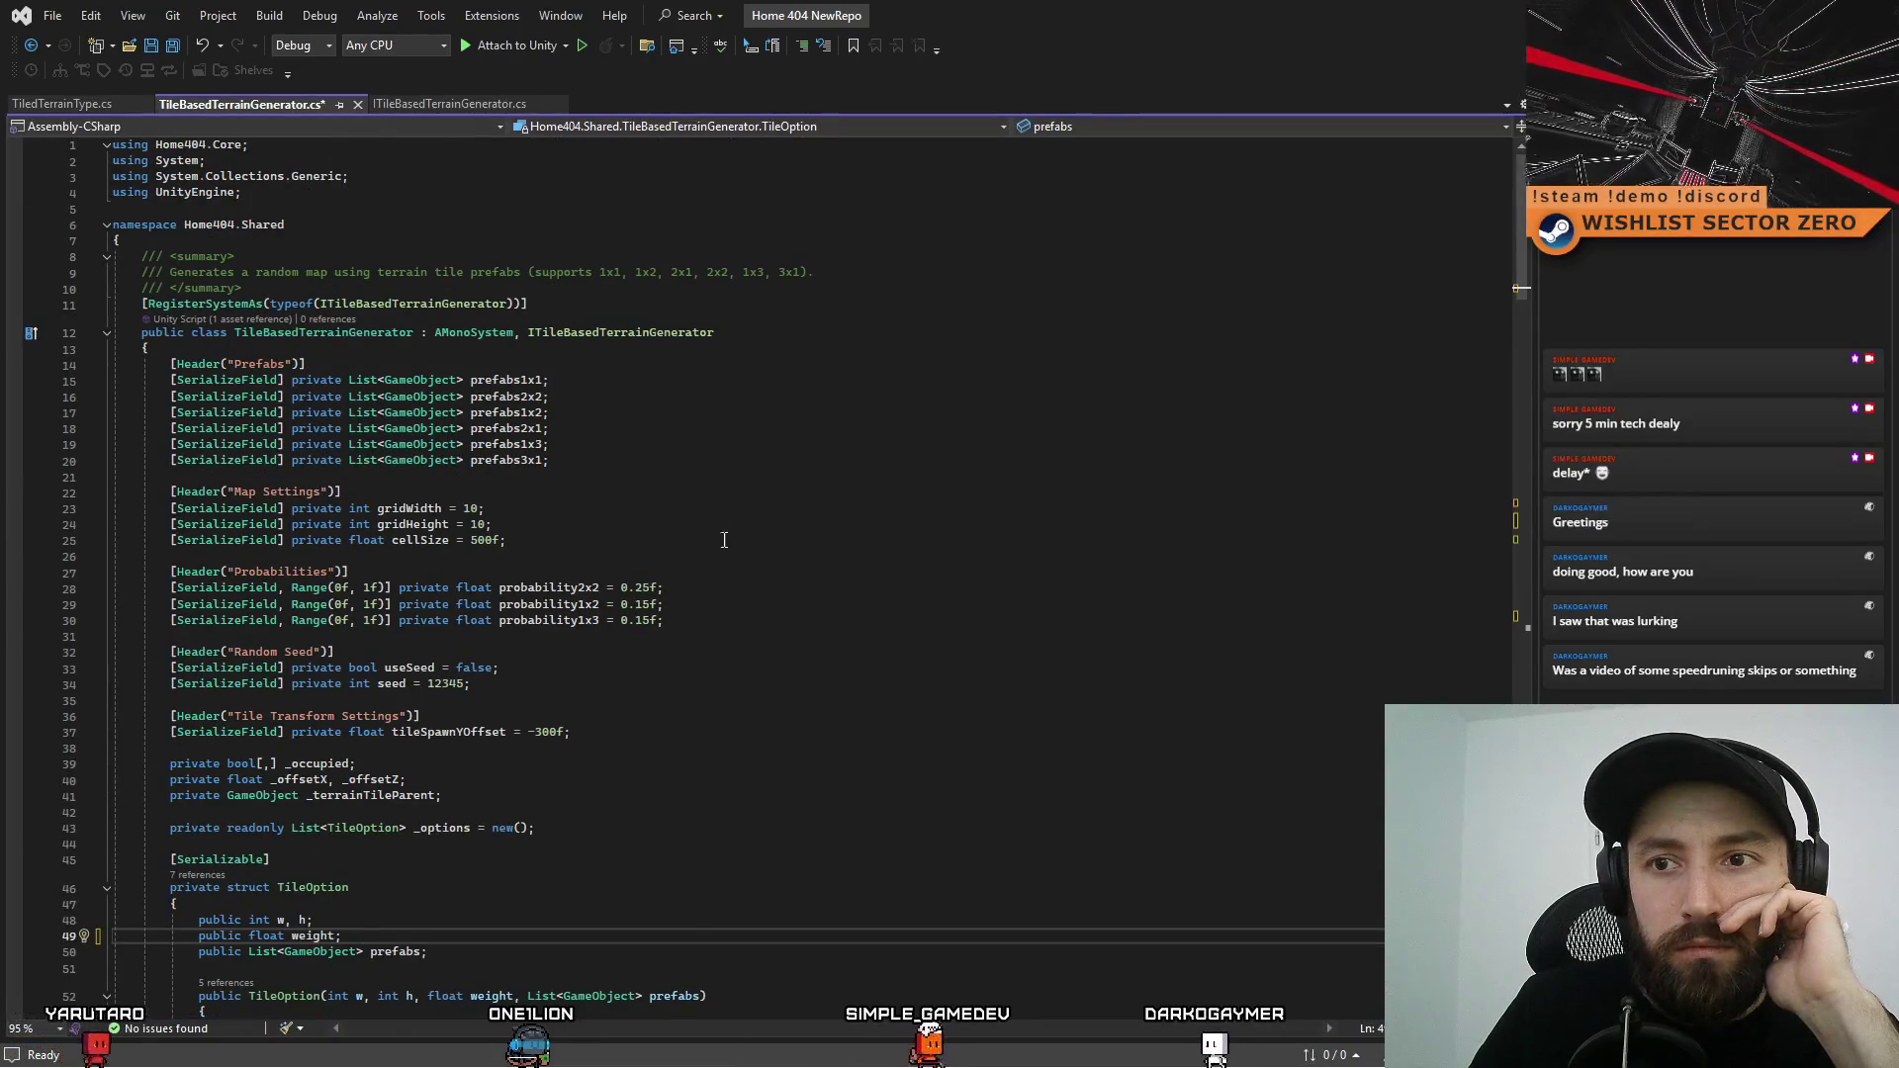
double_click(410, 507)
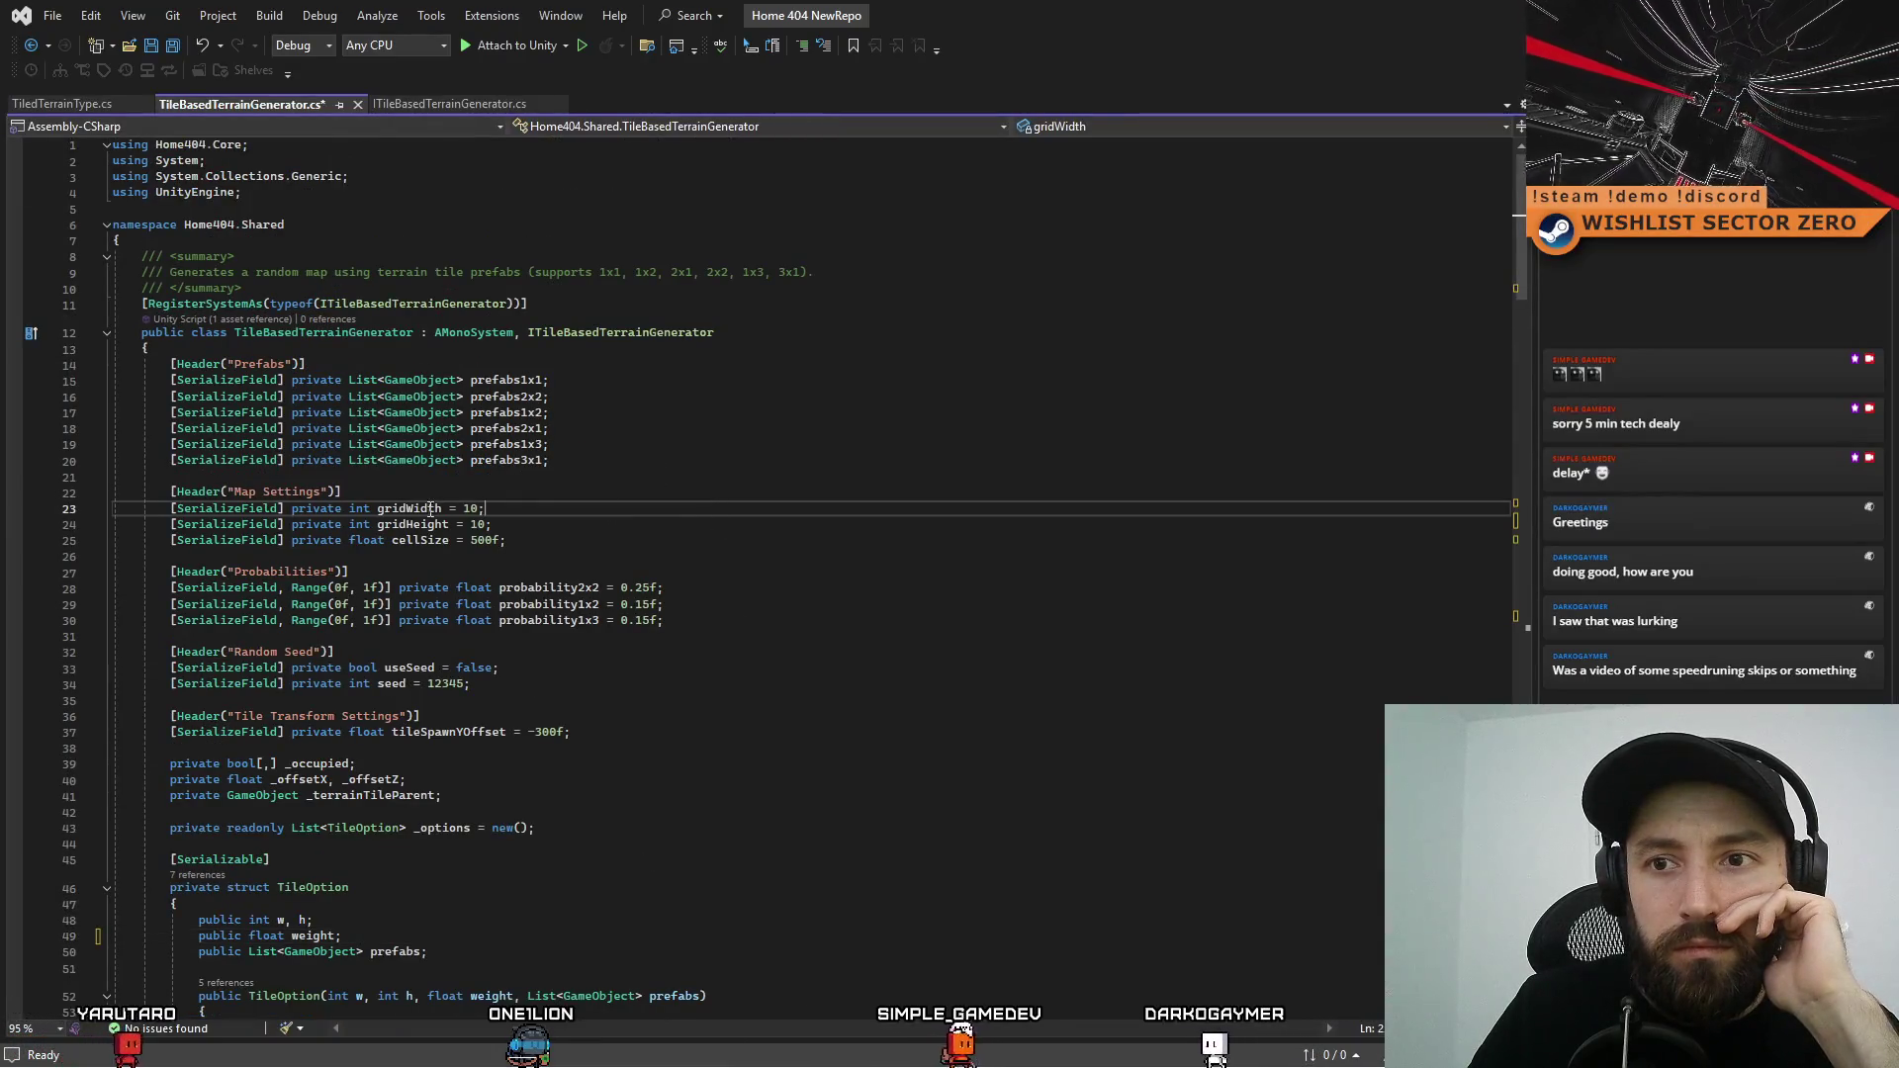
left_click(612, 494)
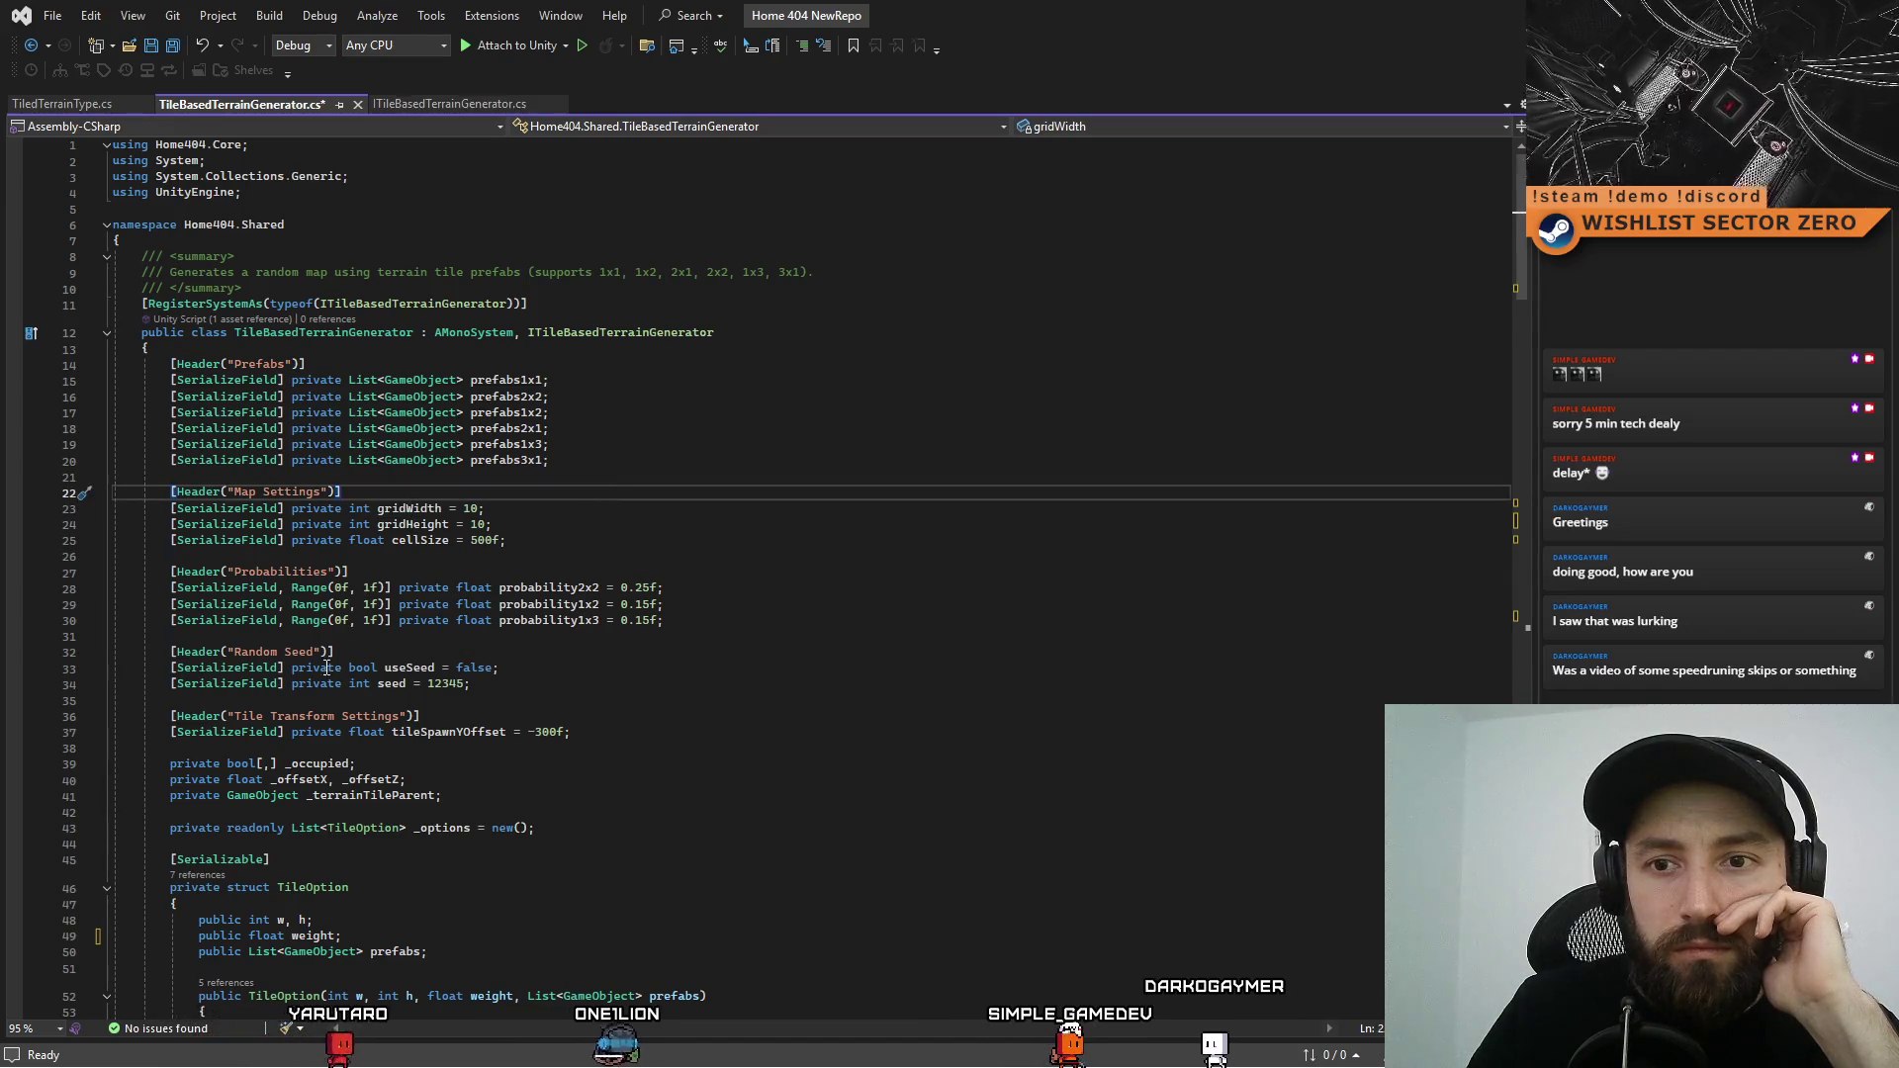
scroll(734, 668, "down", 3)
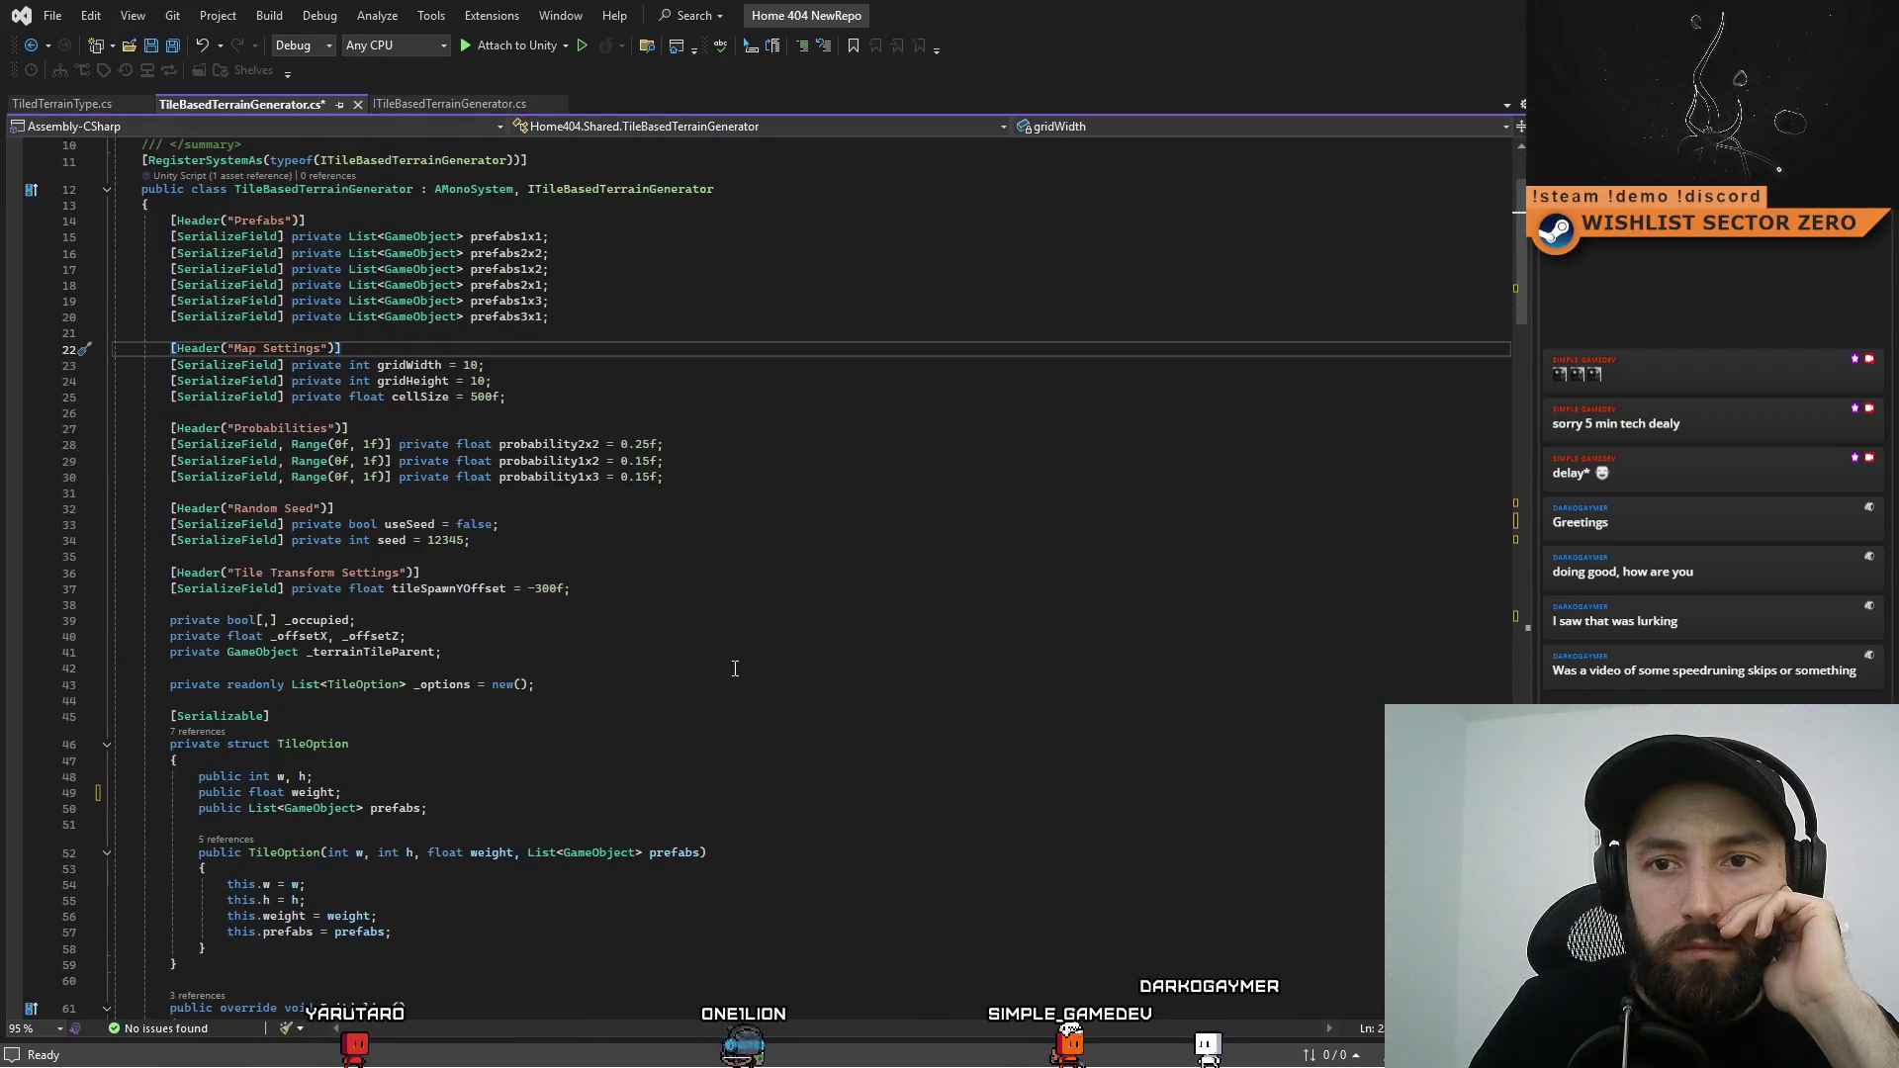
scroll(735, 668, "up", 3)
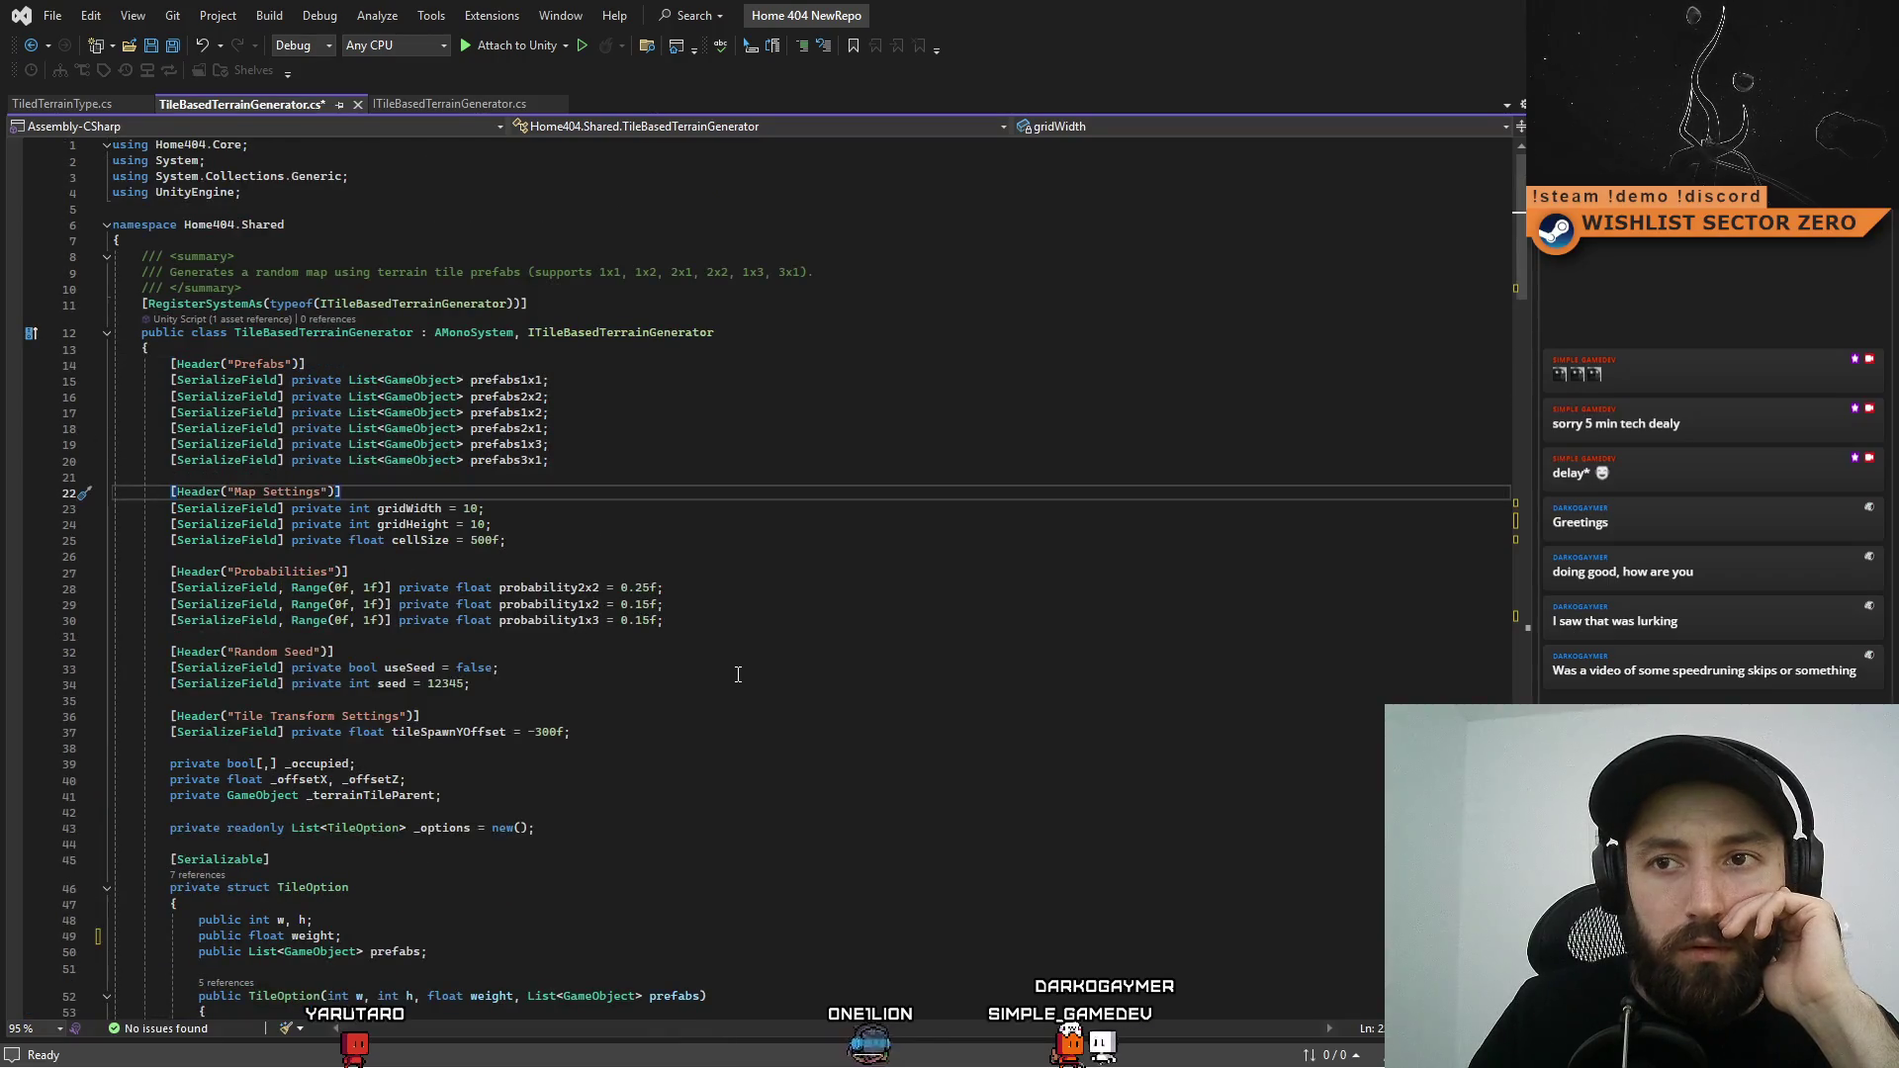
scroll(738, 674, "down", 3)
scroll(818, 669, "up", 3)
left_click(881, 406)
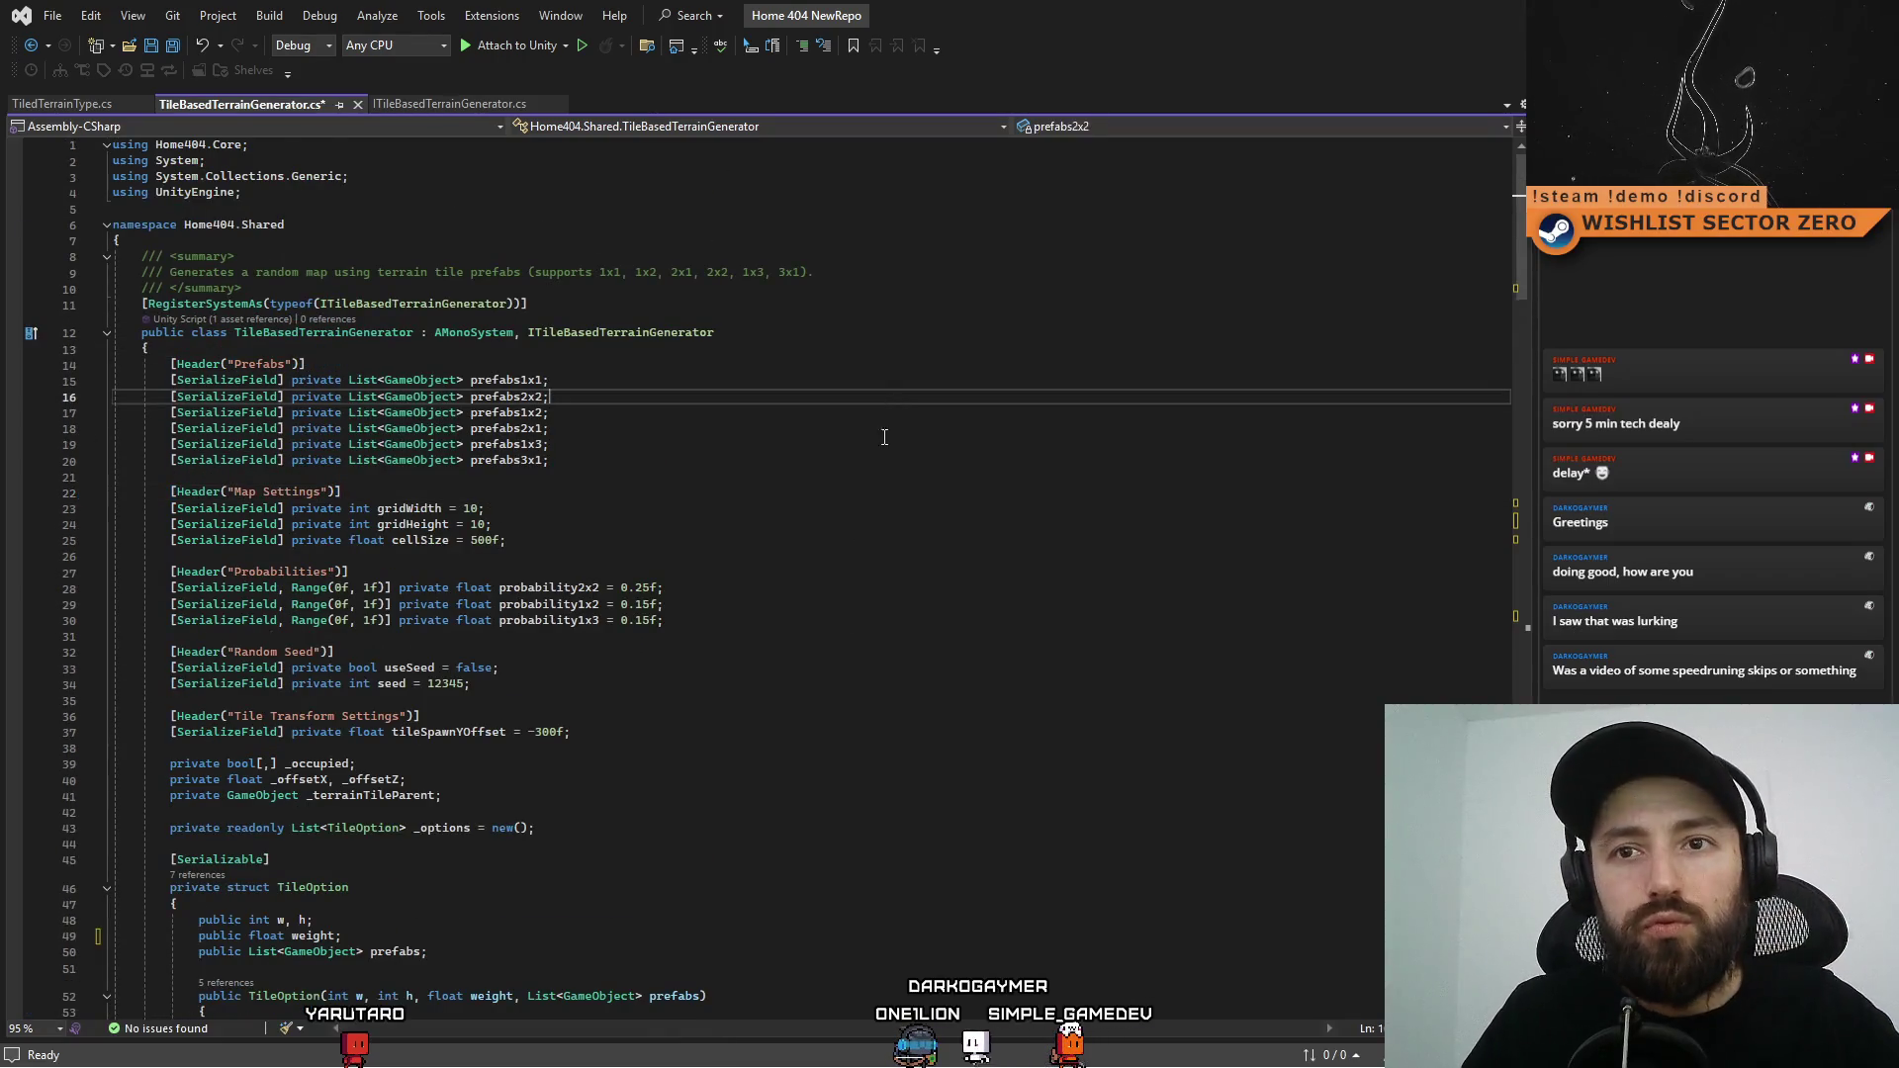
left_click(928, 540)
left_click(944, 491)
key("ctrl+a")
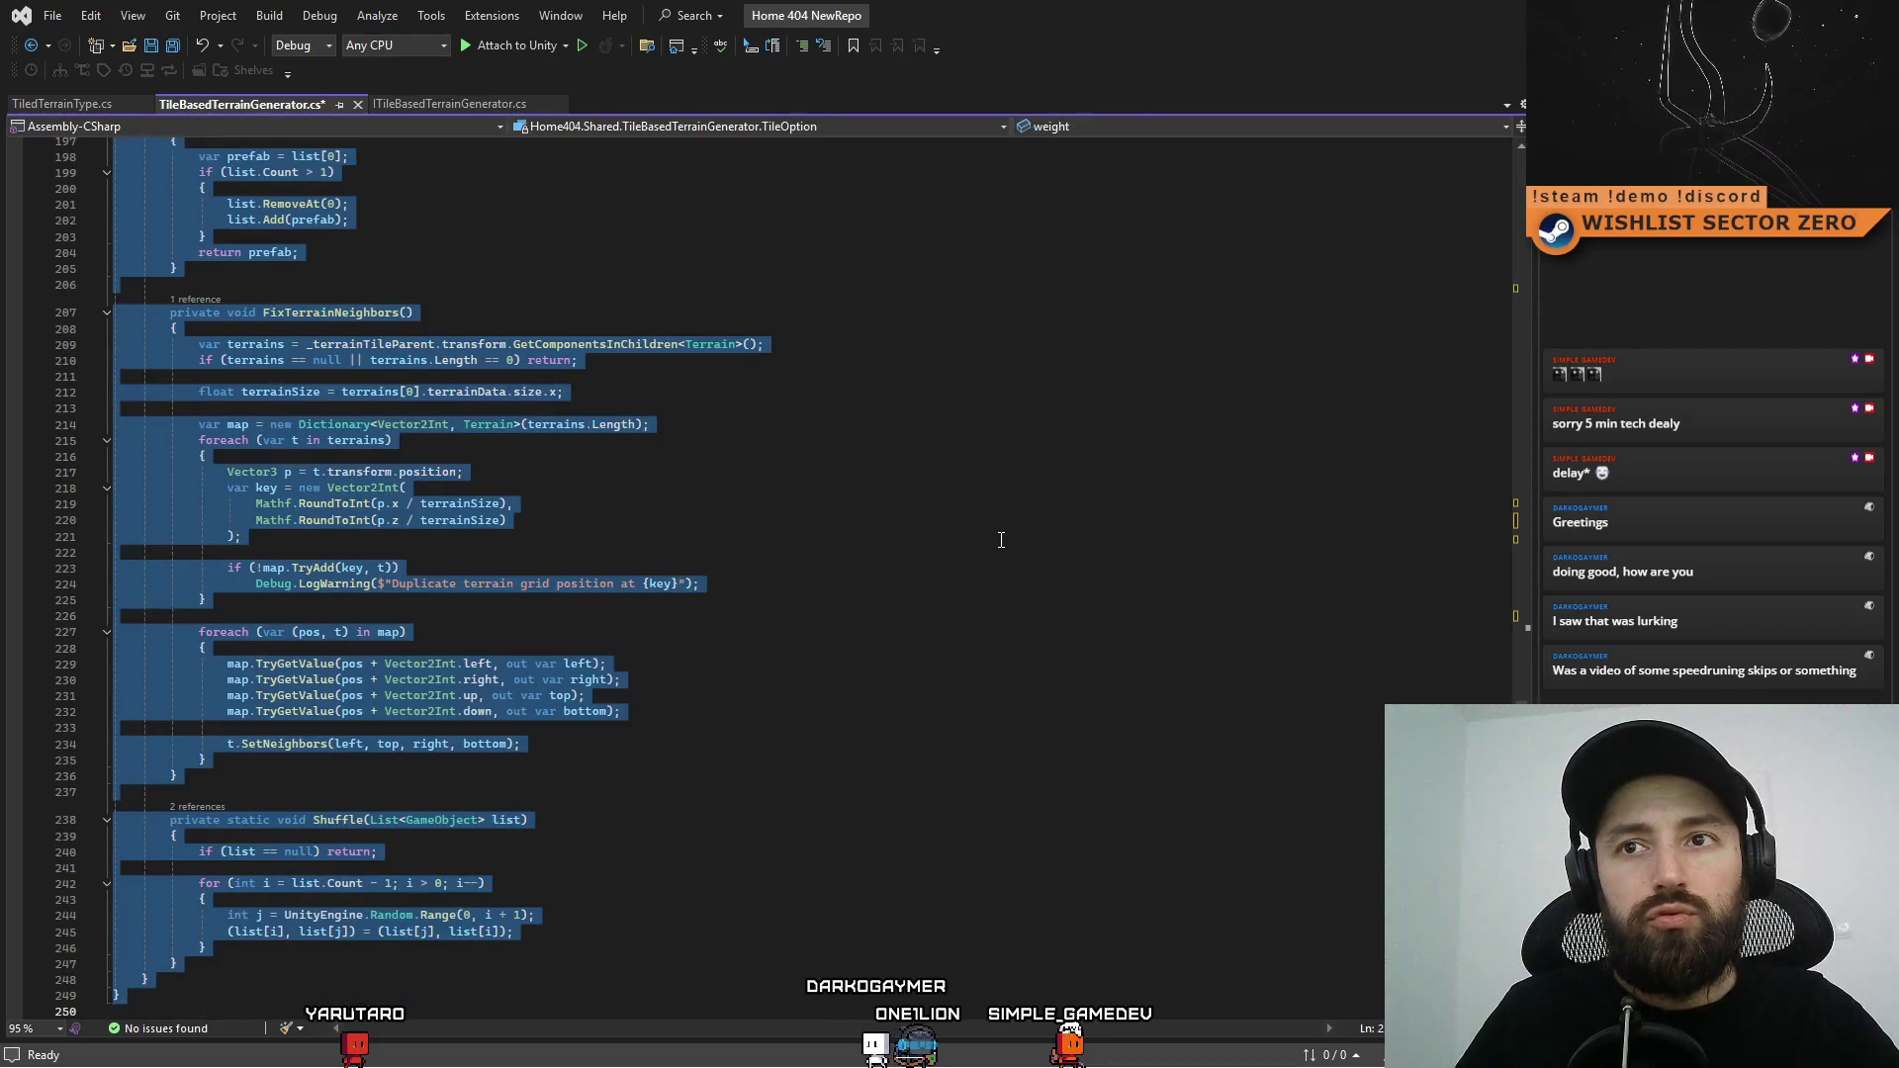
Replace the selected code with the new version containing XML method summaries and save the file
left_click(1001, 540)
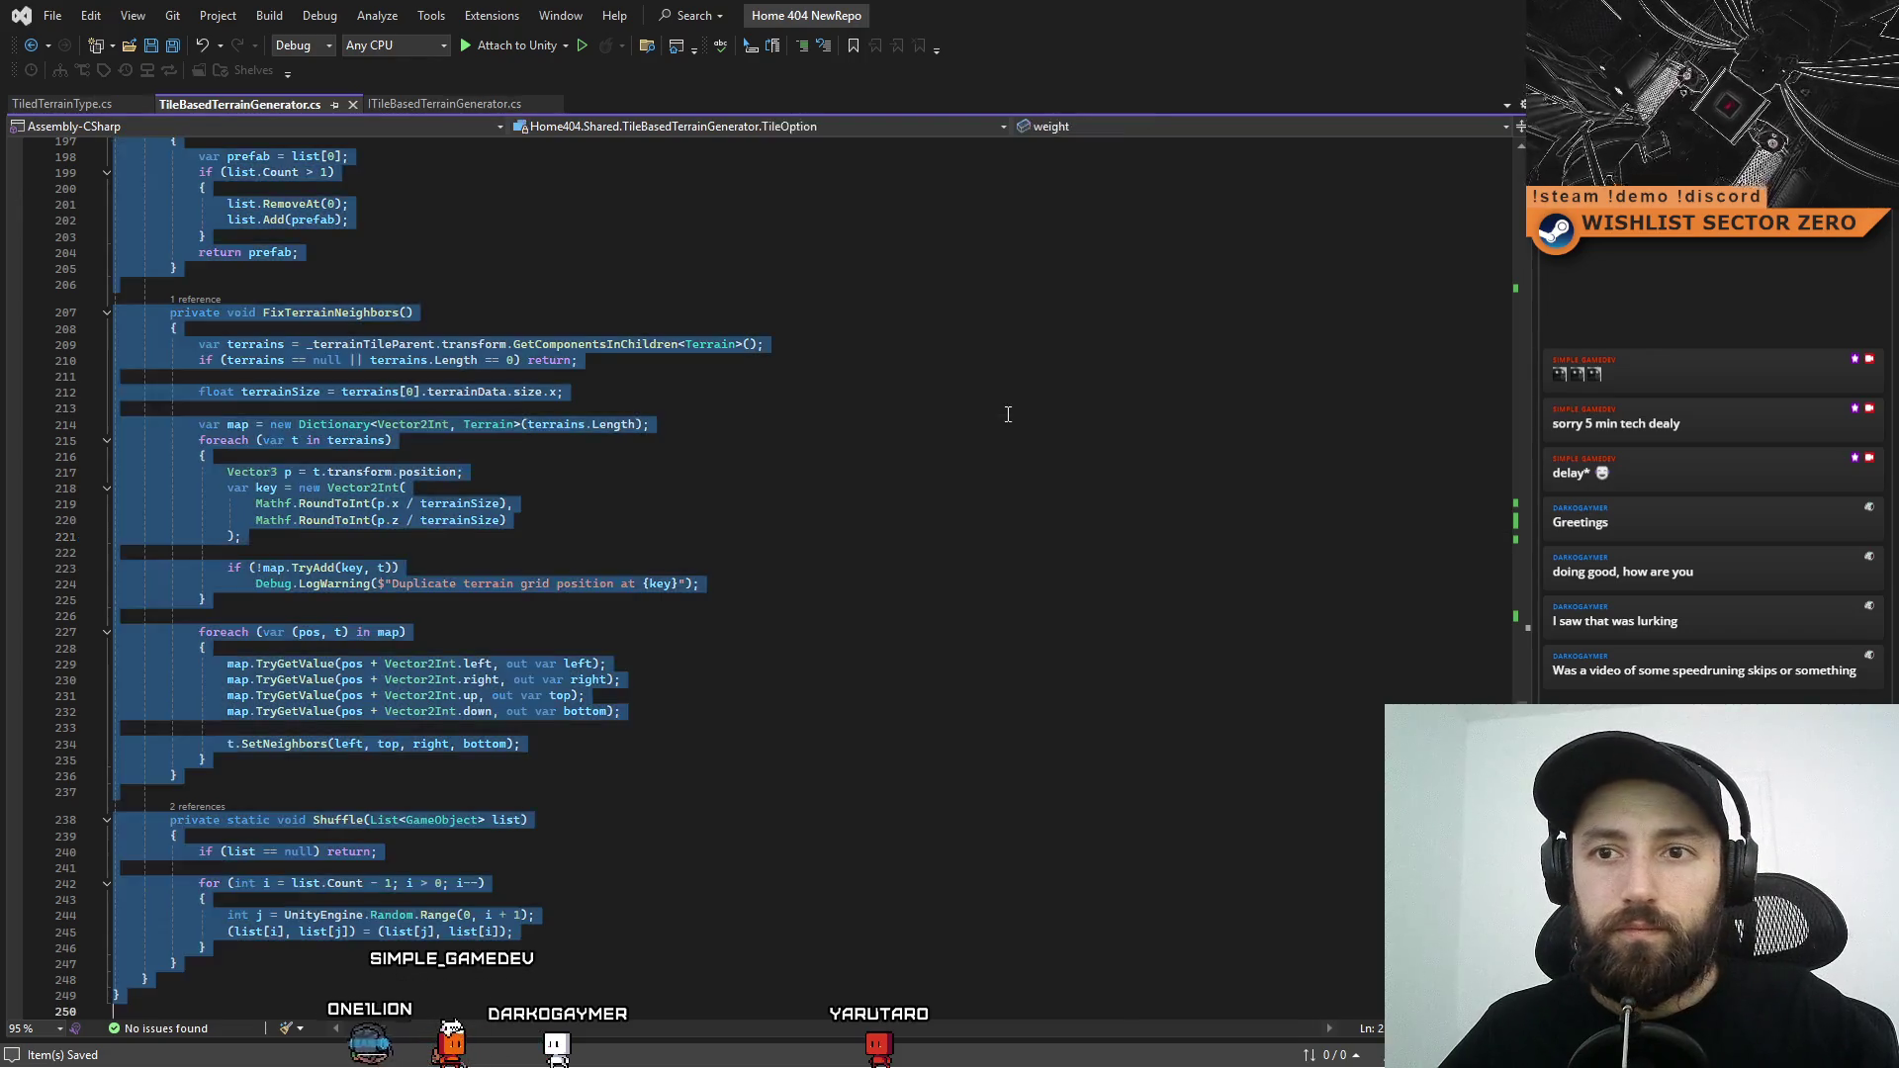
scroll(1050, 510, "down", 4)
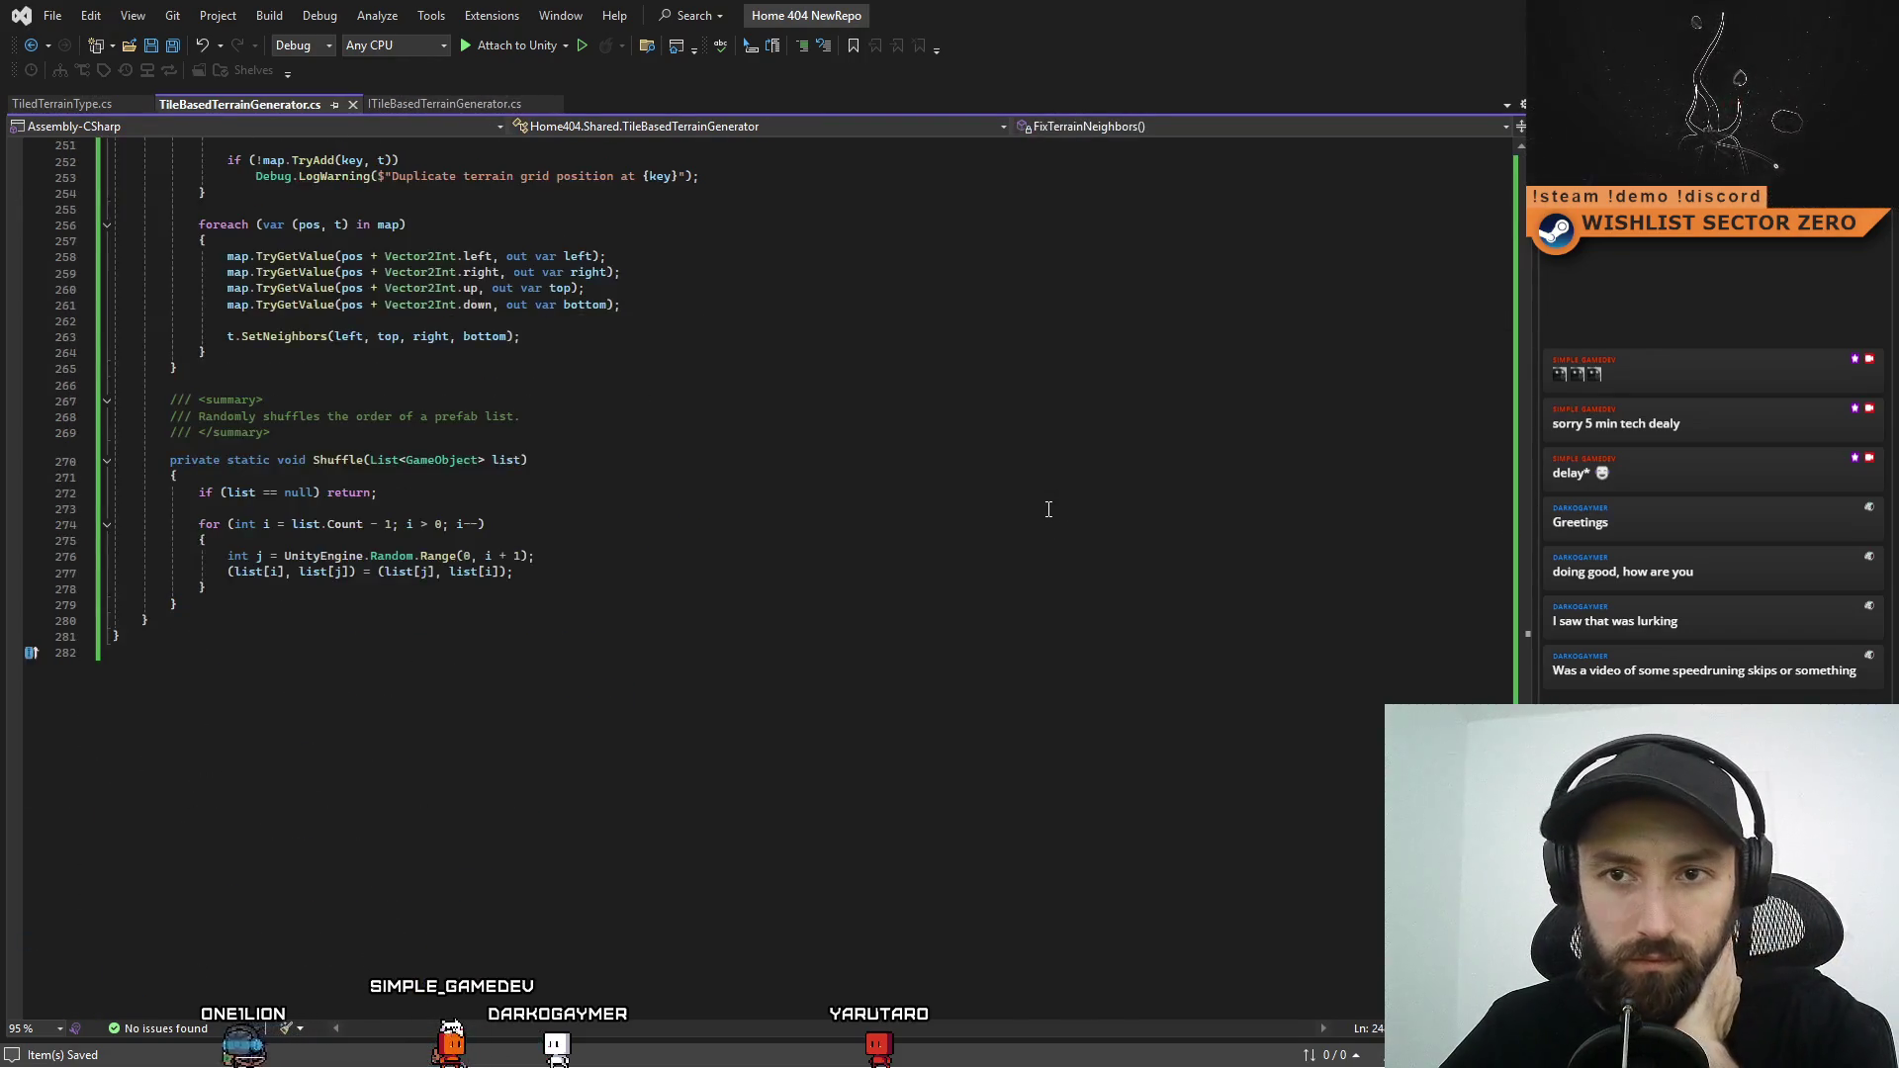
Scroll the updated script up to the Prefabs header, then switch back to Unity
scroll(1048, 509, "up", 3)
scroll(1049, 509, "up", 7)
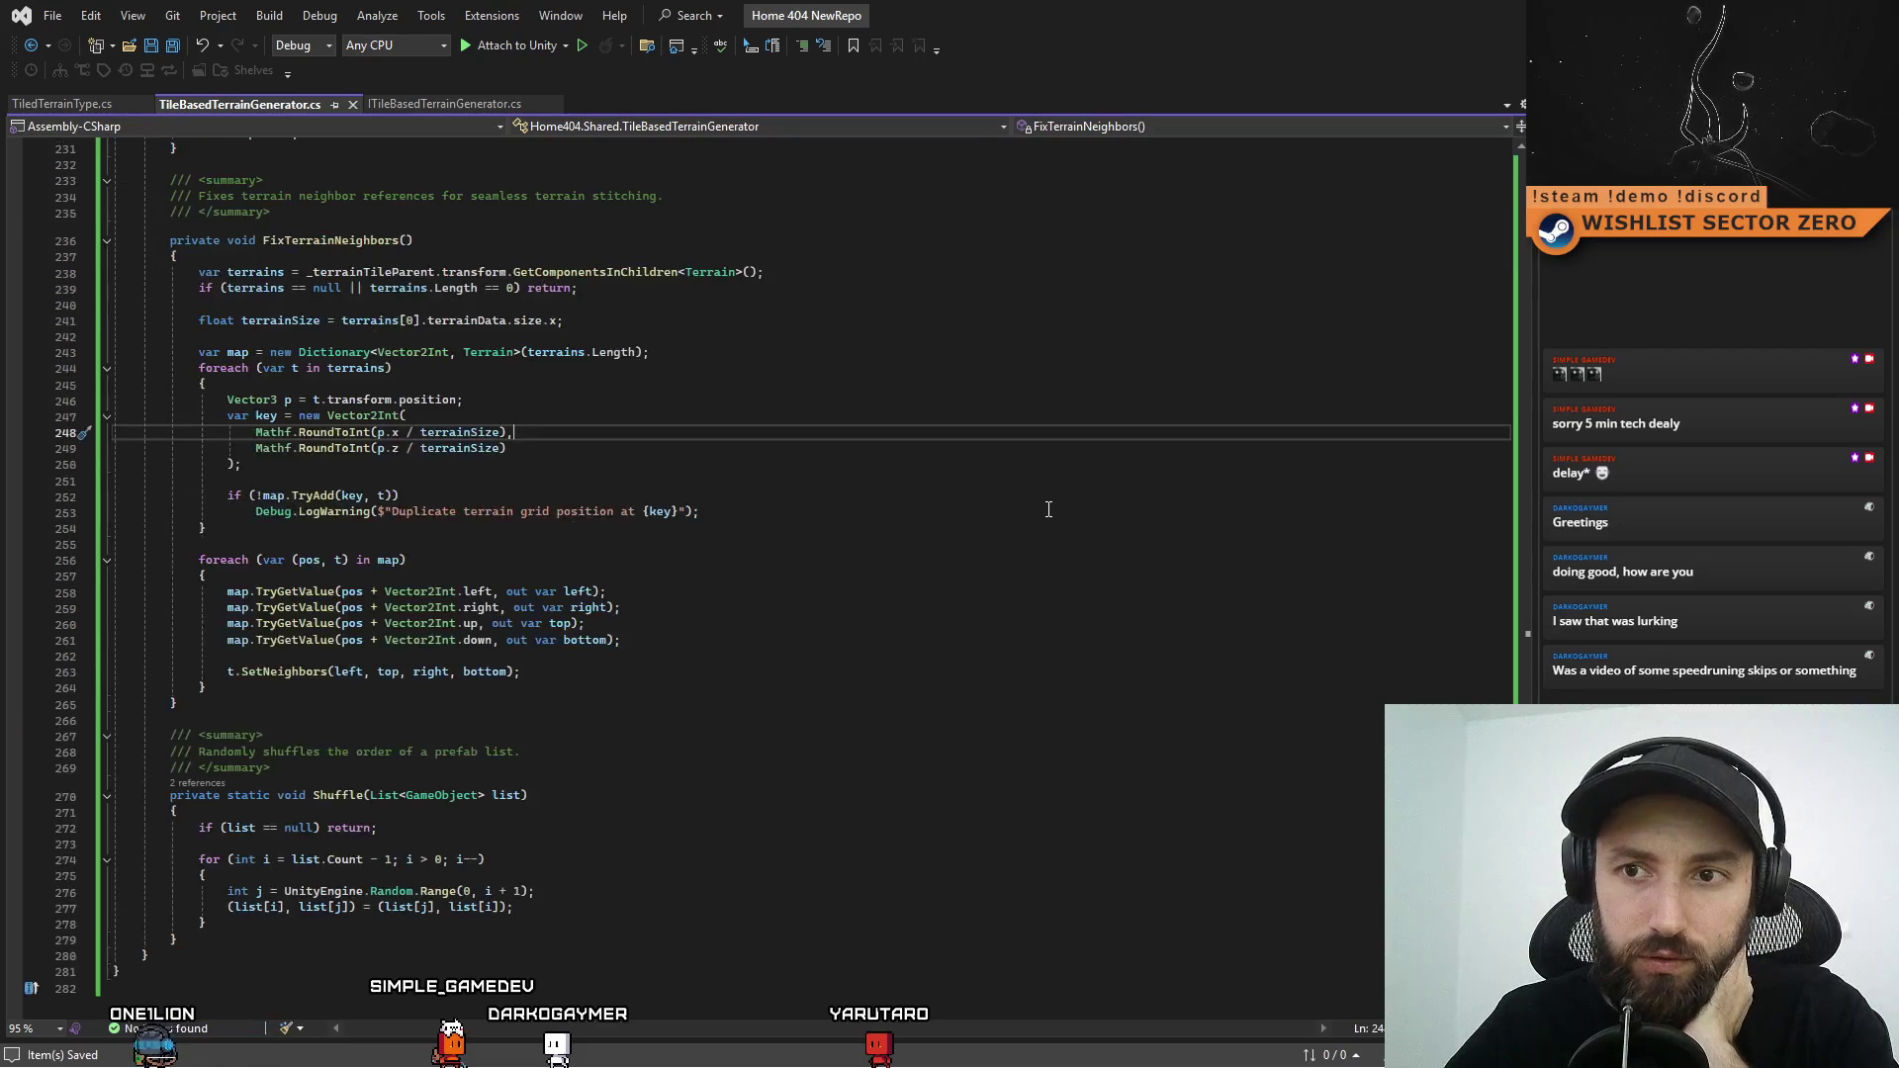
scroll(1049, 510, "up", 20)
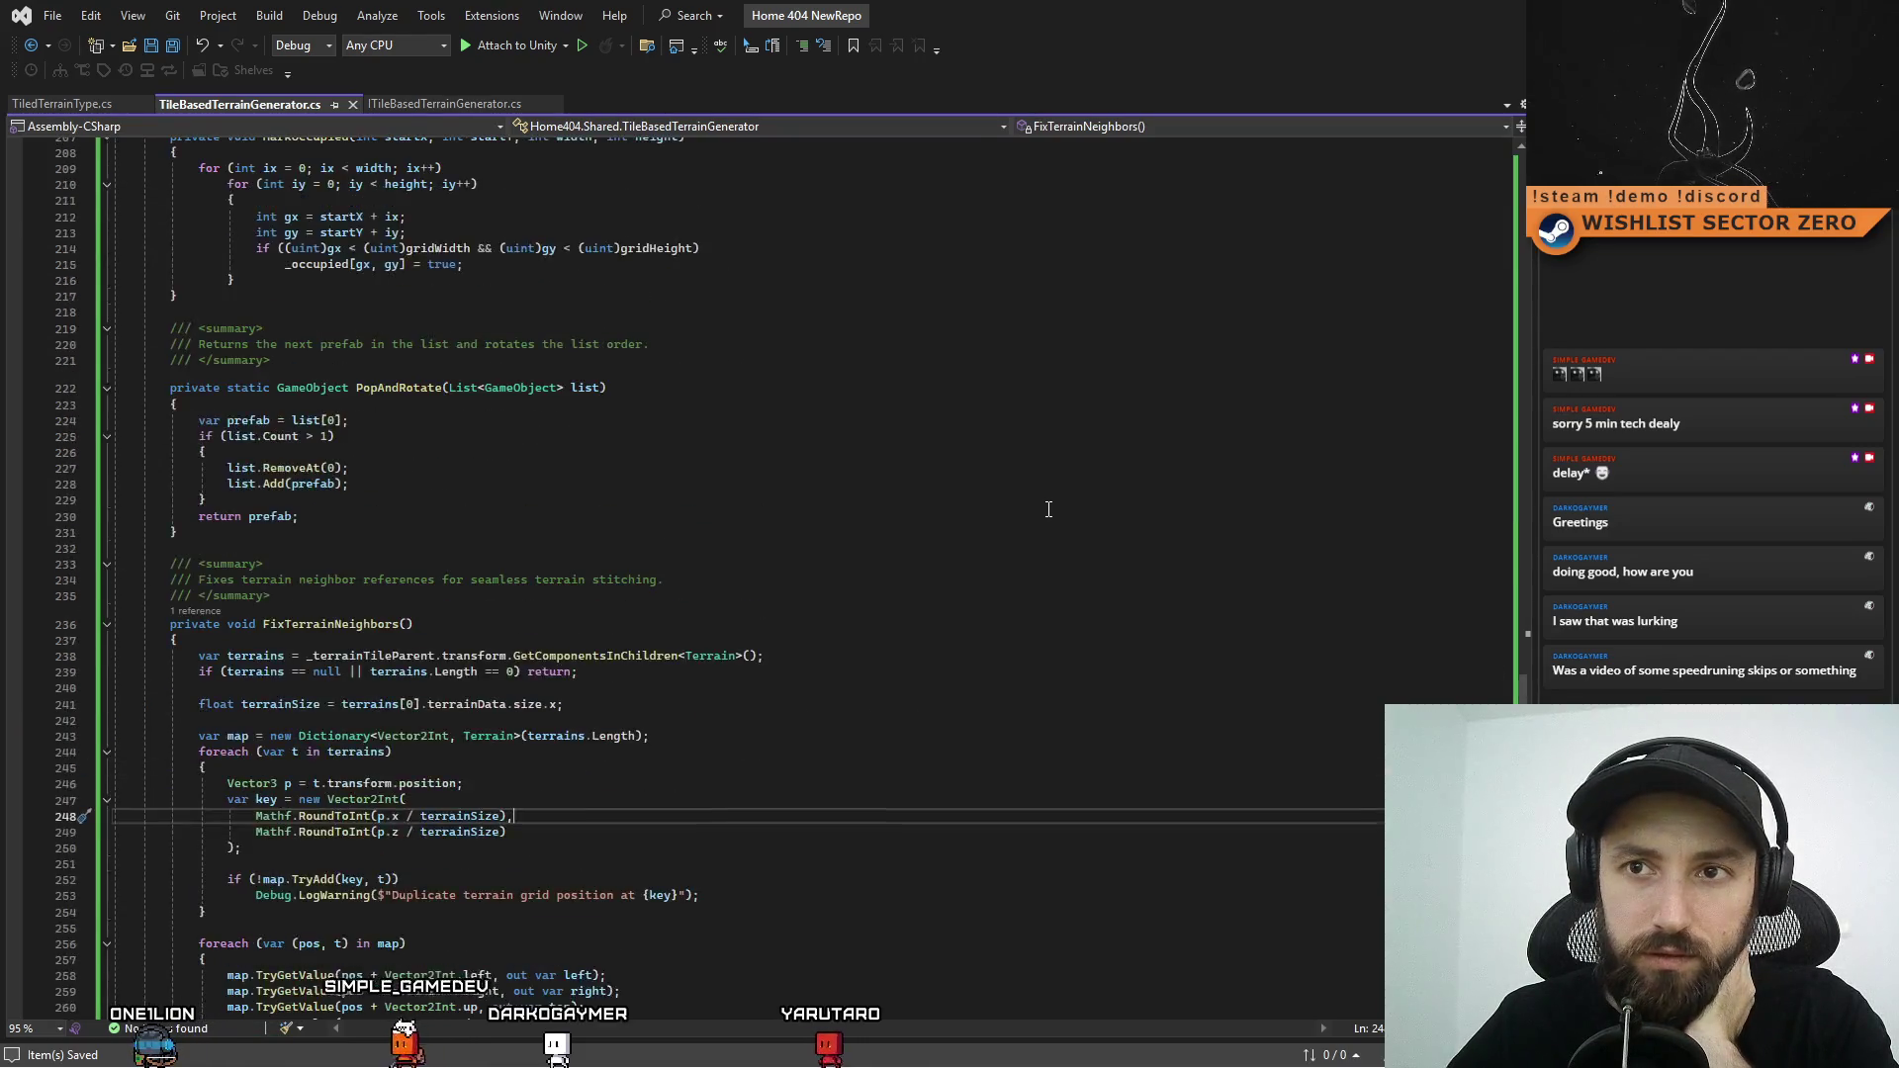
left_click_drag(1521, 529, 1488, 228)
left_click(1236, 428)
left_click(1220, 362)
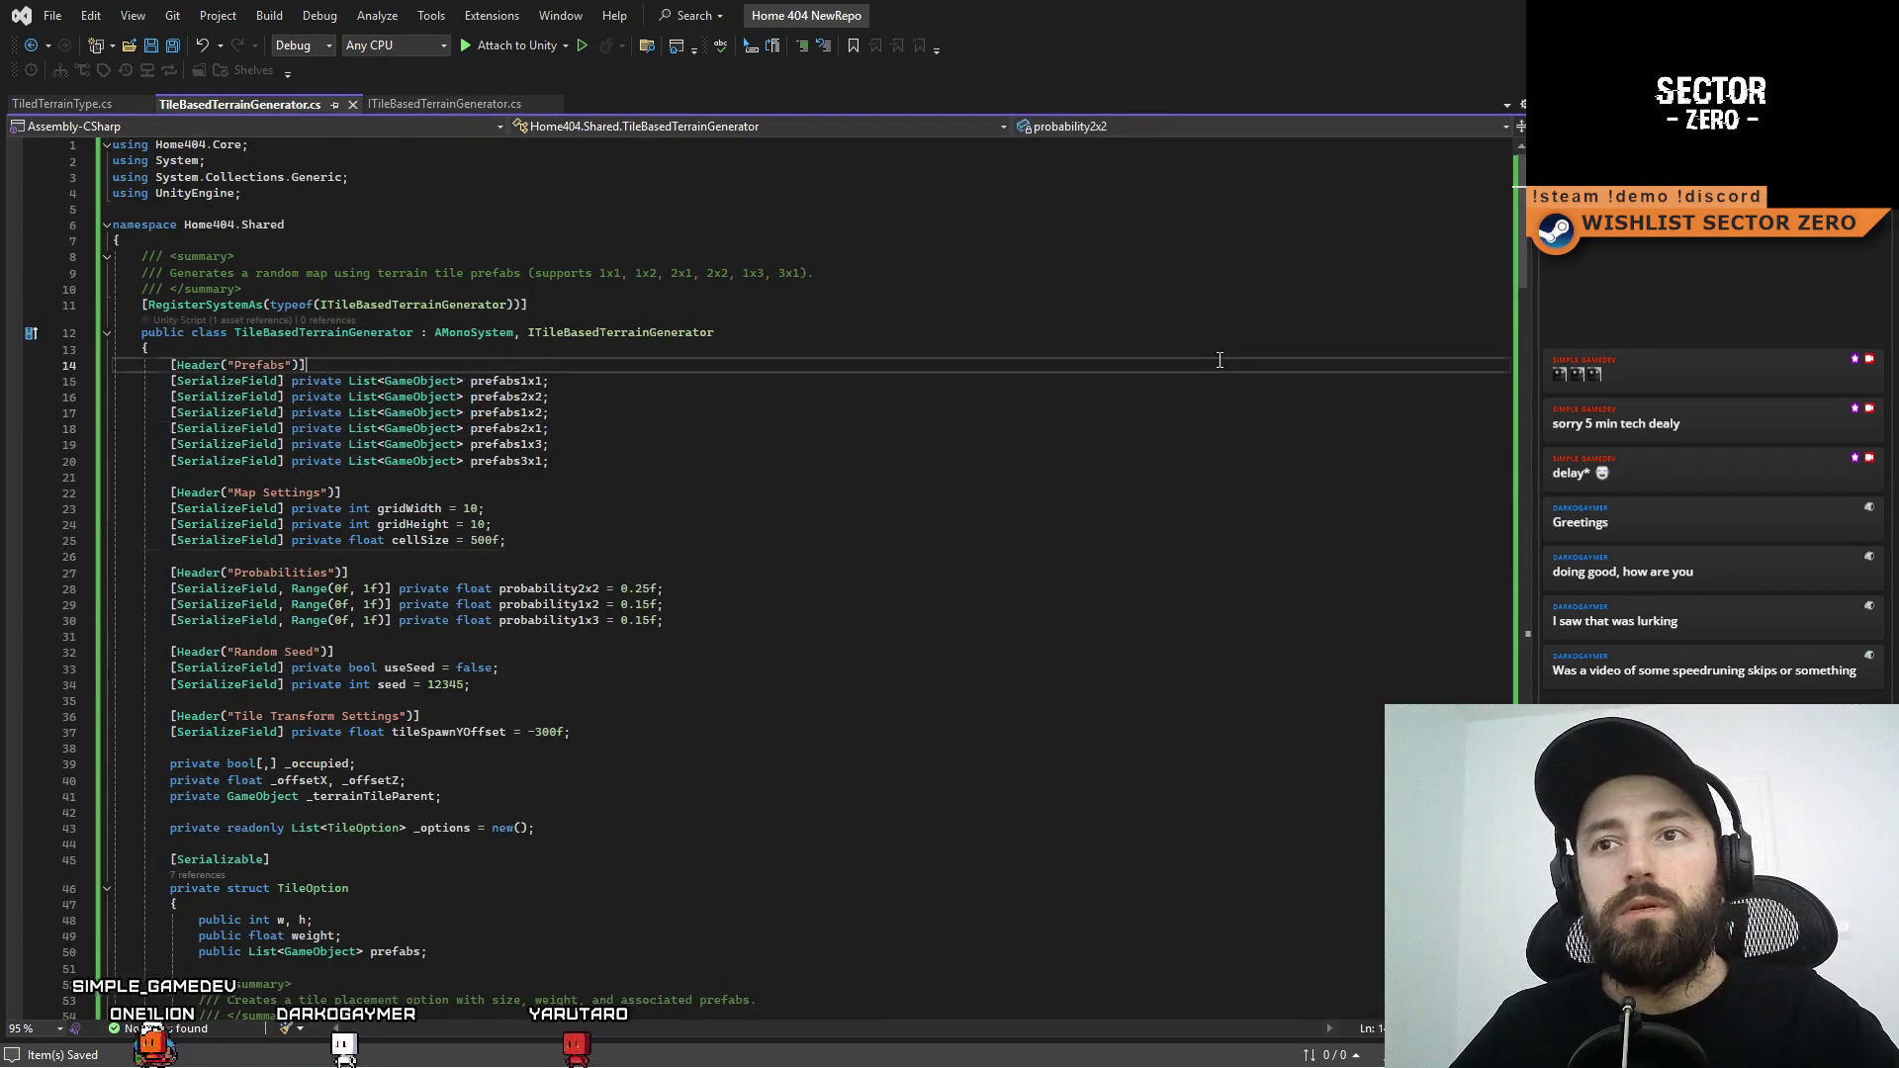
key("alt+Tab")
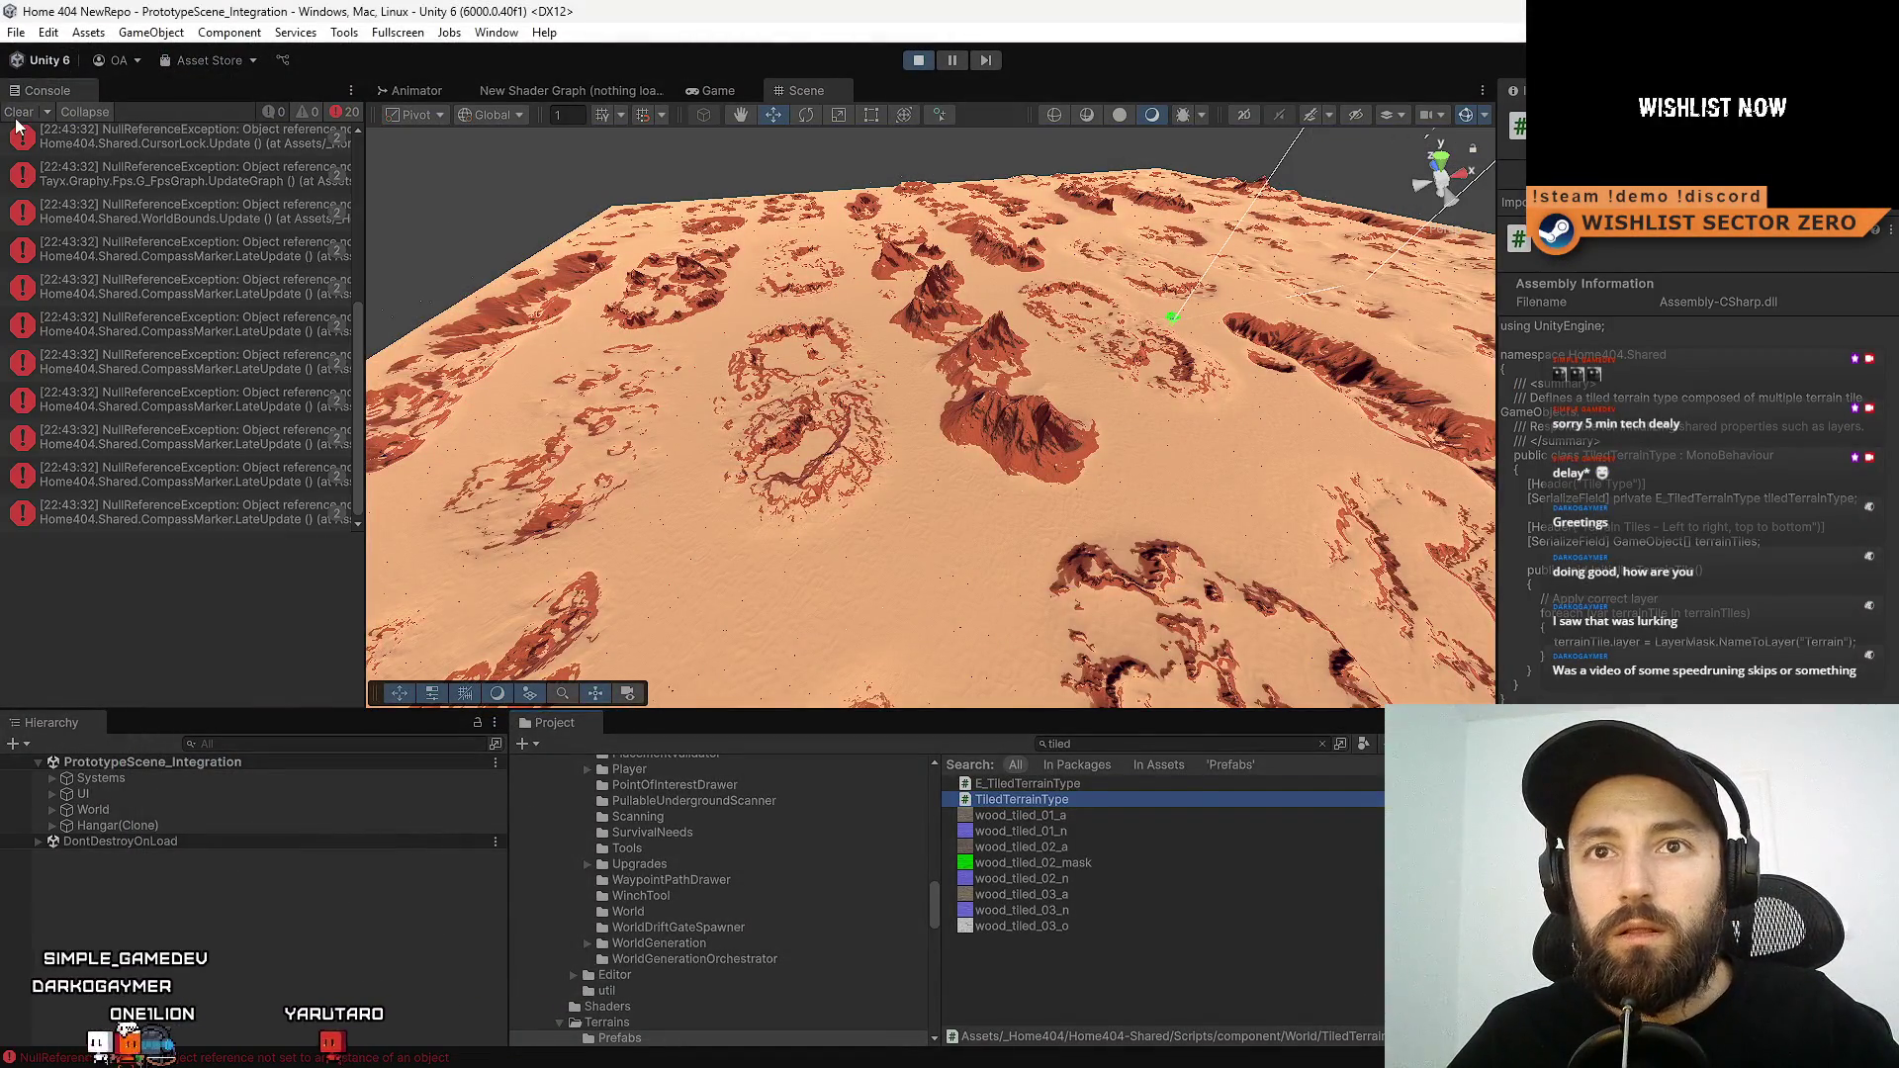
Open CarController.cs from the top NullReferenceException, then enter Play mode and view the Scene
left_click(252, 140)
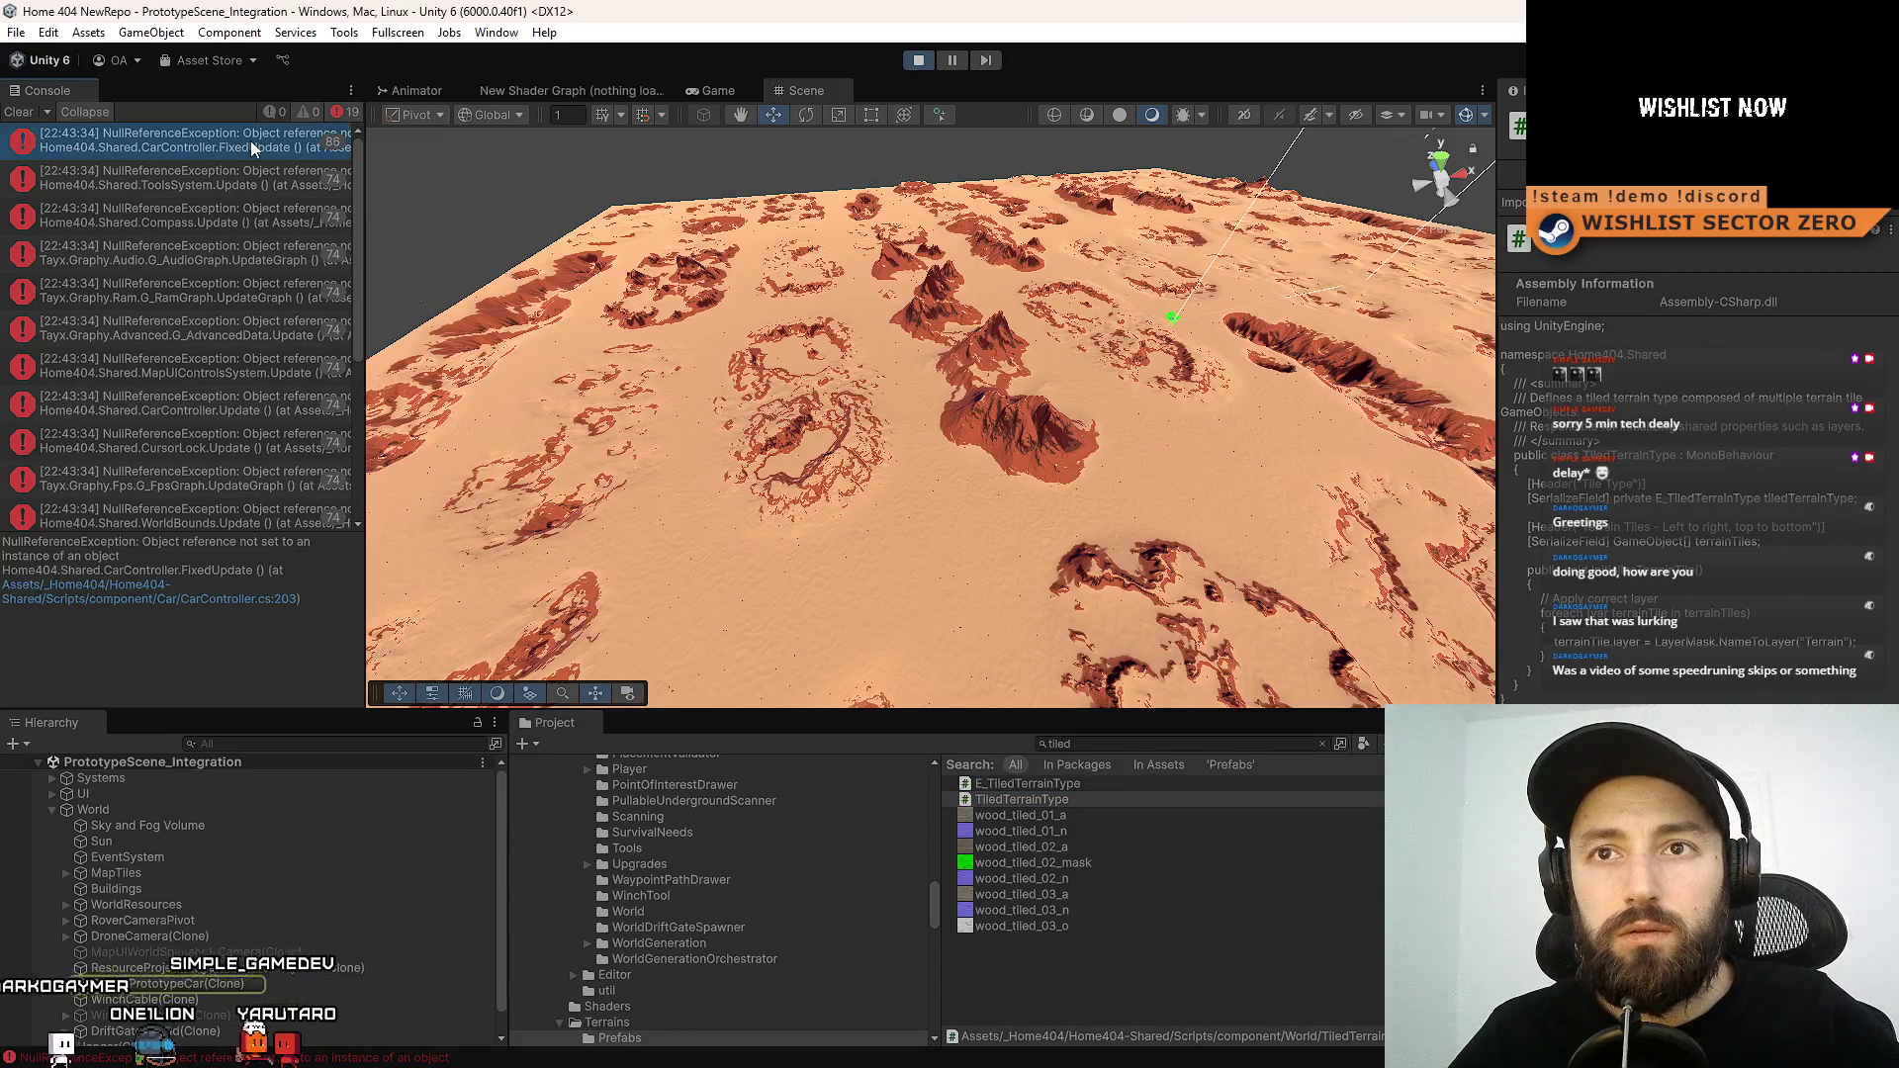
double_click(251, 140)
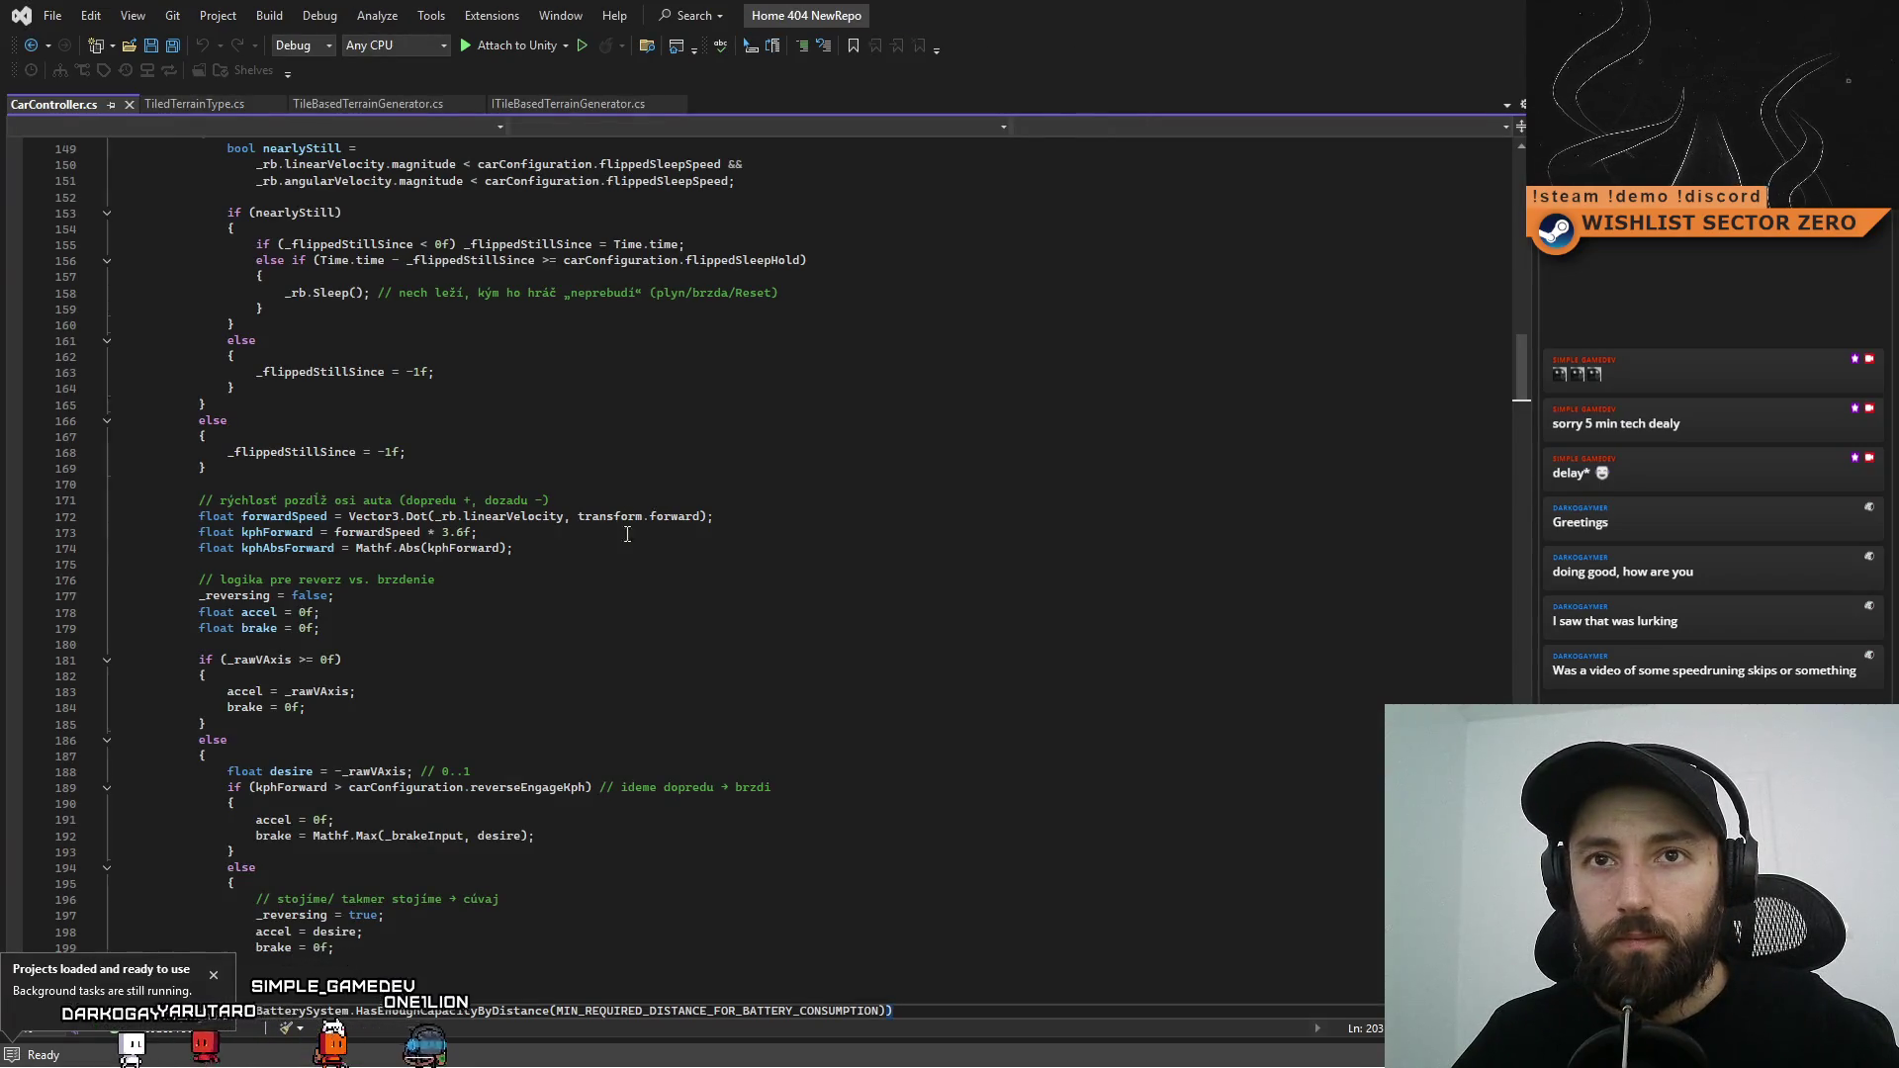
key("alt+Tab")
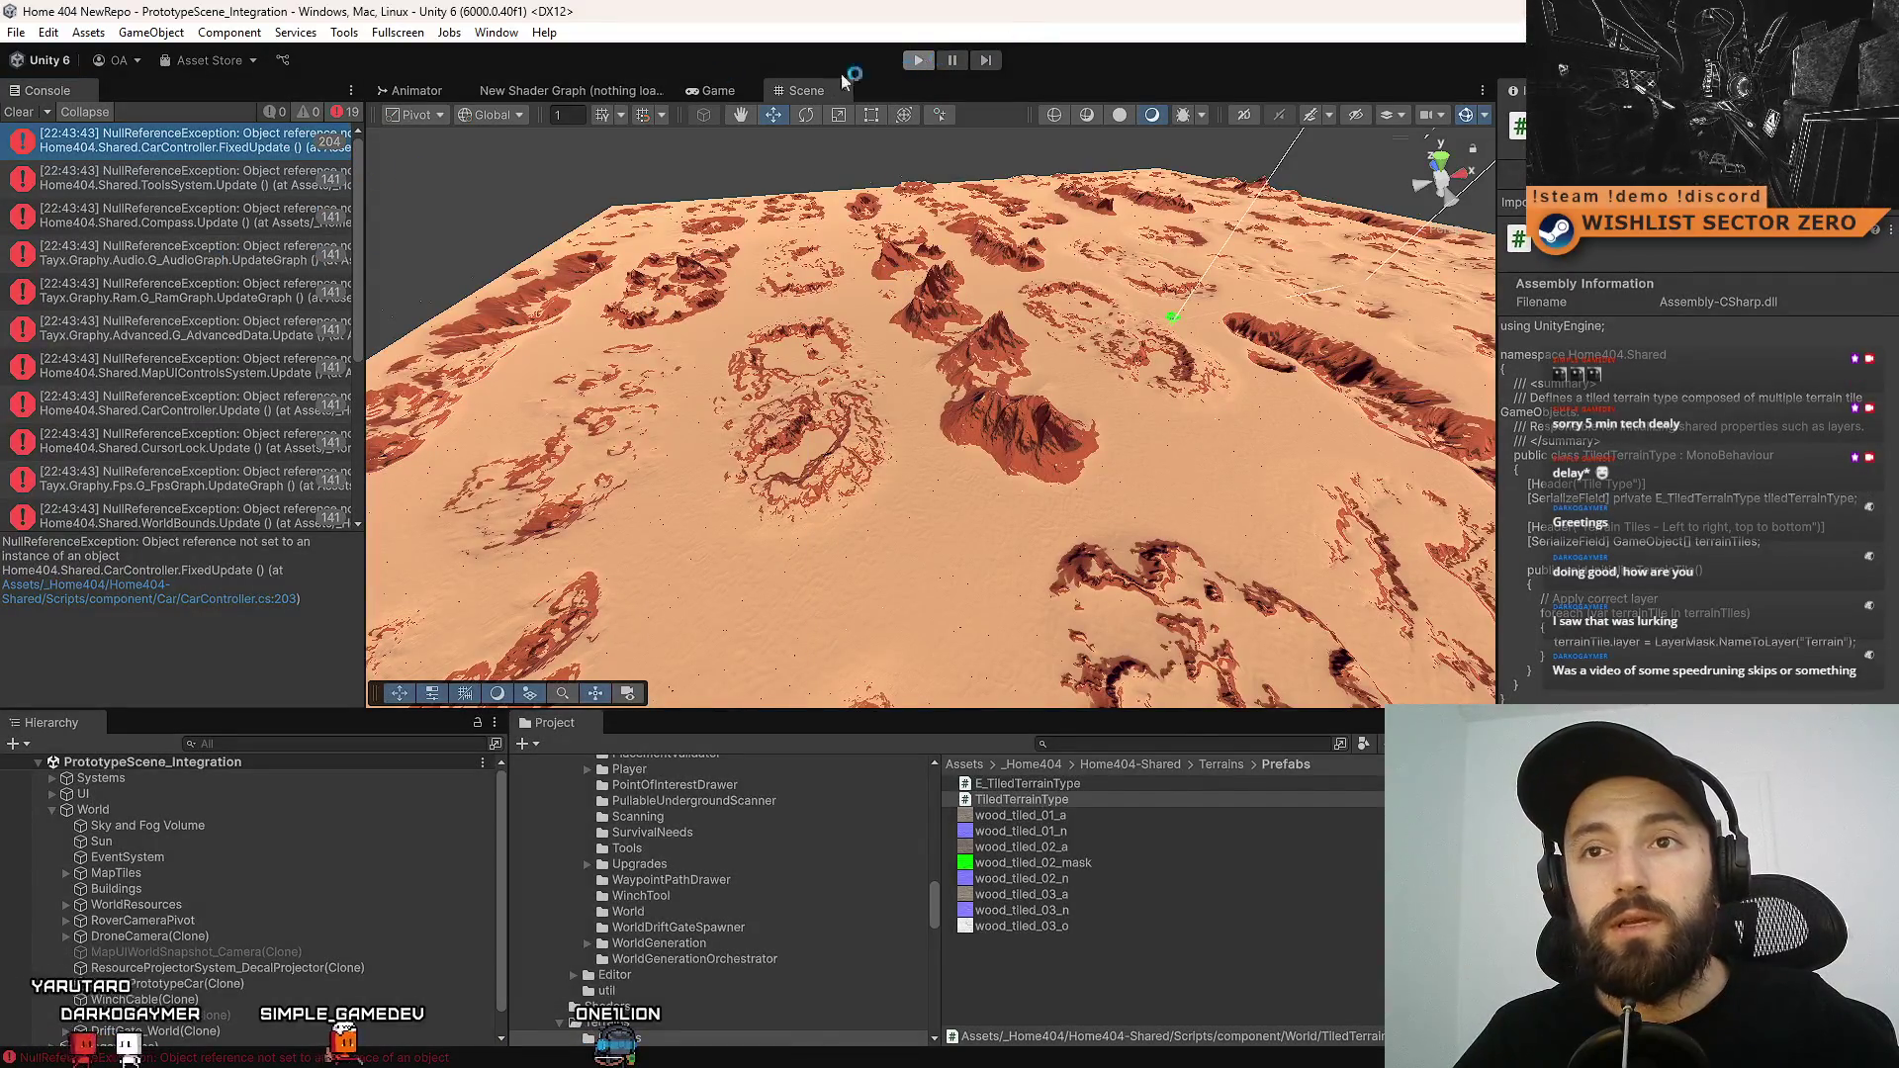
key("ctrl+p")
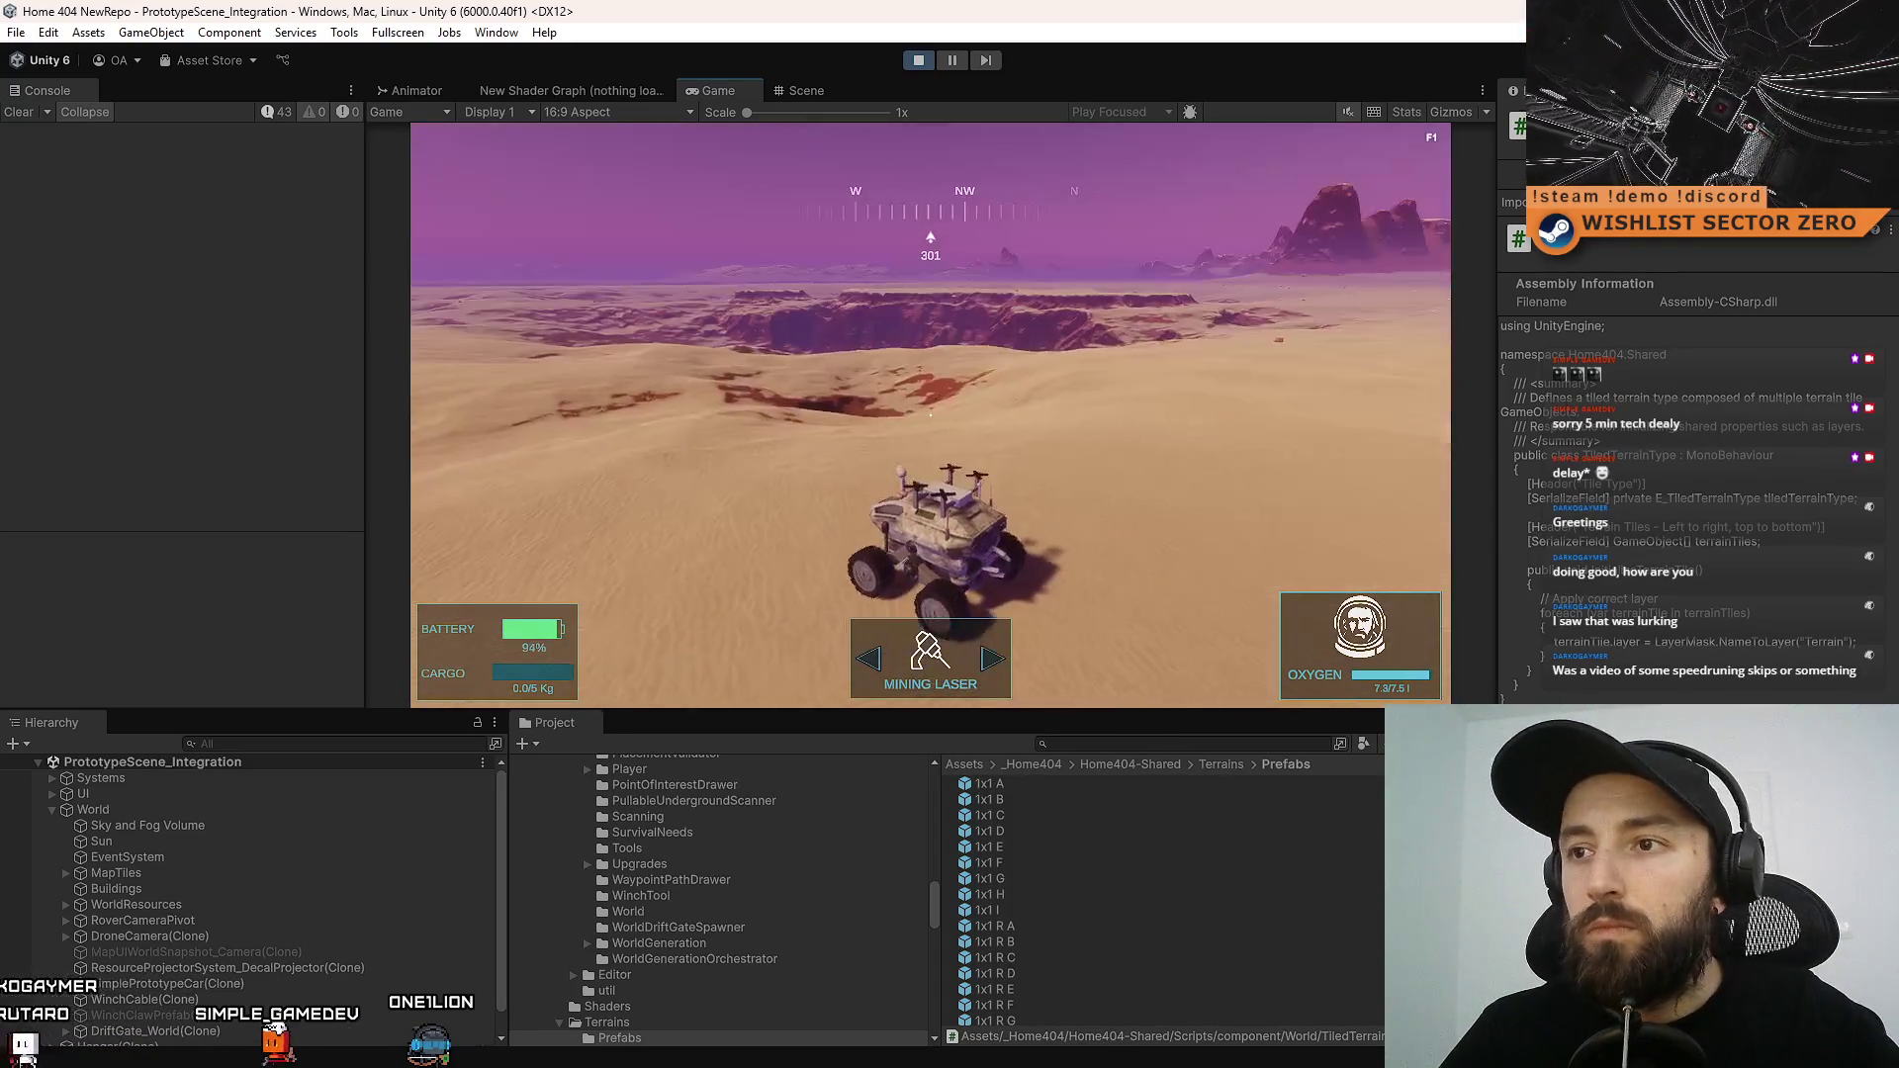
left_click(806, 90)
Orbit around the tiled terrain and select WorldGenerationOrchestrator under Systems in the Hierarchy
mouse_move(856, 504)
left_mouse_down()
mouse_move(425, 407)
mouse_move(861, 406)
mouse_move(829, 463)
mouse_move(1432, 415)
mouse_move(1413, 457)
left_mouse_up()
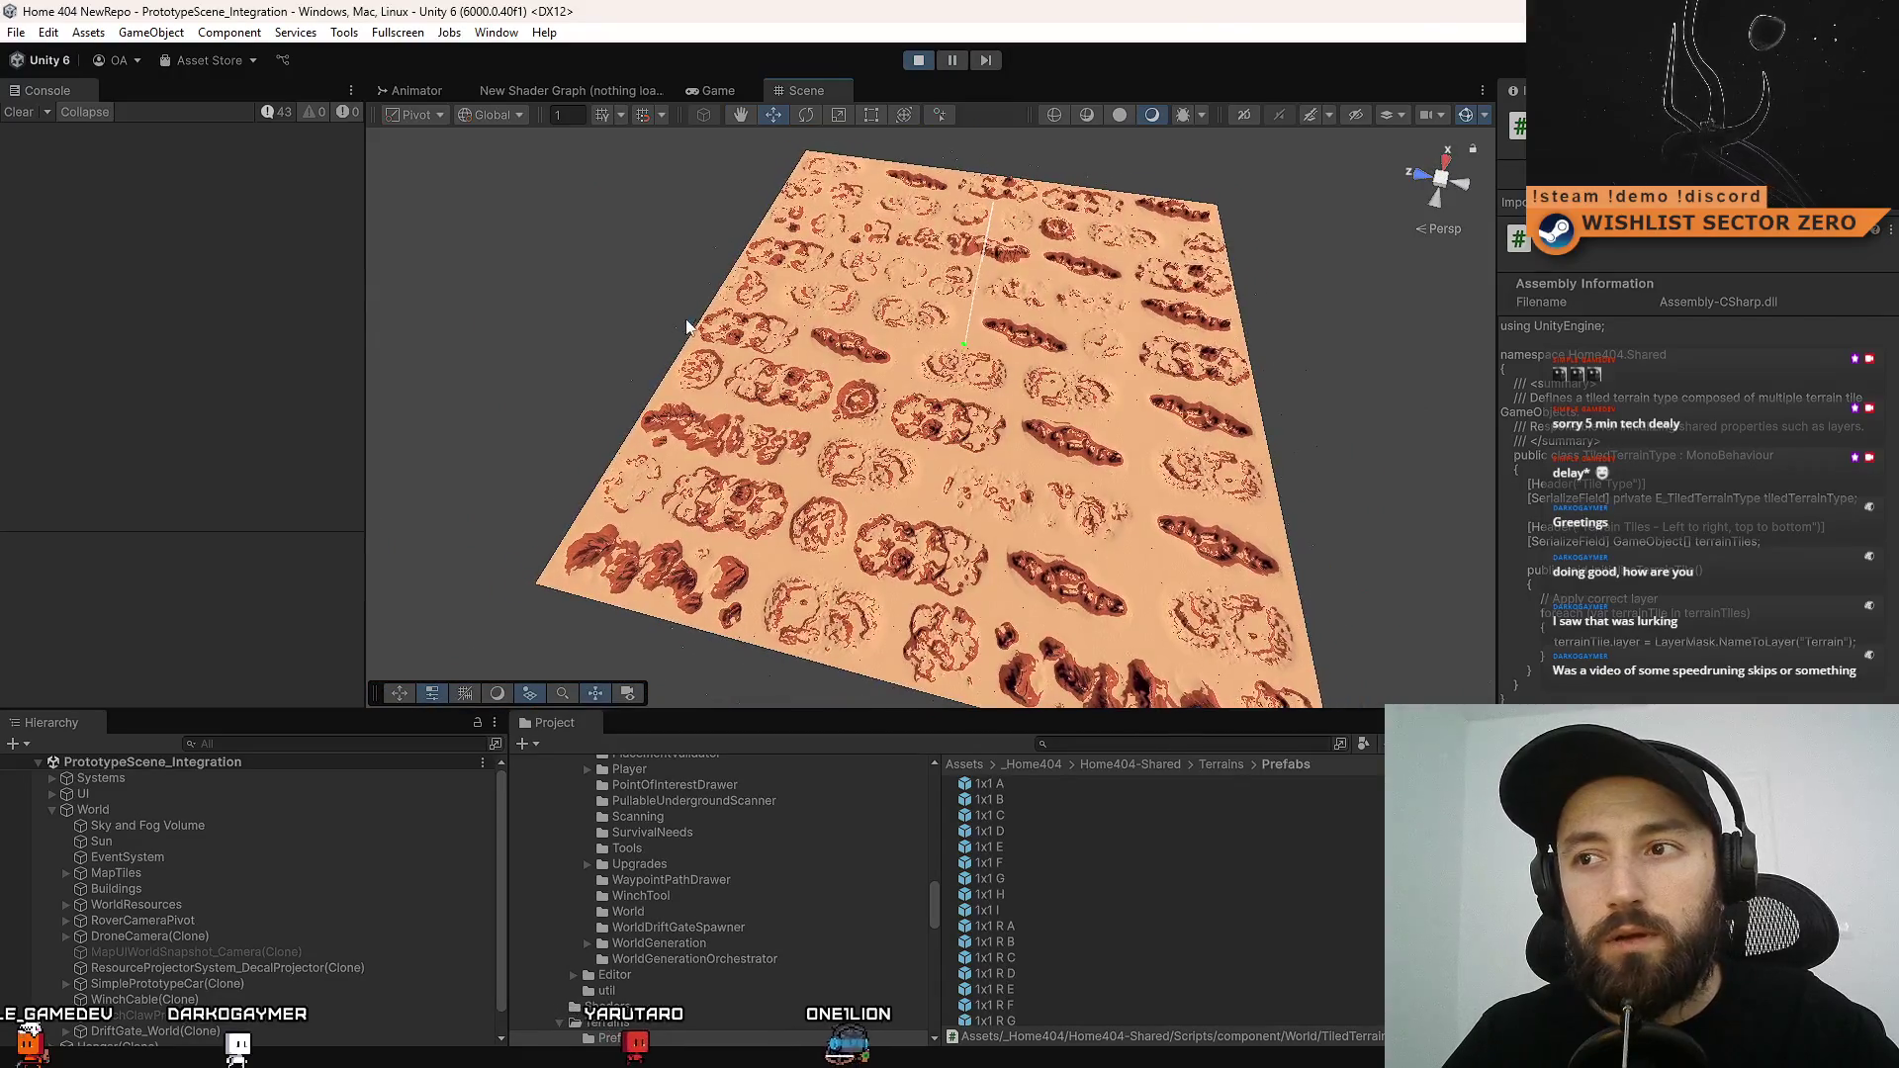
left_click(52, 779)
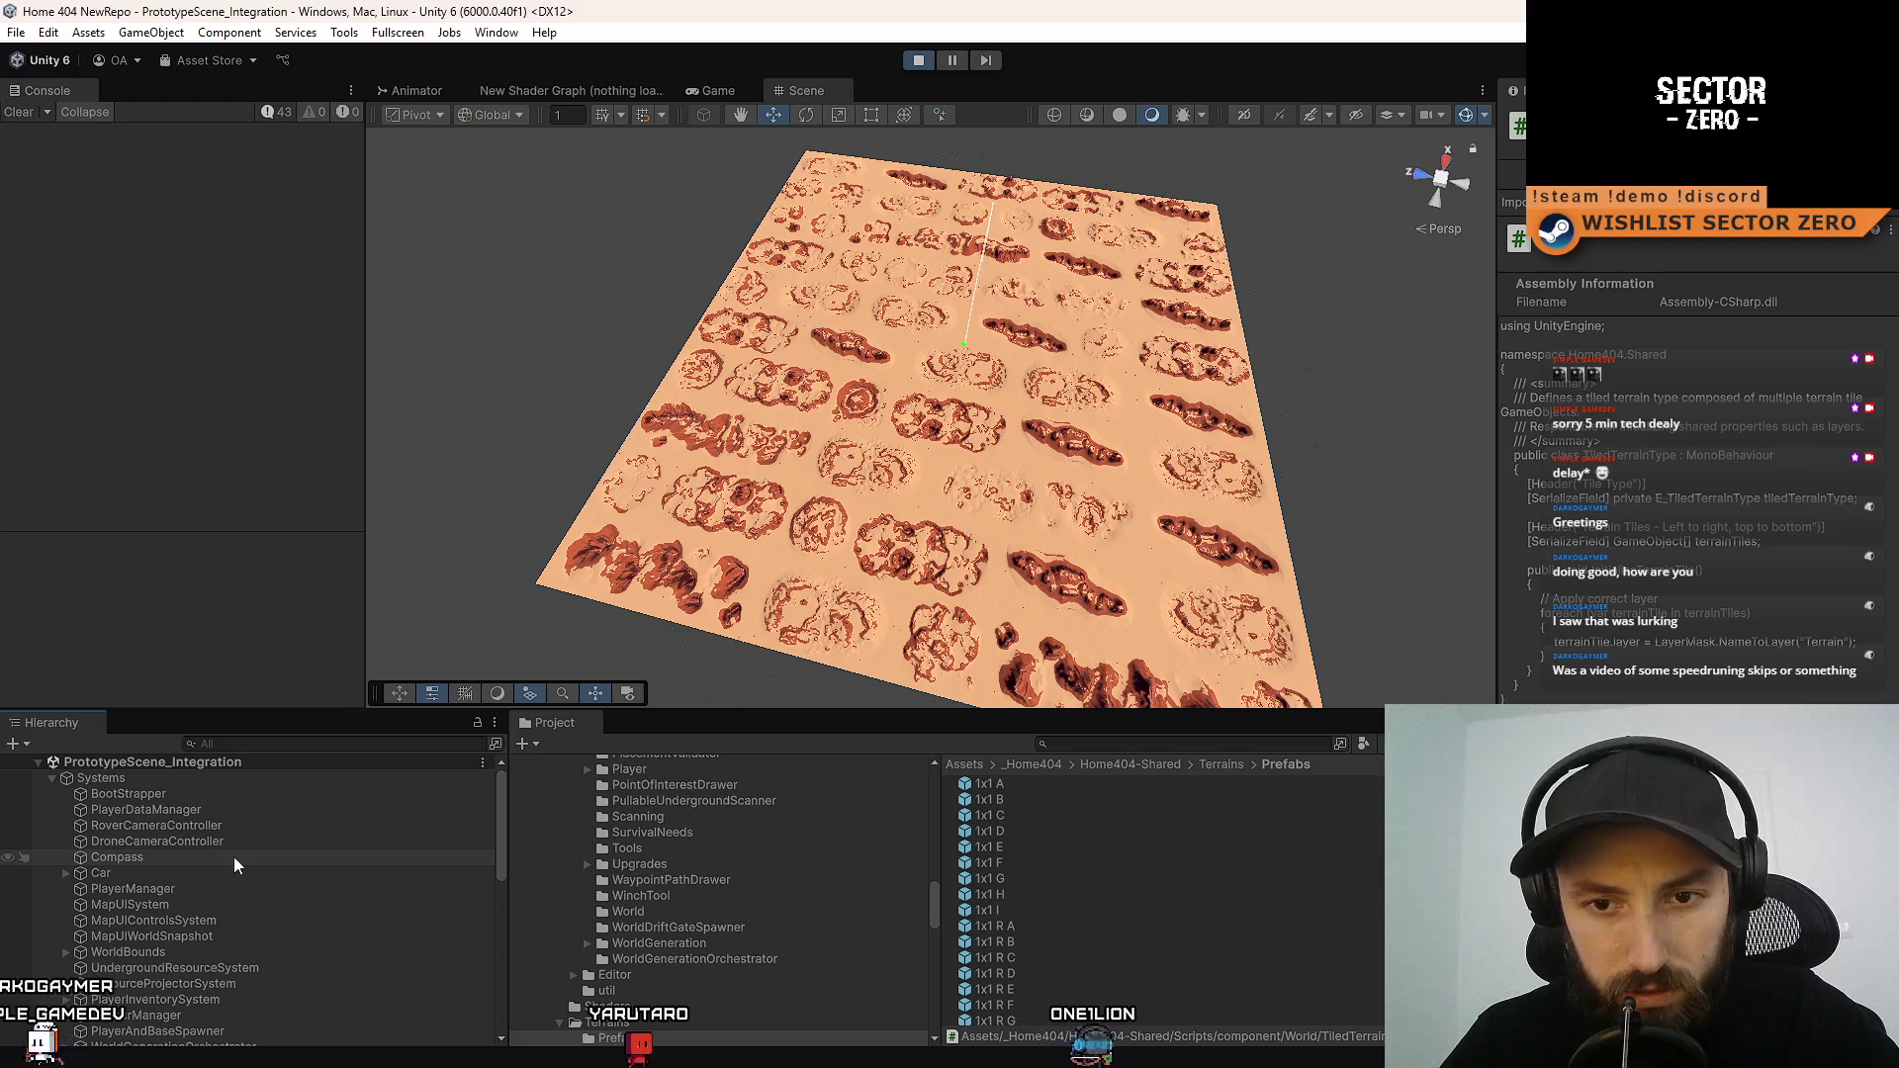
scroll(217, 885, "down", 5)
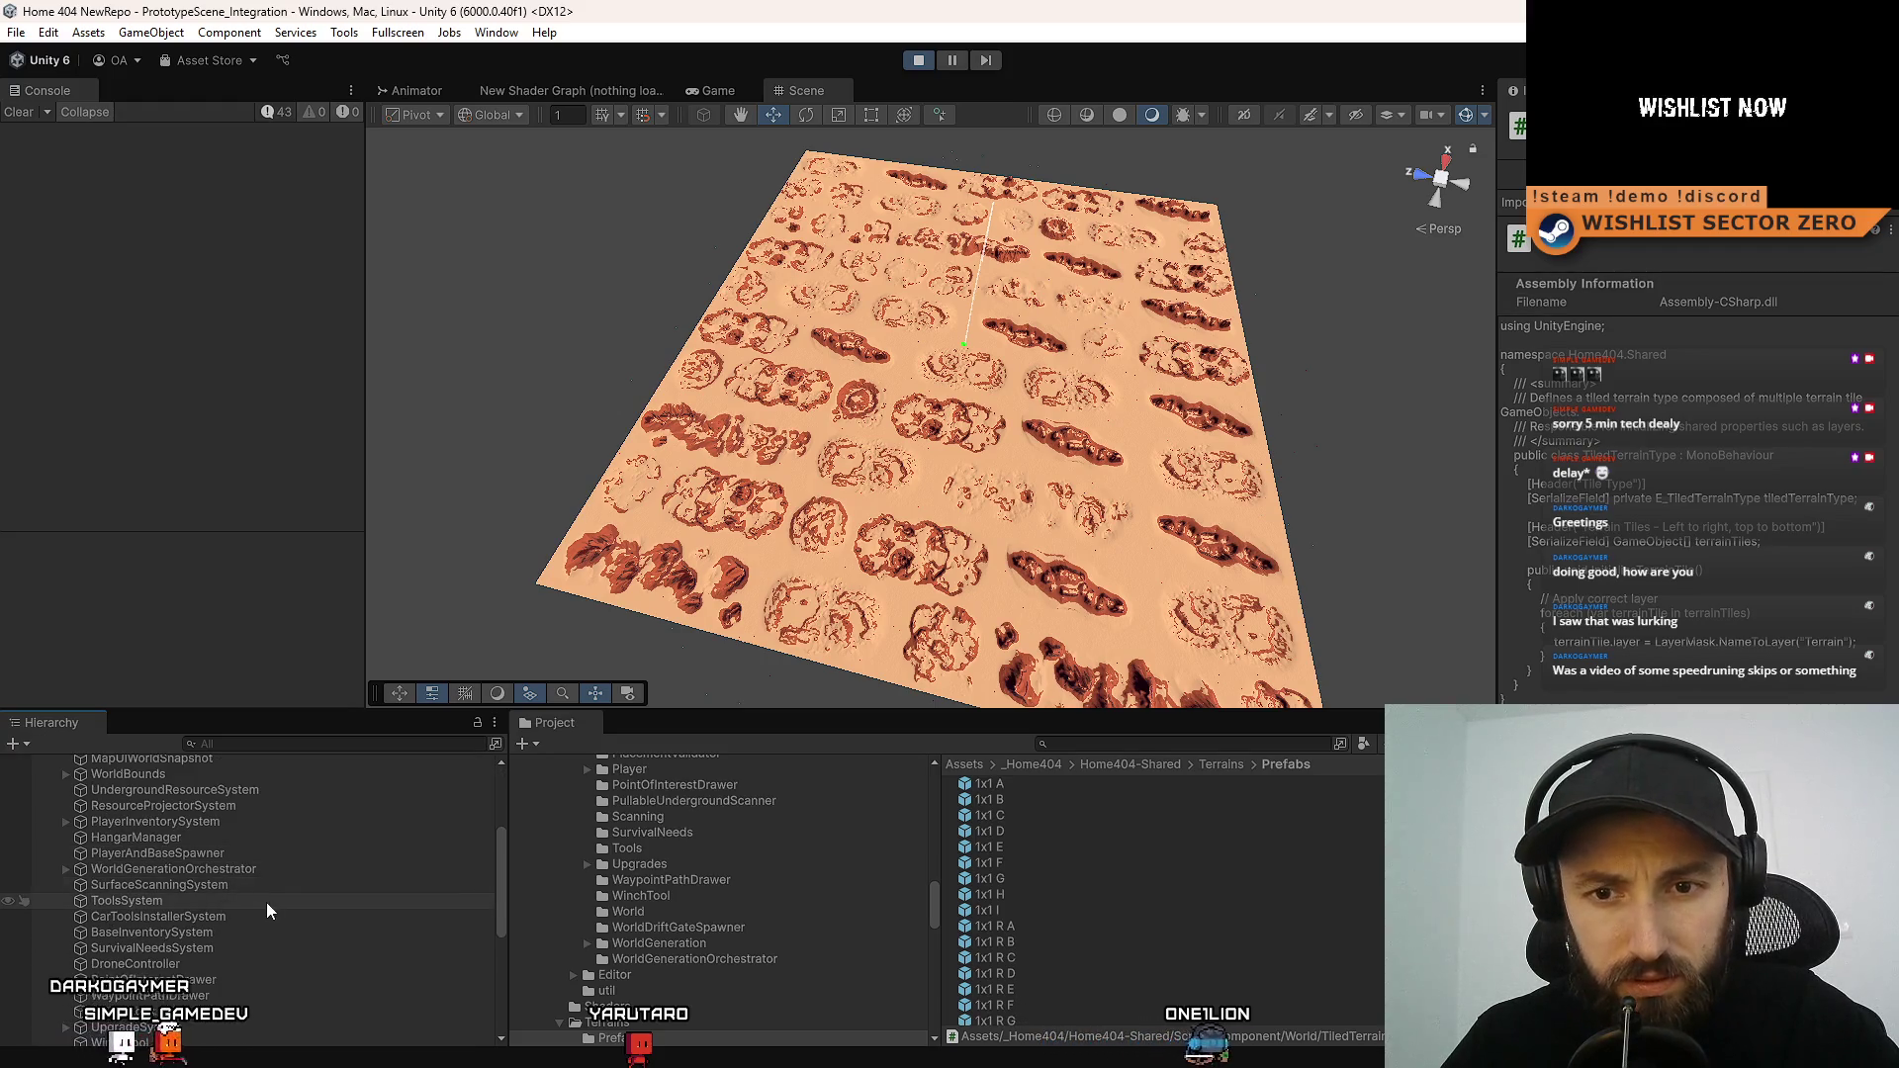
scroll(242, 969, "down", 3)
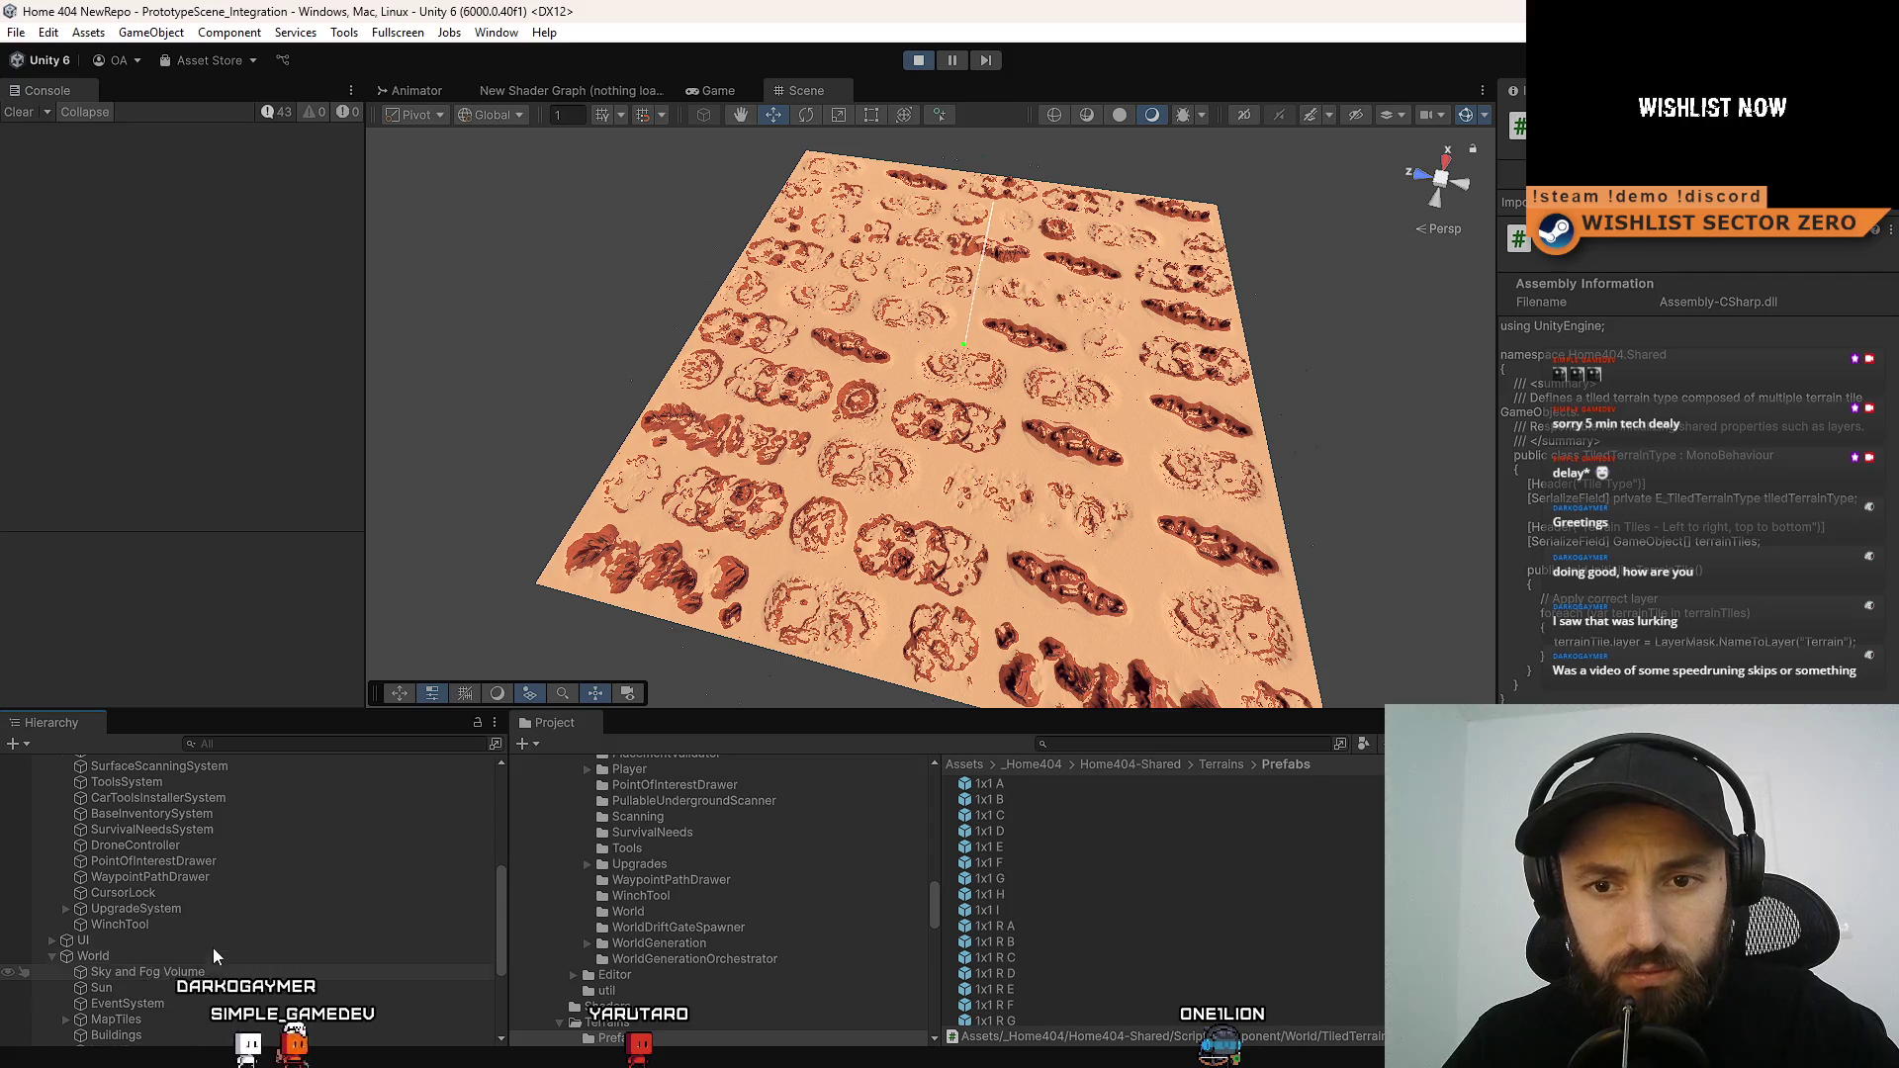
scroll(242, 975, "up", 5)
left_click(234, 930)
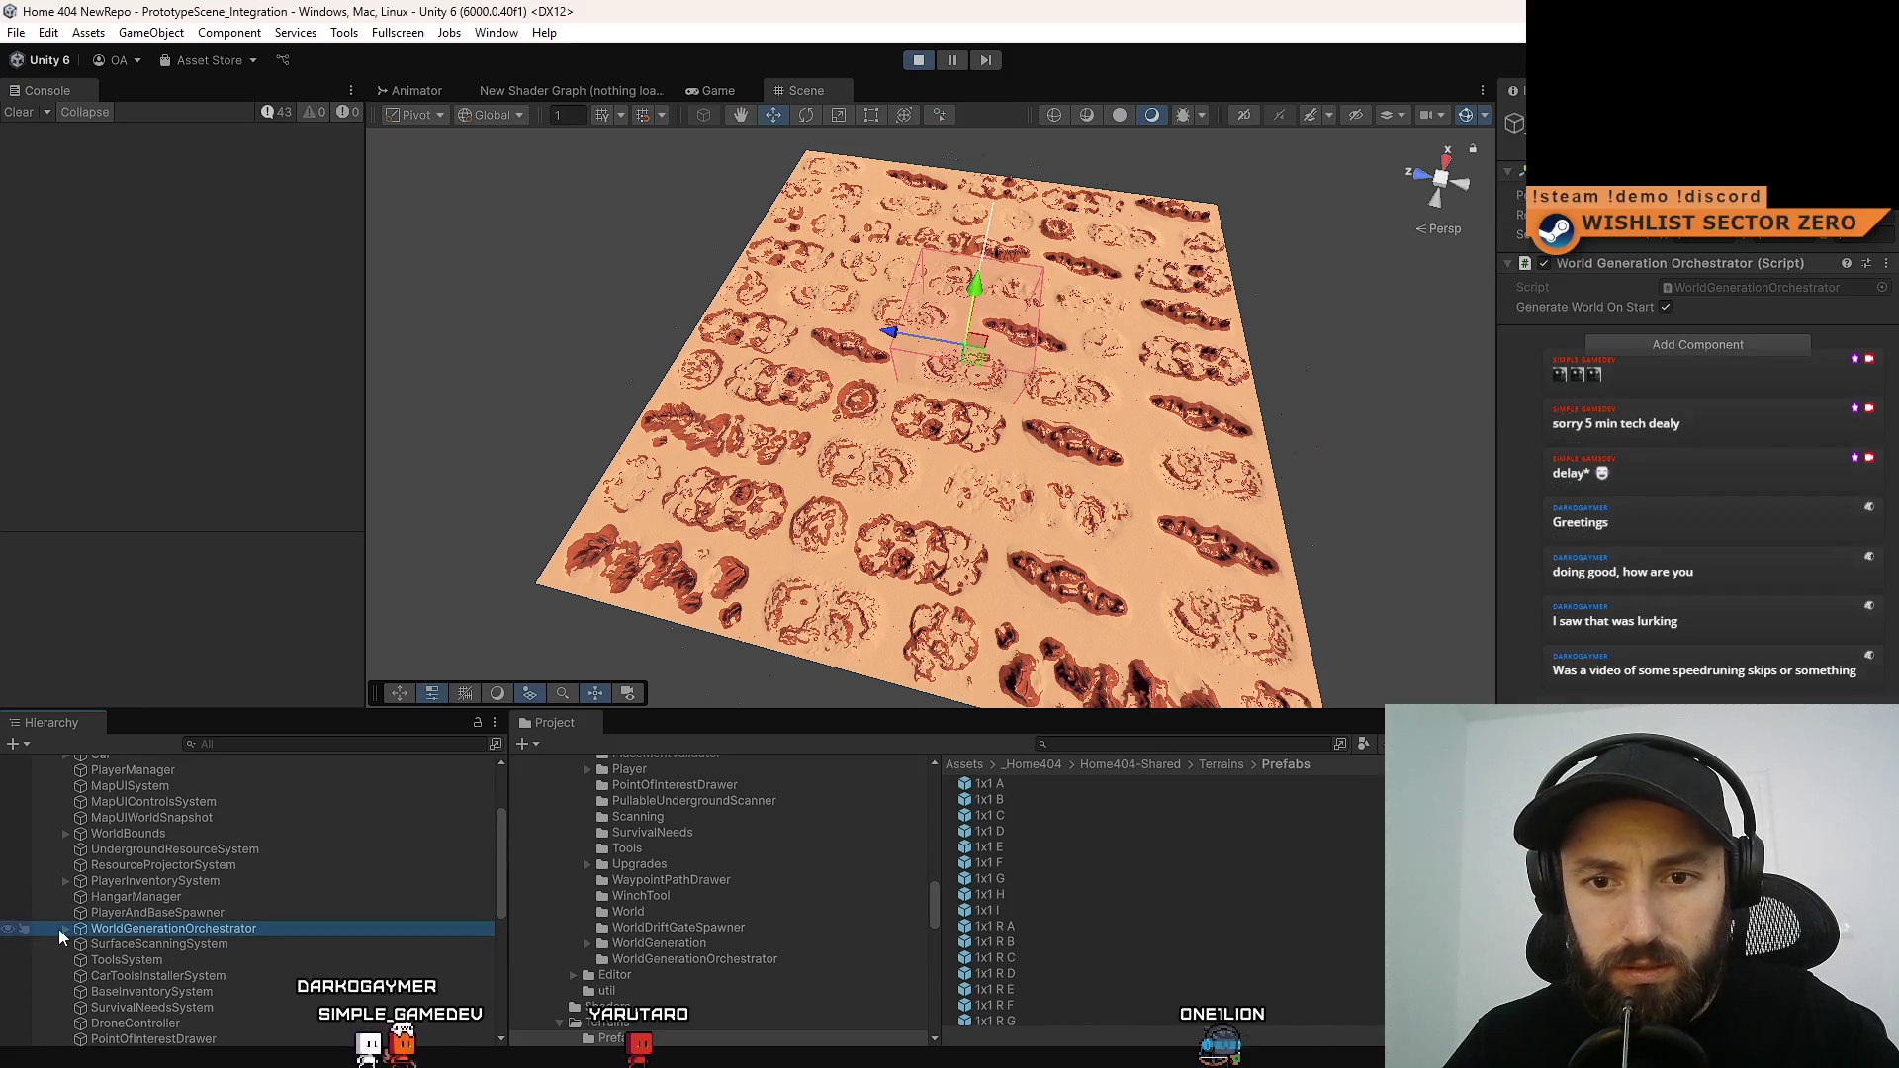
Select the TileBasedTerrainGenerator child and enter 0.25 as its Probability 2x2
key("Right")
key("Down")
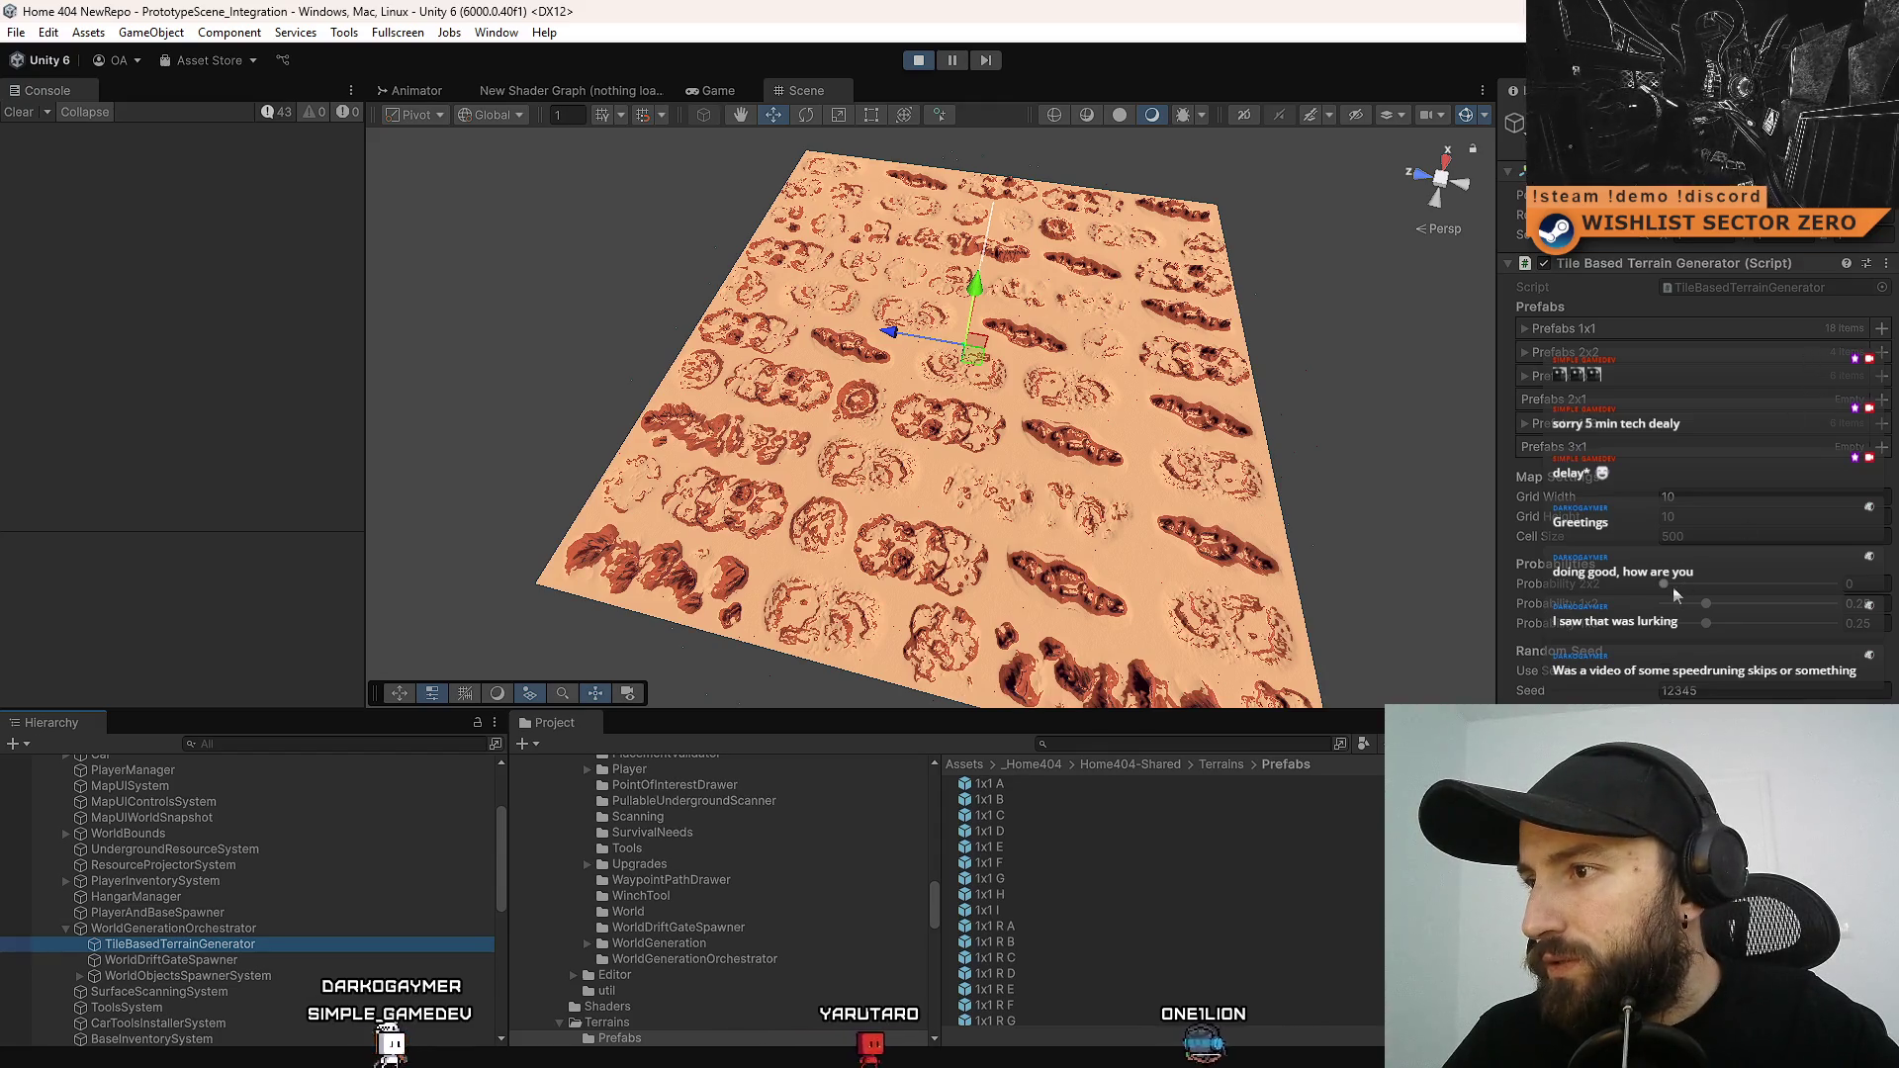
left_click(1705, 584)
left_click_drag(1710, 594, 1712, 593)
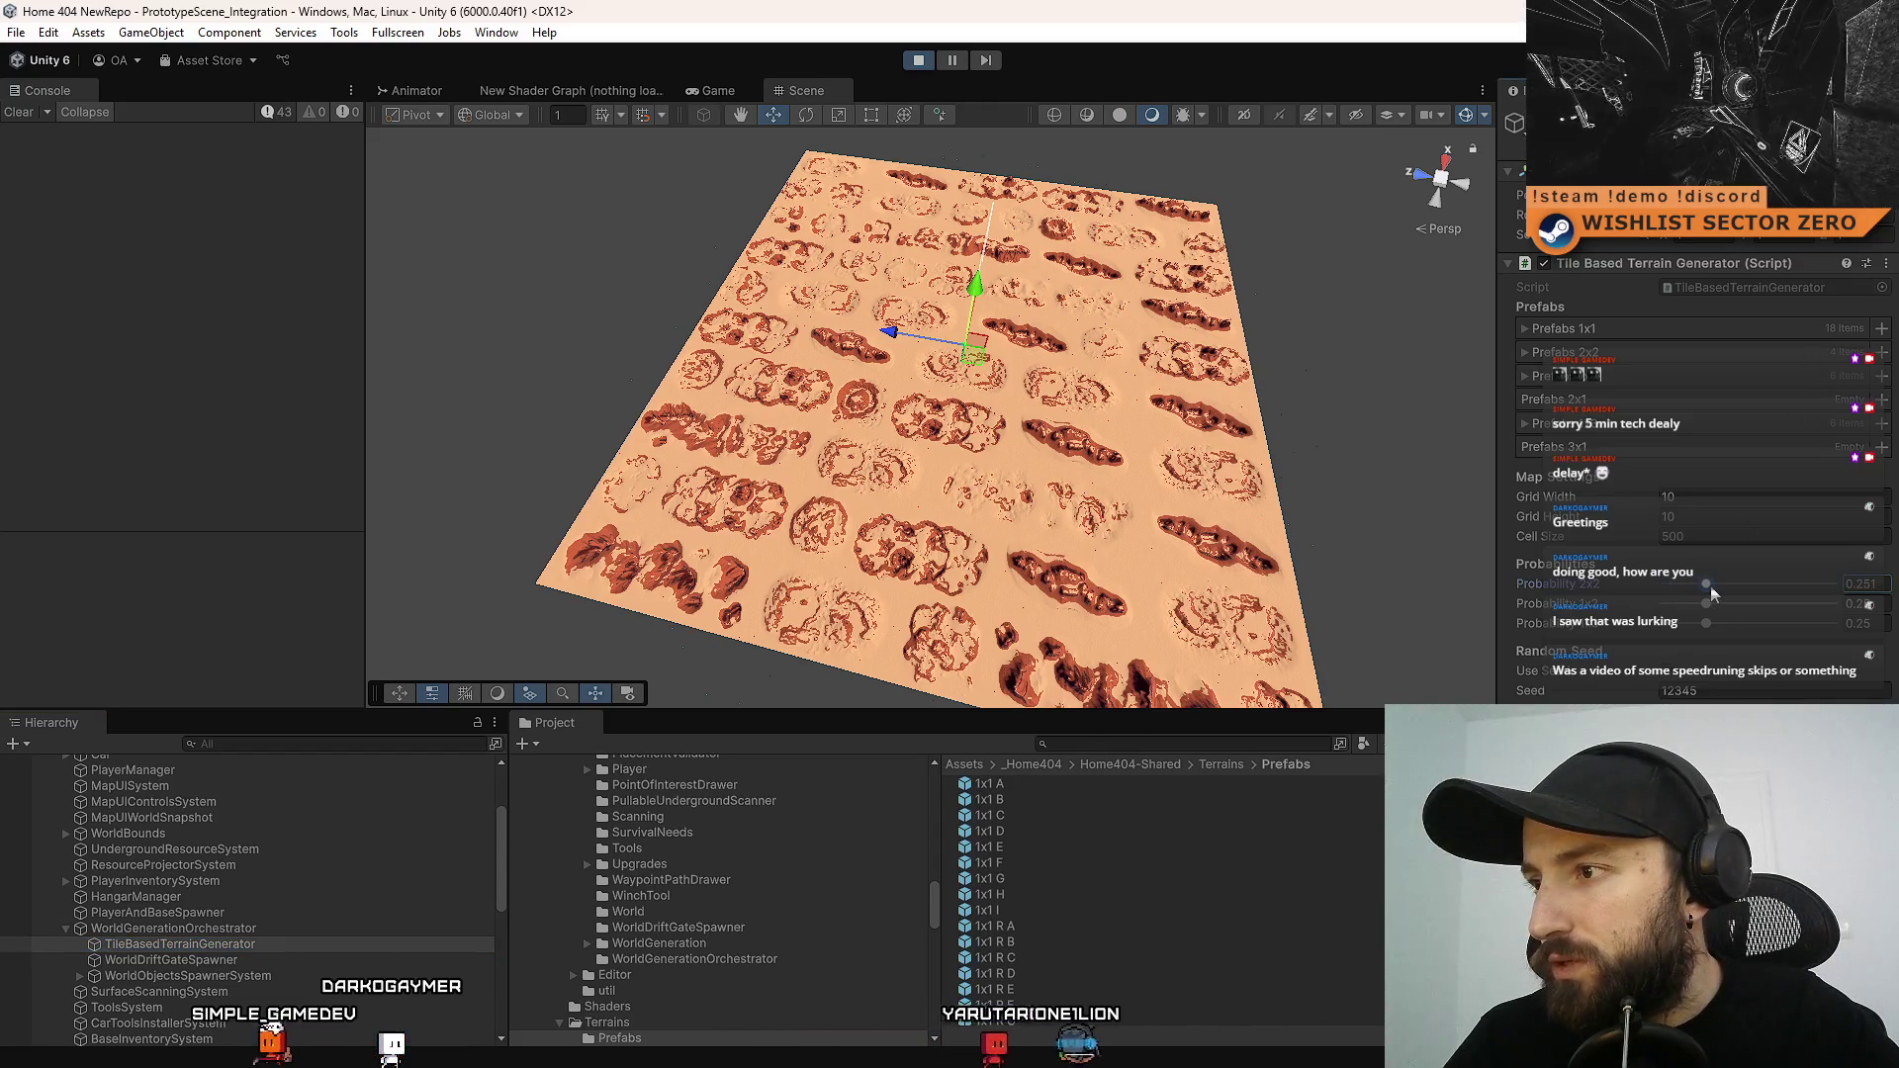
double_click(1879, 585)
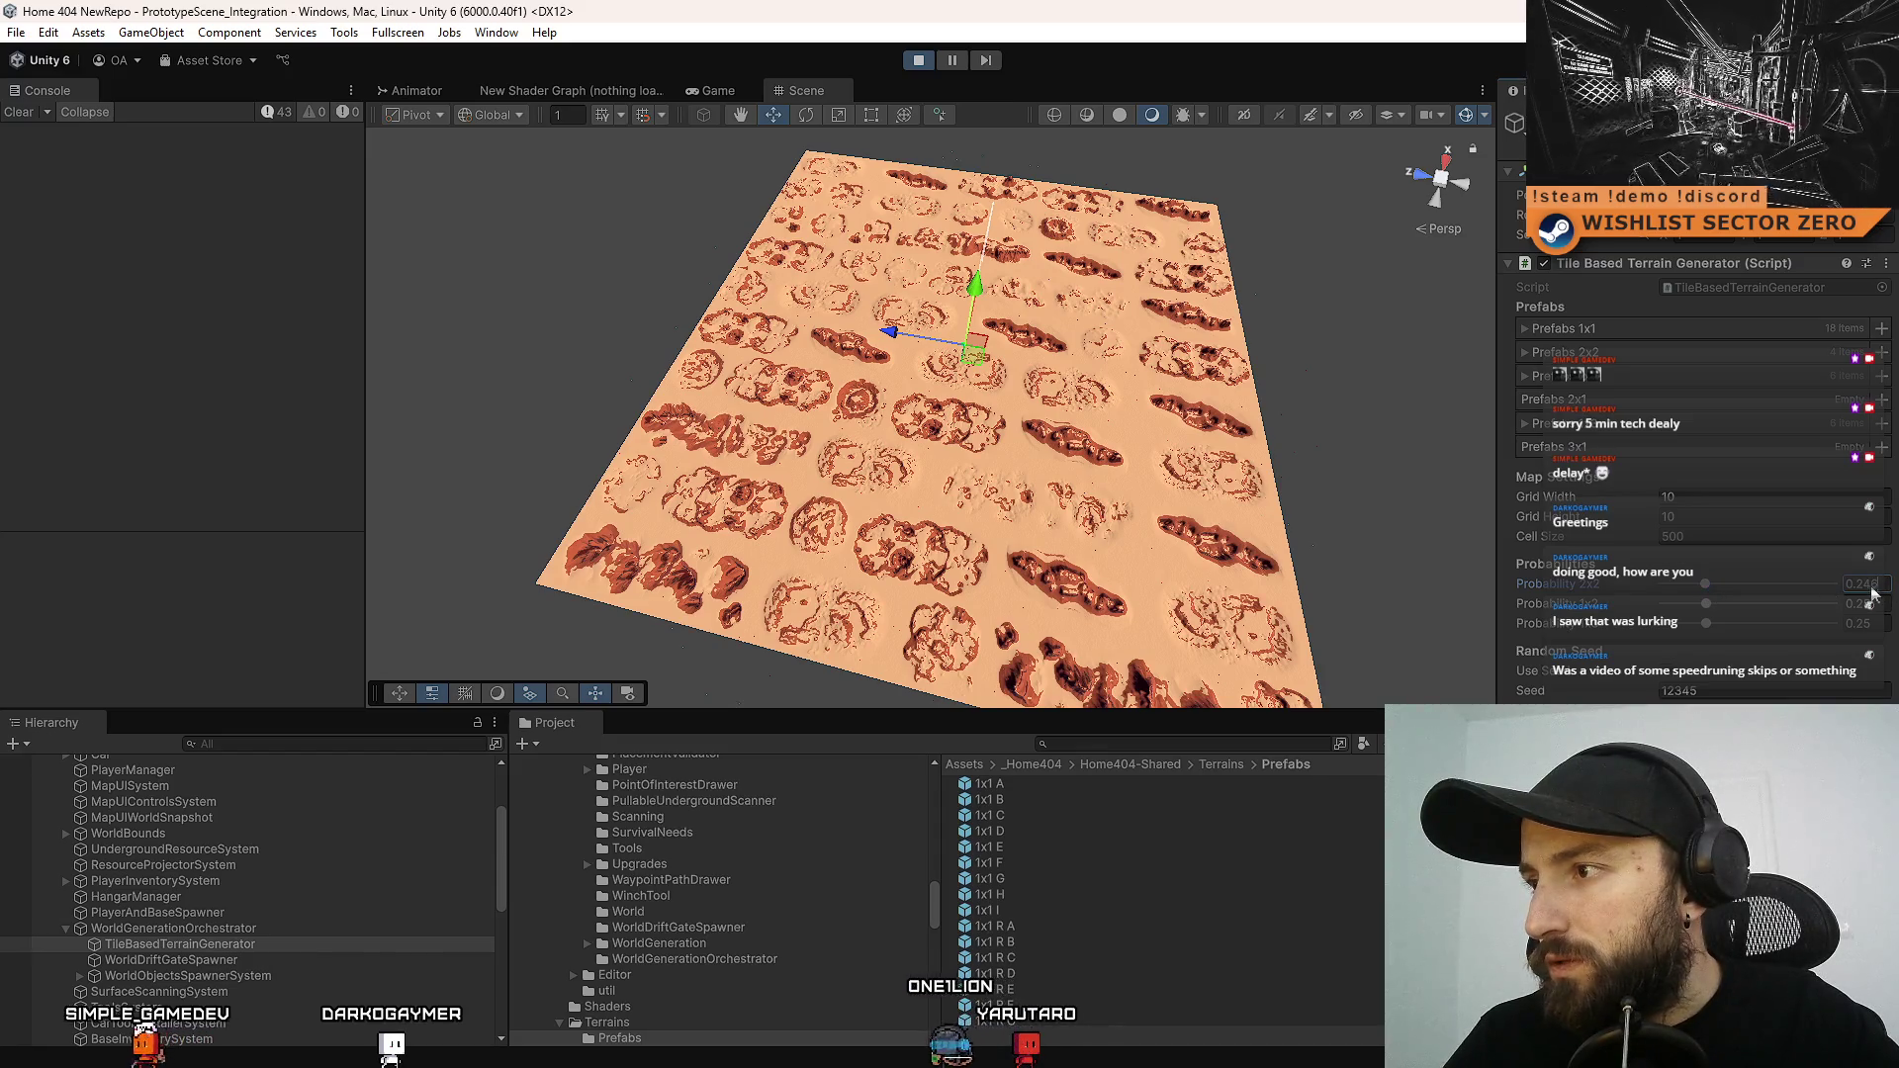
type("0.25")
key("Return")
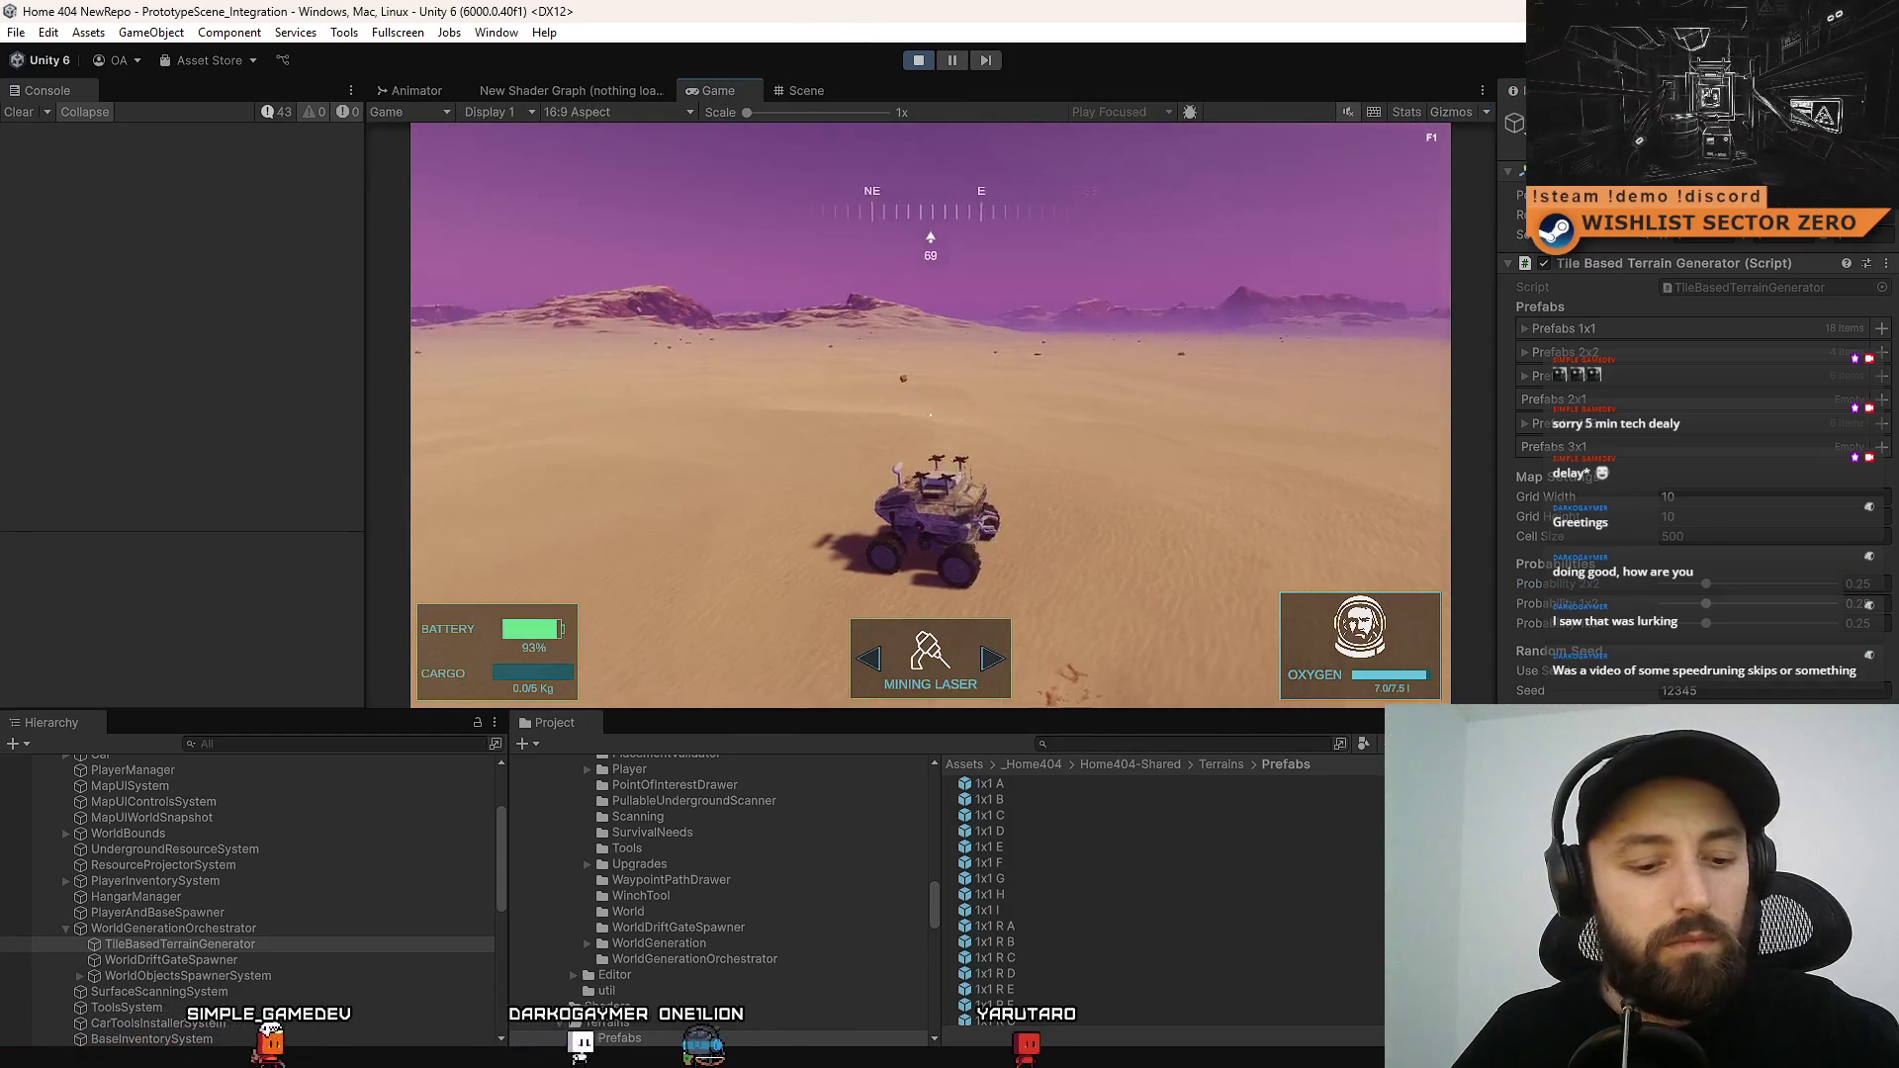
Dismiss the accidental Open Scene dialog and compare the tile grid in the Scene and Game views
key("ctrl+o")
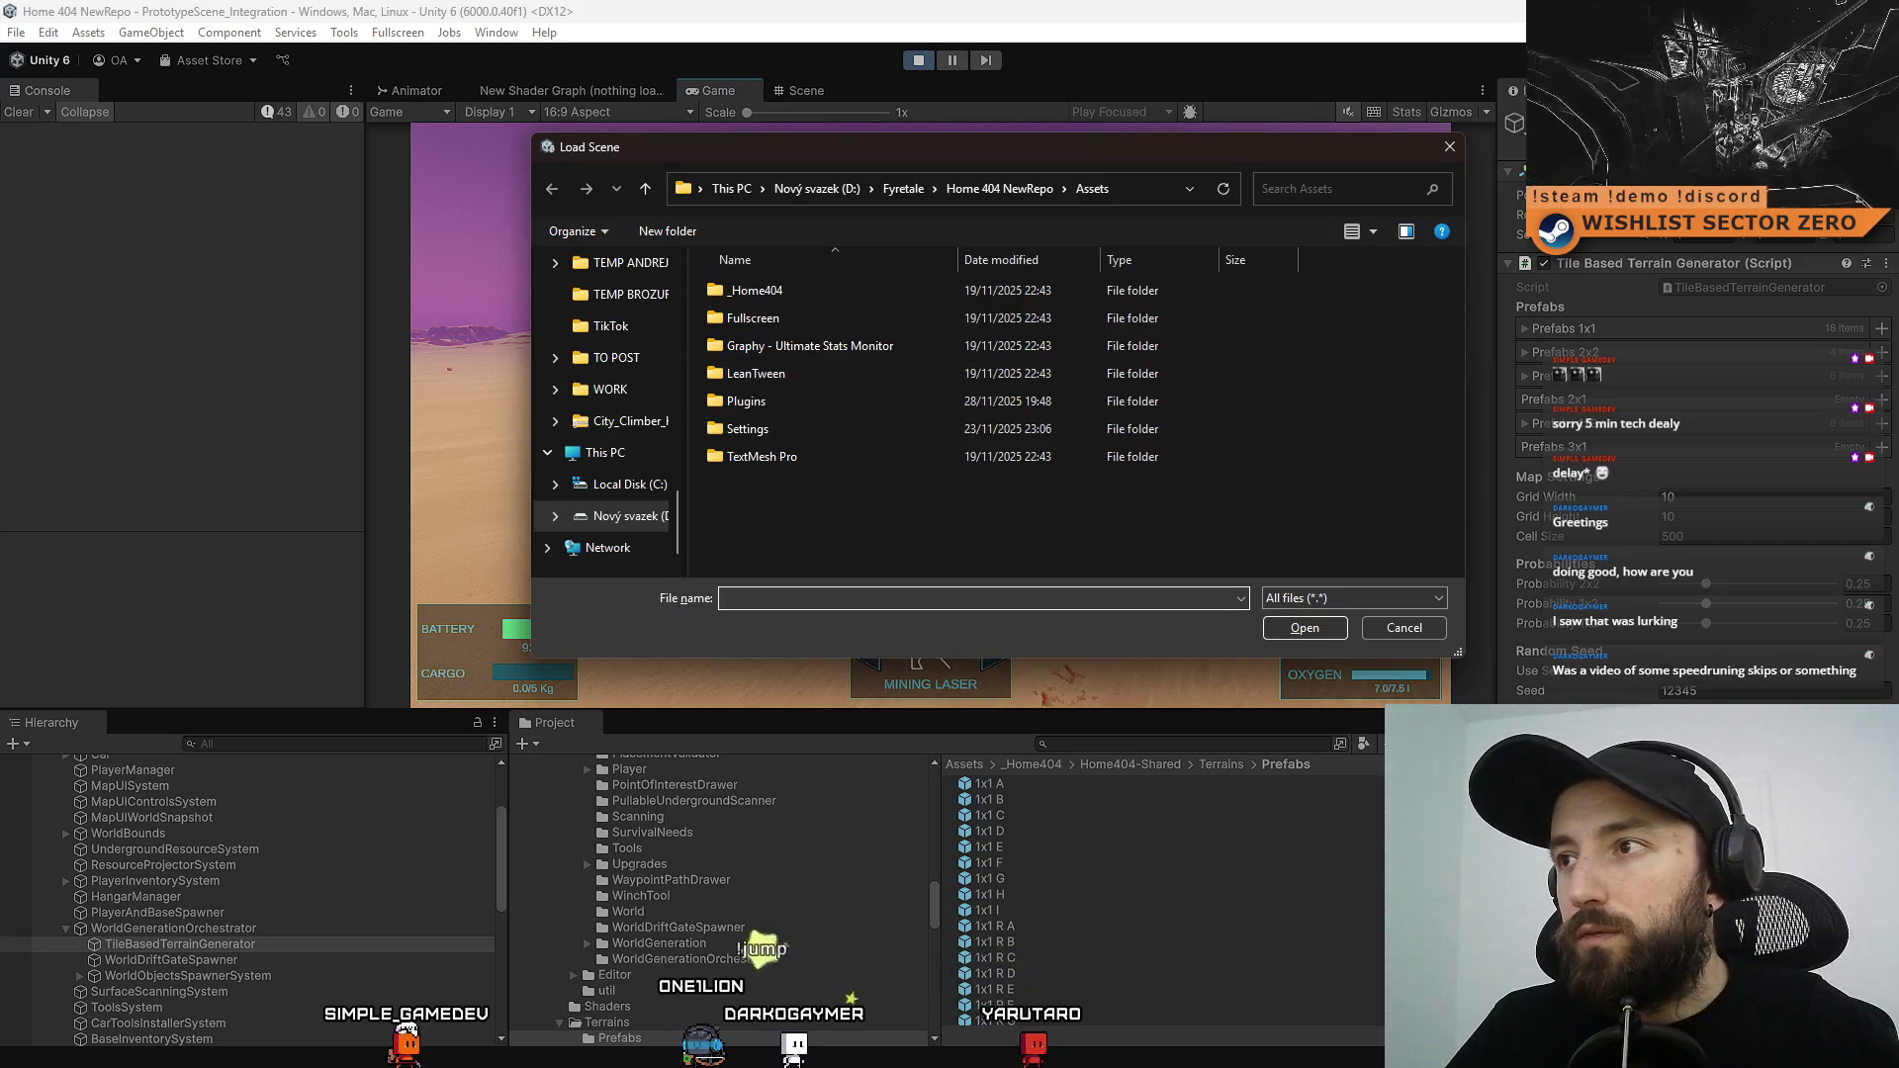
key("Escape")
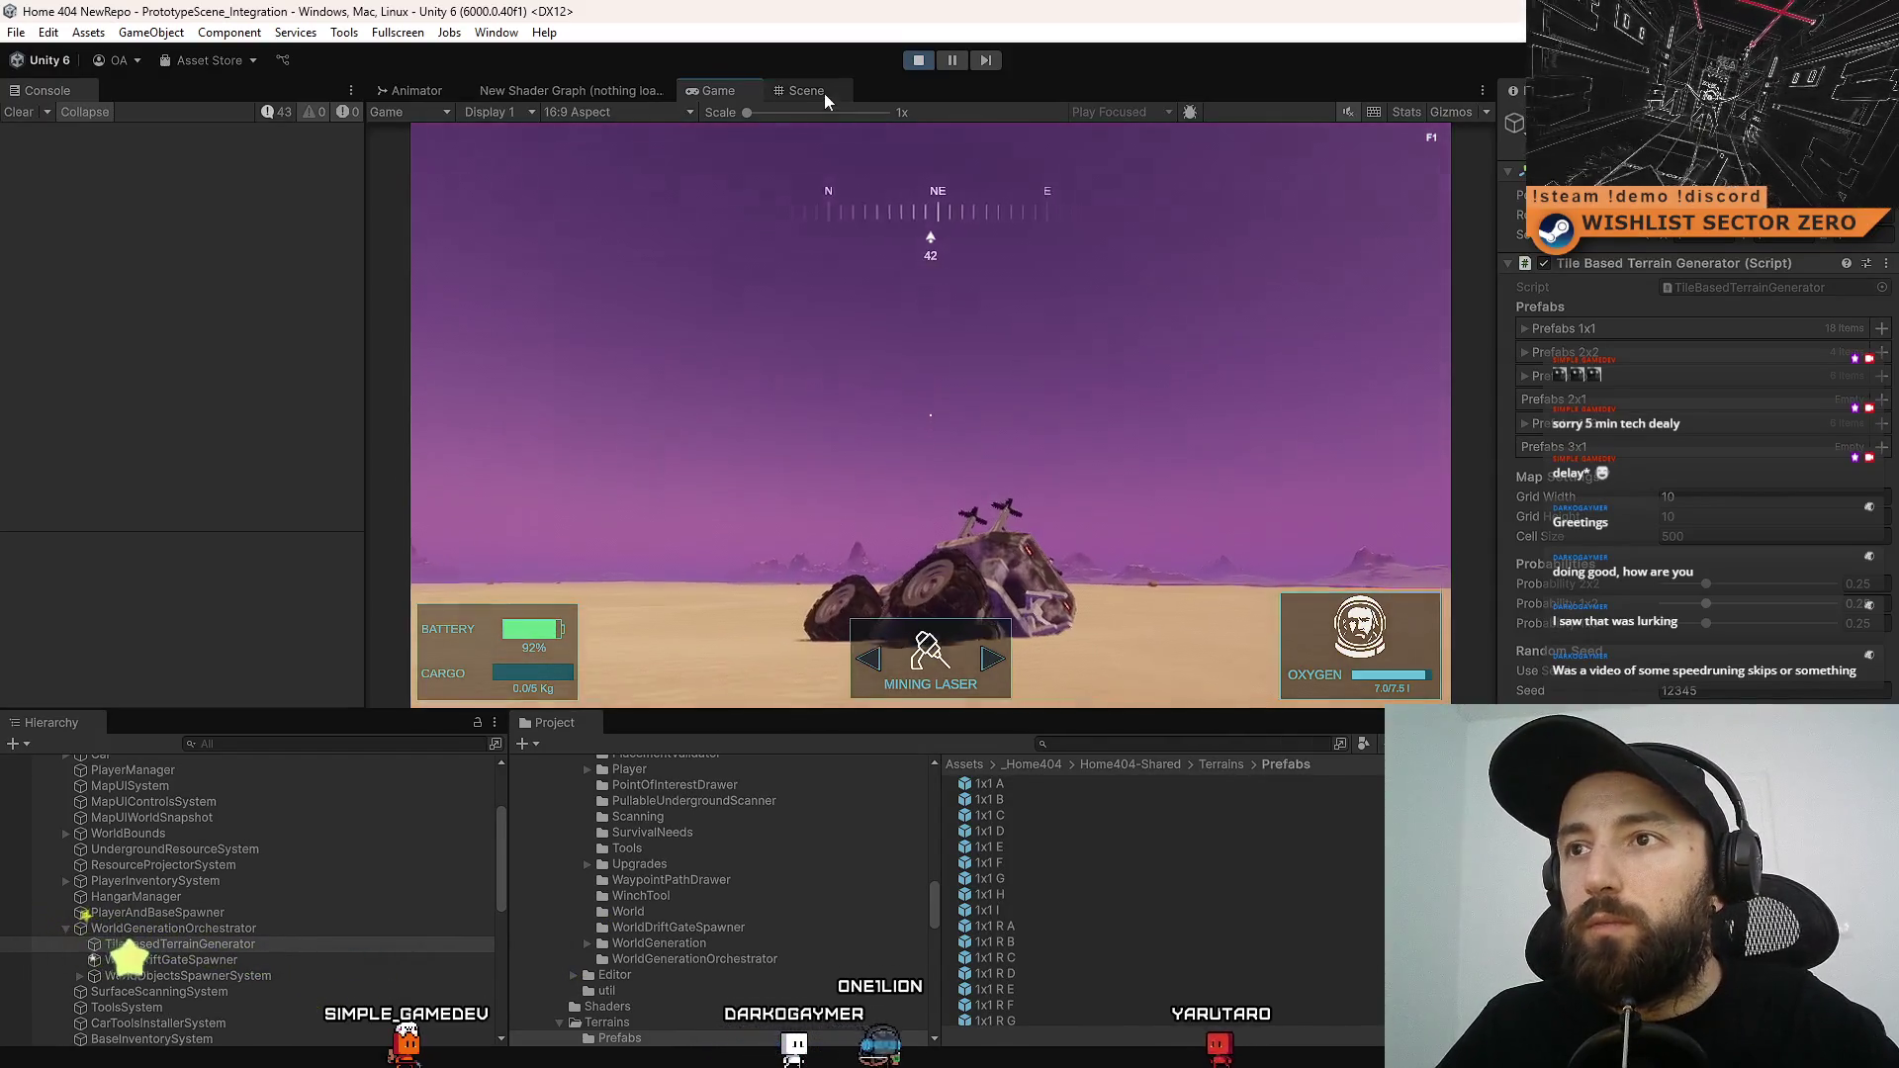
left_click(823, 93)
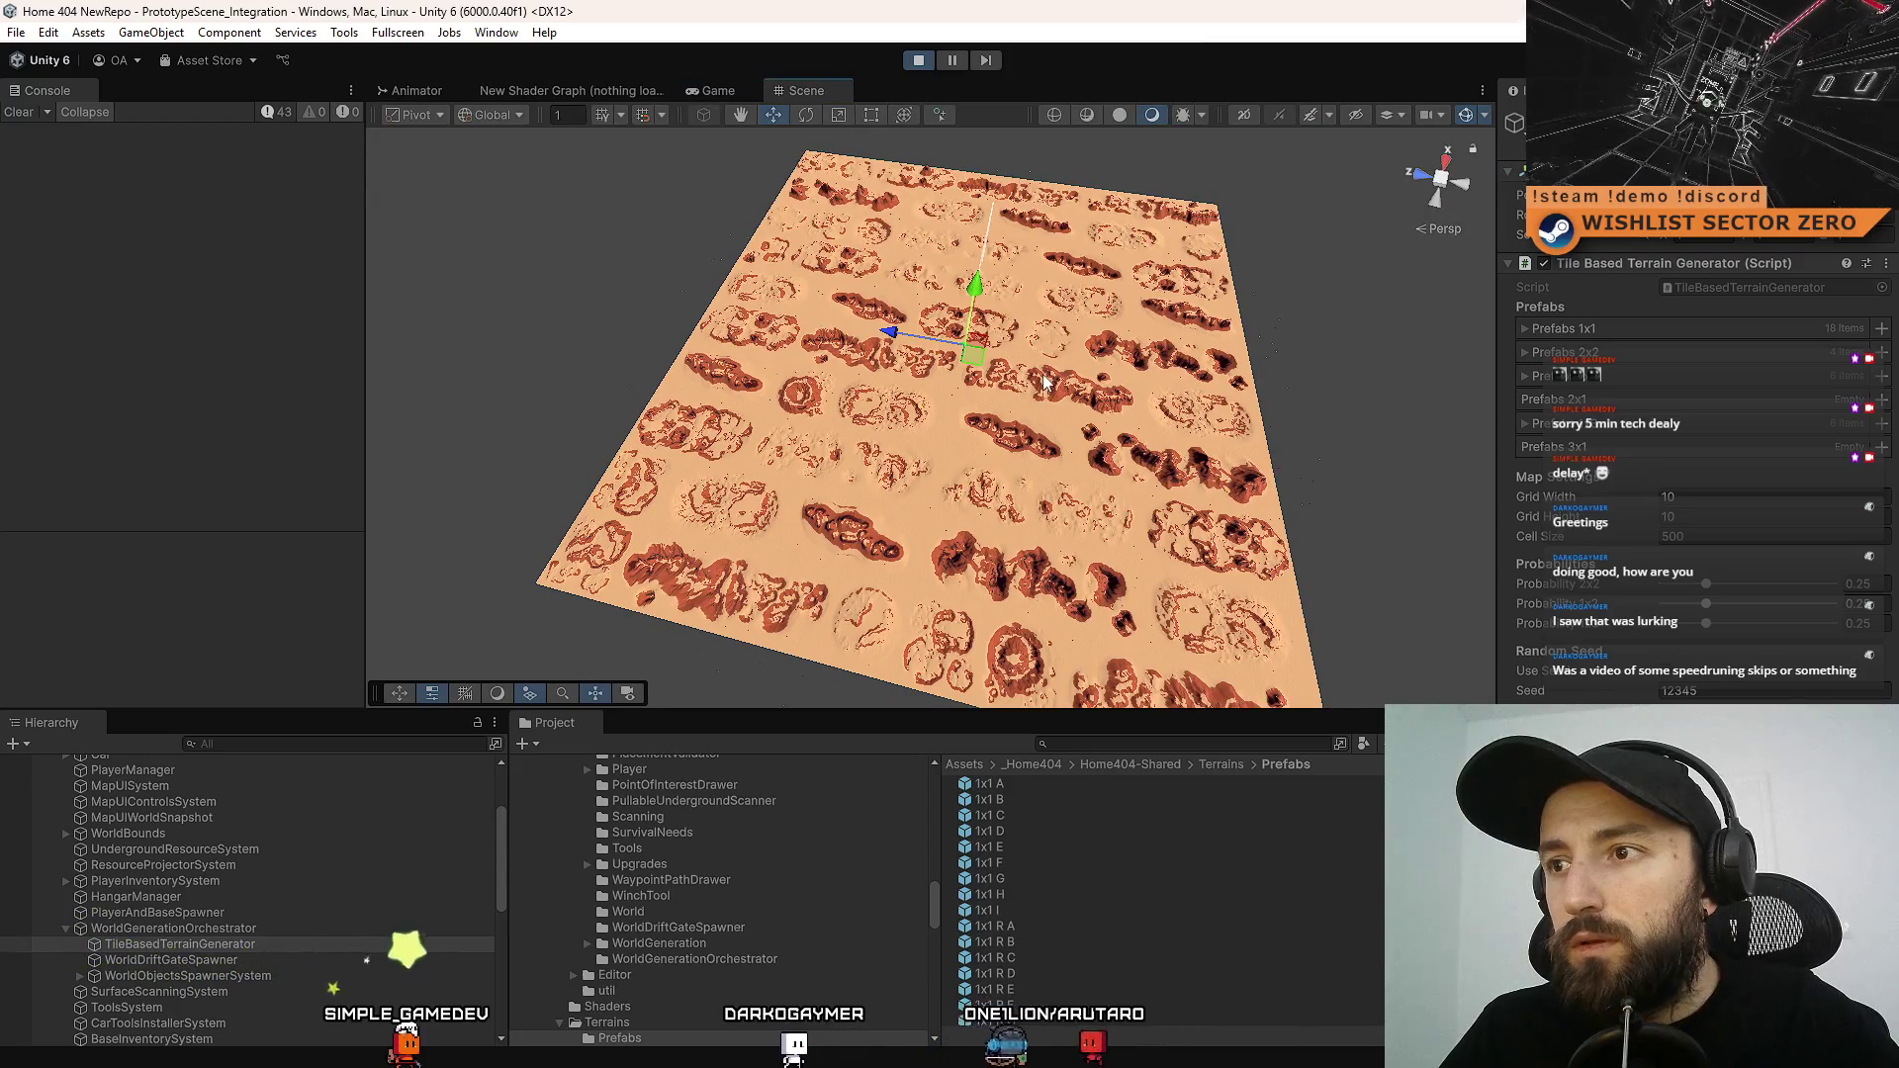
mouse_move(1077, 396)
left_mouse_down()
mouse_move(1081, 416)
mouse_move(1024, 435)
left_mouse_up()
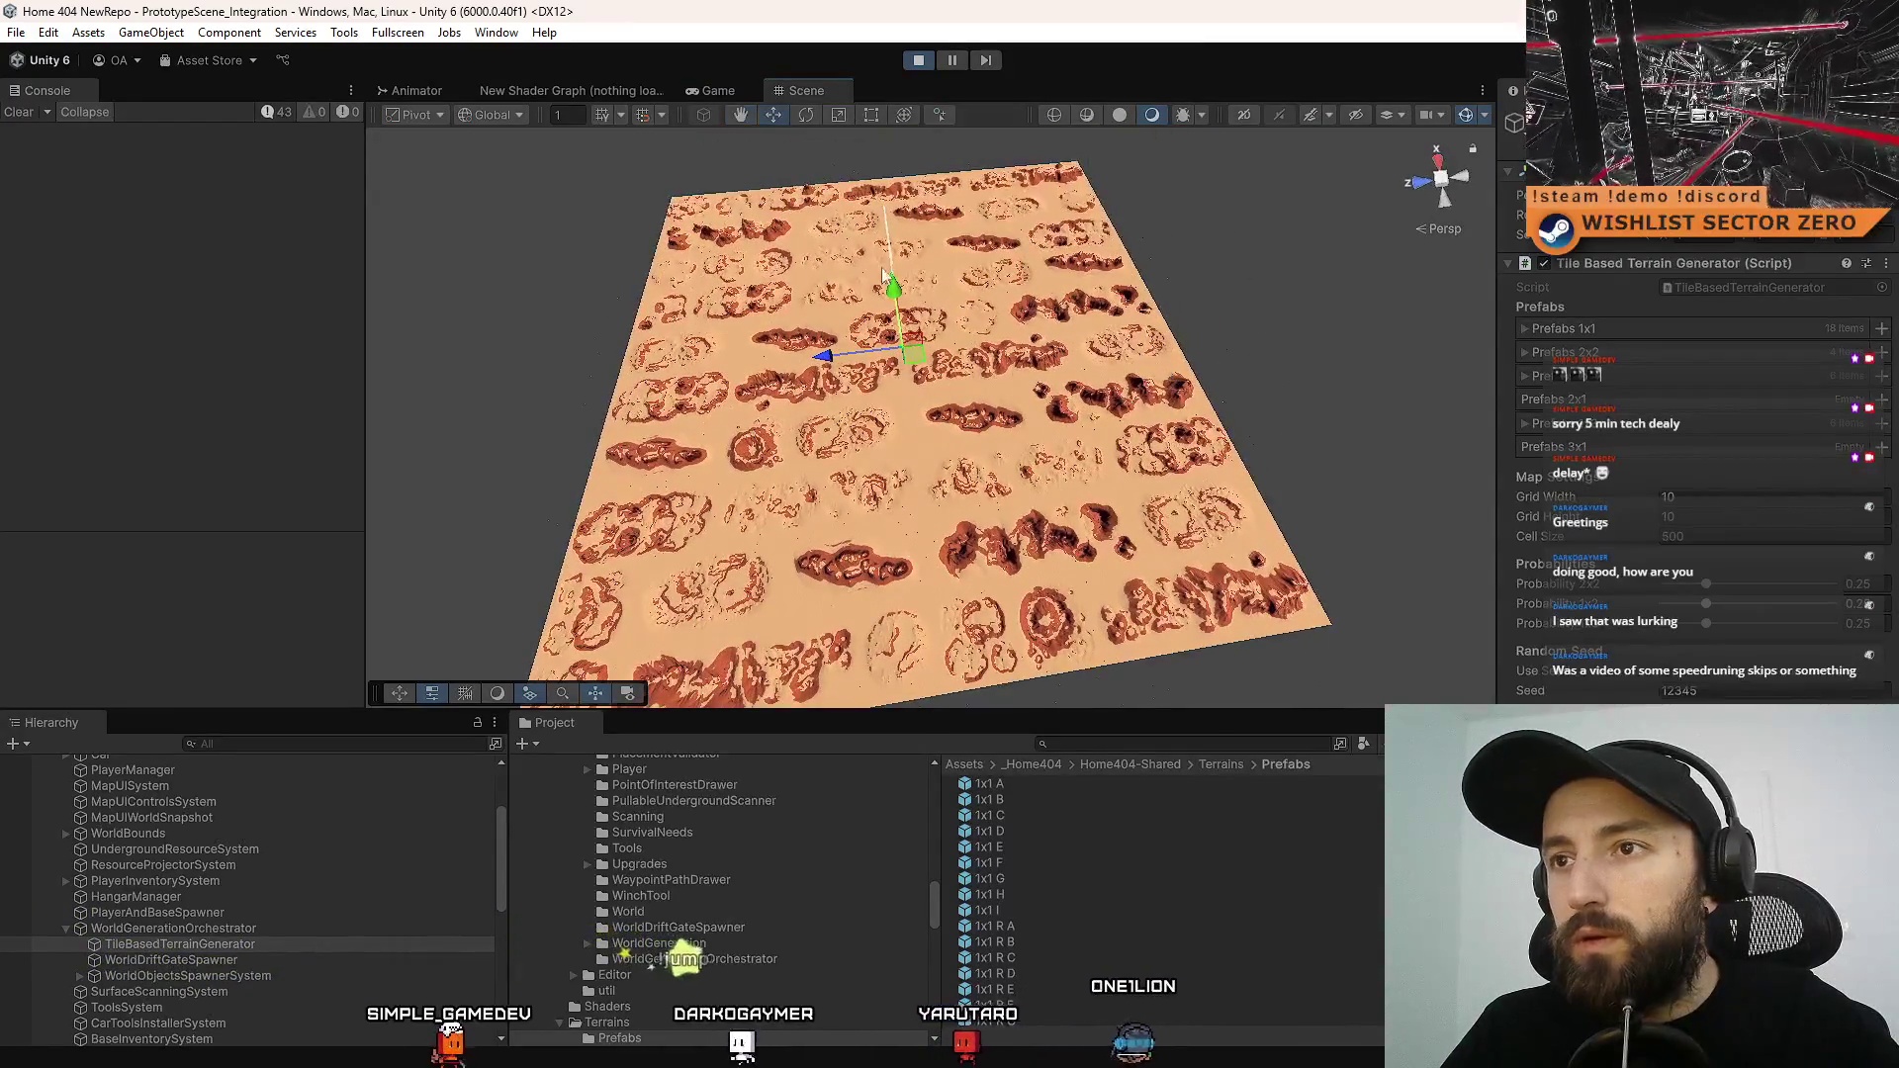
left_click(728, 91)
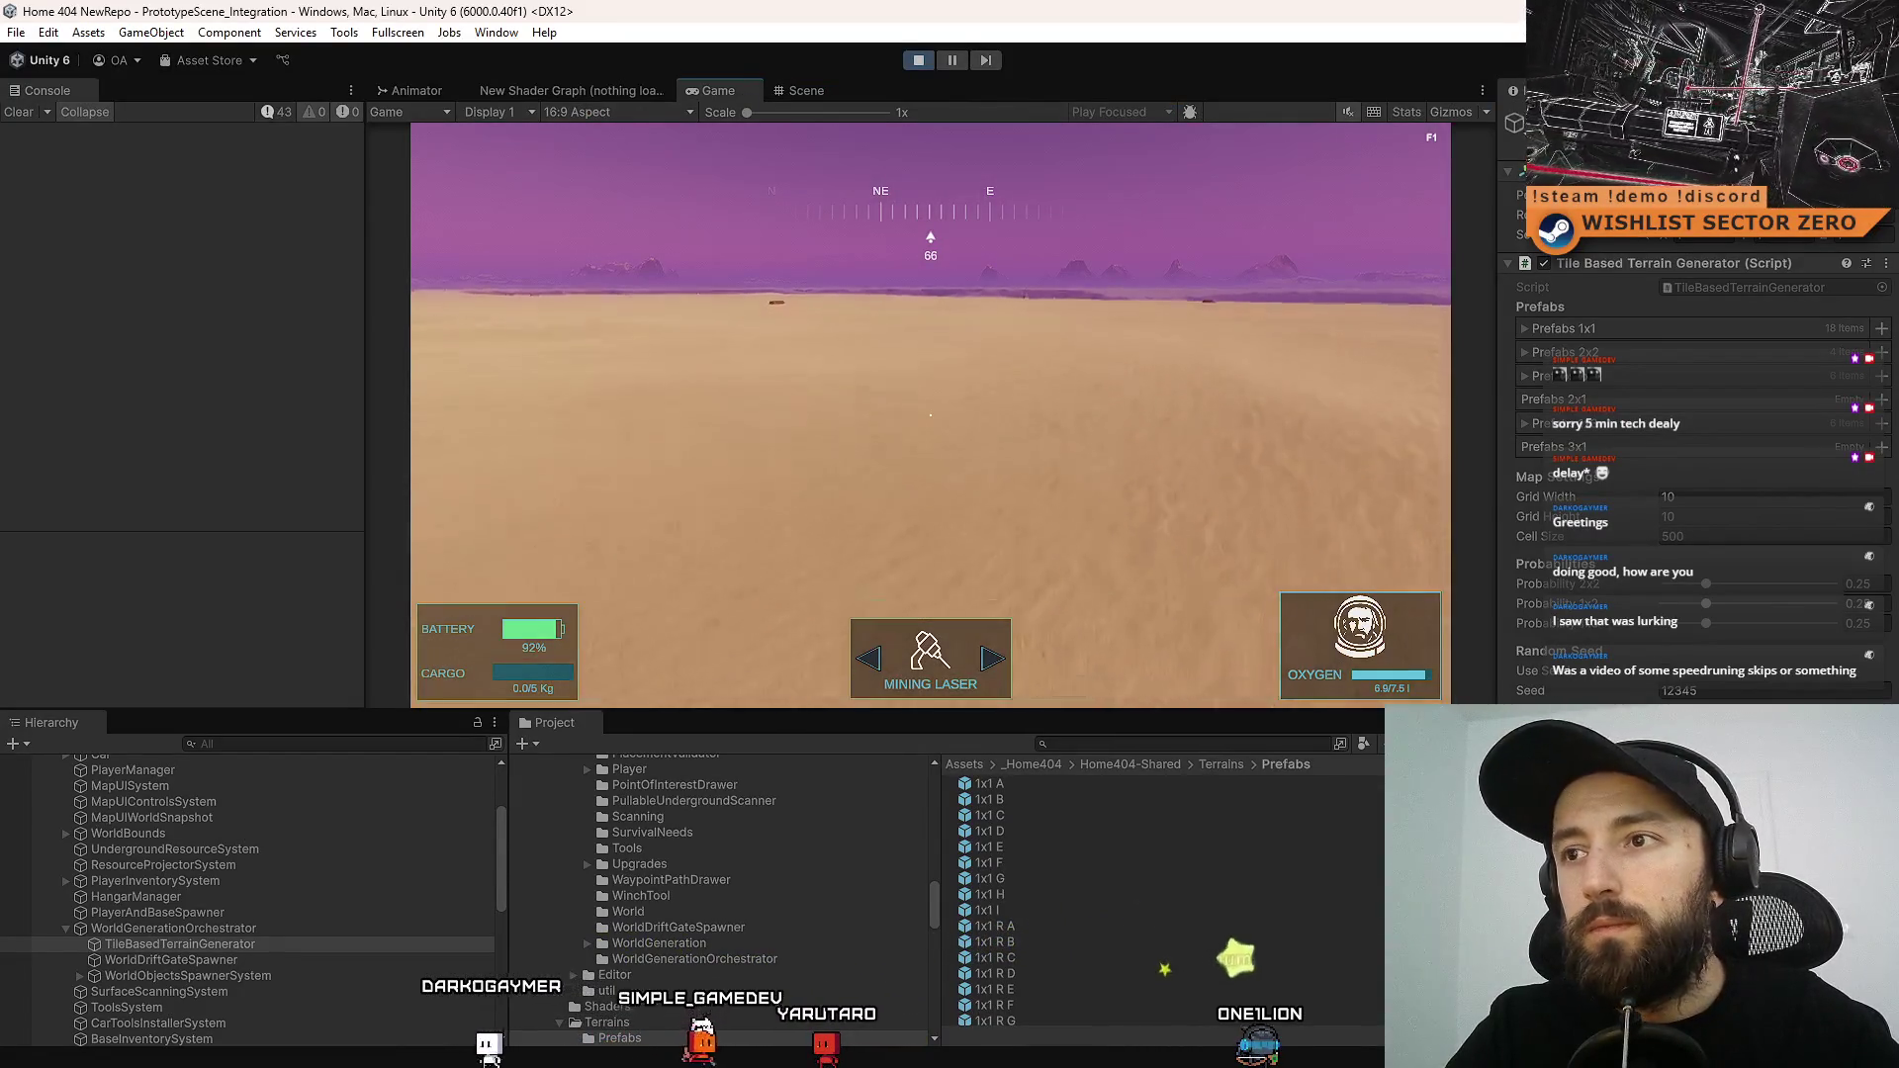
left_click(841, 91)
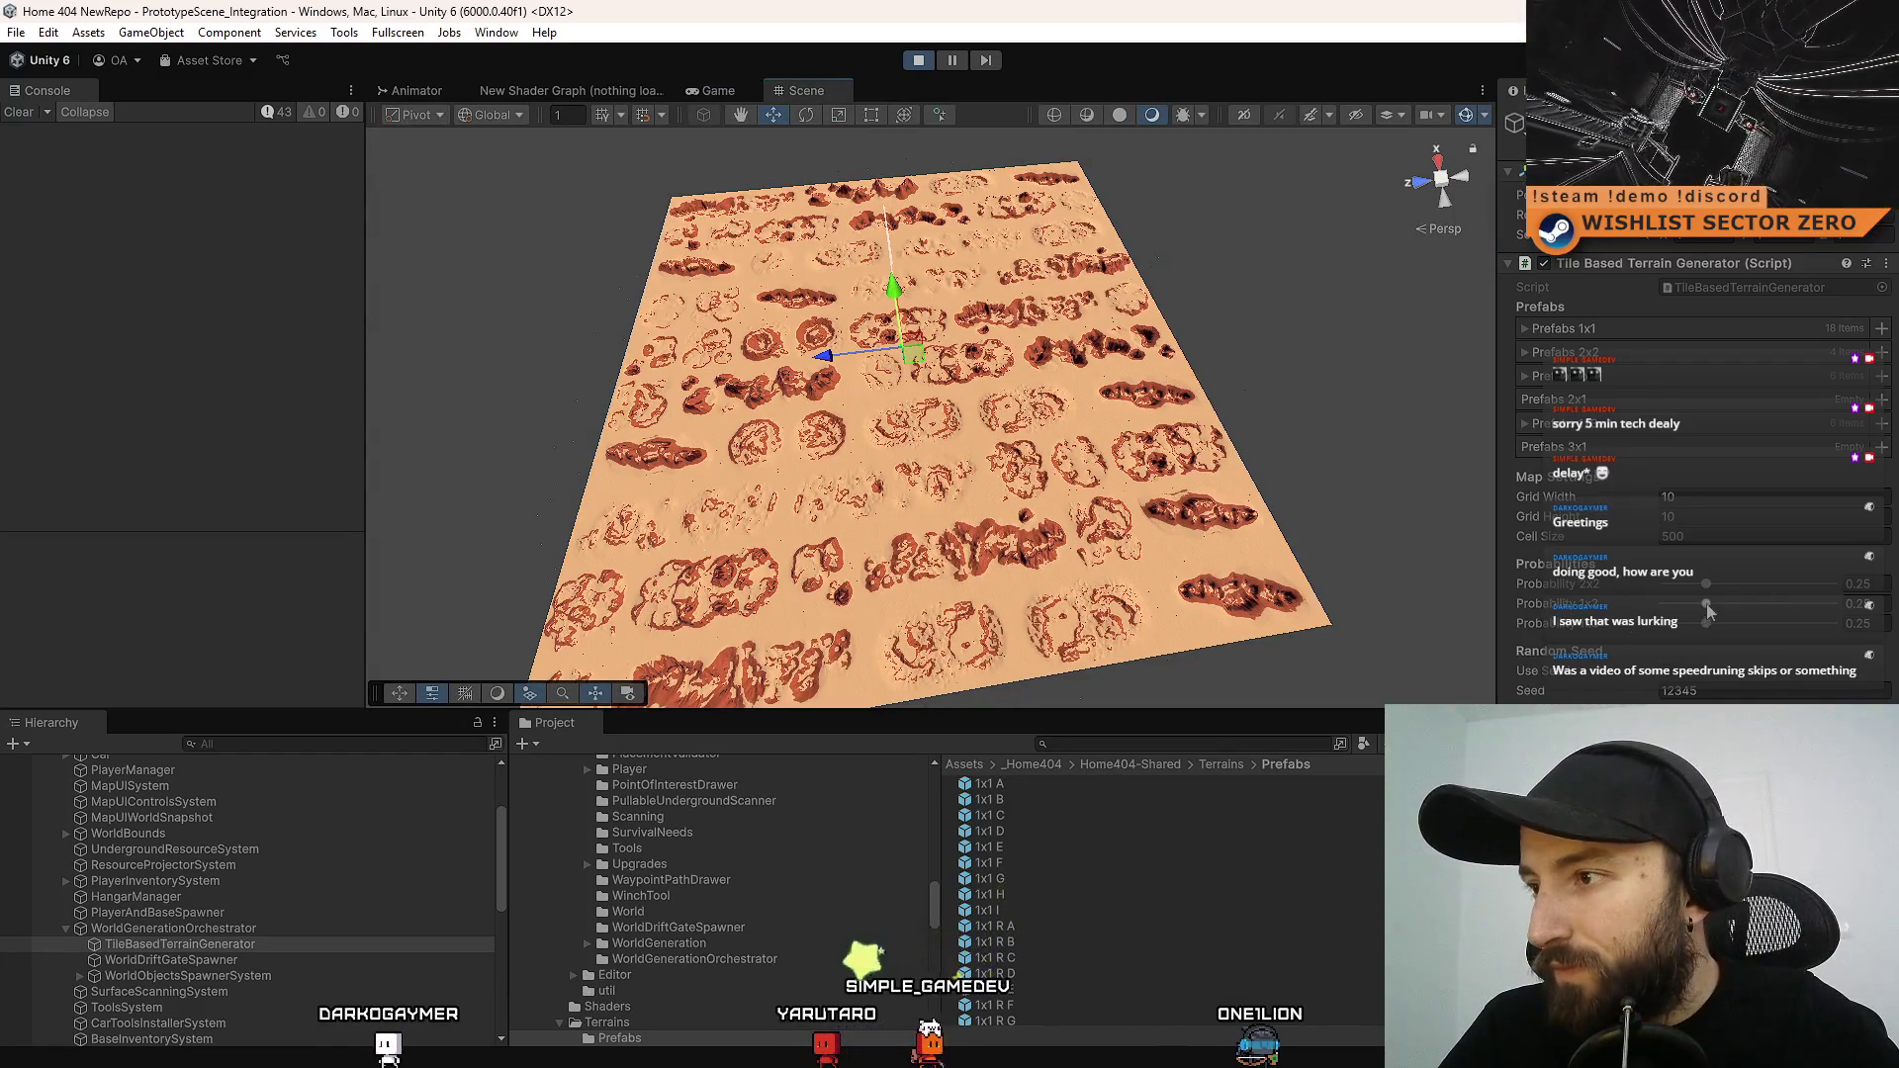
Drag Probability 2x2 up to about 0.4, check the running game, and stop Play mode
left_click_drag(1706, 585, 1738, 594)
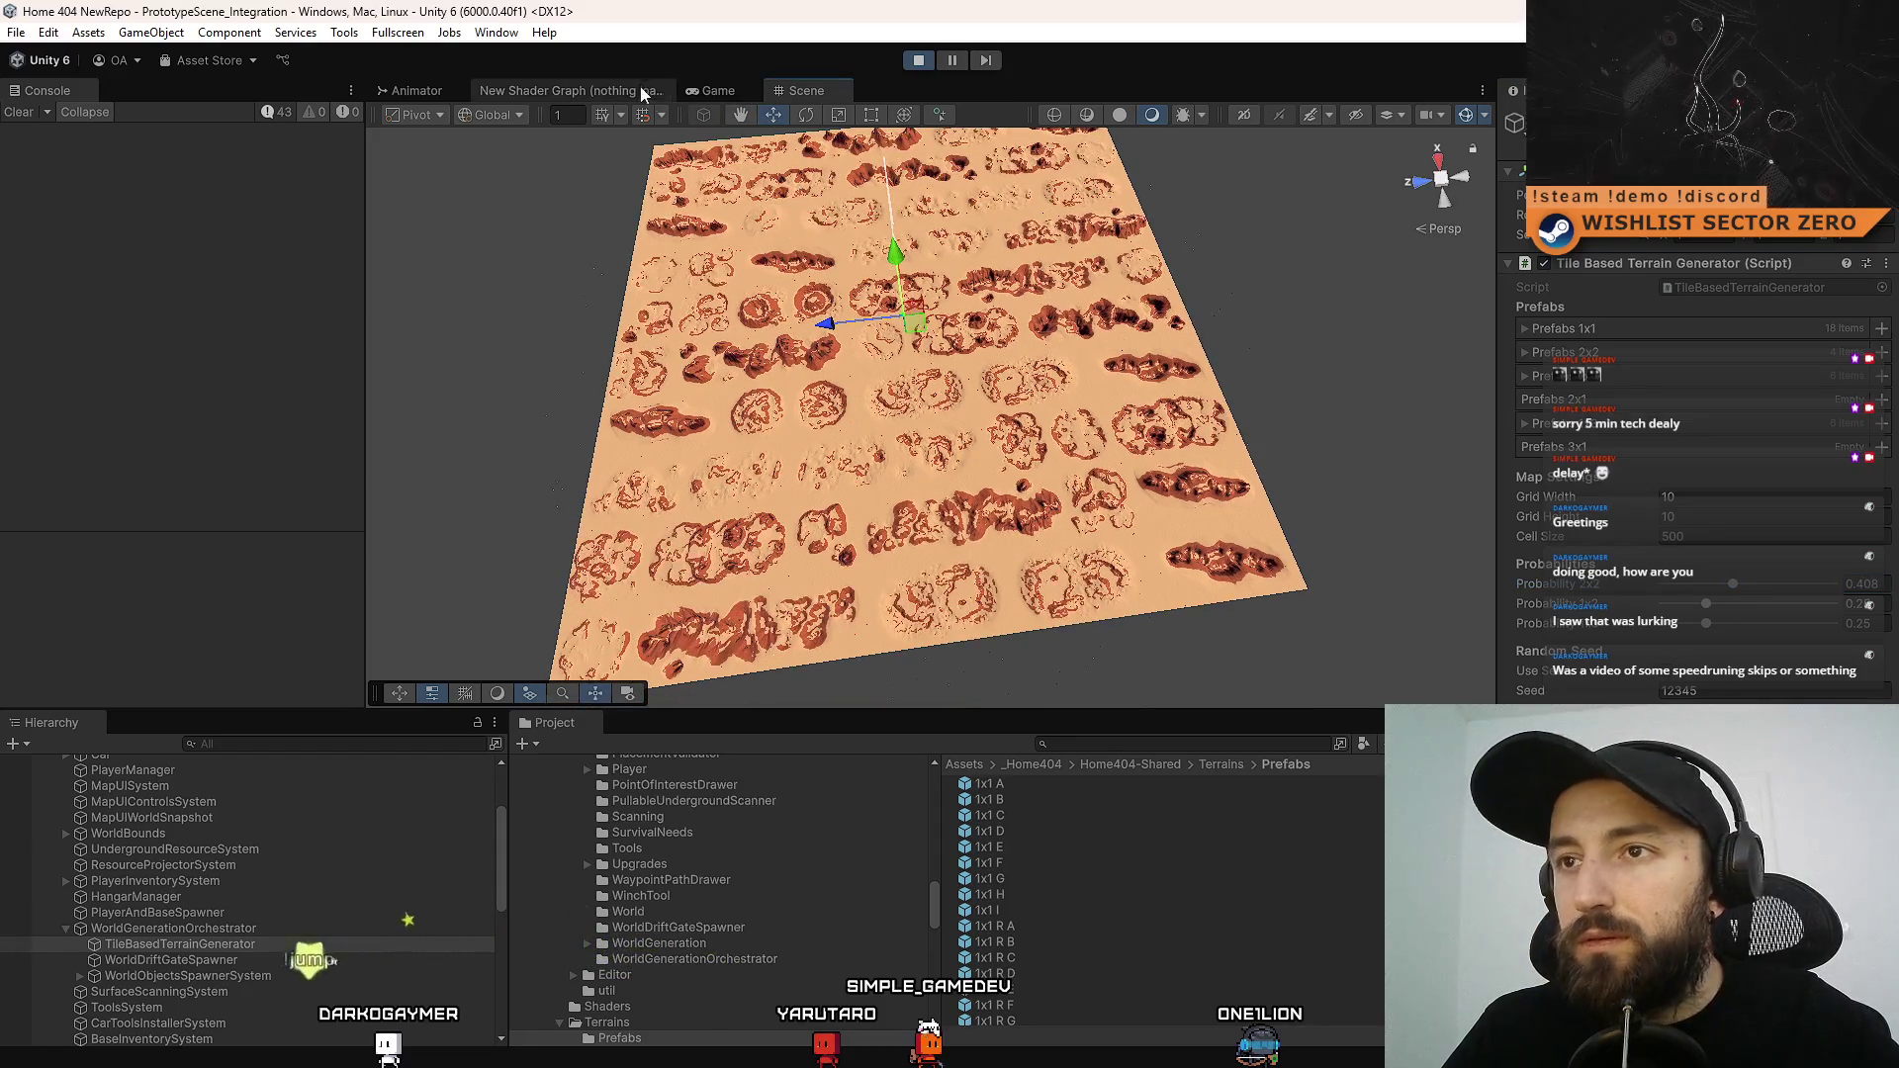
left_click(738, 89)
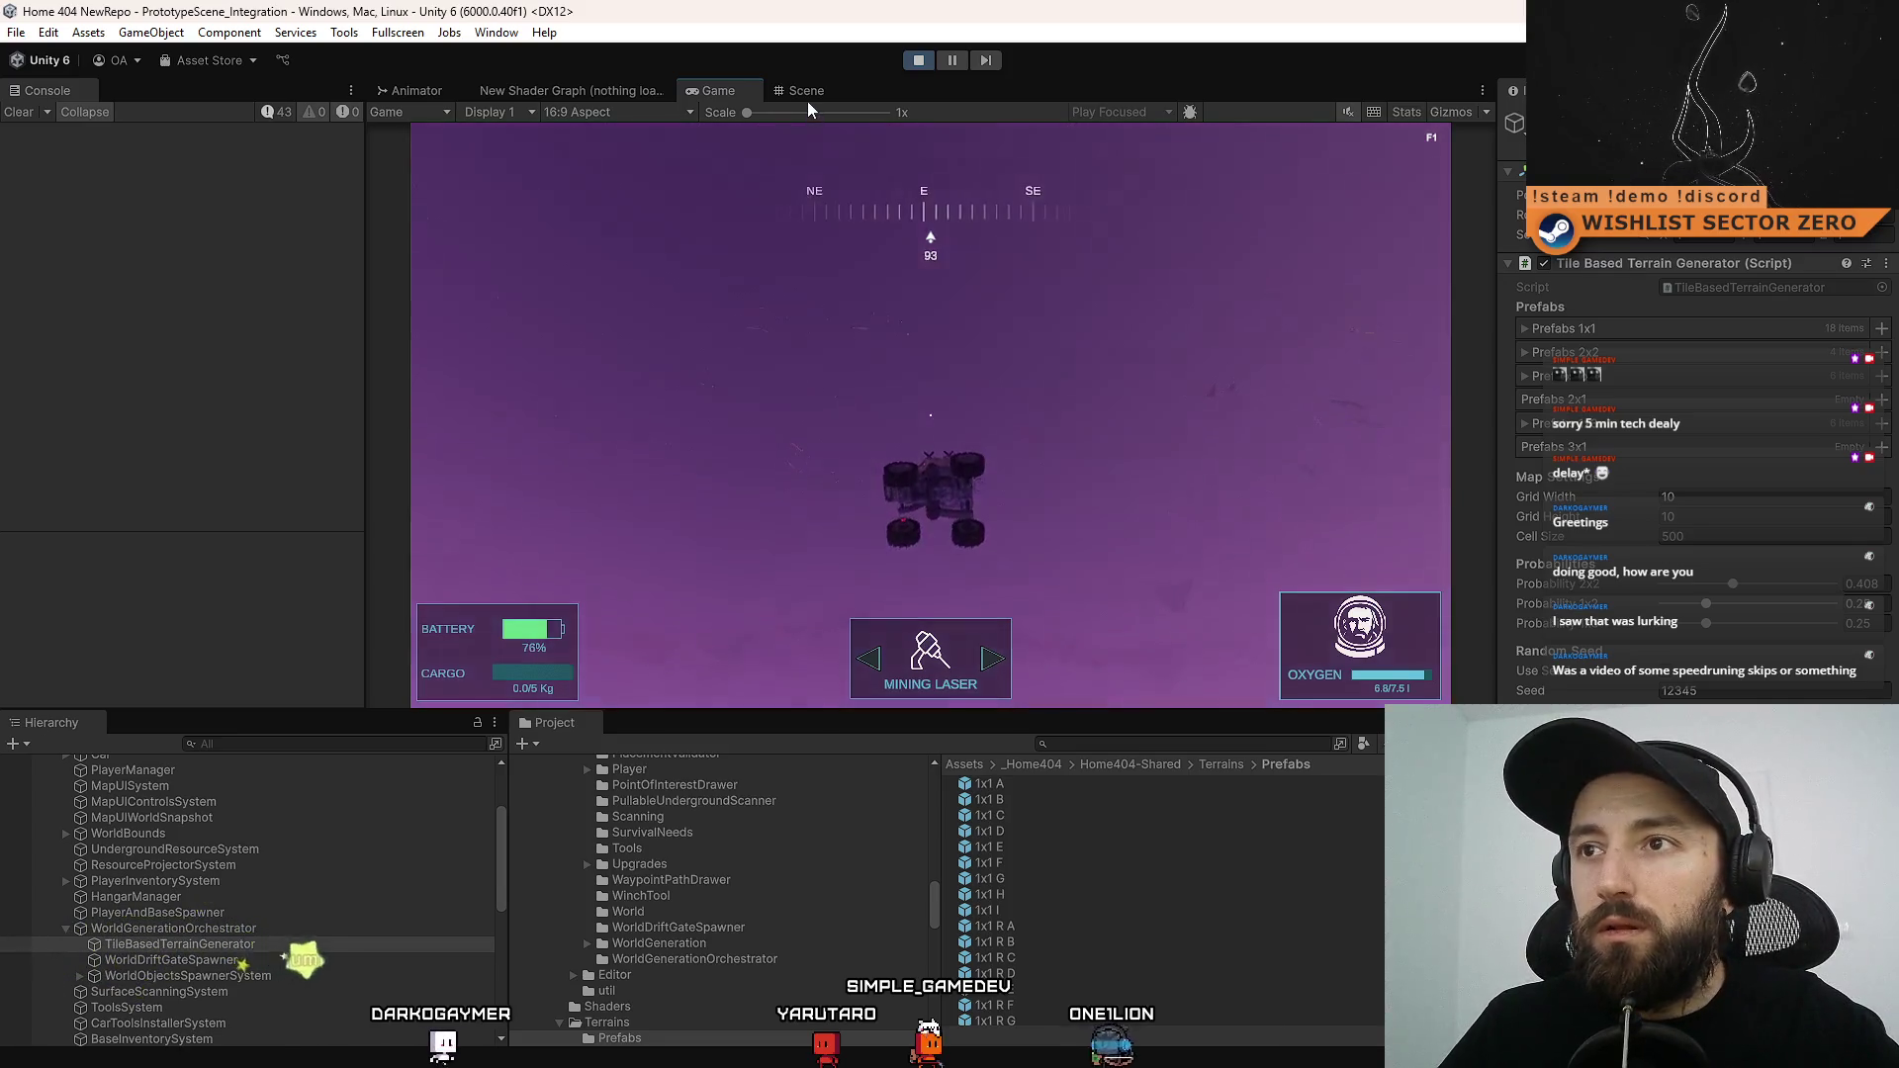
left_click(807, 99)
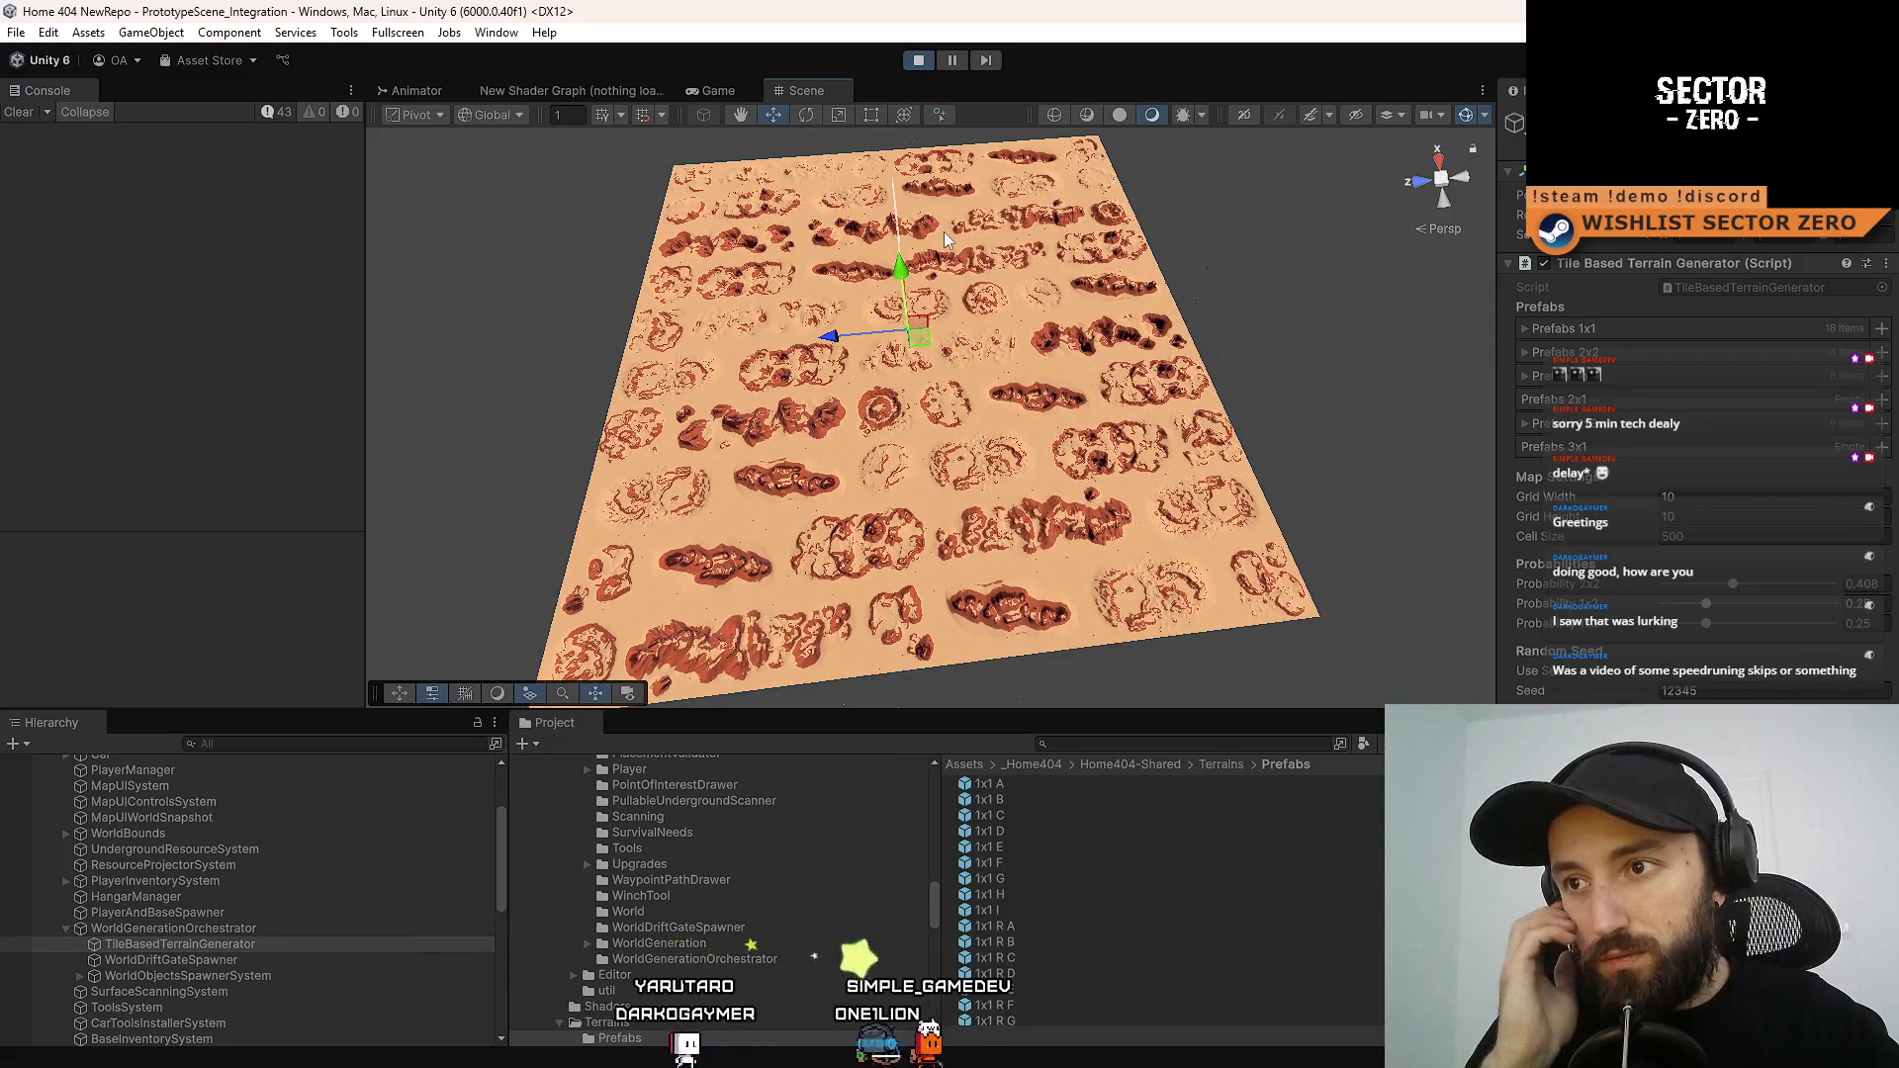
left_click(918, 65)
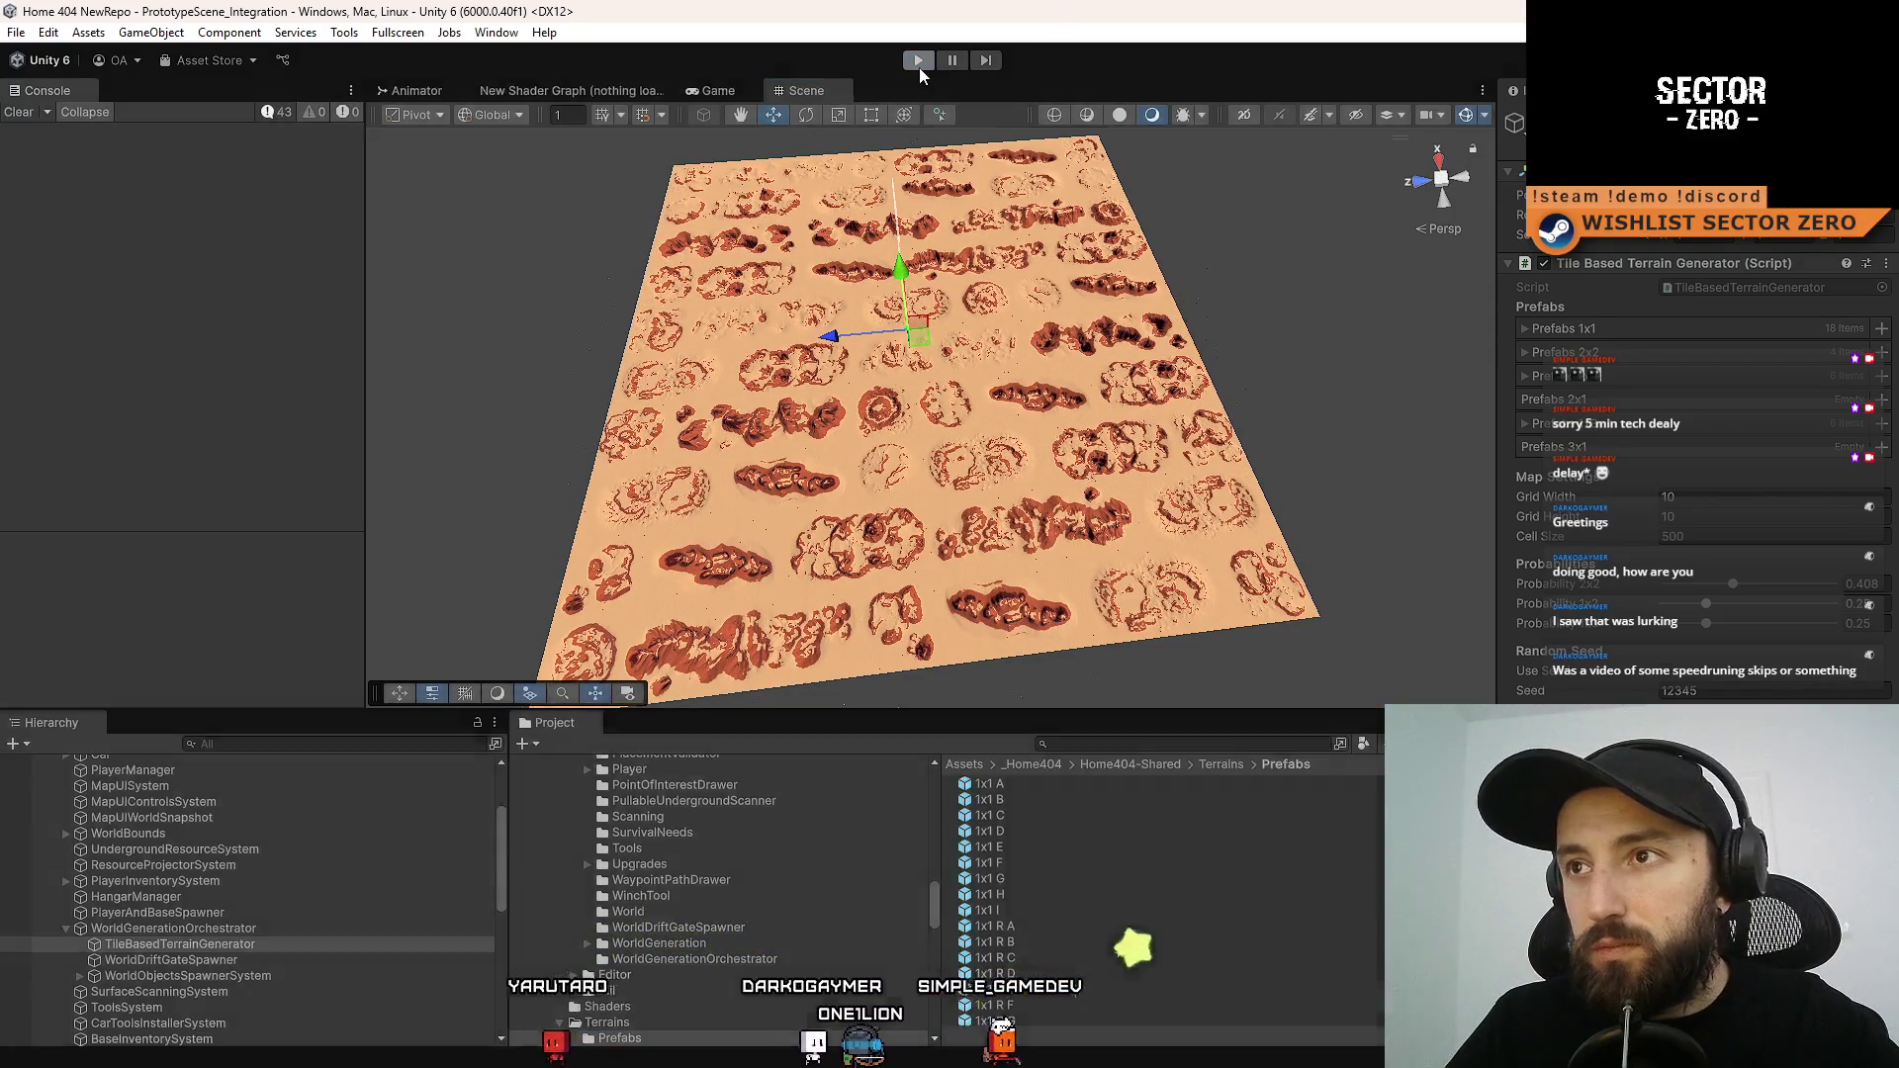
Play-test the game again, then view ITileBasedTerrainGenerator.cs changes in the Git client
left_click(918, 65)
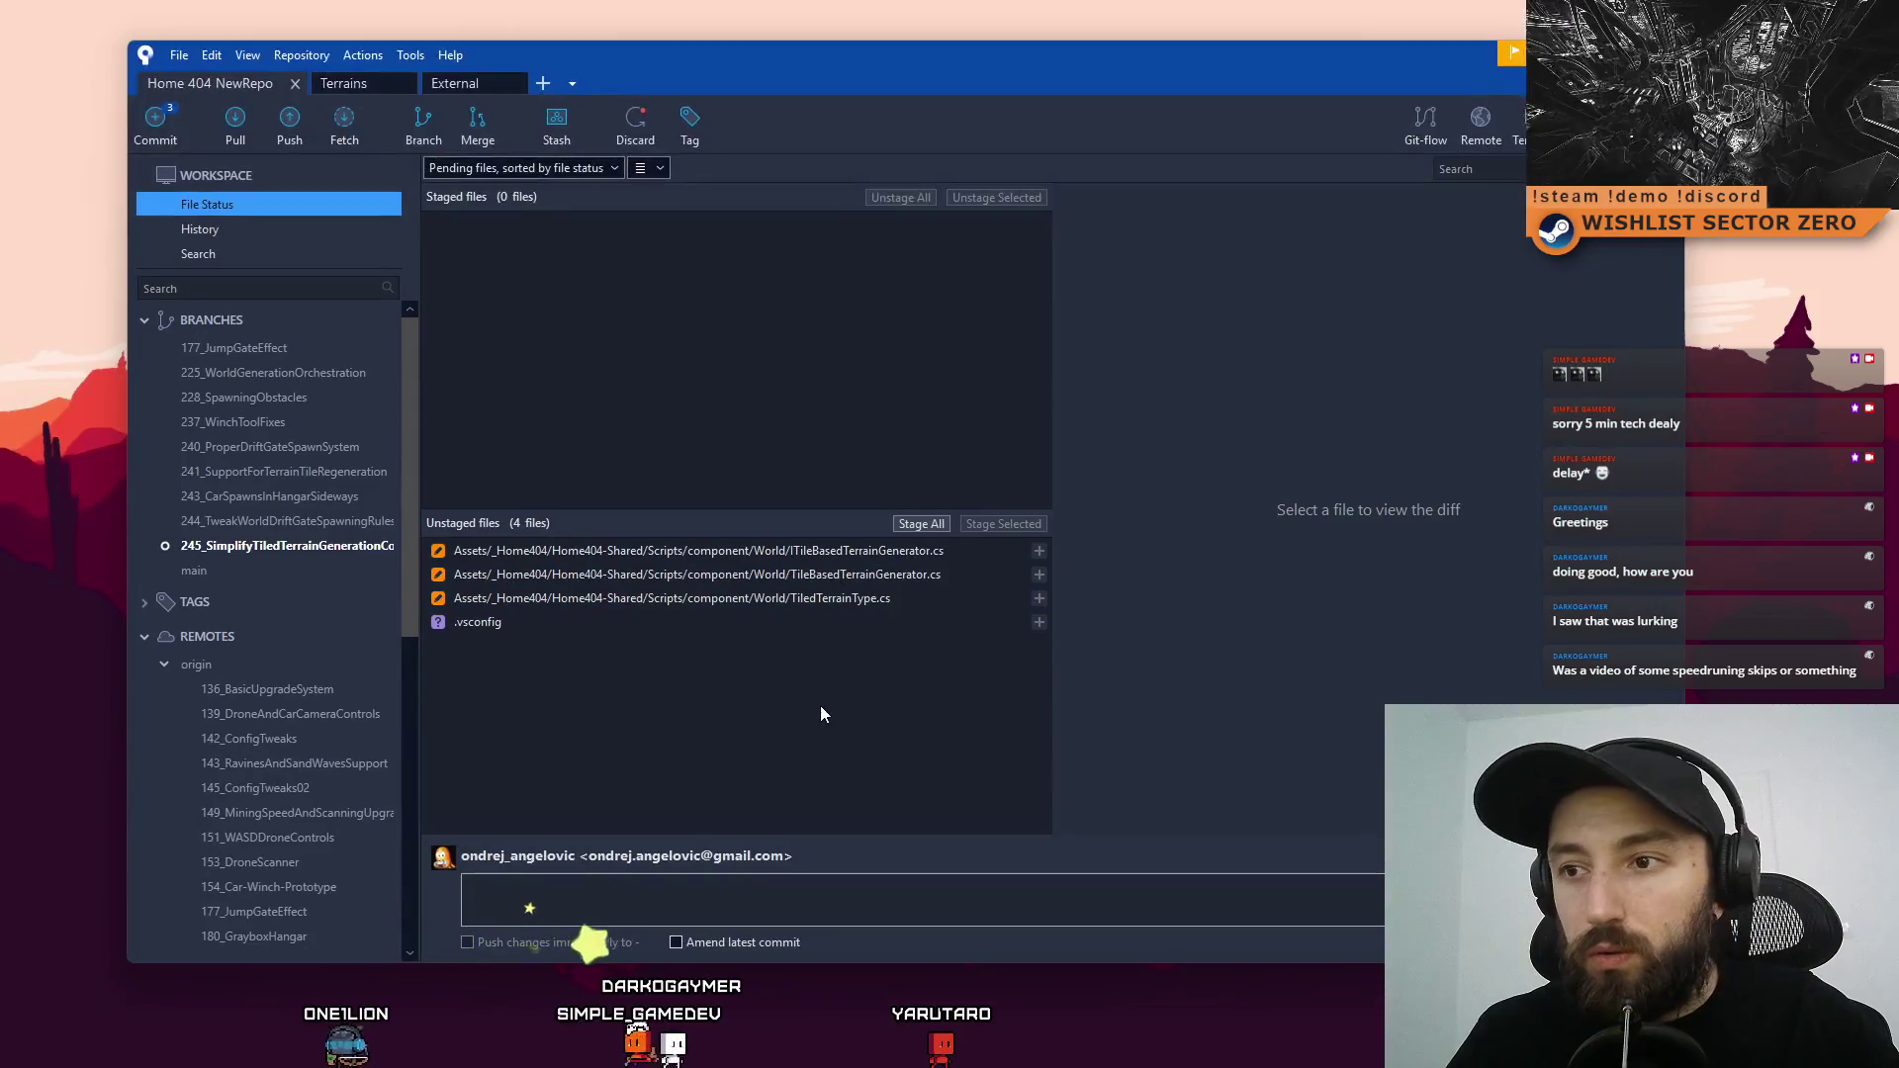
left_click(791, 551)
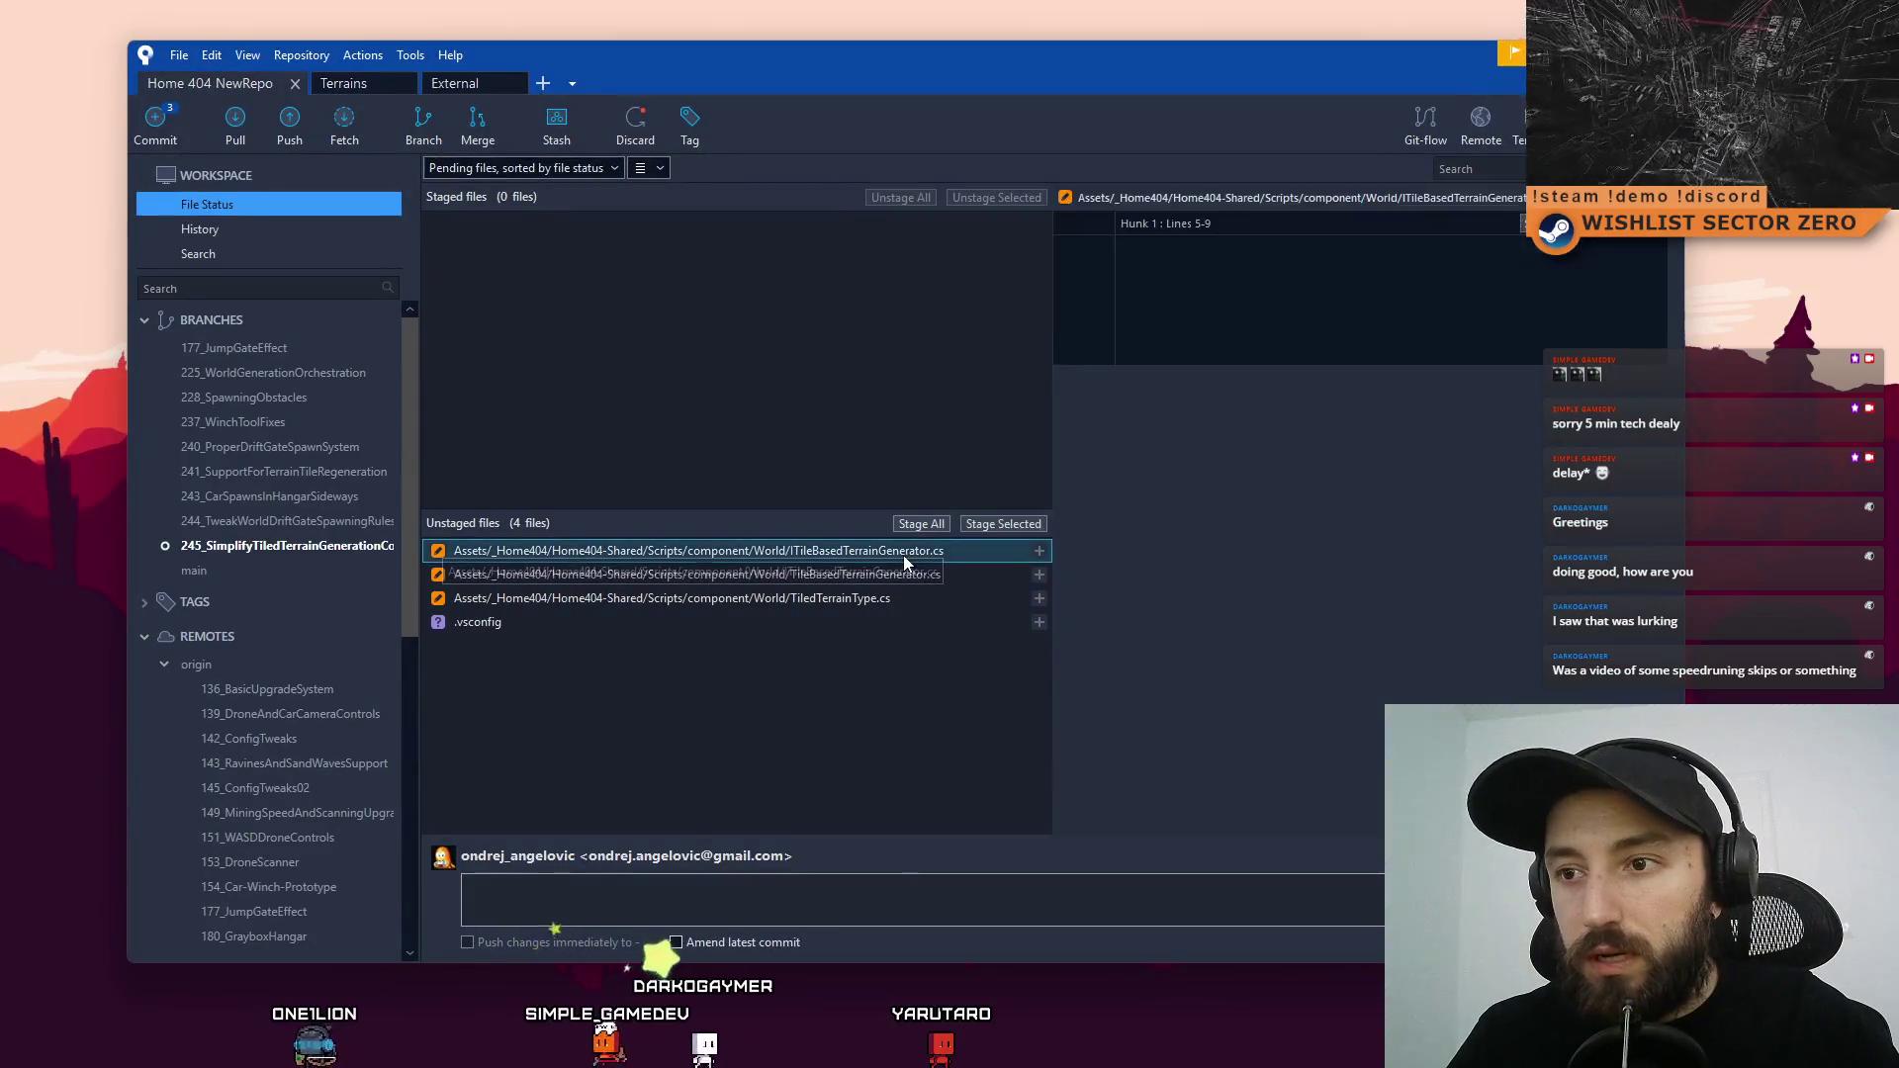
Stage the three terrain scripts and commit them as 'Simplified and cleaned up map generator code'
left_click(905, 576)
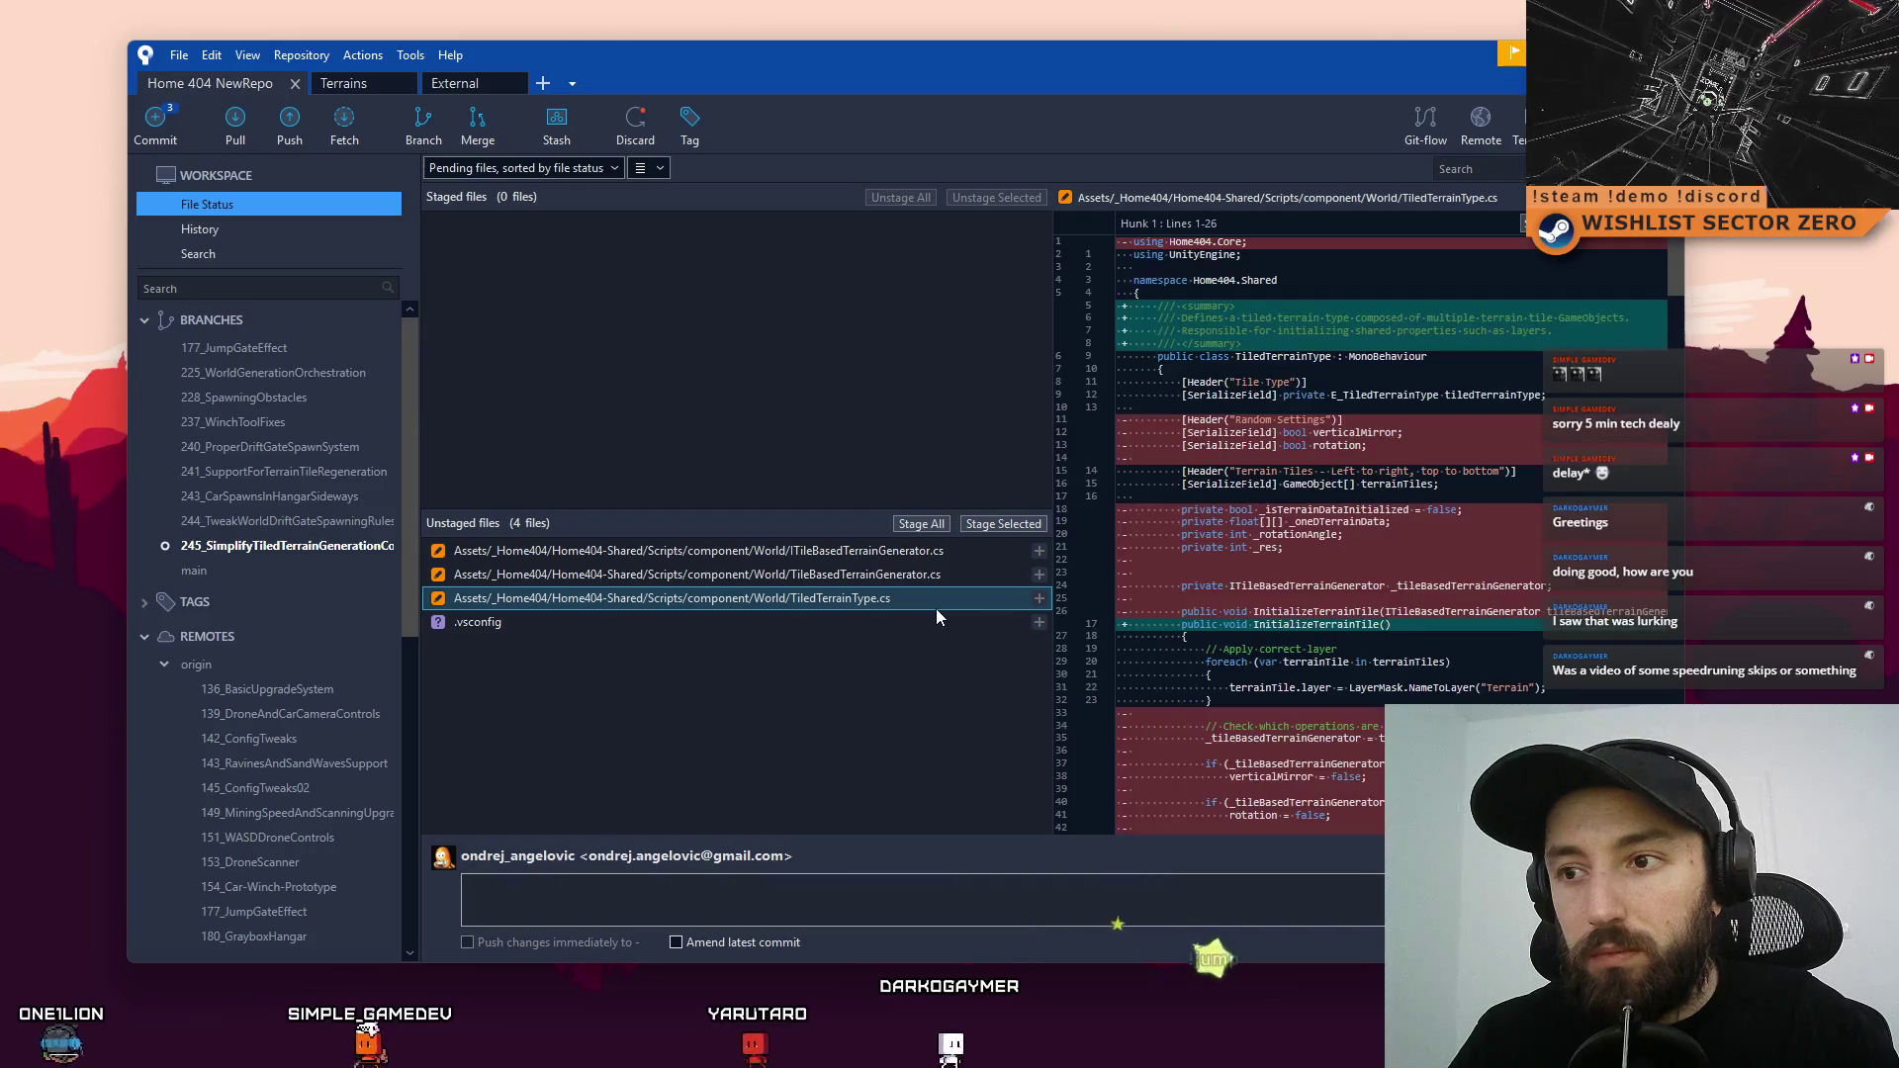
left_click(911, 551, "shift")
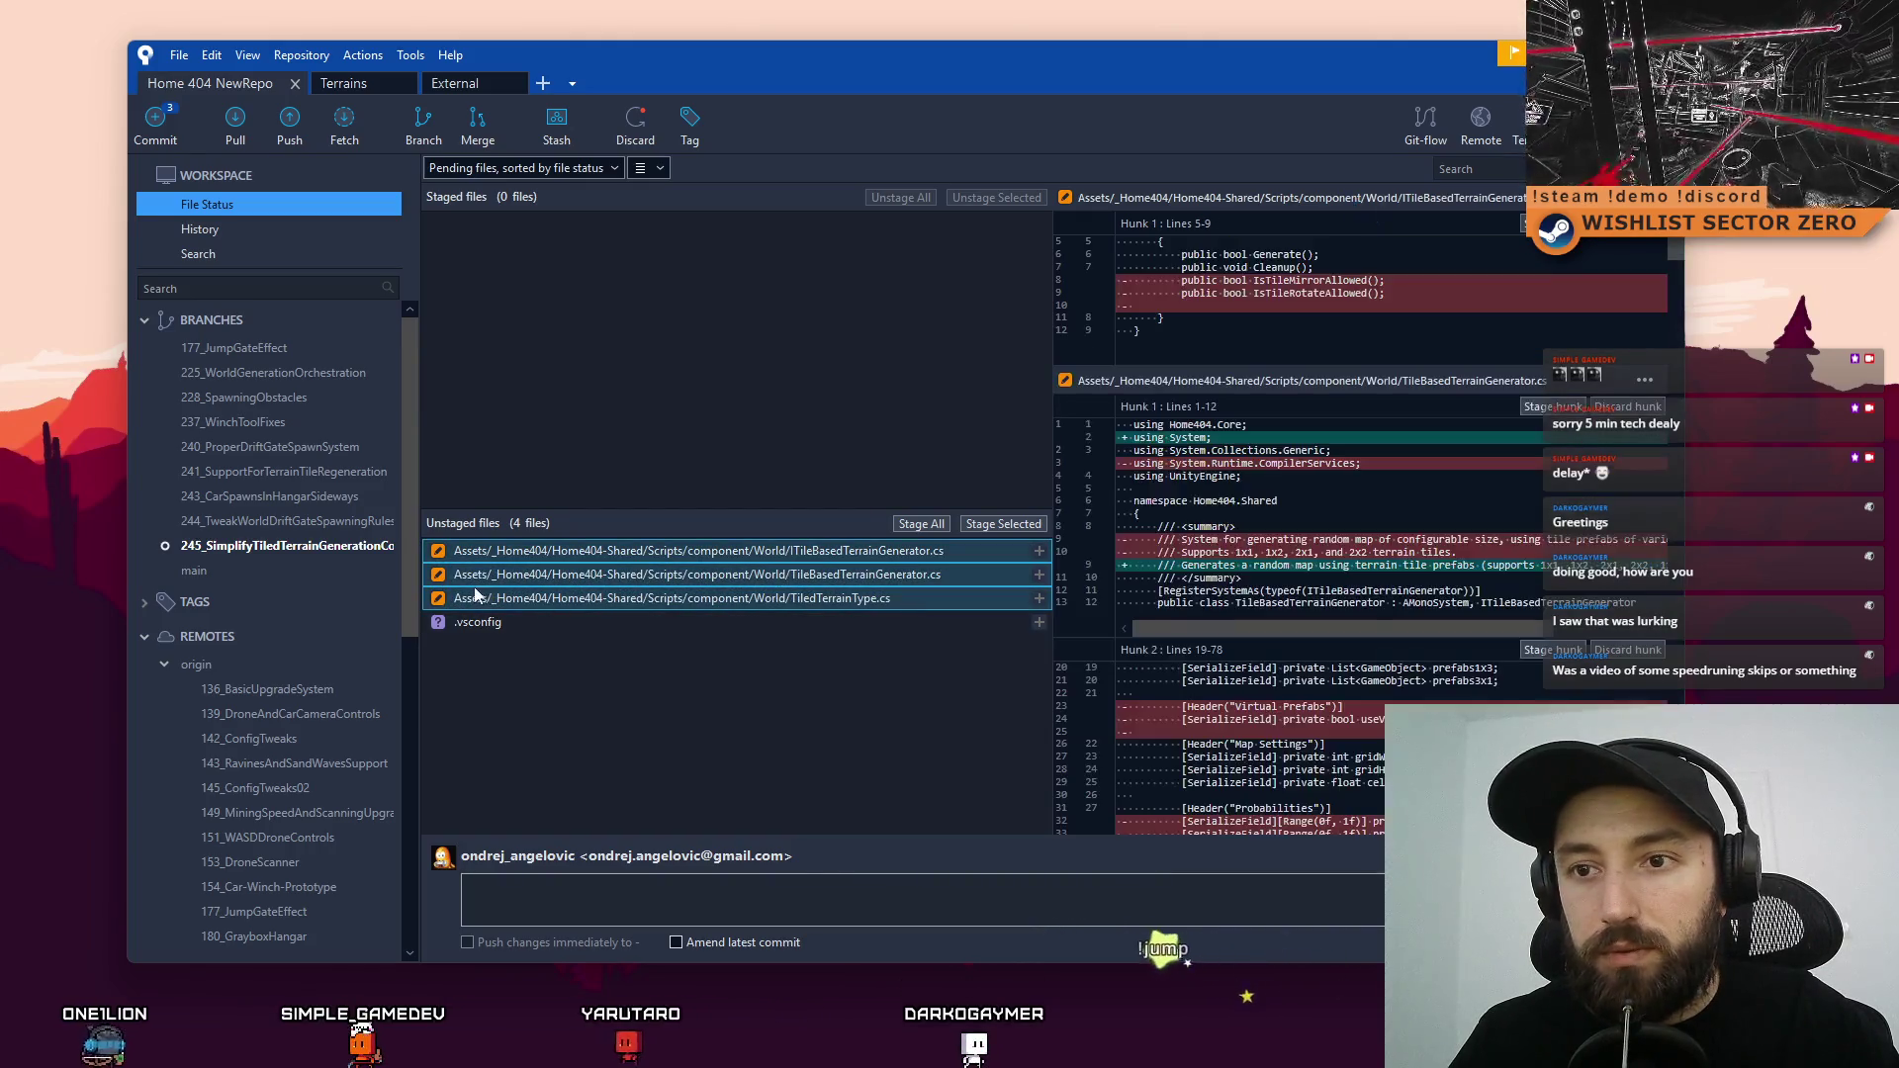
left_click(995, 527)
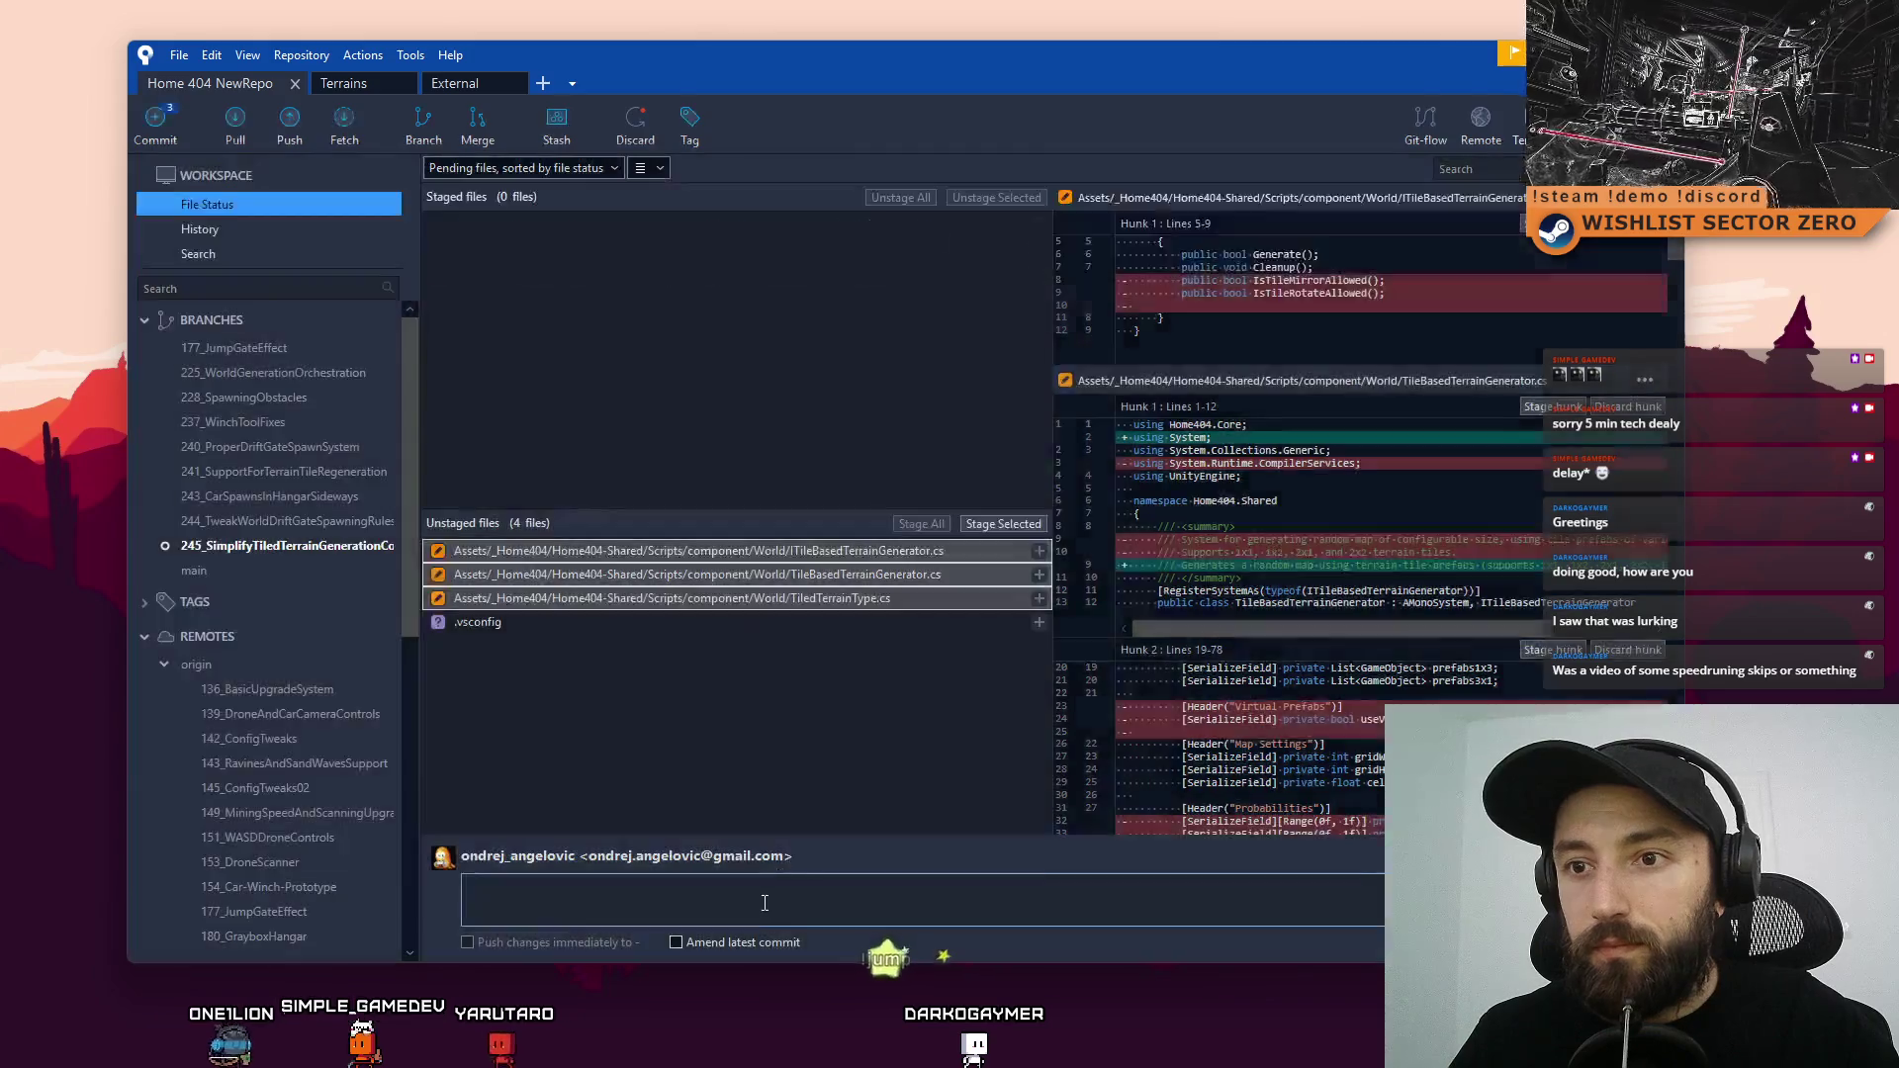
left_click(752, 895)
type("Simplified and cleaned up ma")
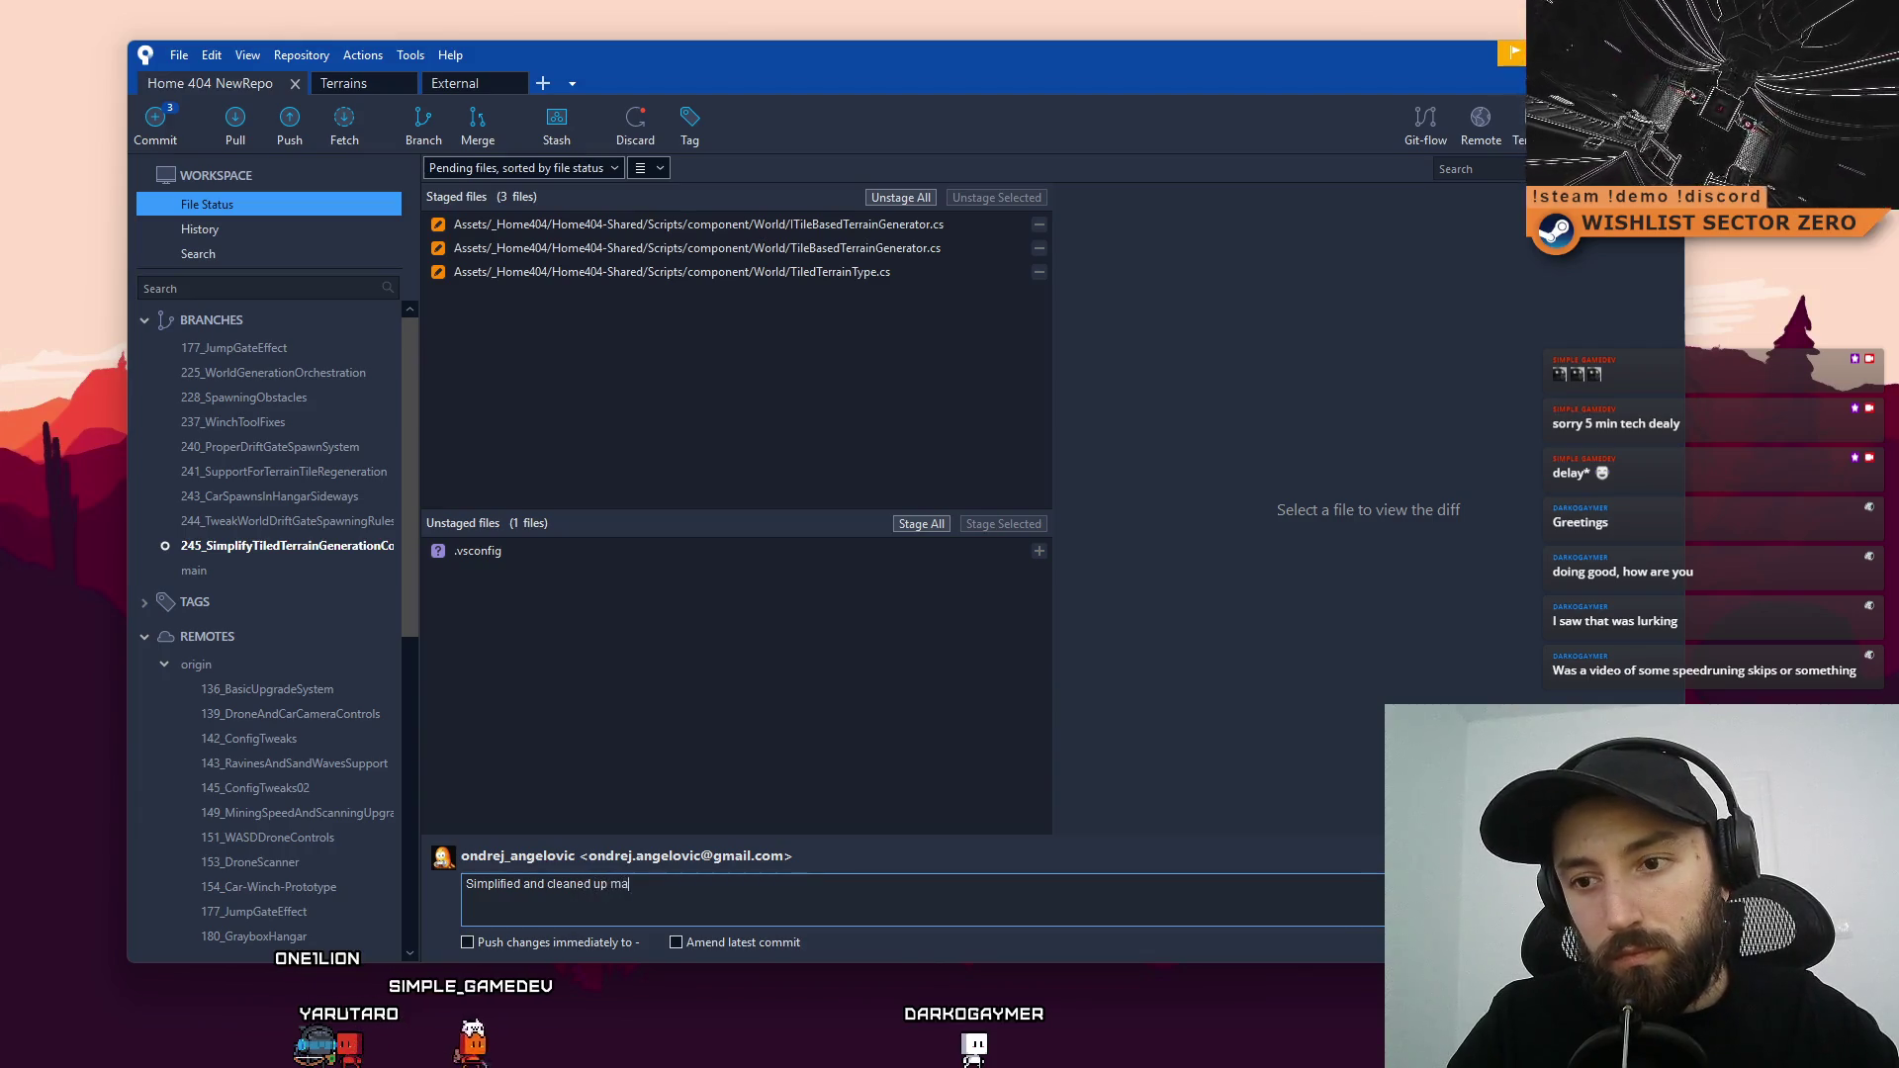
type("p generator")
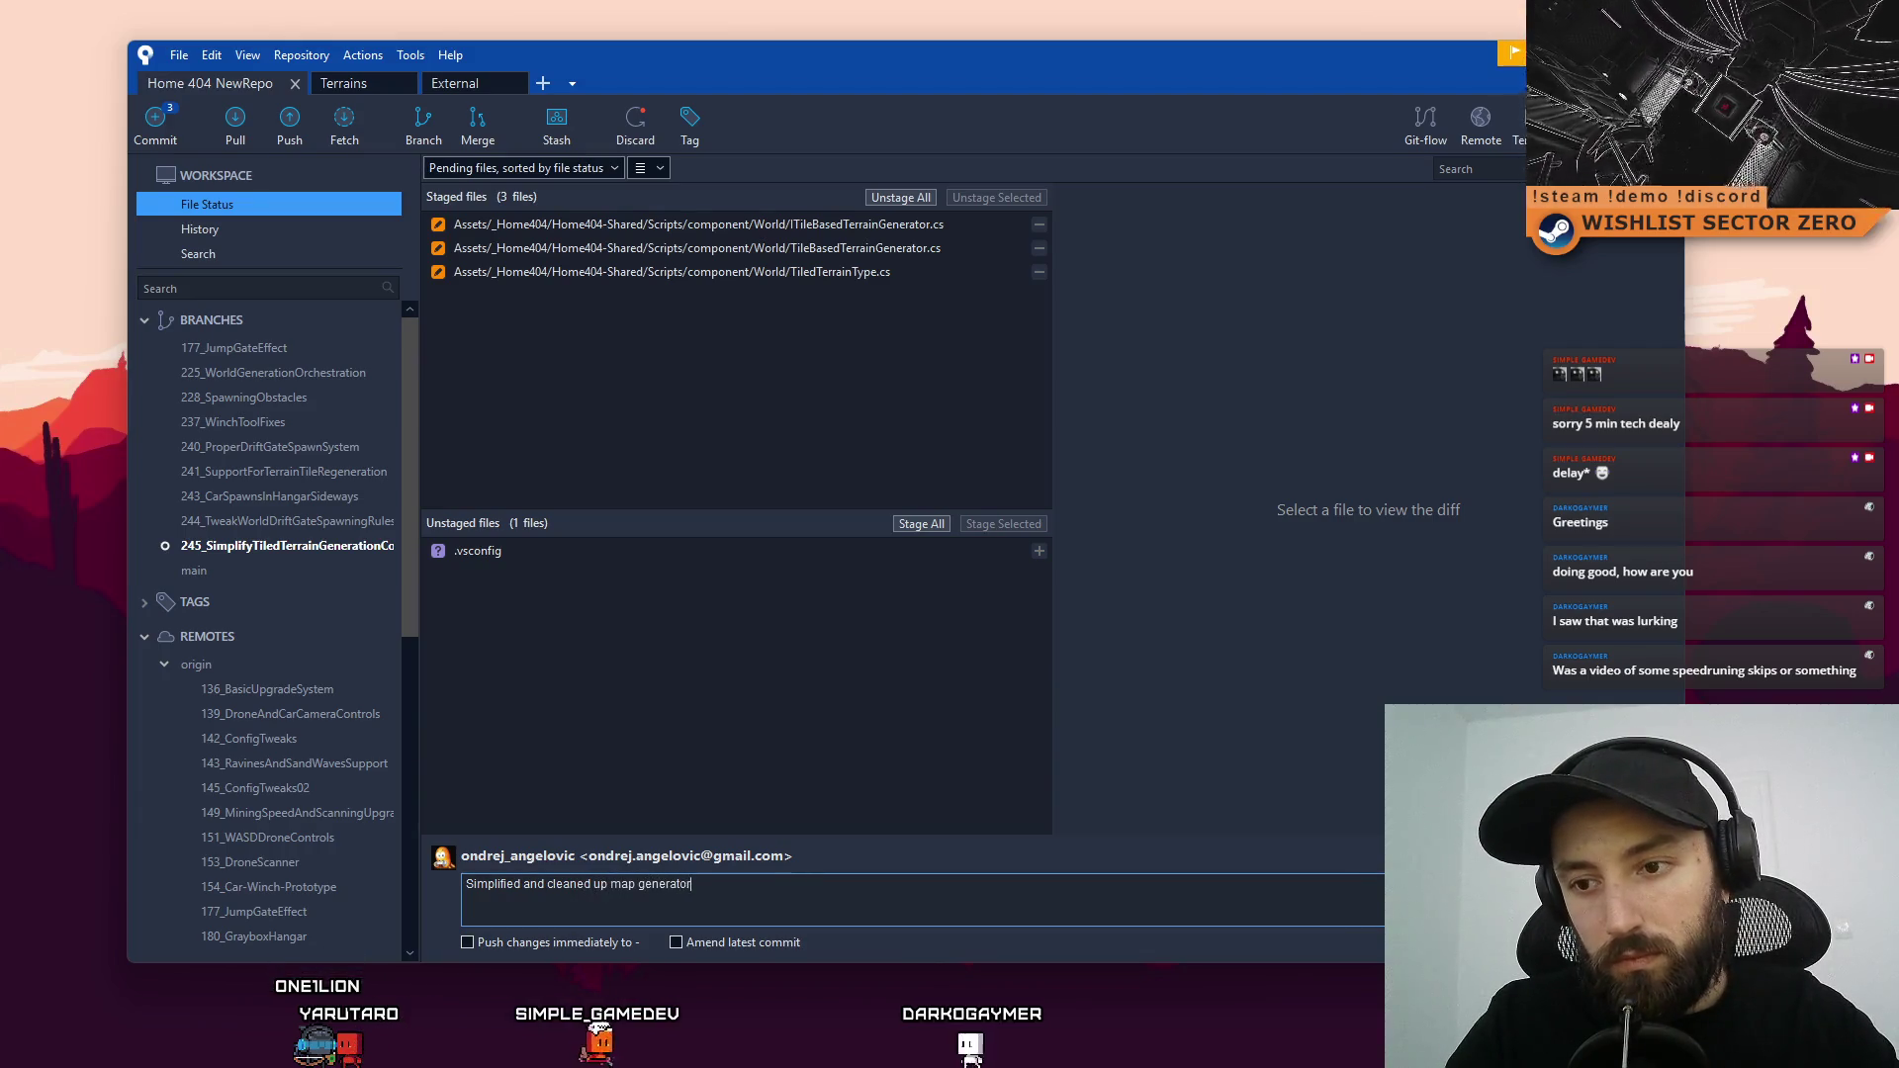
type(" code")
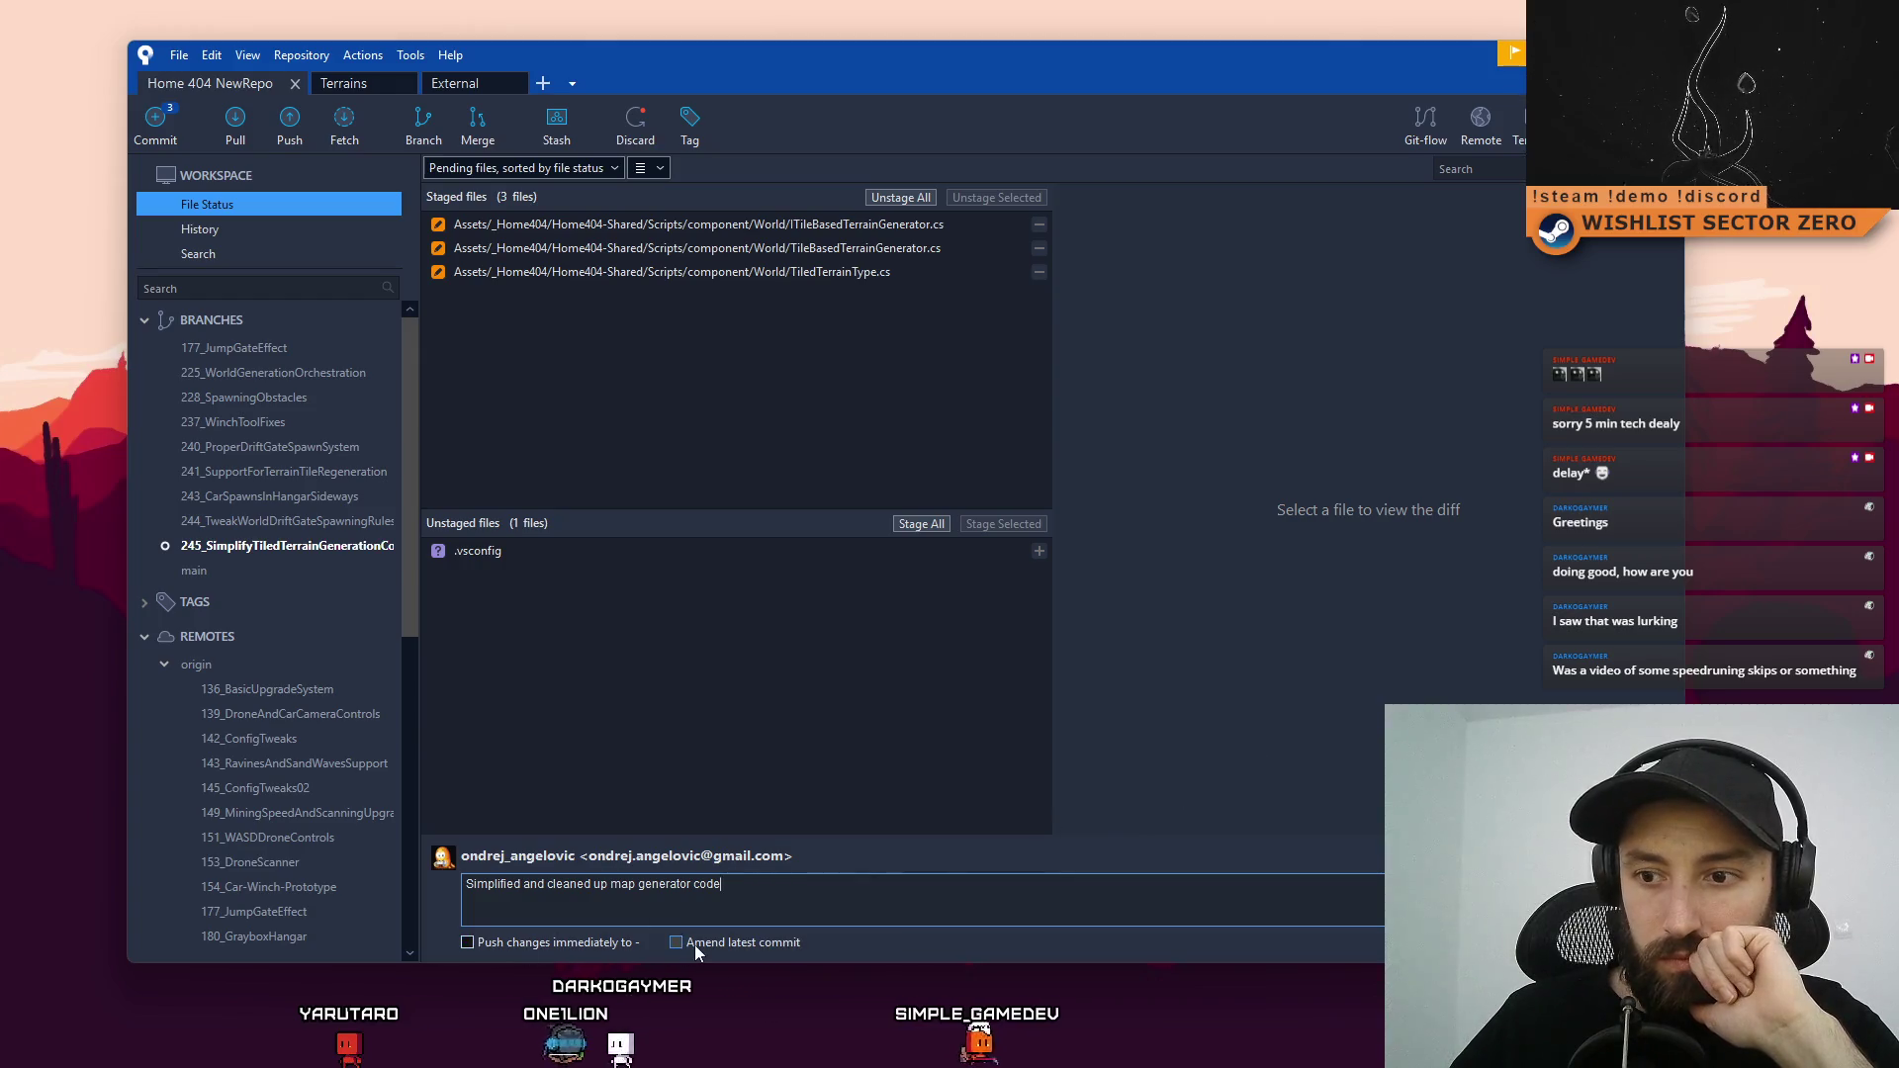
key("ctrl+Return")
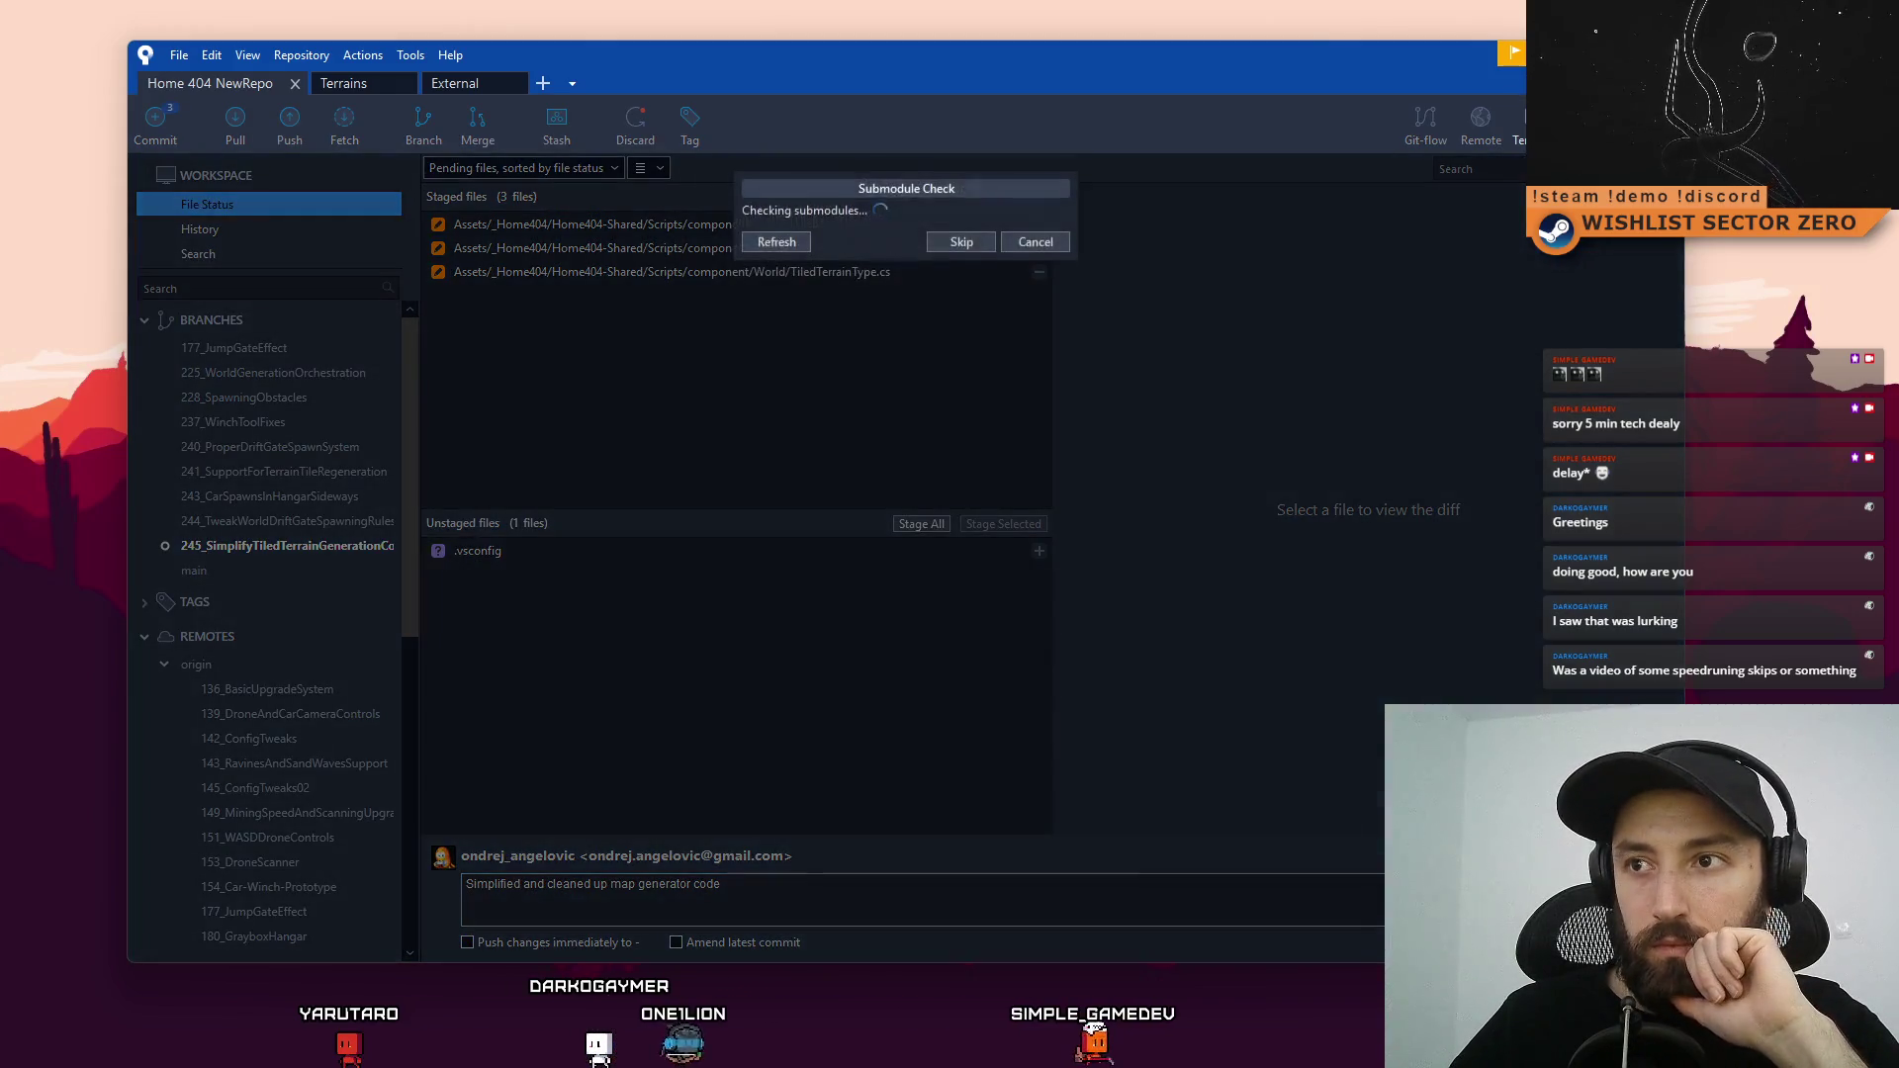
left_click(975, 366)
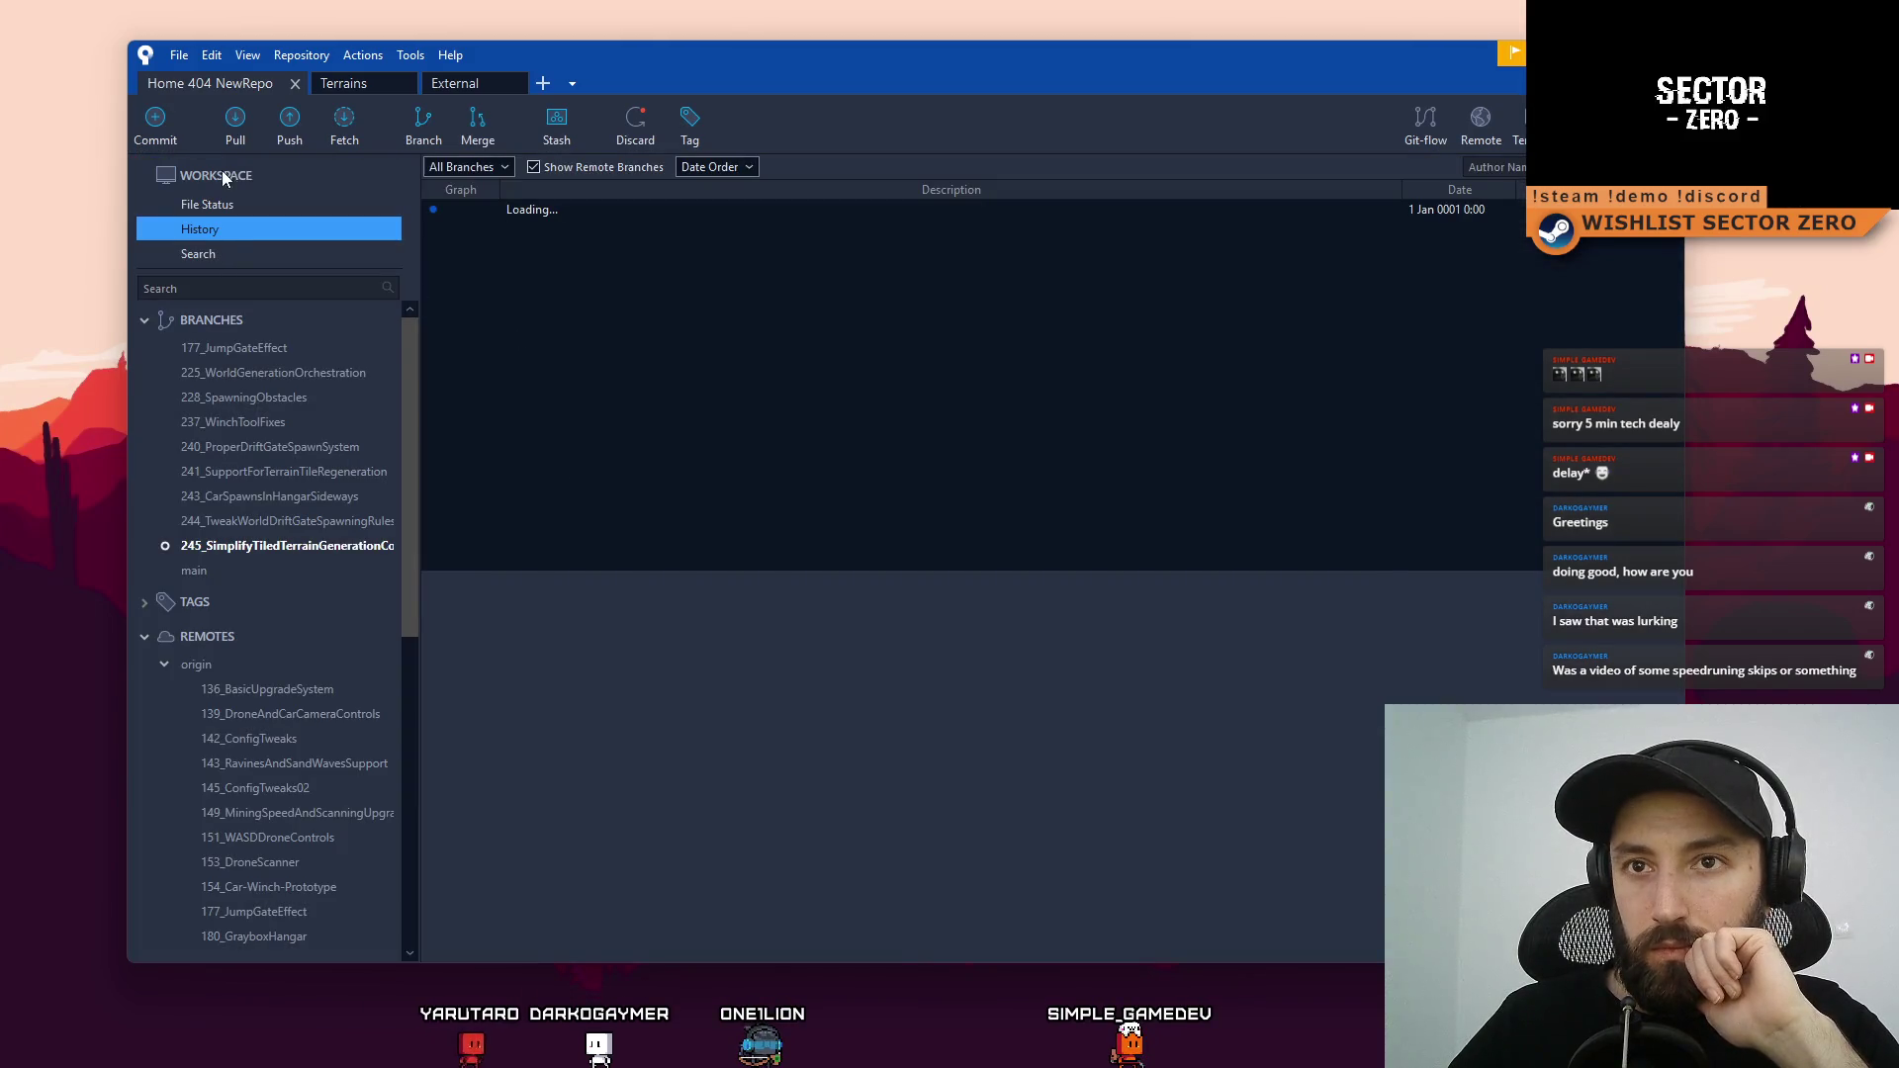
Remove the untracked .vsconfig file from the working copy and hide the repository window
left_click(233, 204)
left_click(508, 550)
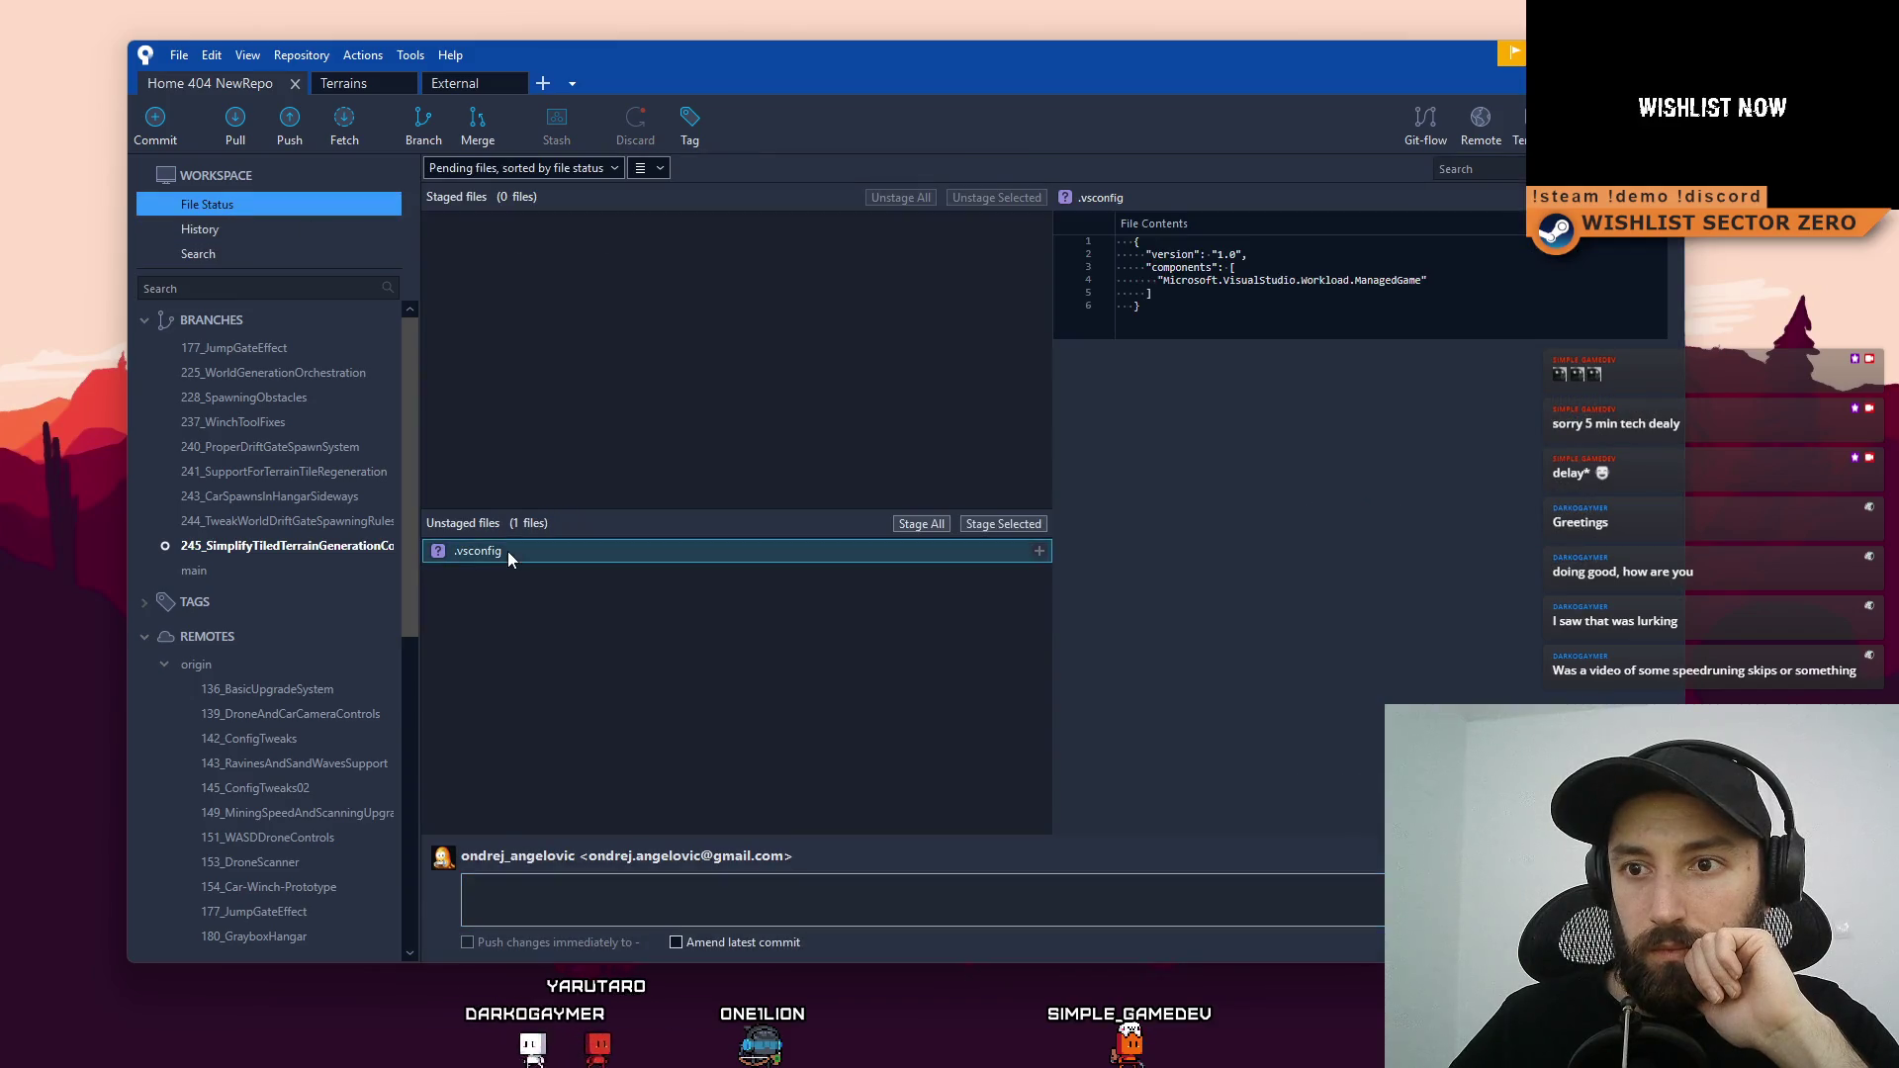
right_click(507, 550)
left_click(346, 705)
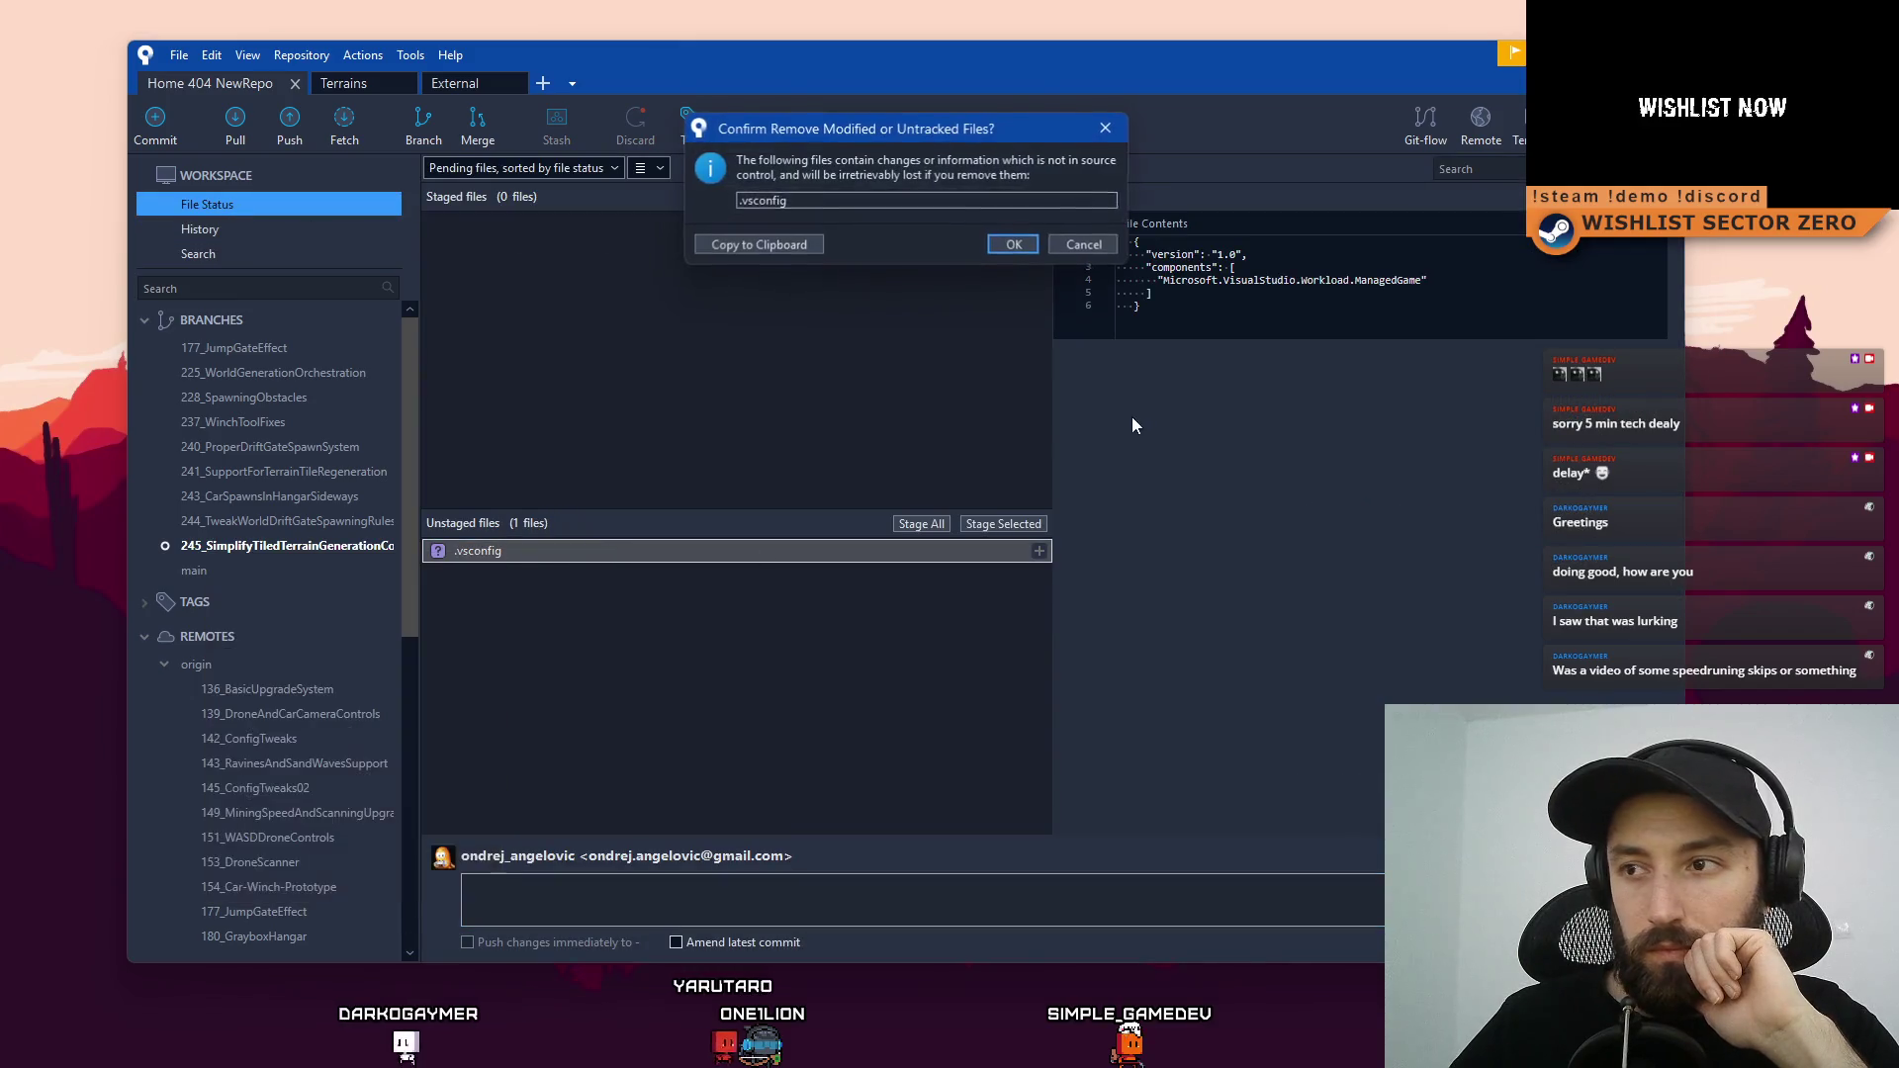
left_click(1031, 249)
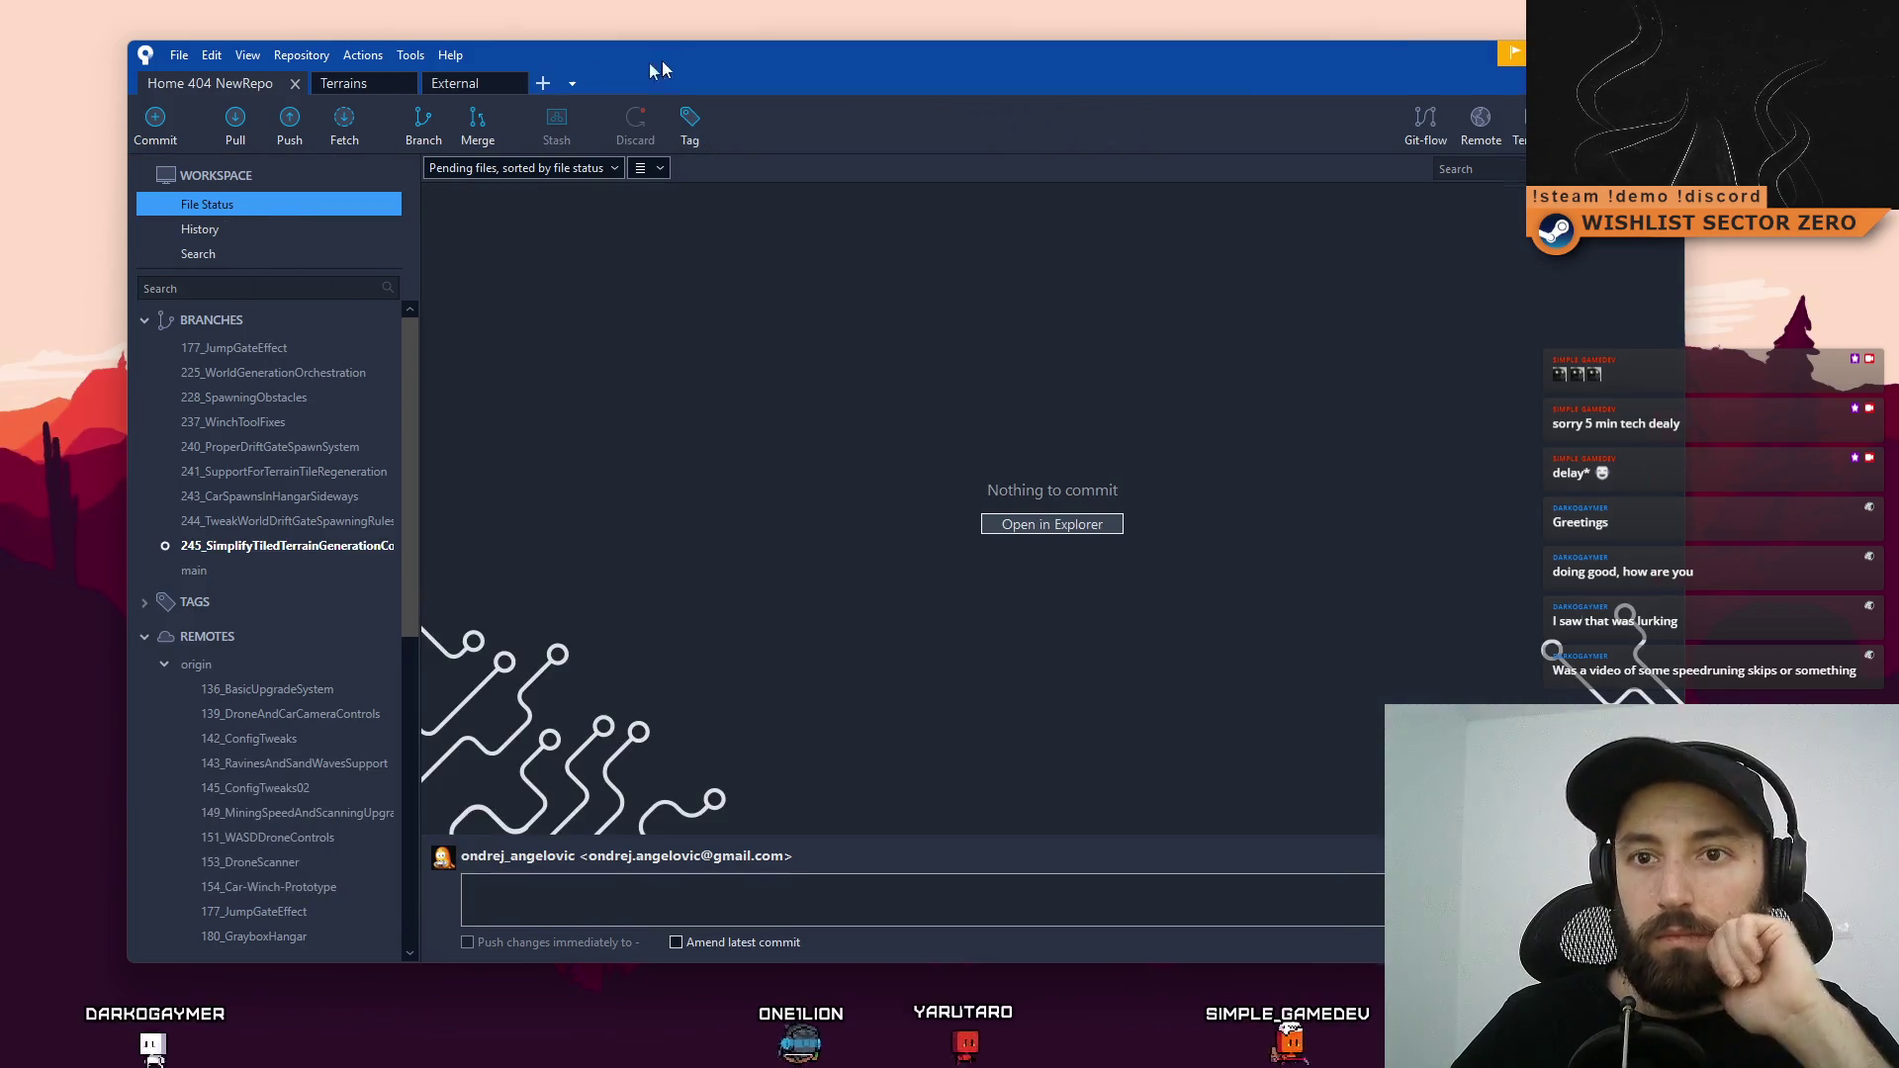
key("super+d")
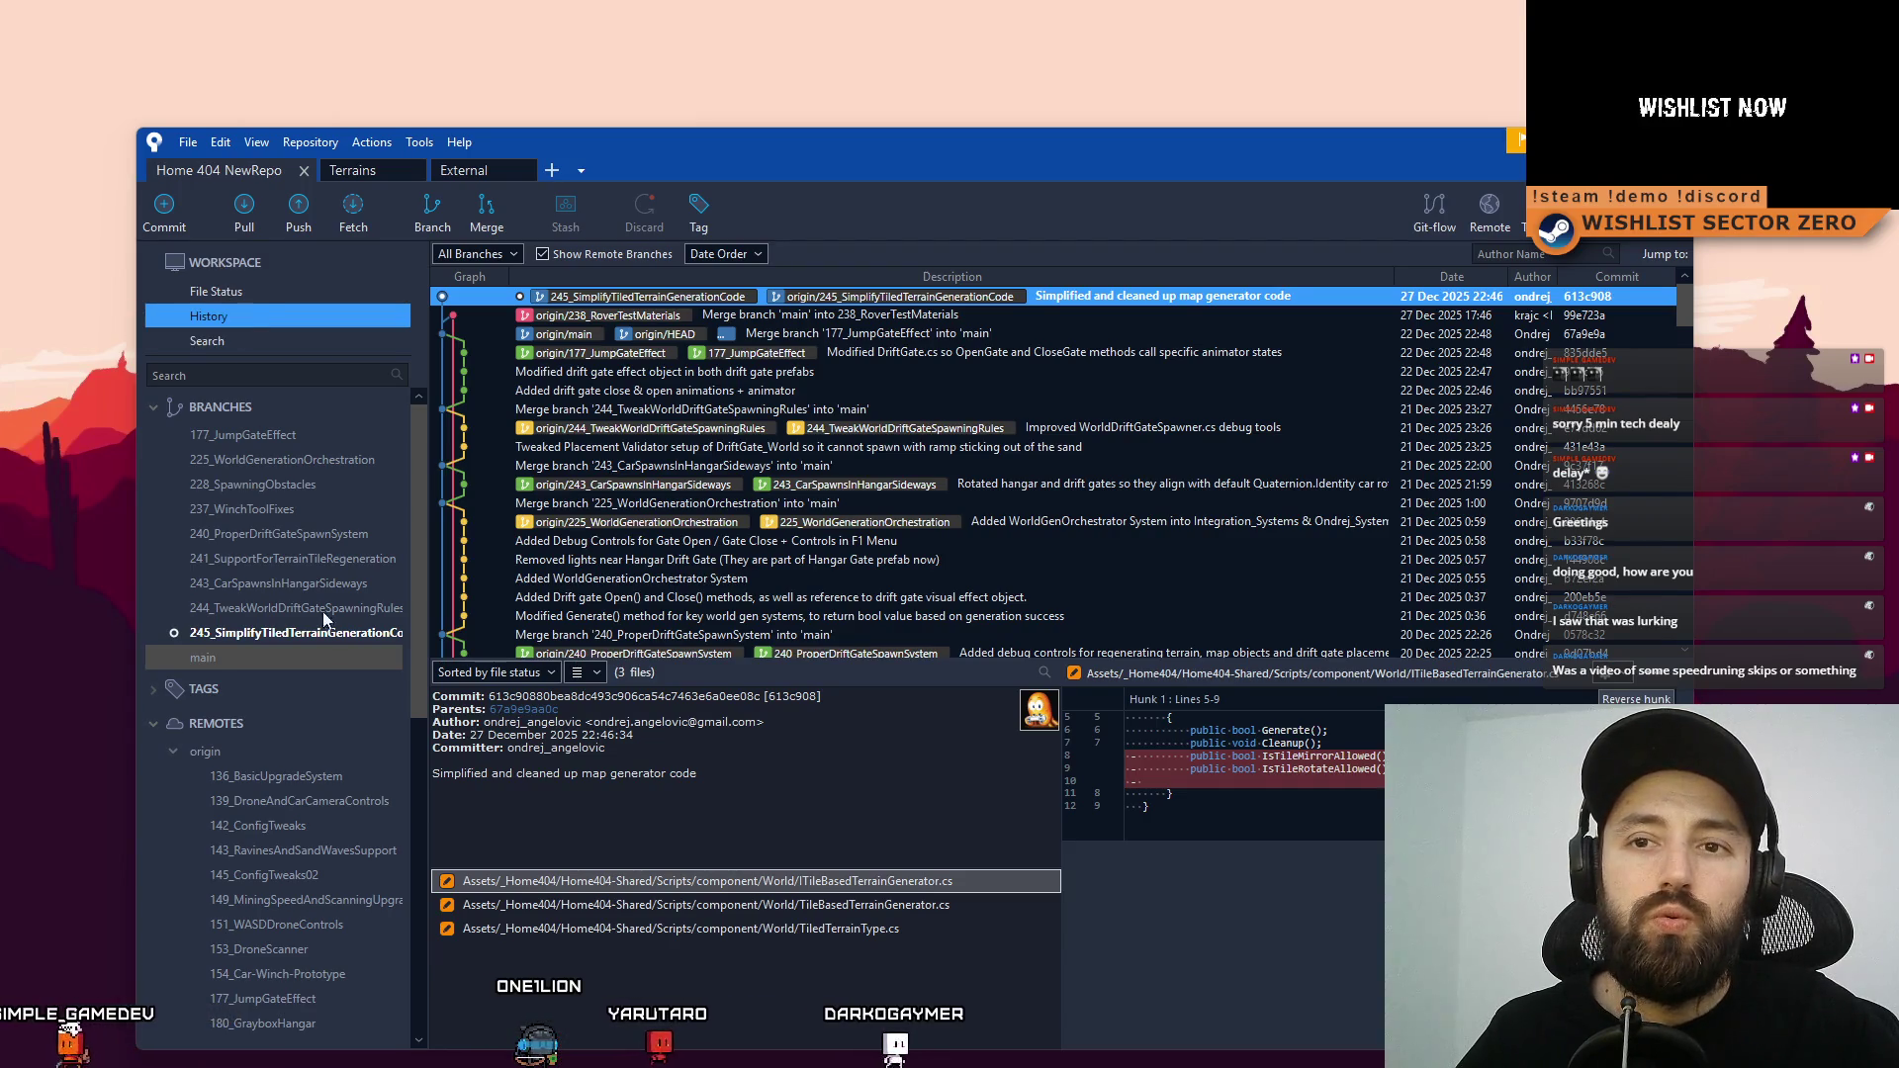
Check out the main branch in Sourcetree
double_click(253, 661)
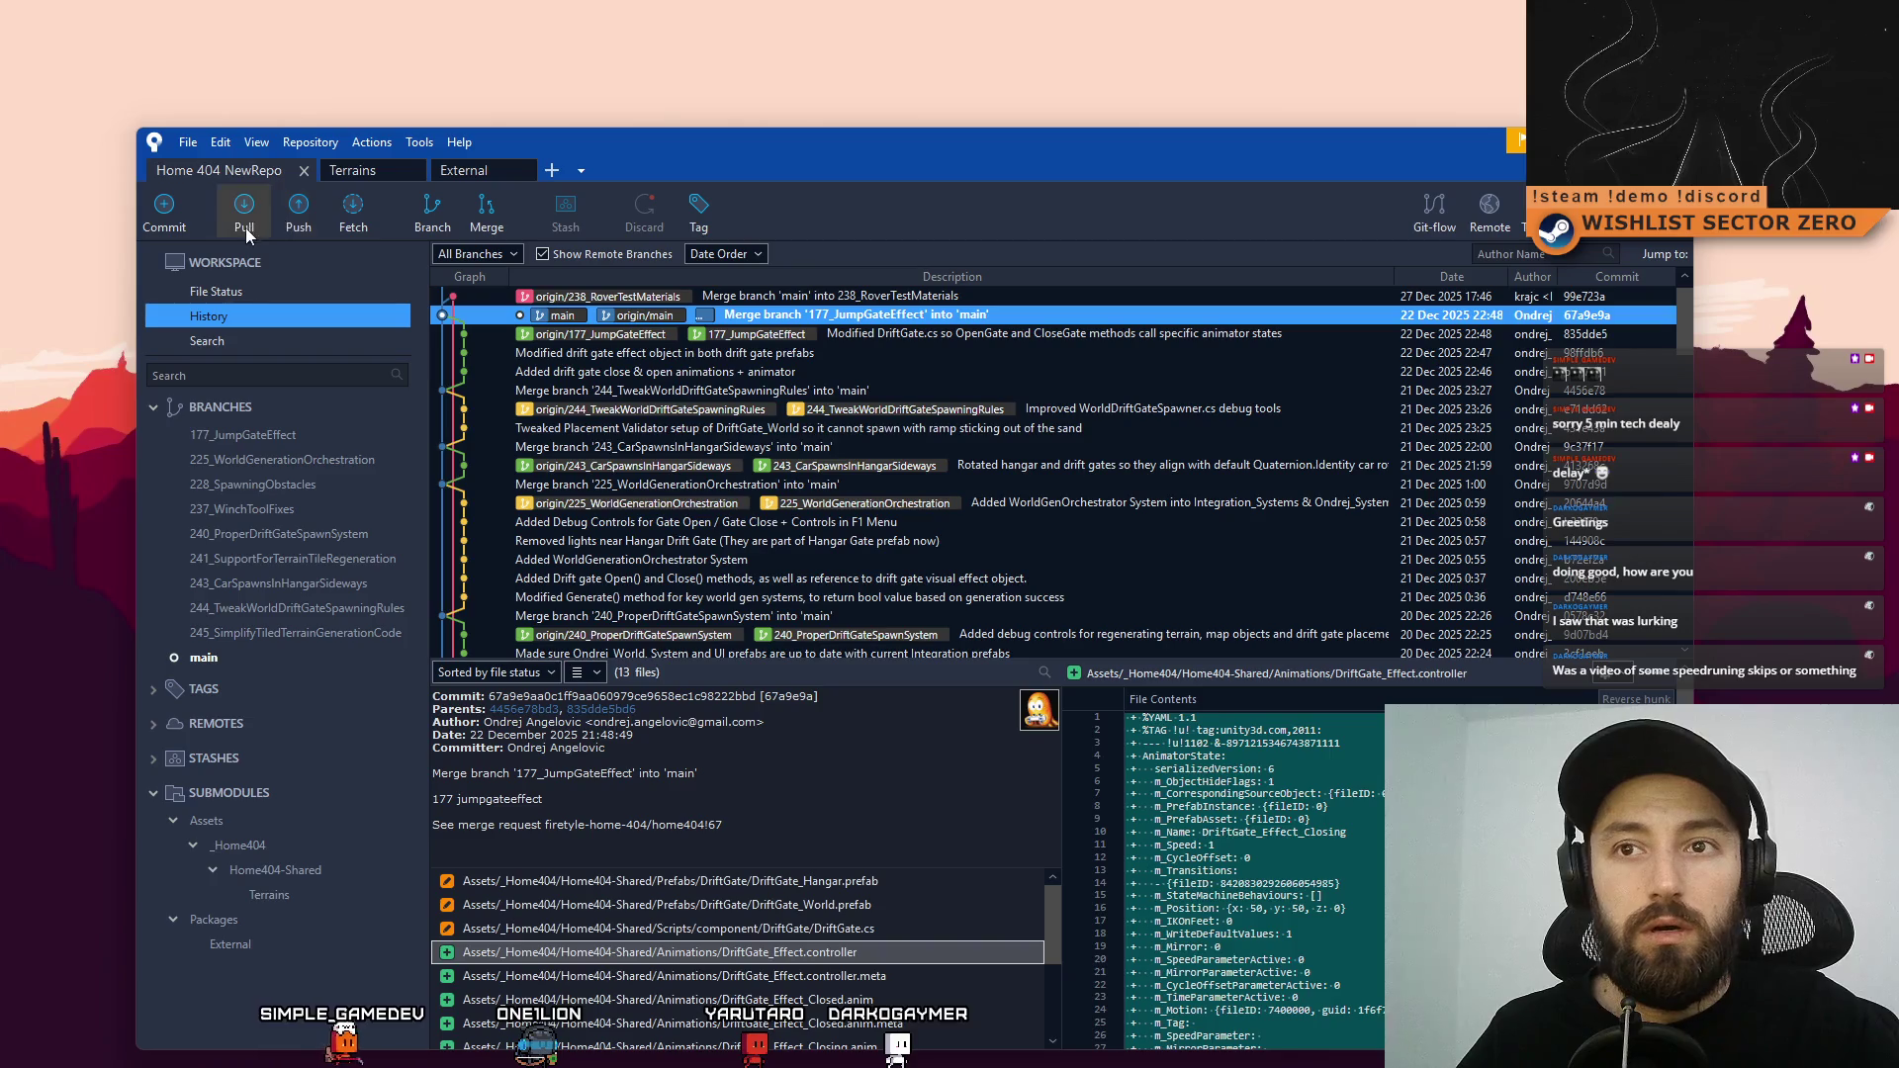
Pull main from origin/main and select the 245_SimplifyTiledTerrainGenerationCode merge commit
left_click(254, 224)
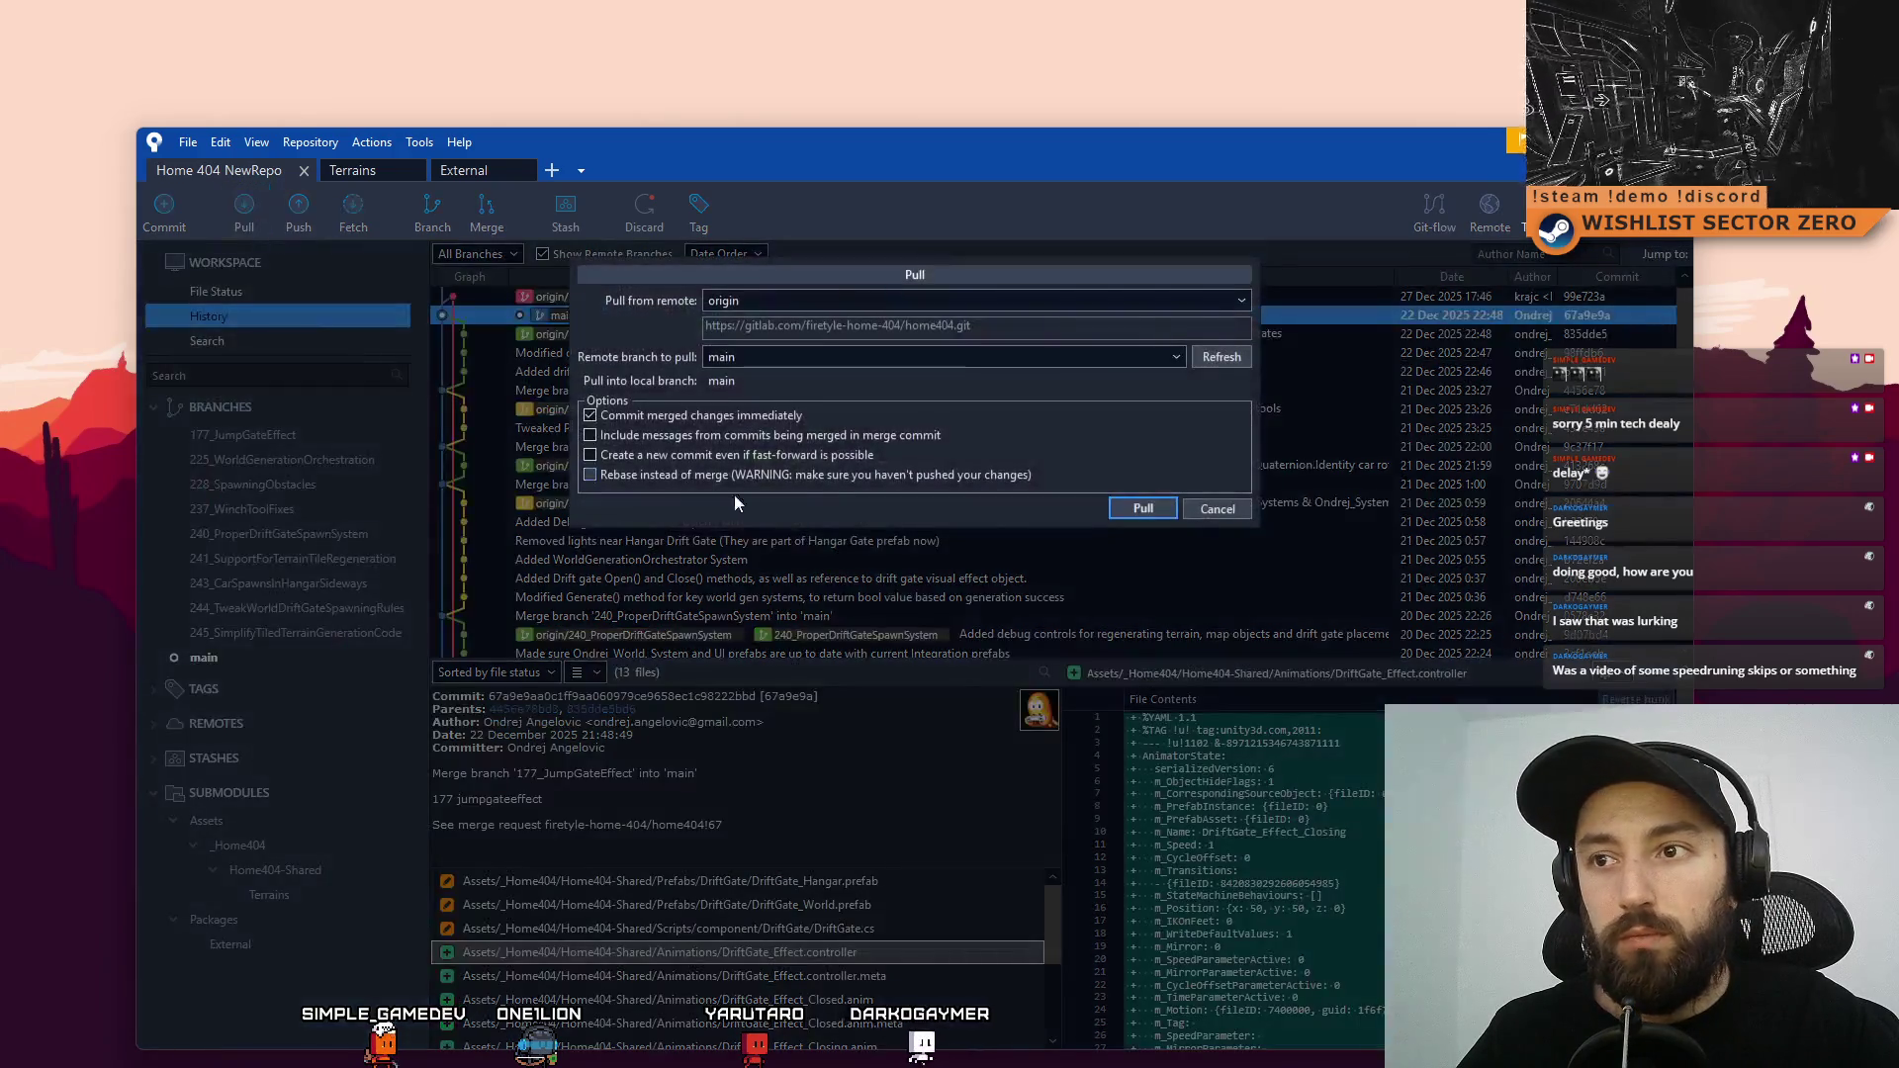
left_click(1134, 510)
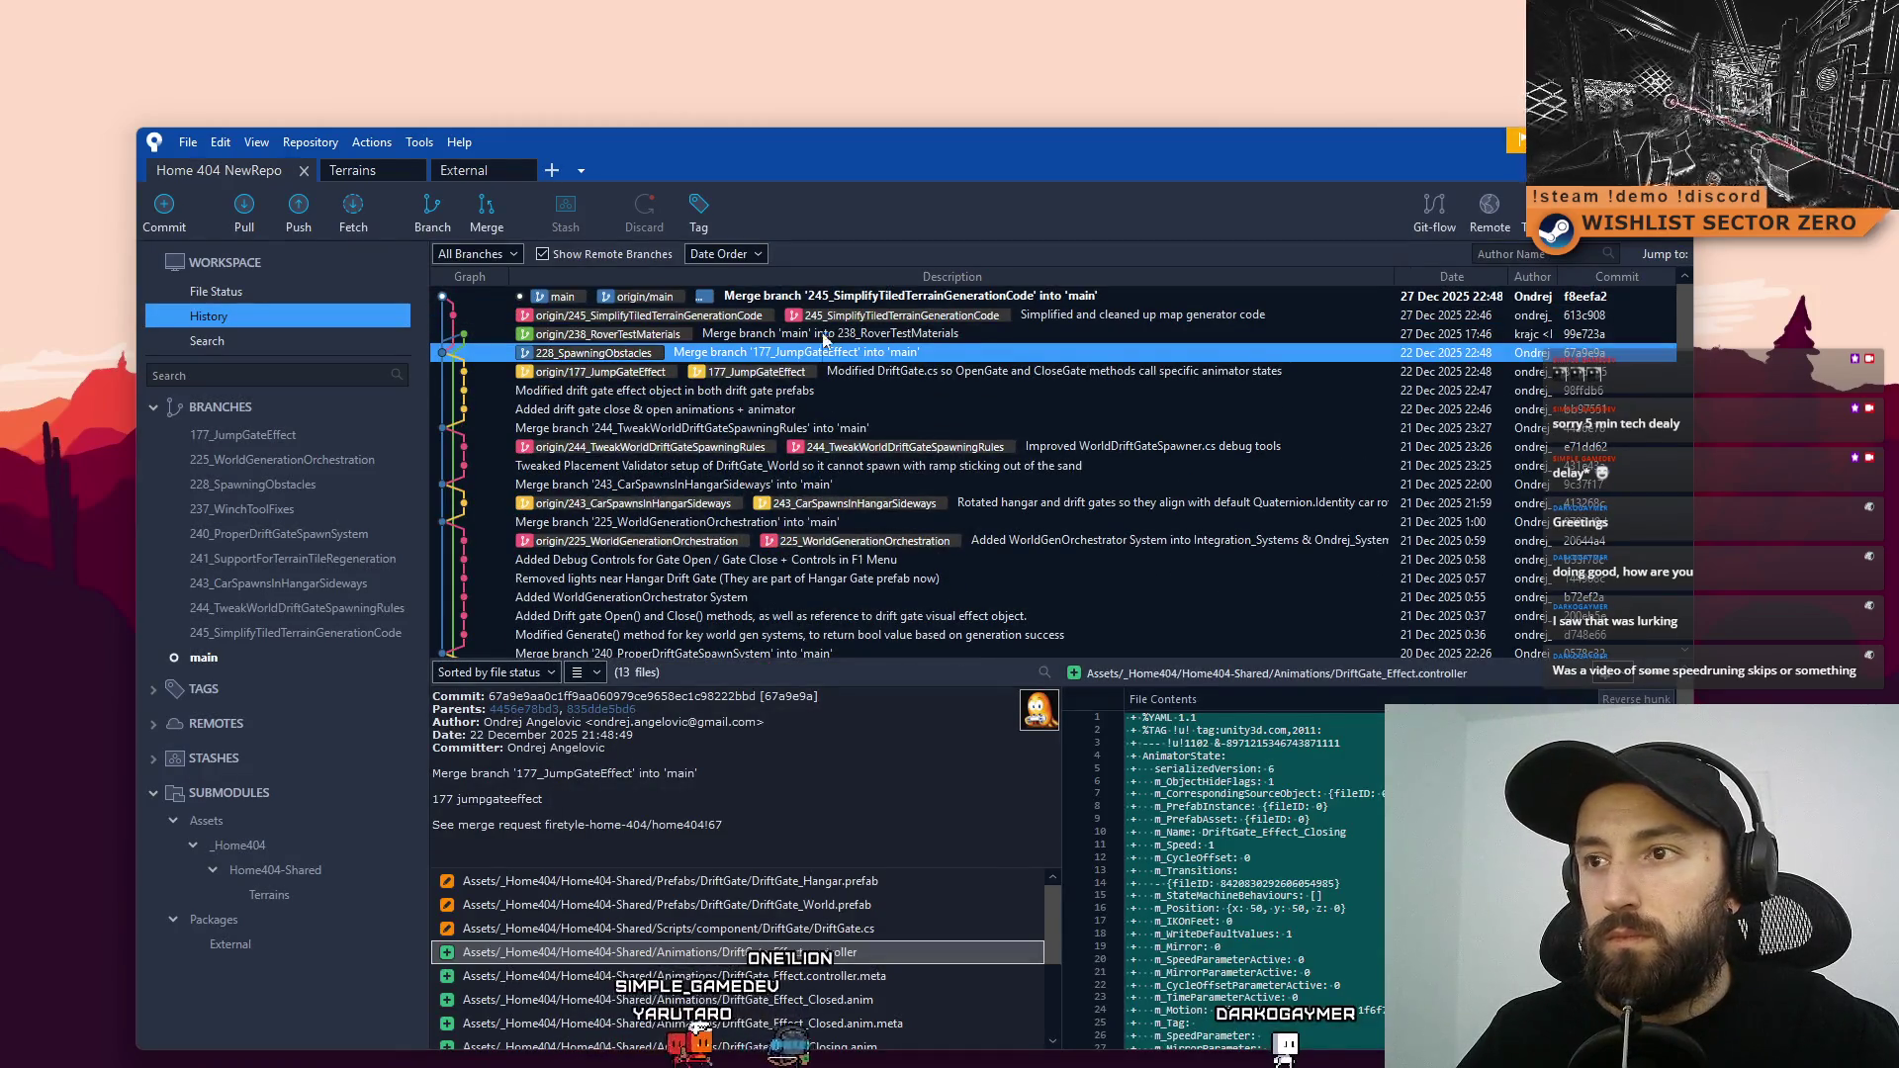
left_click(957, 297)
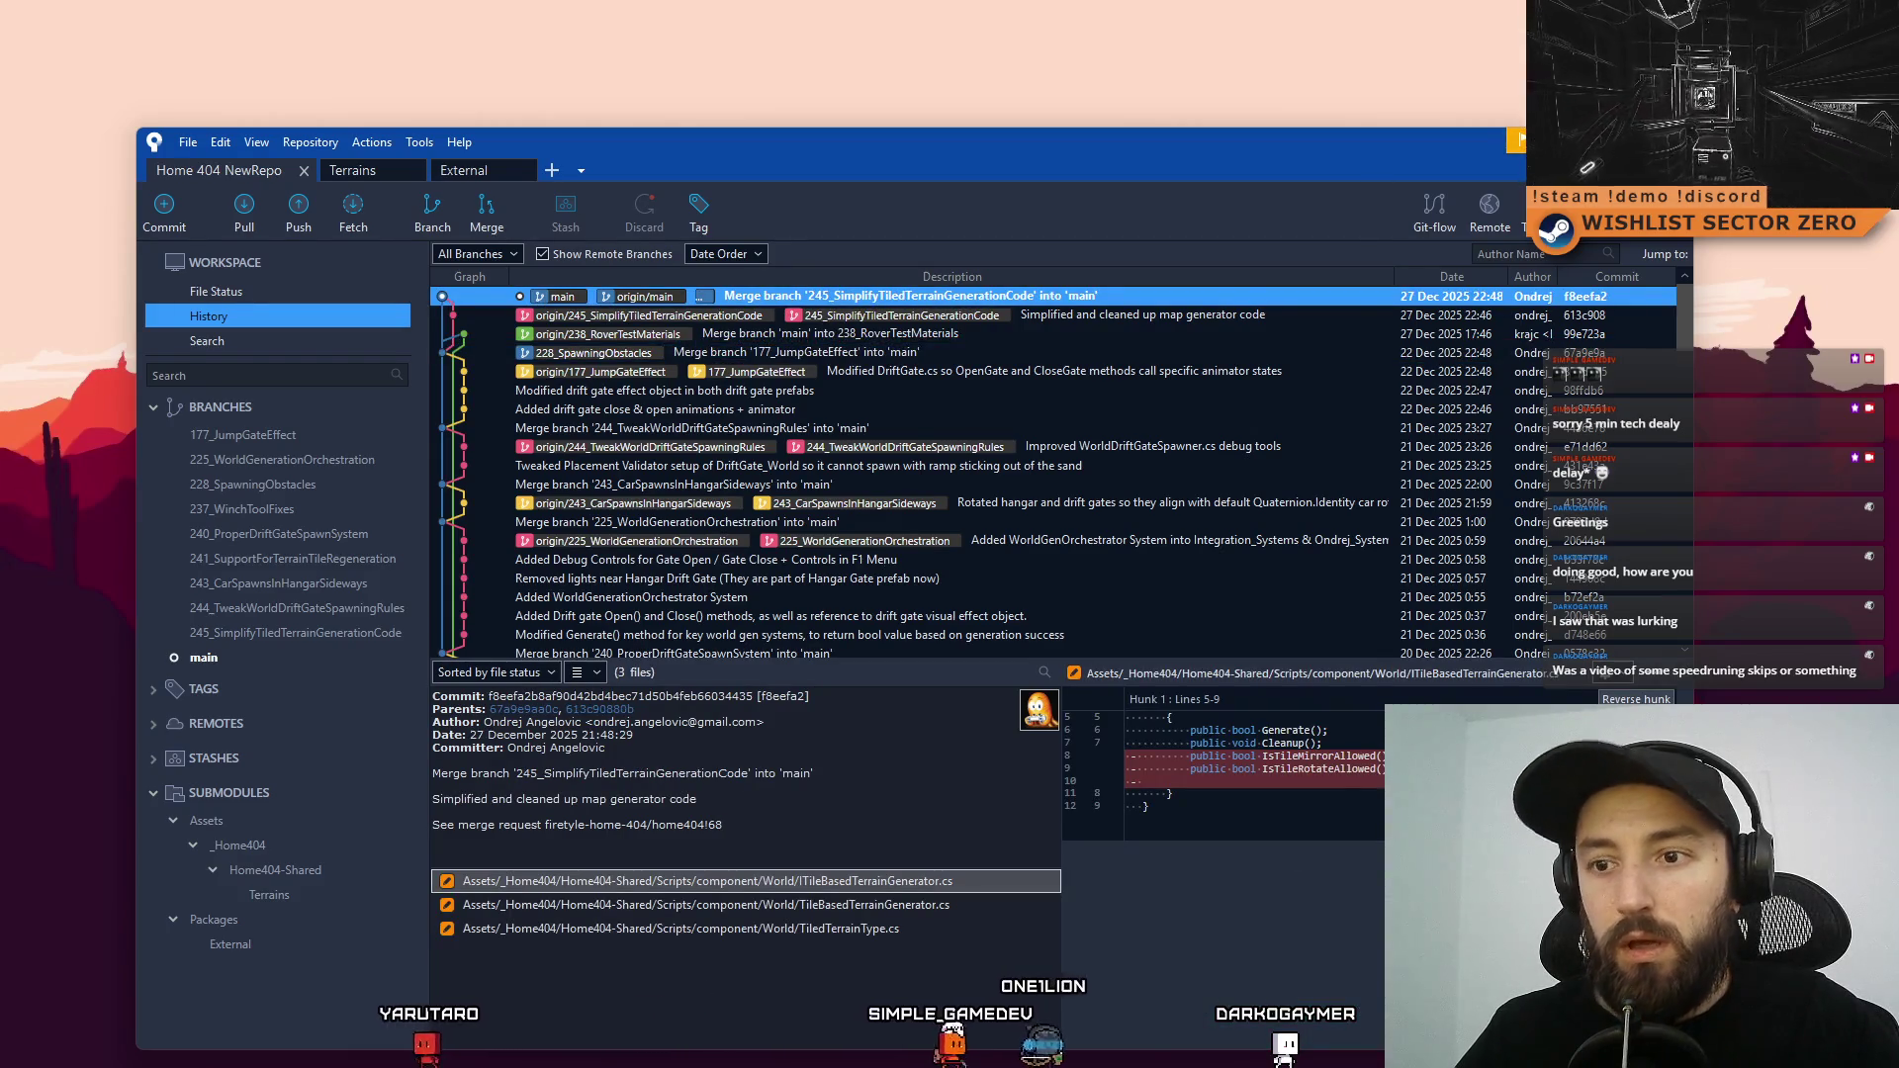
key("super+d")
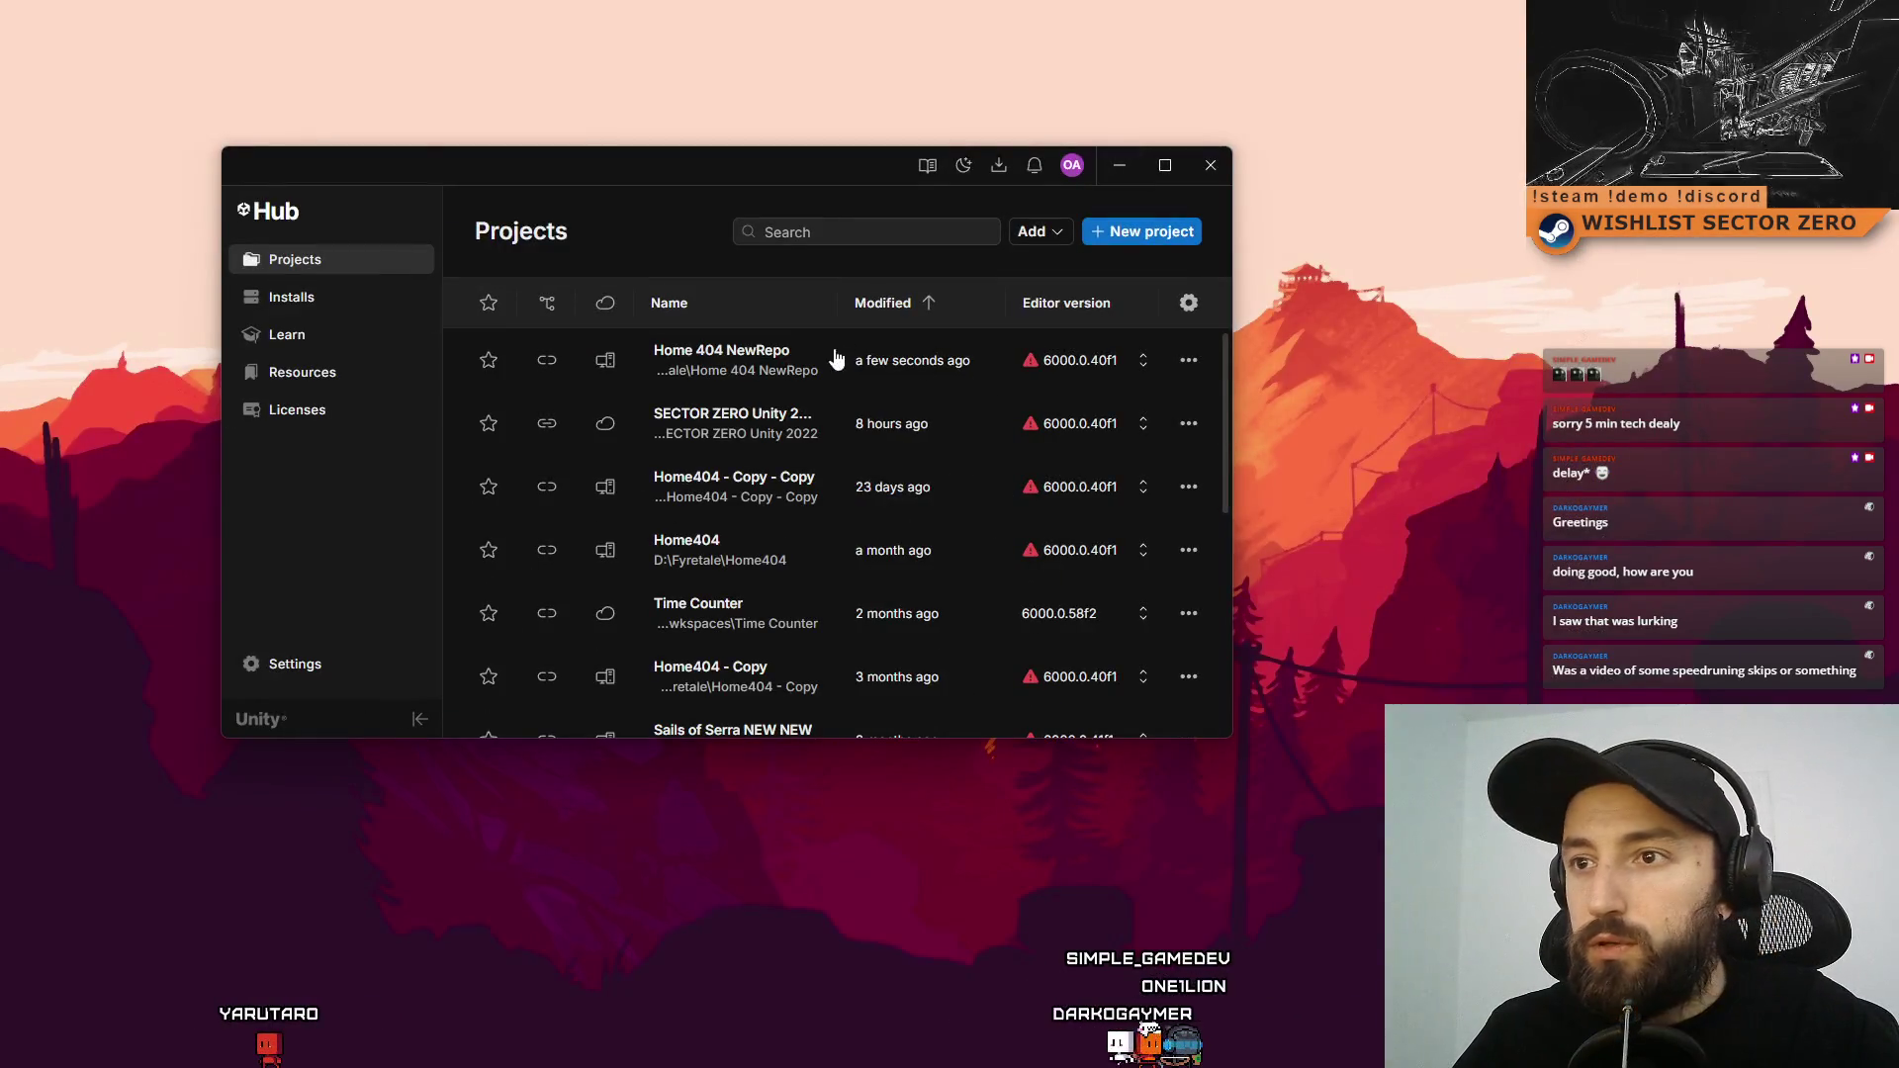
Open the Home 404 NewRepo project in Unity and enter play mode
left_click(737, 366)
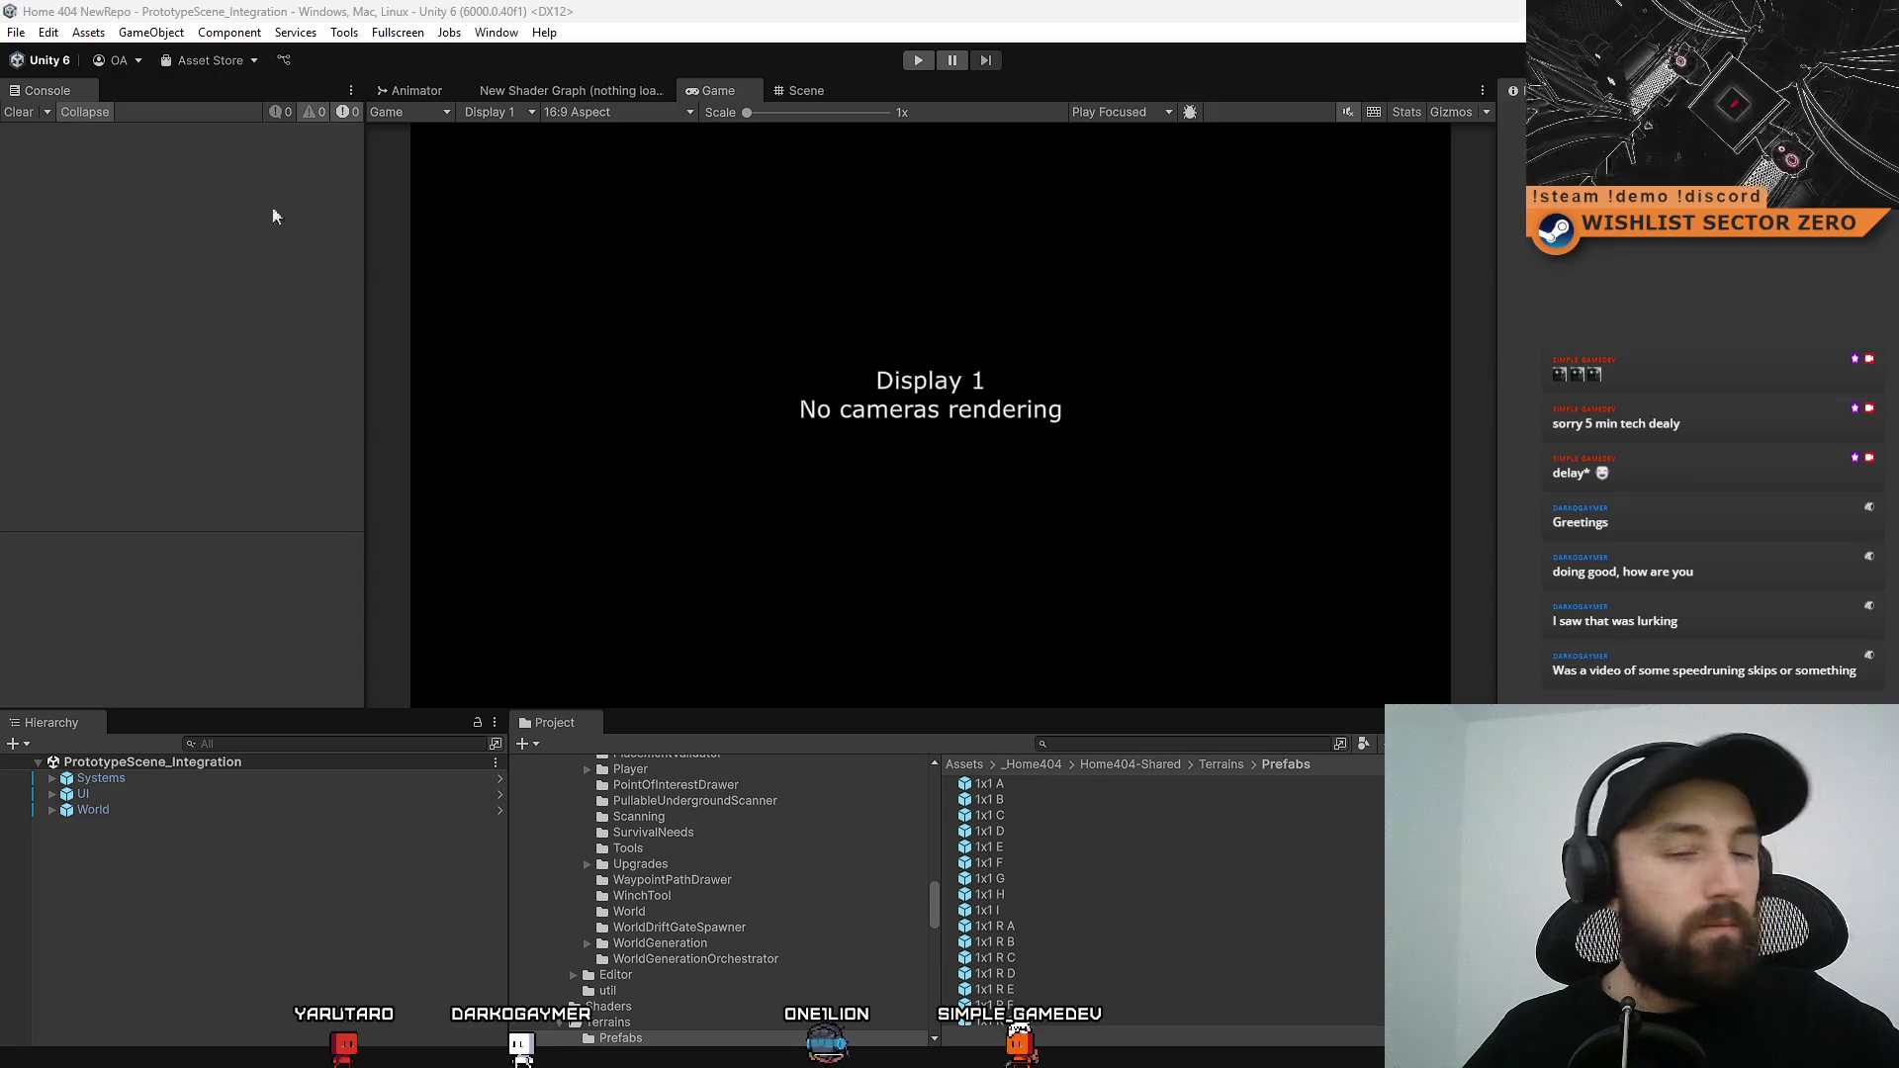
left_click(918, 63)
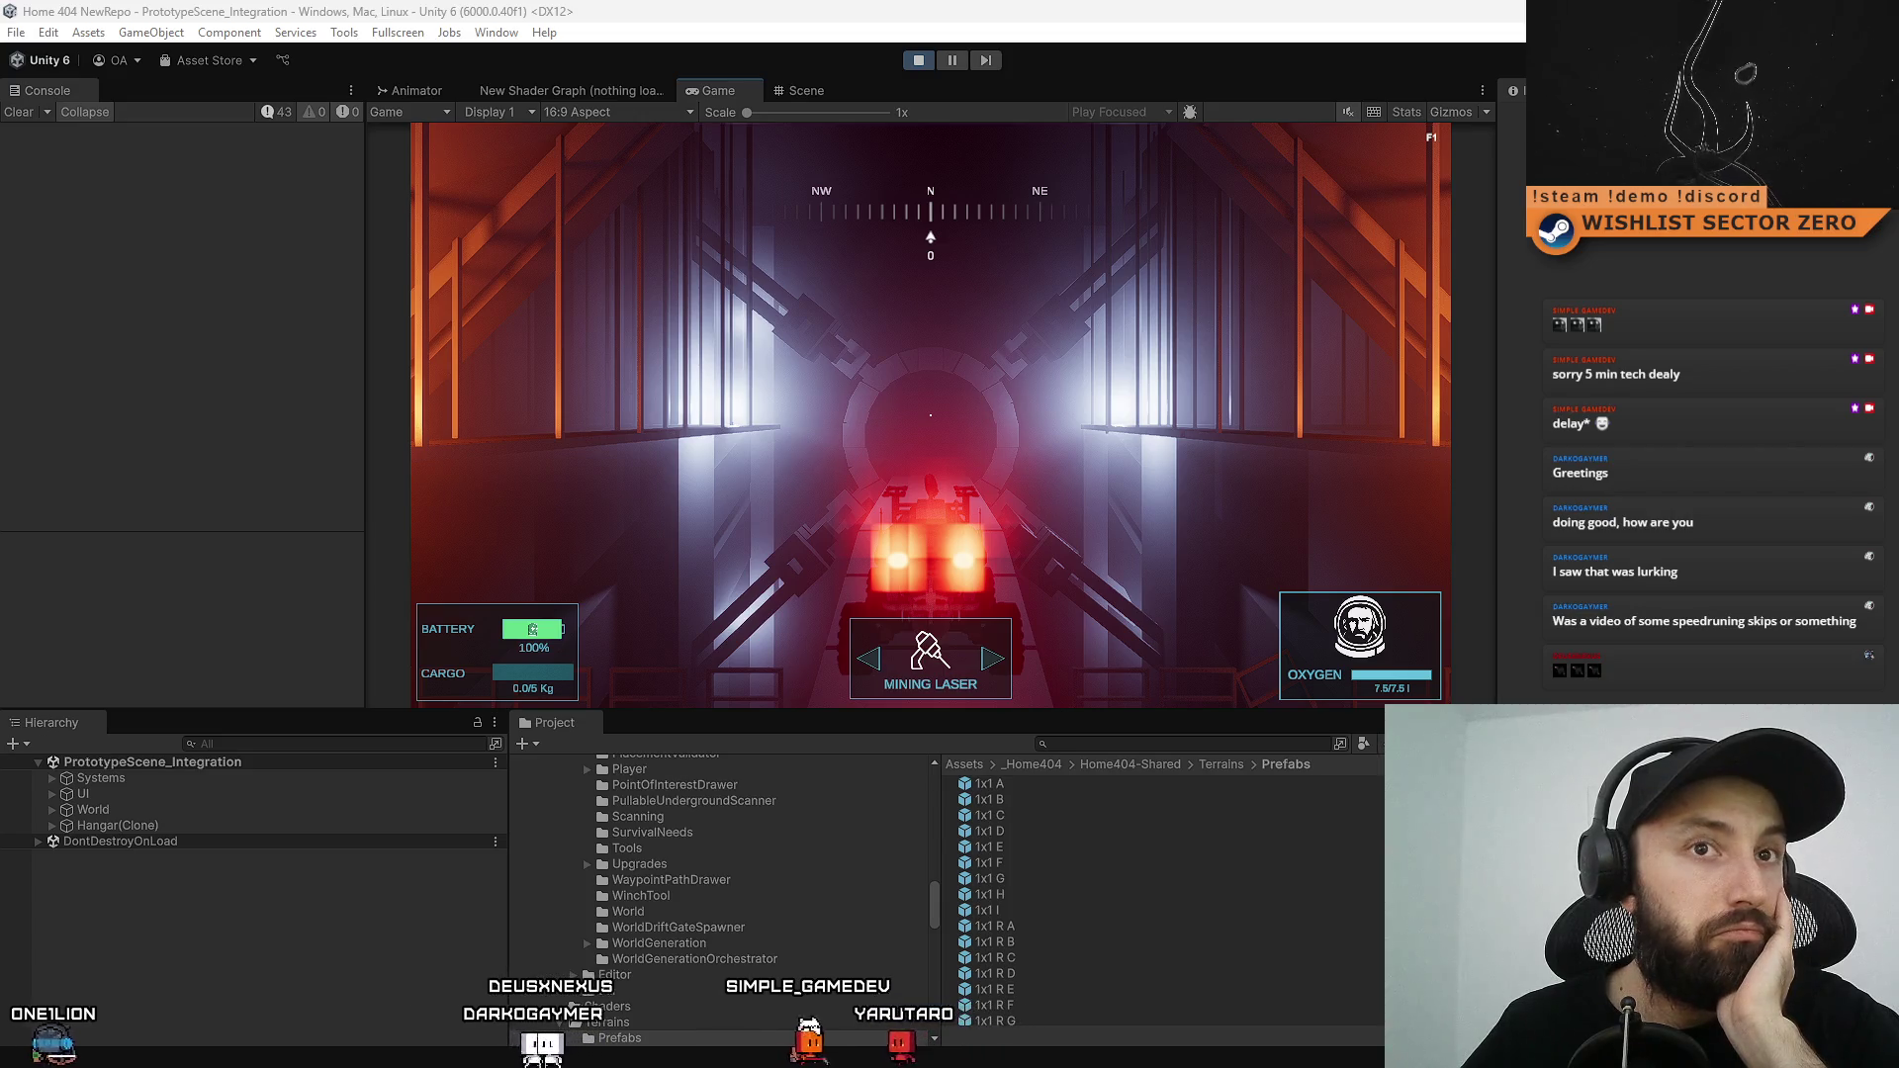
Drive the rover down the hangar tunnel, up the ramp through the portal twice, then stop play mode
key("w")
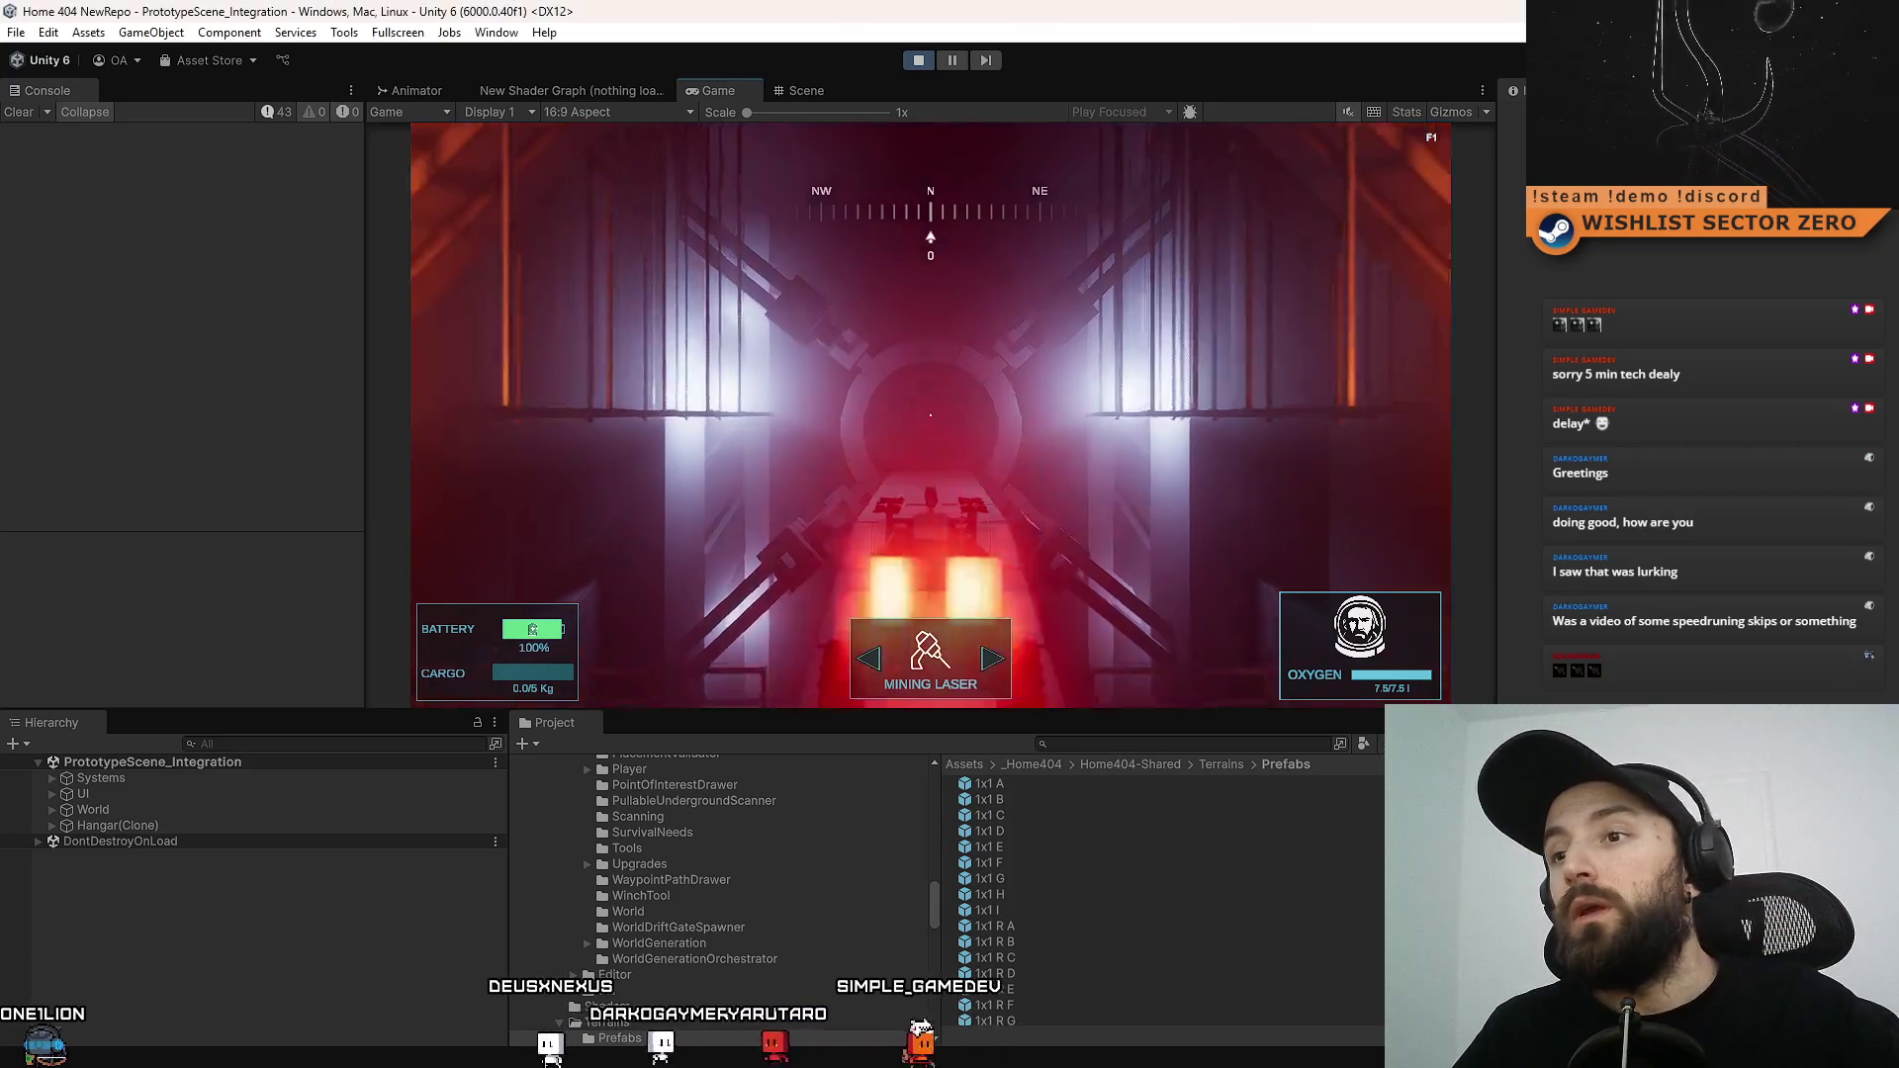
key("w")
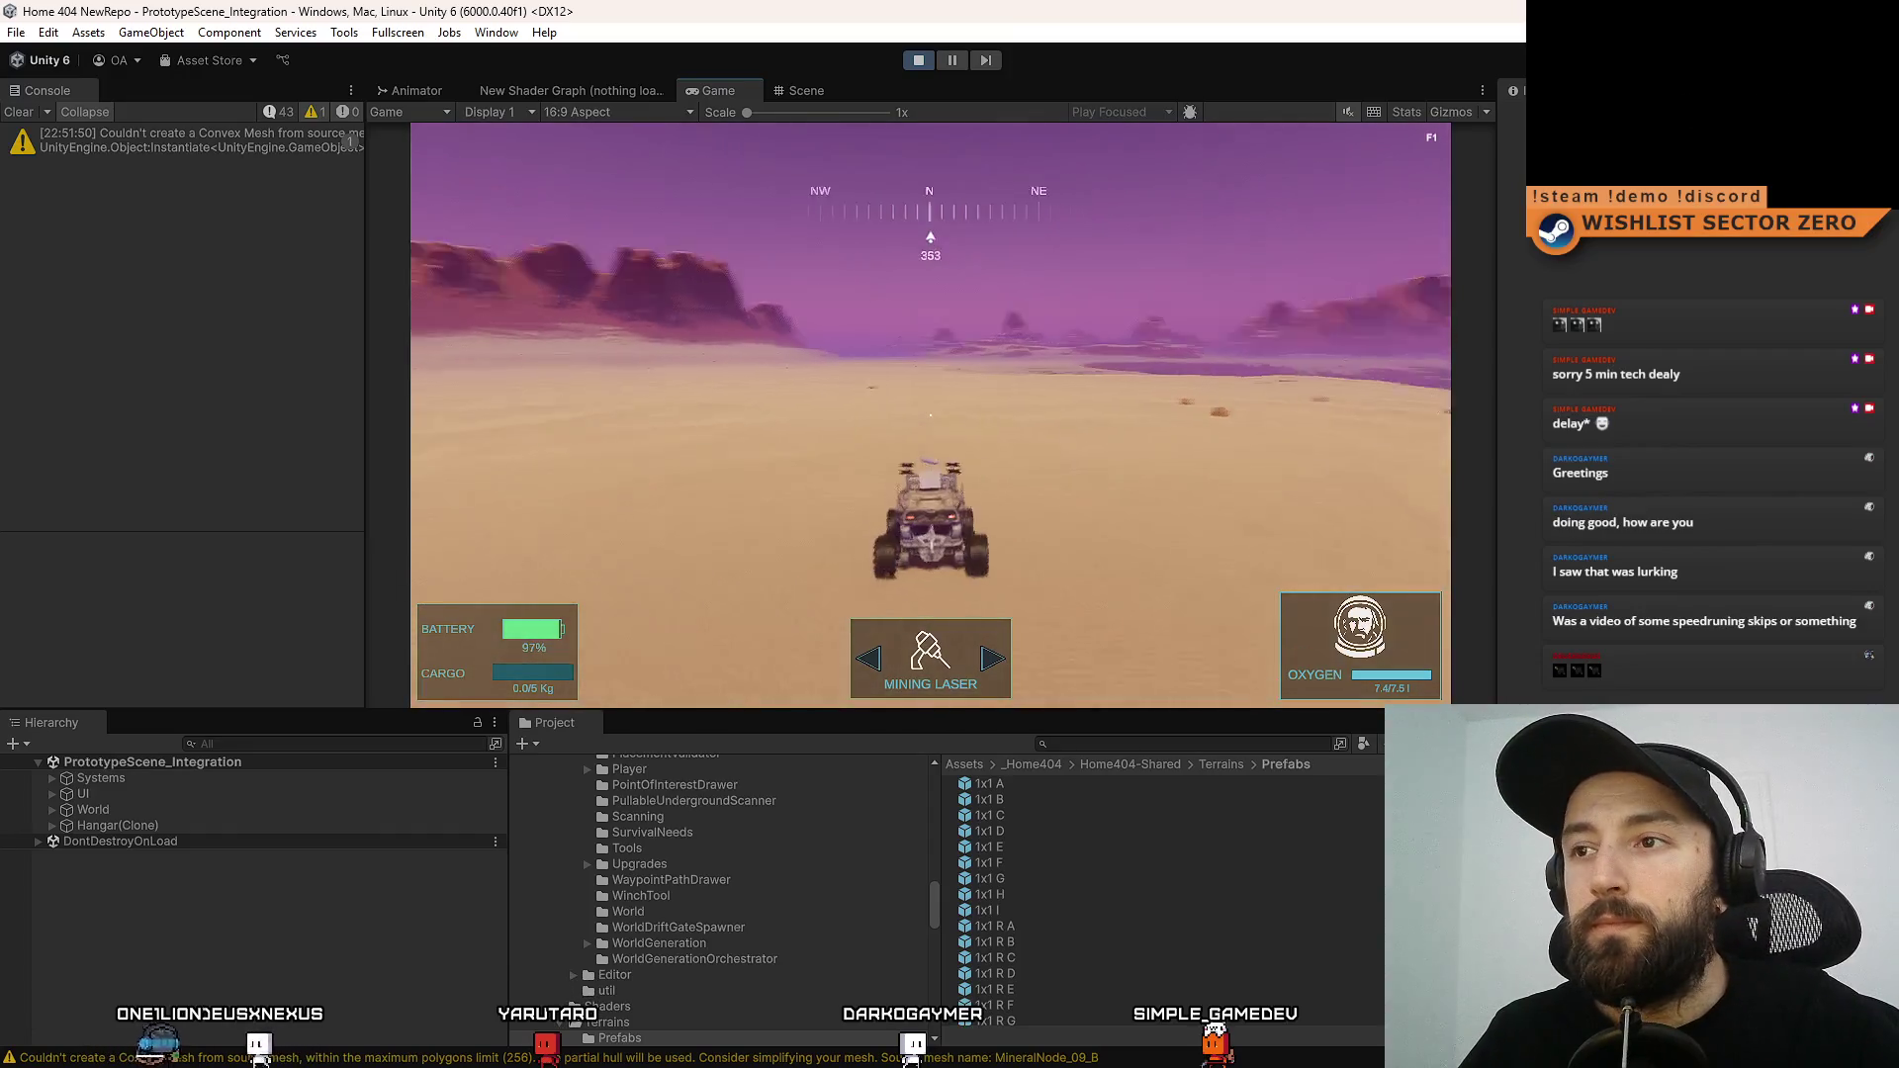
key("w")
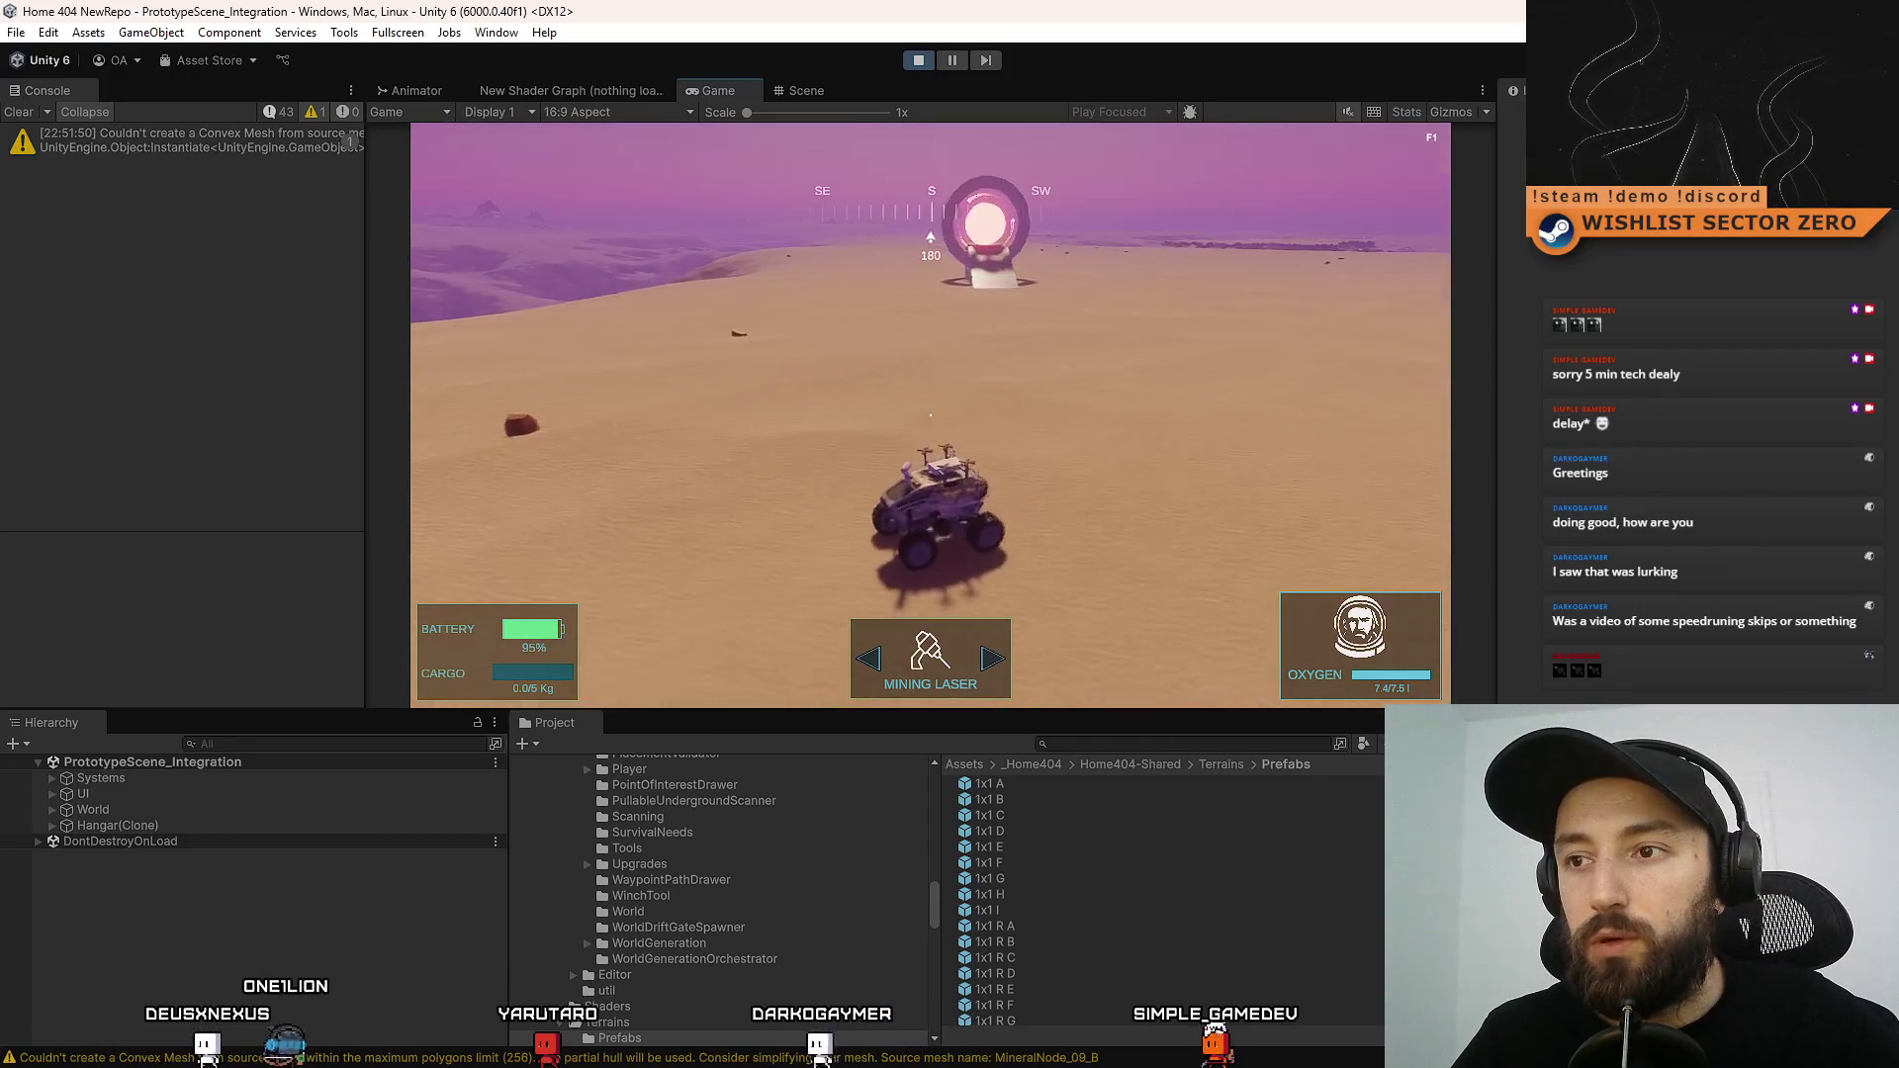
key("d")
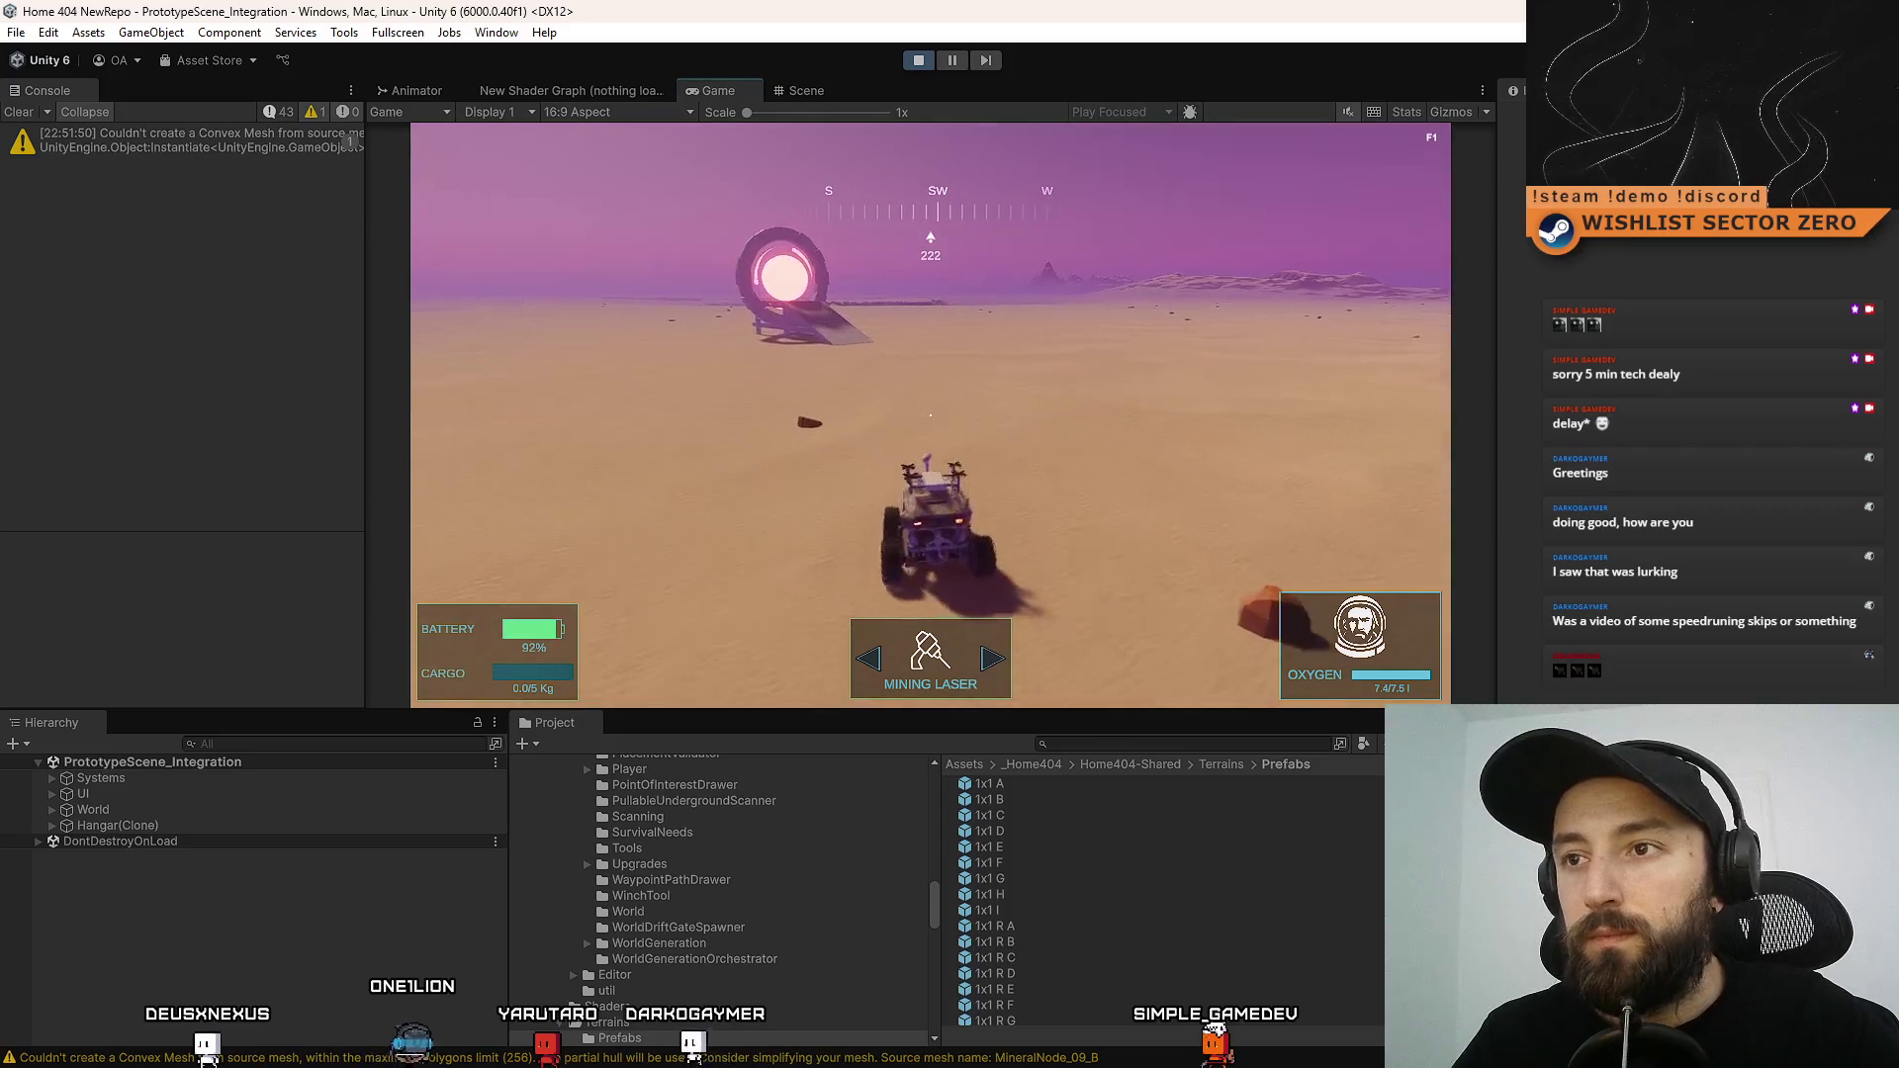
key("a")
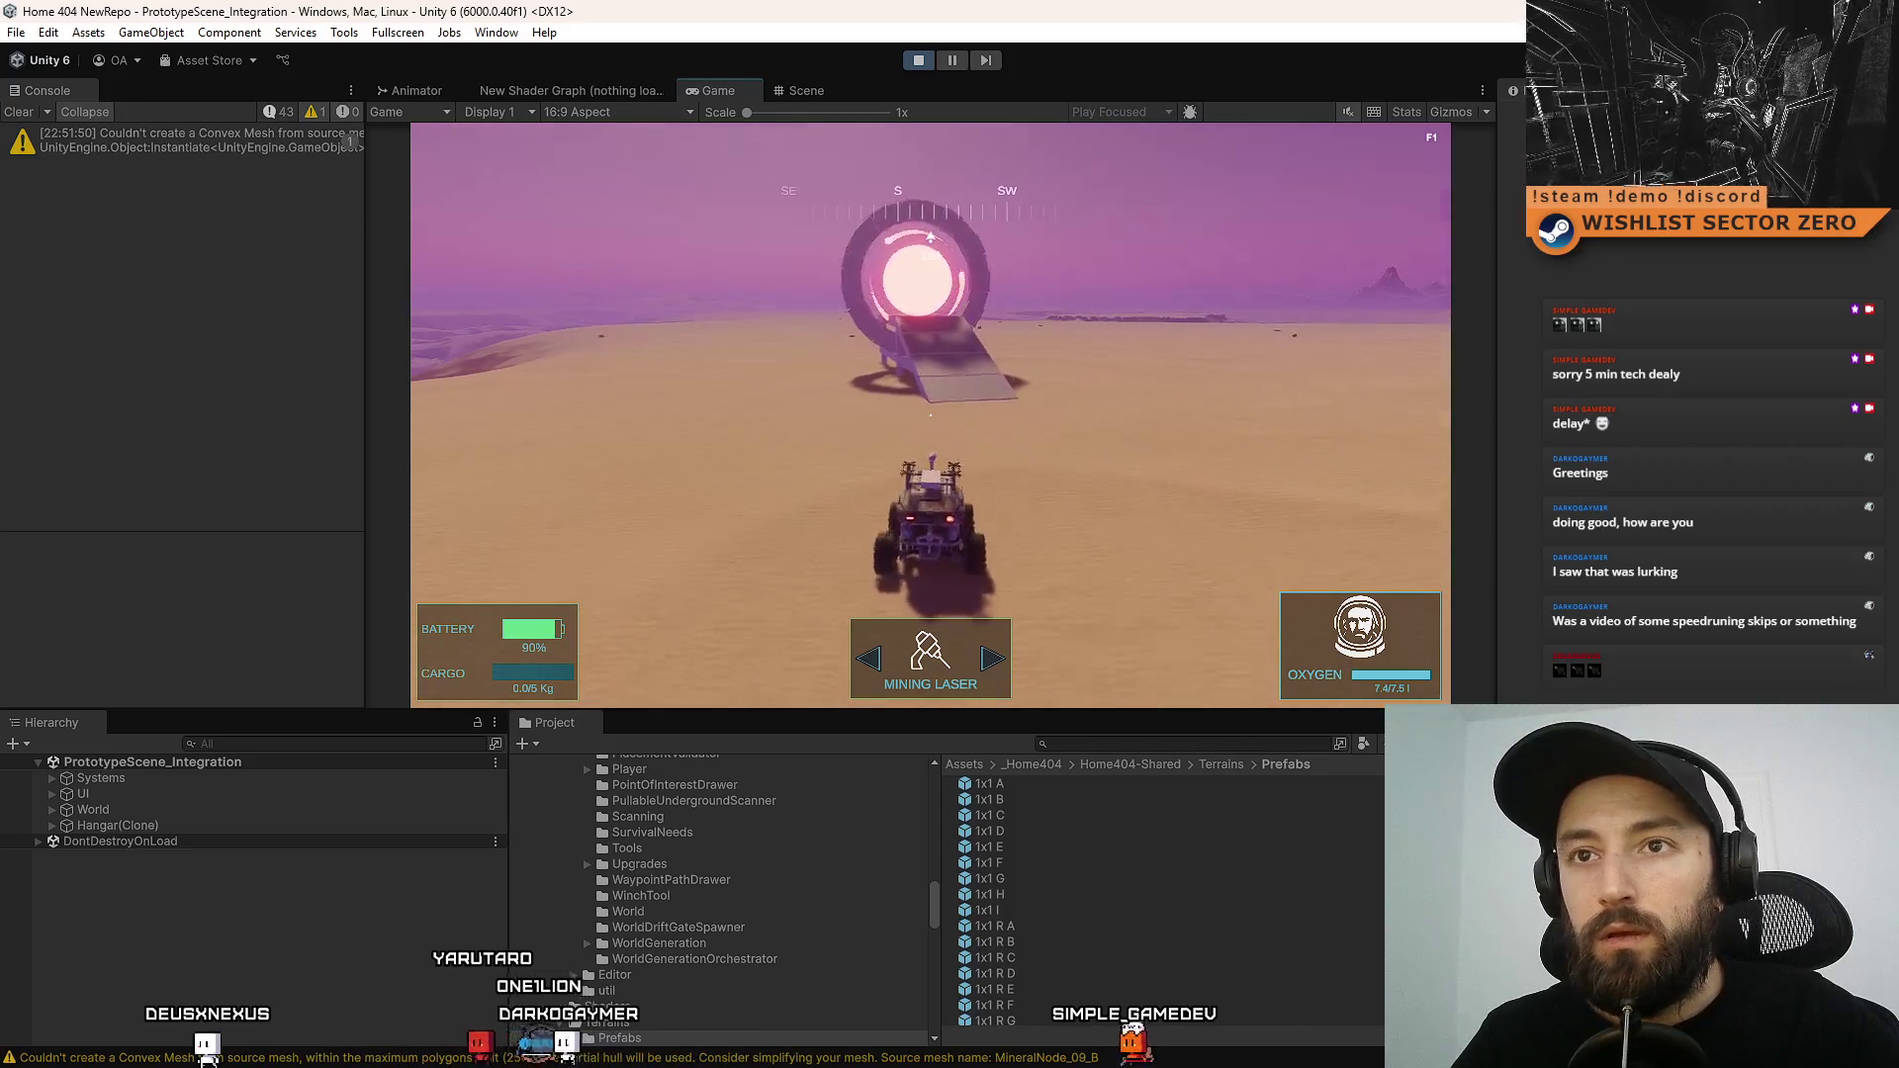
key("w")
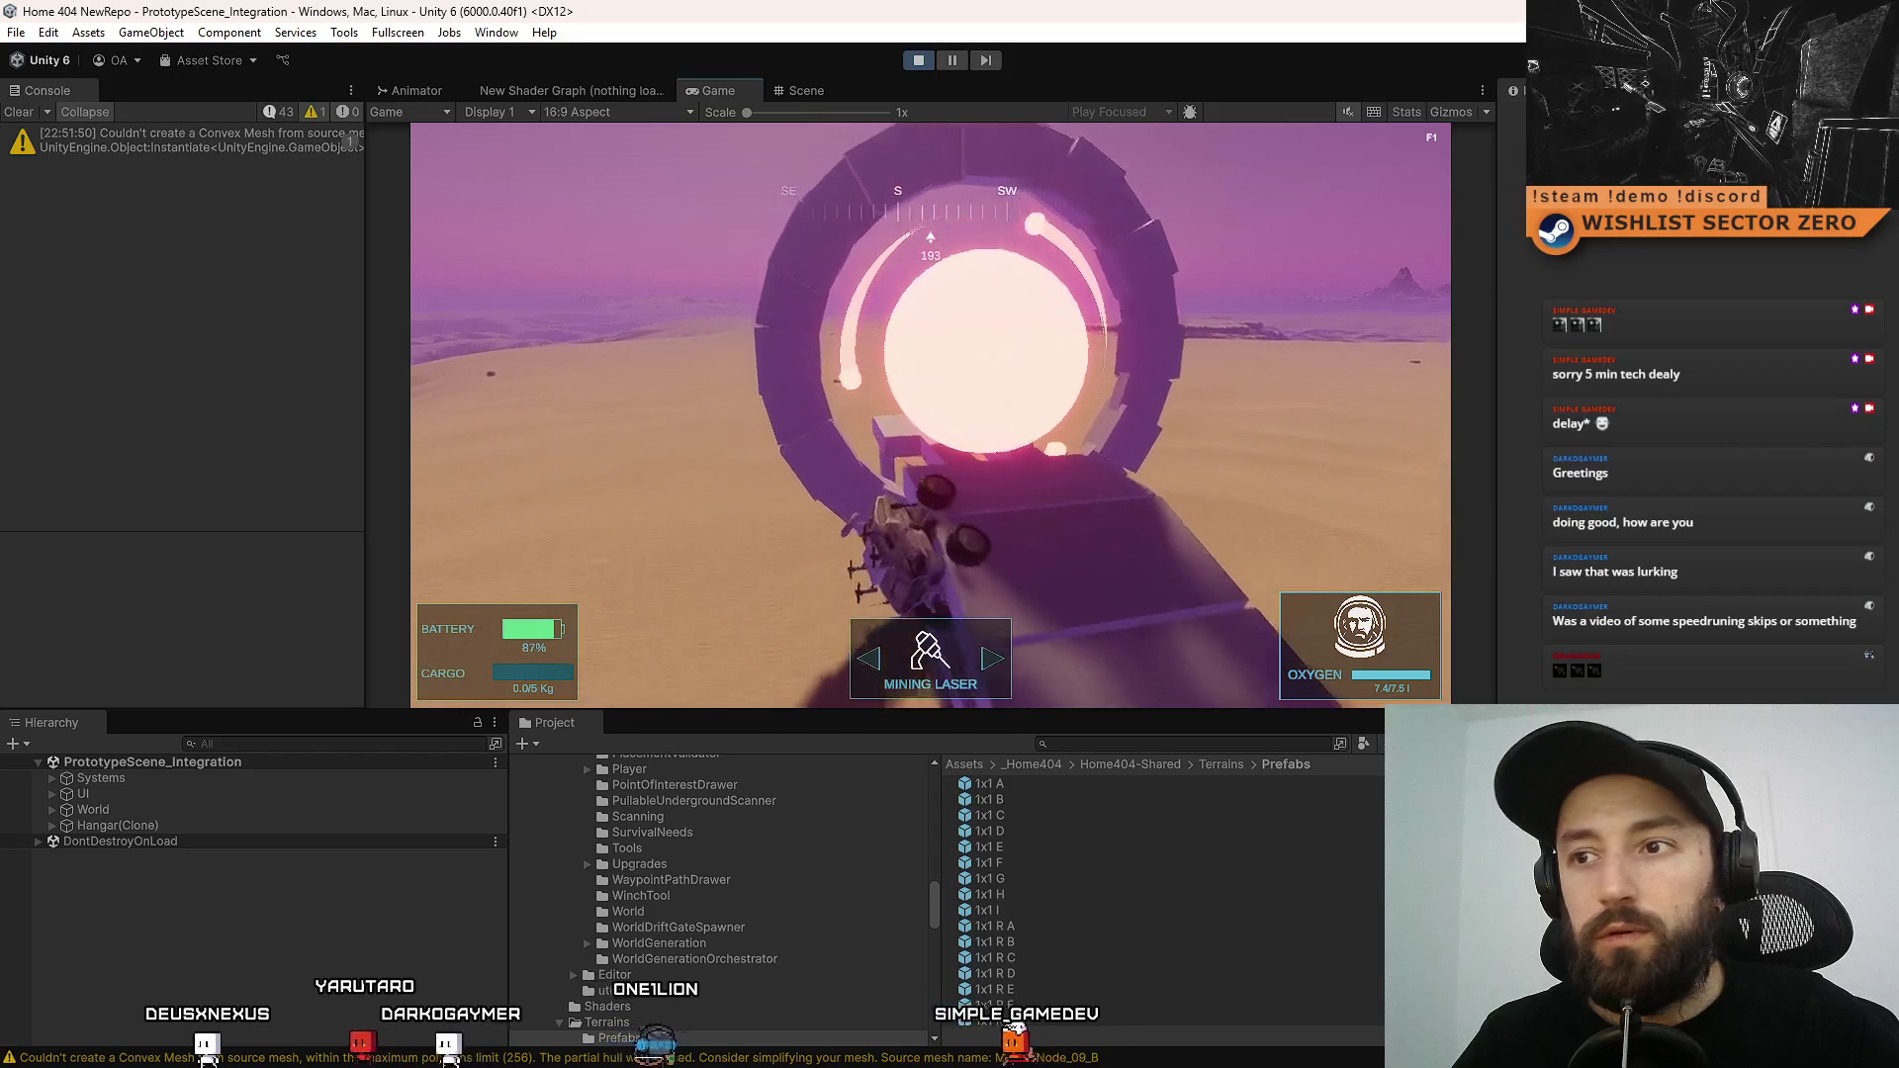
key("w")
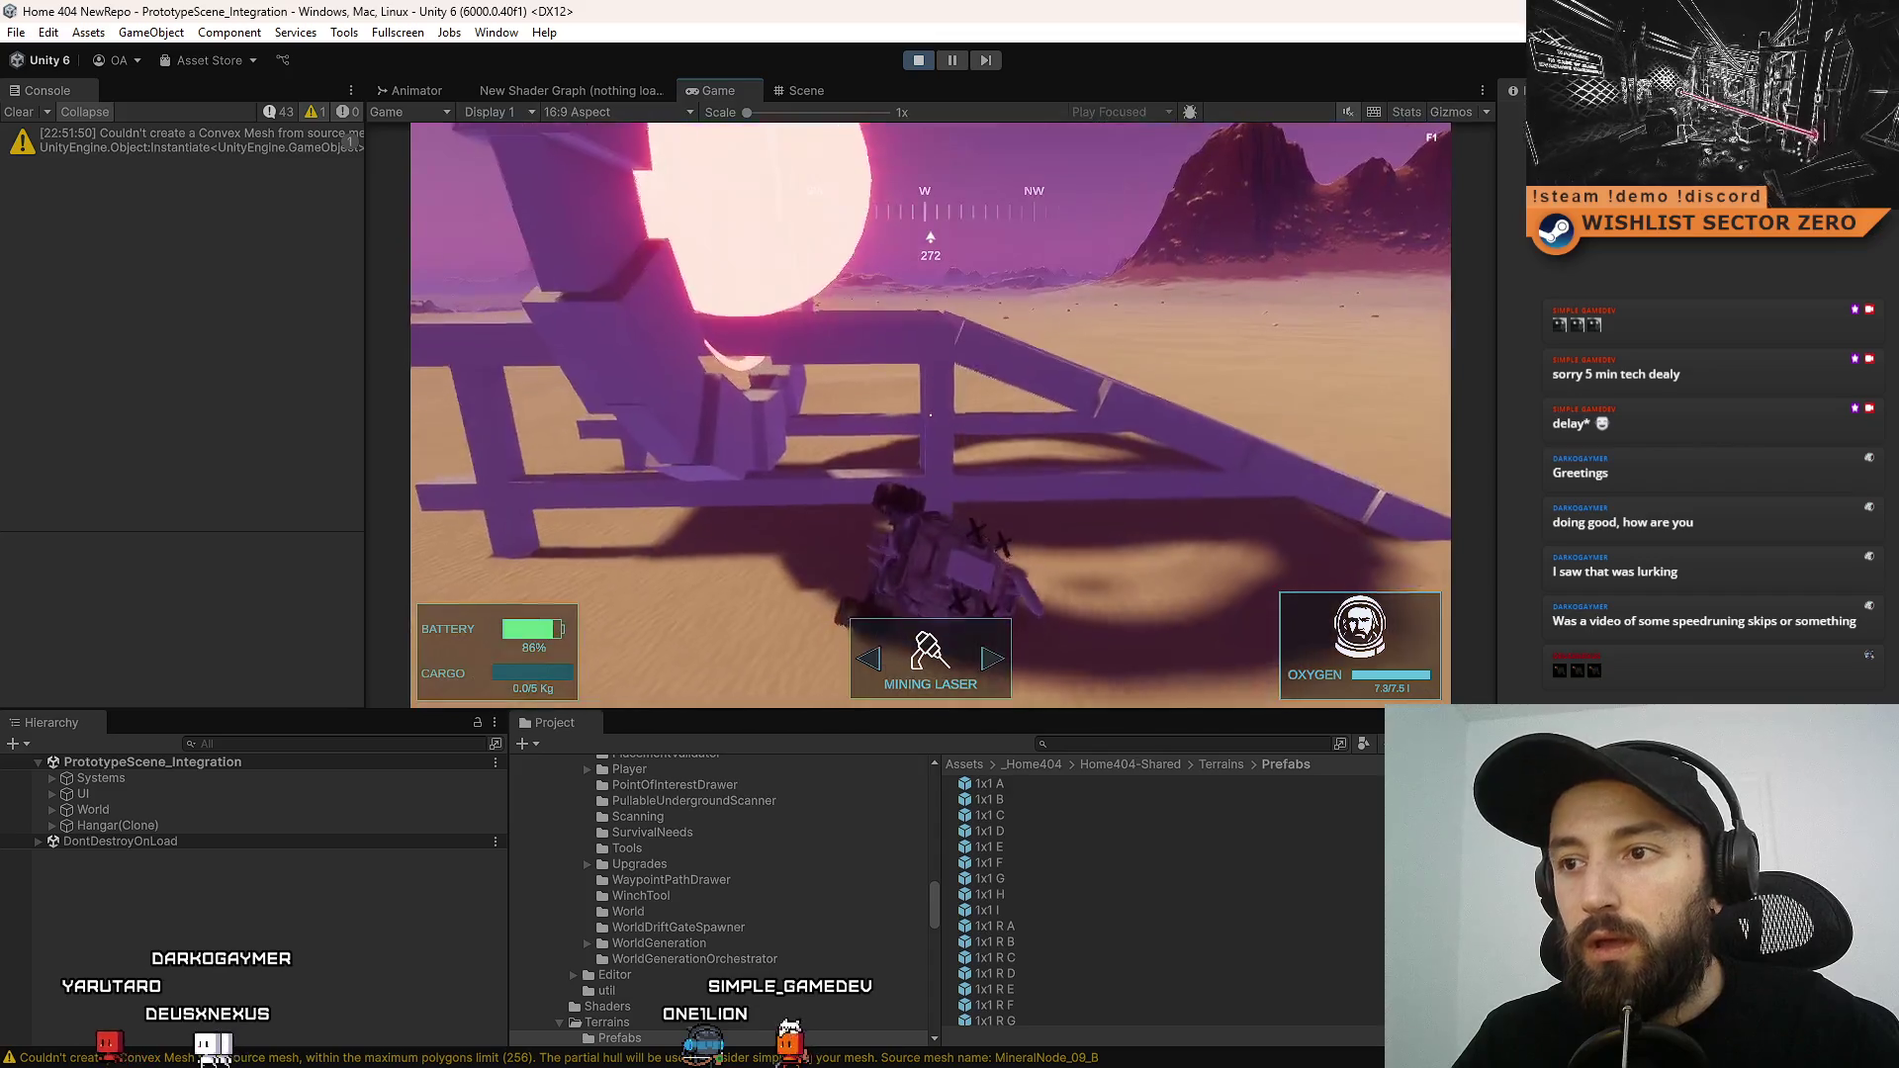
key("w")
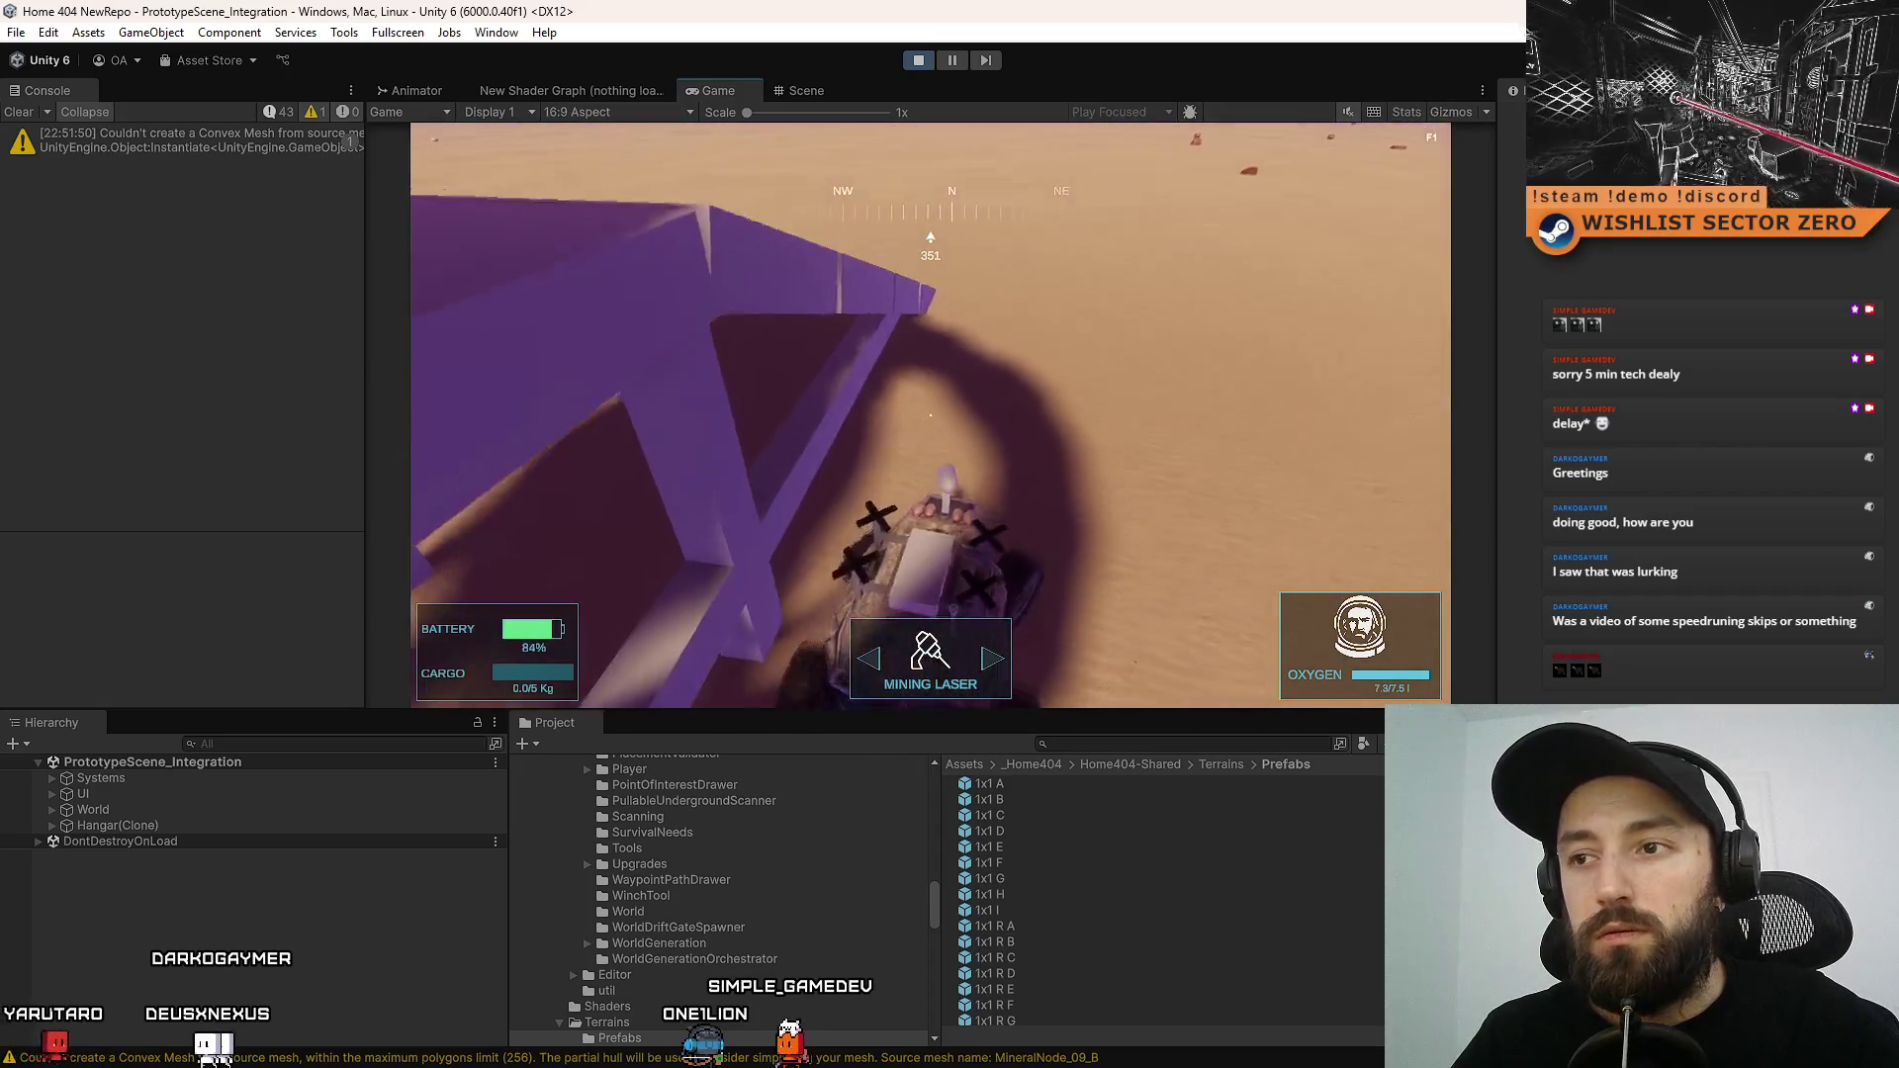
key("w")
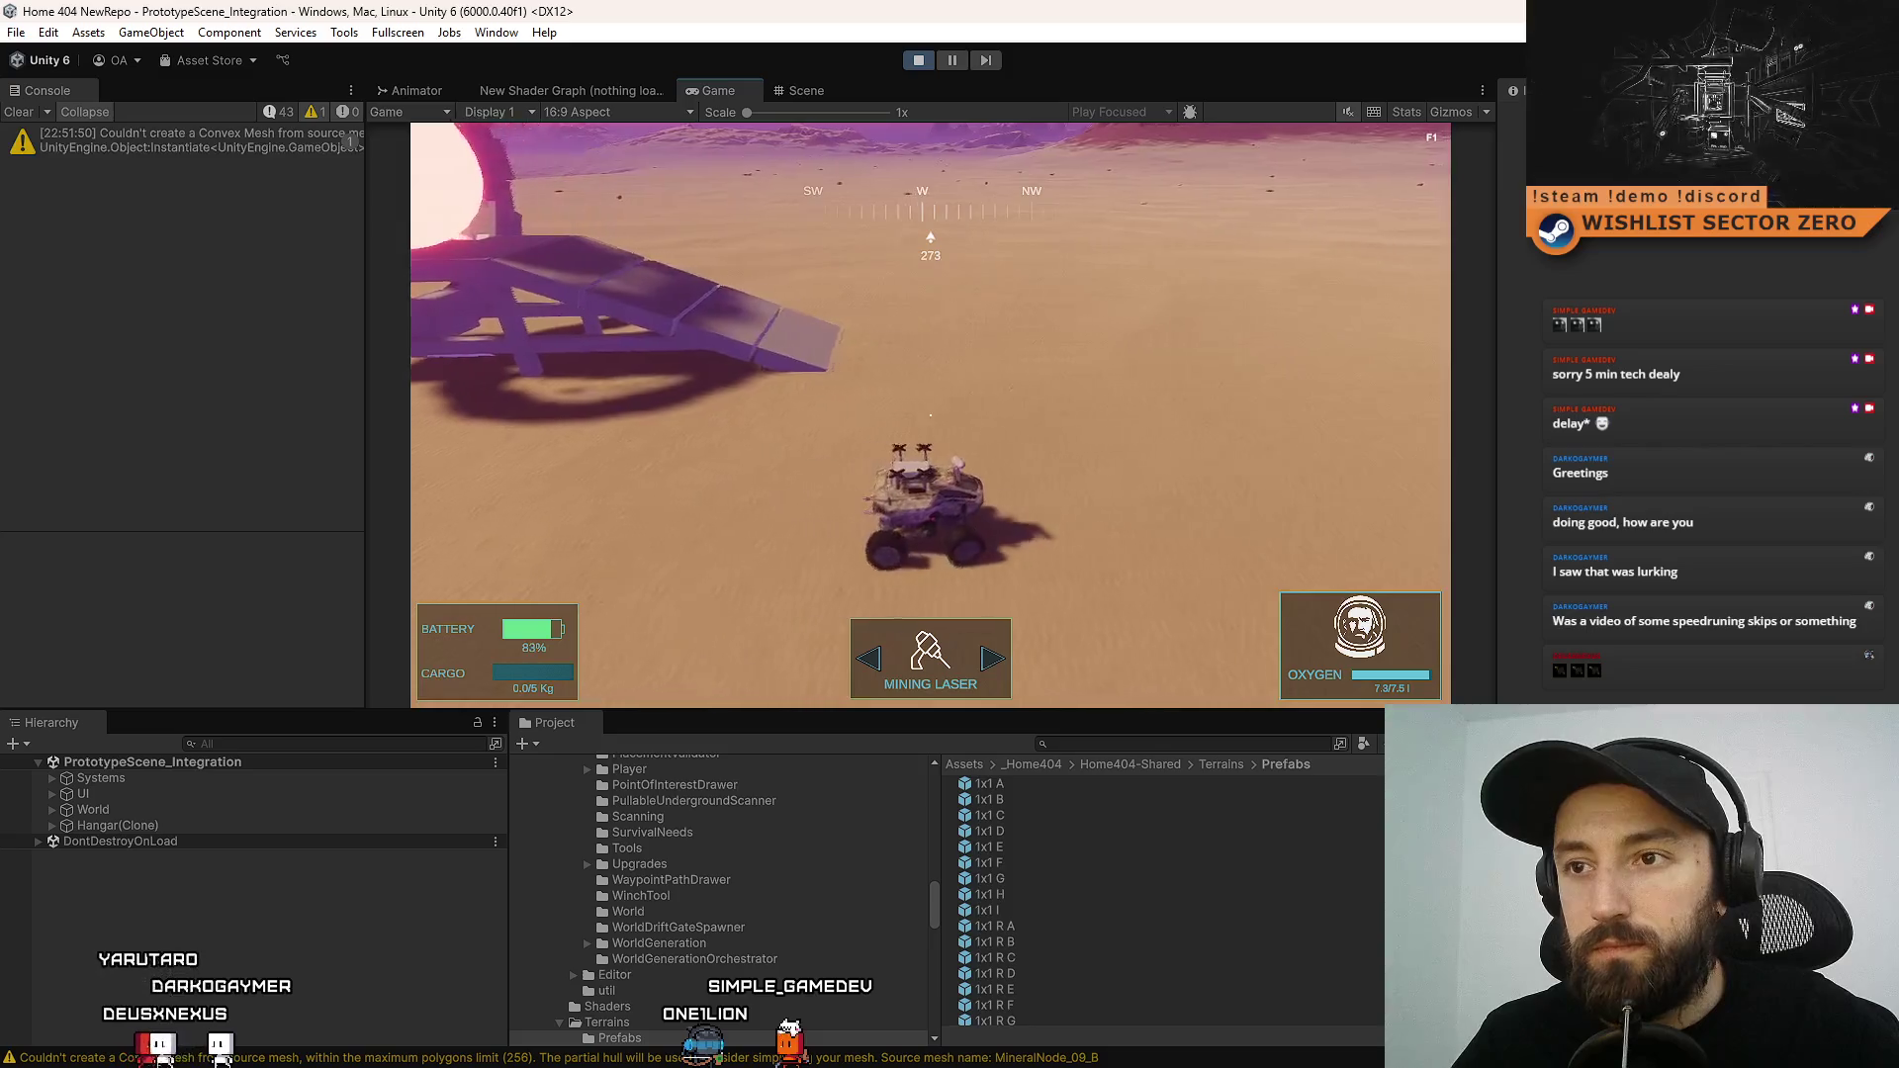
key("a")
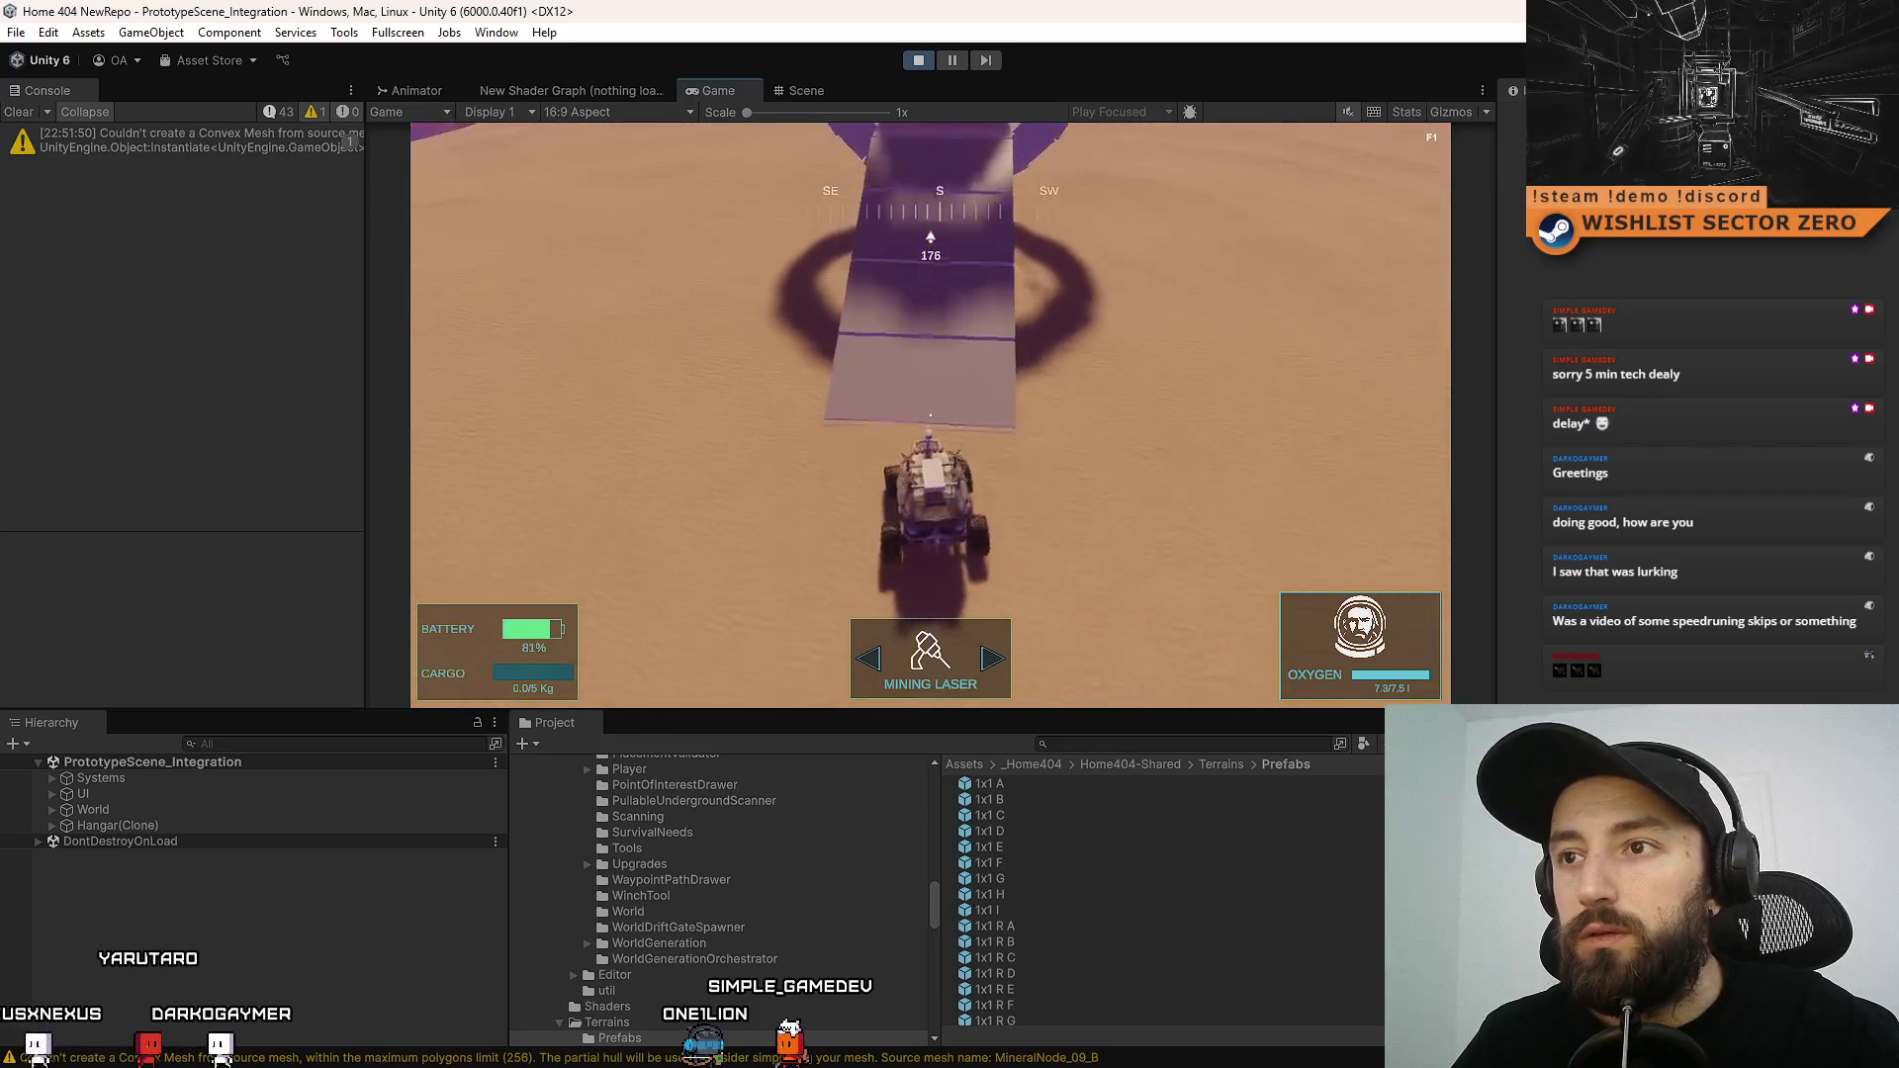
key("w")
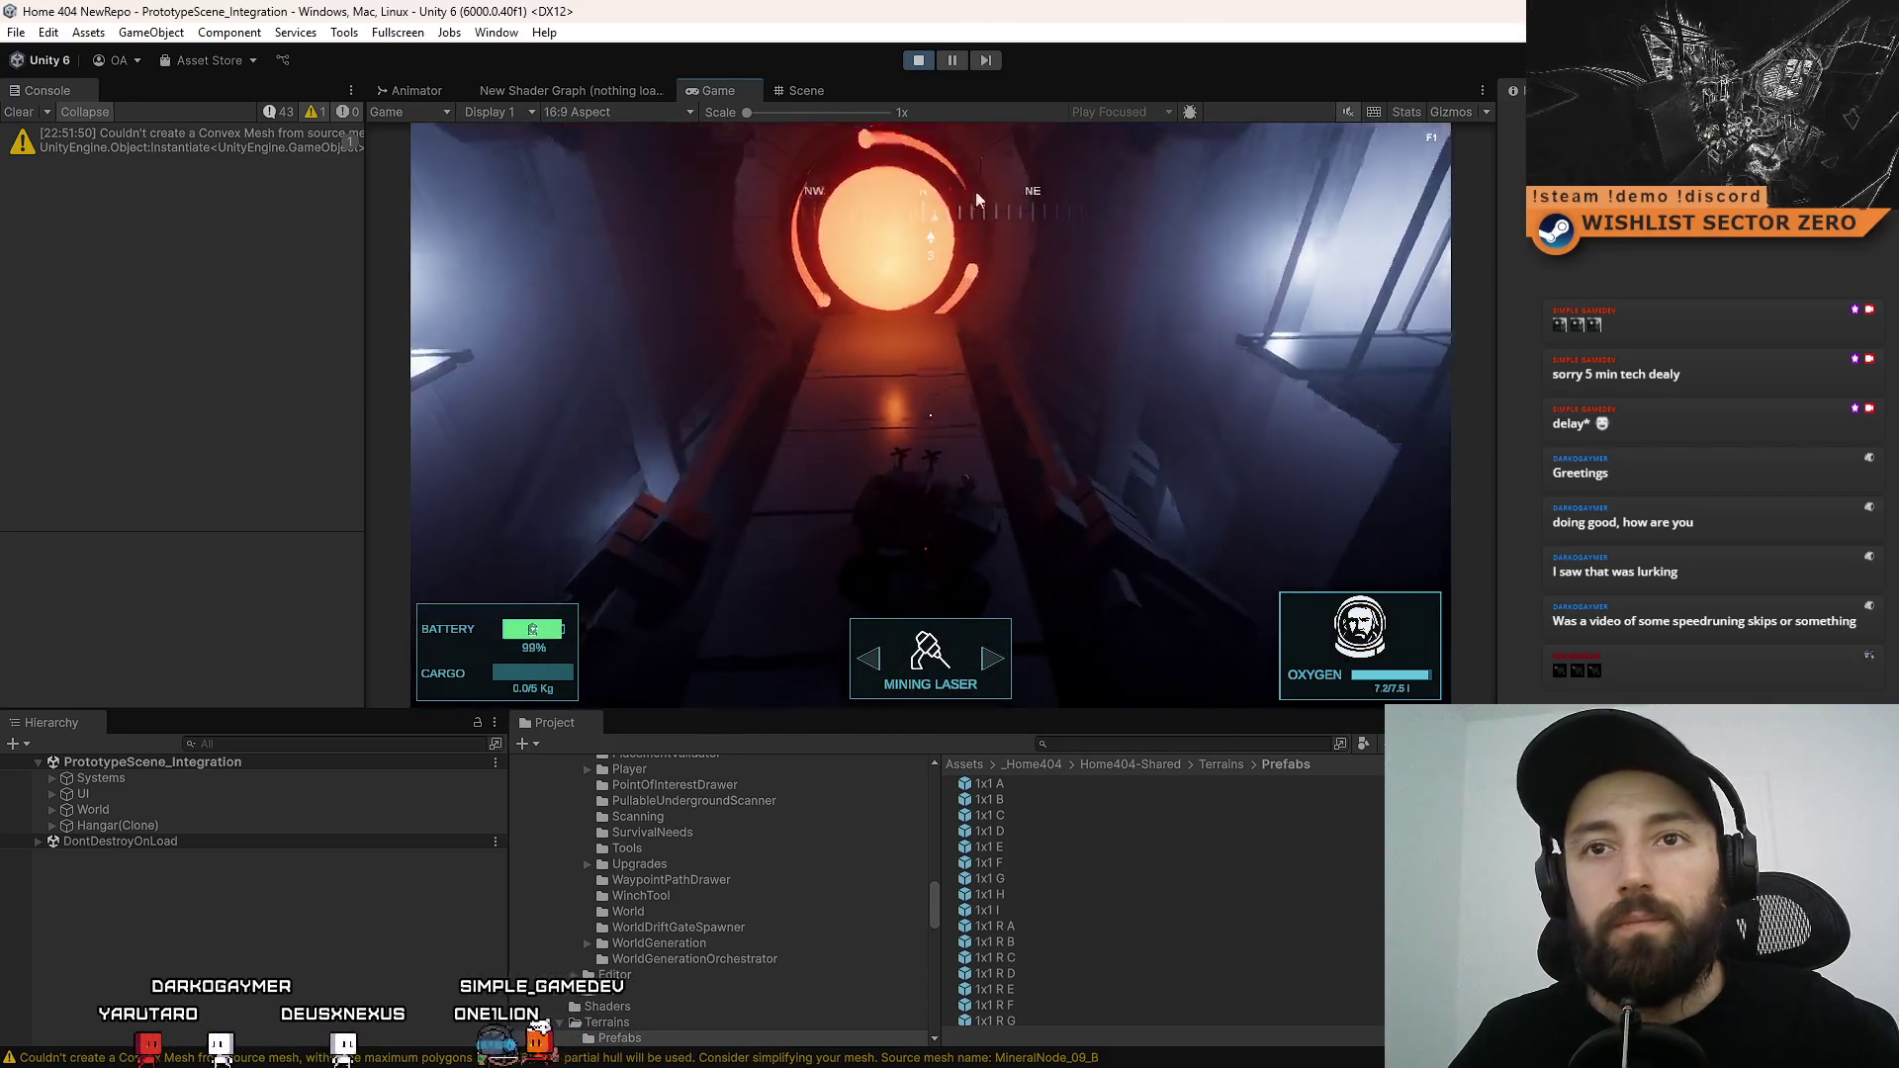
left_click(918, 61)
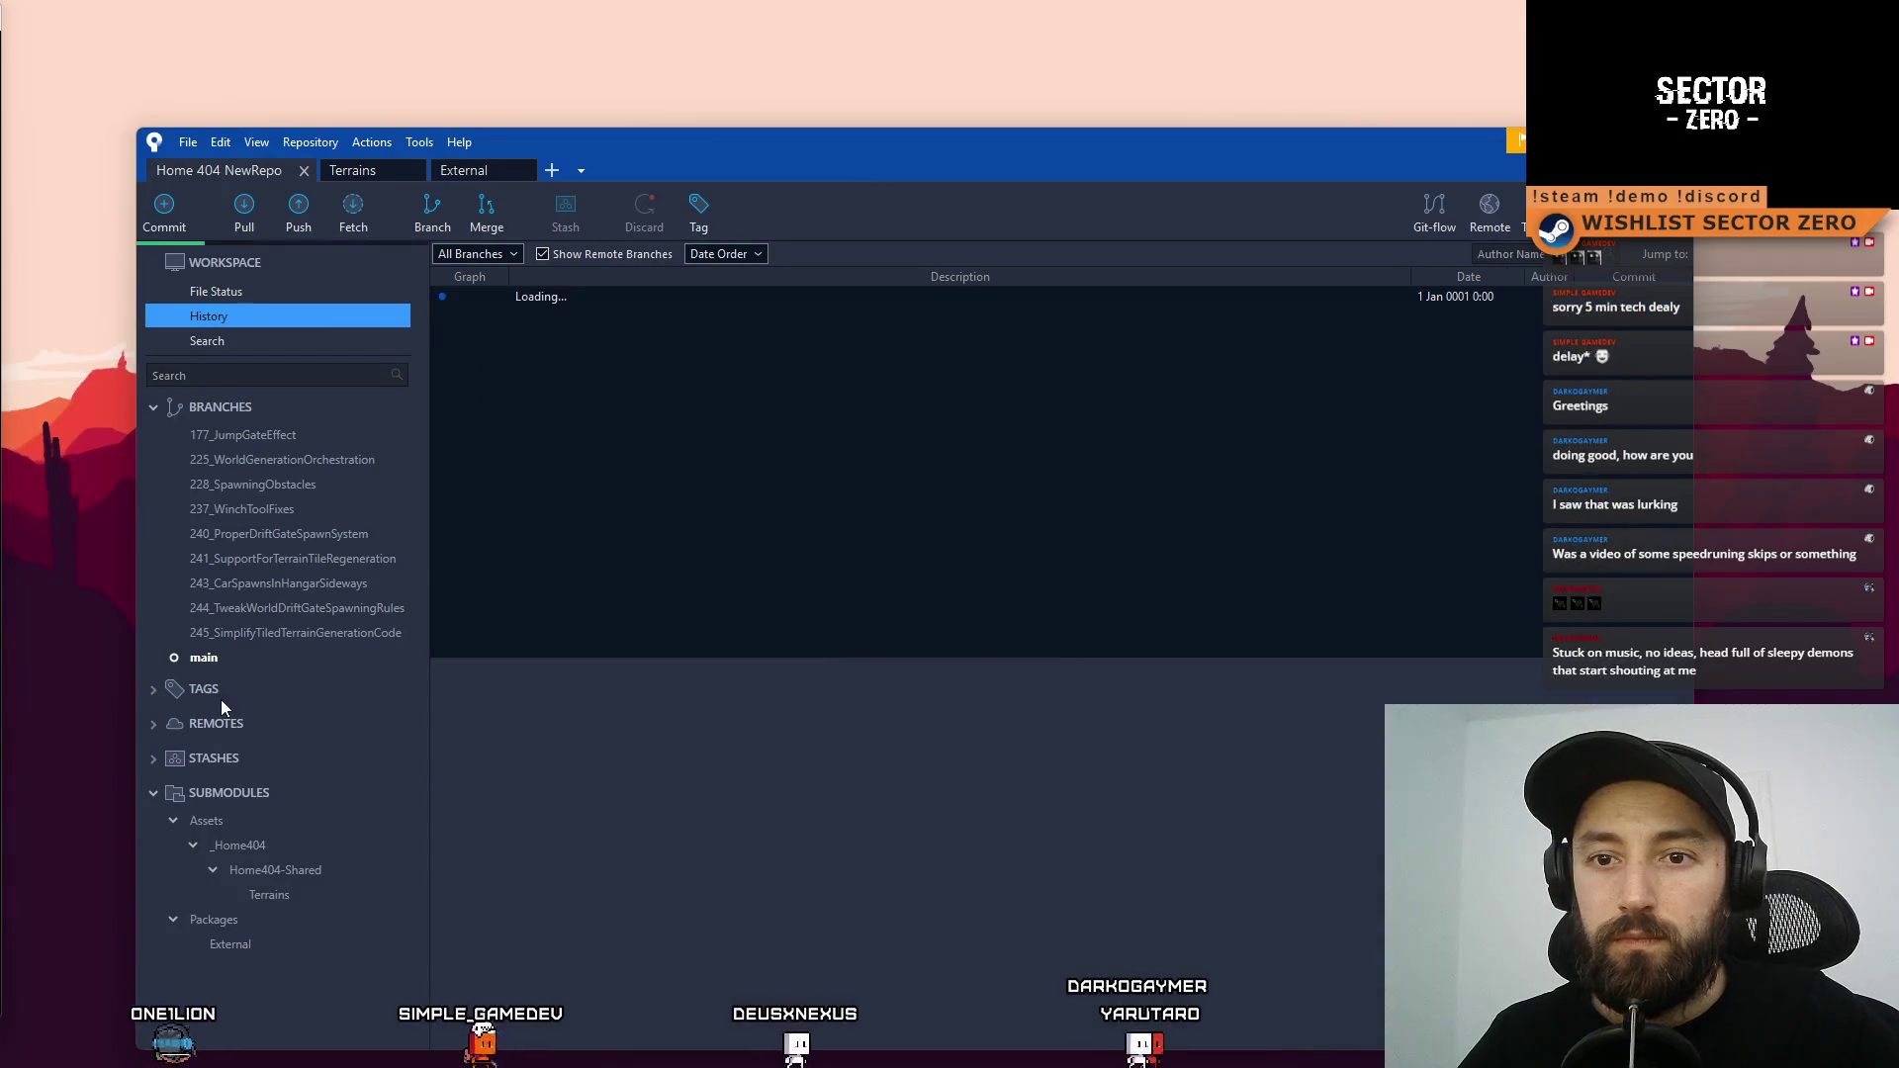
Create a new branch named 234_GateTimerSystem off main
left_click(443, 210)
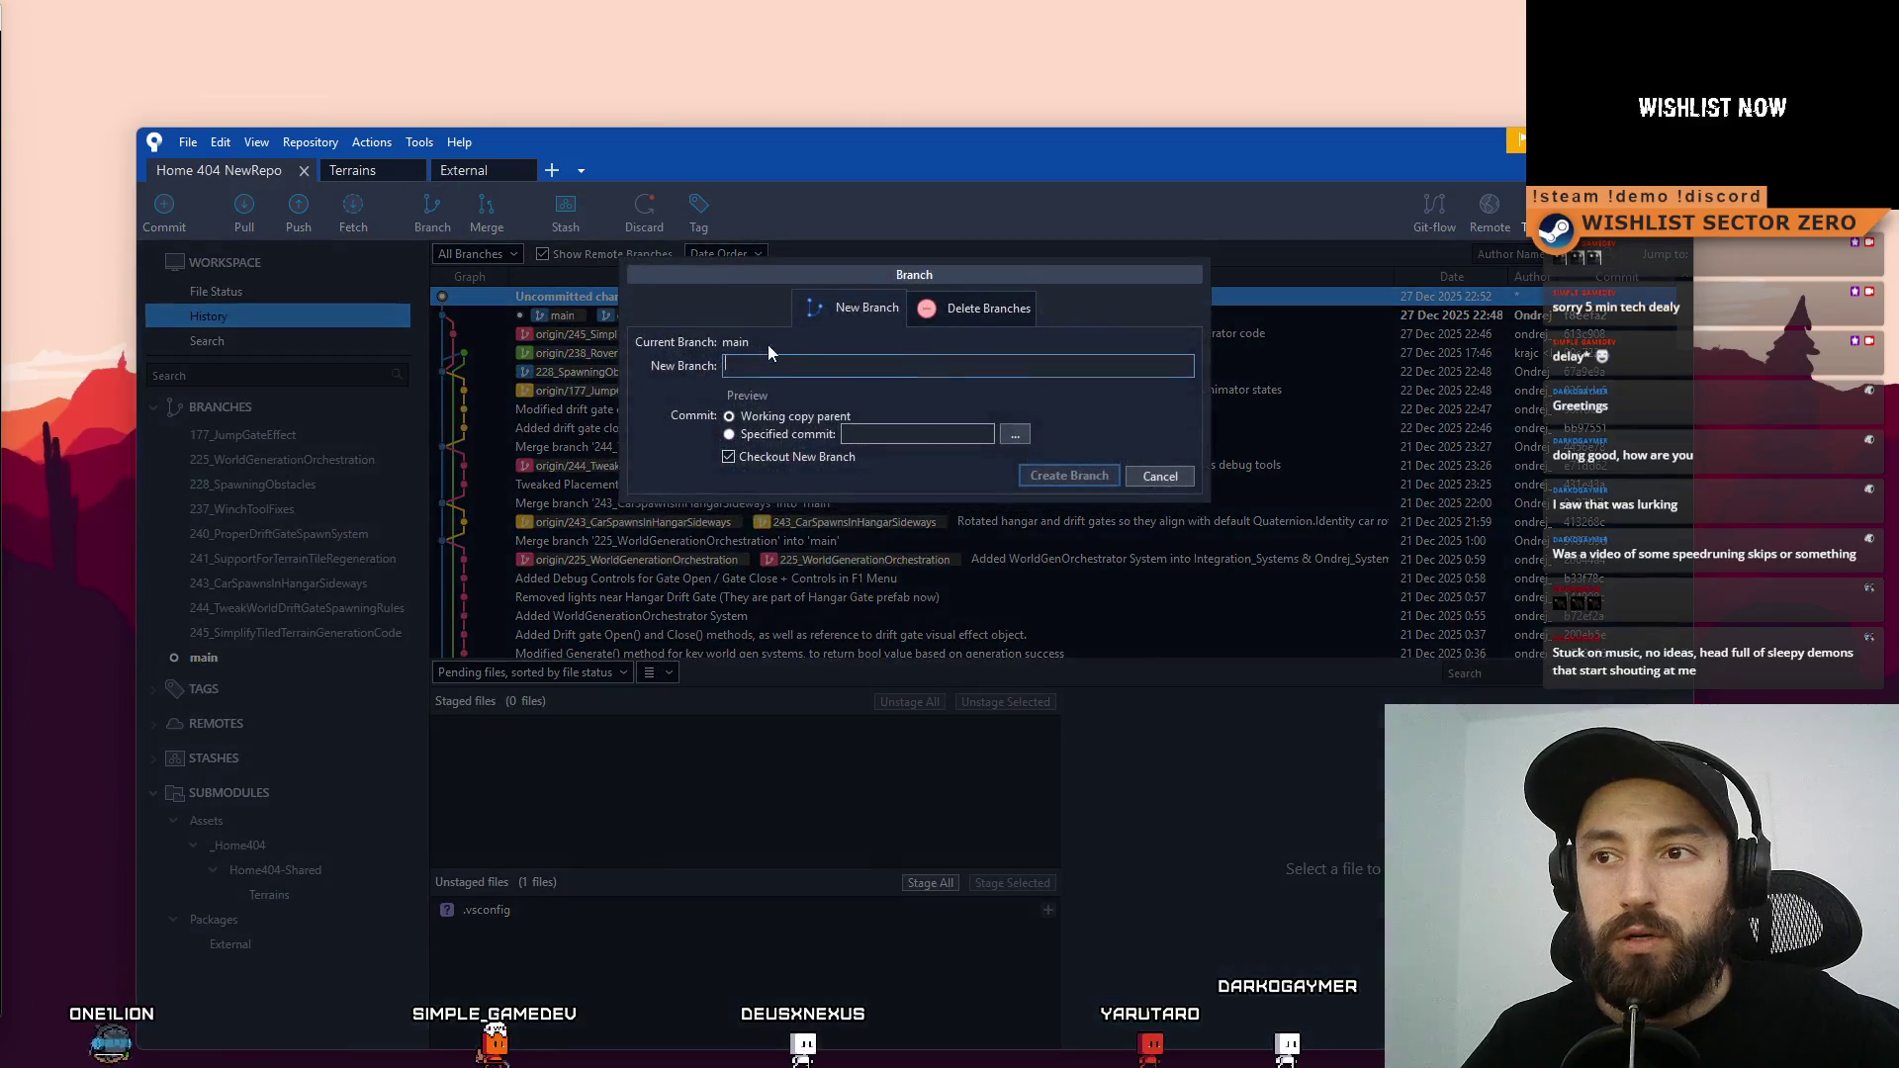
type("234_")
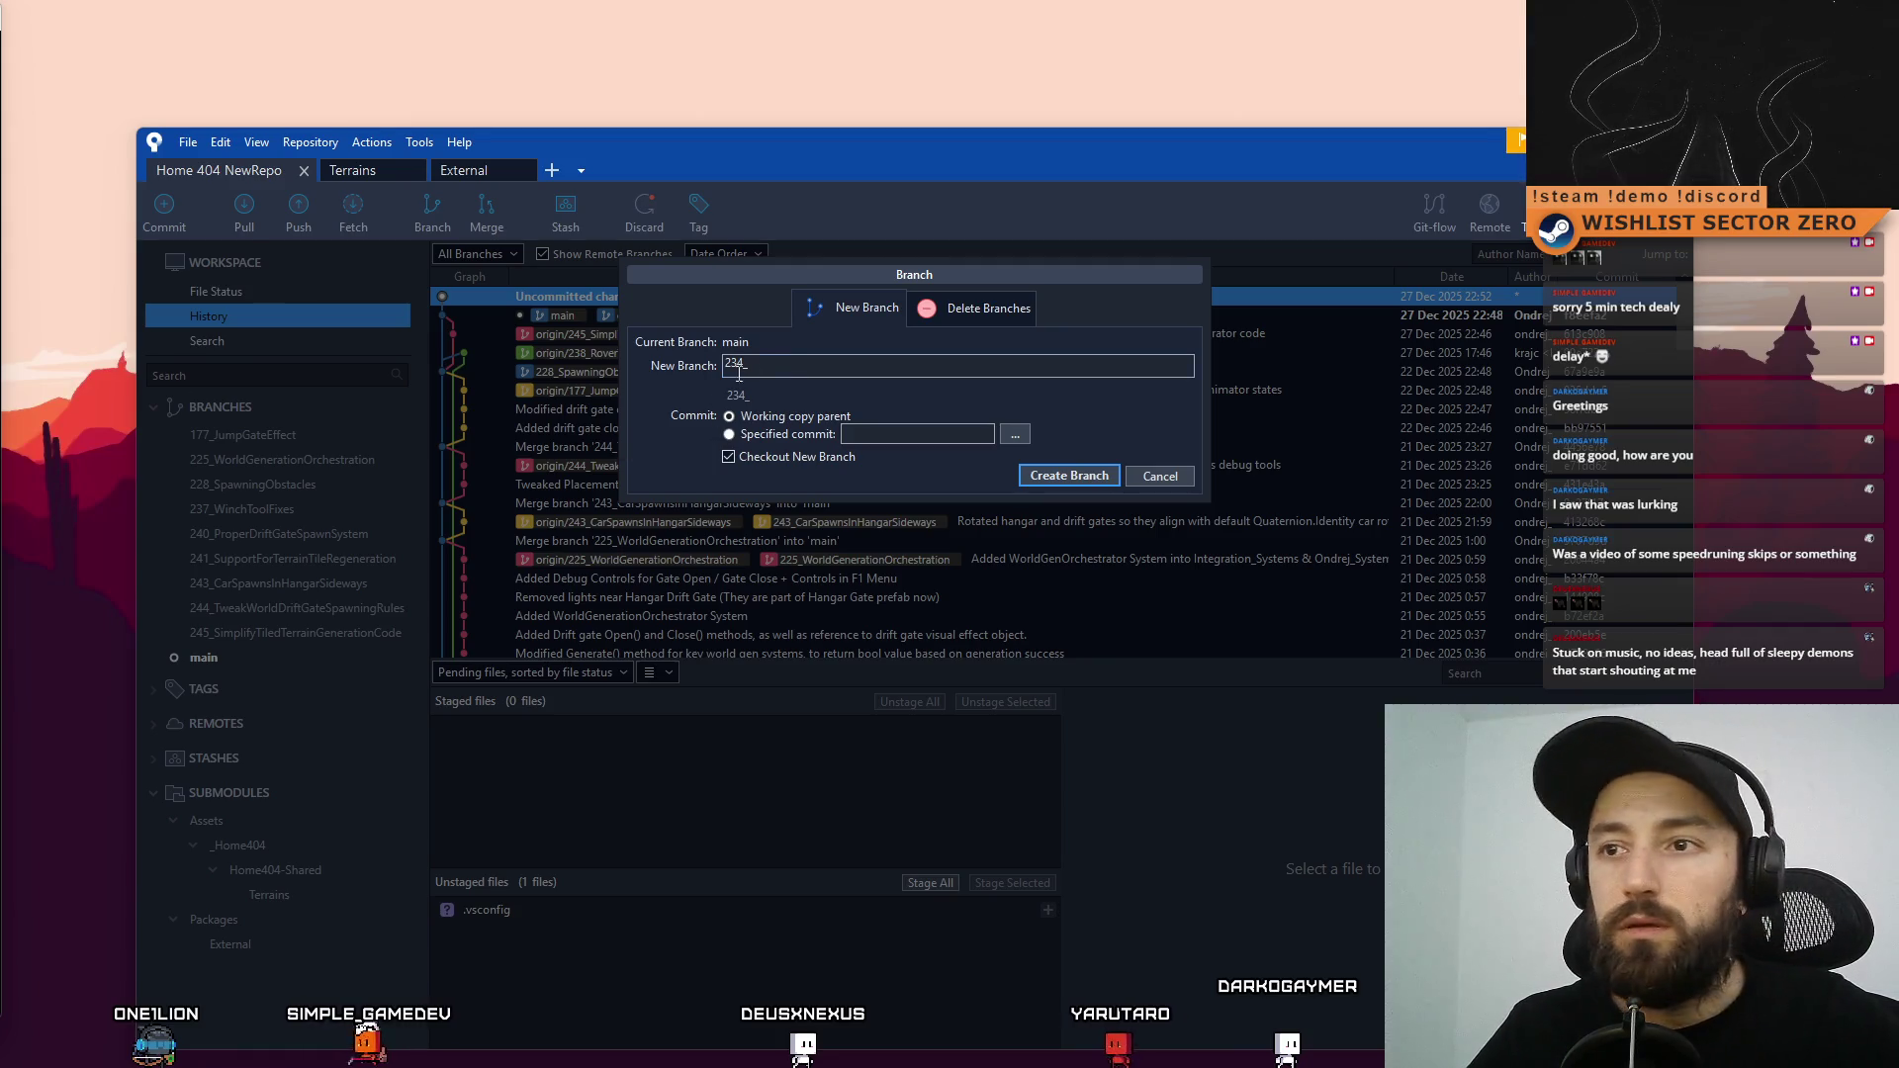
type("GateTimer")
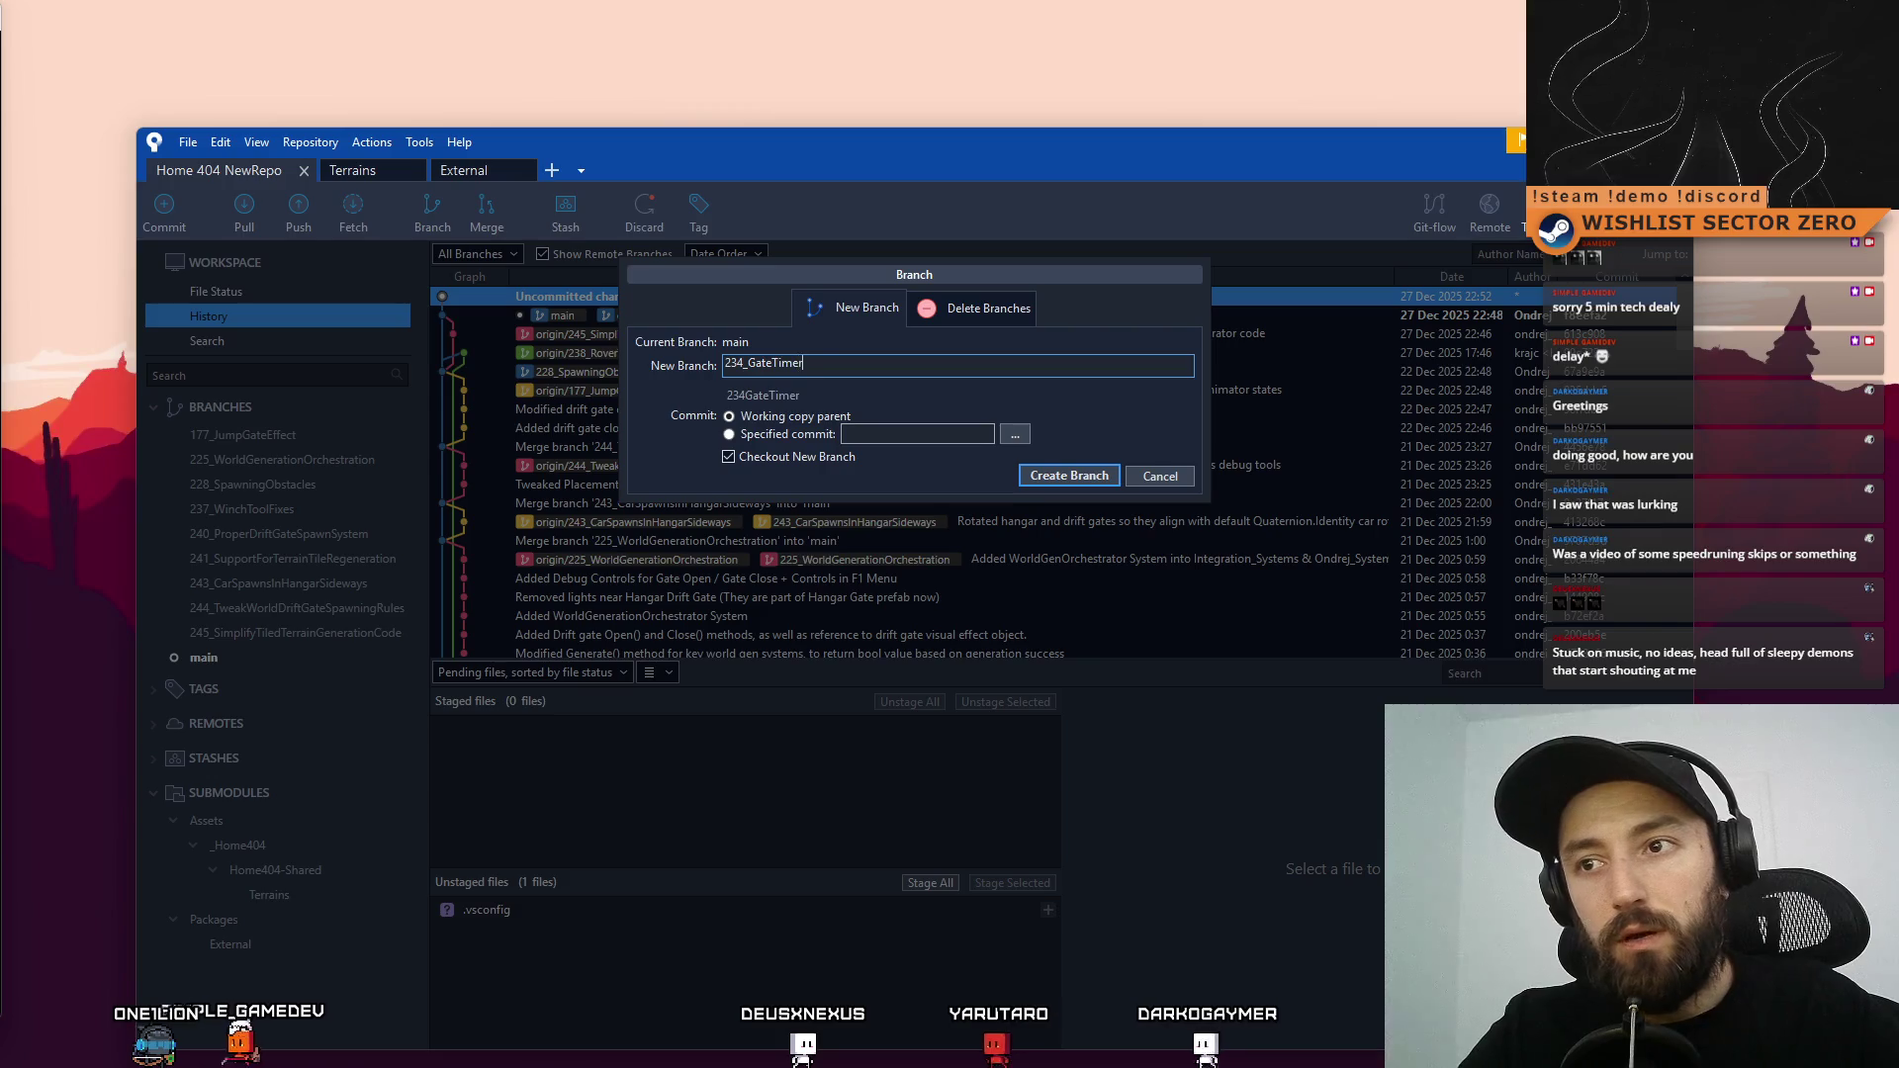
type("System")
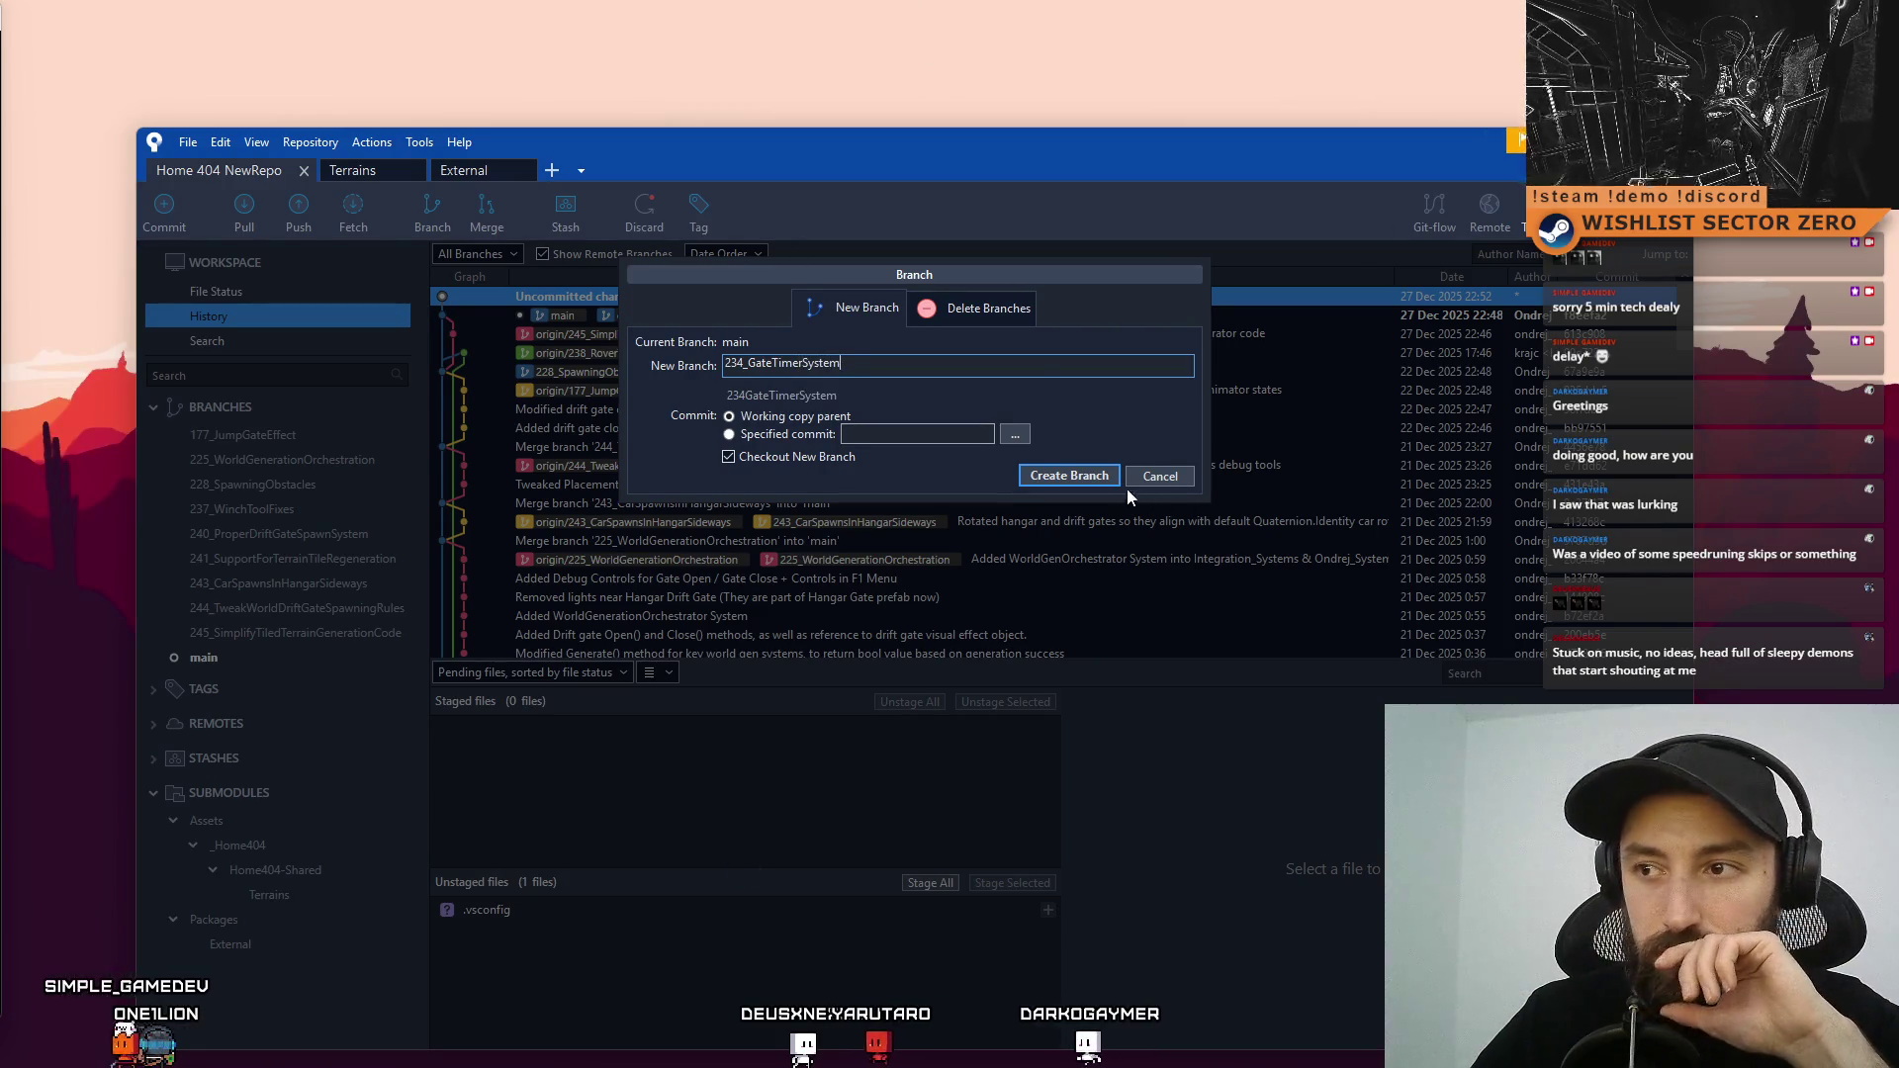
left_click(1096, 474)
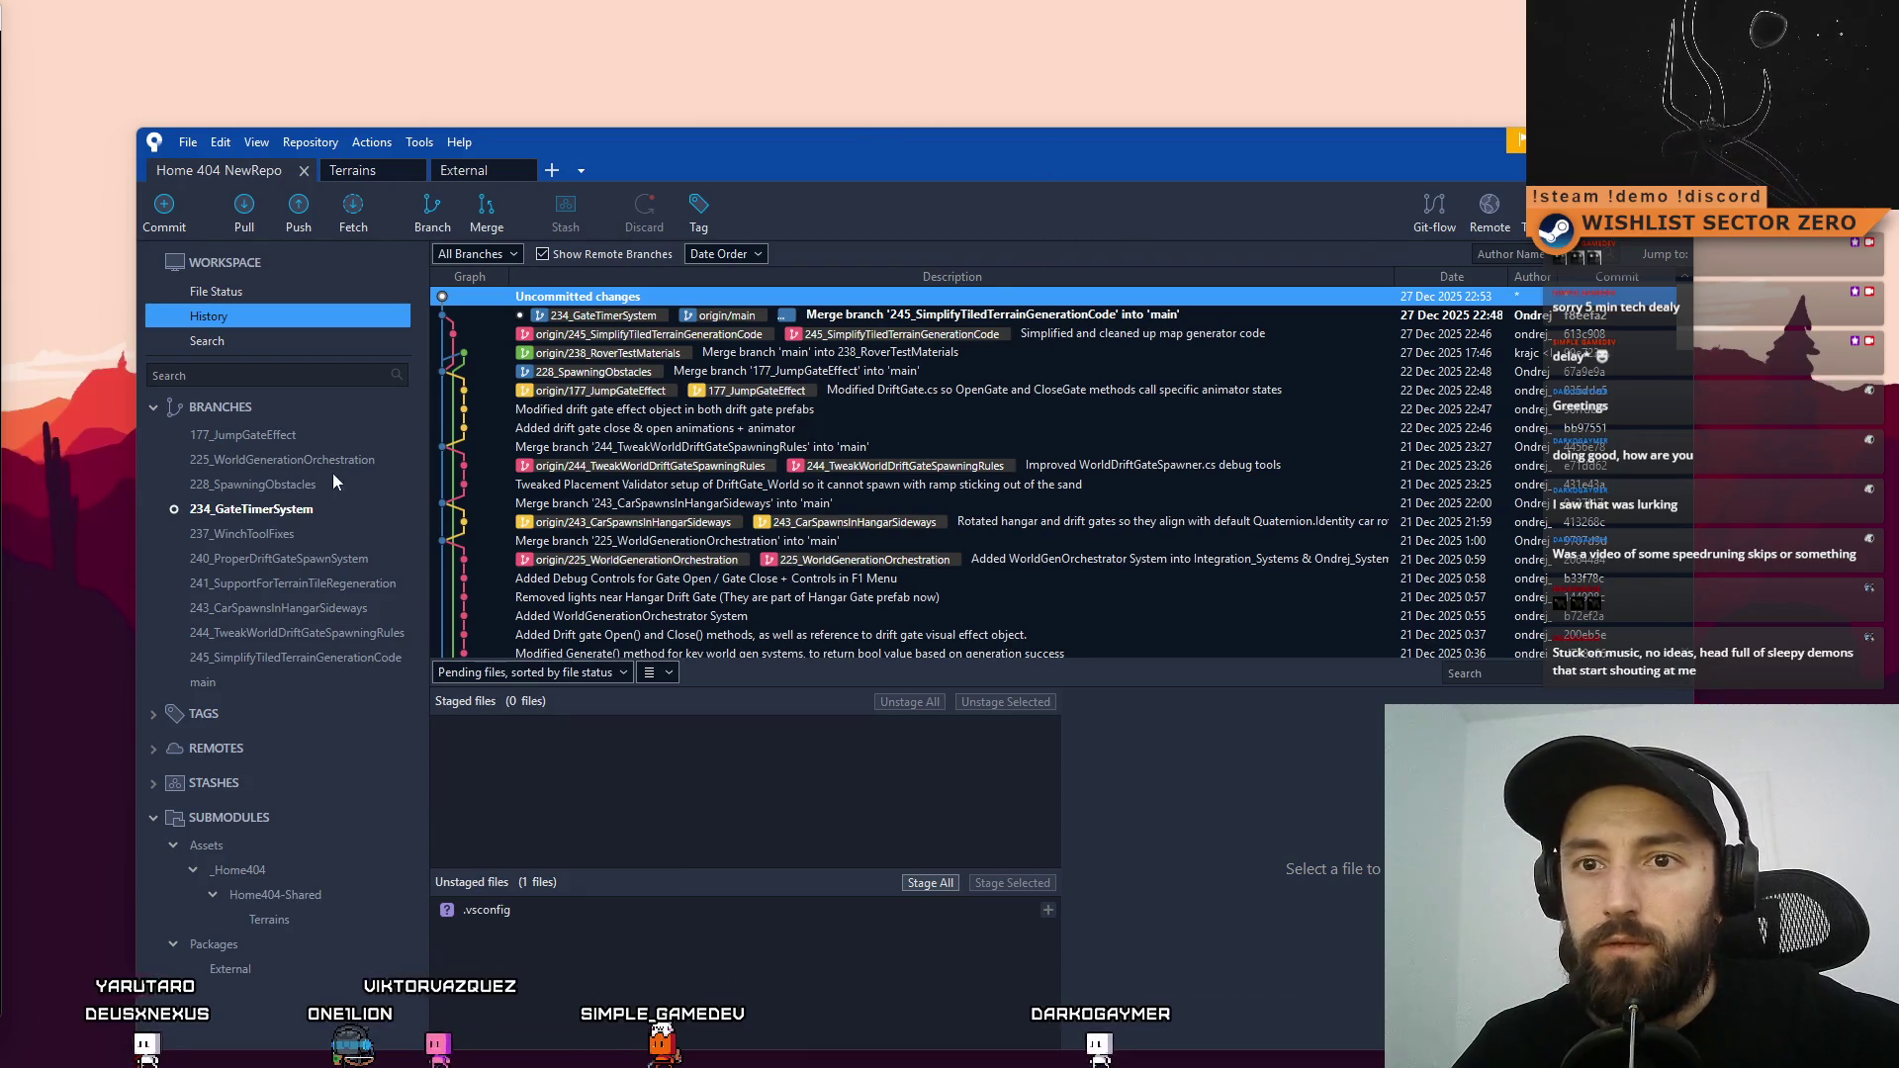
Show the latest commit details on the 234_GateTimerSystem branch
left_click(320, 500)
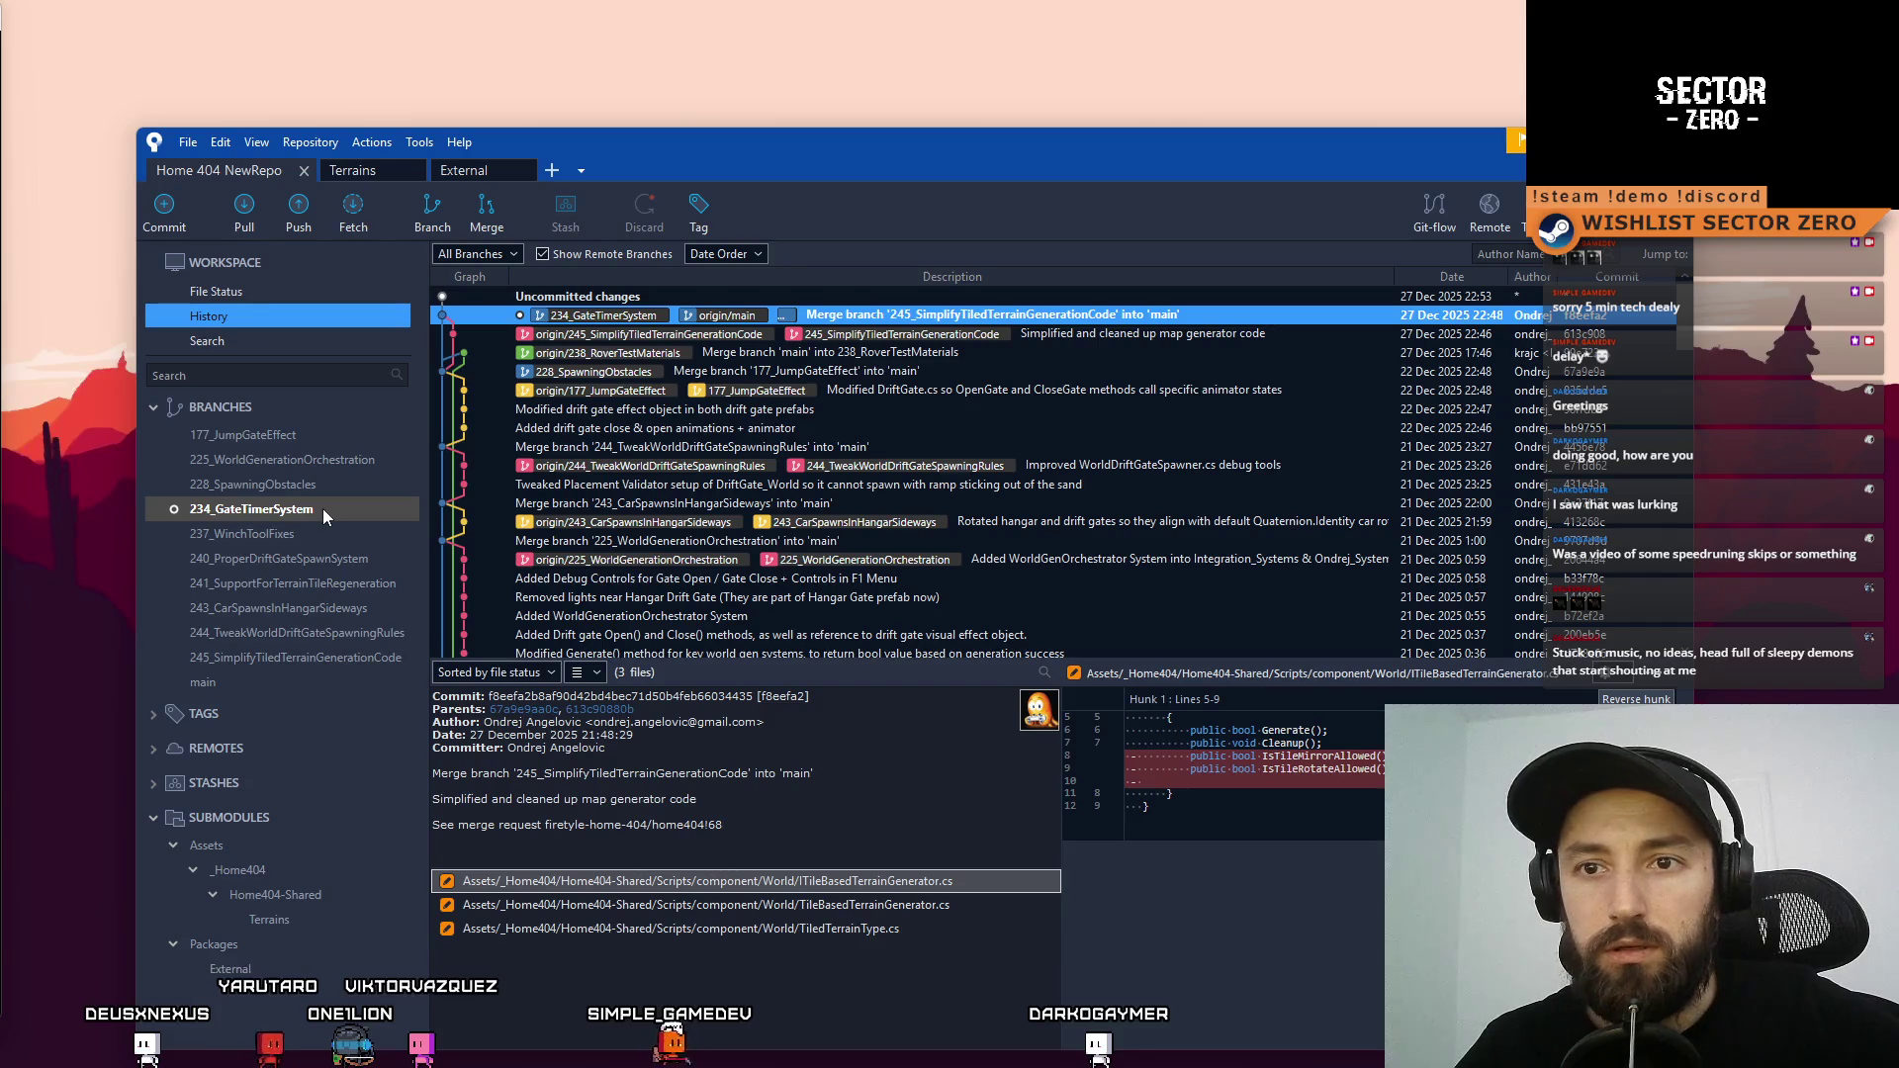
Create a new 1920×1080 GIMP image and paint a red C-shaped curve on it
left_click_drag(946, 150, 475, 150)
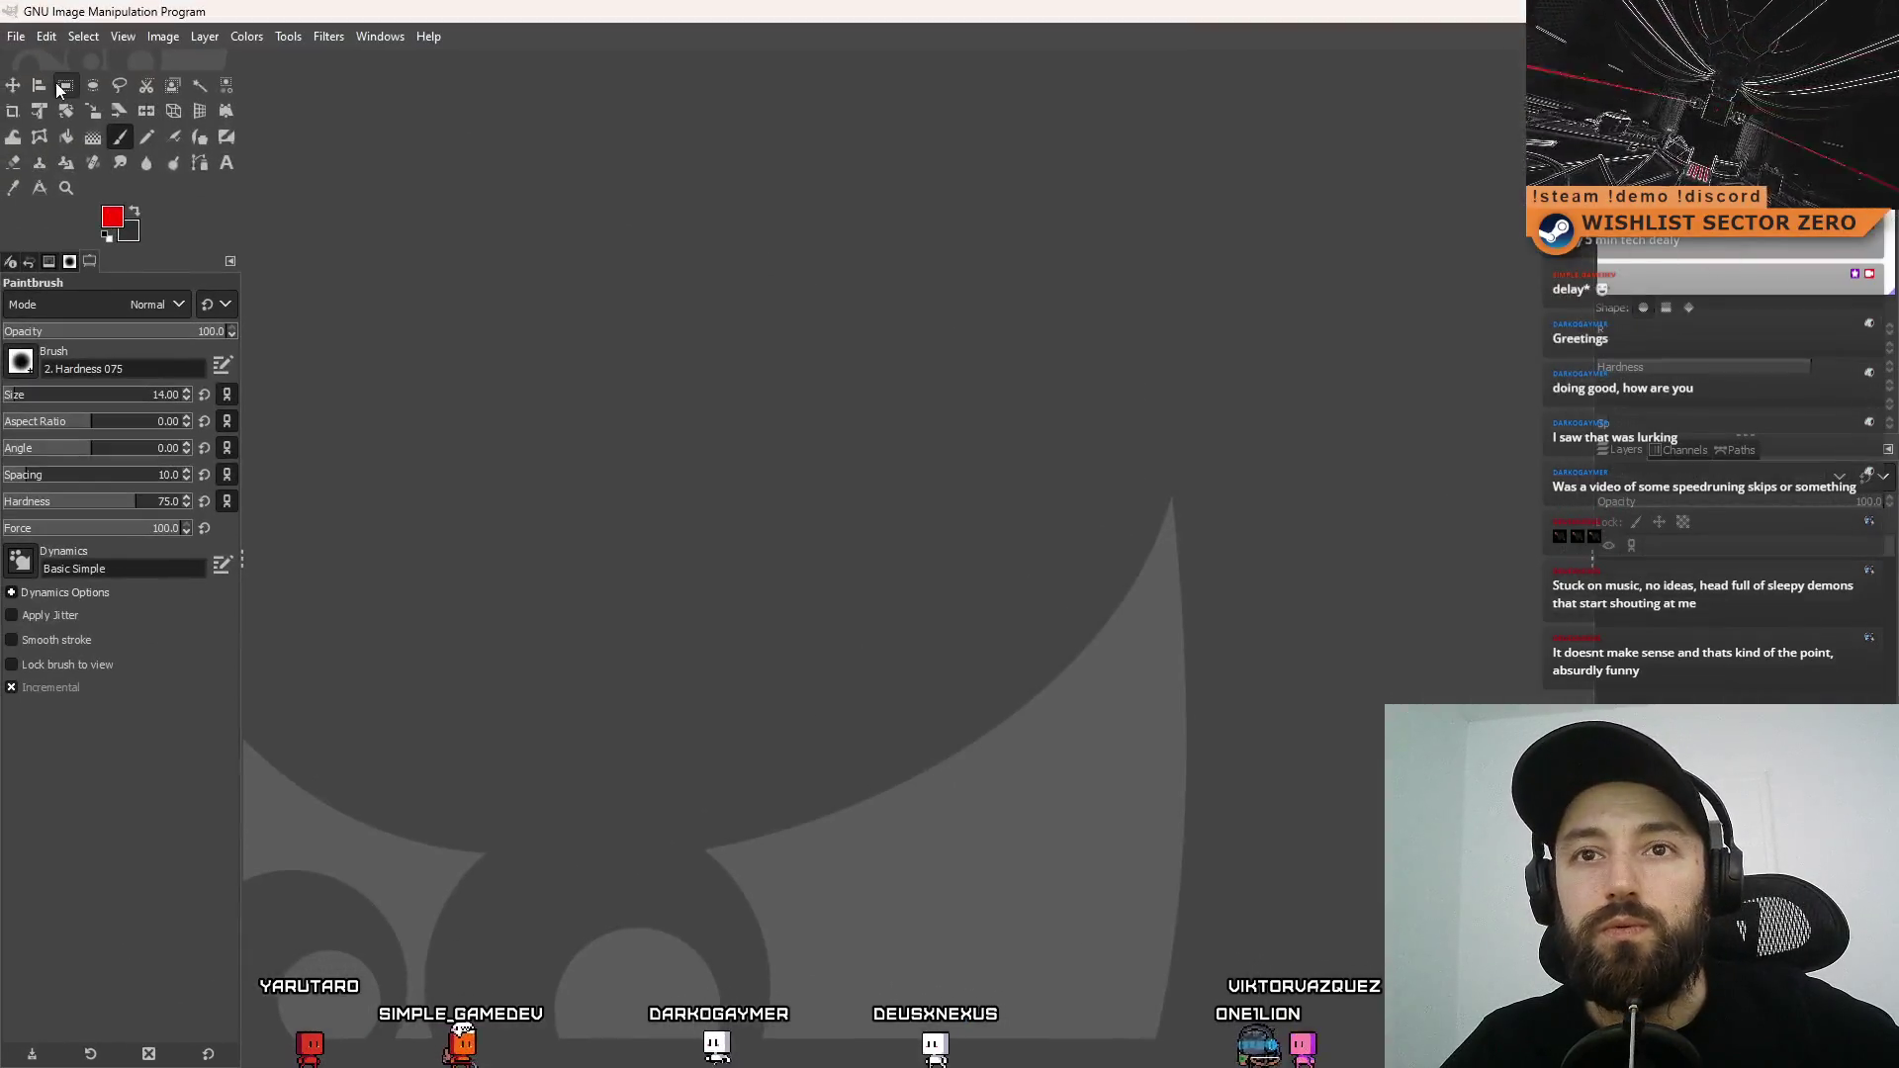
left_click(40, 37)
mouse_move(16, 36)
left_click(60, 64)
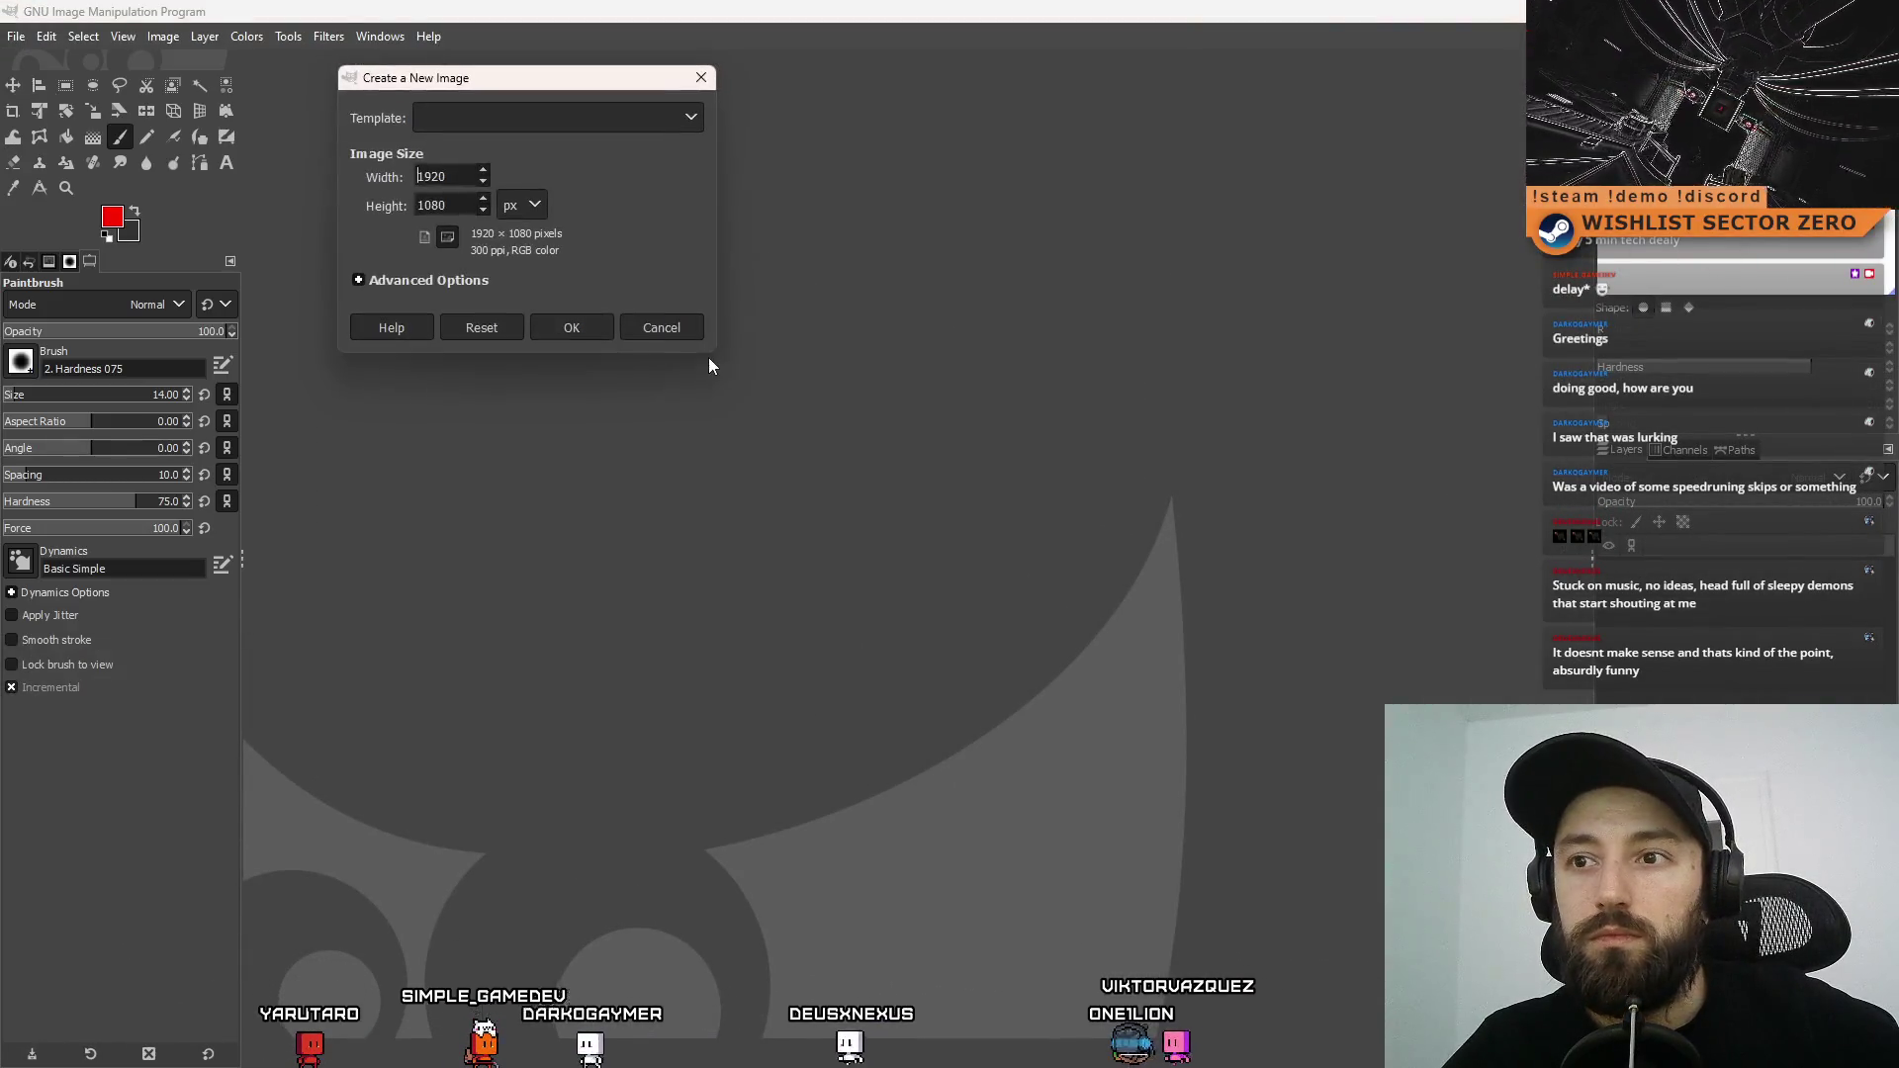
left_click(579, 326)
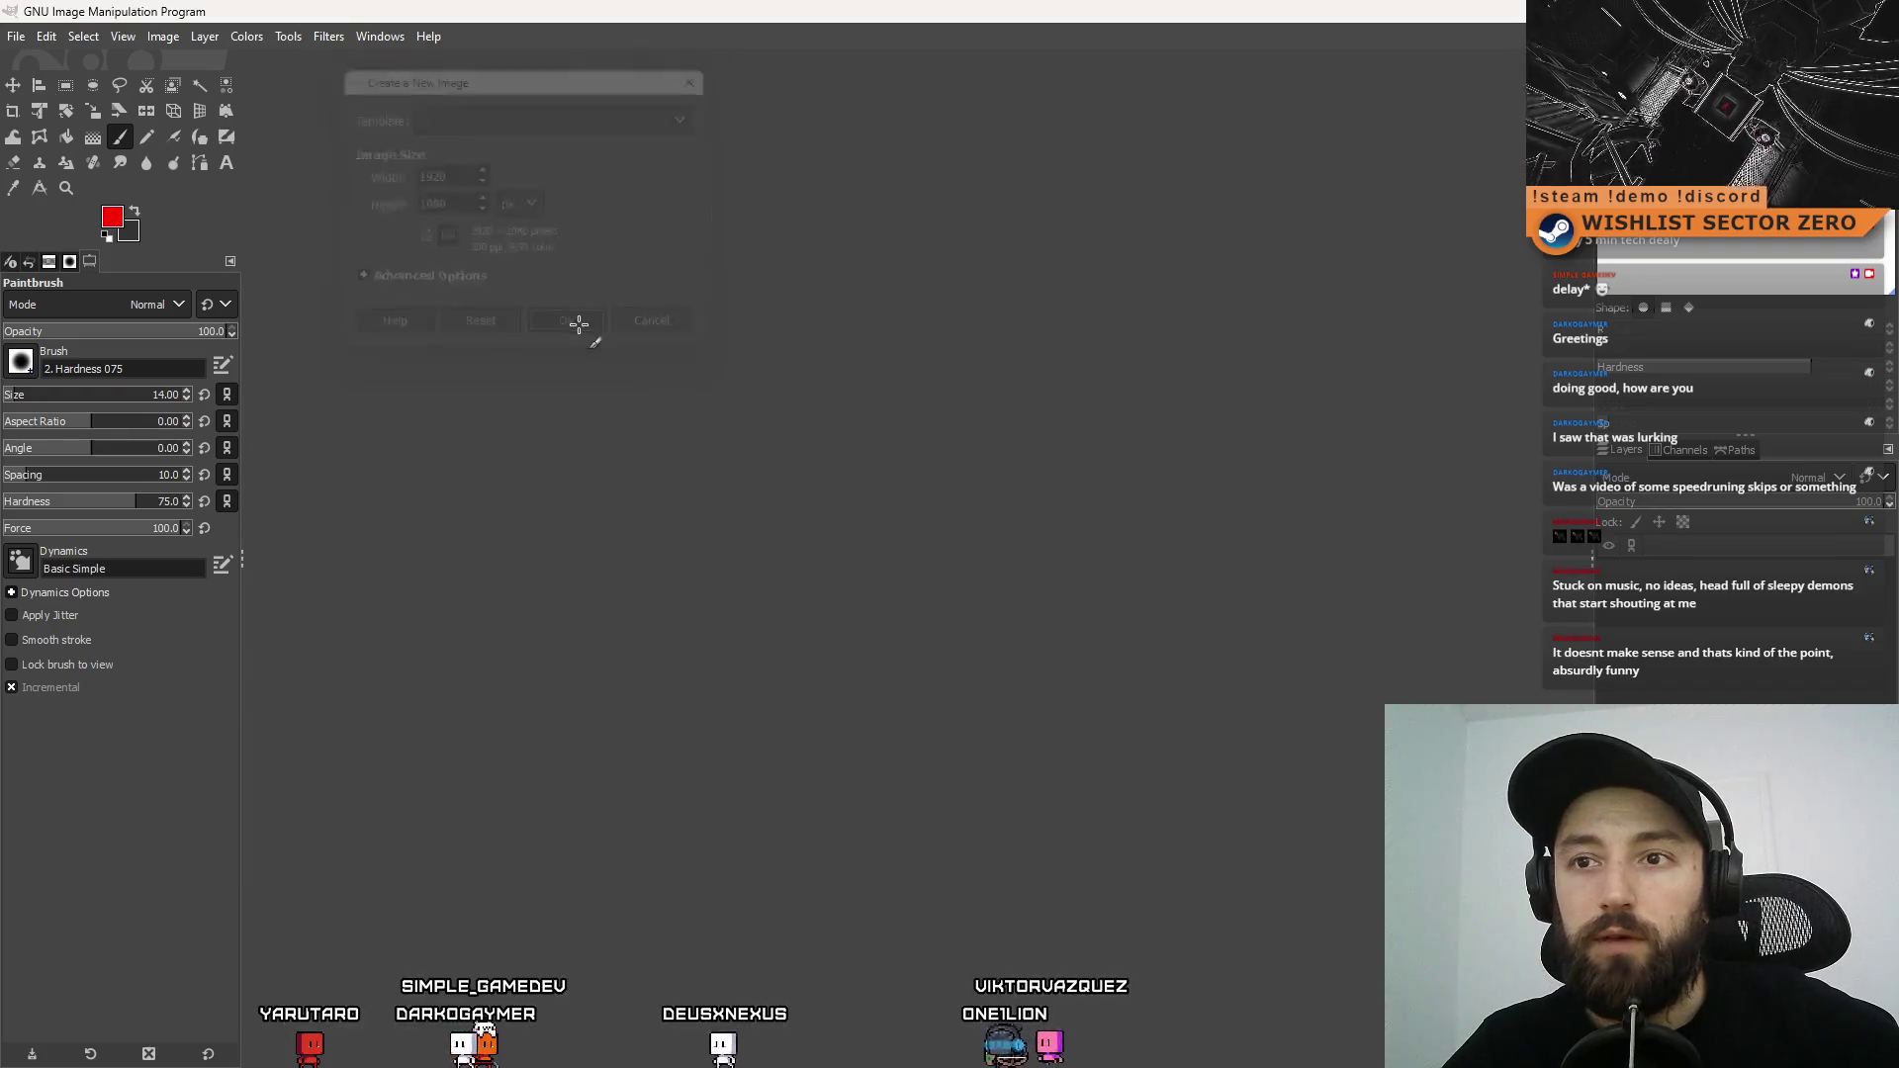
left_click_drag(794, 460, 742, 465)
mouse_move(742, 465)
left_mouse_down()
mouse_move(703, 554)
mouse_move(980, 586)
left_mouse_up()
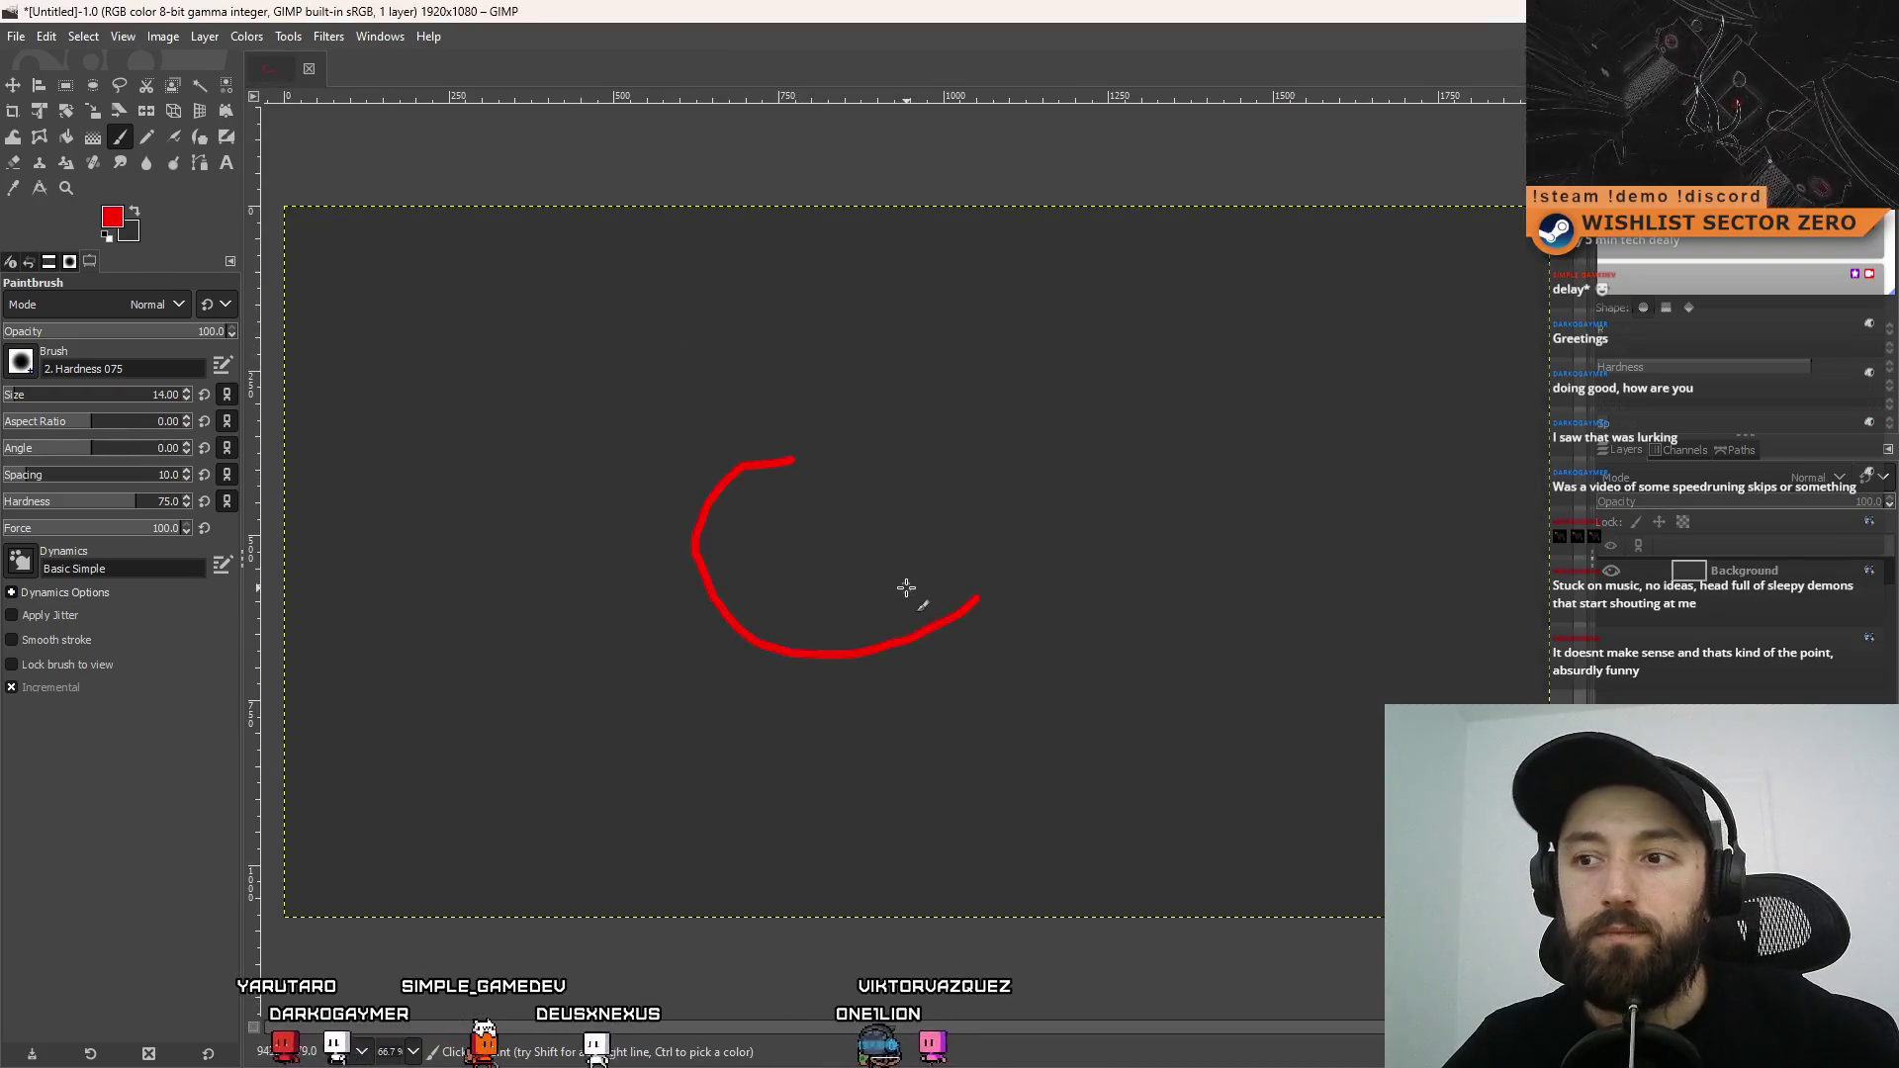
Remove the red curve and set the foreground colour to orange-red
key("ctrl+z")
left_click(112, 216)
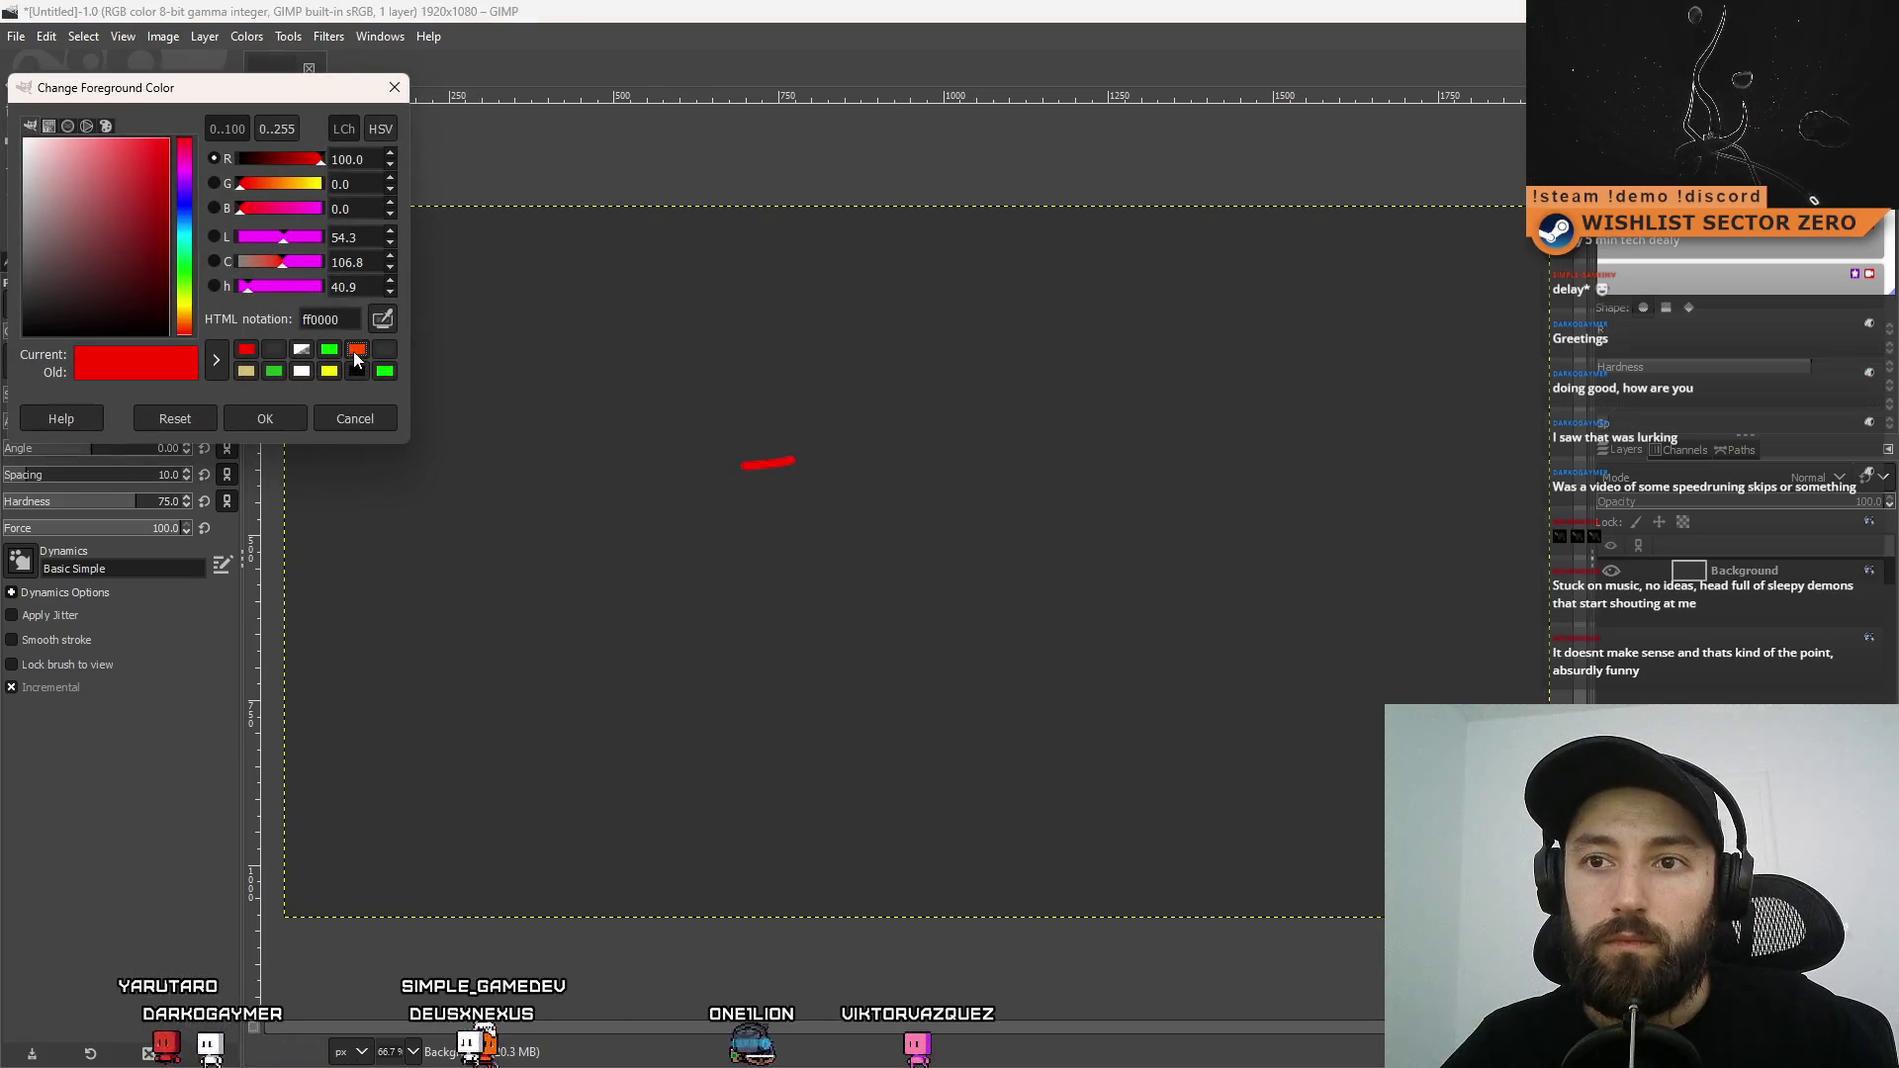
left_click(305, 389)
left_click(277, 416)
mouse_move(787, 326)
left_mouse_down()
mouse_move(775, 521)
mouse_move(796, 516)
left_mouse_up()
key("ctrl+z")
key("ctrl+z")
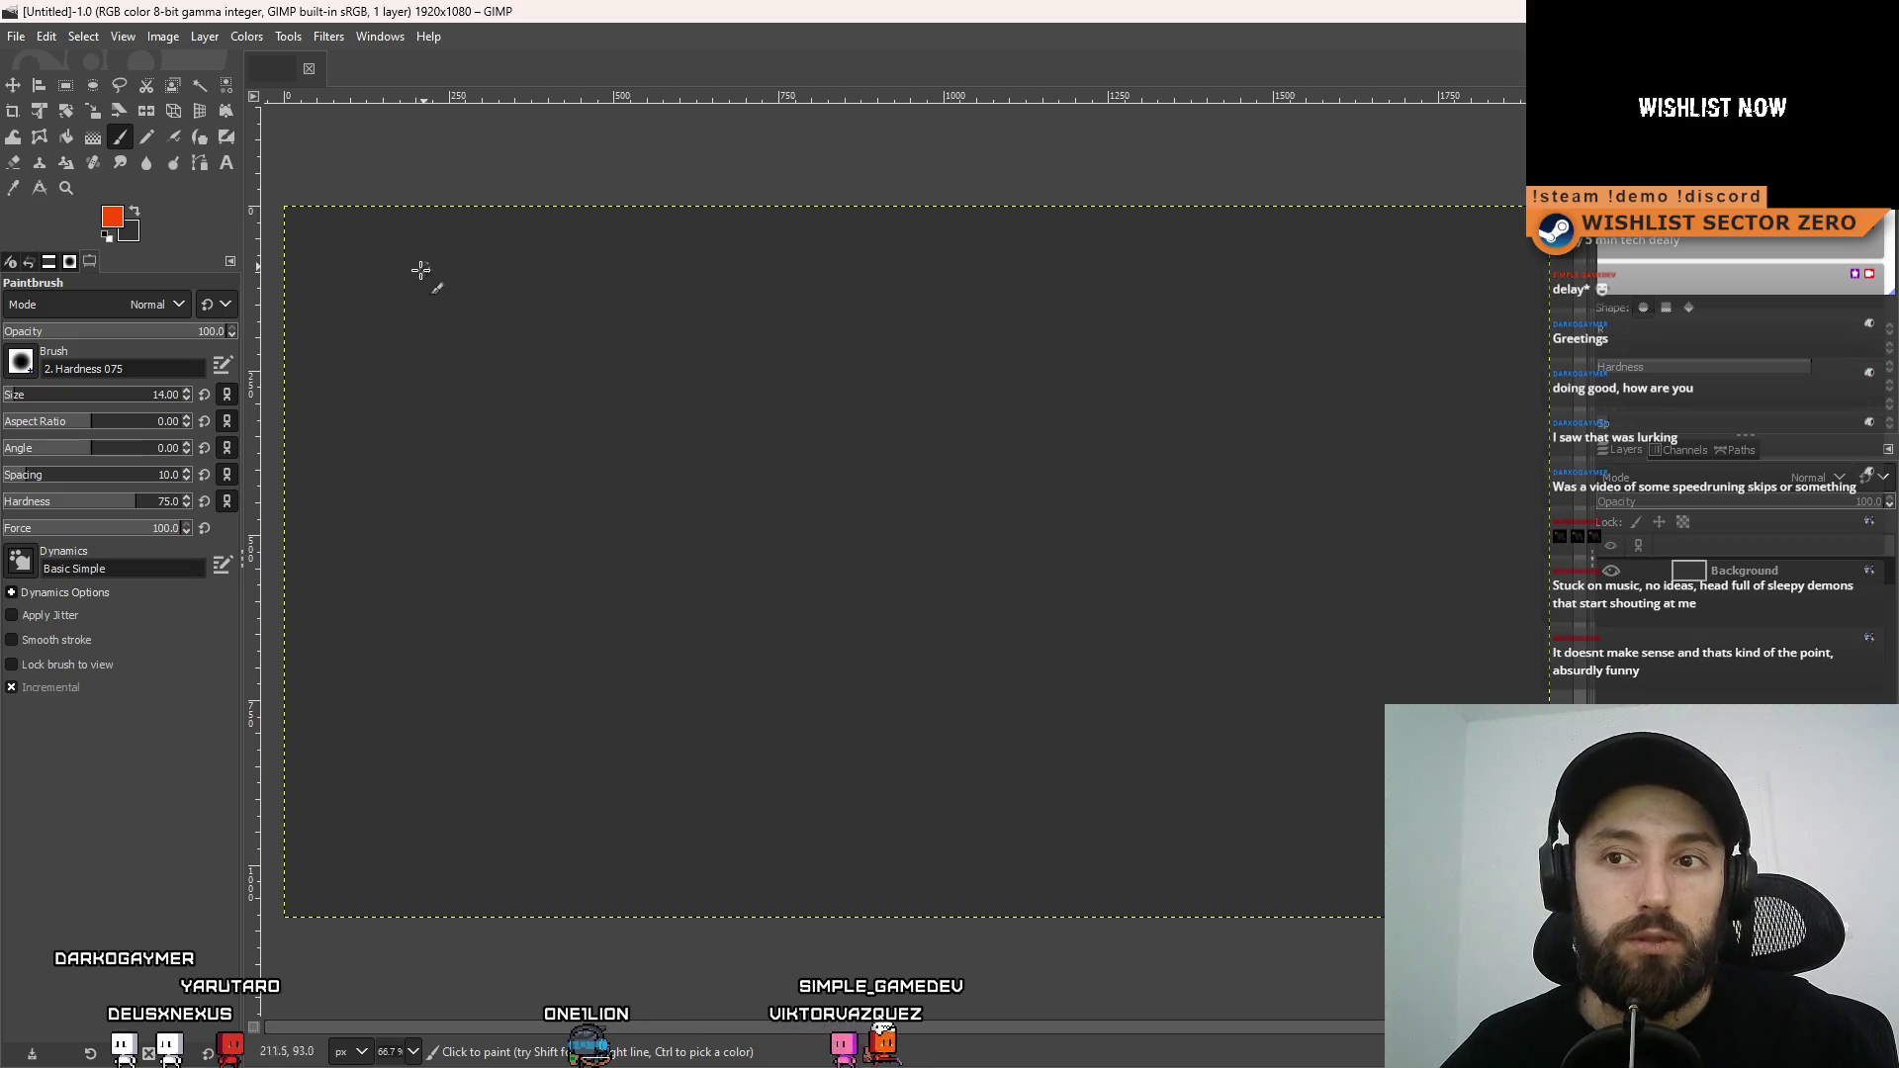
Sketch a square with an S, undo it, and lower the brush size to 10
left_click(380, 268)
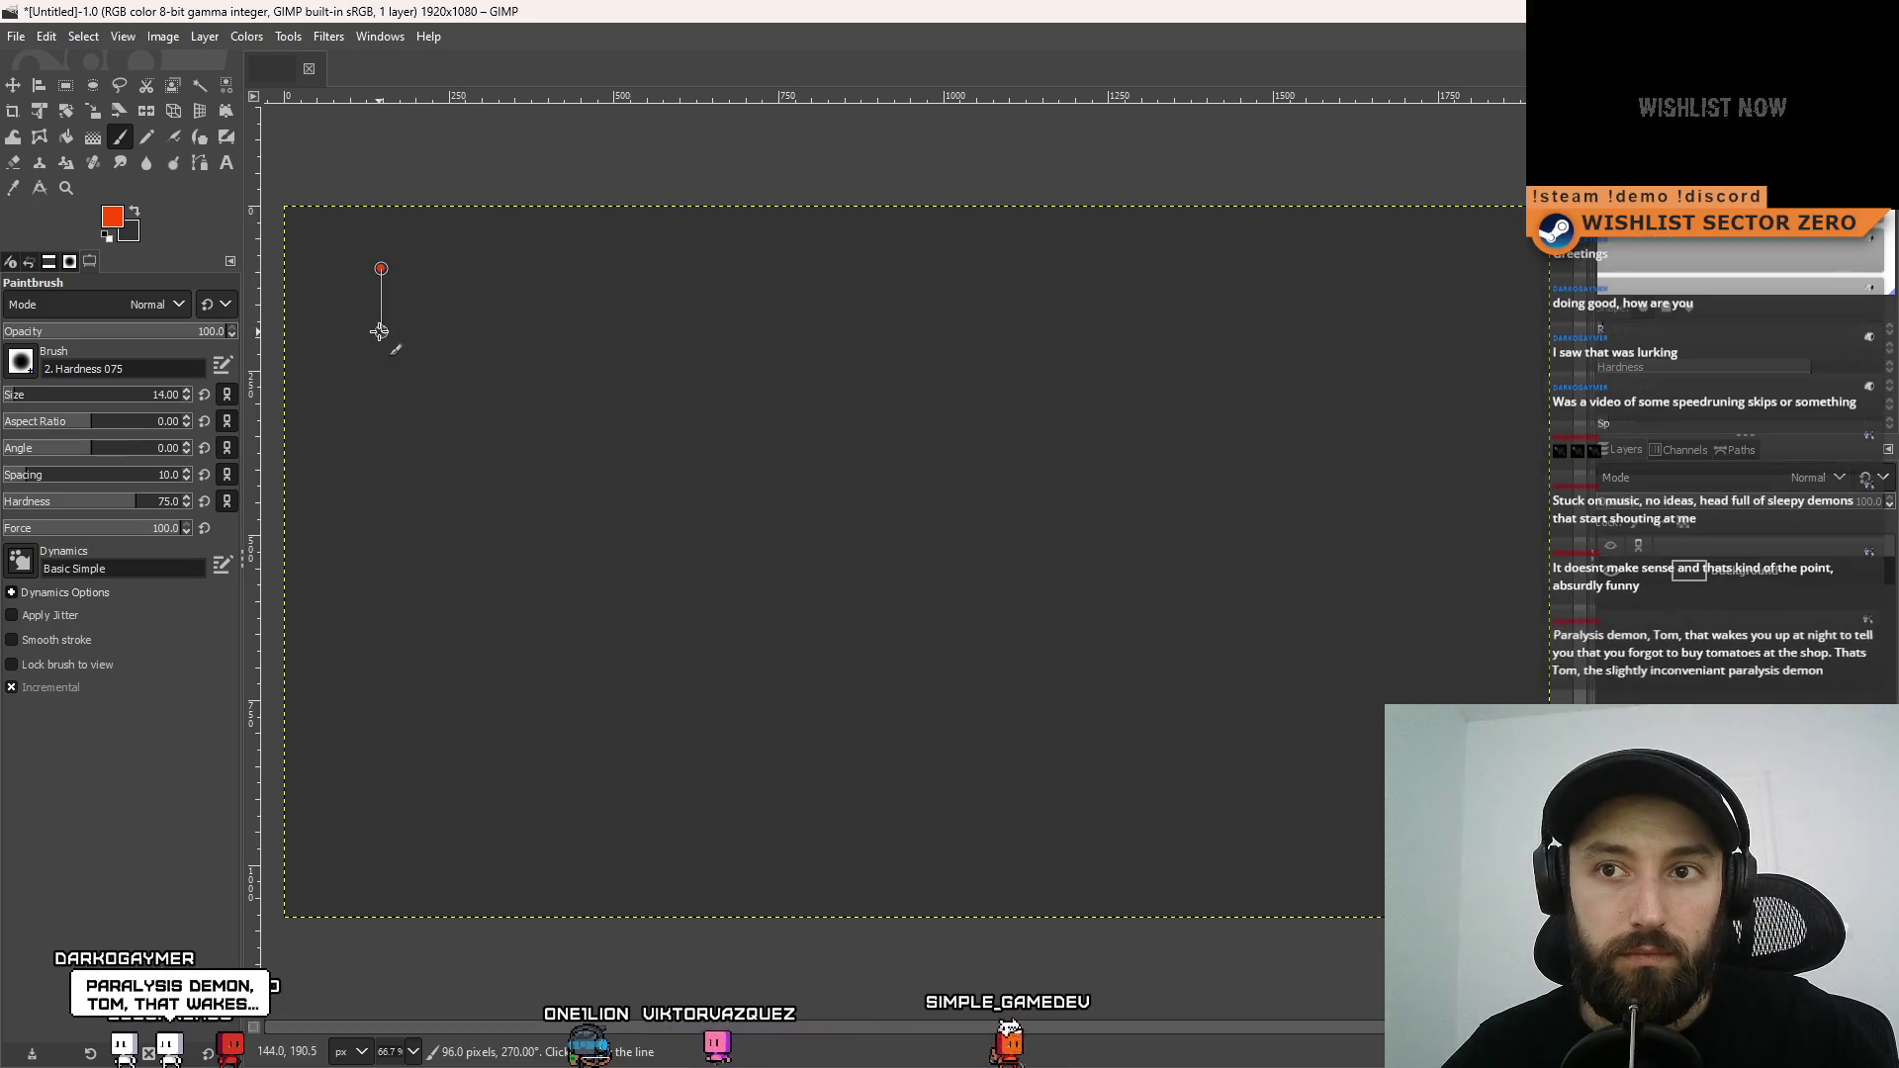
left_click(380, 324, "shift")
left_click(440, 325, "shift")
left_click(442, 266, "shift")
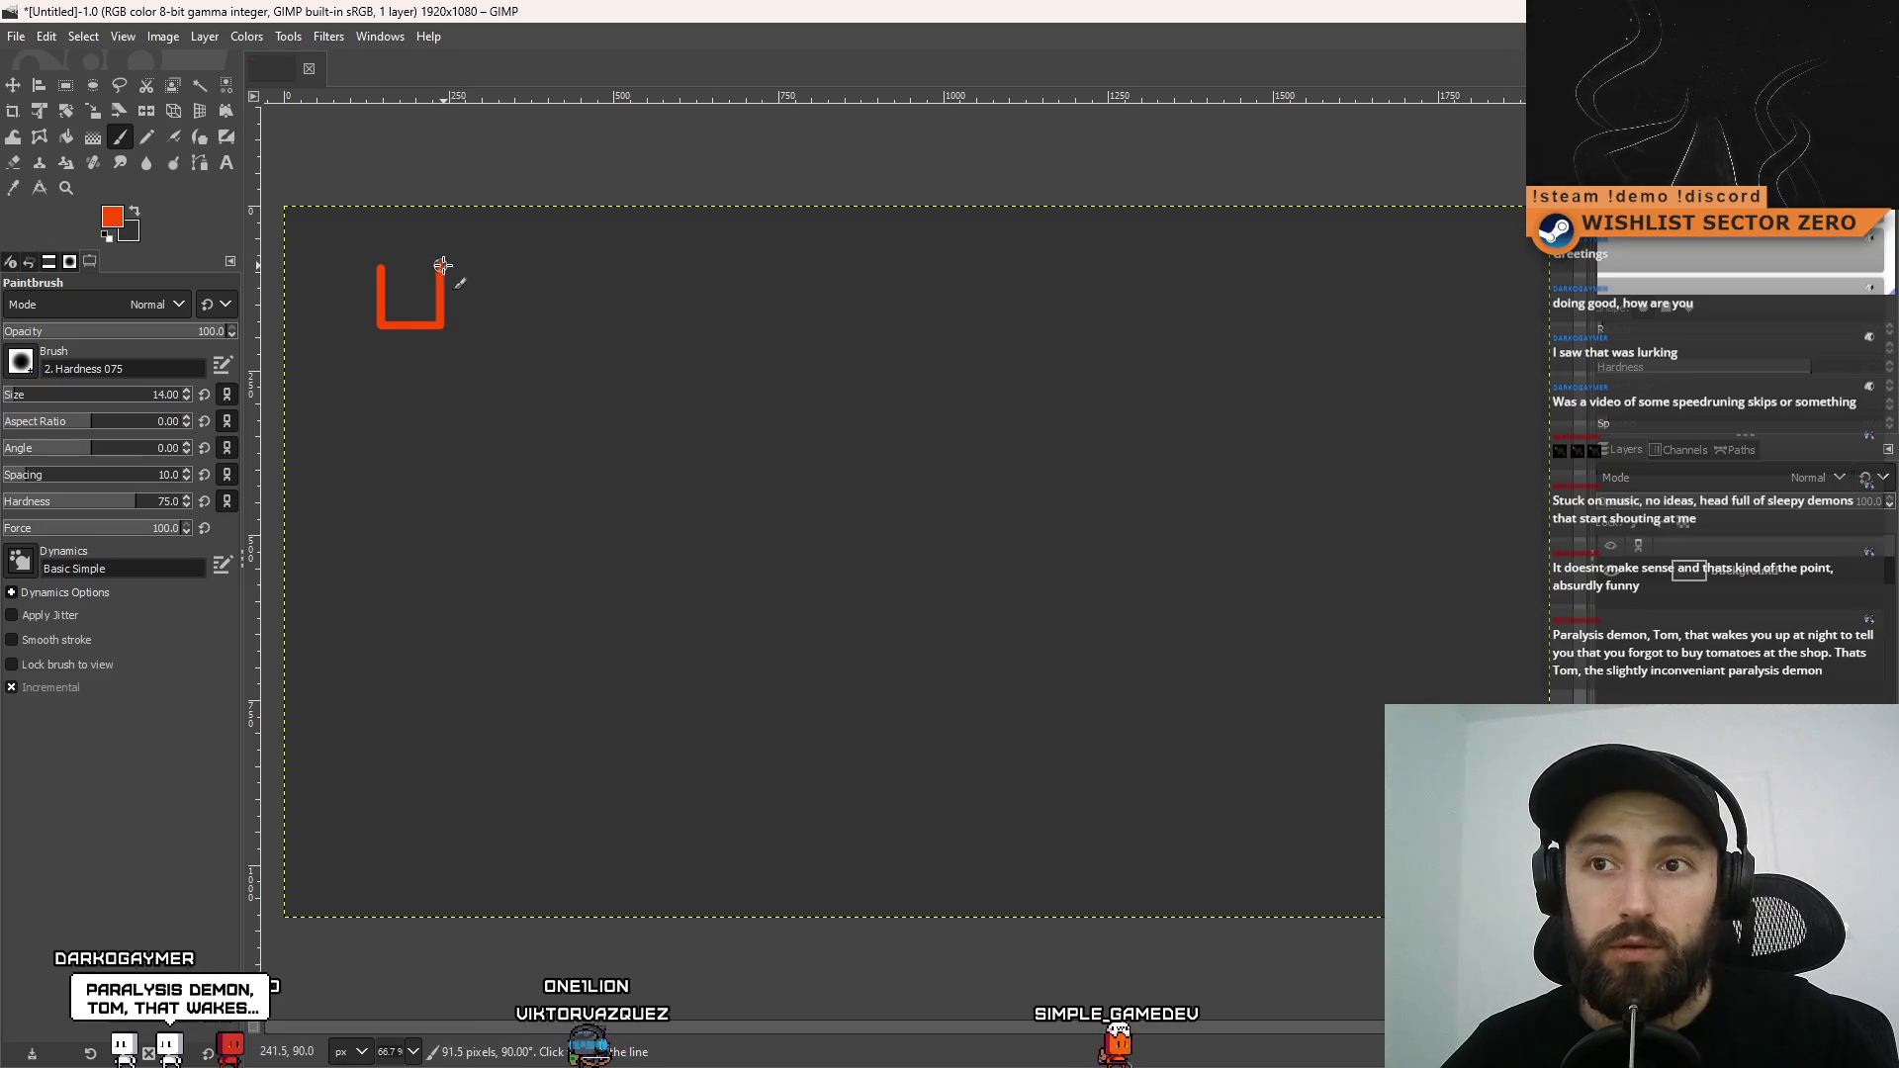
left_click(396, 282, "shift")
left_click(395, 296, "shift")
left_click(427, 296, "shift")
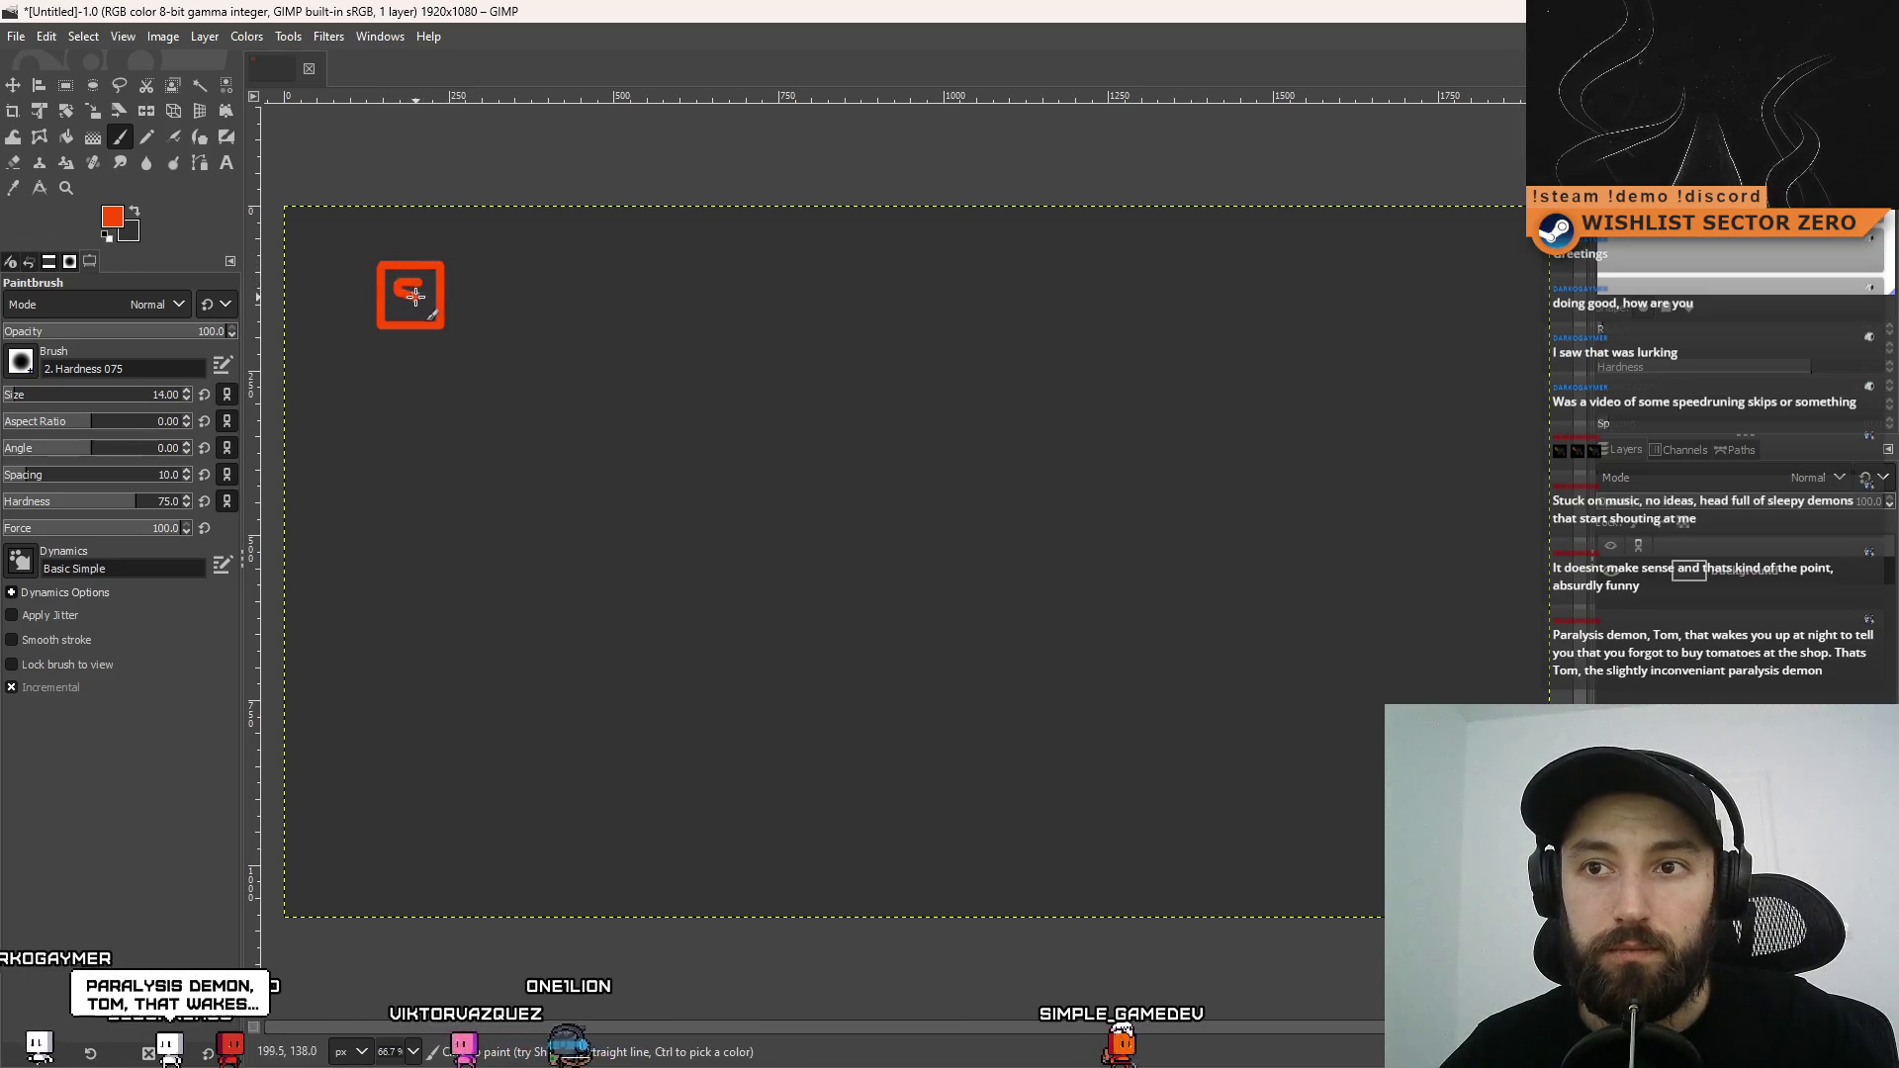
left_click(426, 310, "shift")
left_click(394, 310, "shift")
key("ctrl+z")
key("ctrl+z")
key("ctrl+z")
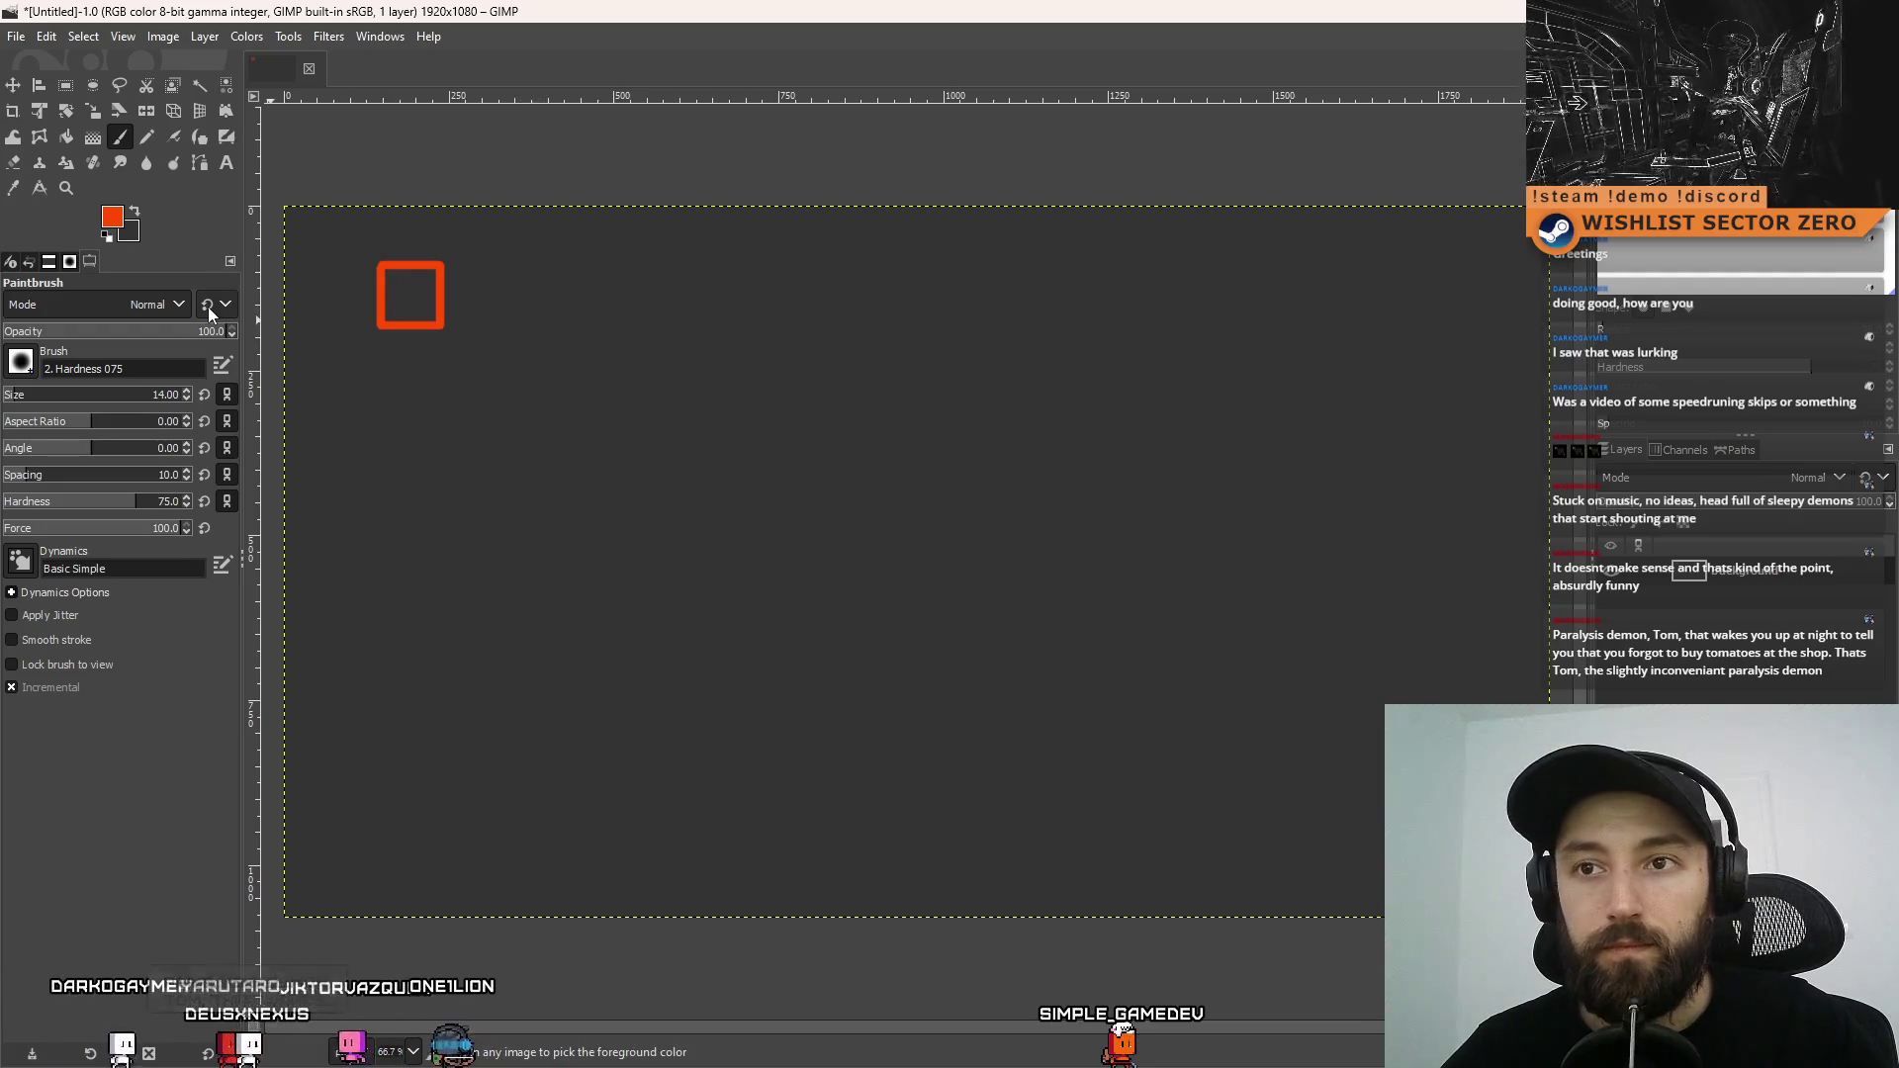
key("ctrl+z")
key("ctrl+z")
key("ctrl+z")
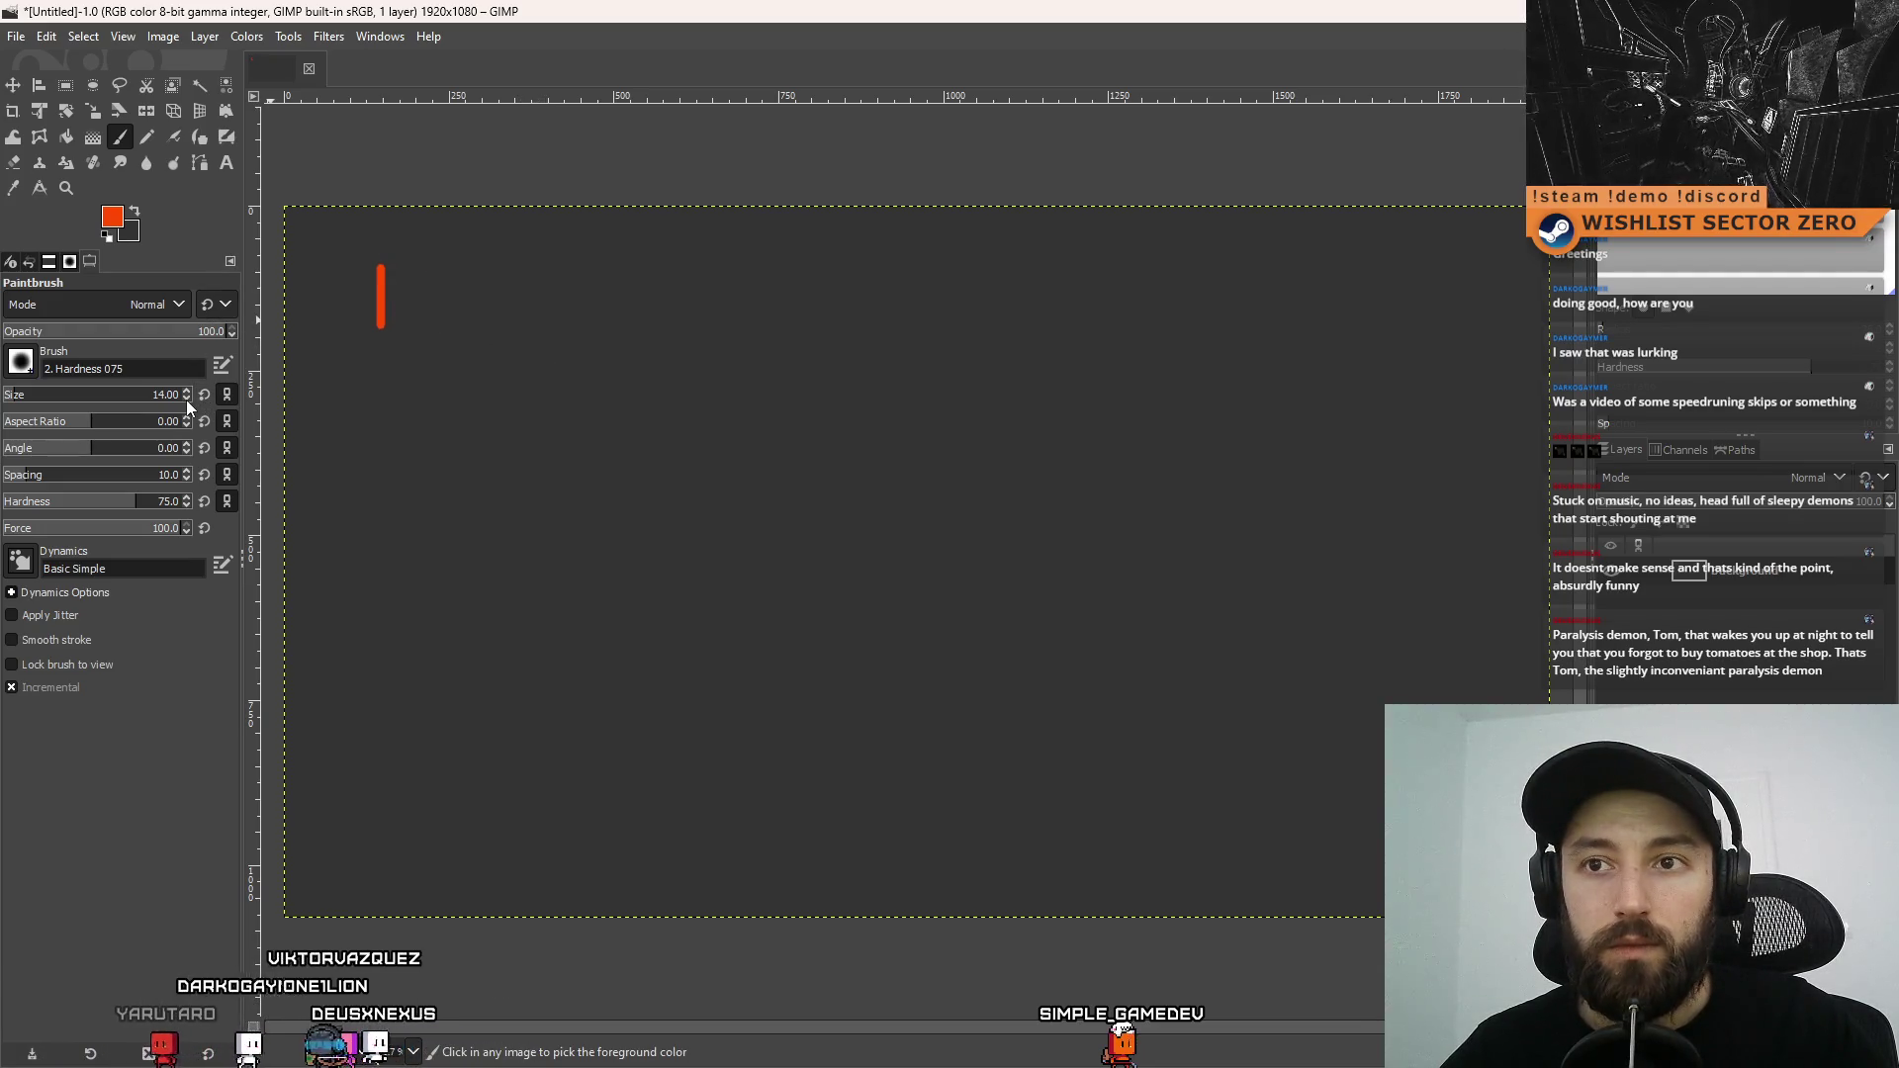
left_click(186, 399)
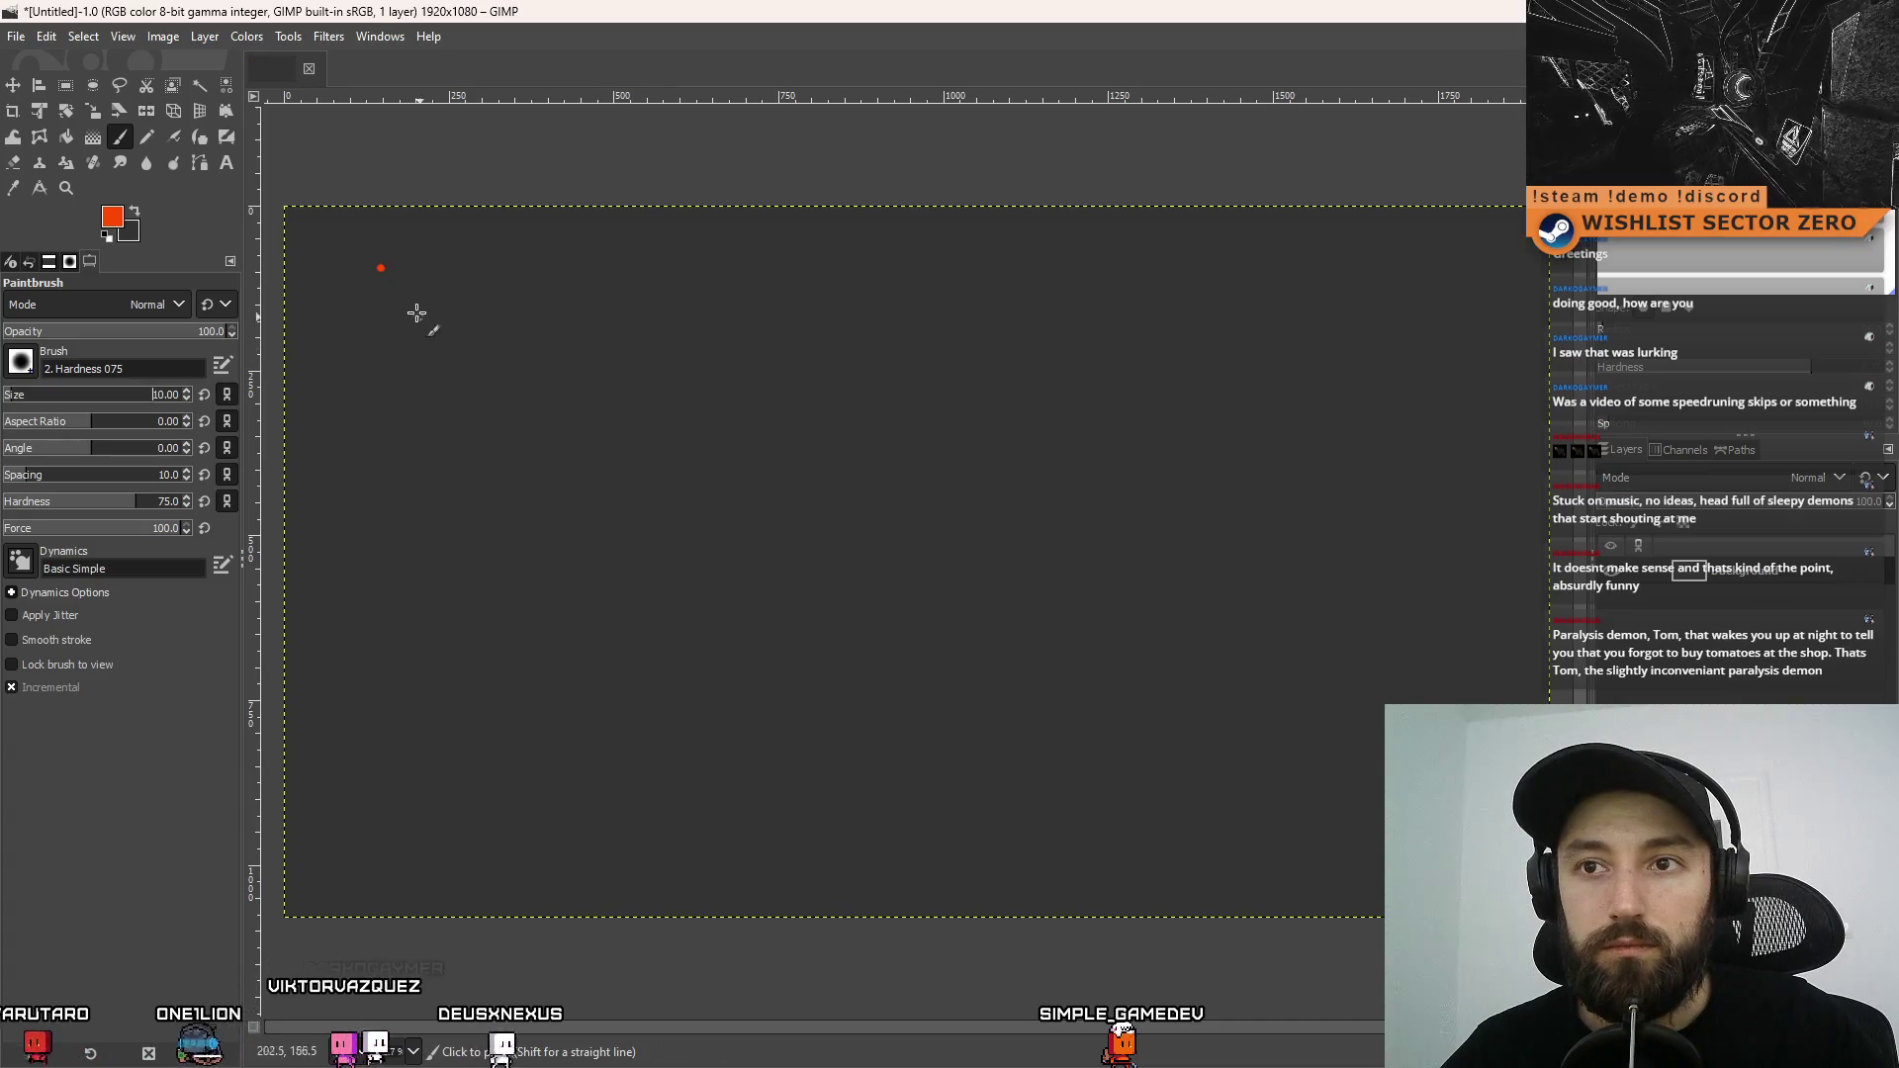
key("ctrl+z")
Paint a square with an S inside and a dashed arrow pointing down beneath it
left_click(384, 257)
left_click(385, 310, "shift")
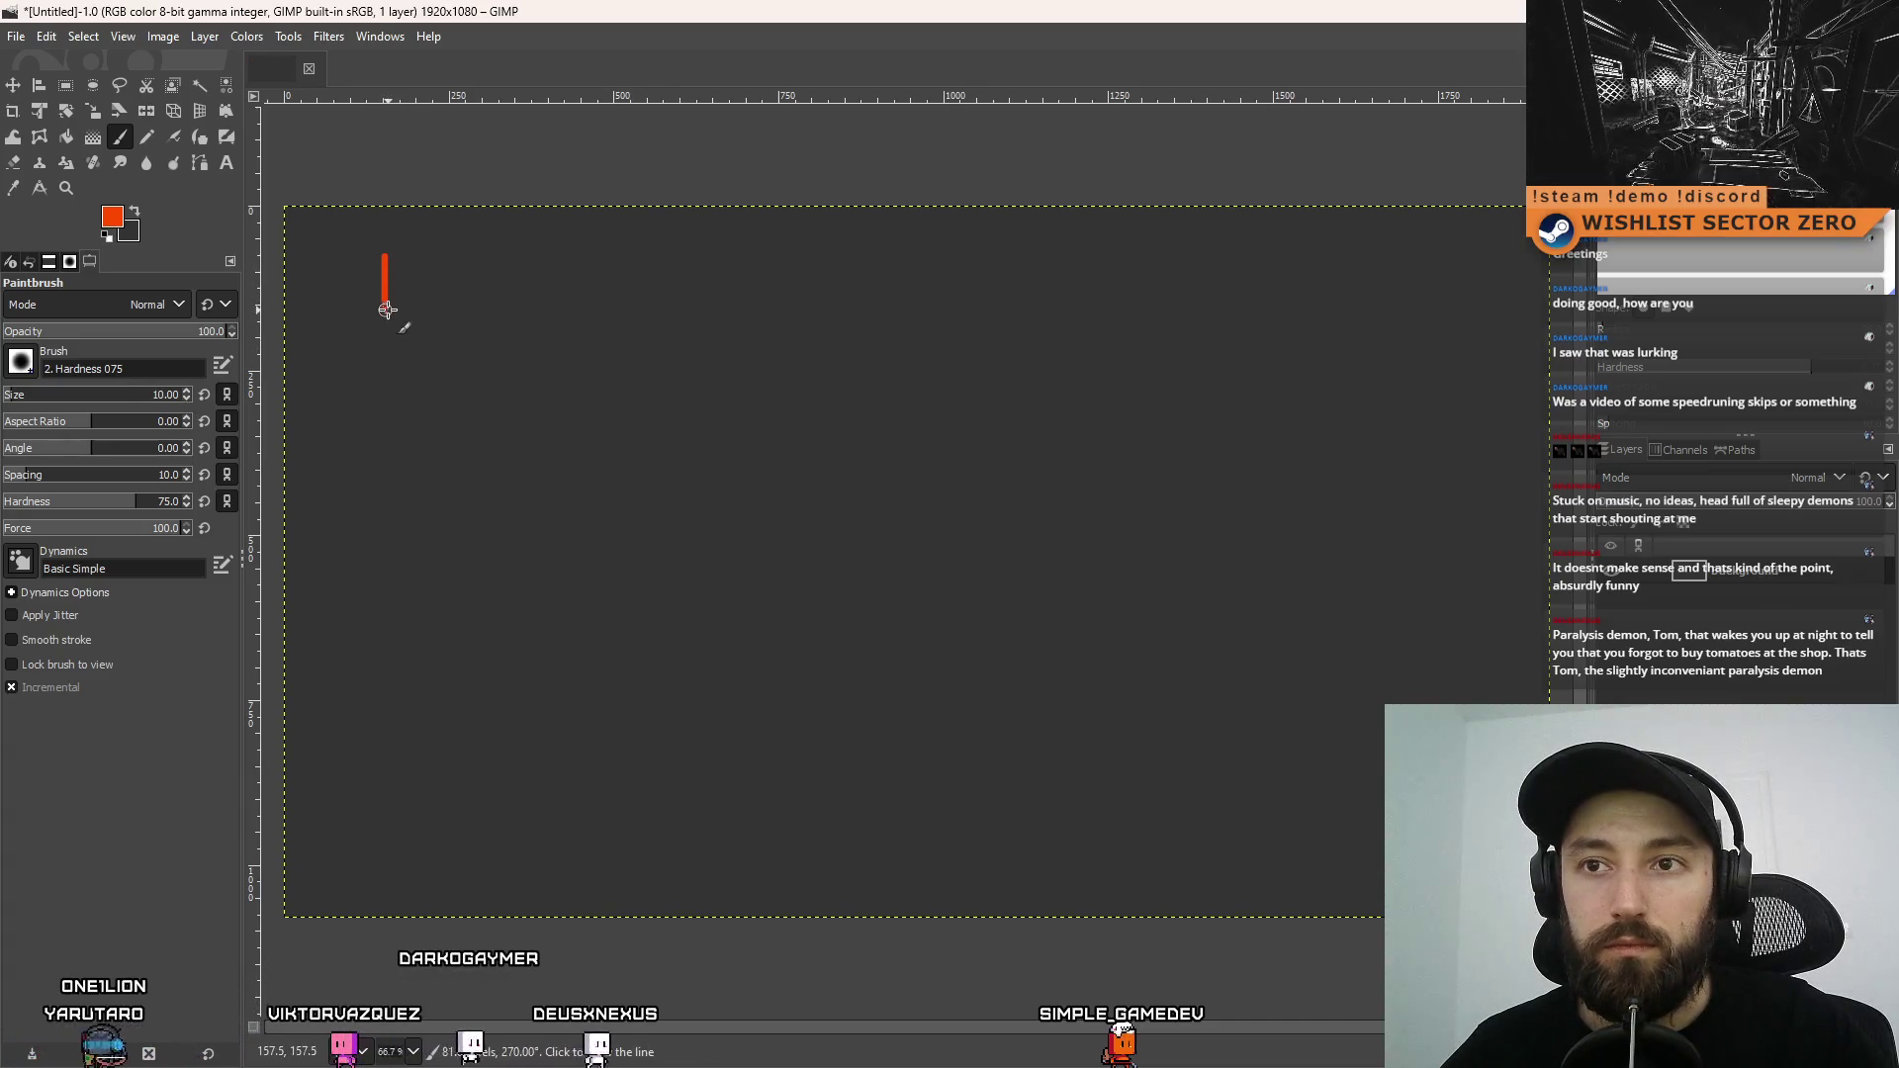
left_click(449, 309, "shift")
left_click(449, 251, "shift")
left_click(385, 252, "shift")
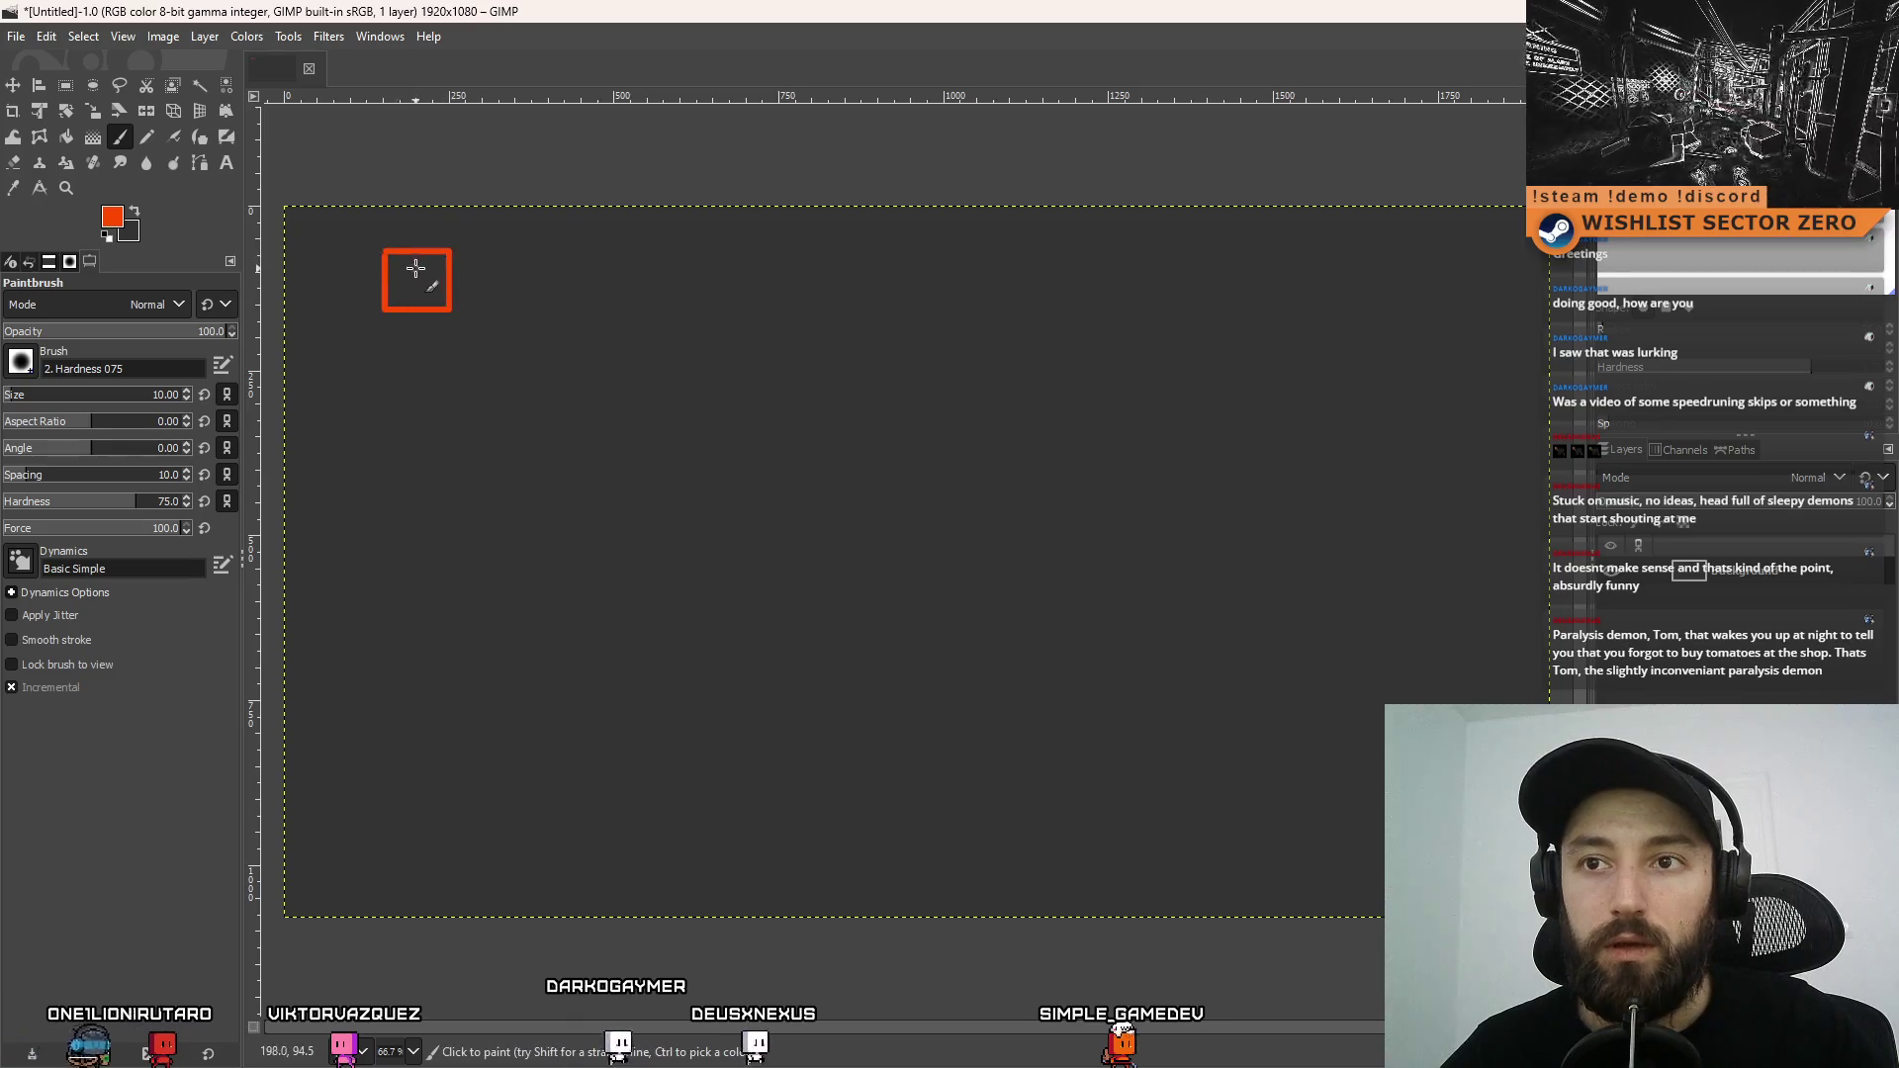
left_click_drag(415, 278, 399, 286)
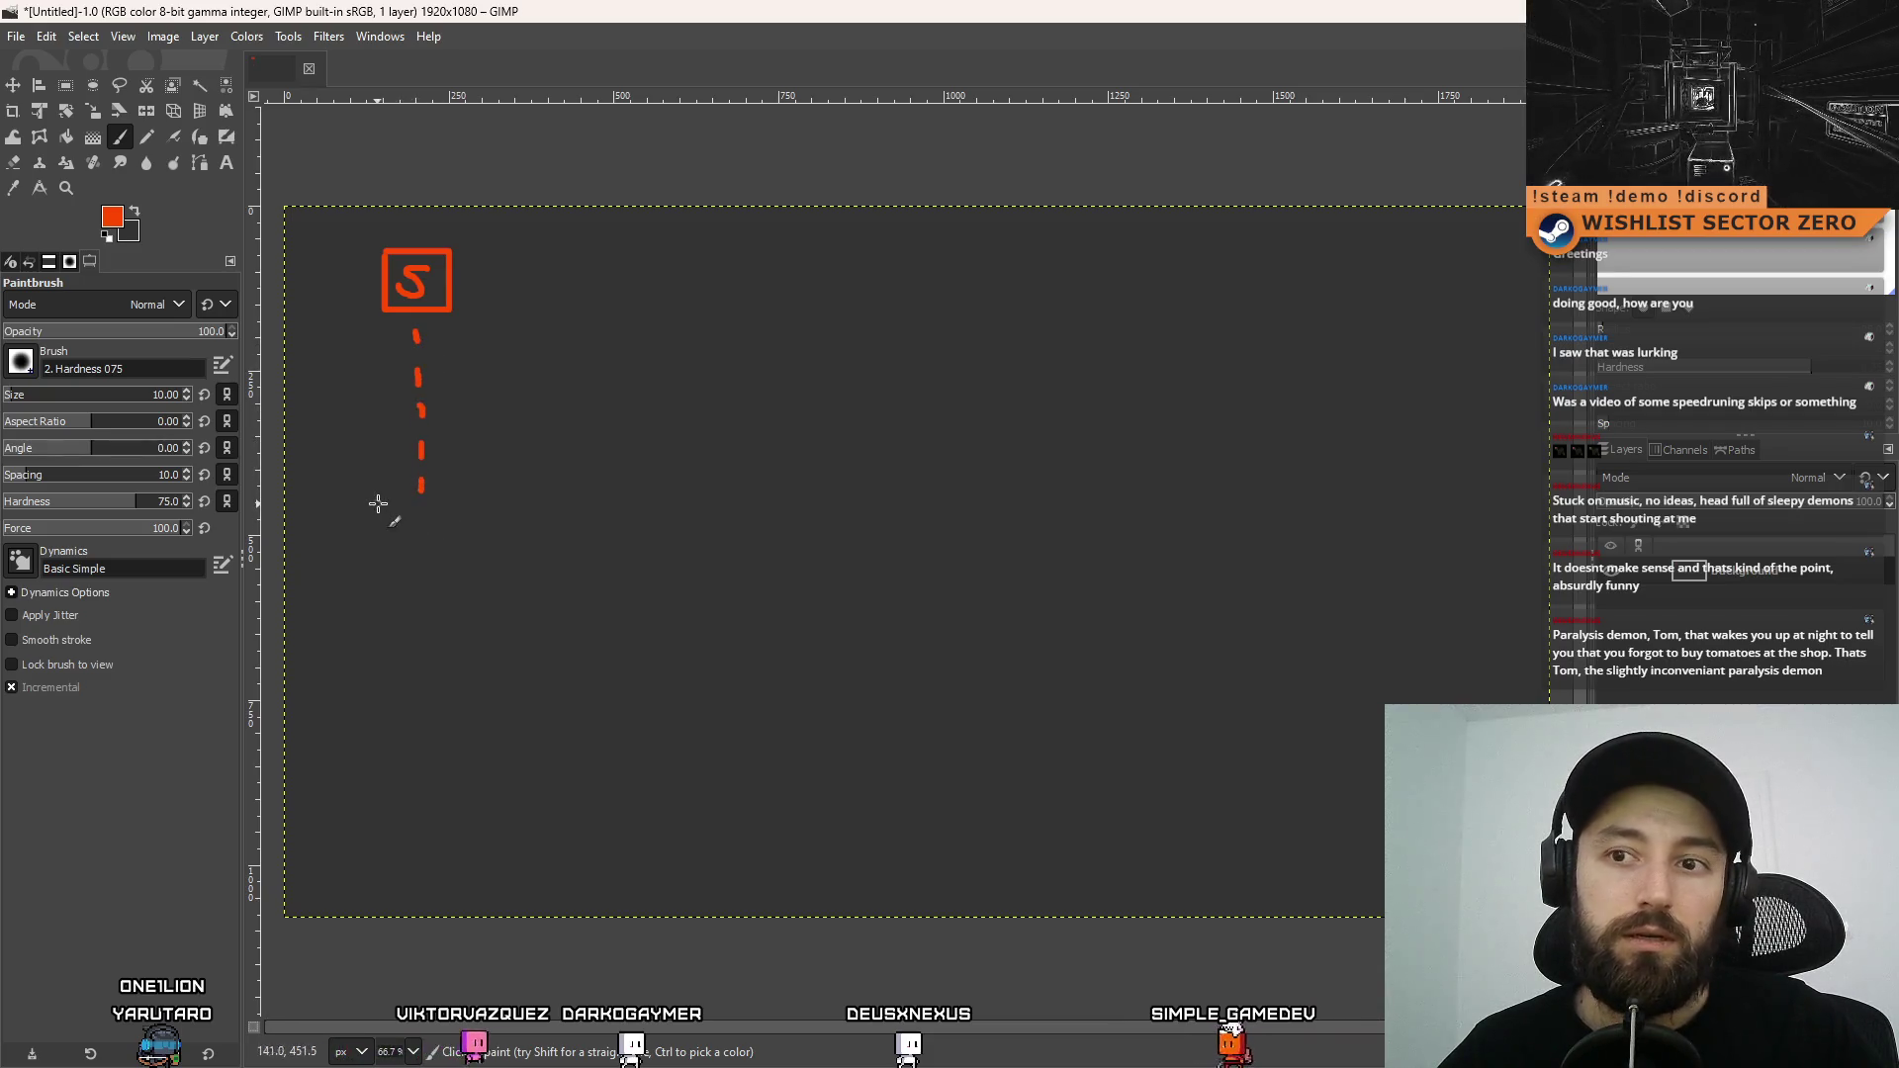
left_click_drag(402, 493, 410, 516)
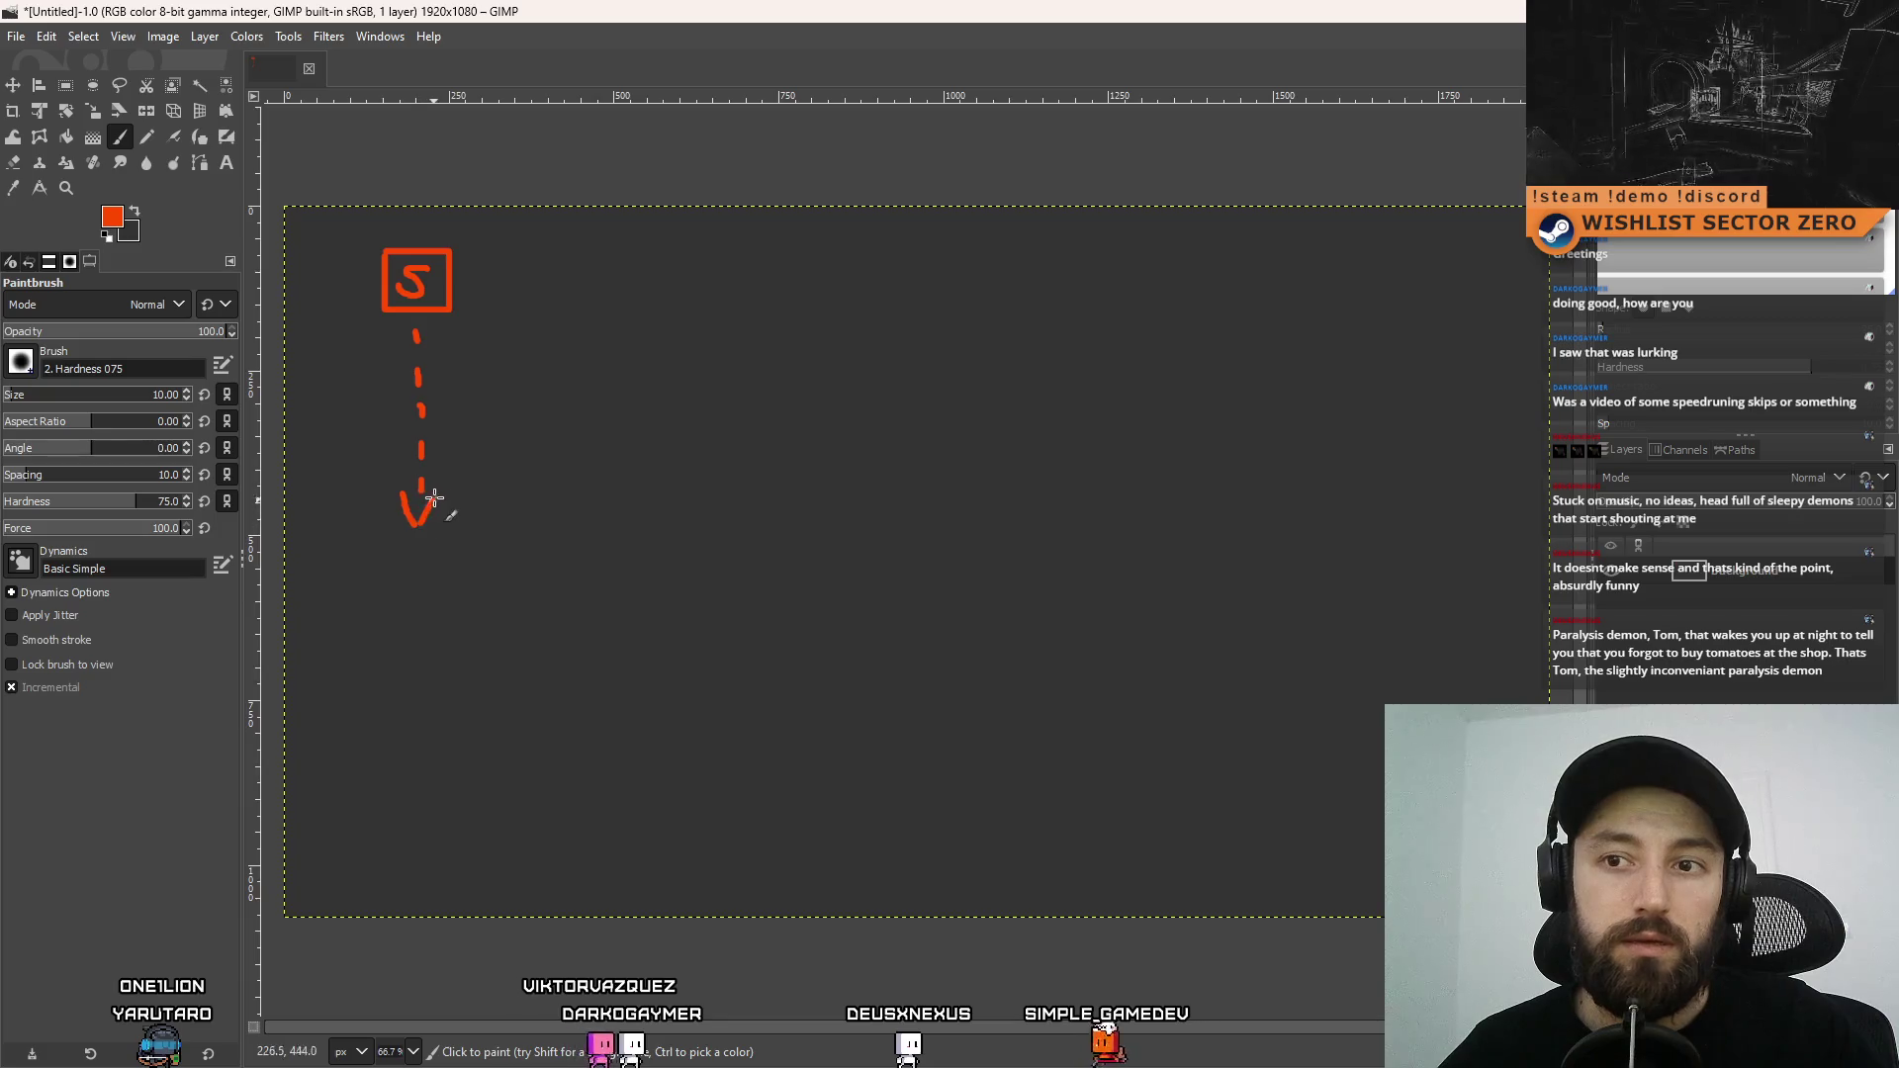
left_click_drag(432, 499, 441, 484)
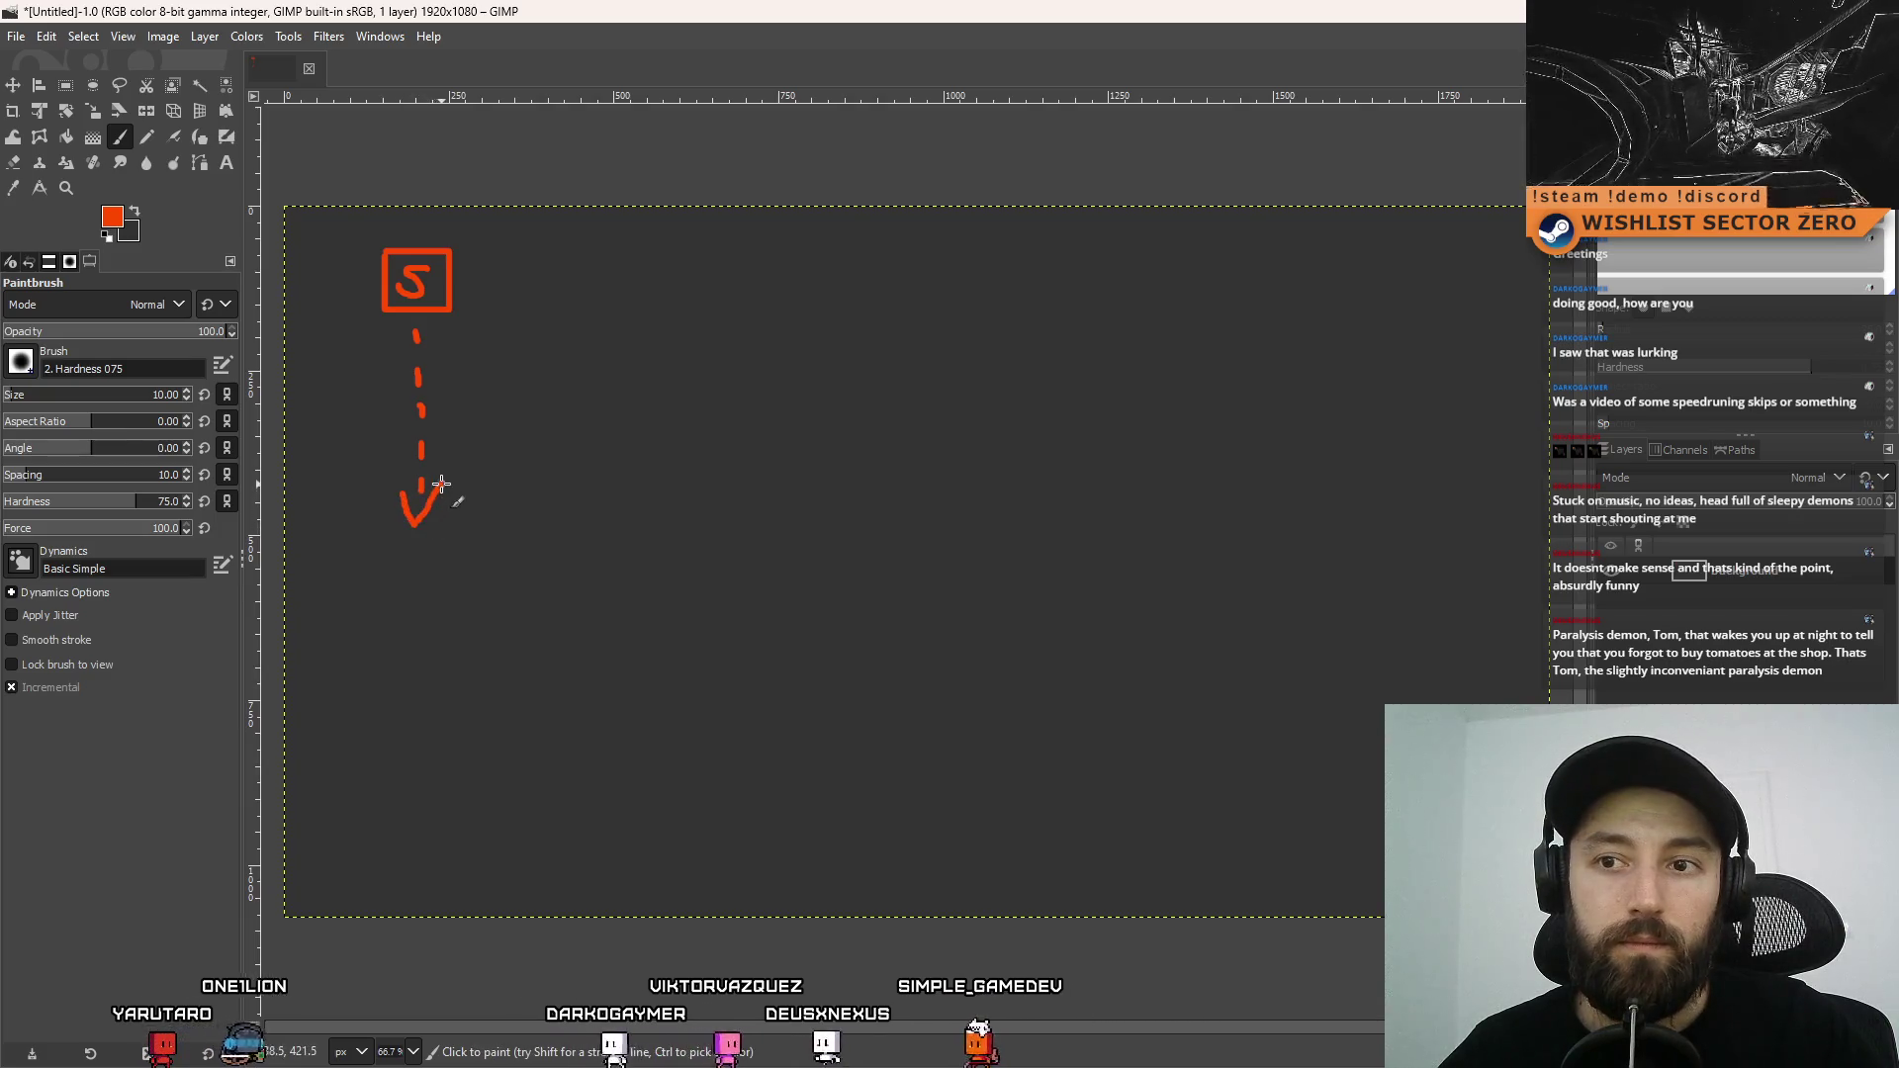
Paint a wavy beige ground line across the canvas below the arrow
left_click(117, 221)
left_click(251, 377)
left_click(346, 415)
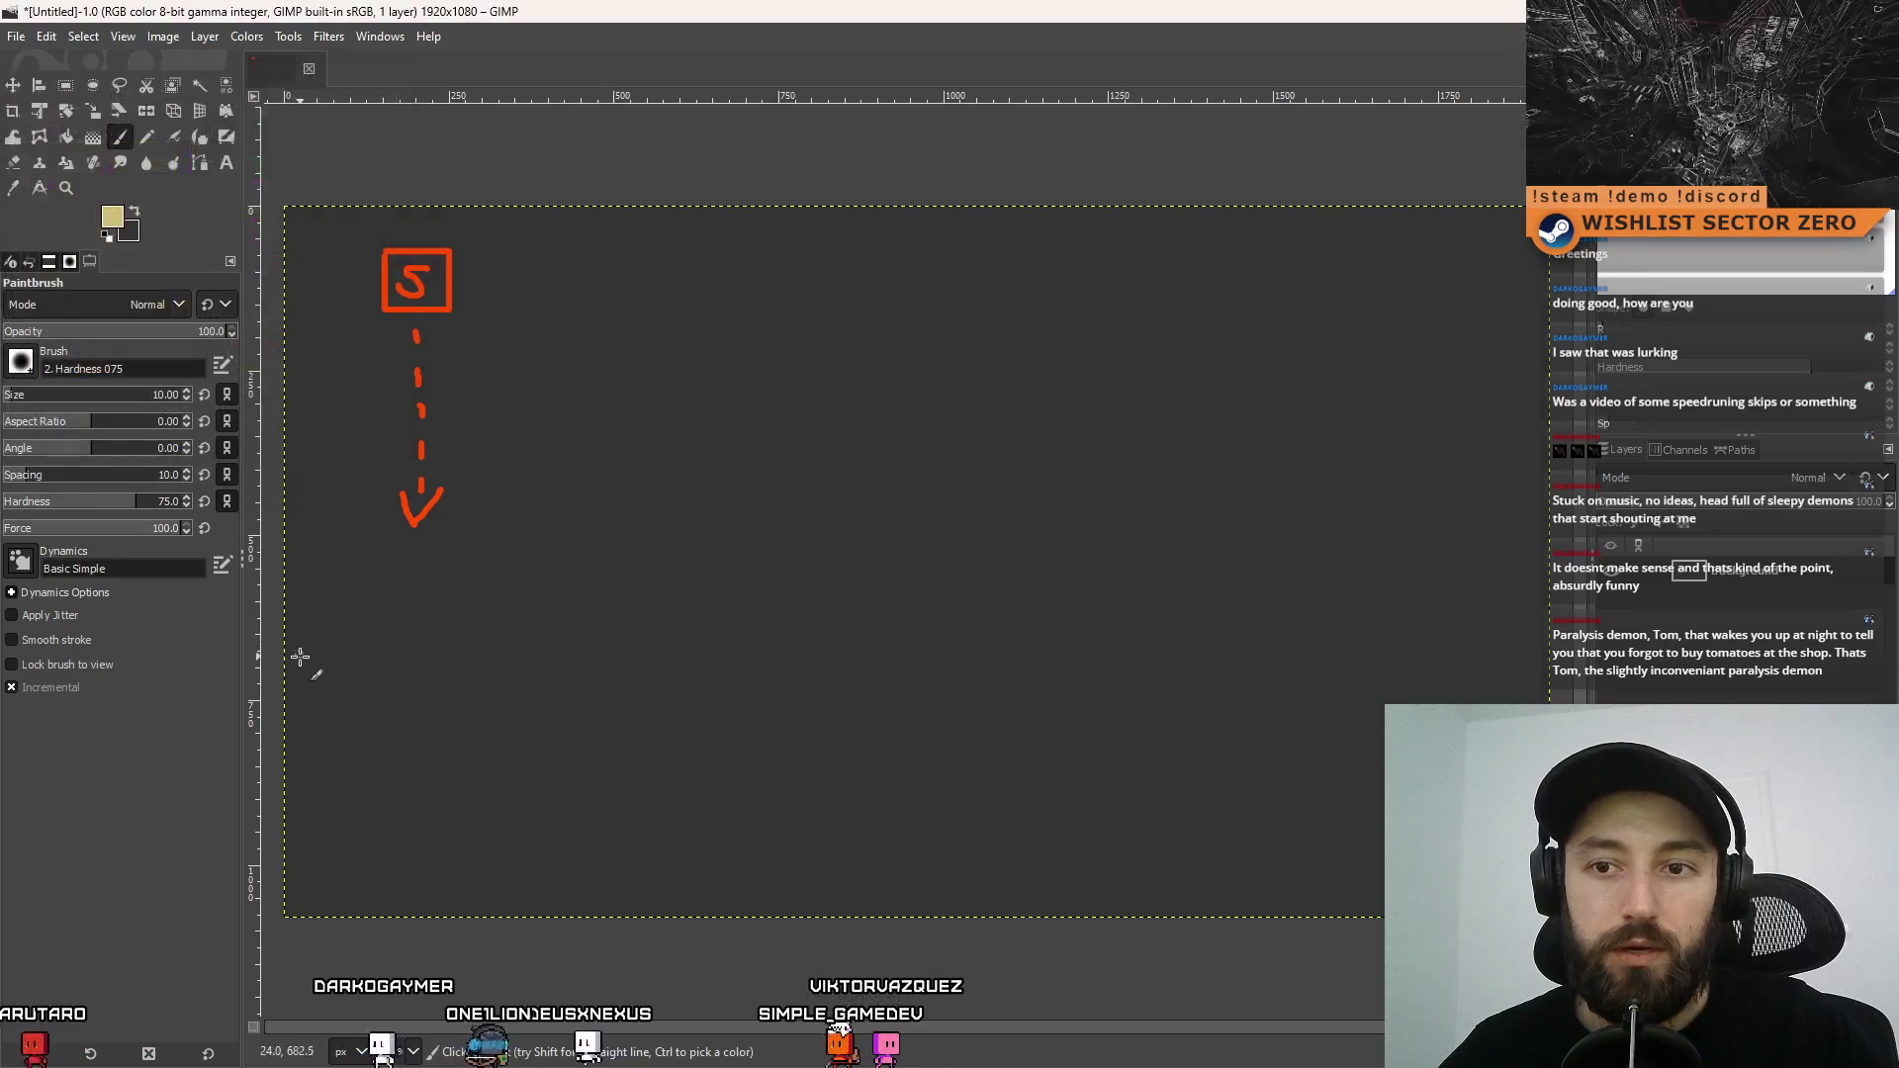
left_click_drag(299, 657, 881, 636)
key("ctrl+z")
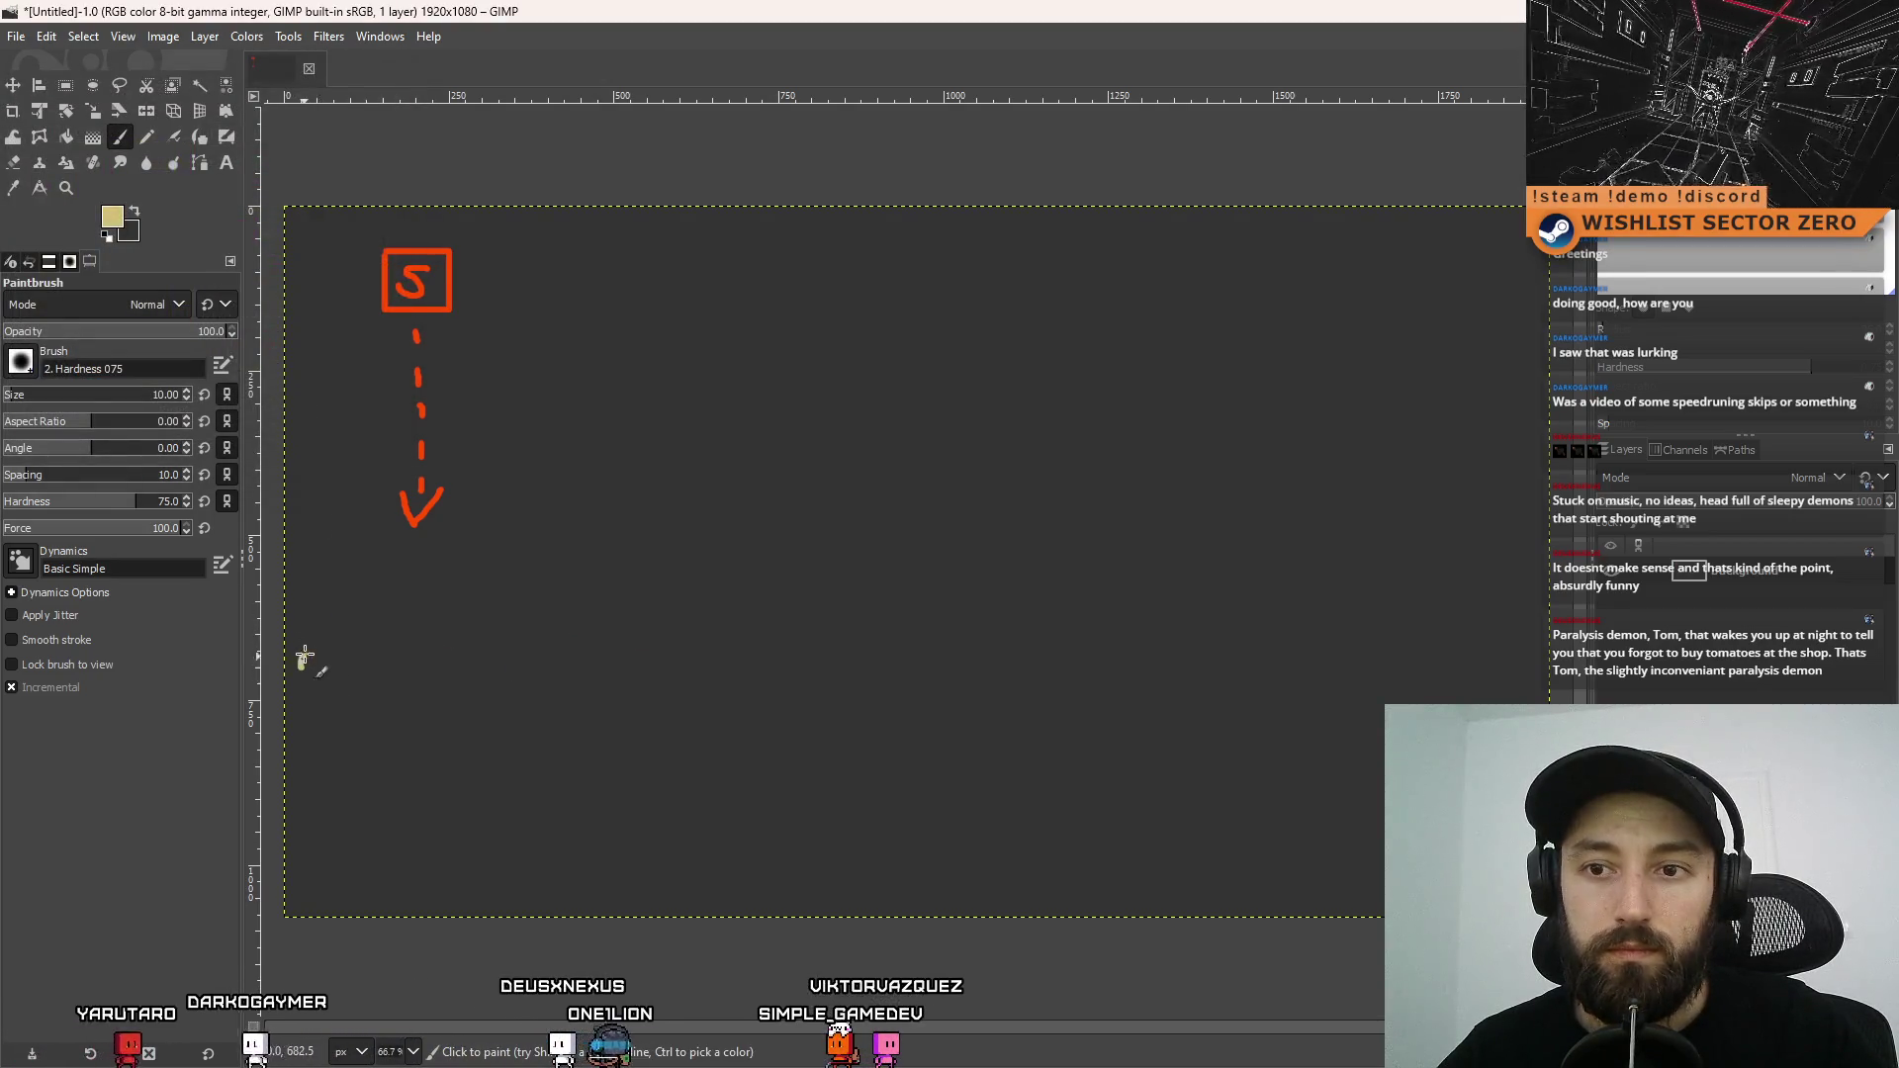
left_click_drag(300, 667, 674, 661)
Switch to green and paint the gate's left and right bars beside the circle
left_click(117, 221)
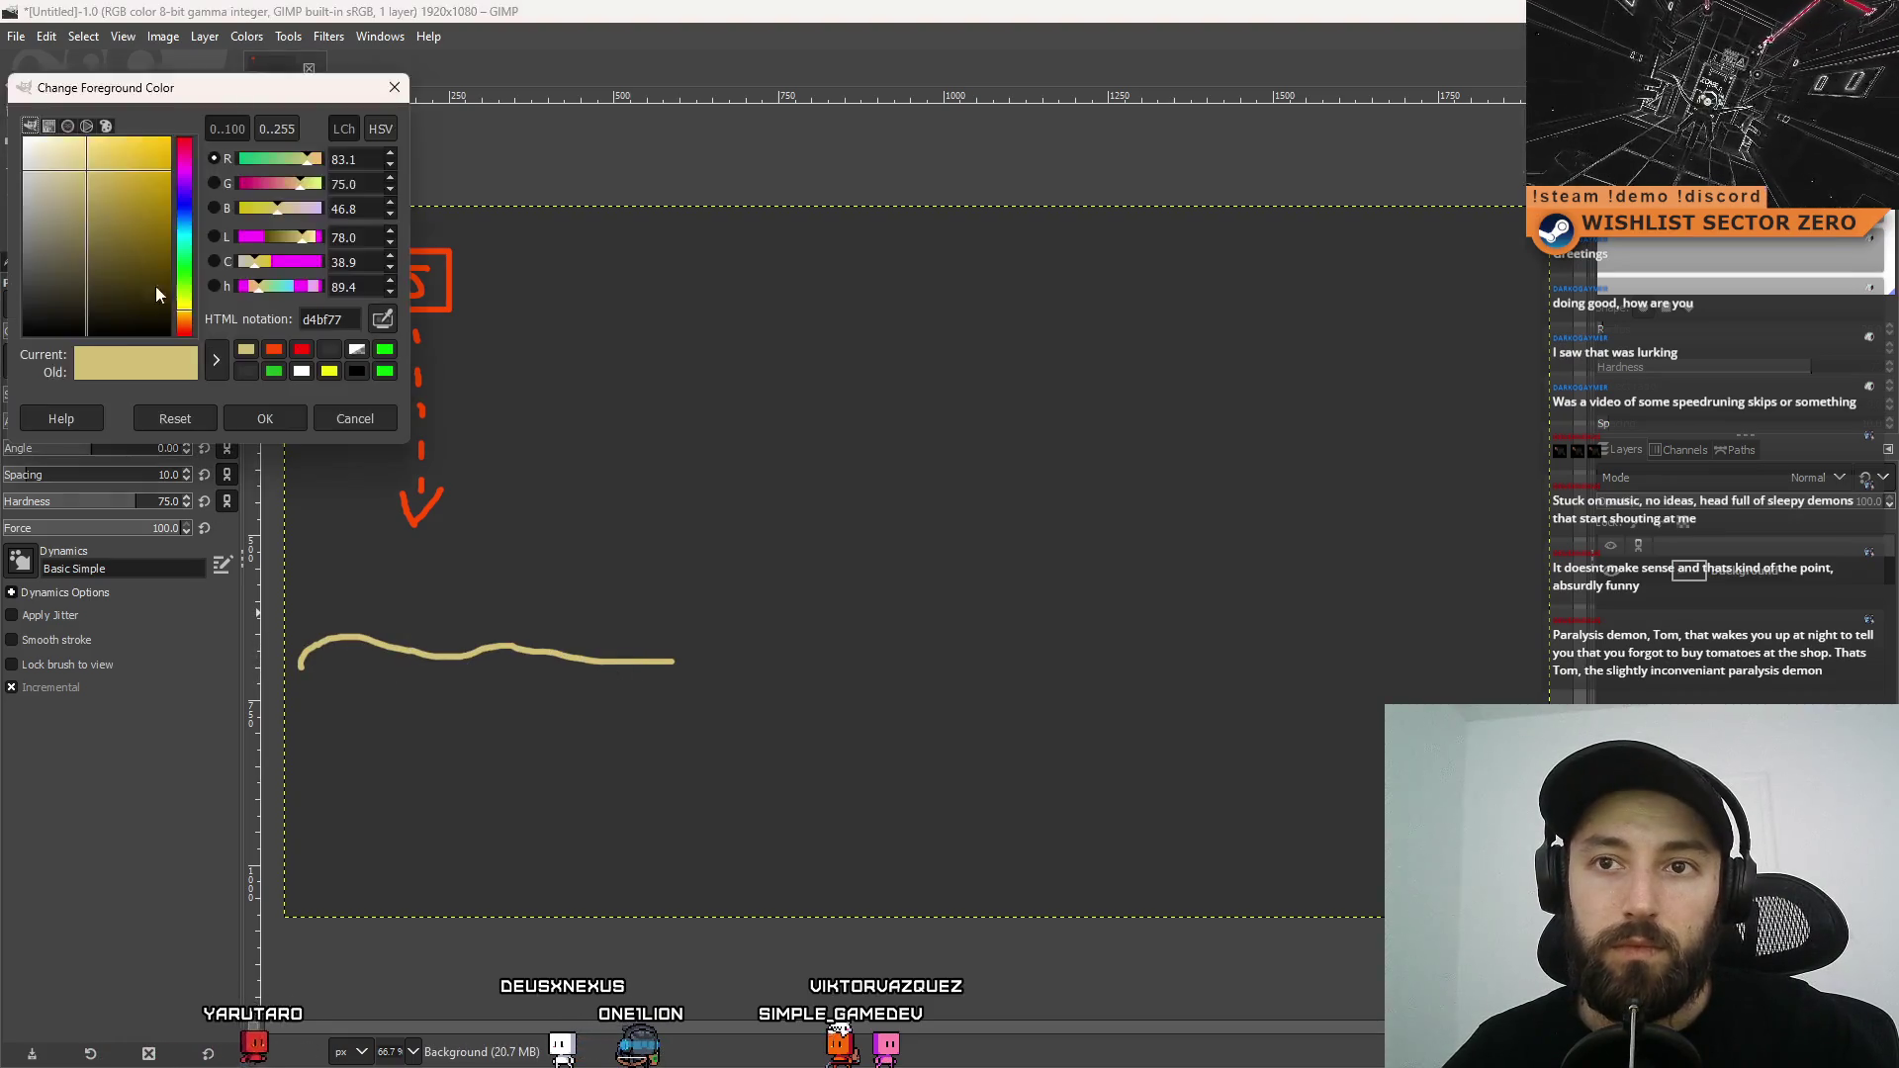
left_click(265, 417)
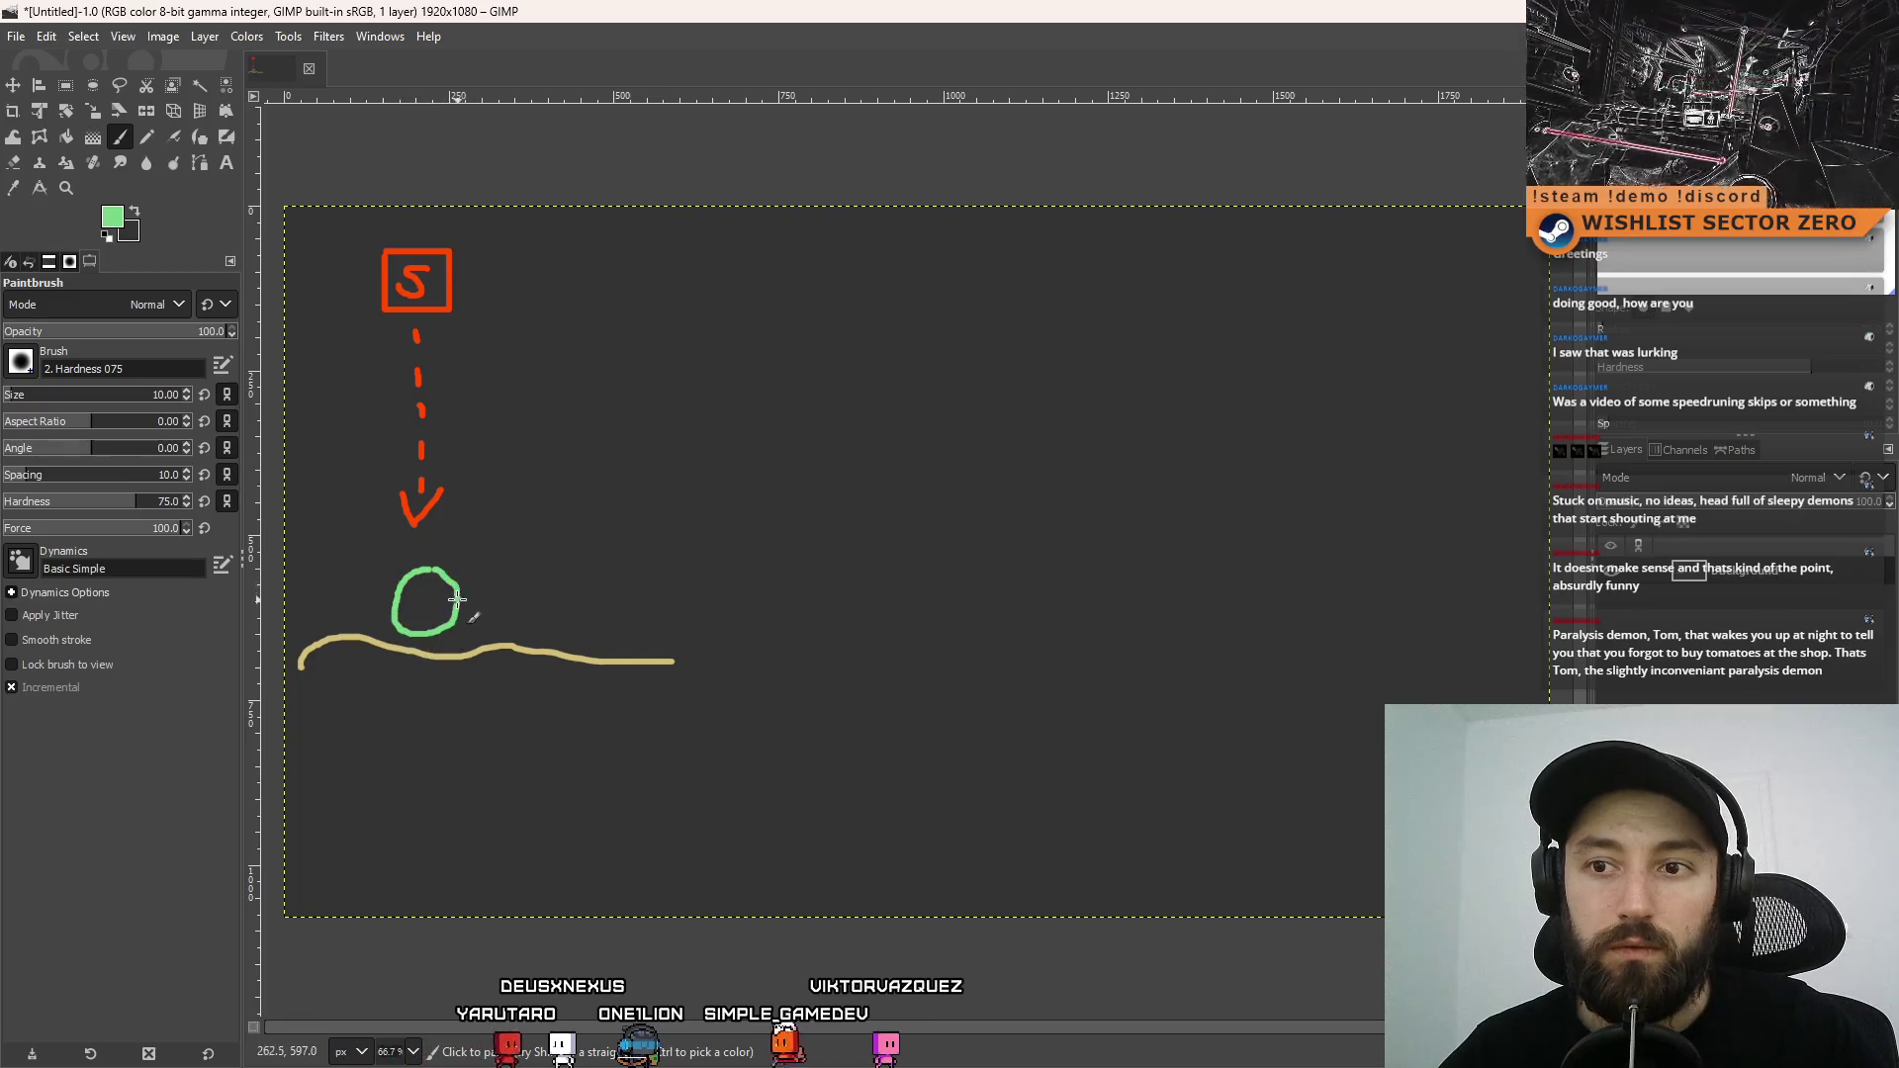
mouse_move(457, 598)
left_mouse_down()
mouse_move(475, 598)
mouse_move(475, 648)
left_mouse_up()
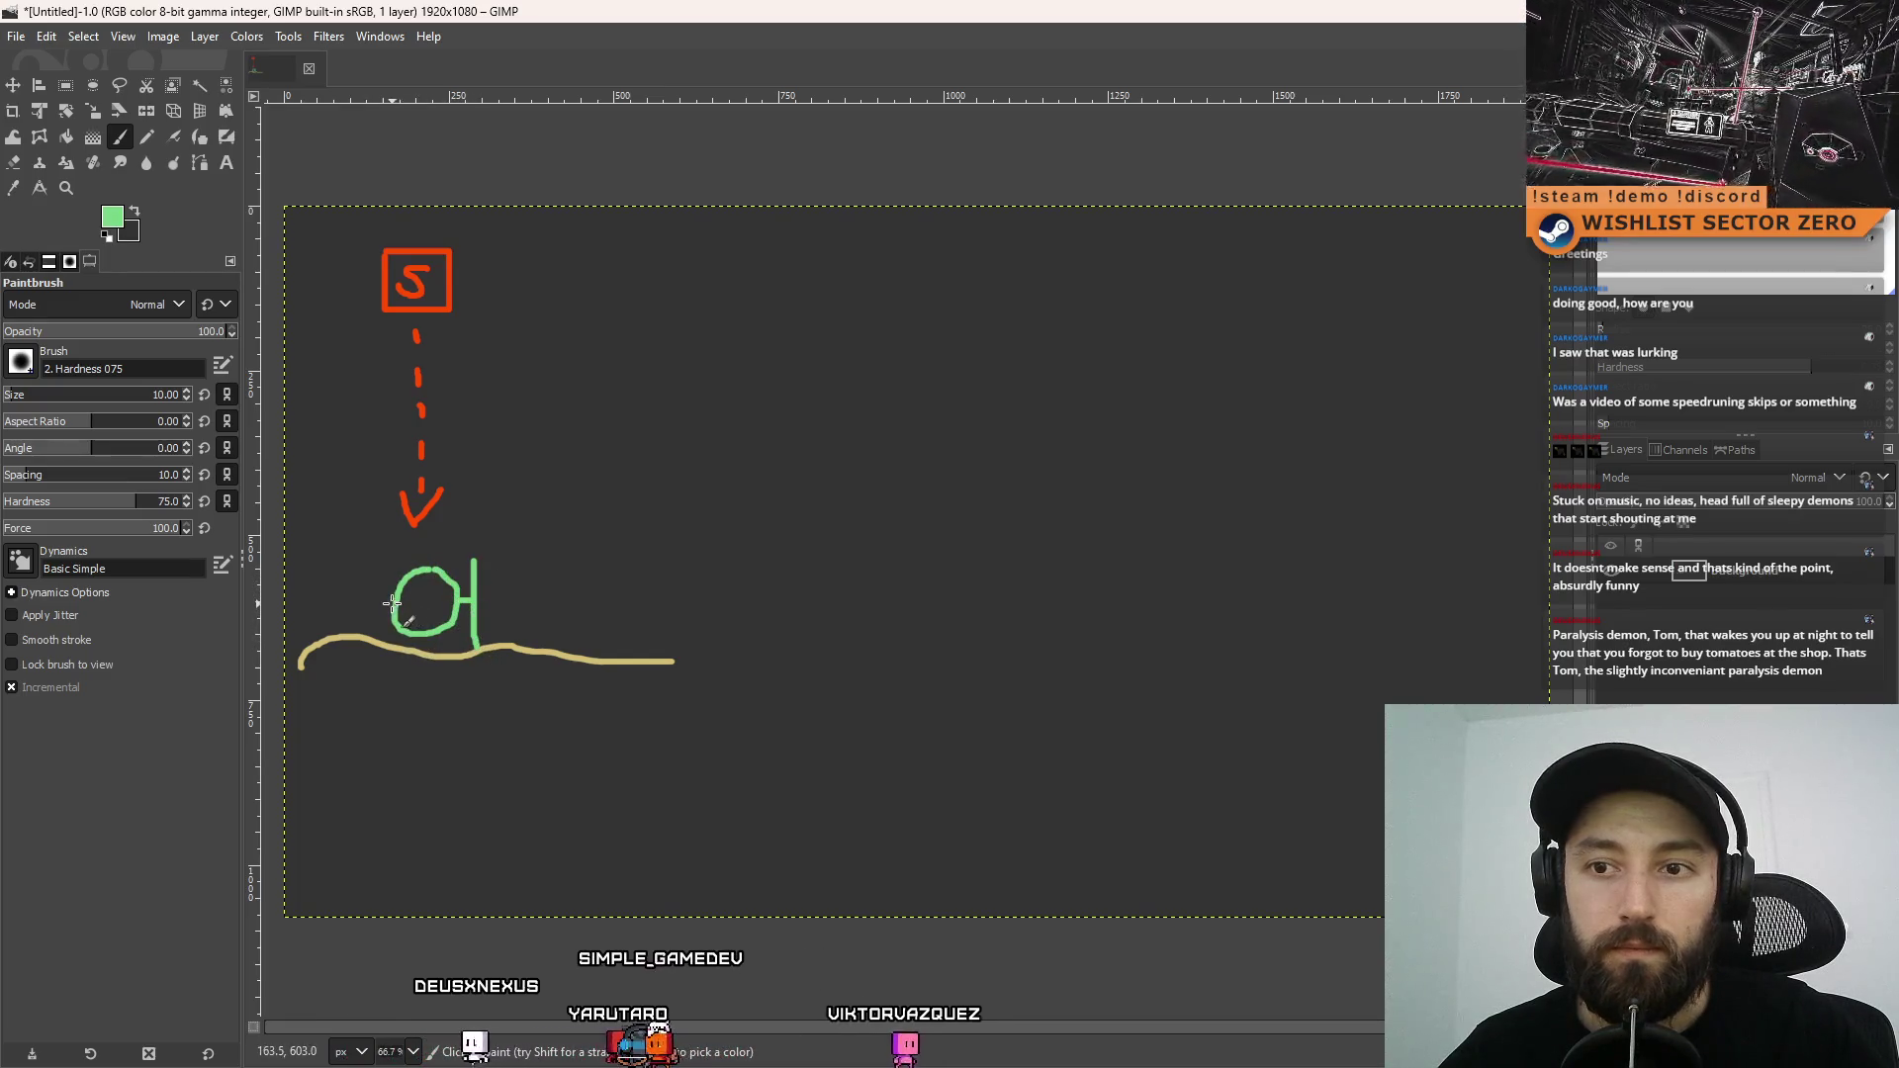
left_click_drag(393, 600, 374, 648)
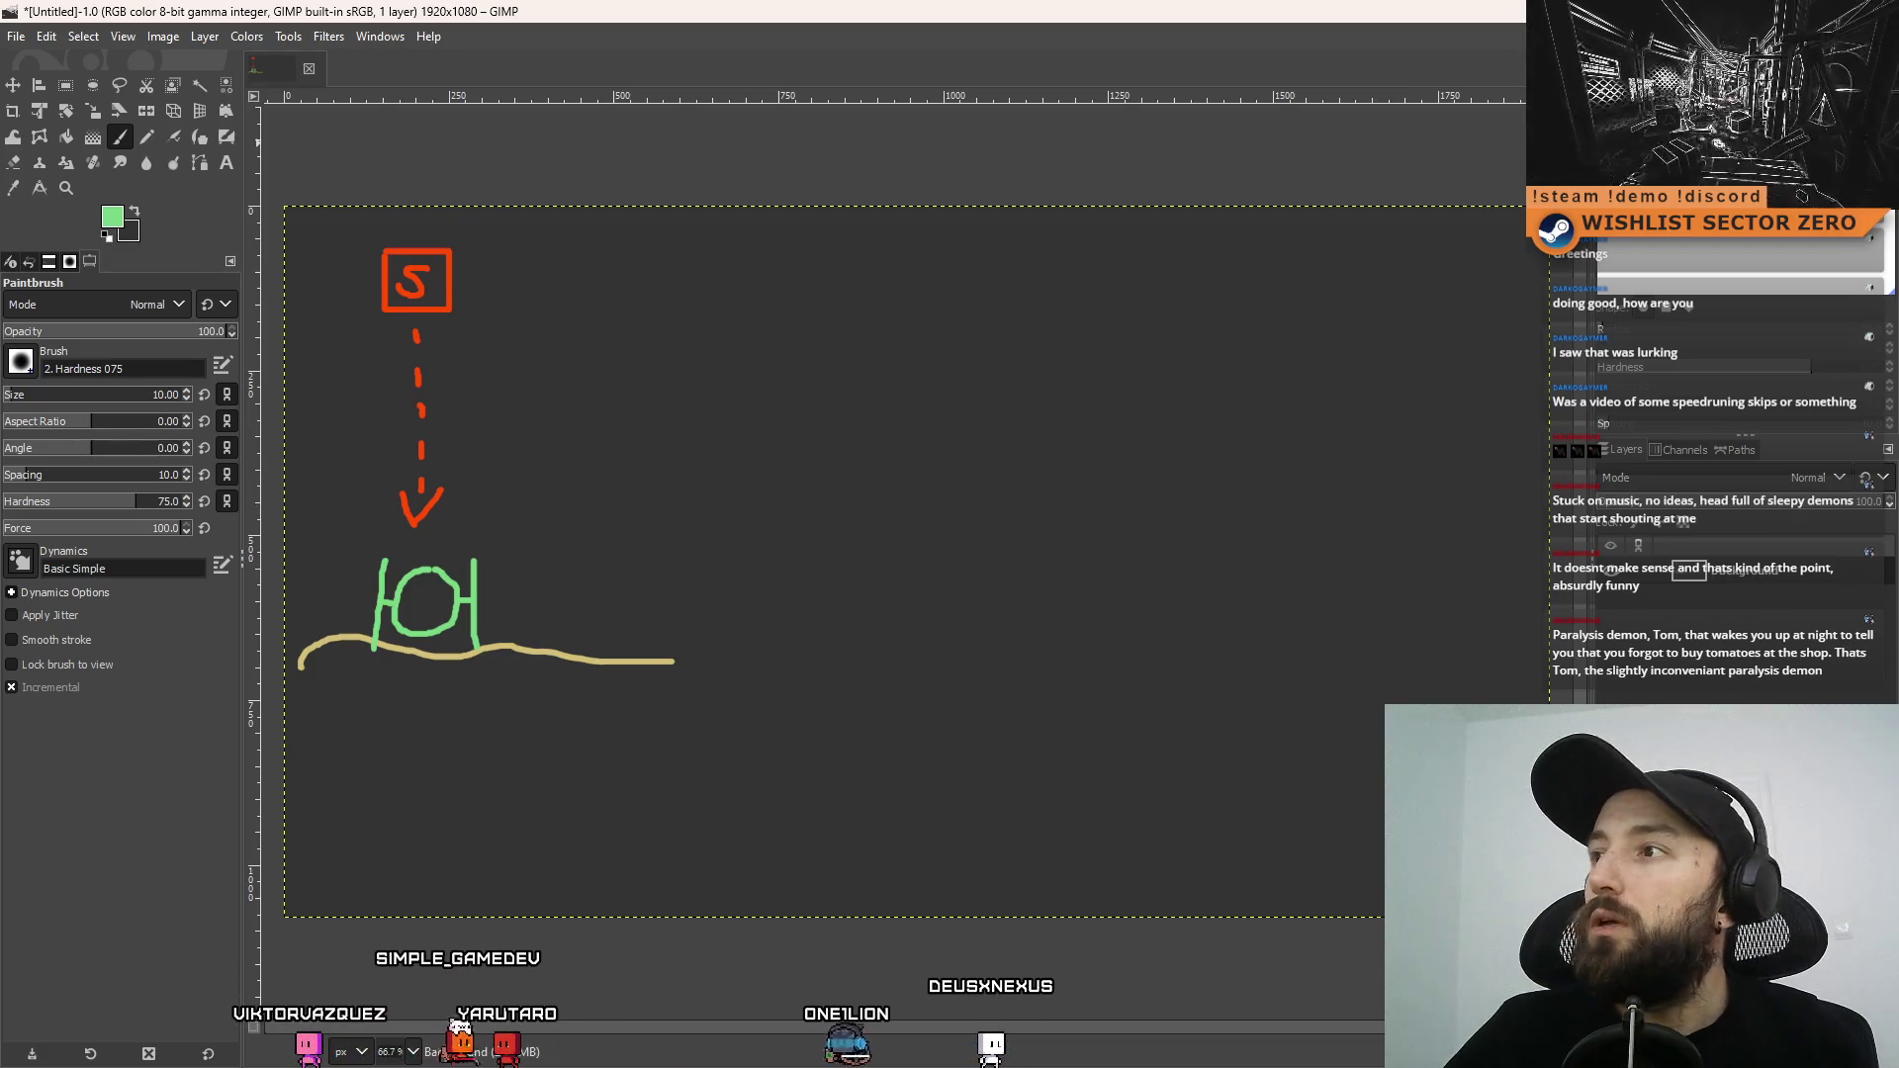
In Unity, select the DriftGate_Hangar prefab and open its DriftGate script in Visual Studio
key("alt+Tab")
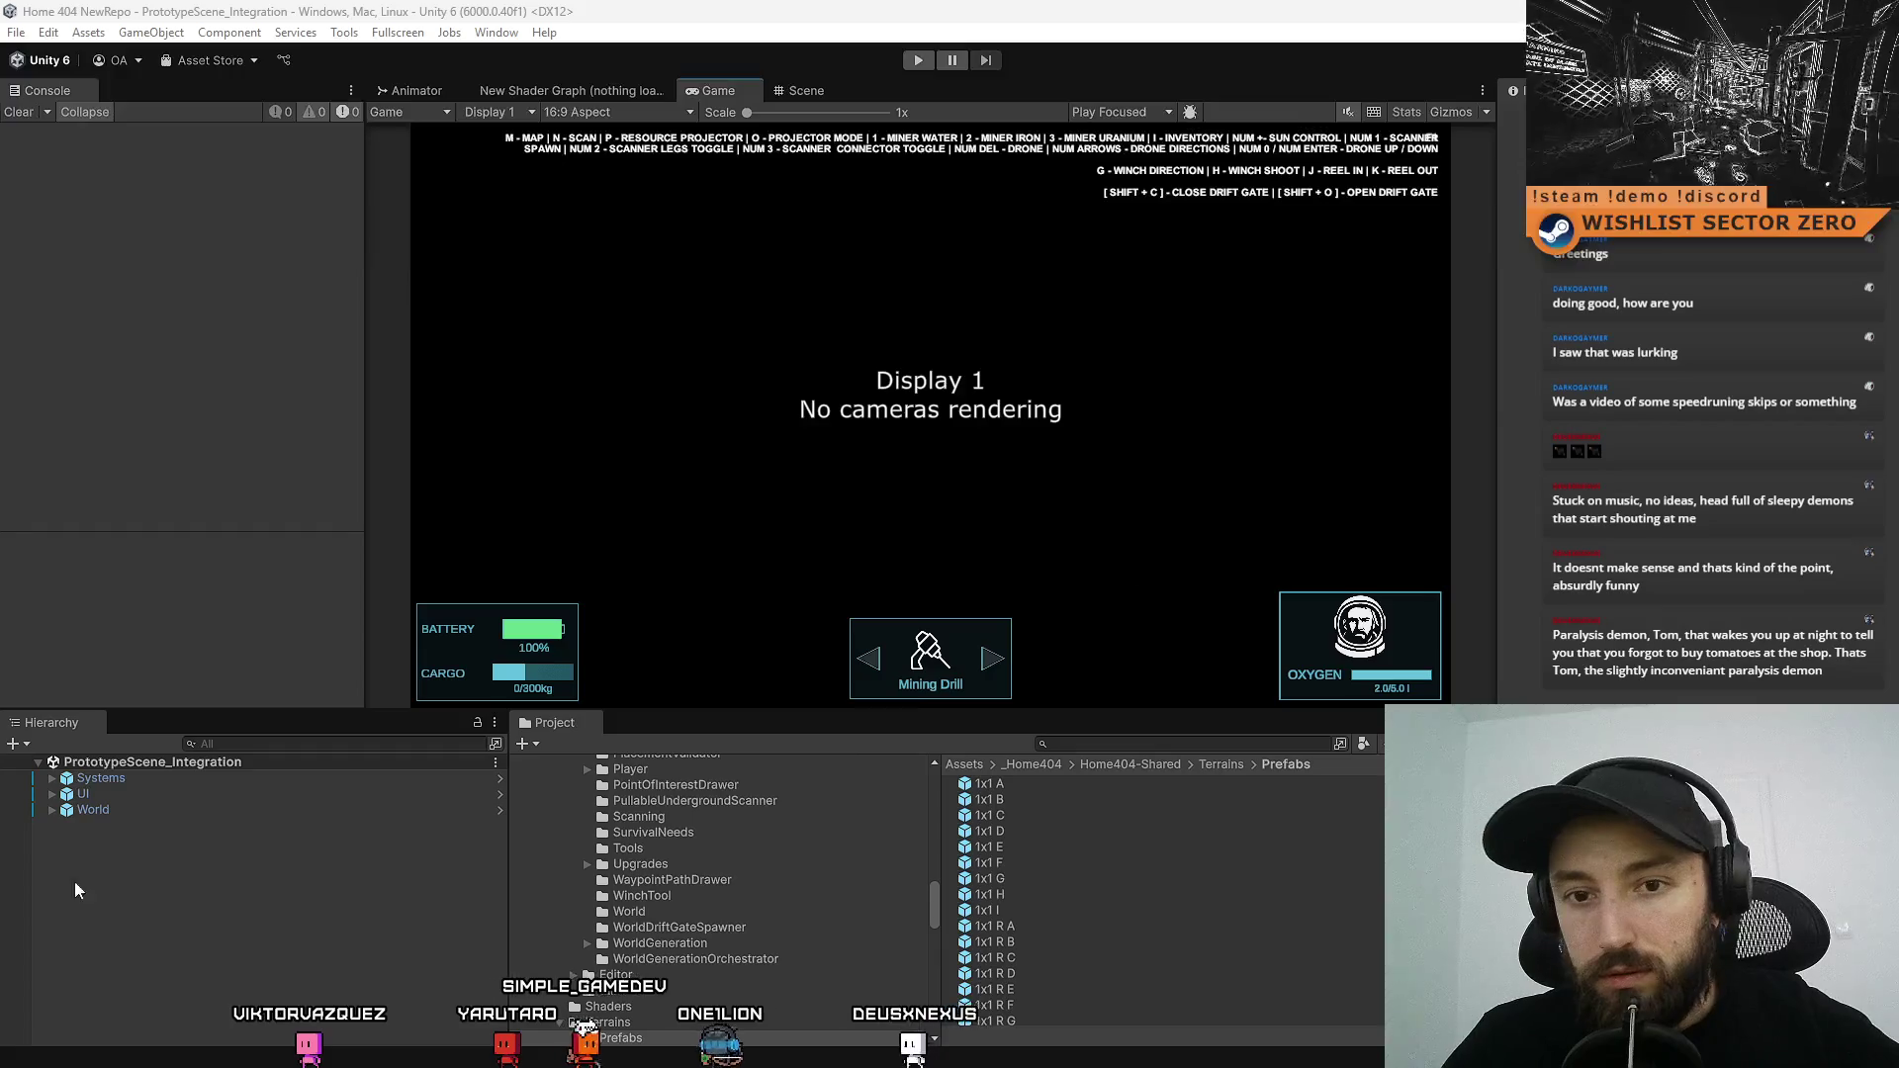
left_click(1092, 746)
type("hangar gate")
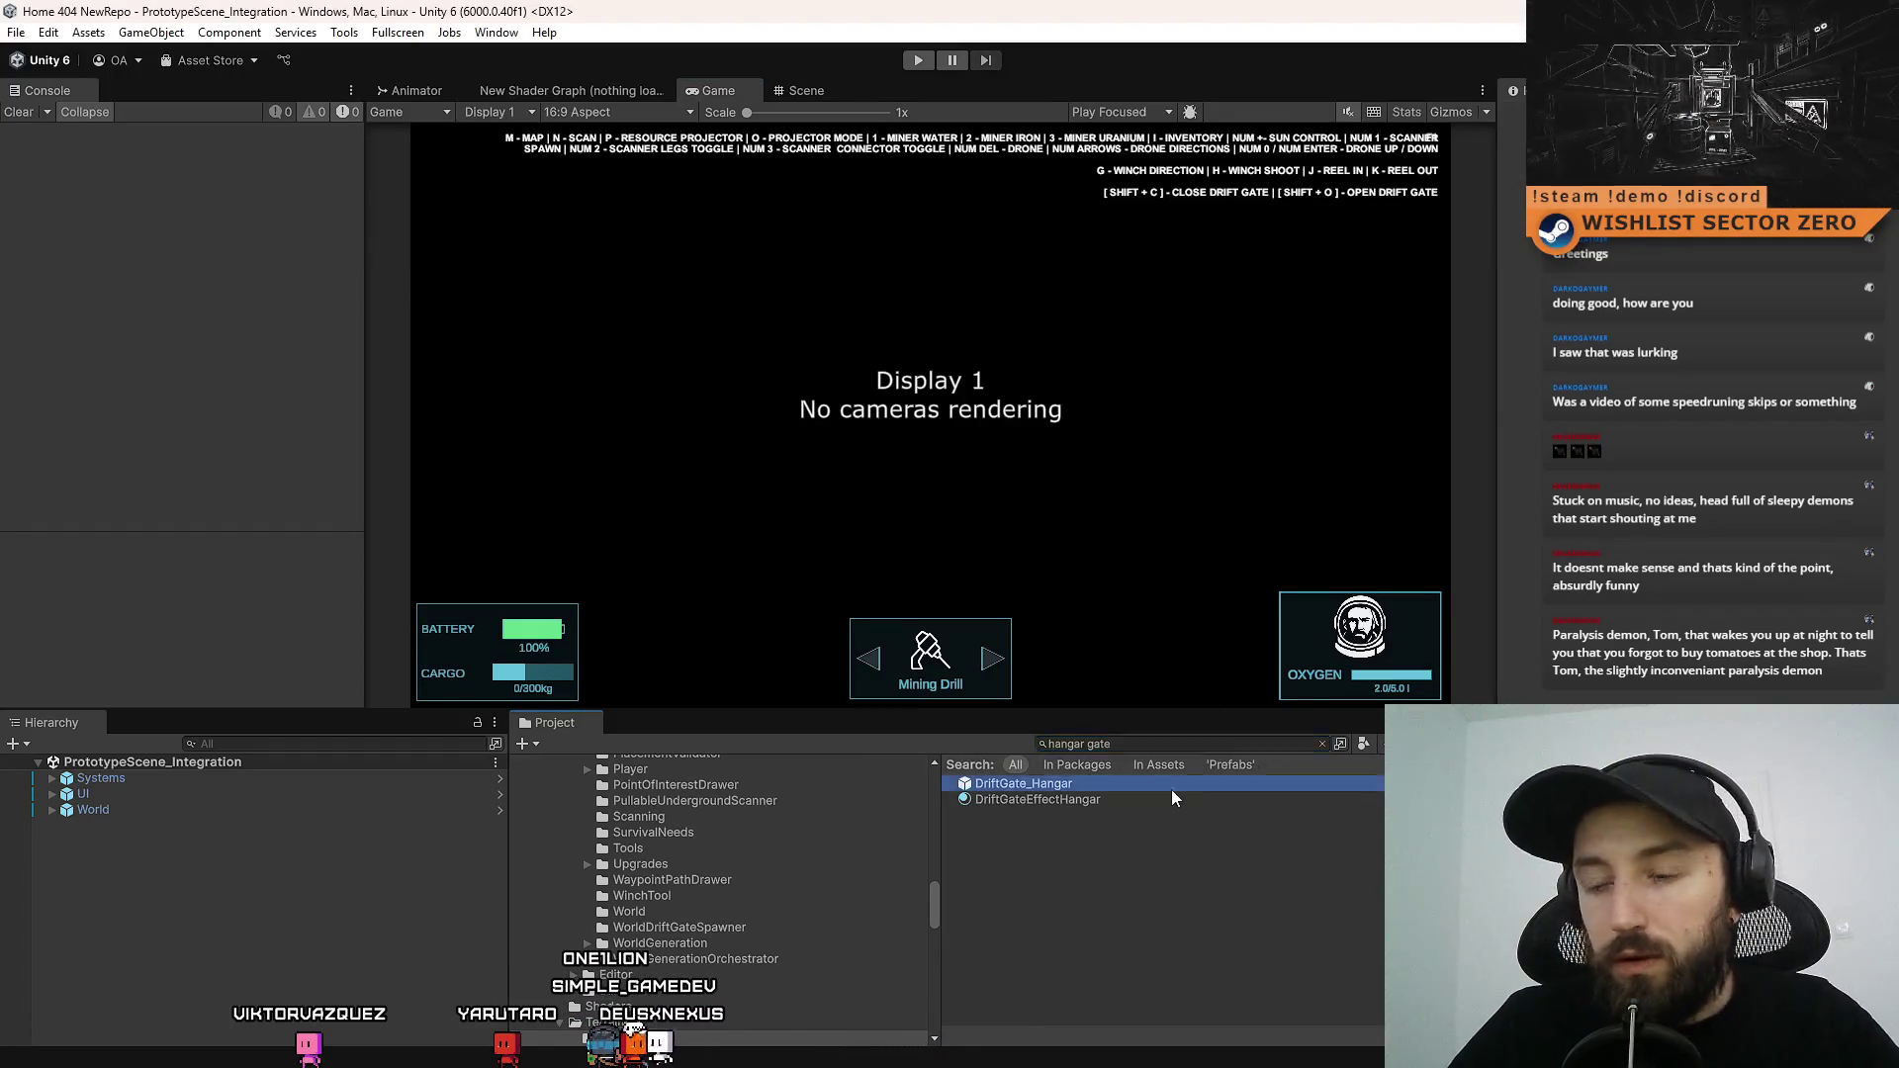
left_click(1171, 789)
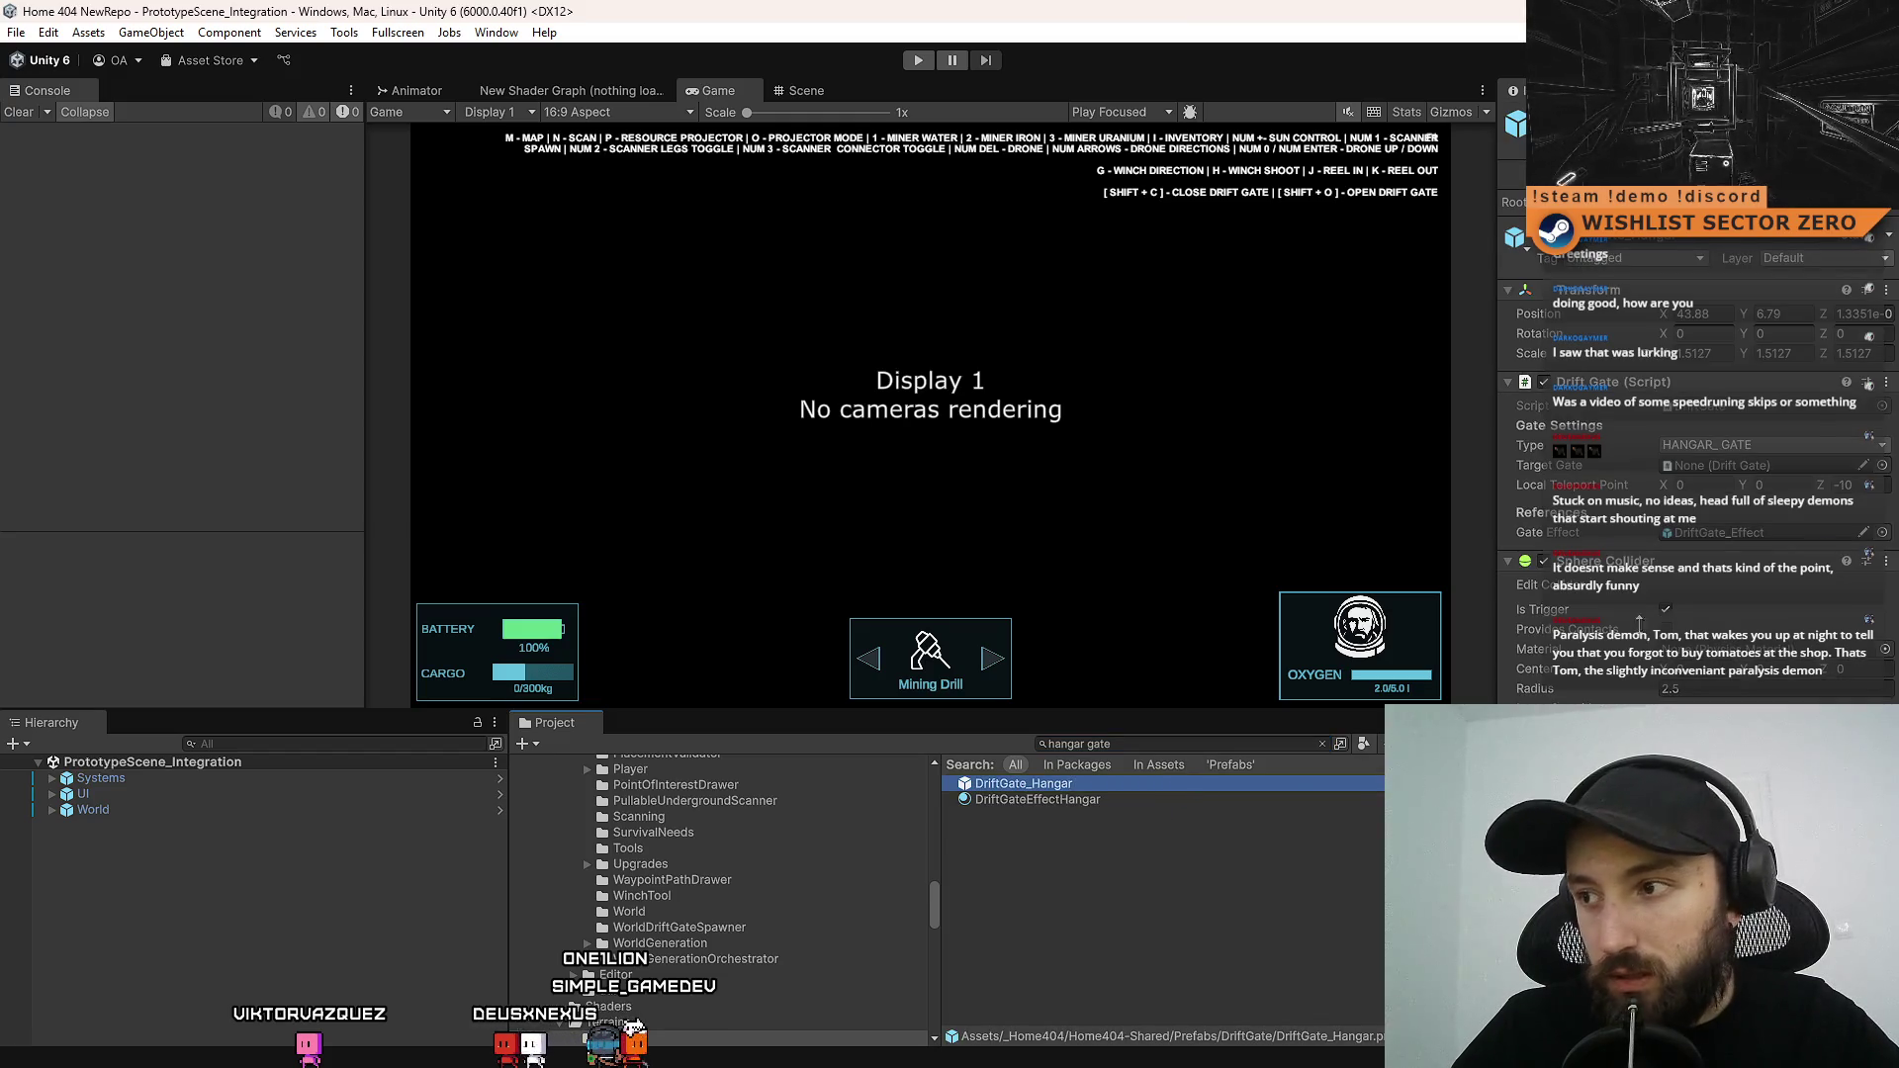
left_click(1761, 407)
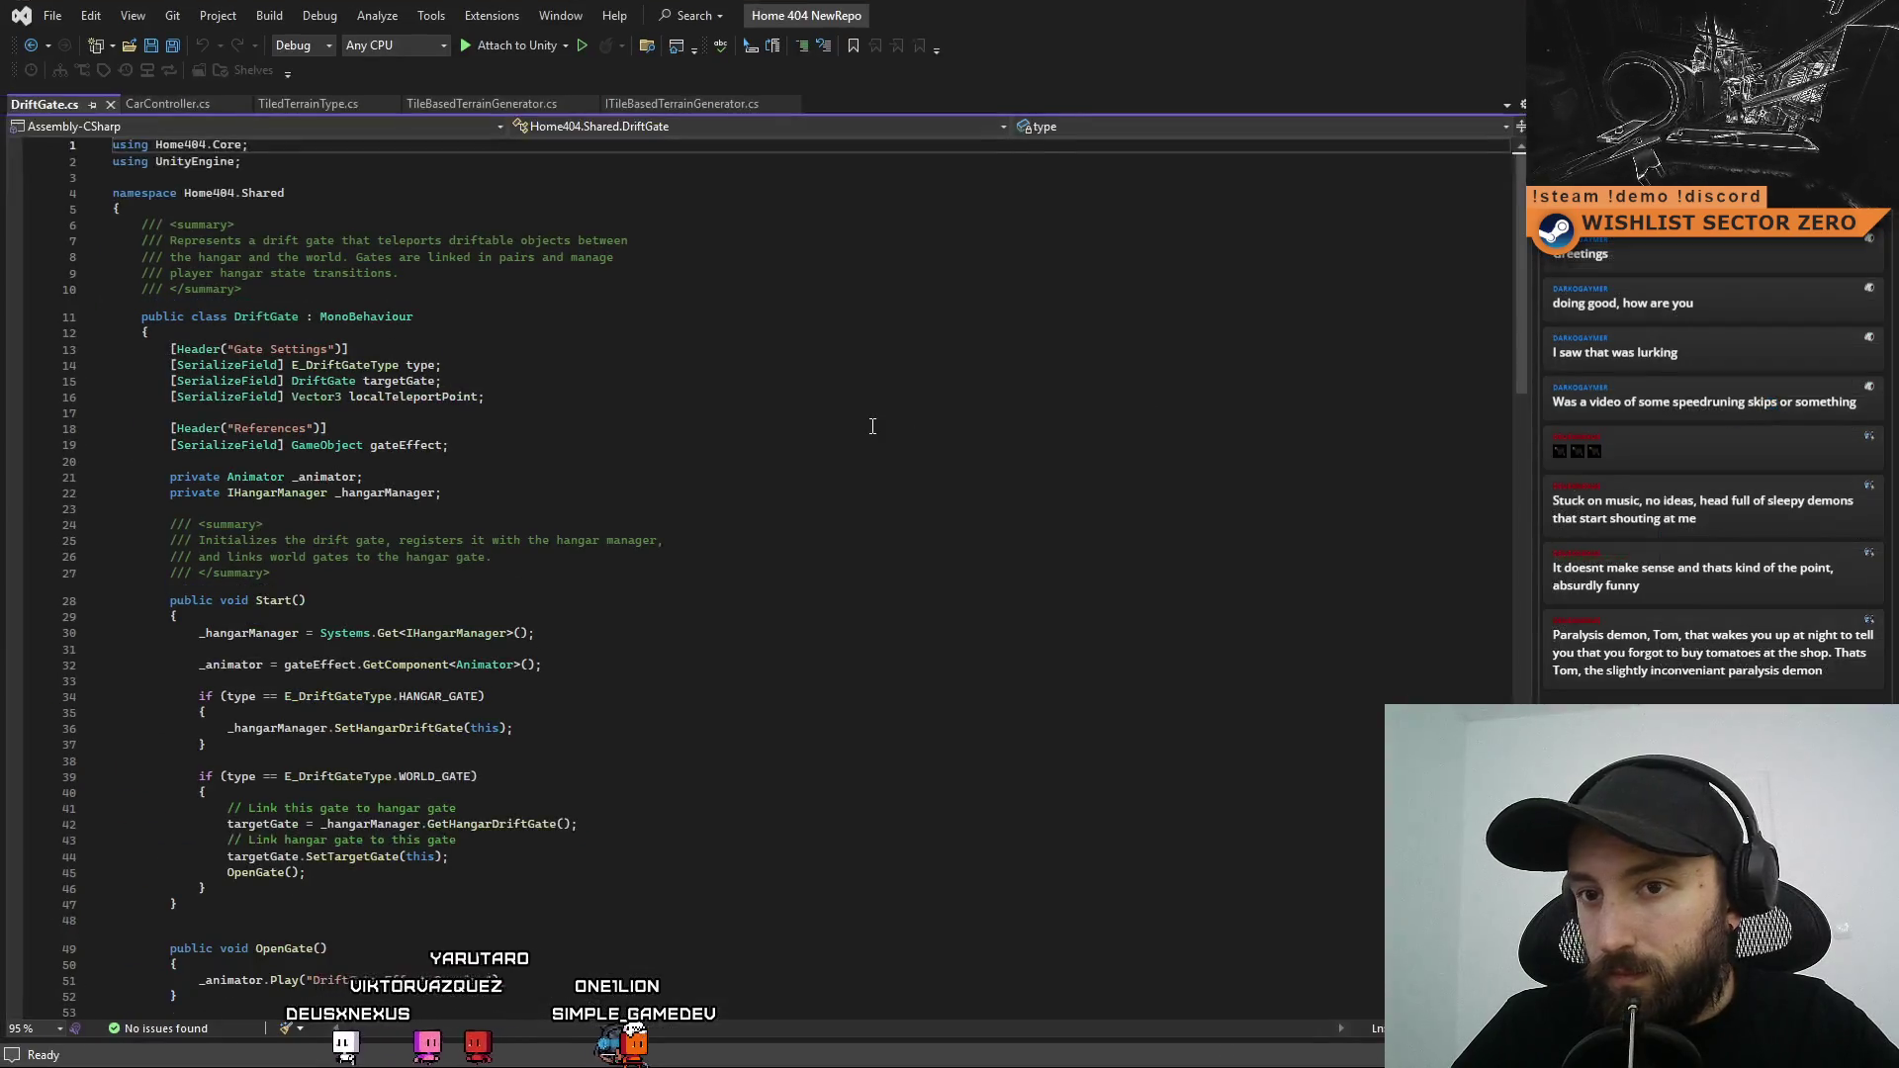
left_click(880, 424)
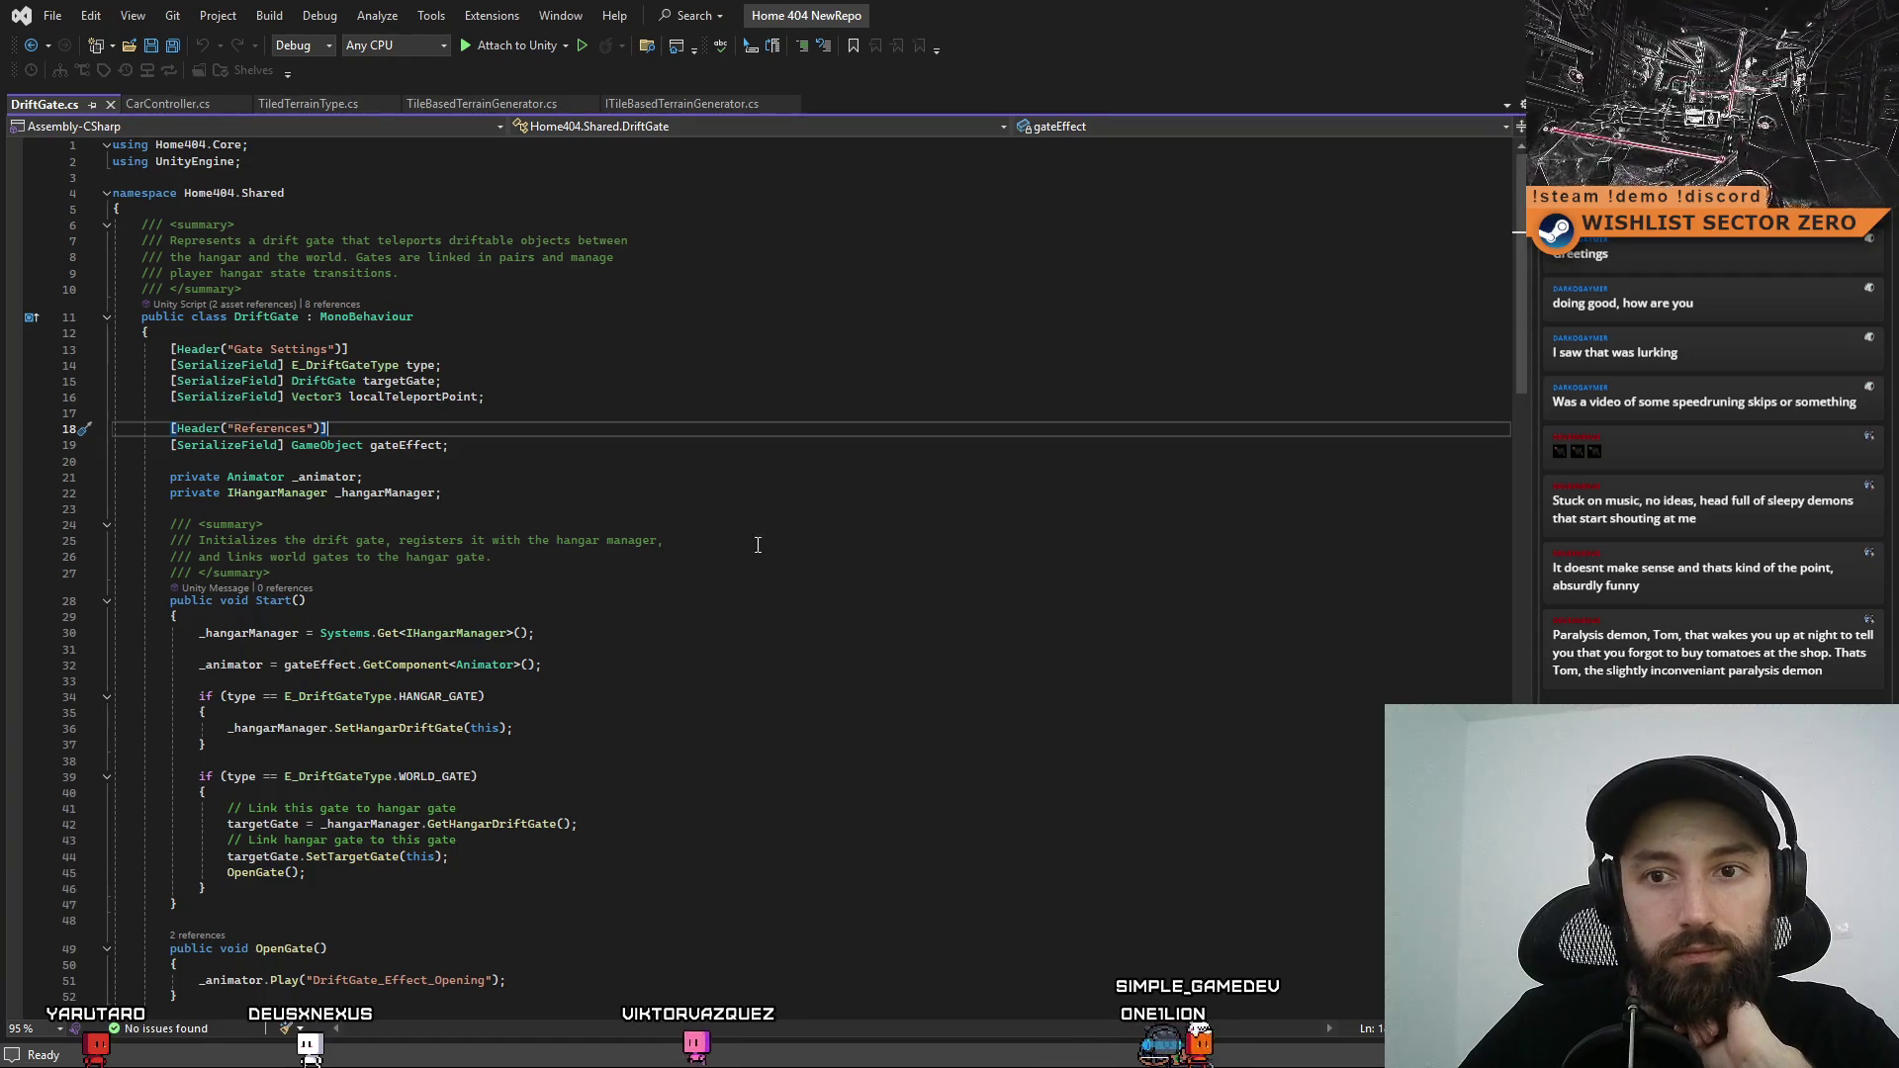
Read down DriftGate.cs's start and gate-opening code in Visual Studio, then switch back to GIMP
scroll(826, 636, "down", 6)
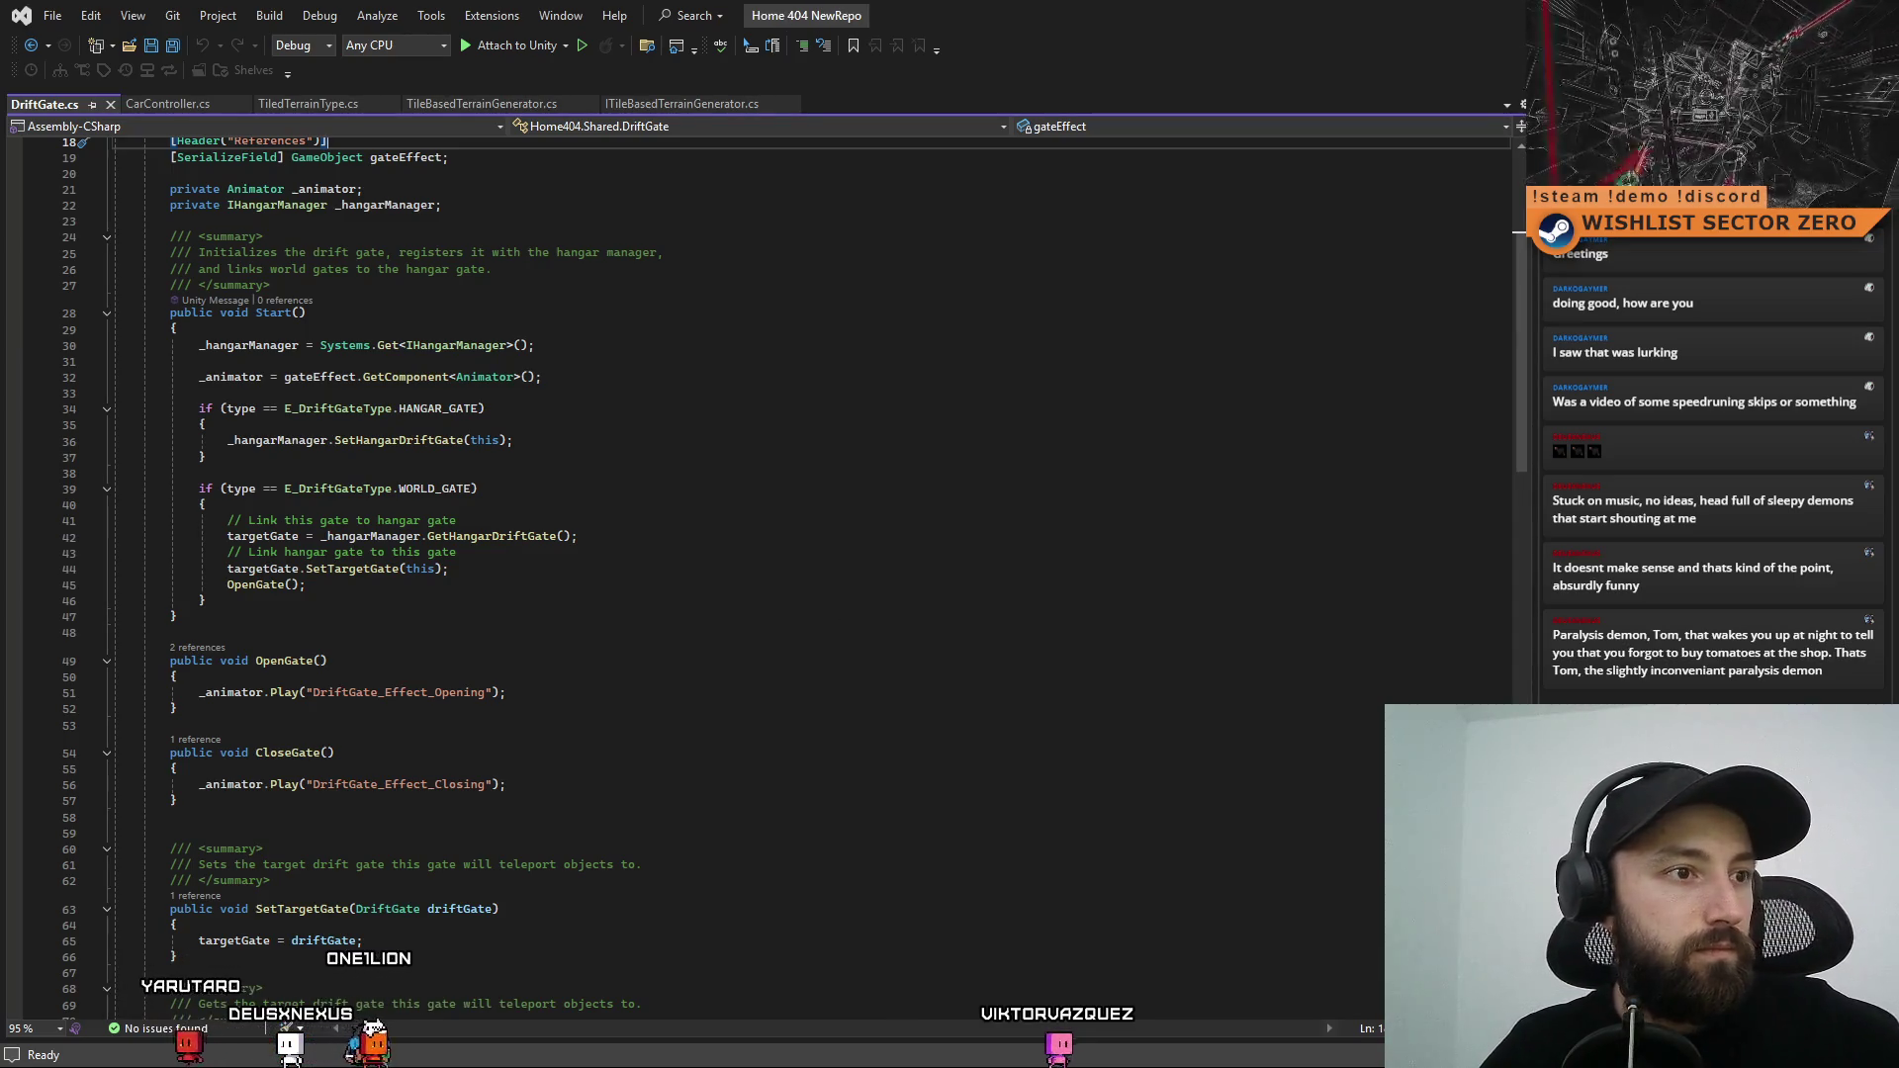
key("alt+Tab")
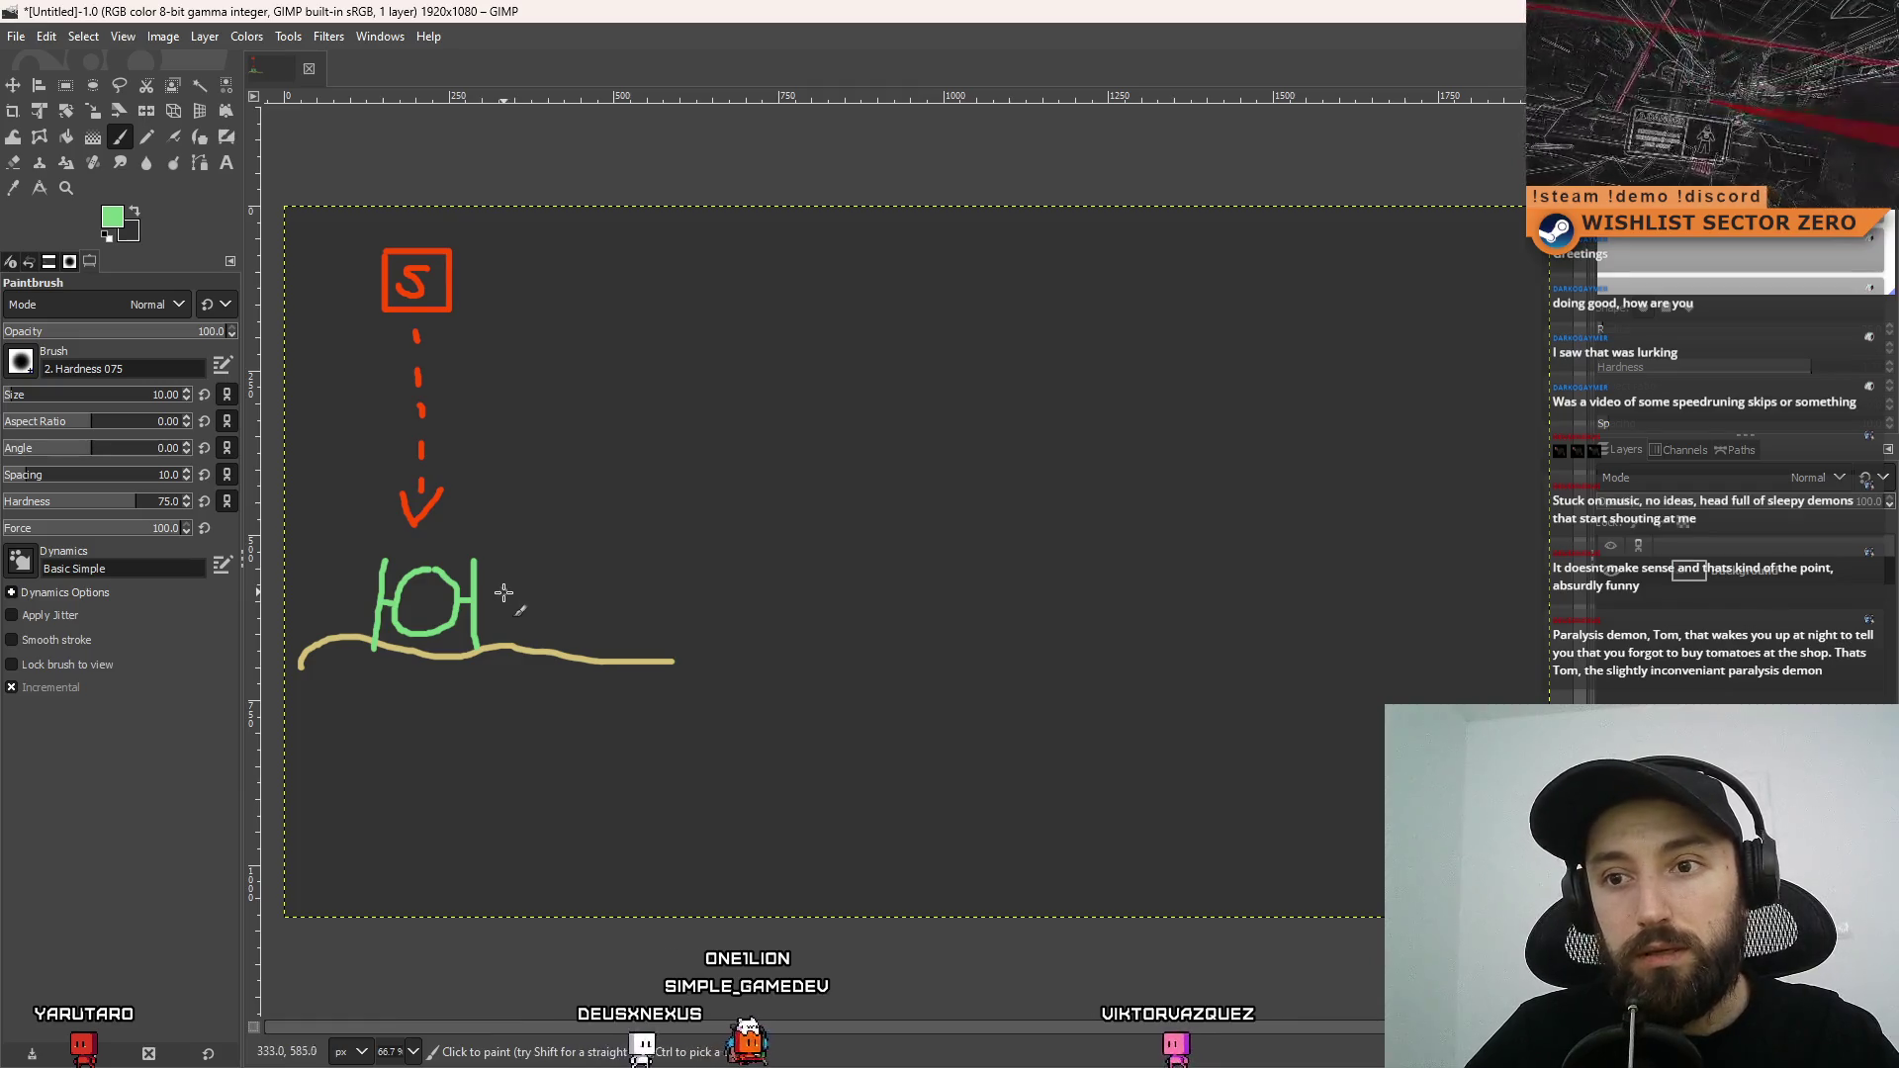
Paint green dashed arrows from the gate toward a T box and a second green gate
left_click_drag(501, 594, 630, 597)
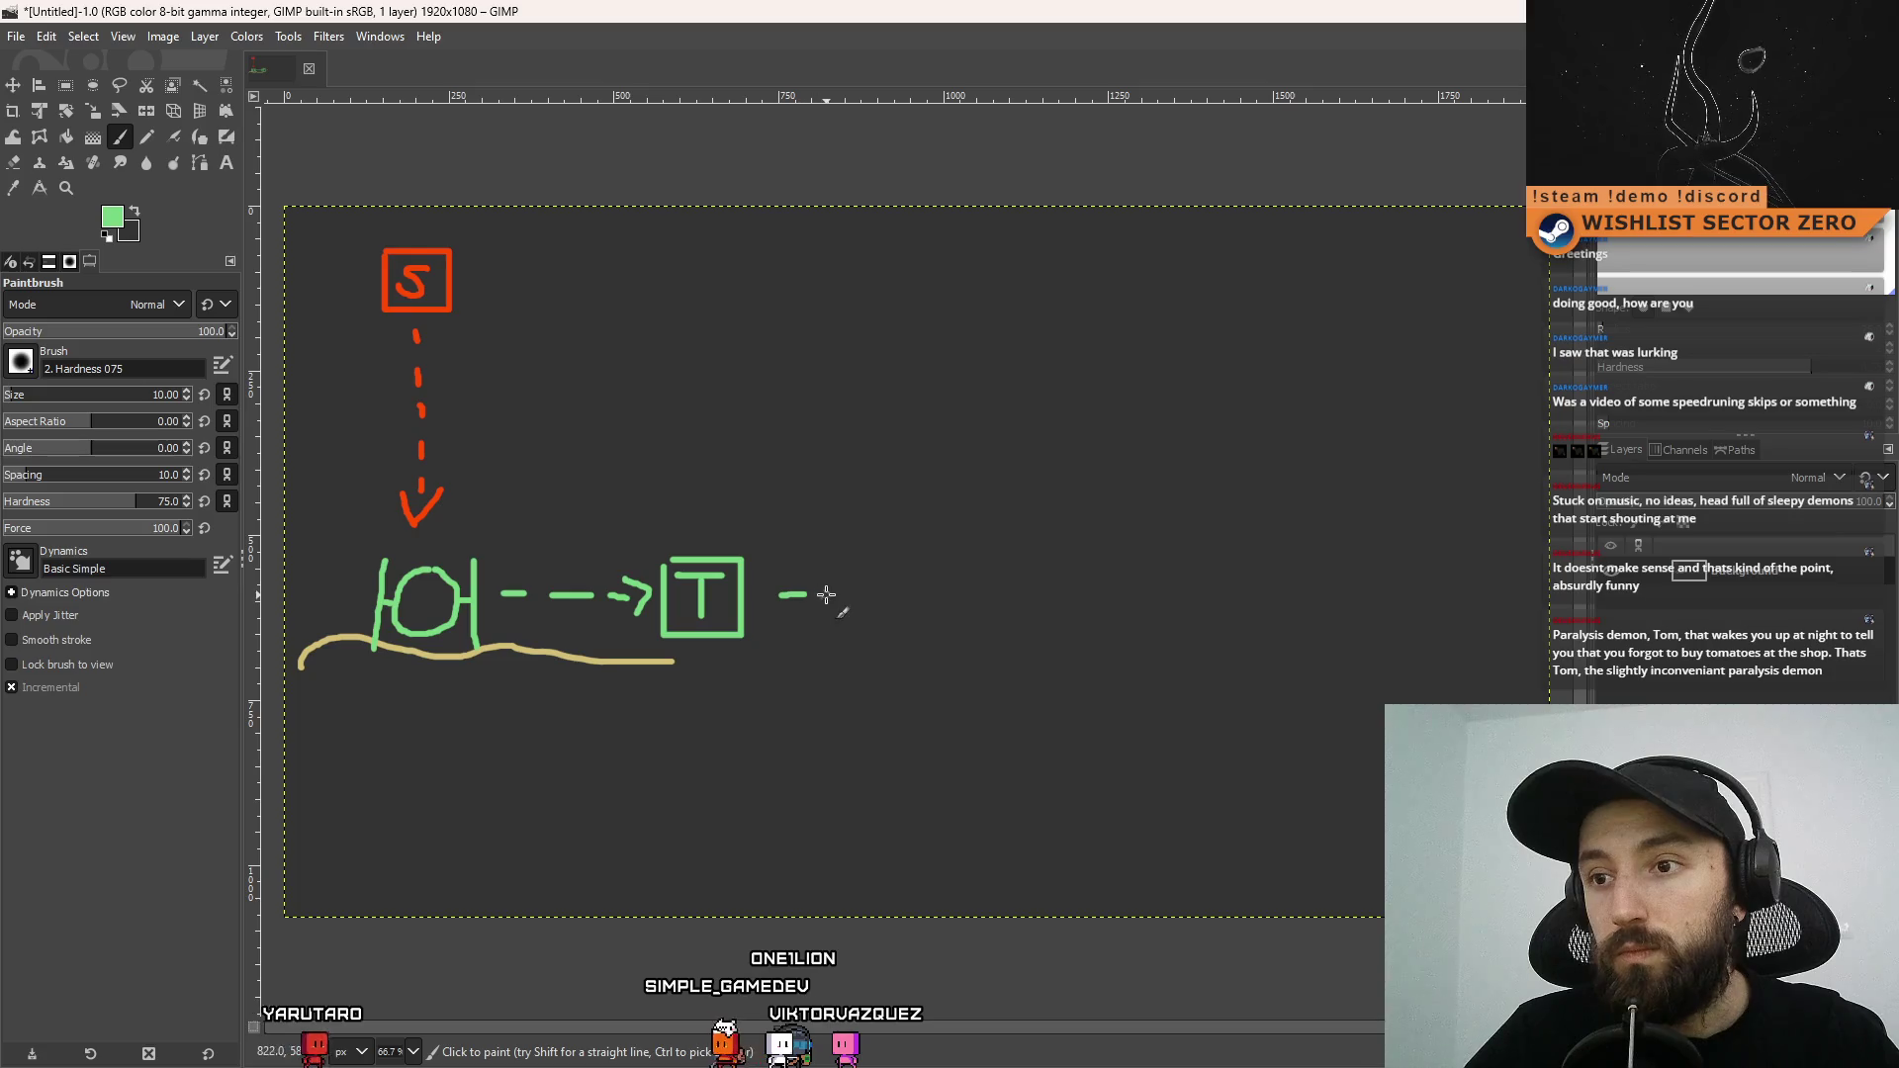
mouse_move(940, 586)
left_mouse_down()
mouse_move(926, 609)
mouse_move(989, 601)
mouse_move(991, 628)
left_mouse_up()
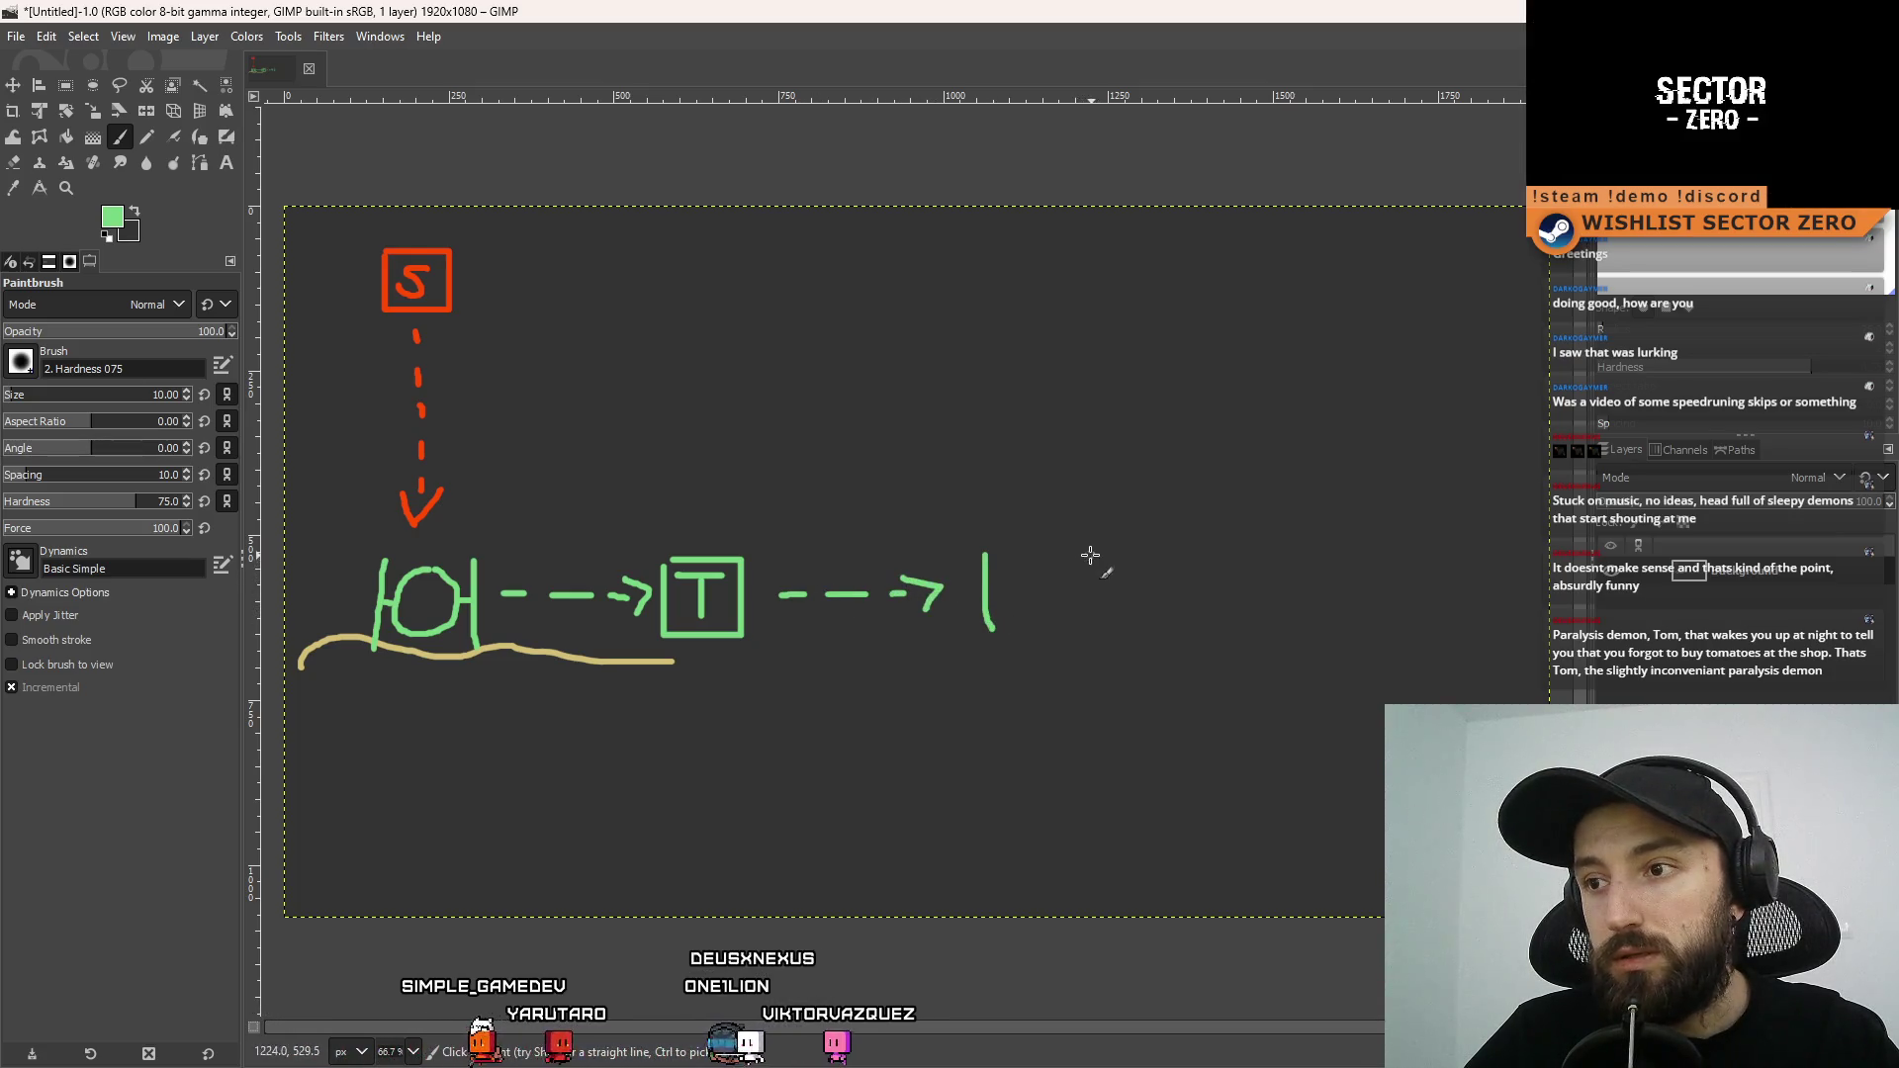
mouse_move(1074, 559)
left_mouse_down()
mouse_move(1074, 613)
mouse_move(1011, 591)
mouse_move(1036, 565)
mouse_move(1009, 586)
mouse_move(1073, 584)
left_mouse_up()
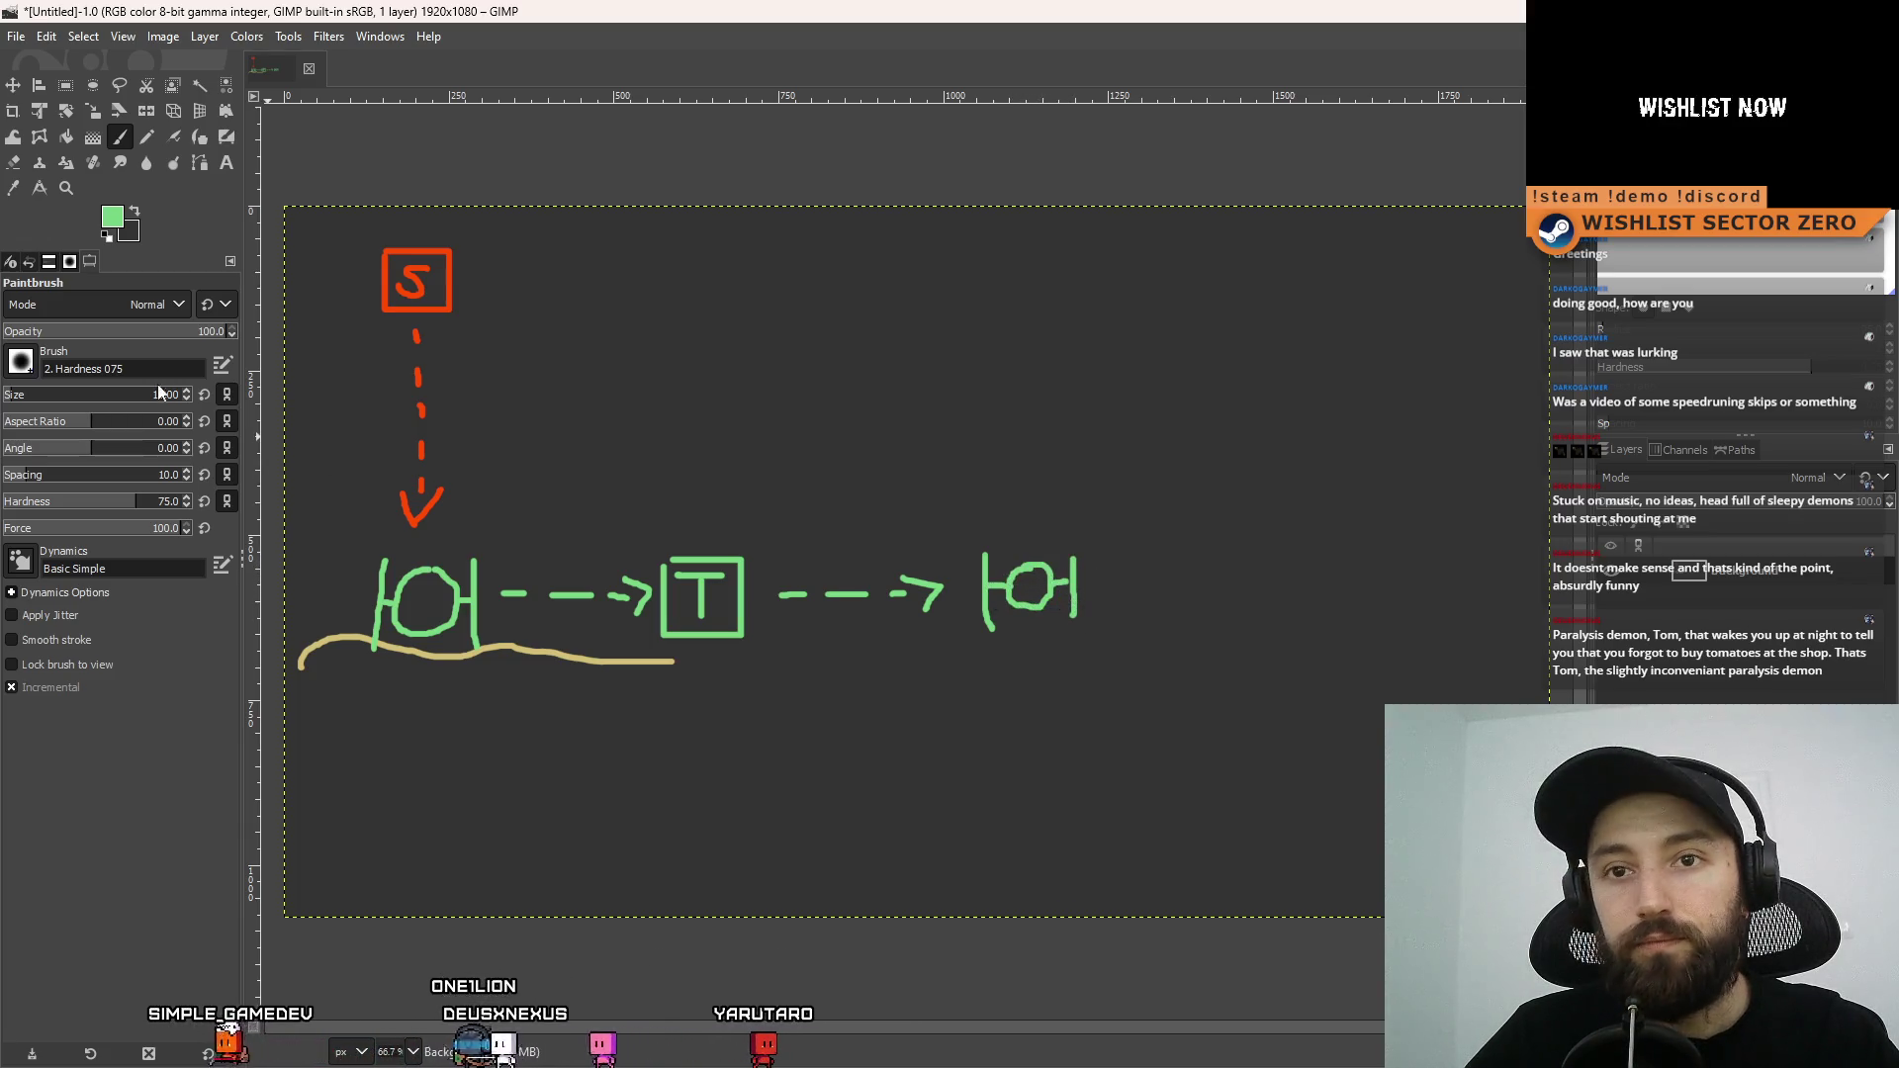
Set the foreground colour to grey for the house outline
left_click(113, 226)
left_click(20, 259)
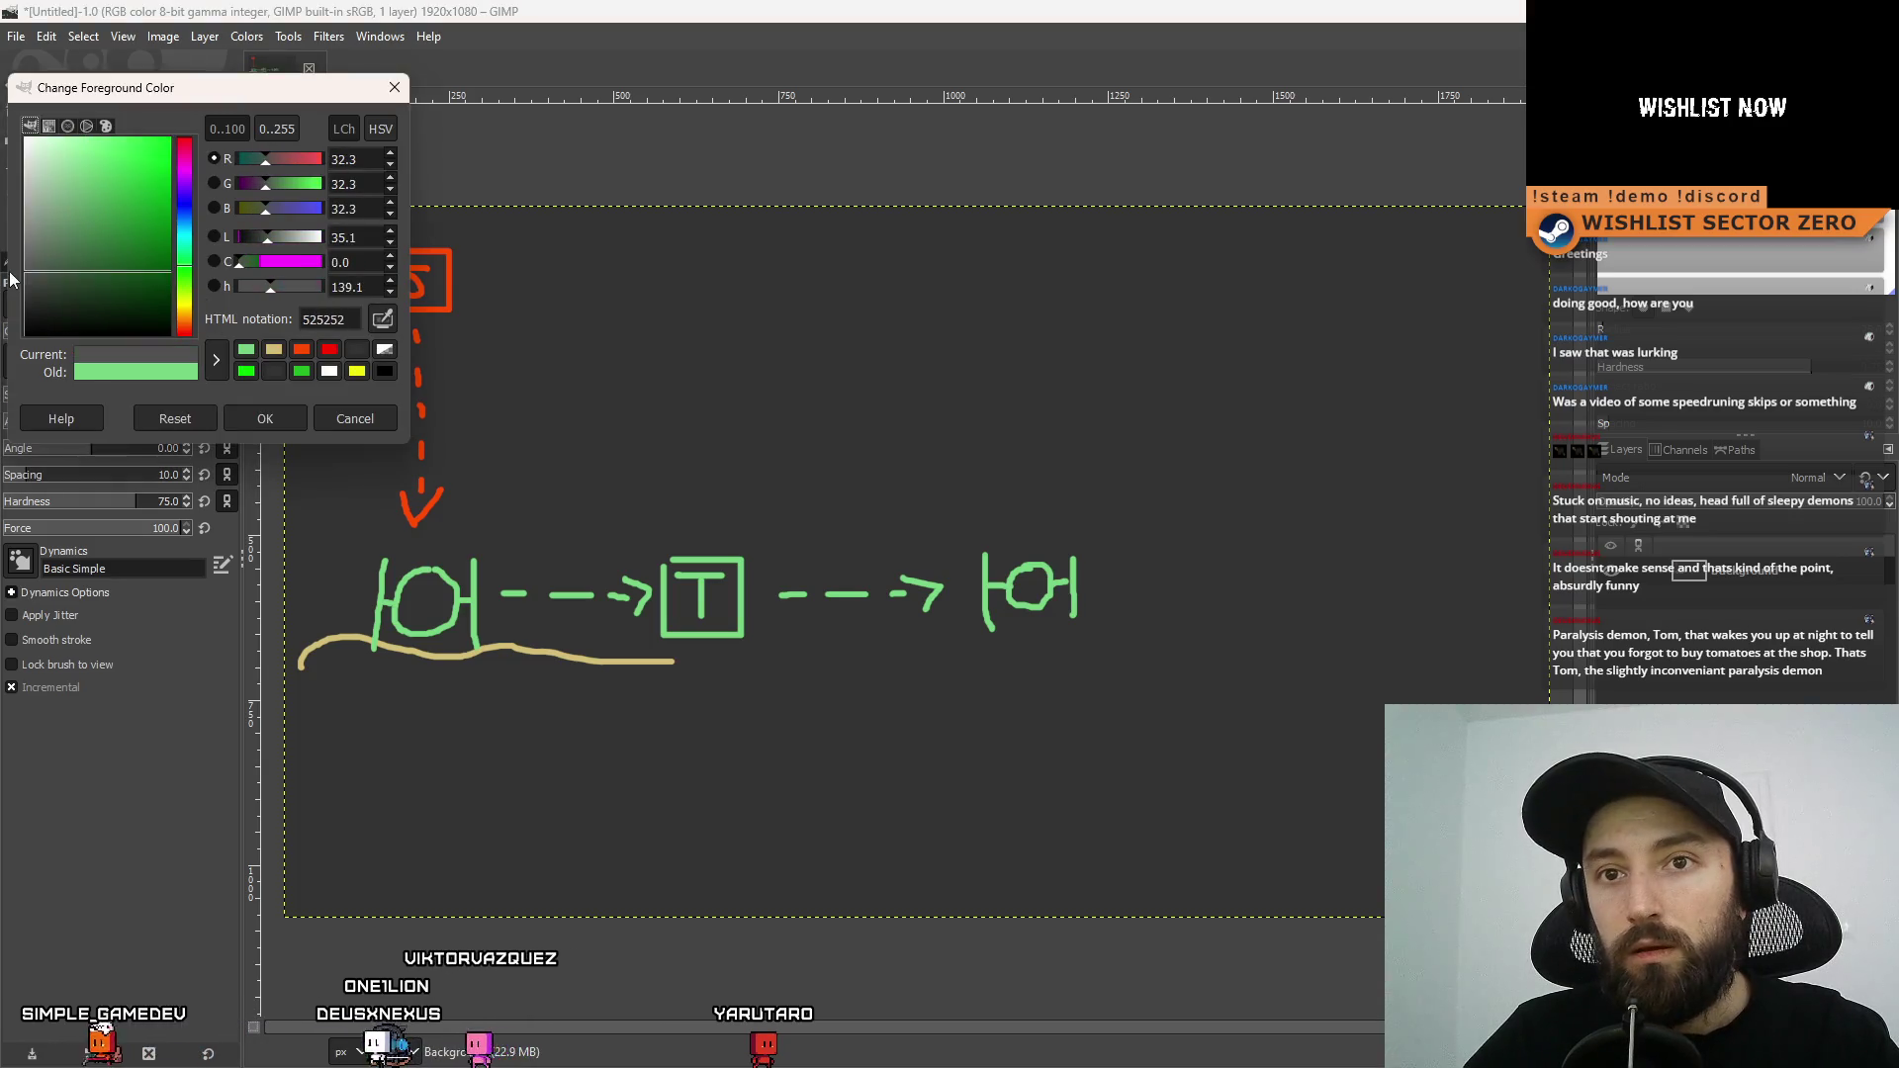
left_click(267, 416)
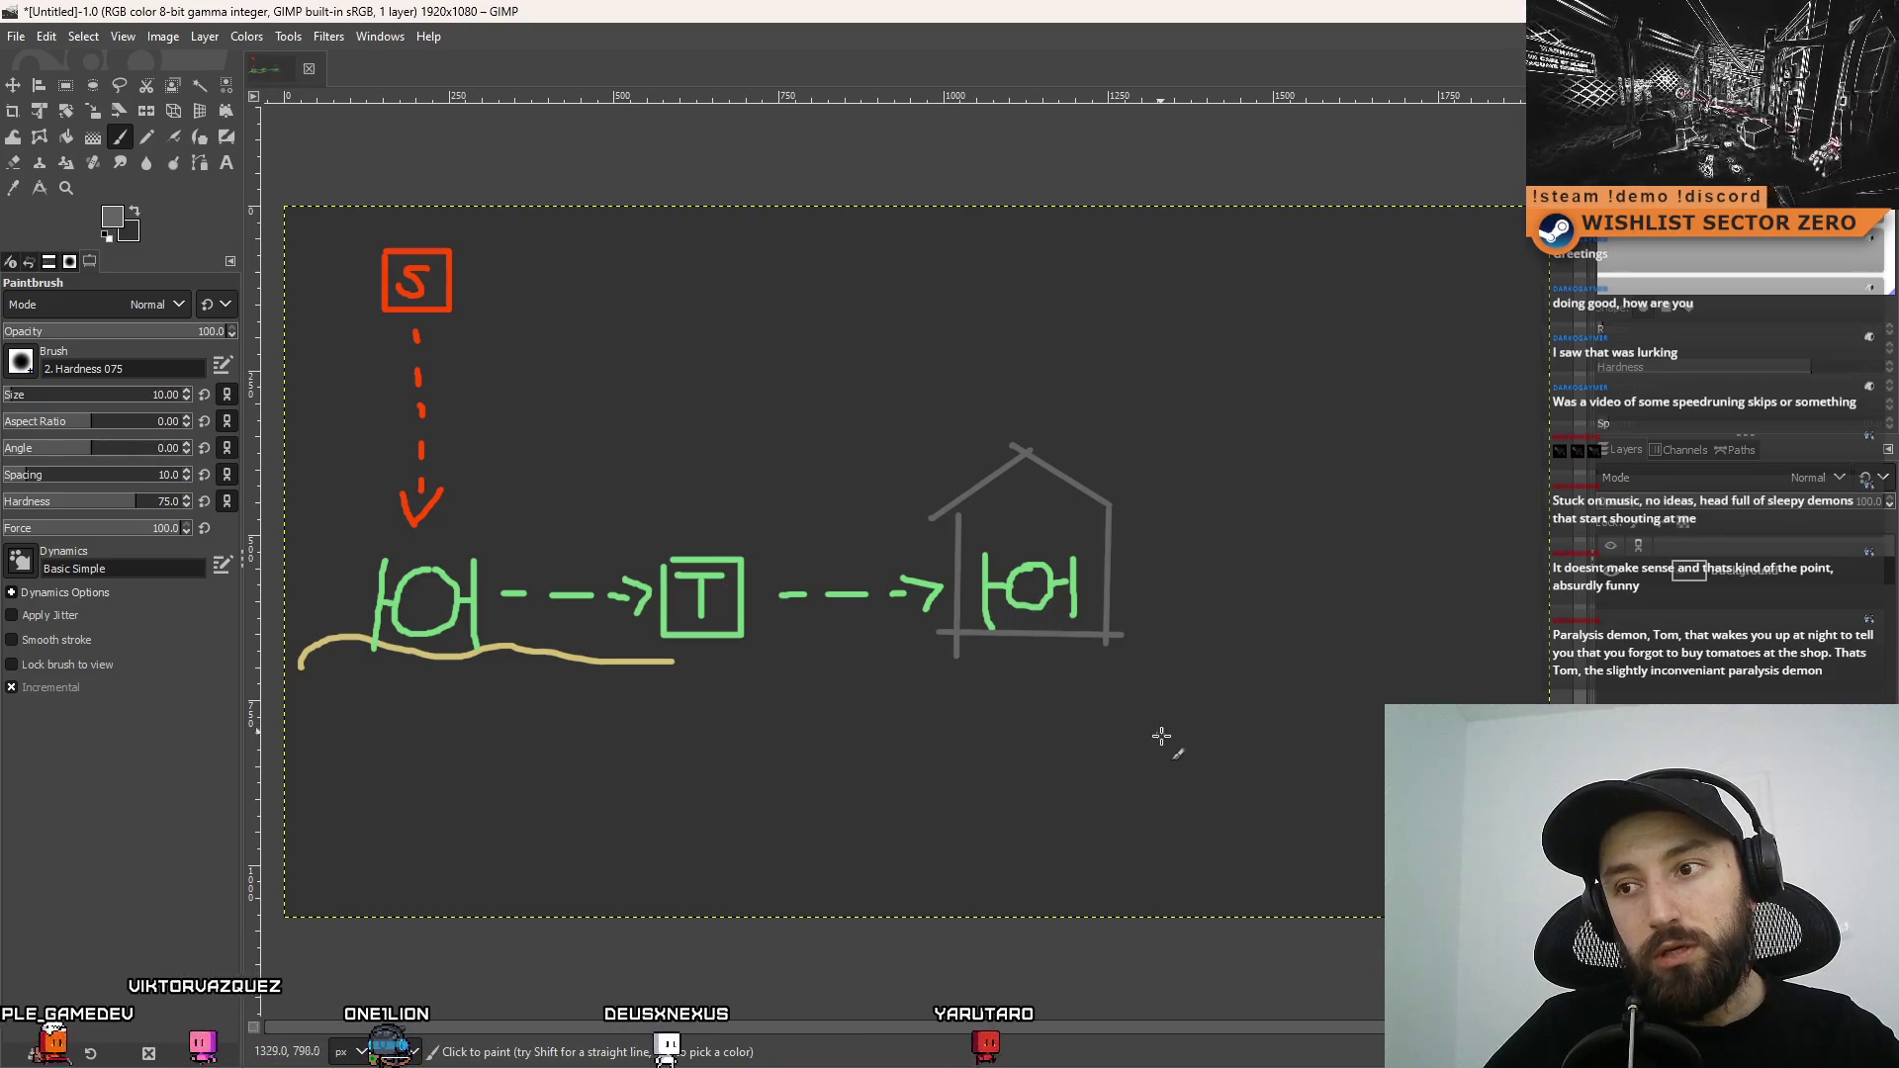
Switch the foreground colour to bright yellow and paint a boxed C below the gates
left_click(121, 224)
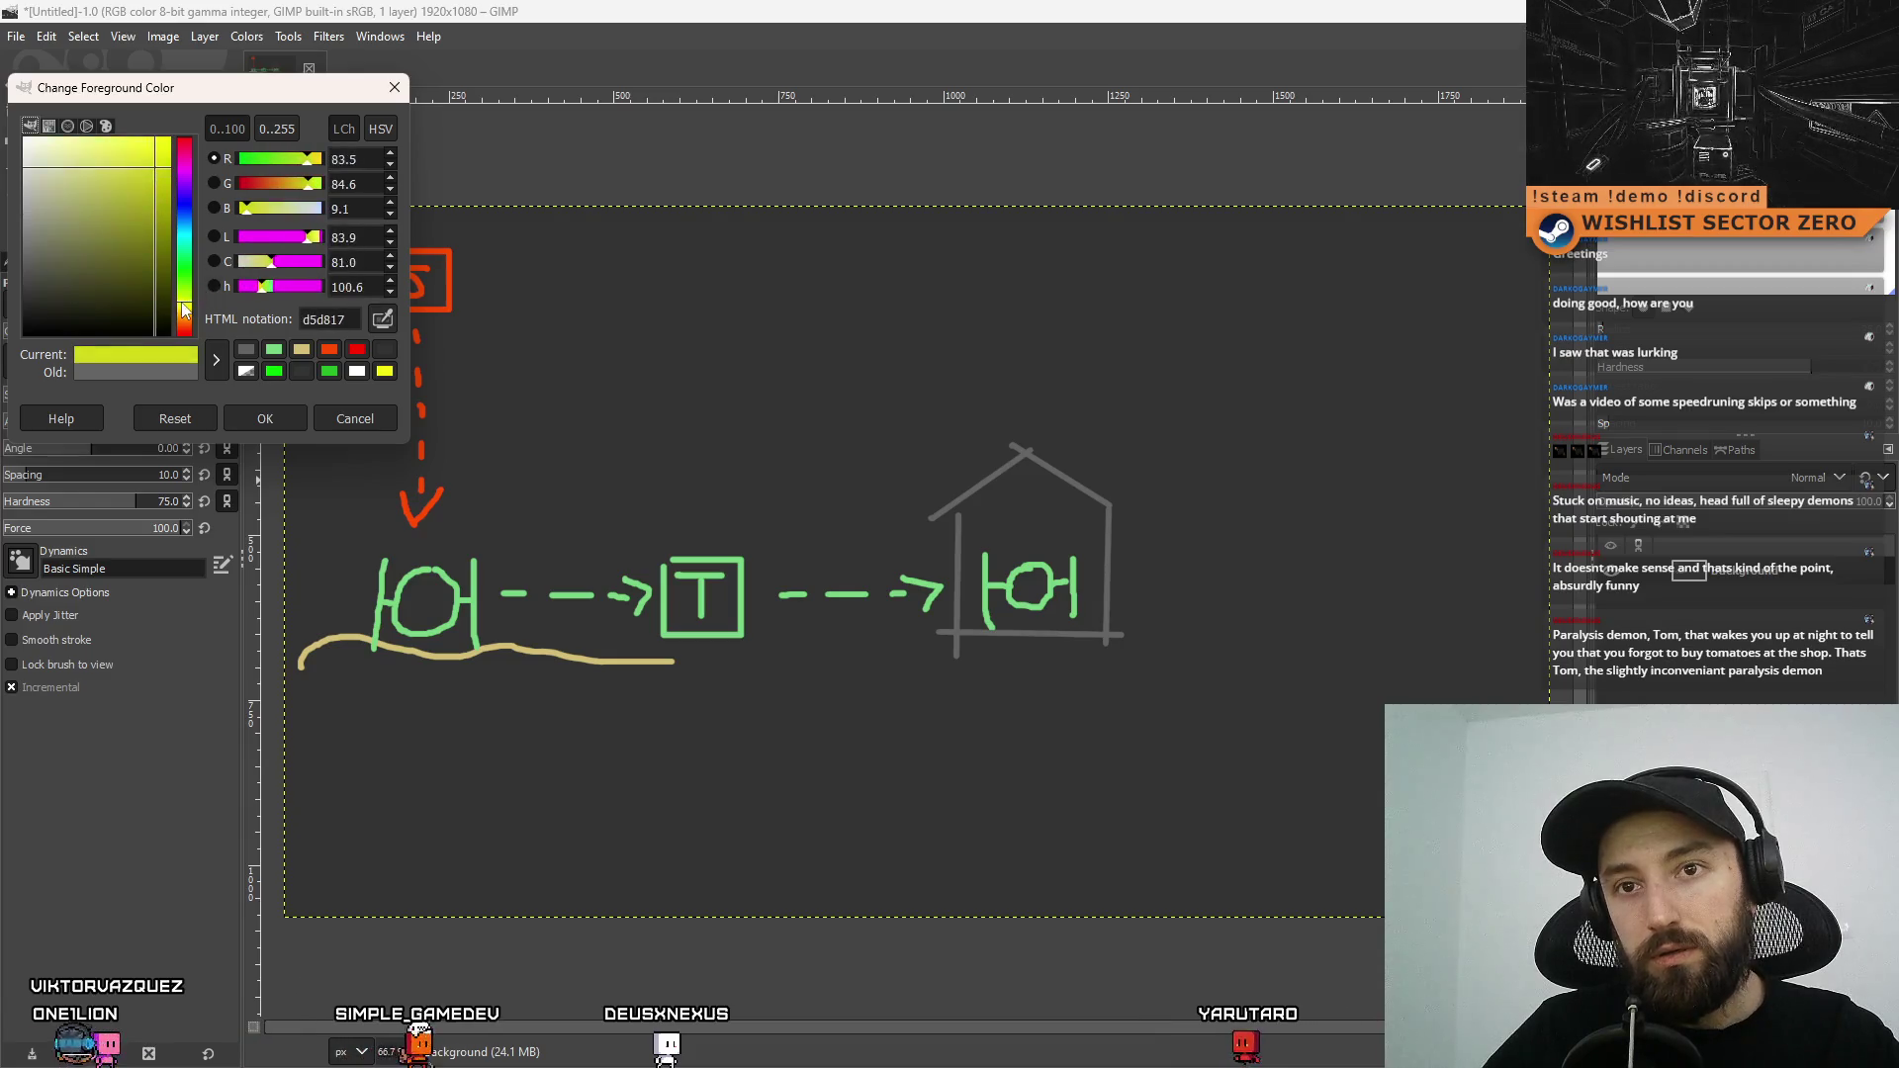
left_click(156, 138)
left_click(265, 419)
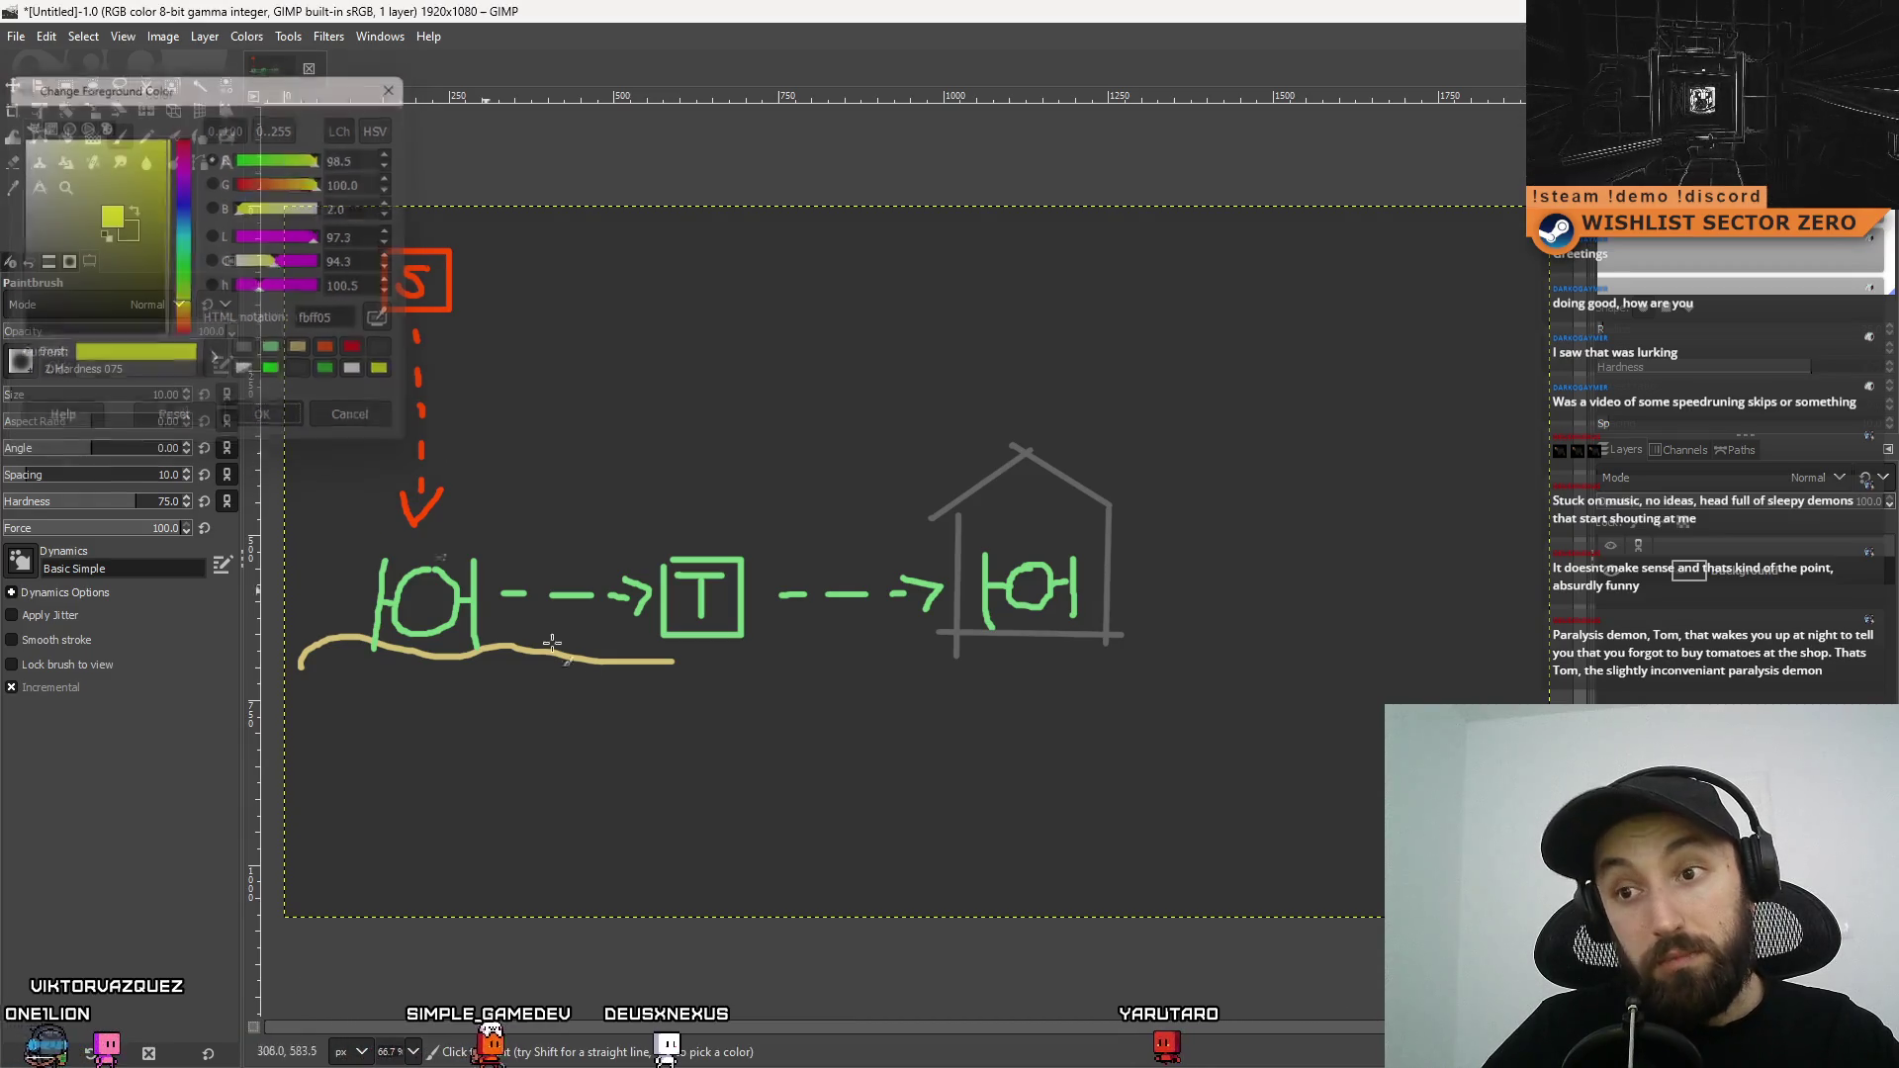
left_click(716, 769)
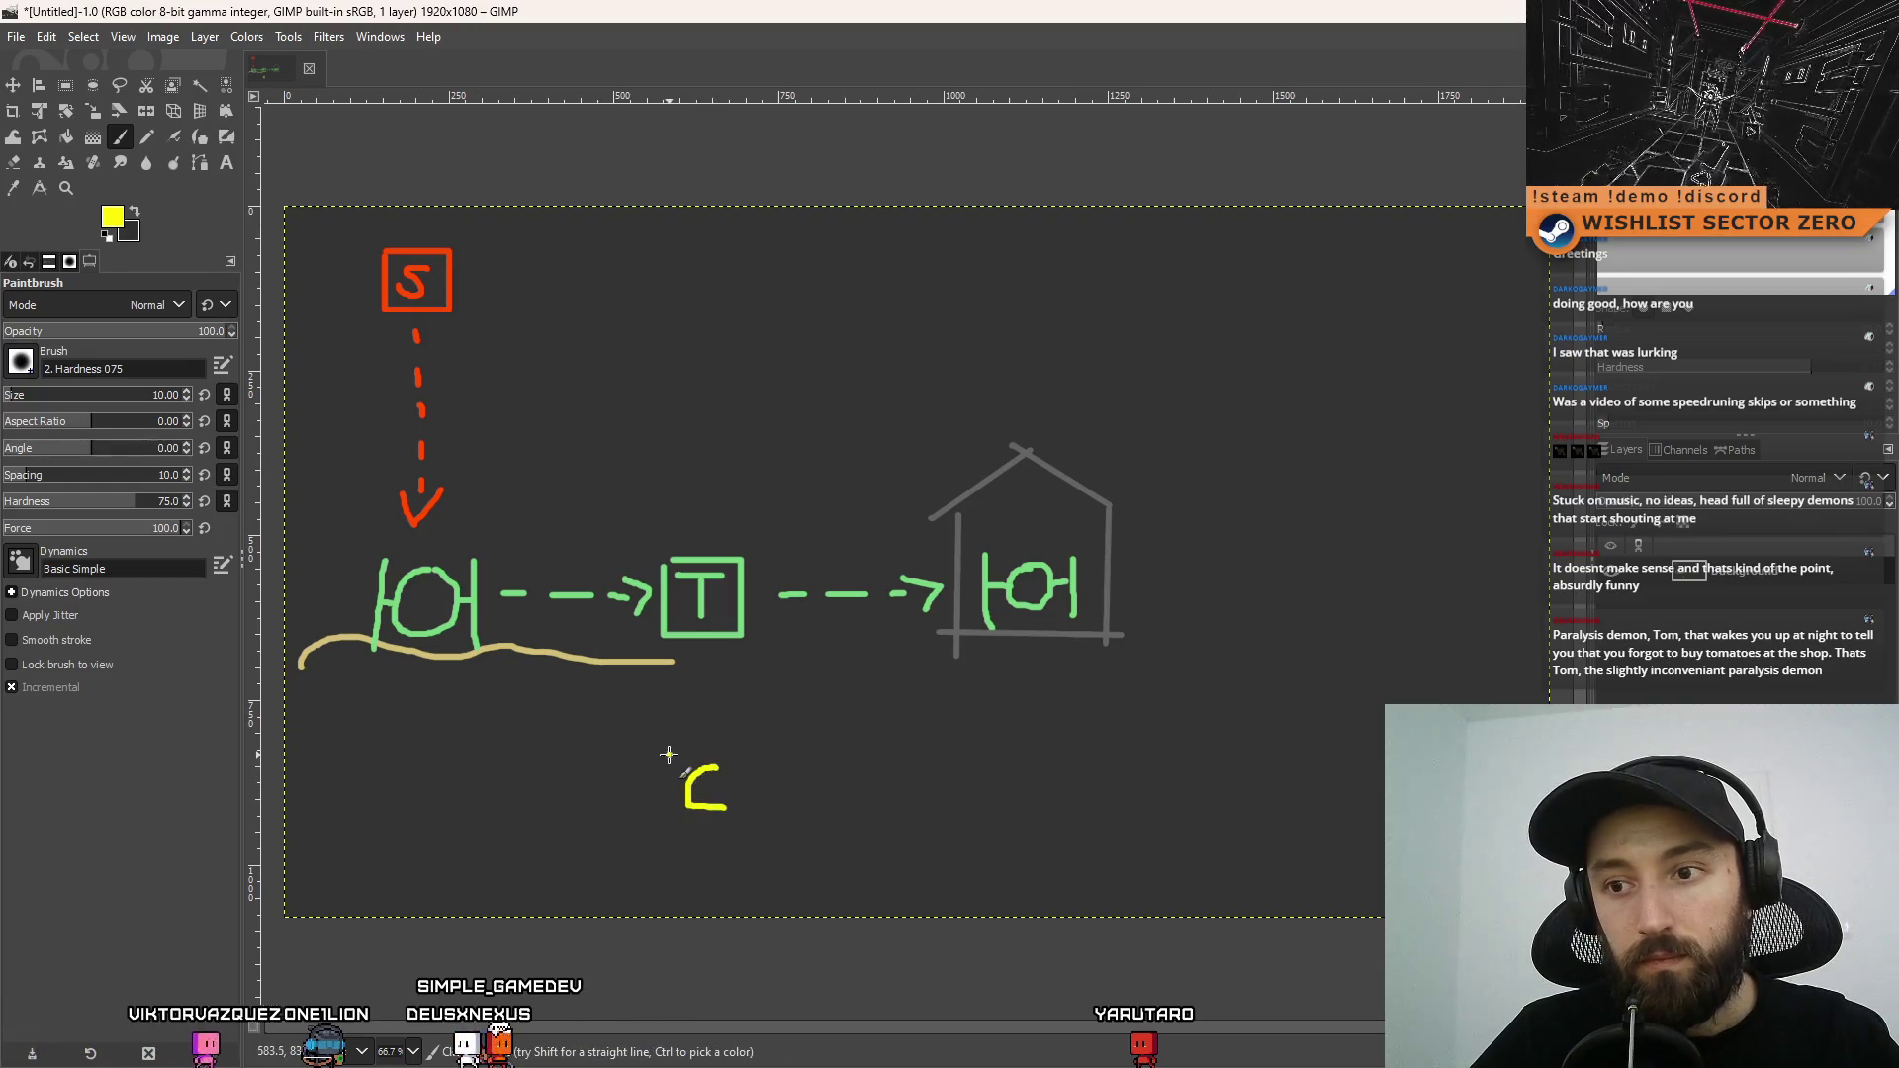
mouse_move(669, 824)
left_mouse_down()
mouse_move(668, 749)
mouse_move(737, 749)
mouse_move(742, 818)
mouse_move(673, 829)
left_mouse_up()
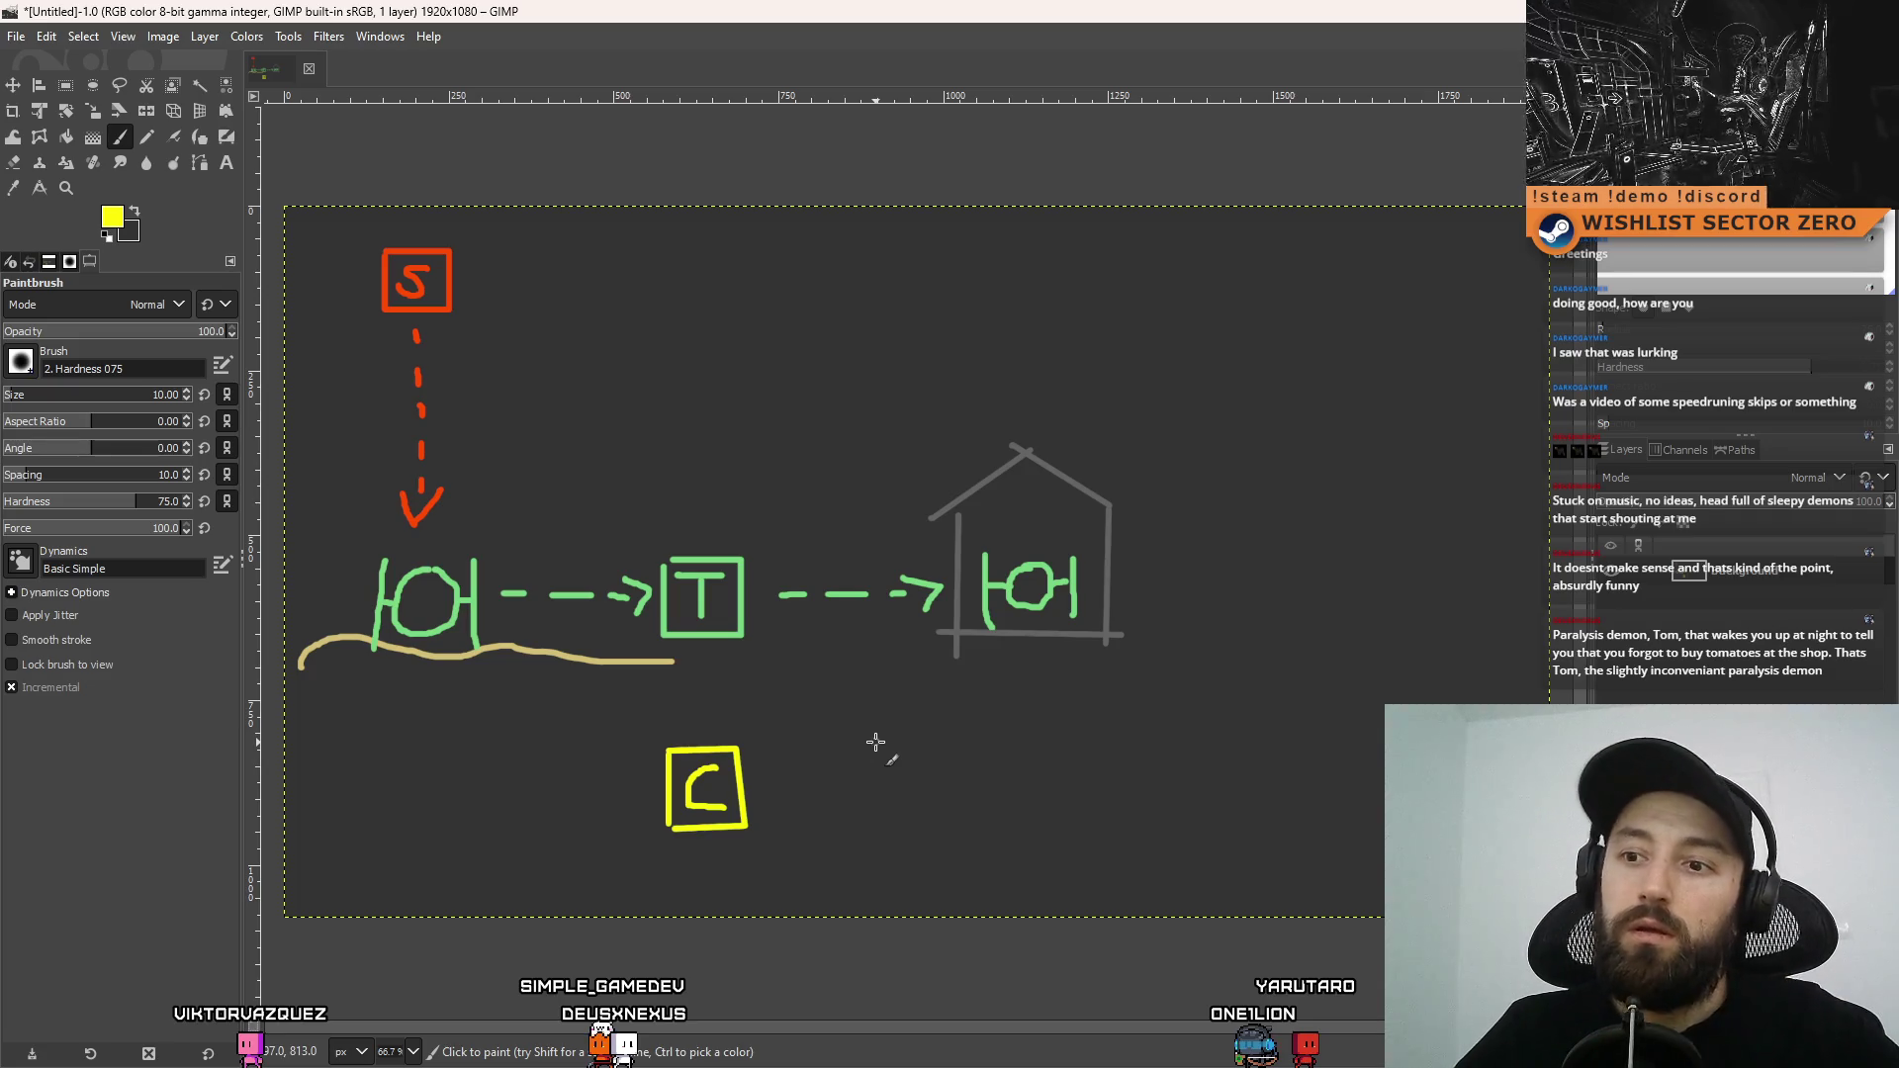
Paint yellow arrows from the C box to the house's gate and to the first gate
left_click(983, 665, "shift")
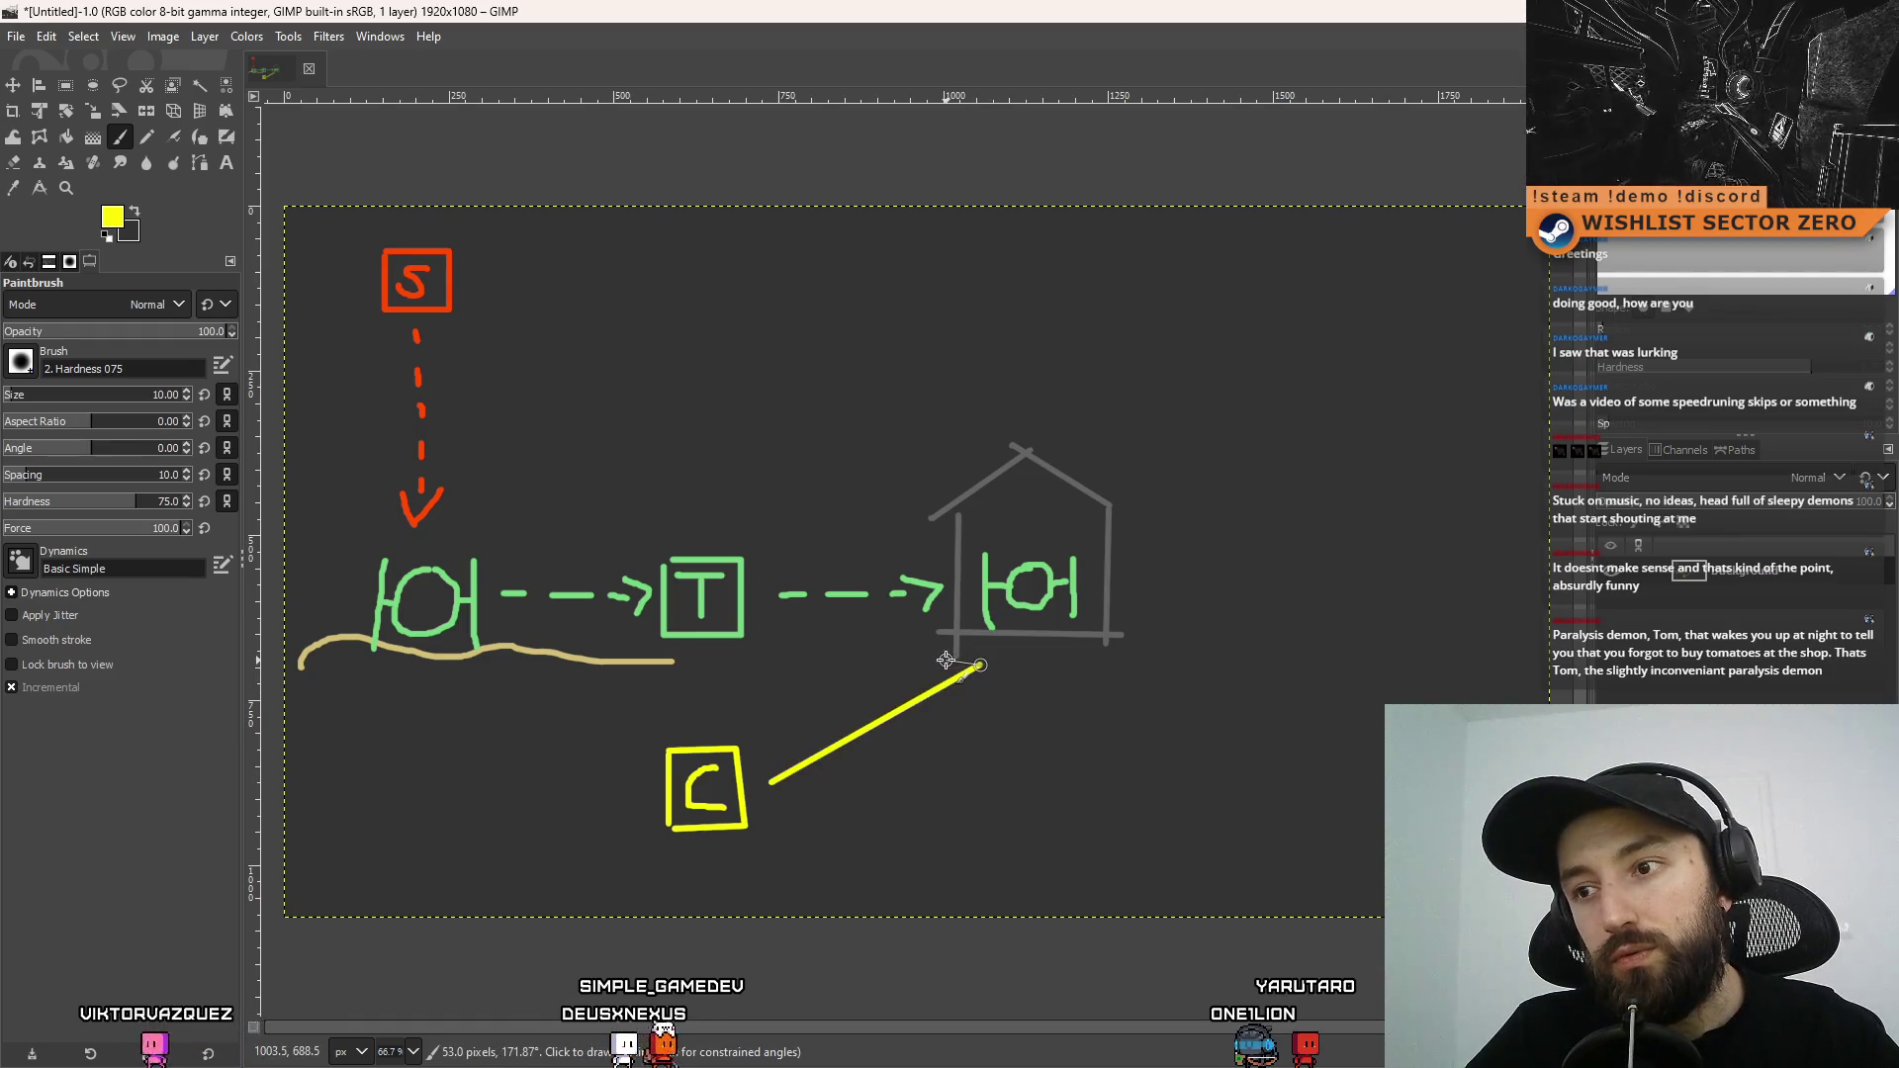
left_click(947, 661, "shift")
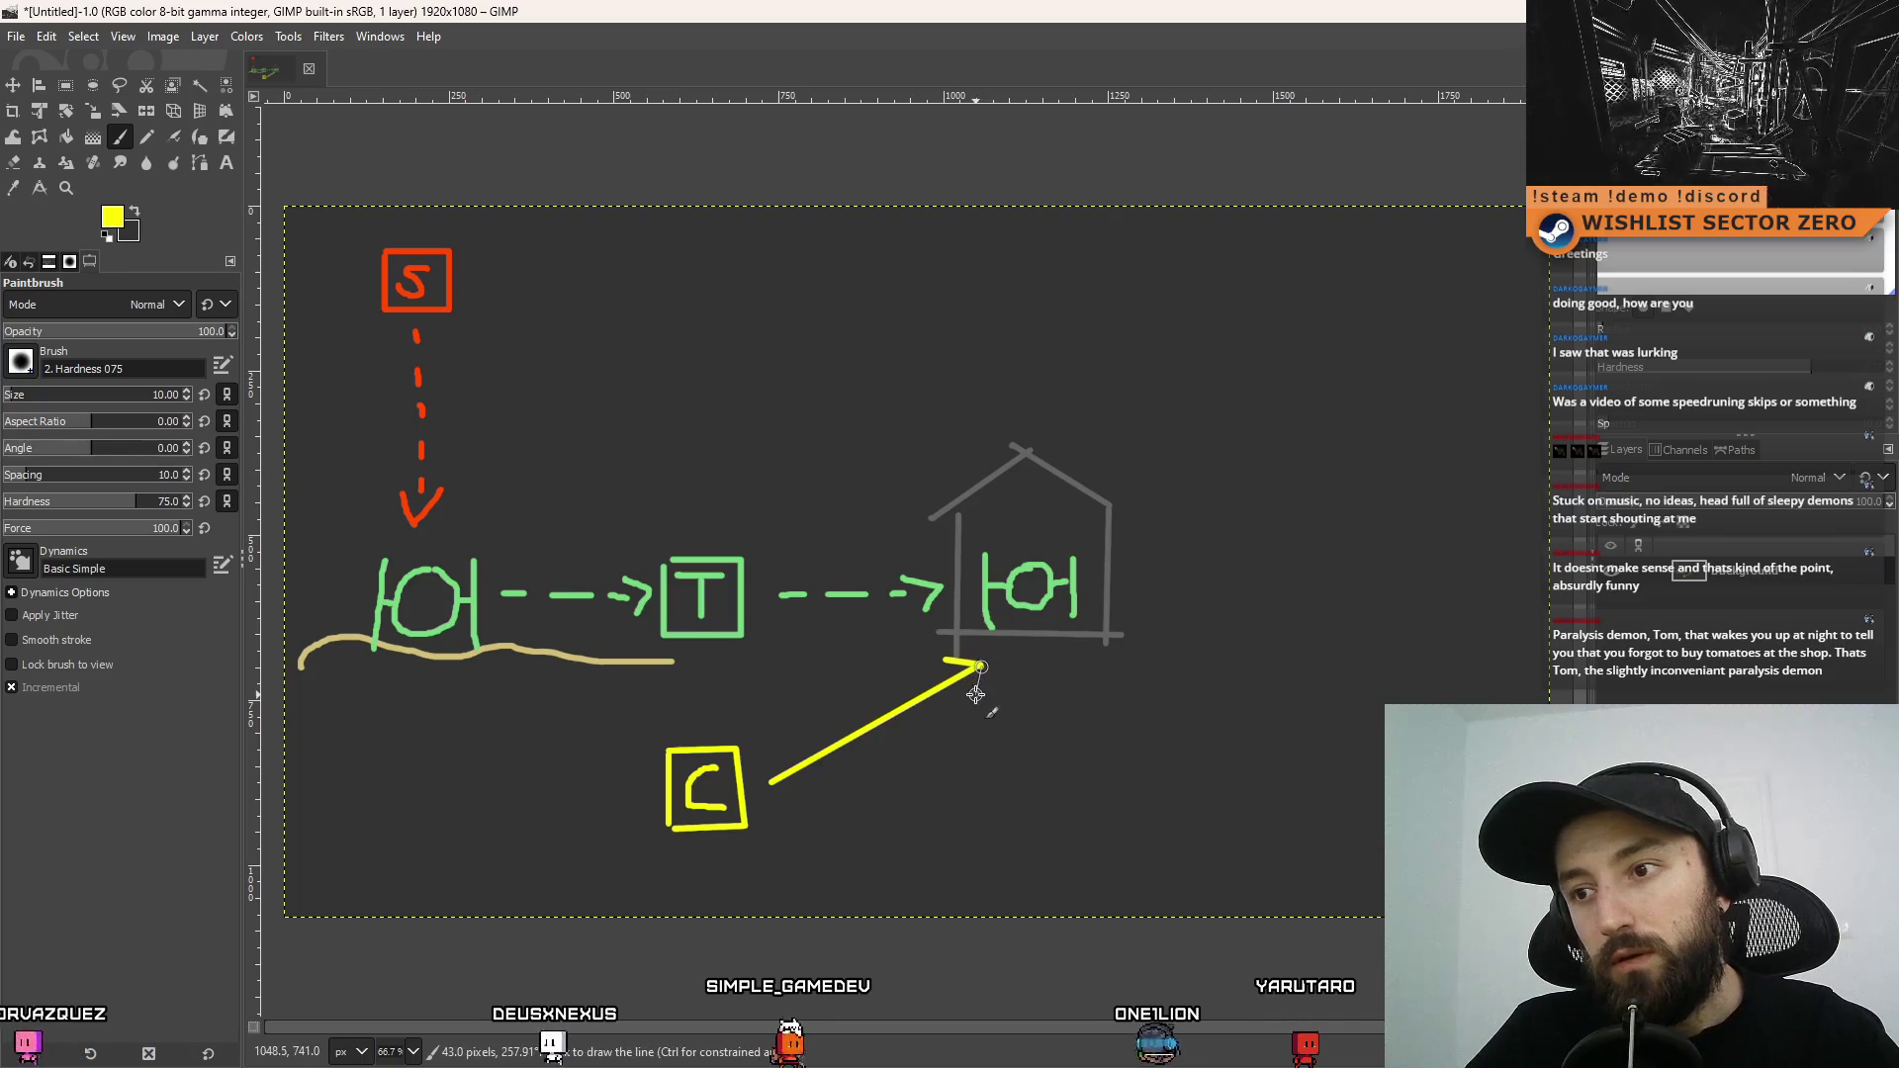
left_click(977, 695, "shift")
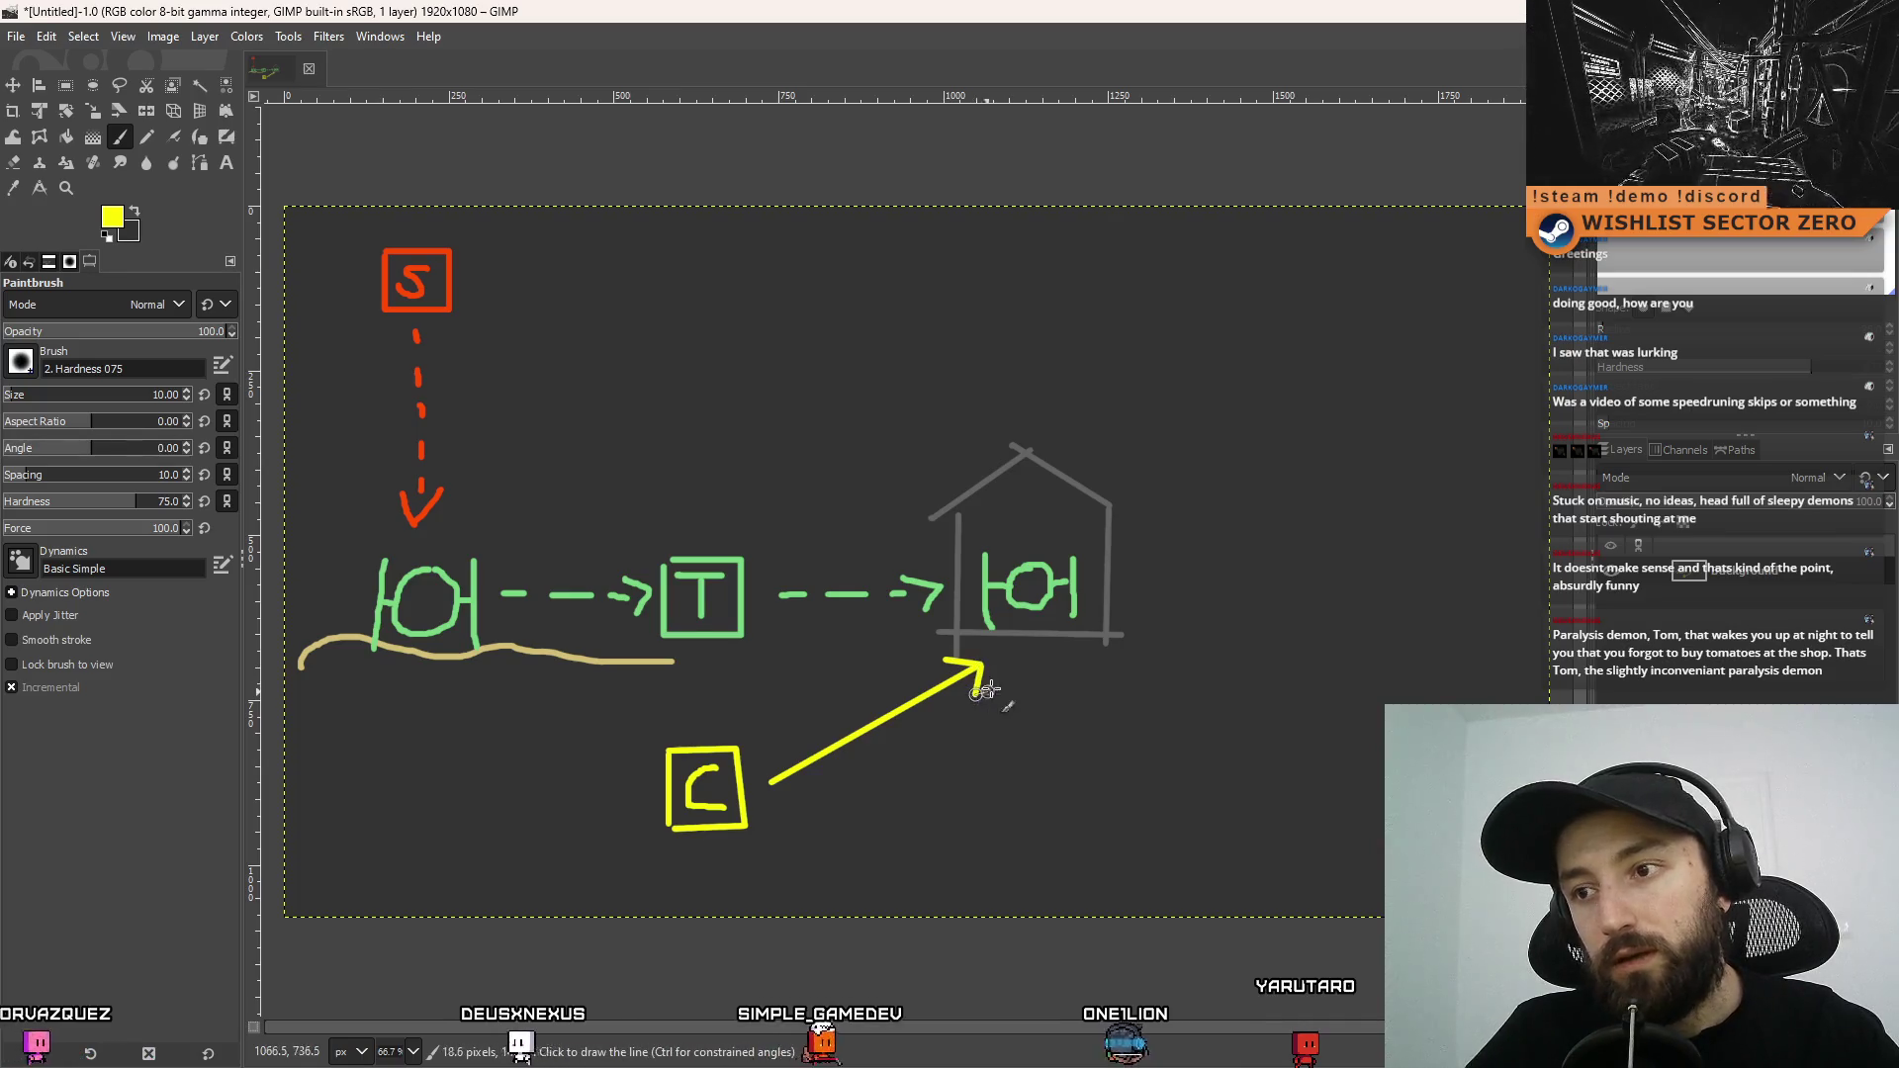
left_click(641, 782)
left_click(455, 676, "shift")
left_click(441, 705, "shift")
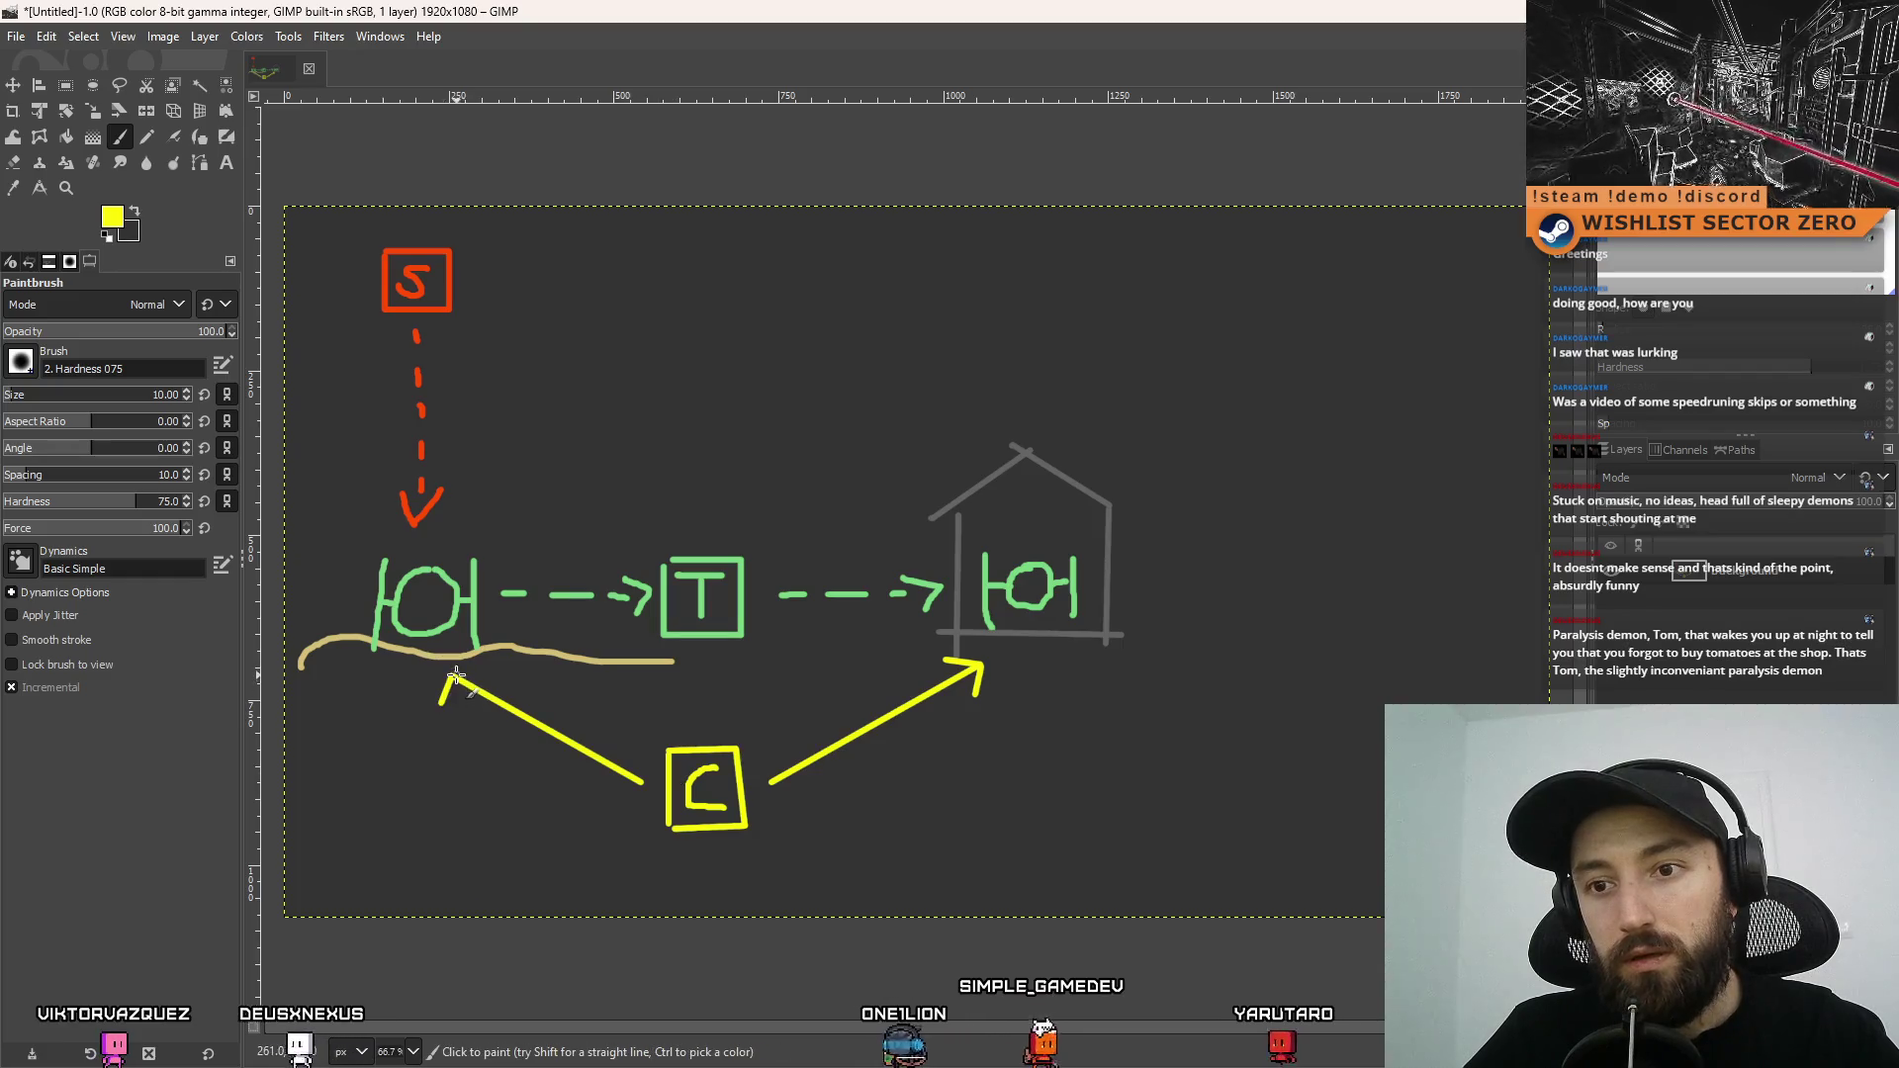
left_click(455, 677)
left_click(487, 676, "shift")
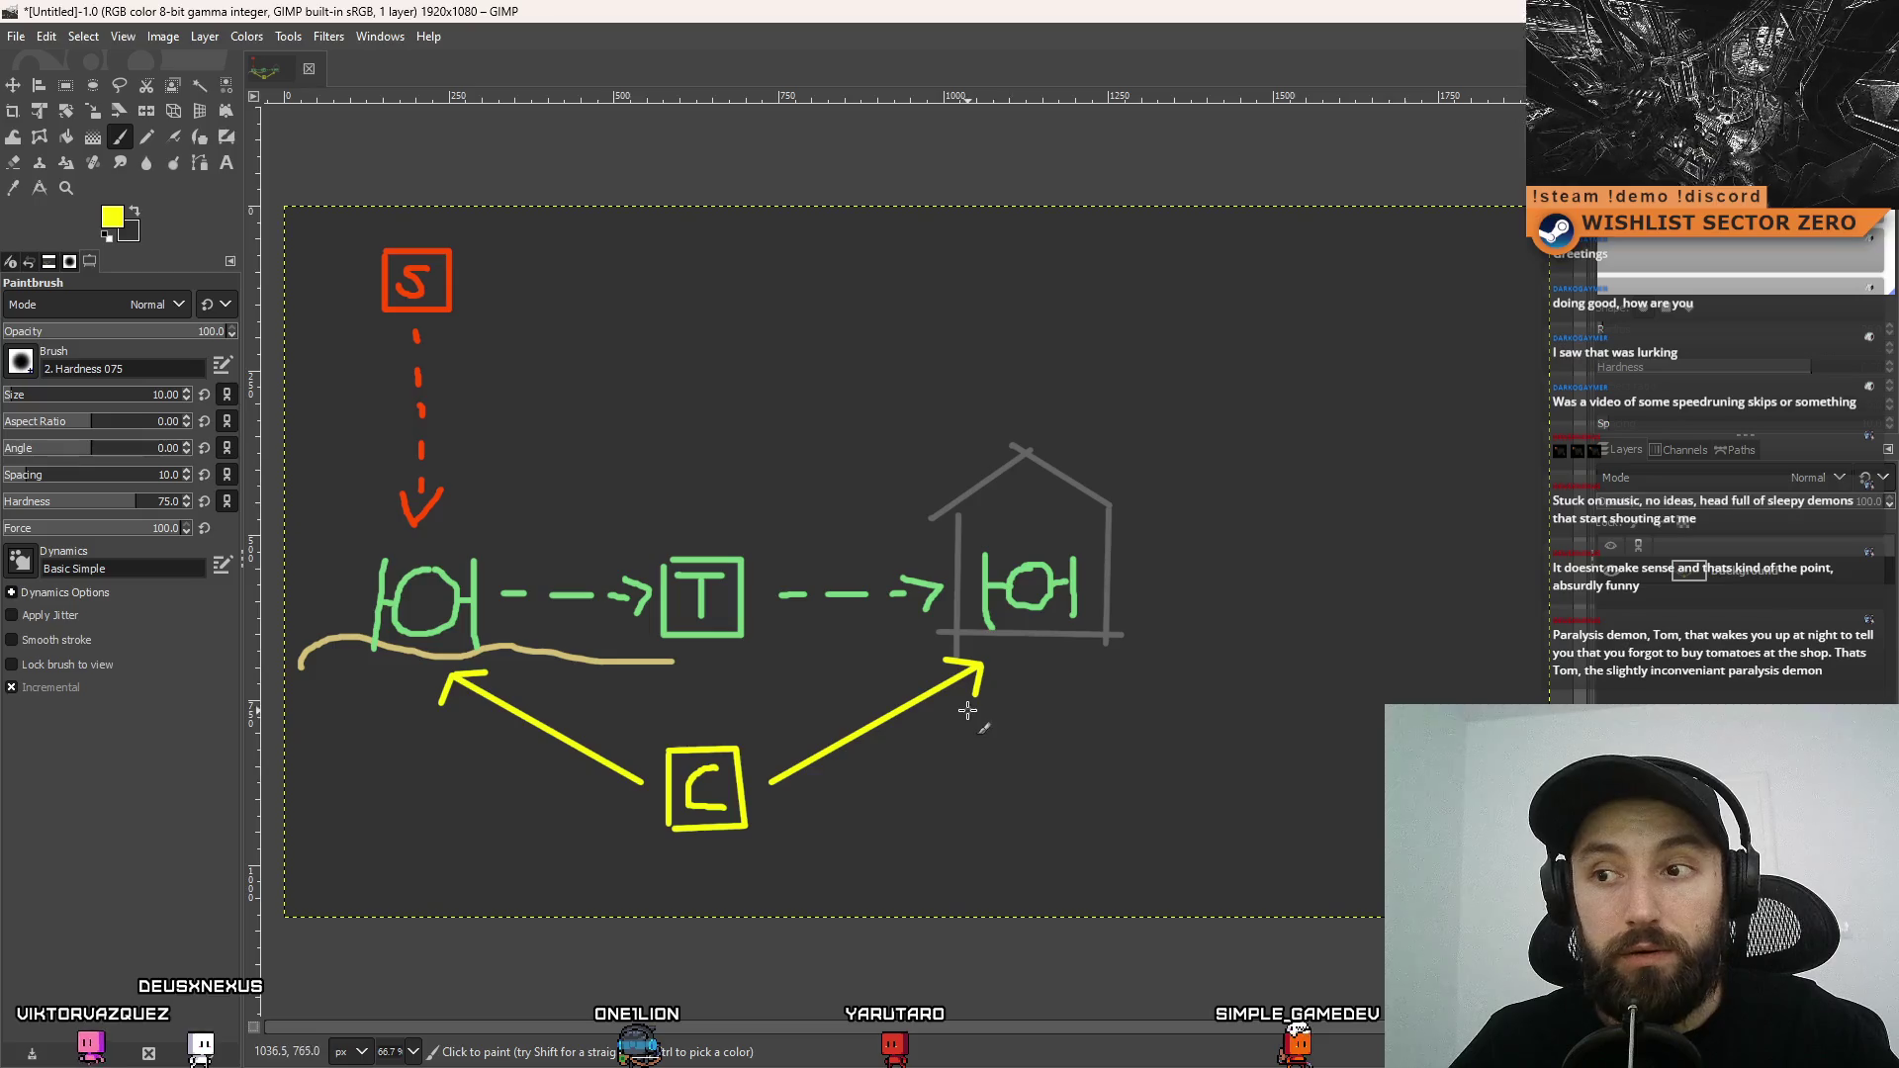
Sketch a small car with a question mark beside the right arrow, then undo it
mouse_move(883, 757)
left_mouse_down()
mouse_move(924, 754)
mouse_move(880, 732)
mouse_move(925, 725)
mouse_move(879, 740)
mouse_move(976, 748)
left_mouse_up()
left_click(976, 756)
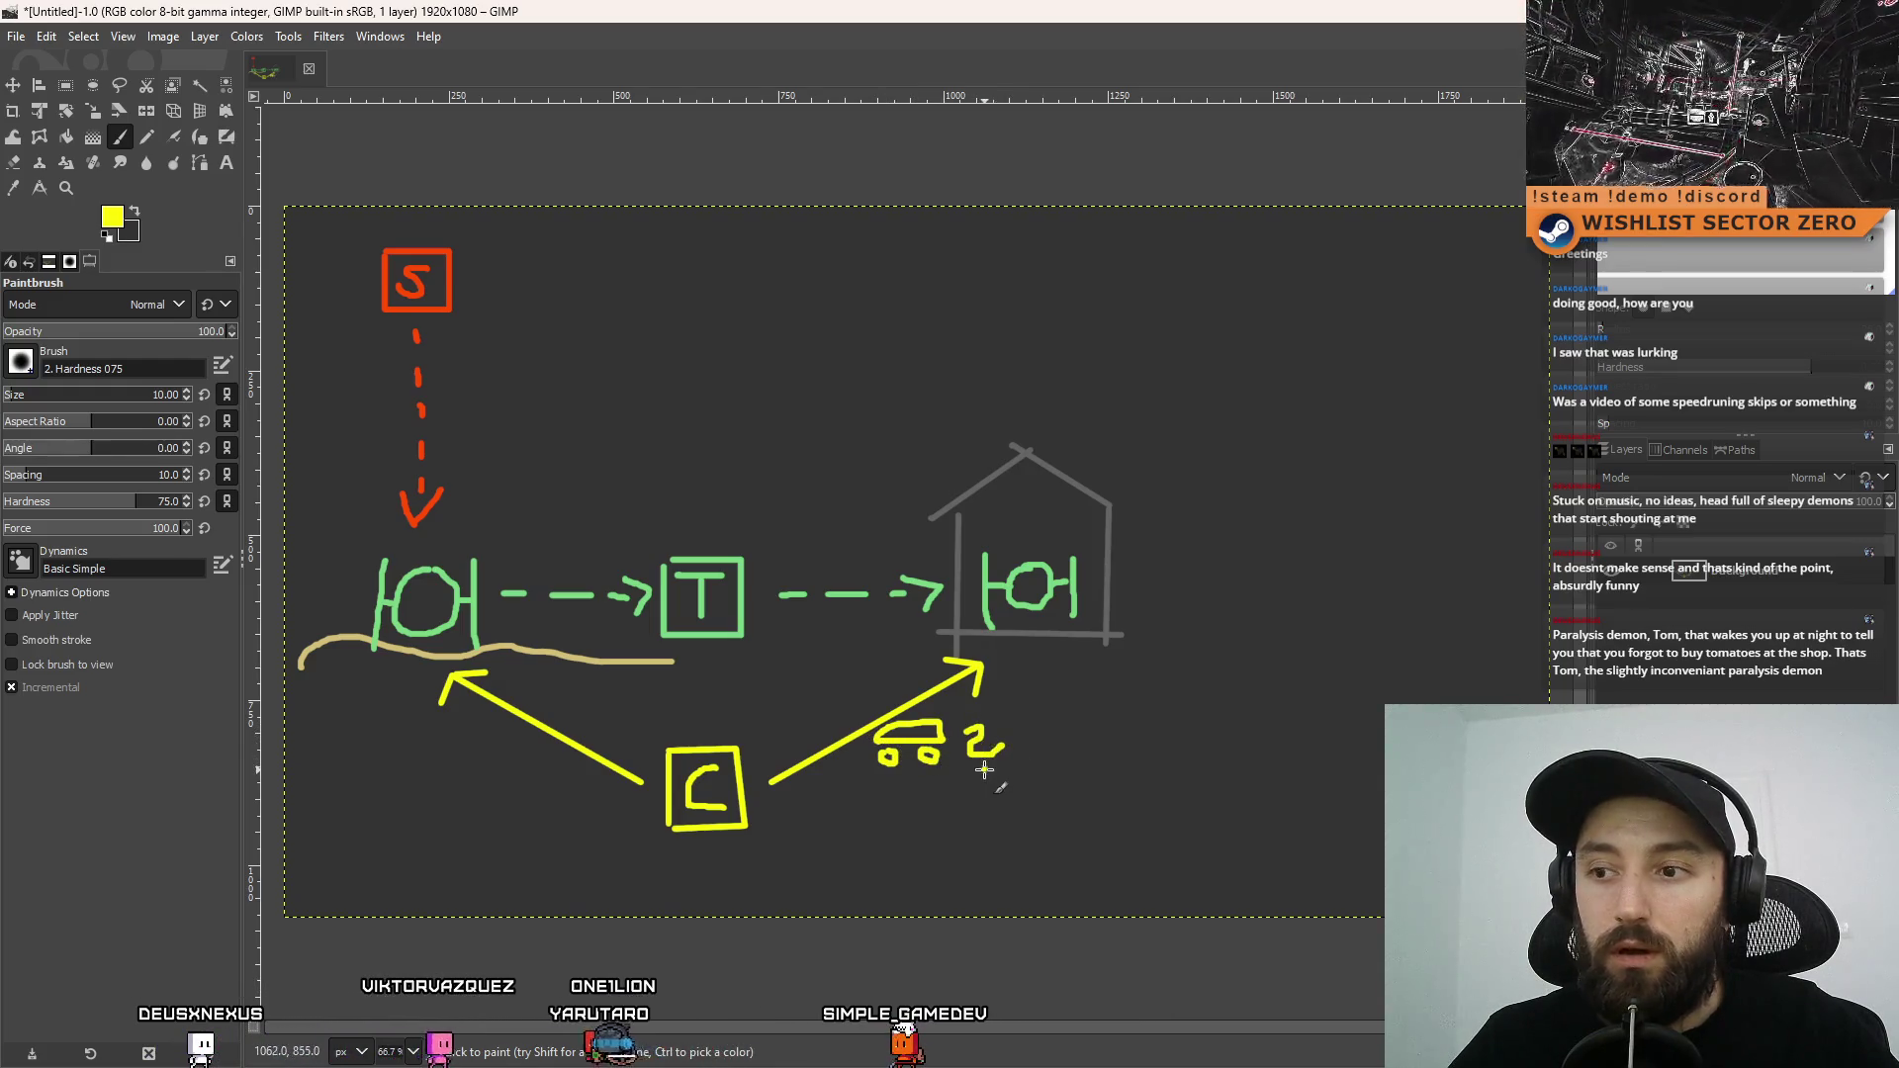
key("ctrl+z")
key("ctrl+z")
key("ctrl+z")
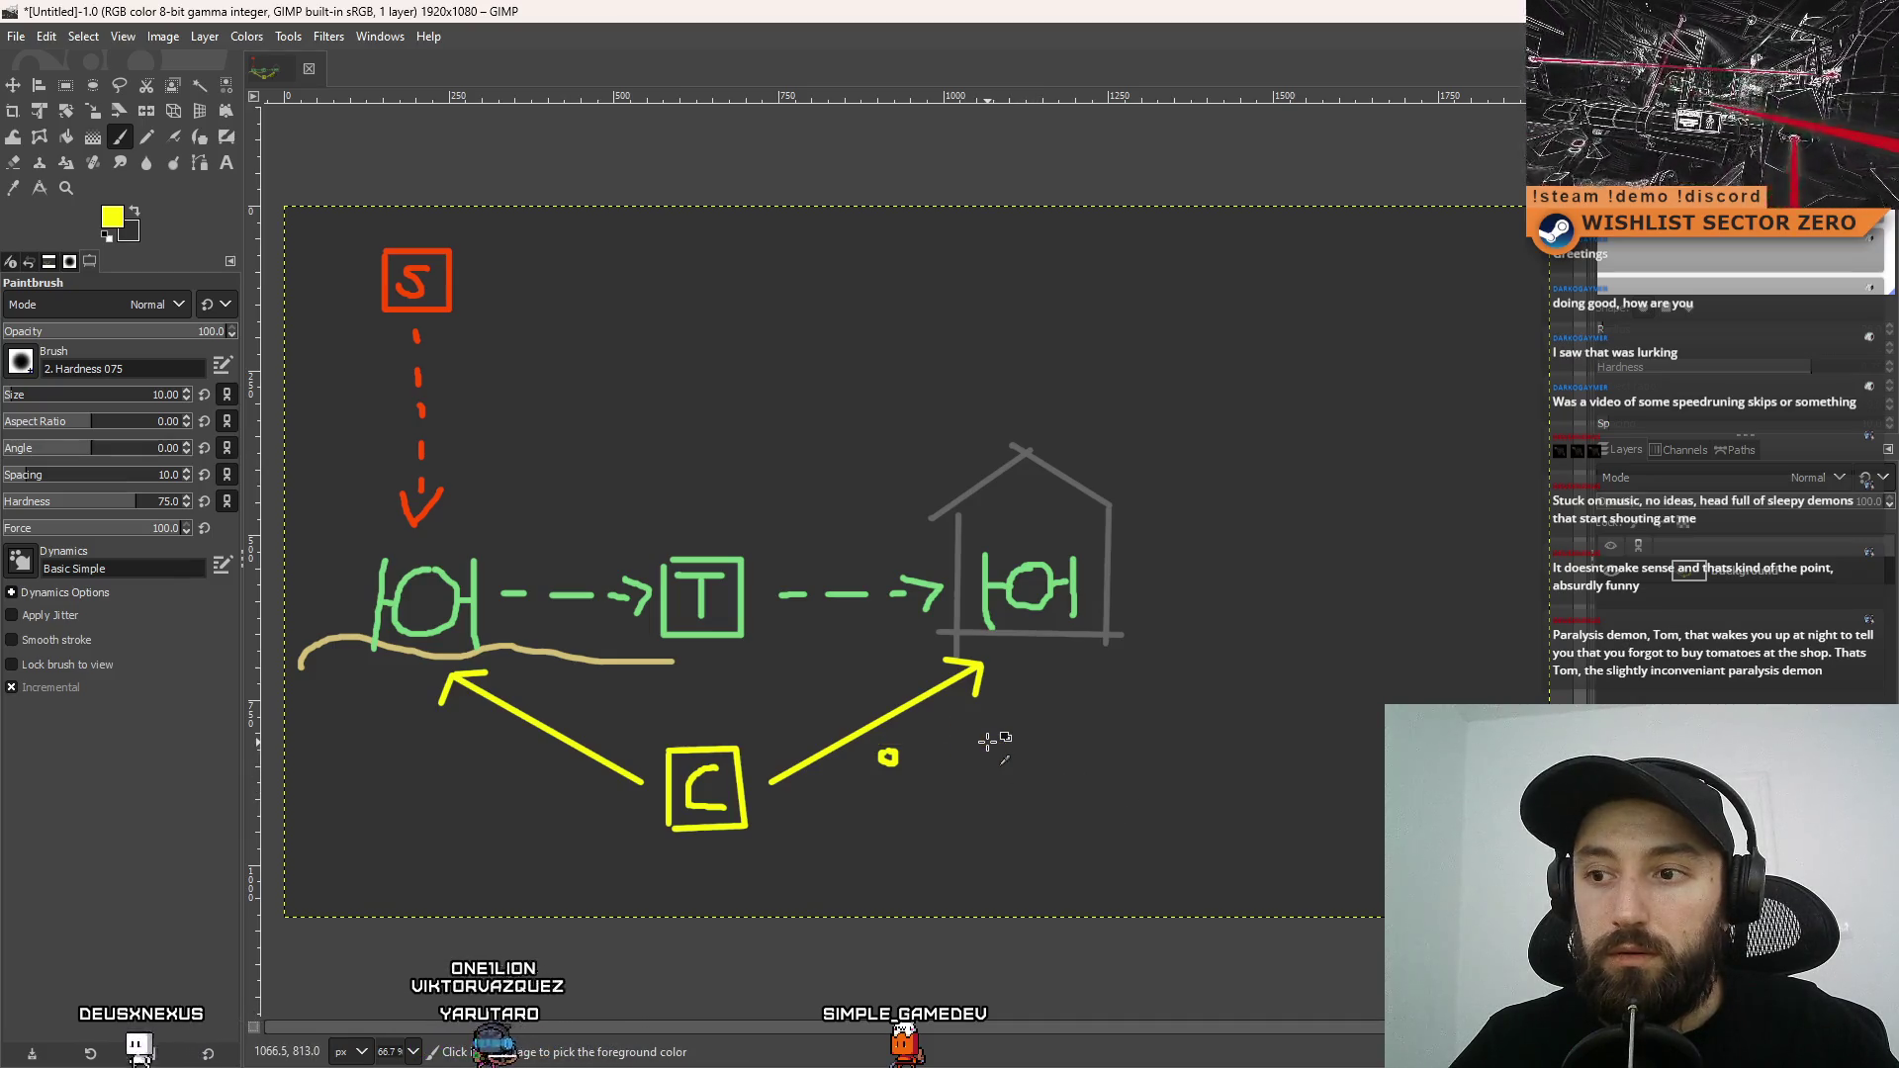
key("ctrl+z")
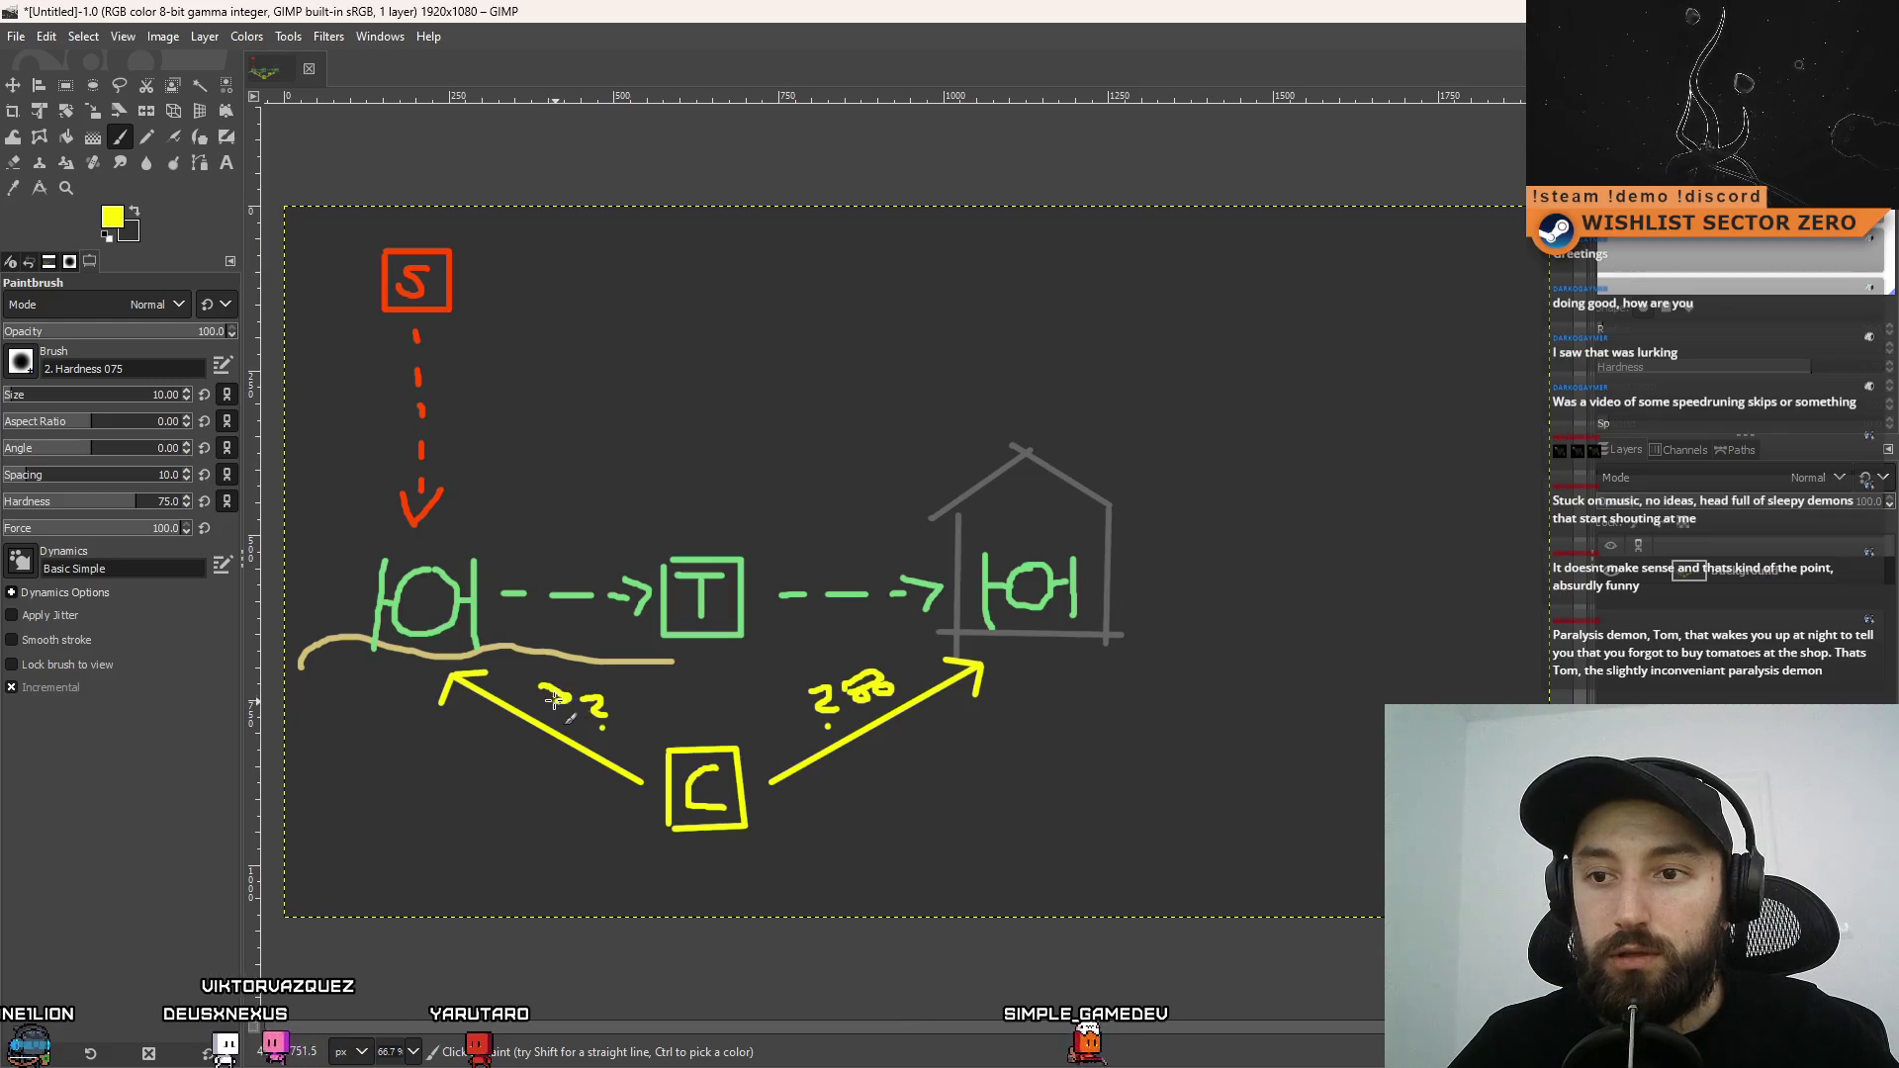
Write TIME with a doodle along the left arrow, undoing a stray arrowhead at the C box
left_click_drag(537, 695, 556, 697)
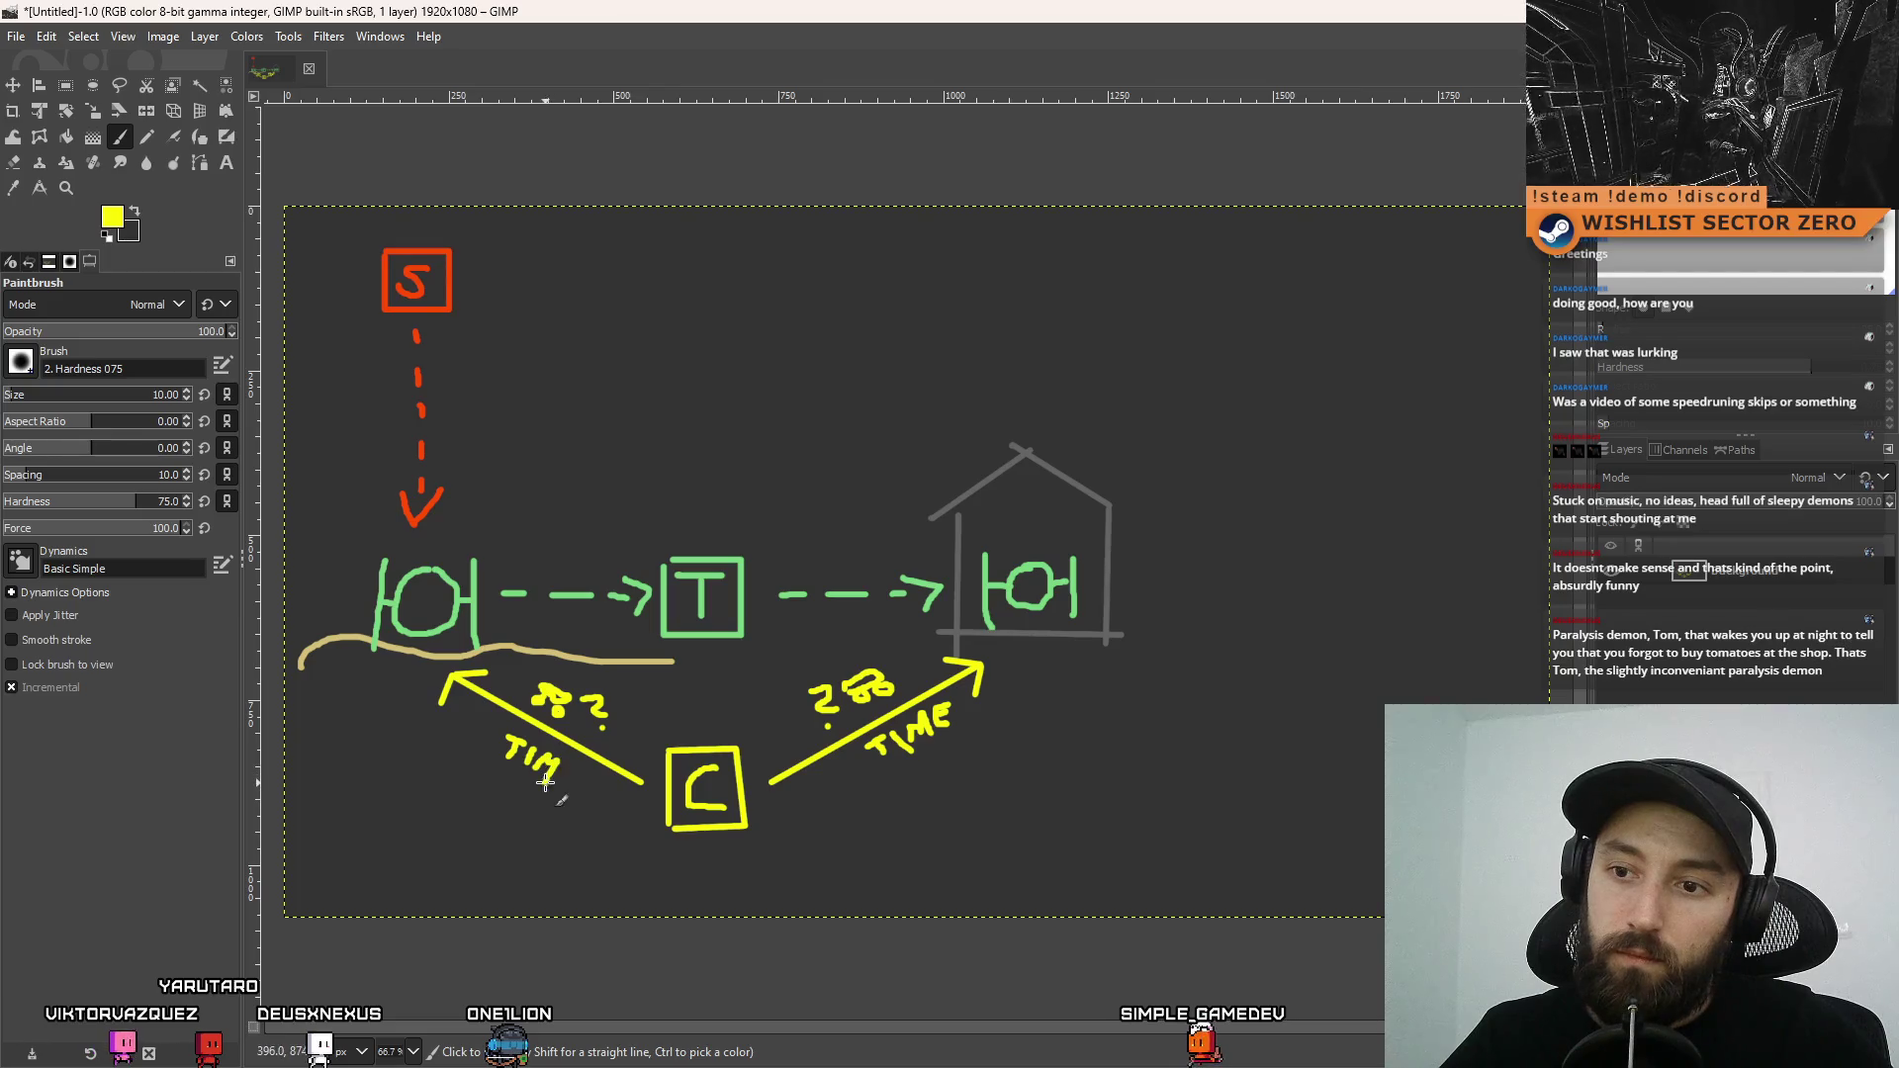
left_click_drag(569, 767, 585, 779)
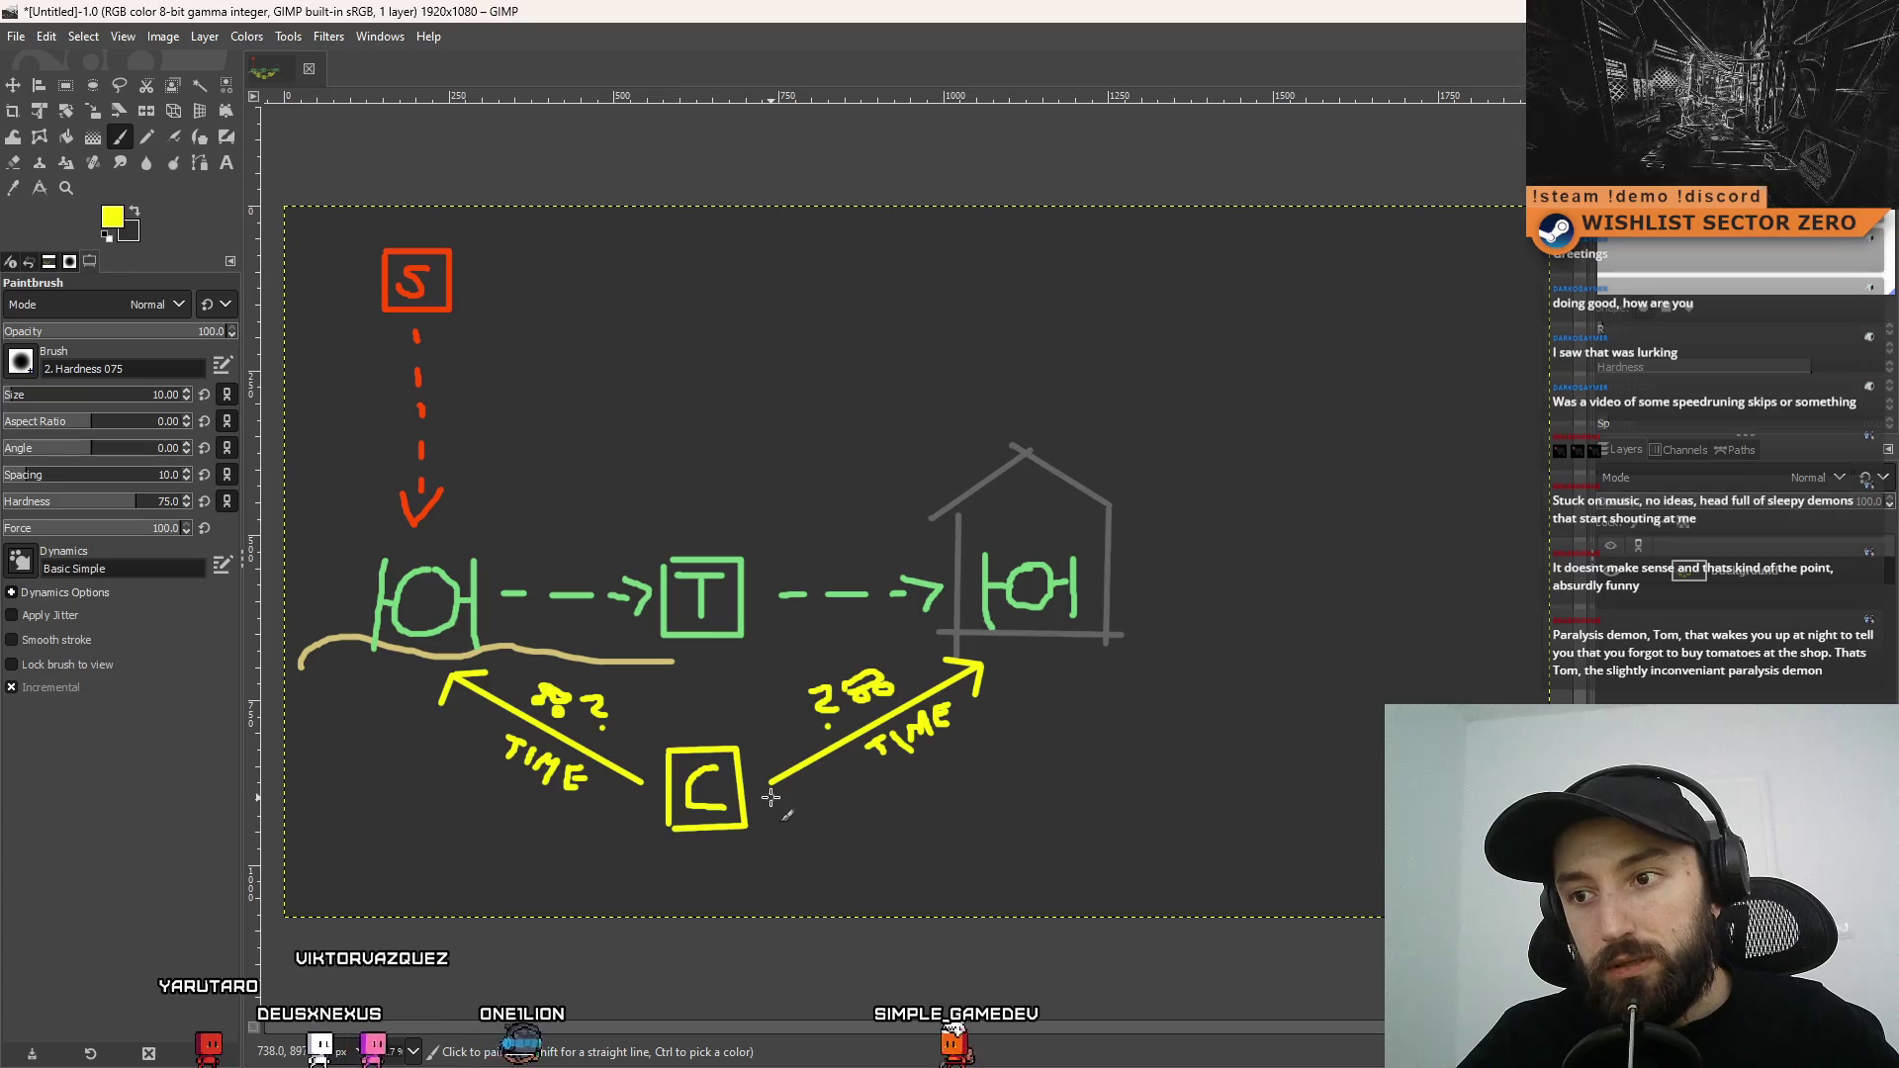
left_click_drag(769, 761, 766, 781)
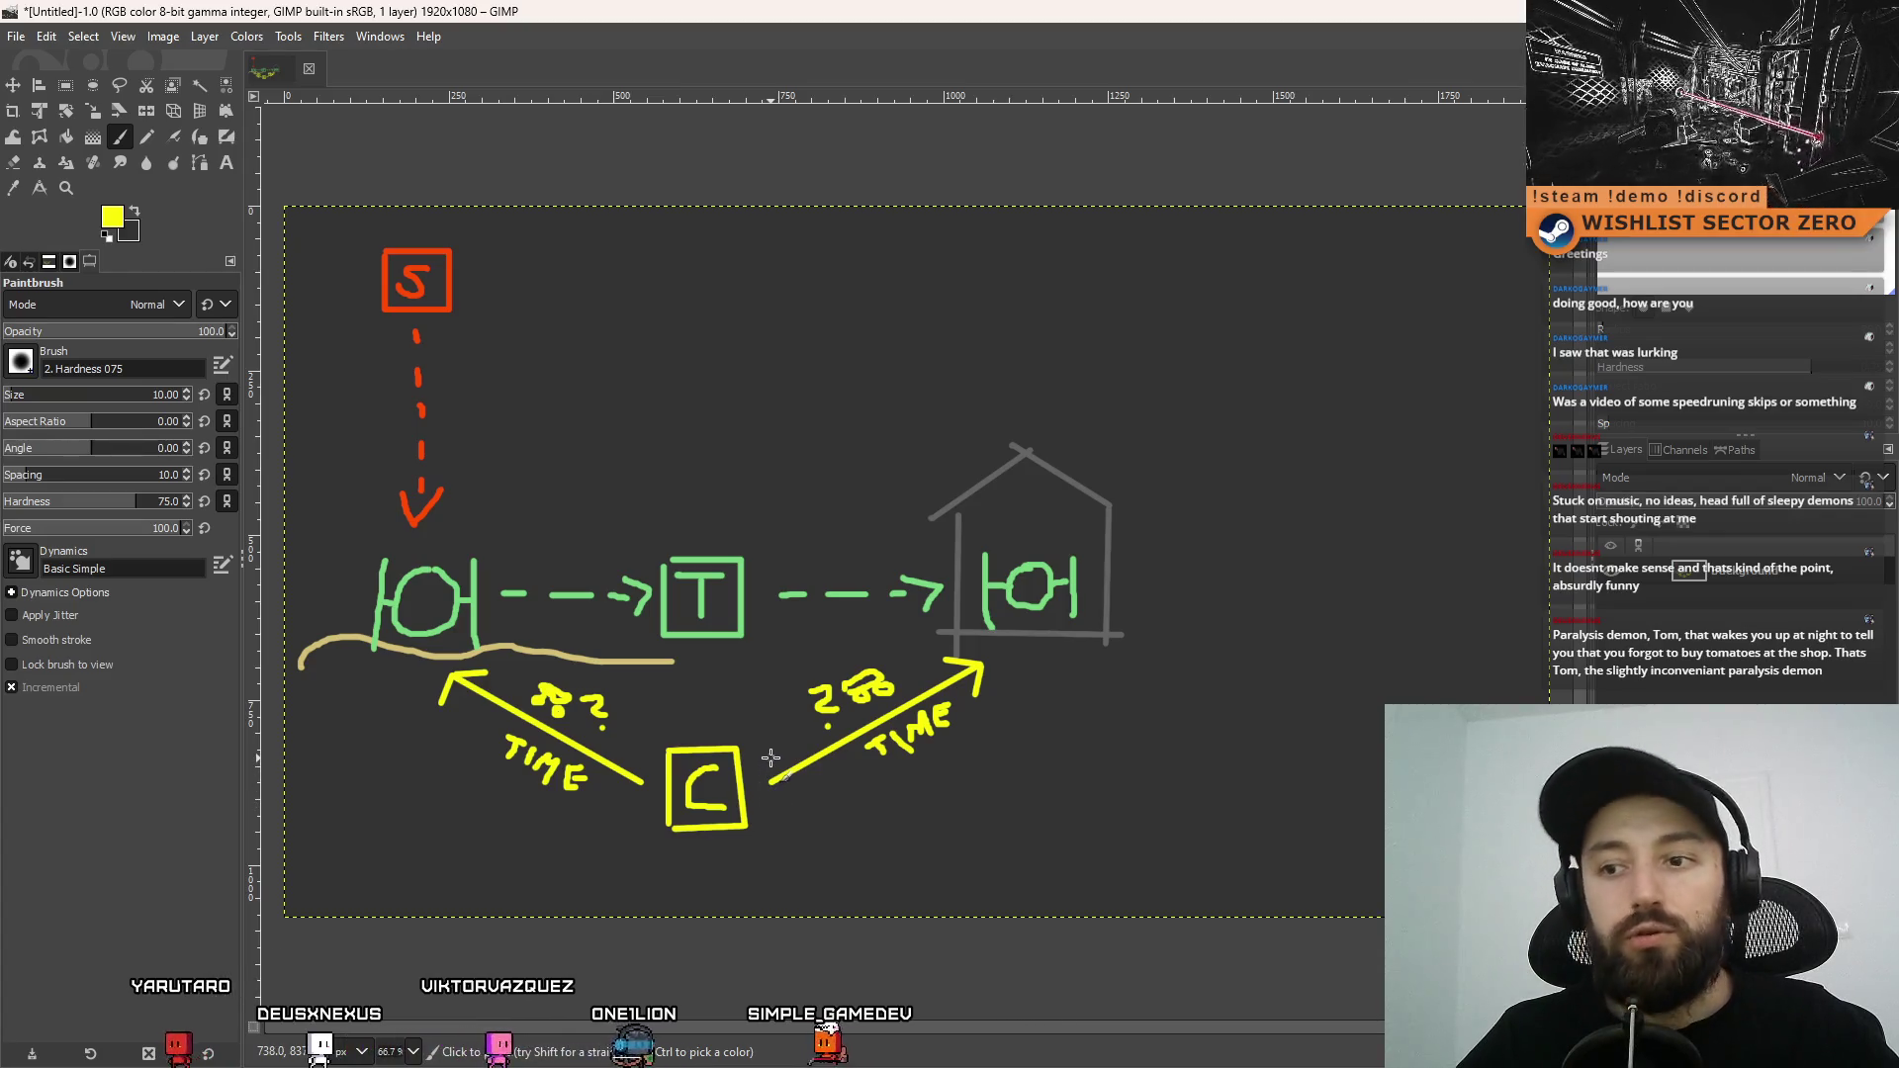
left_click(800, 801, "shift")
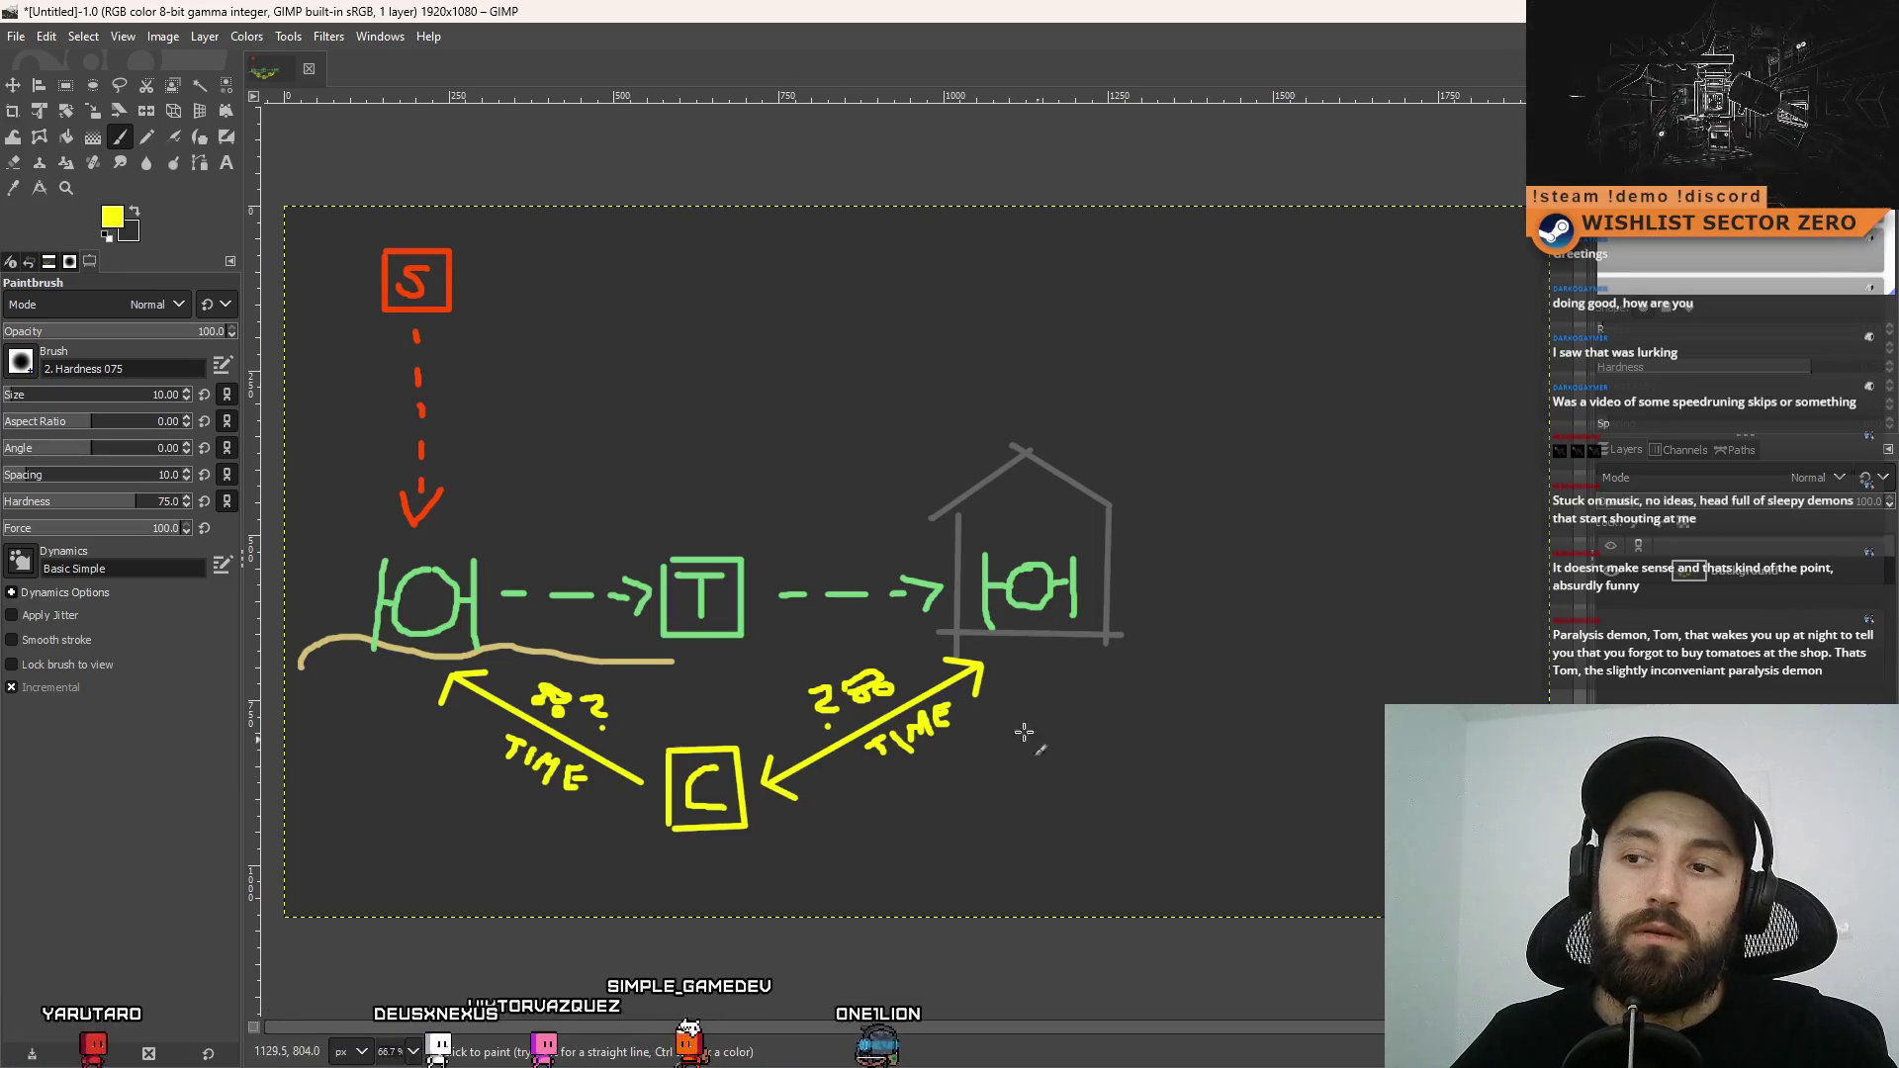
key("ctrl+z")
key("ctrl+z")
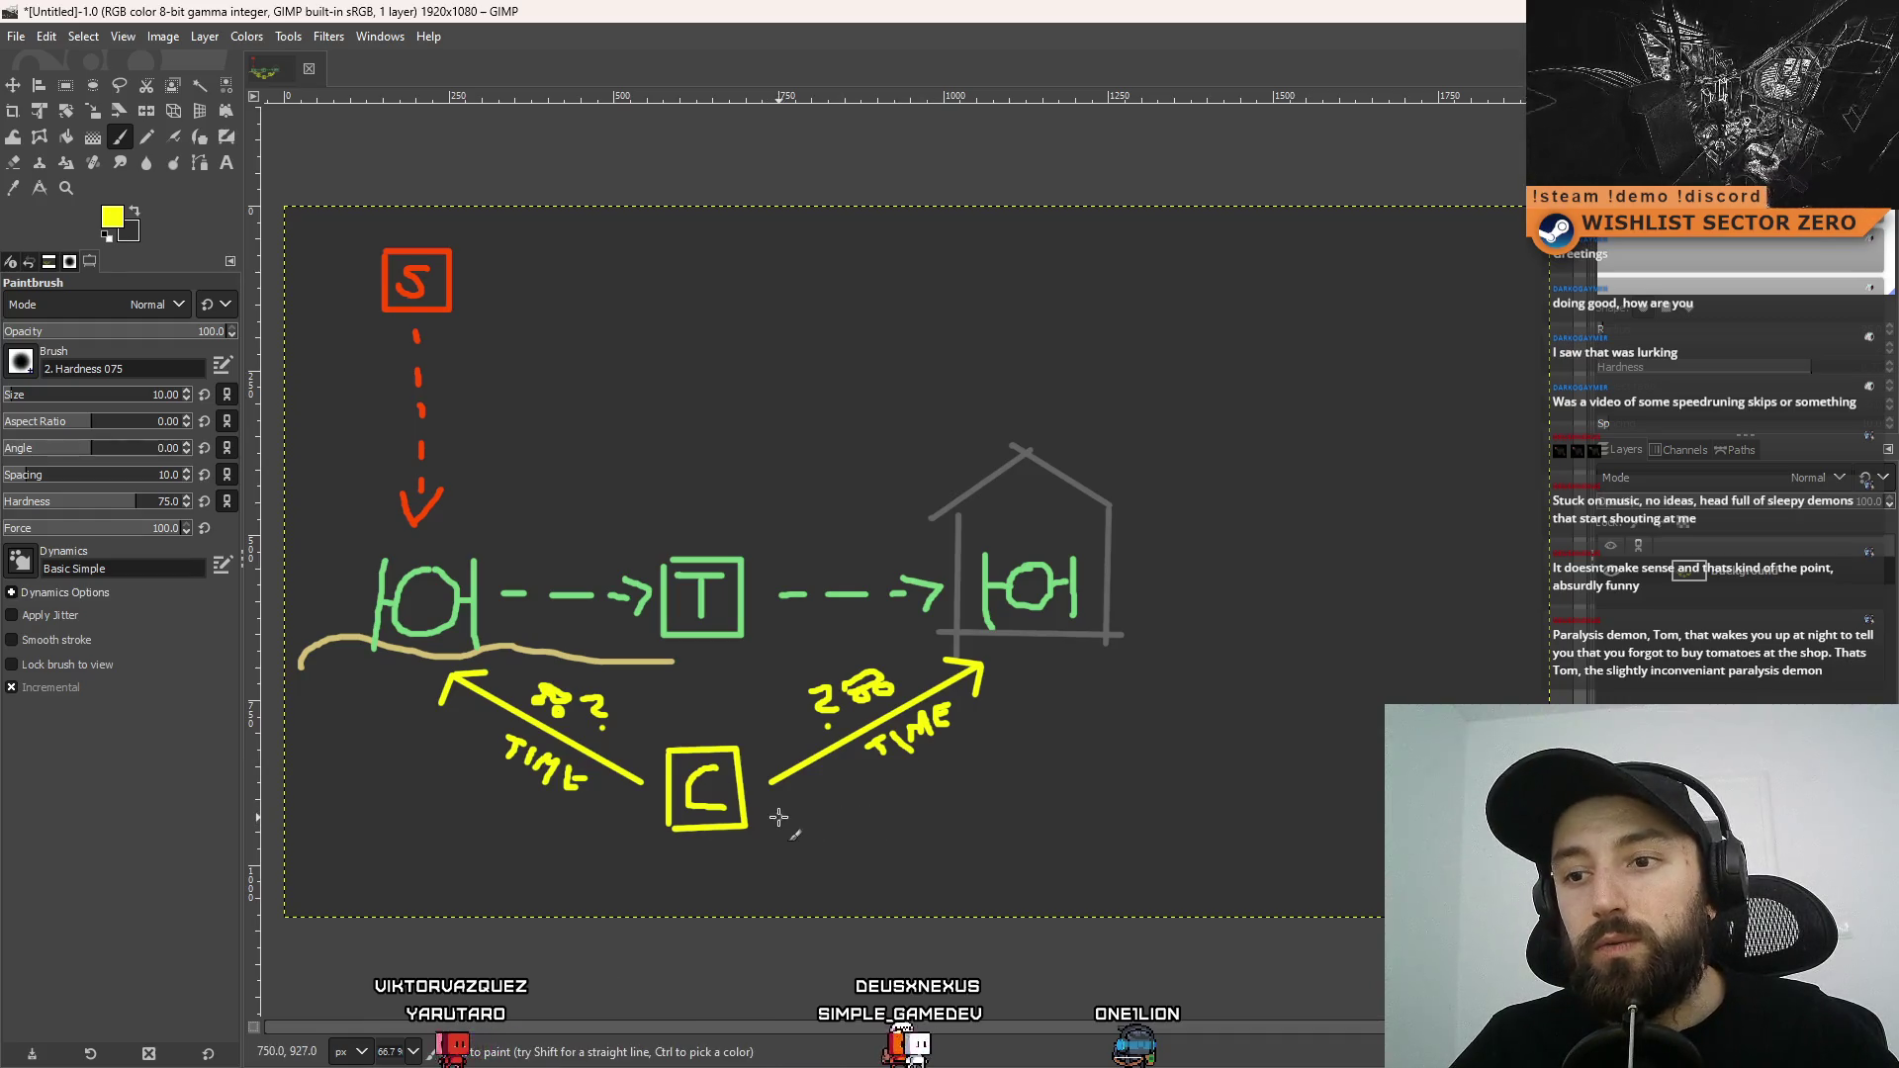
Paint a yellow dashed line from C to a cross and TRIP, then a line leftward from C
left_click_drag(774, 813, 1150, 800)
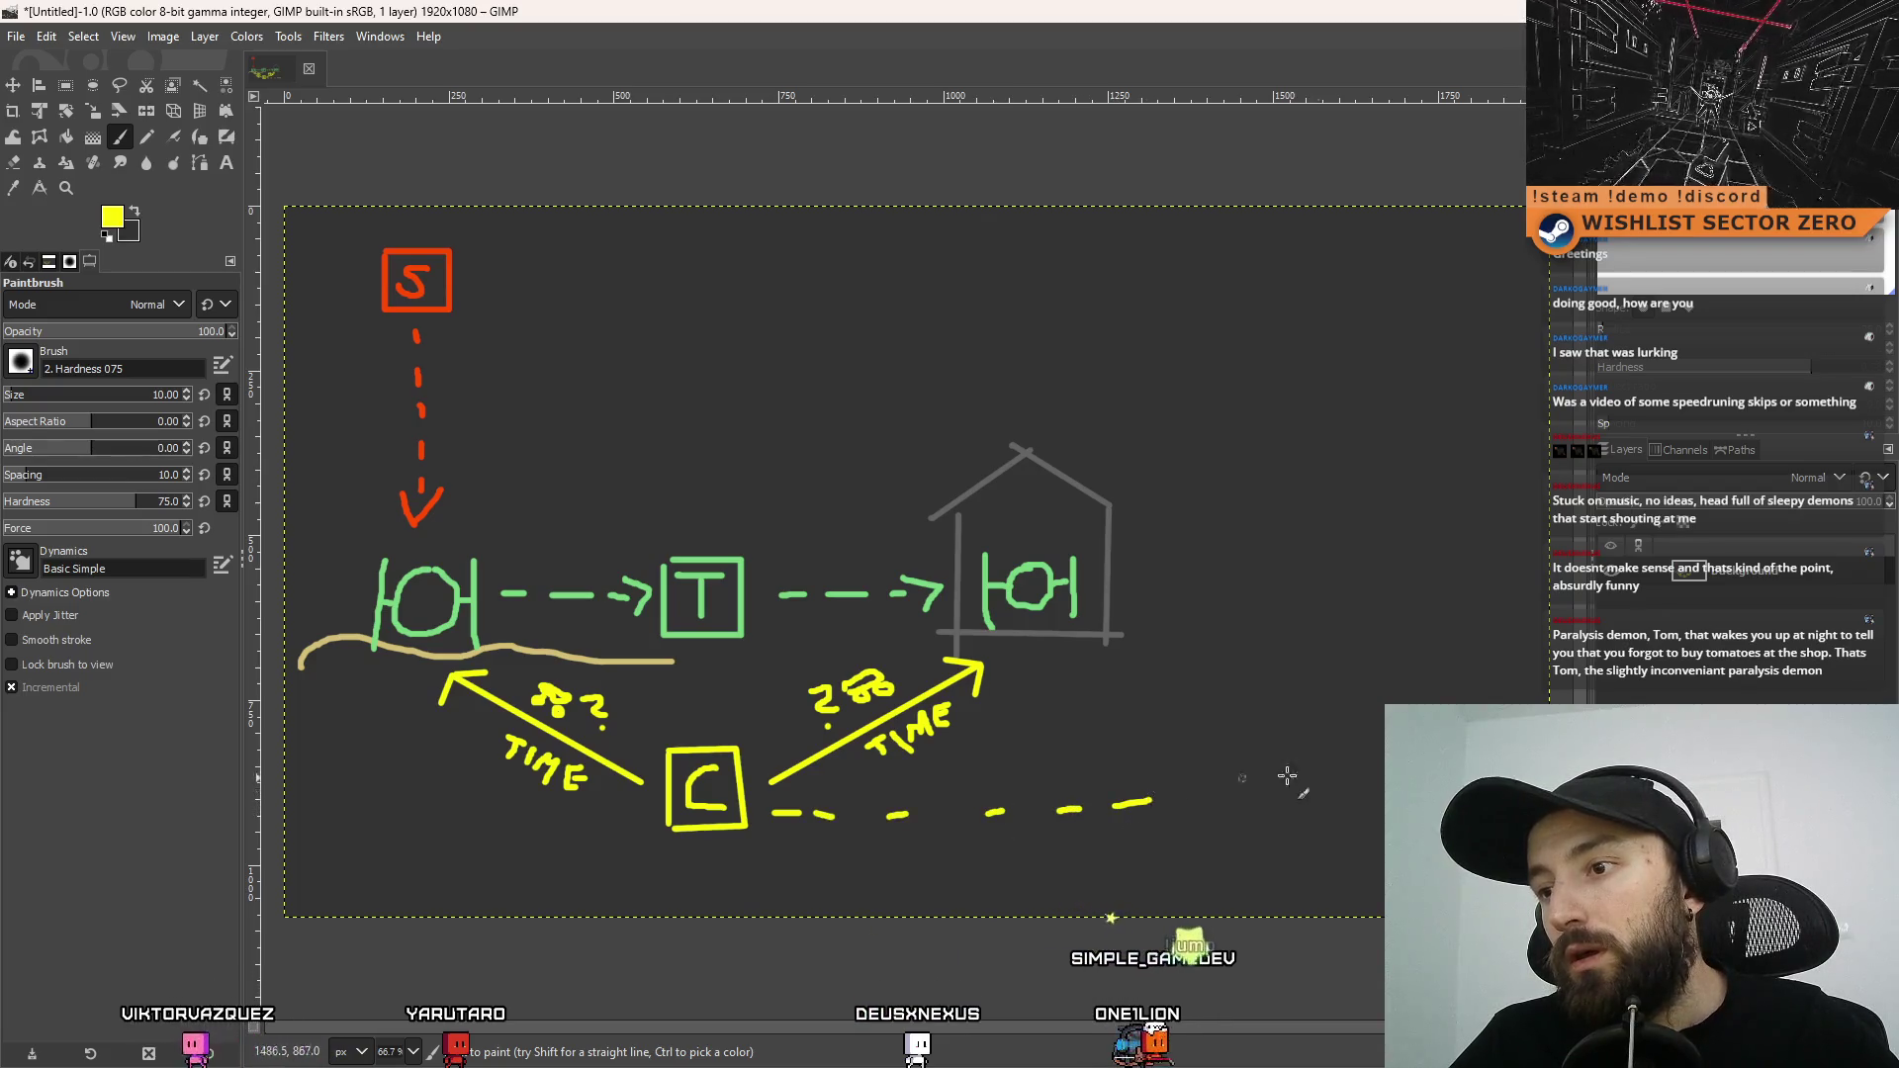
left_click_drag(1206, 710, 1219, 804)
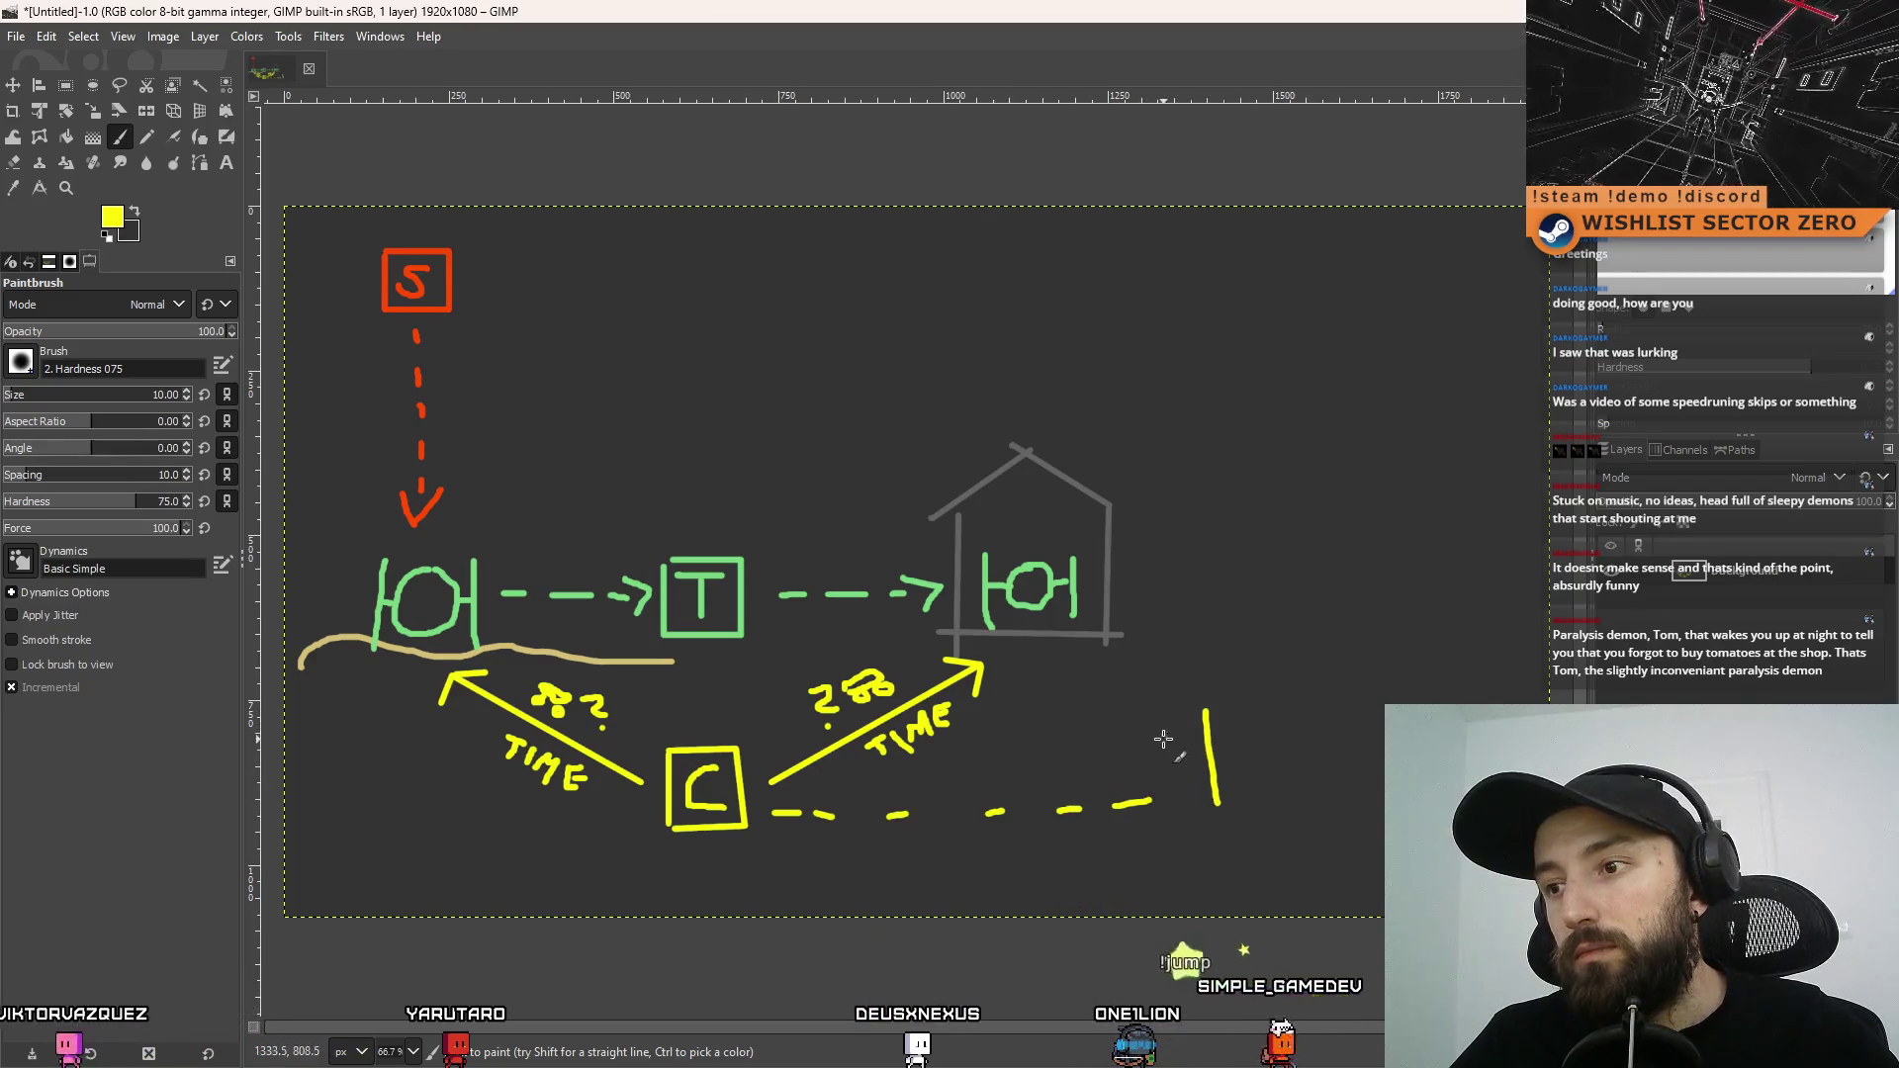
left_click_drag(1162, 739, 1297, 719)
key("ctrl+z")
mouse_move(1173, 747)
left_mouse_down()
mouse_move(1242, 732)
mouse_move(1256, 803)
mouse_move(1270, 782)
mouse_move(1329, 817)
mouse_move(1330, 792)
left_mouse_up()
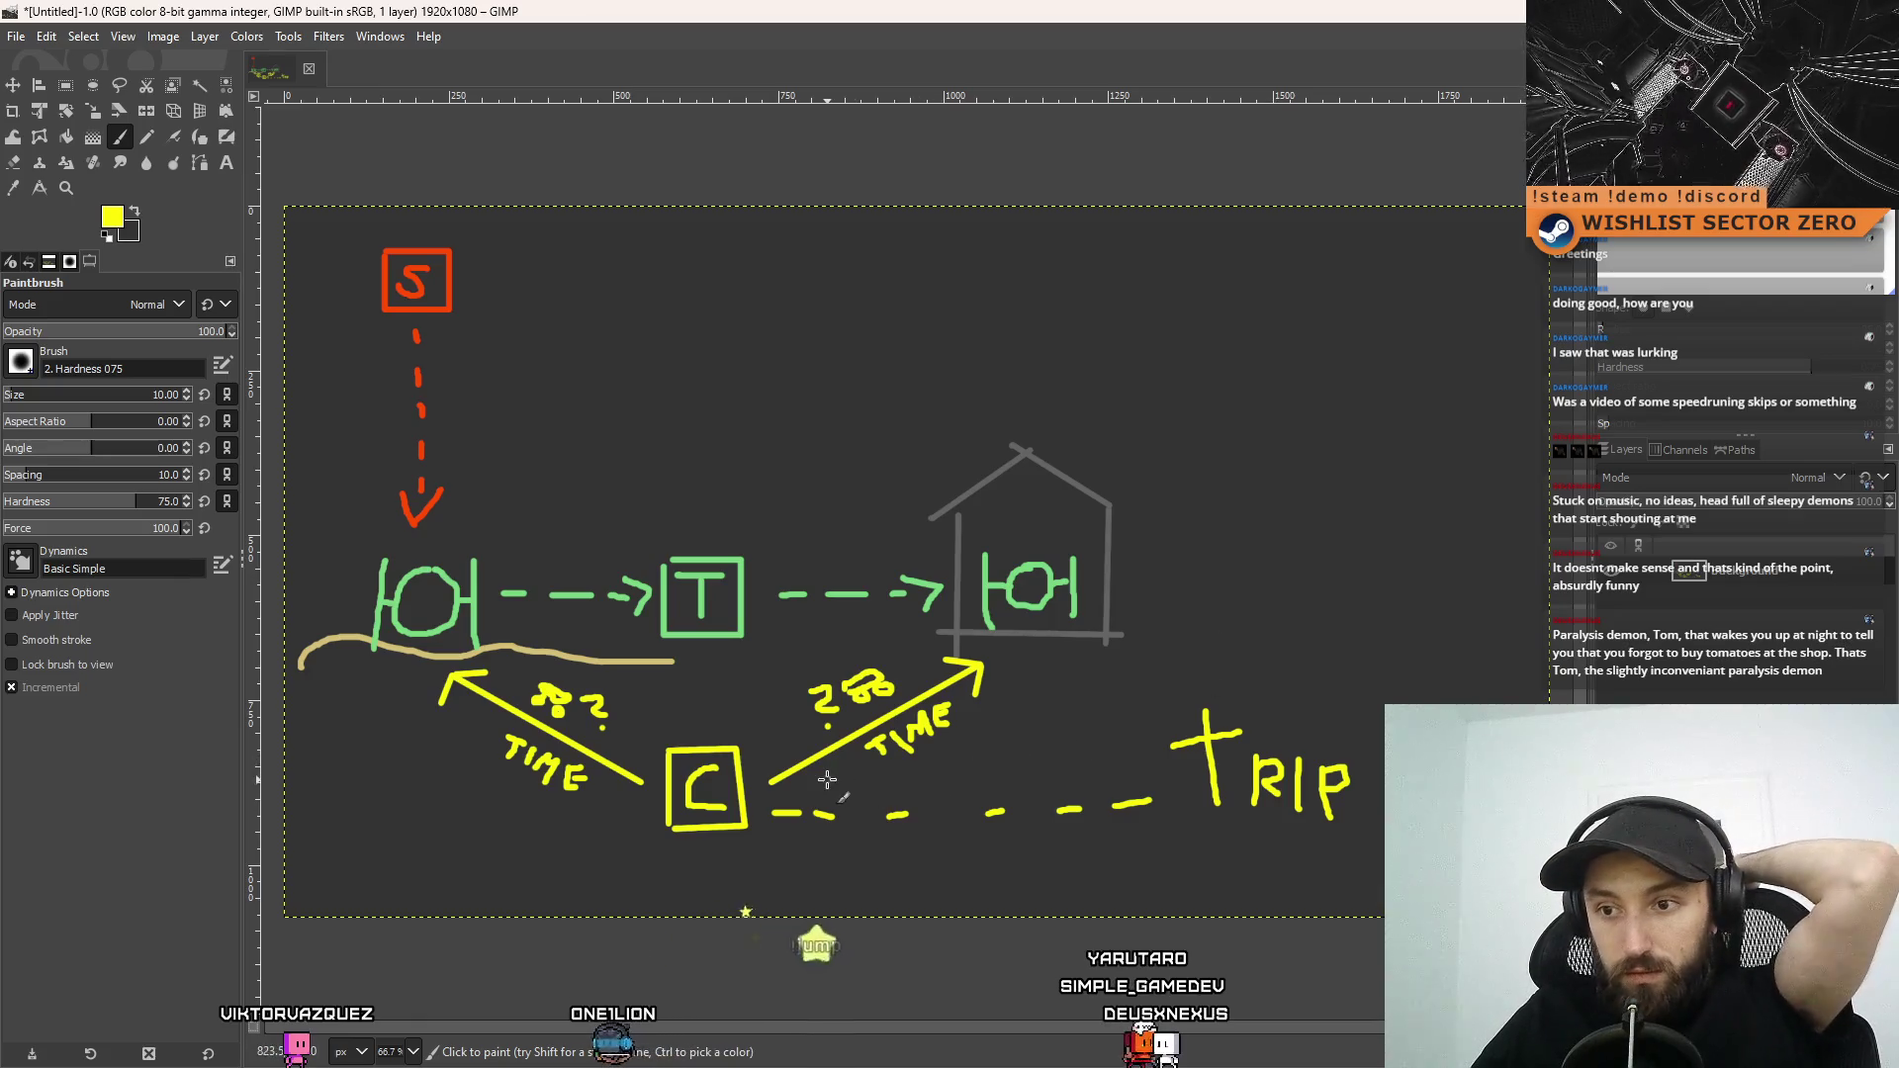
left_click_drag(641, 819, 463, 829)
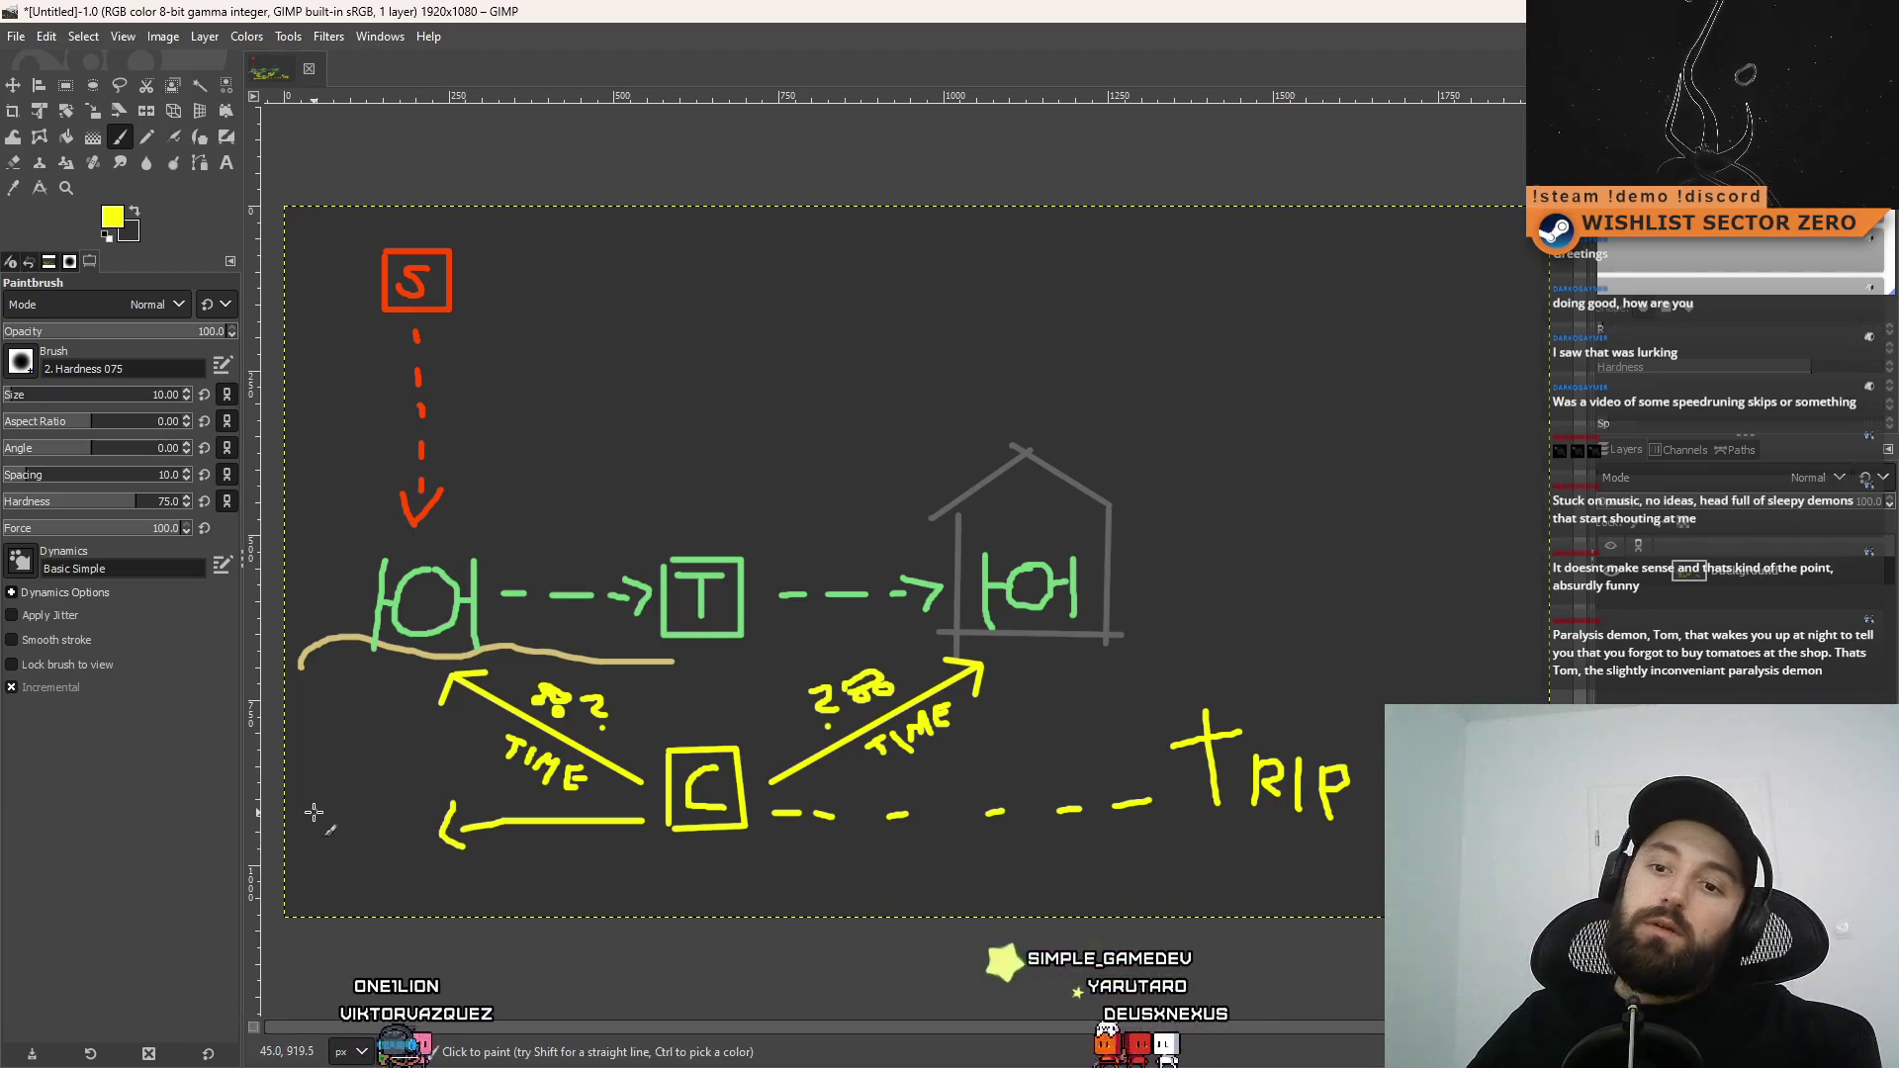
Freehand-write HUD at the lower left beside the leftward arrow
mouse_move(313, 813)
left_mouse_down()
mouse_move(309, 864)
mouse_move(365, 819)
mouse_move(380, 859)
left_mouse_up()
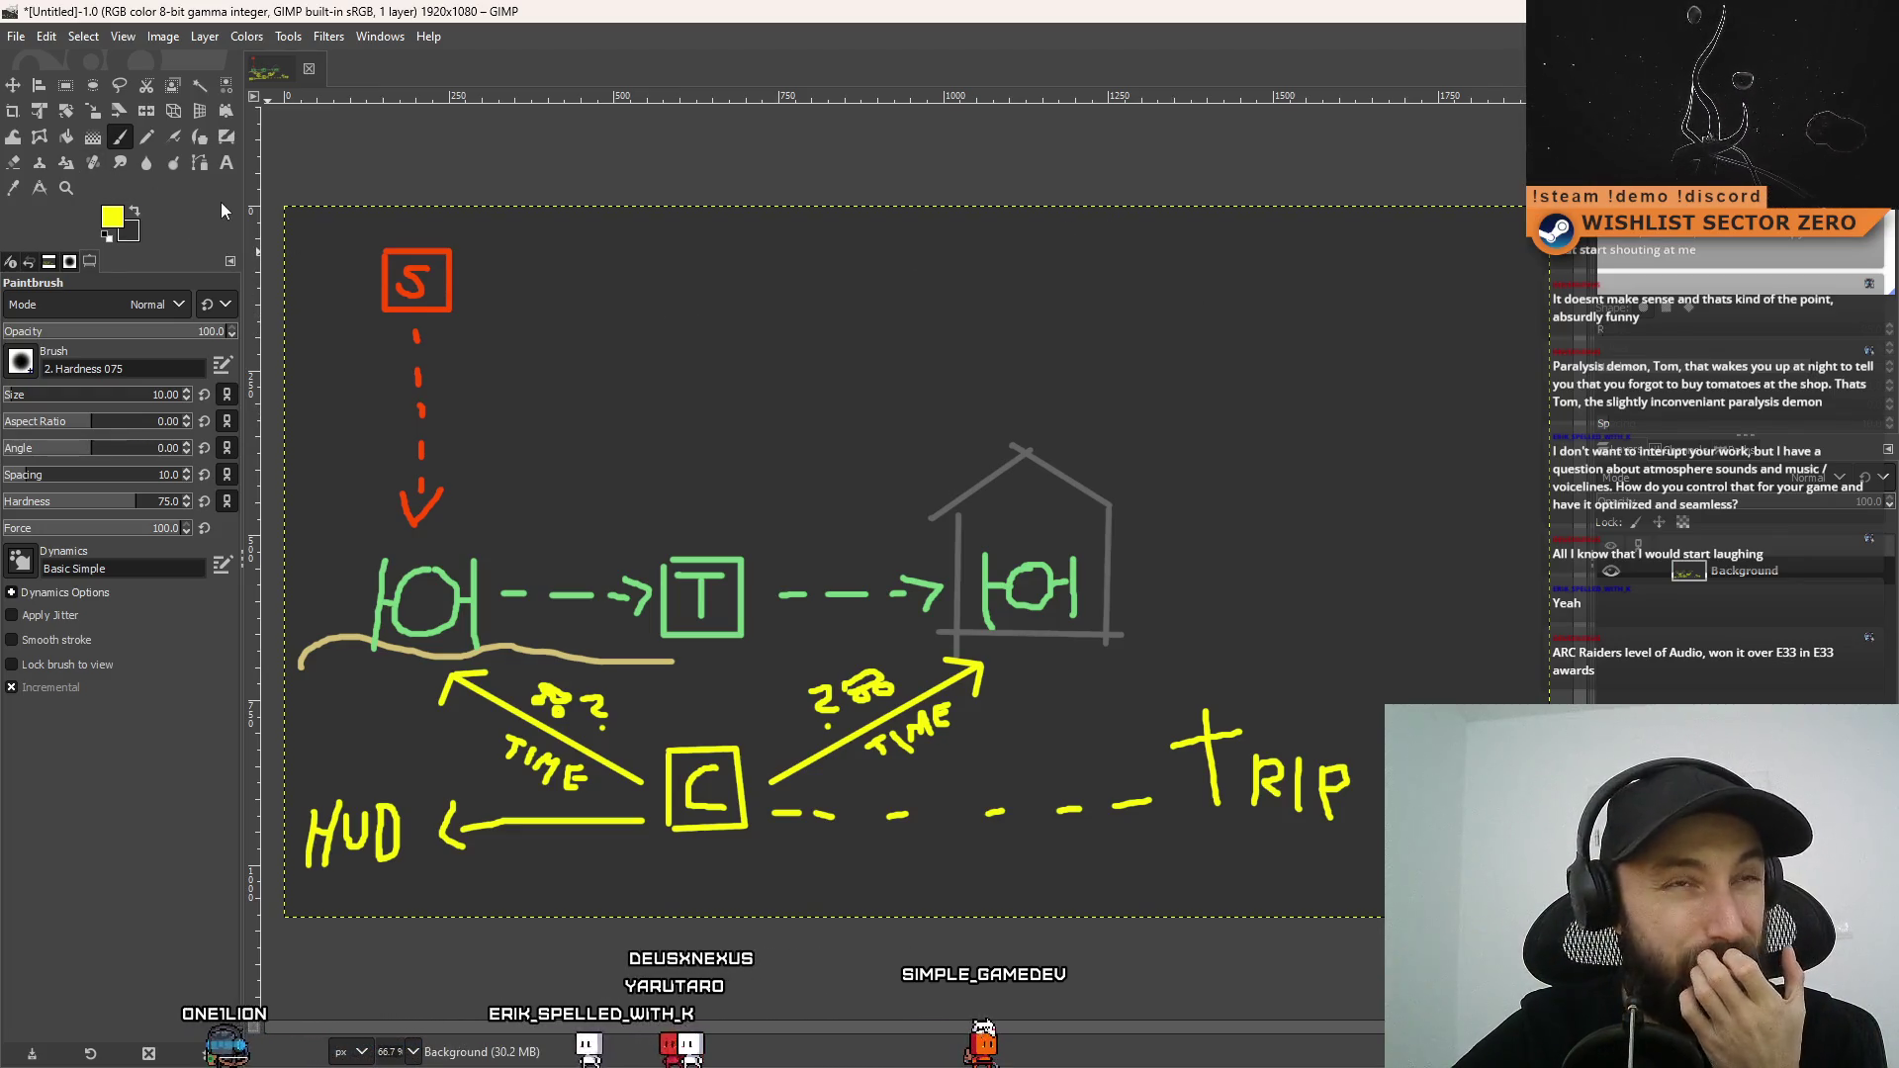
Paint a straight yellow timeline bar with a centre tick, plus a parallel lower bar with ticks
left_click(1246, 307, "shift")
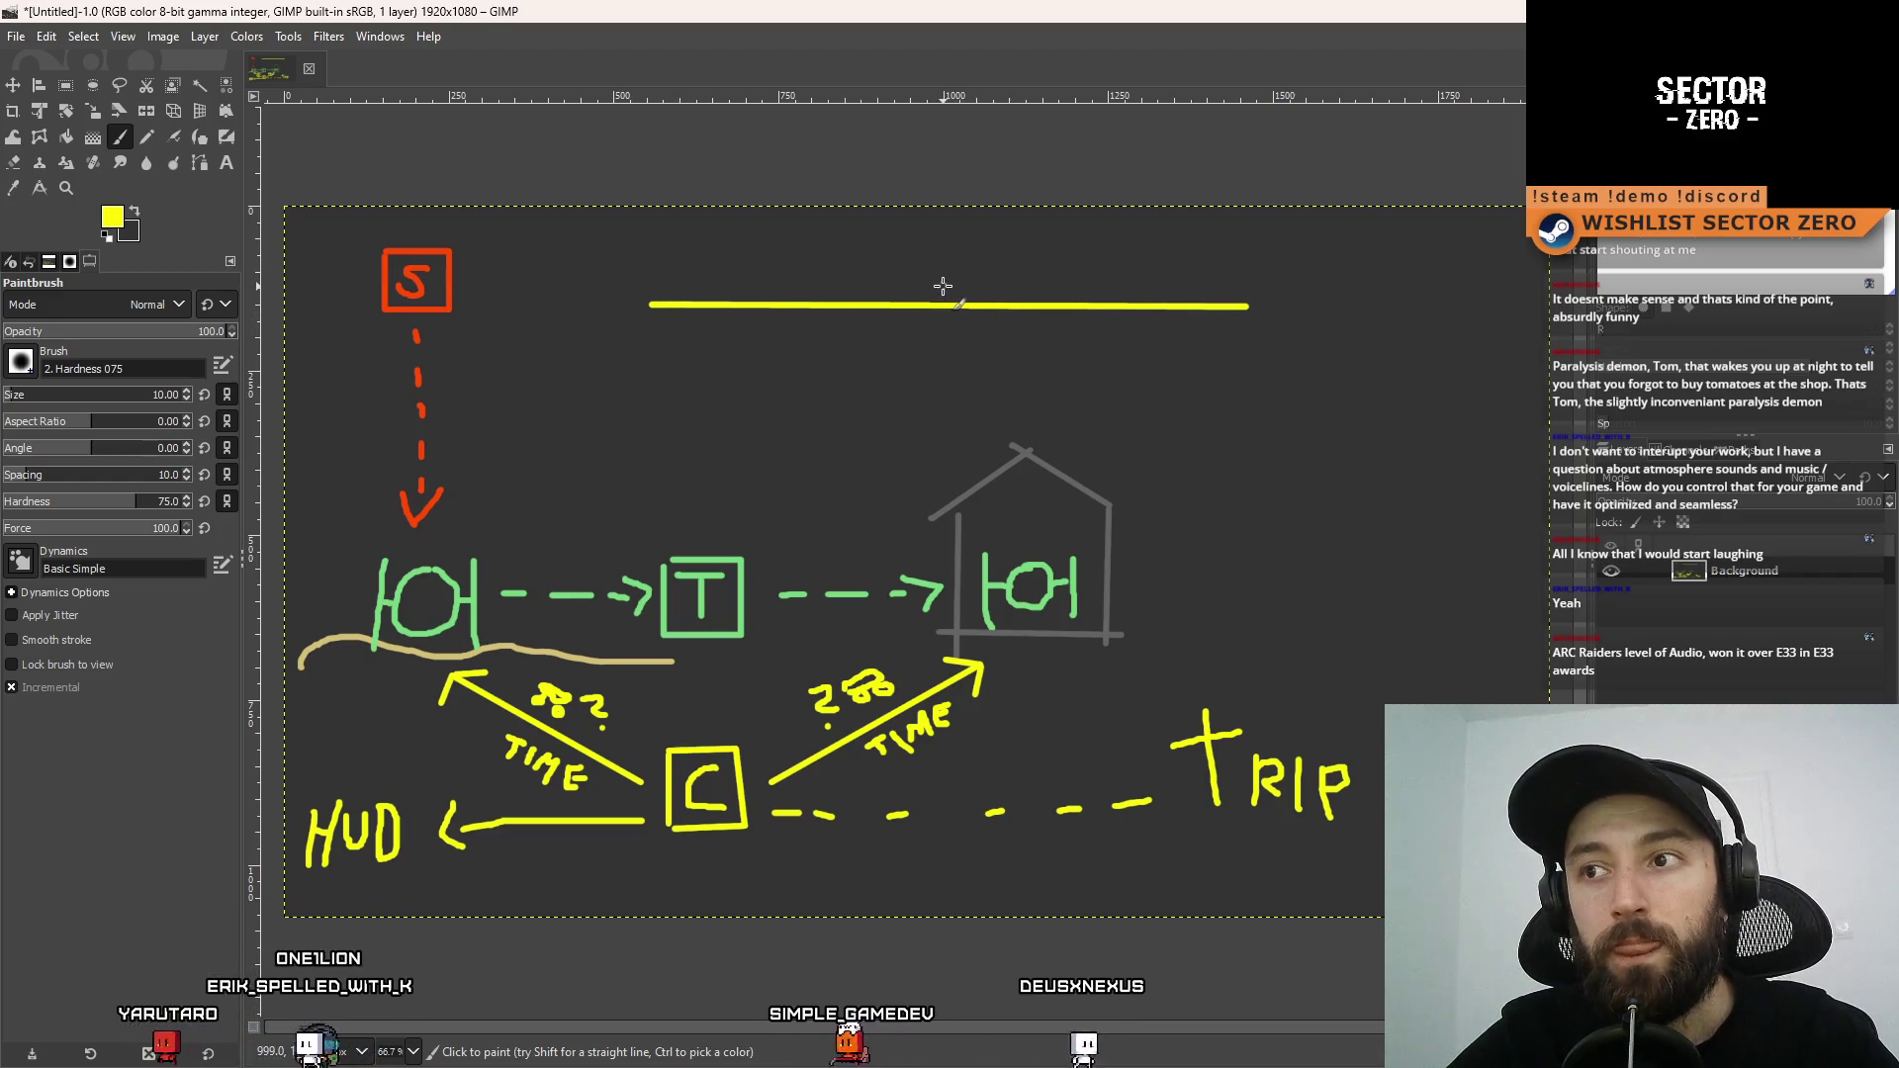
left_click_drag(943, 286, 943, 332)
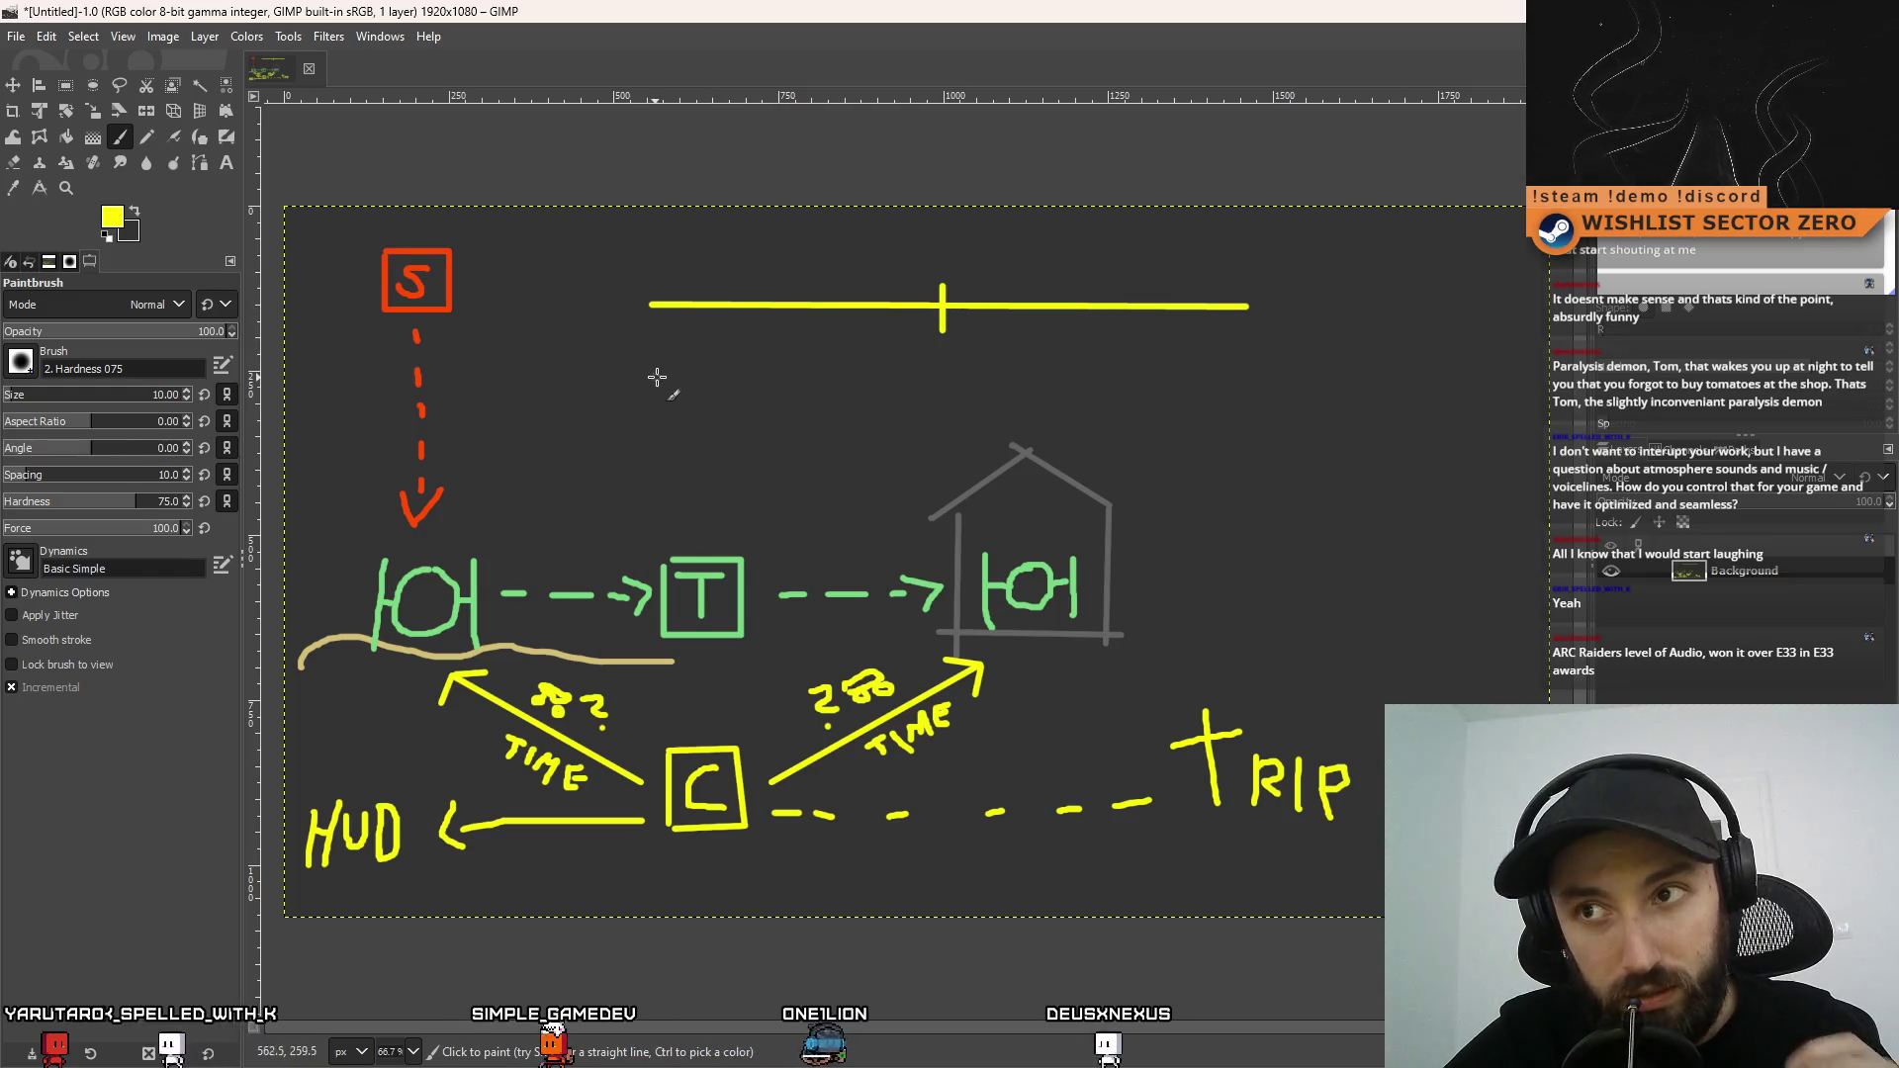
left_click(1247, 371, "shift")
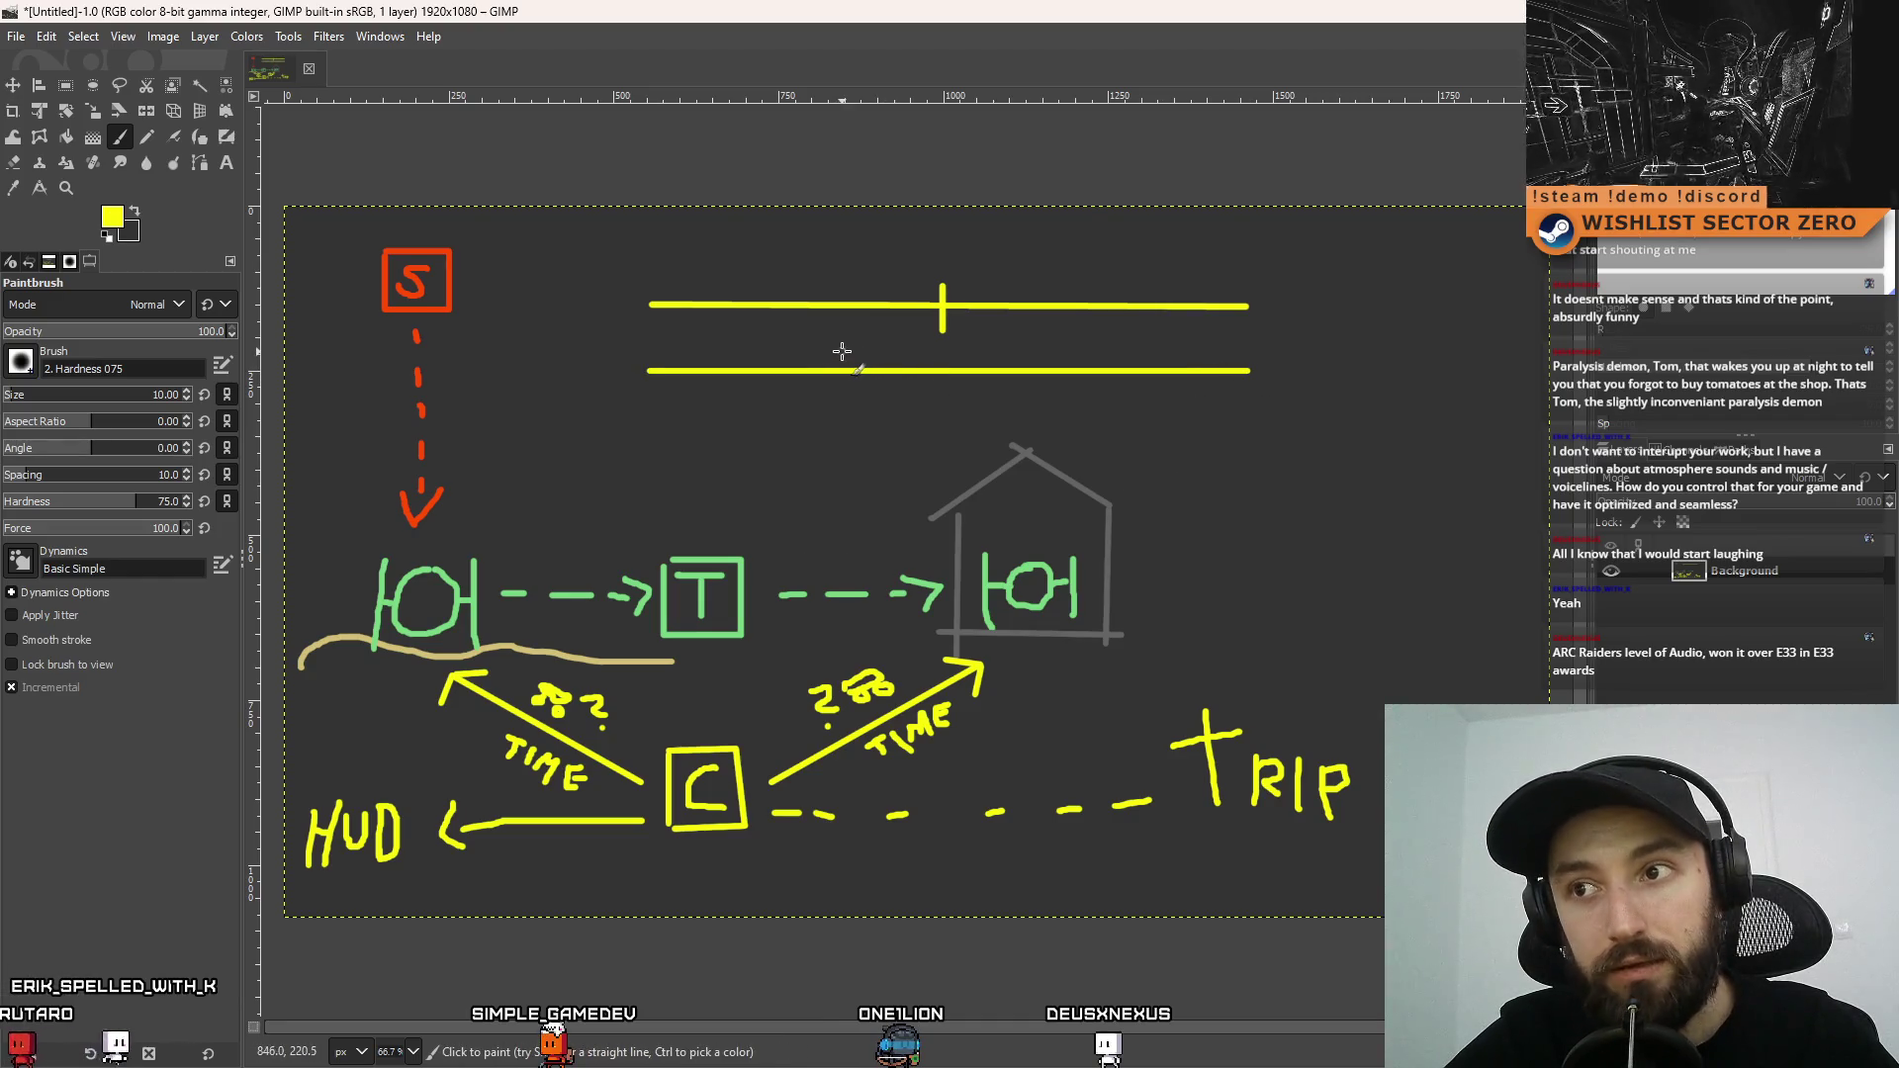
left_click(844, 389, "shift")
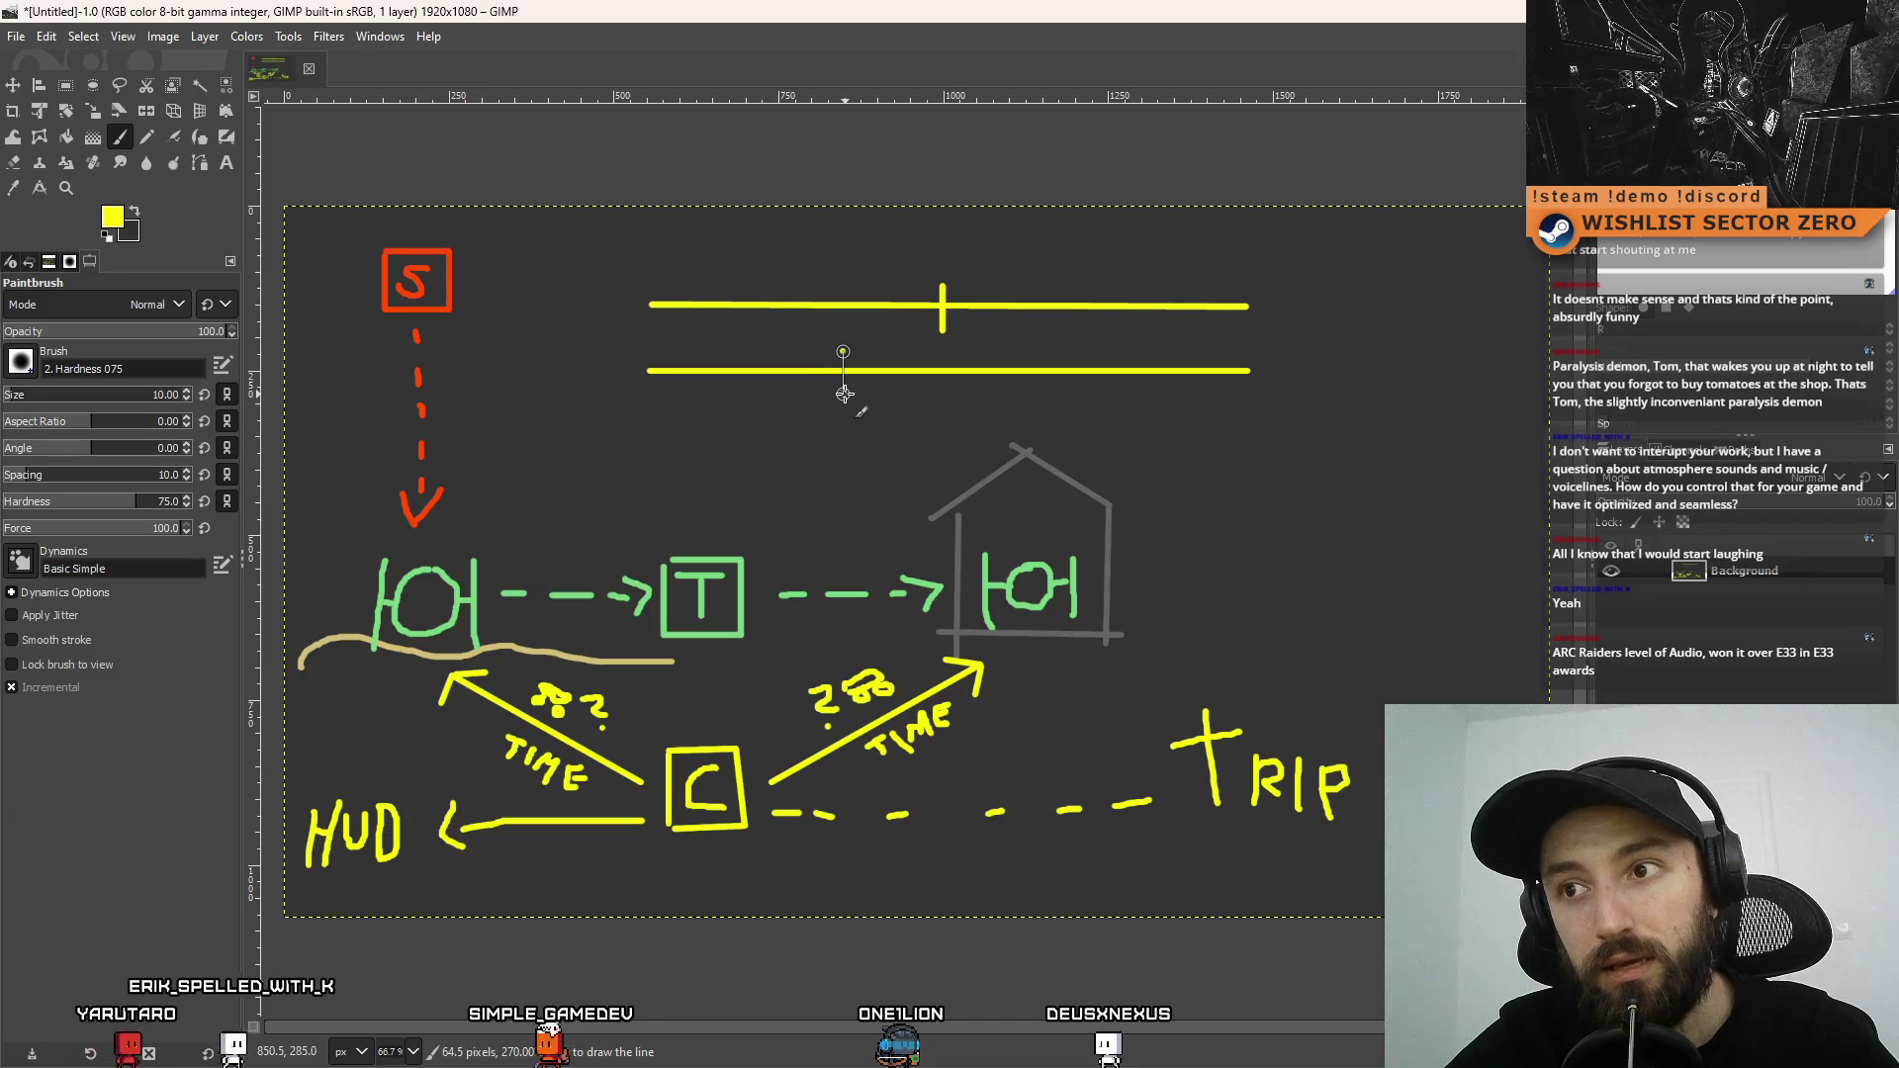
left_click(1035, 349)
left_click(1035, 401, "shift")
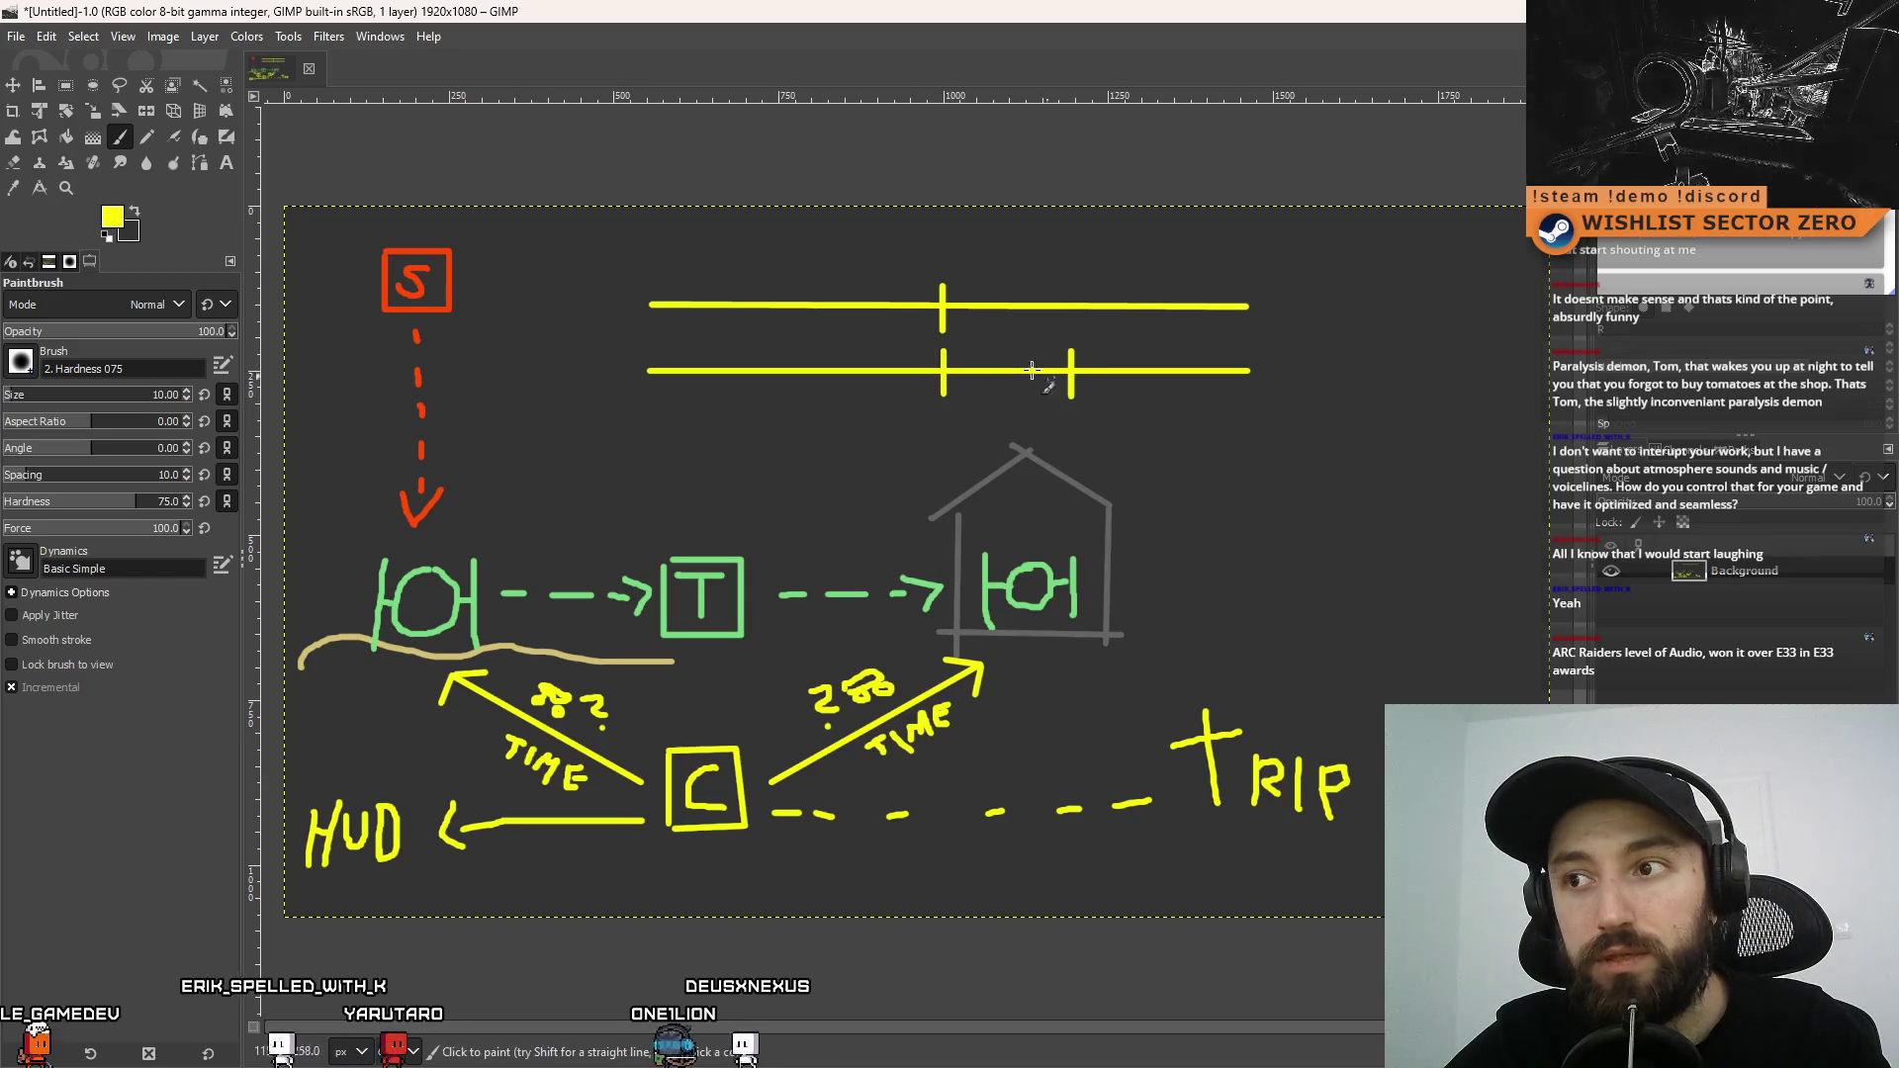
Try a box and extra tick on the lower bar, then undo to remove that bar
mouse_move(946, 348)
left_mouse_down()
mouse_move(989, 393)
mouse_move(1064, 348)
mouse_move(1019, 376)
mouse_move(979, 364)
left_mouse_up()
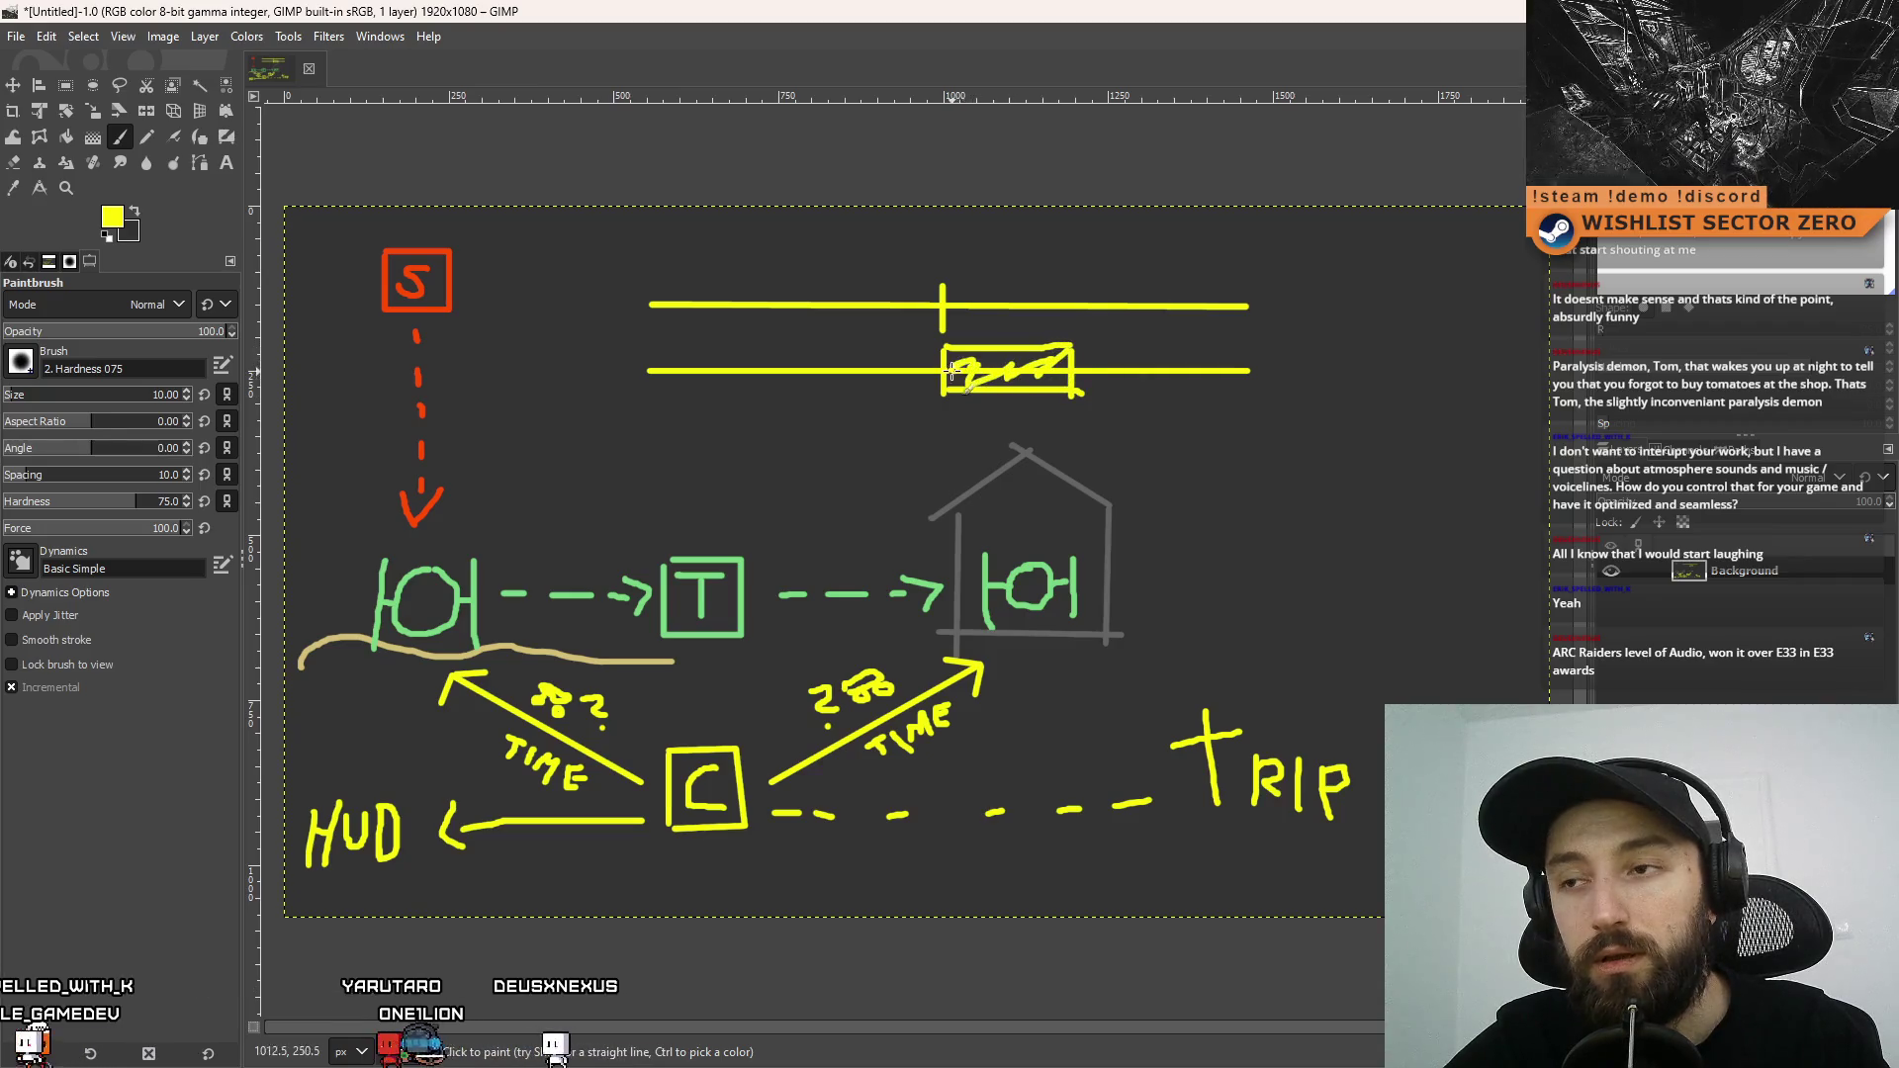
key("ctrl+z")
key("ctrl+z")
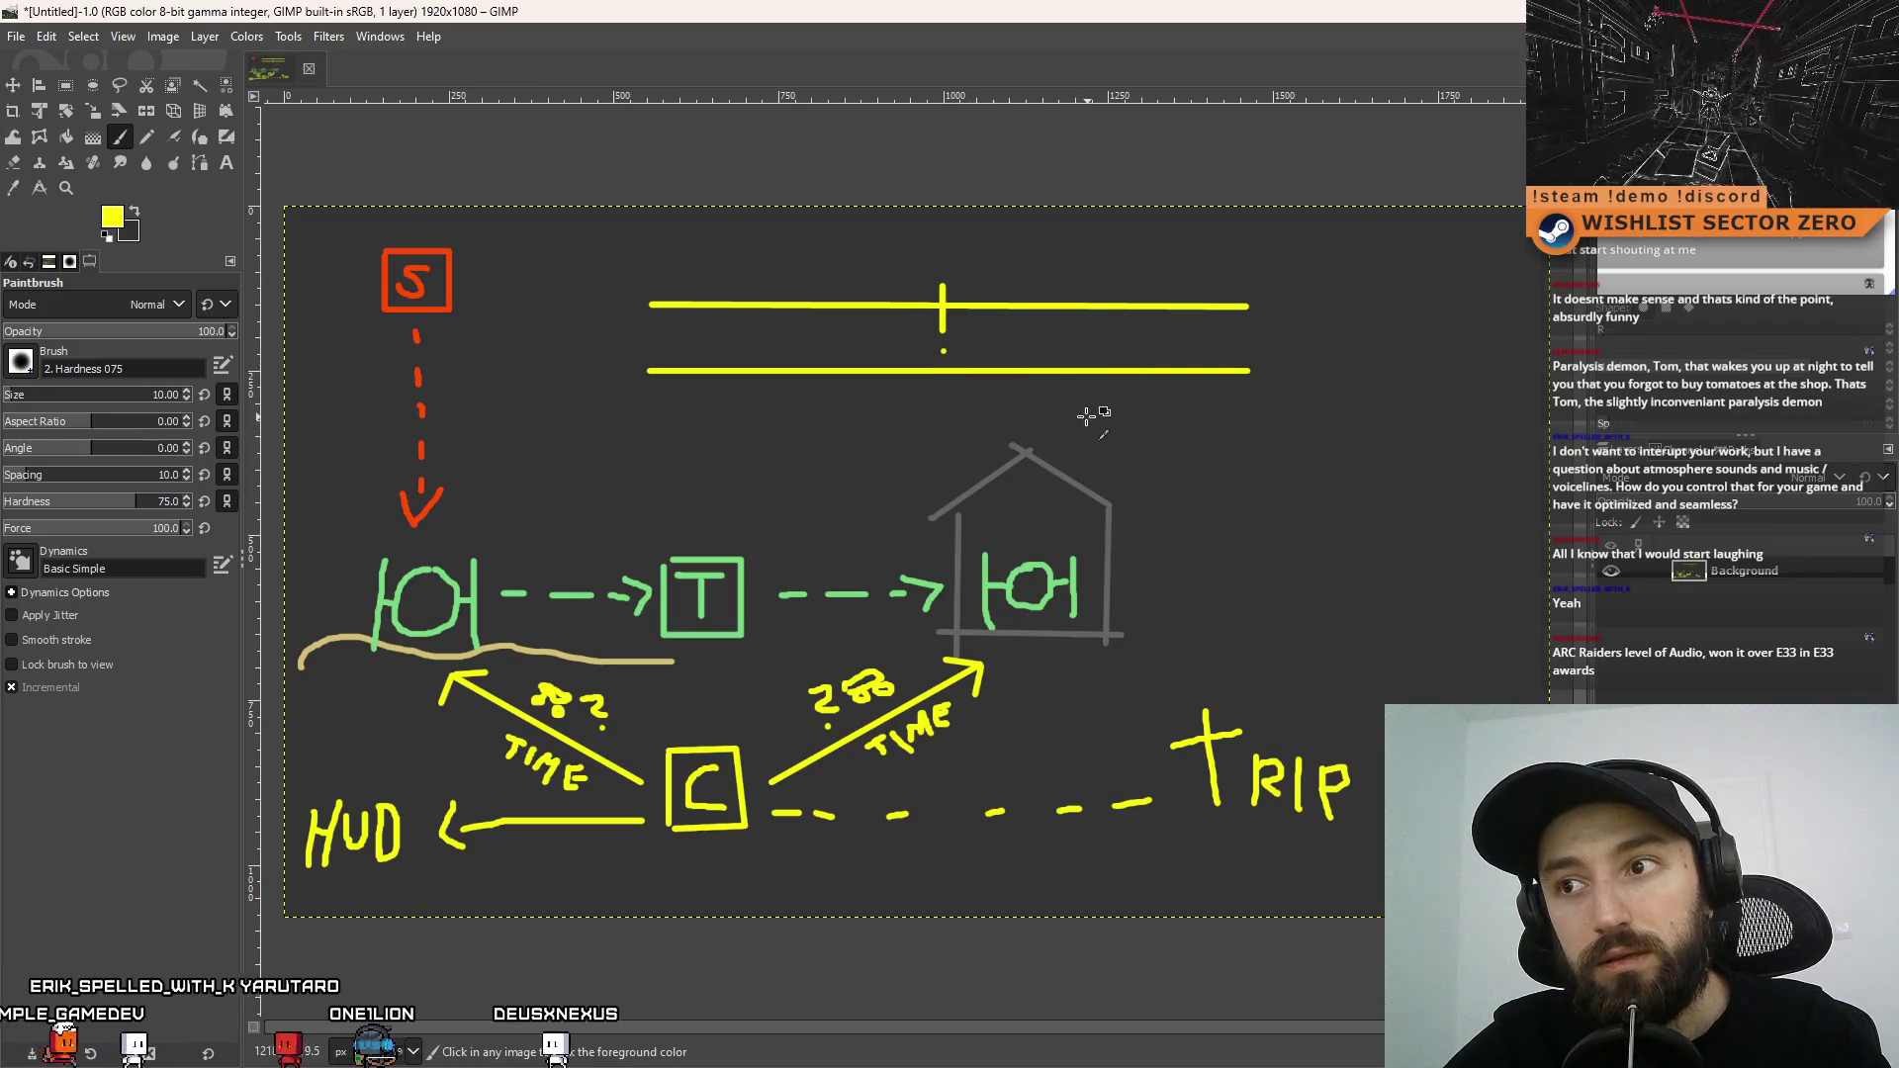
key("ctrl+z")
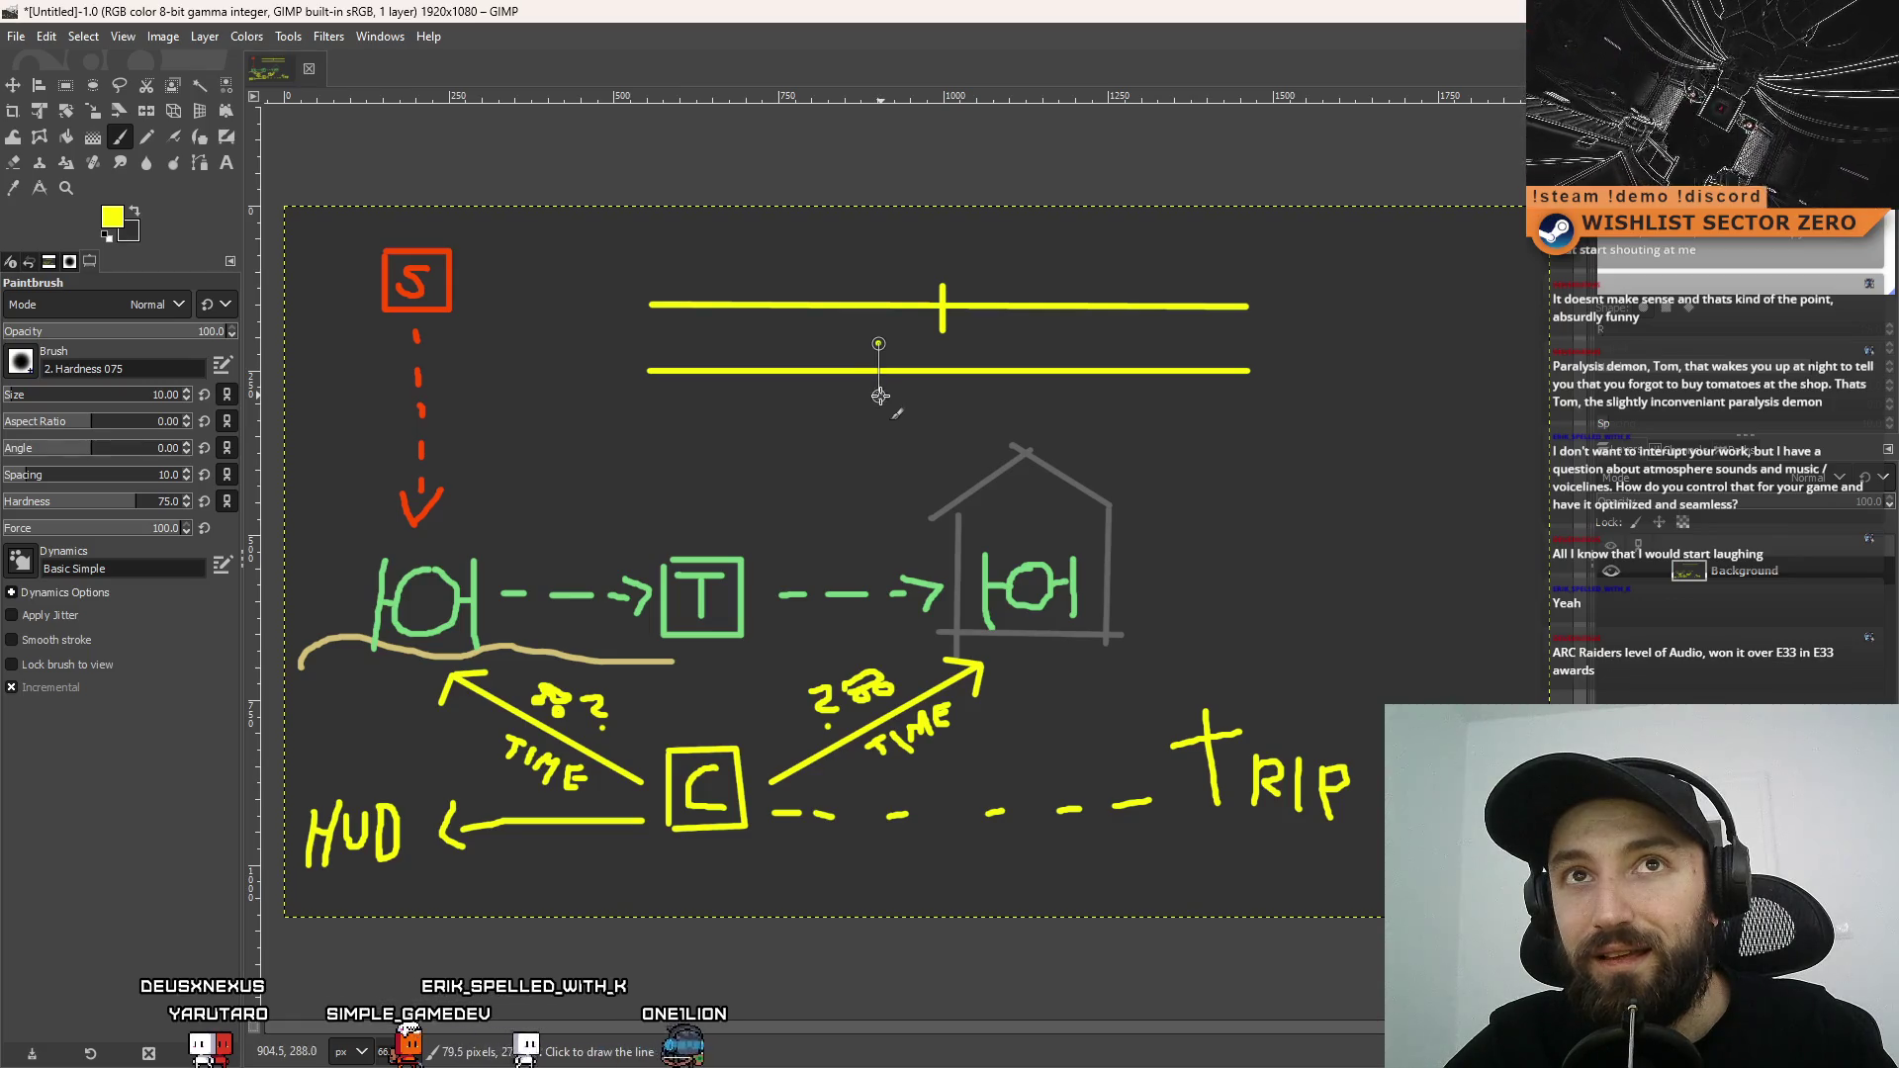
left_click(880, 403, "shift")
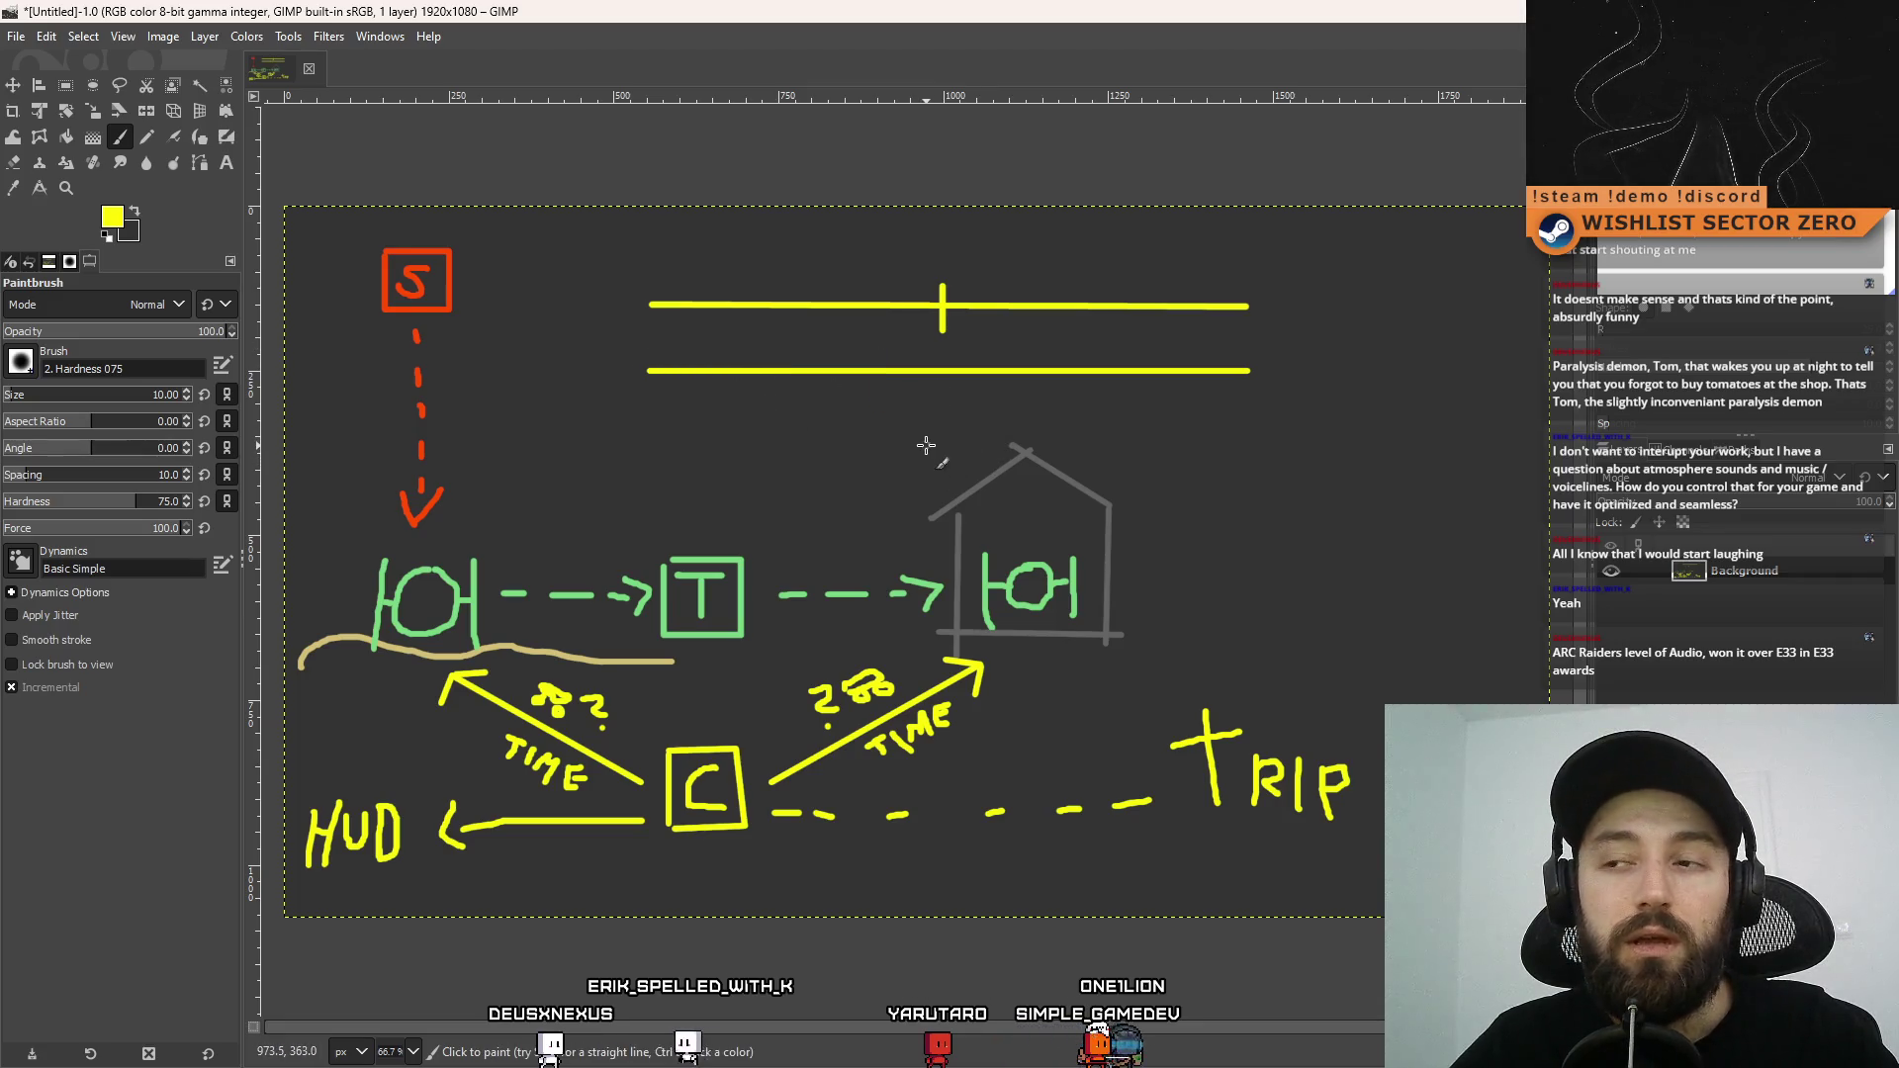
key("ctrl+z")
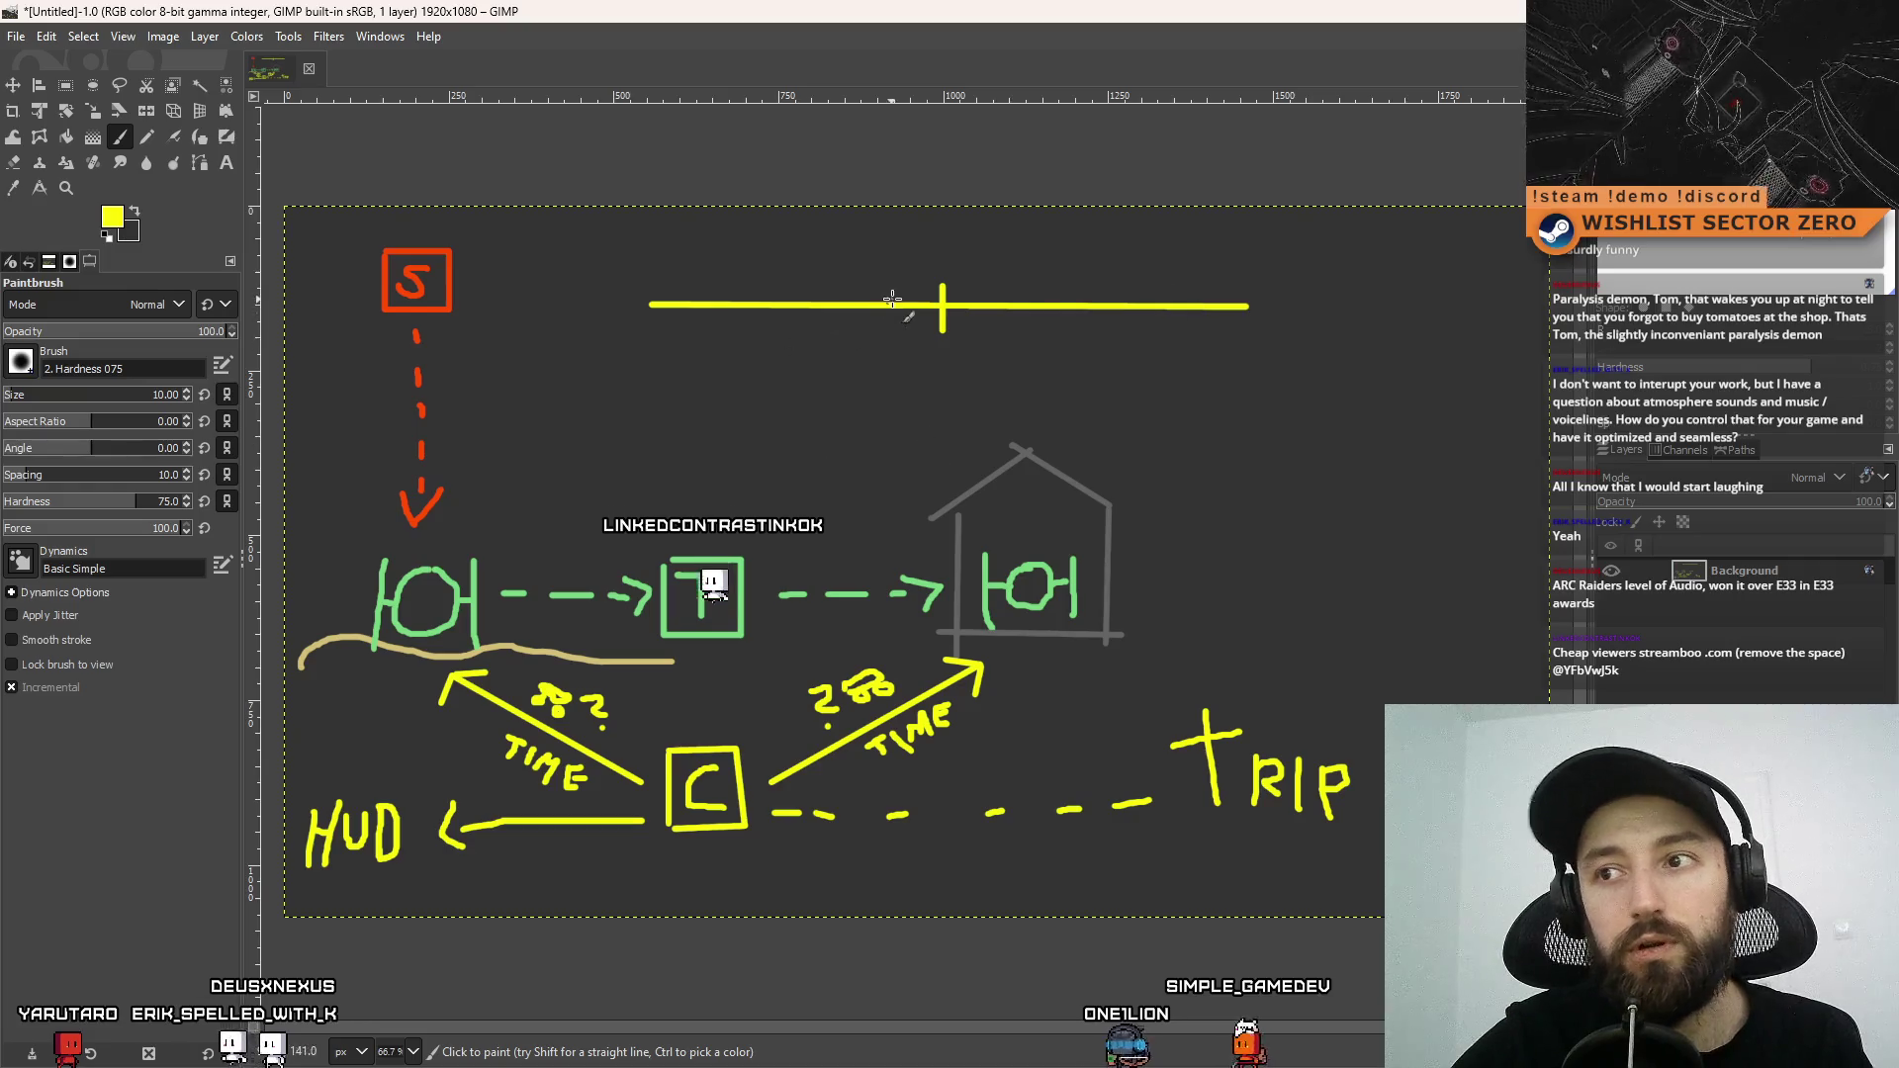
Undo the centre tick and the upper yellow timeline bar
key("ctrl+z")
key("ctrl+z")
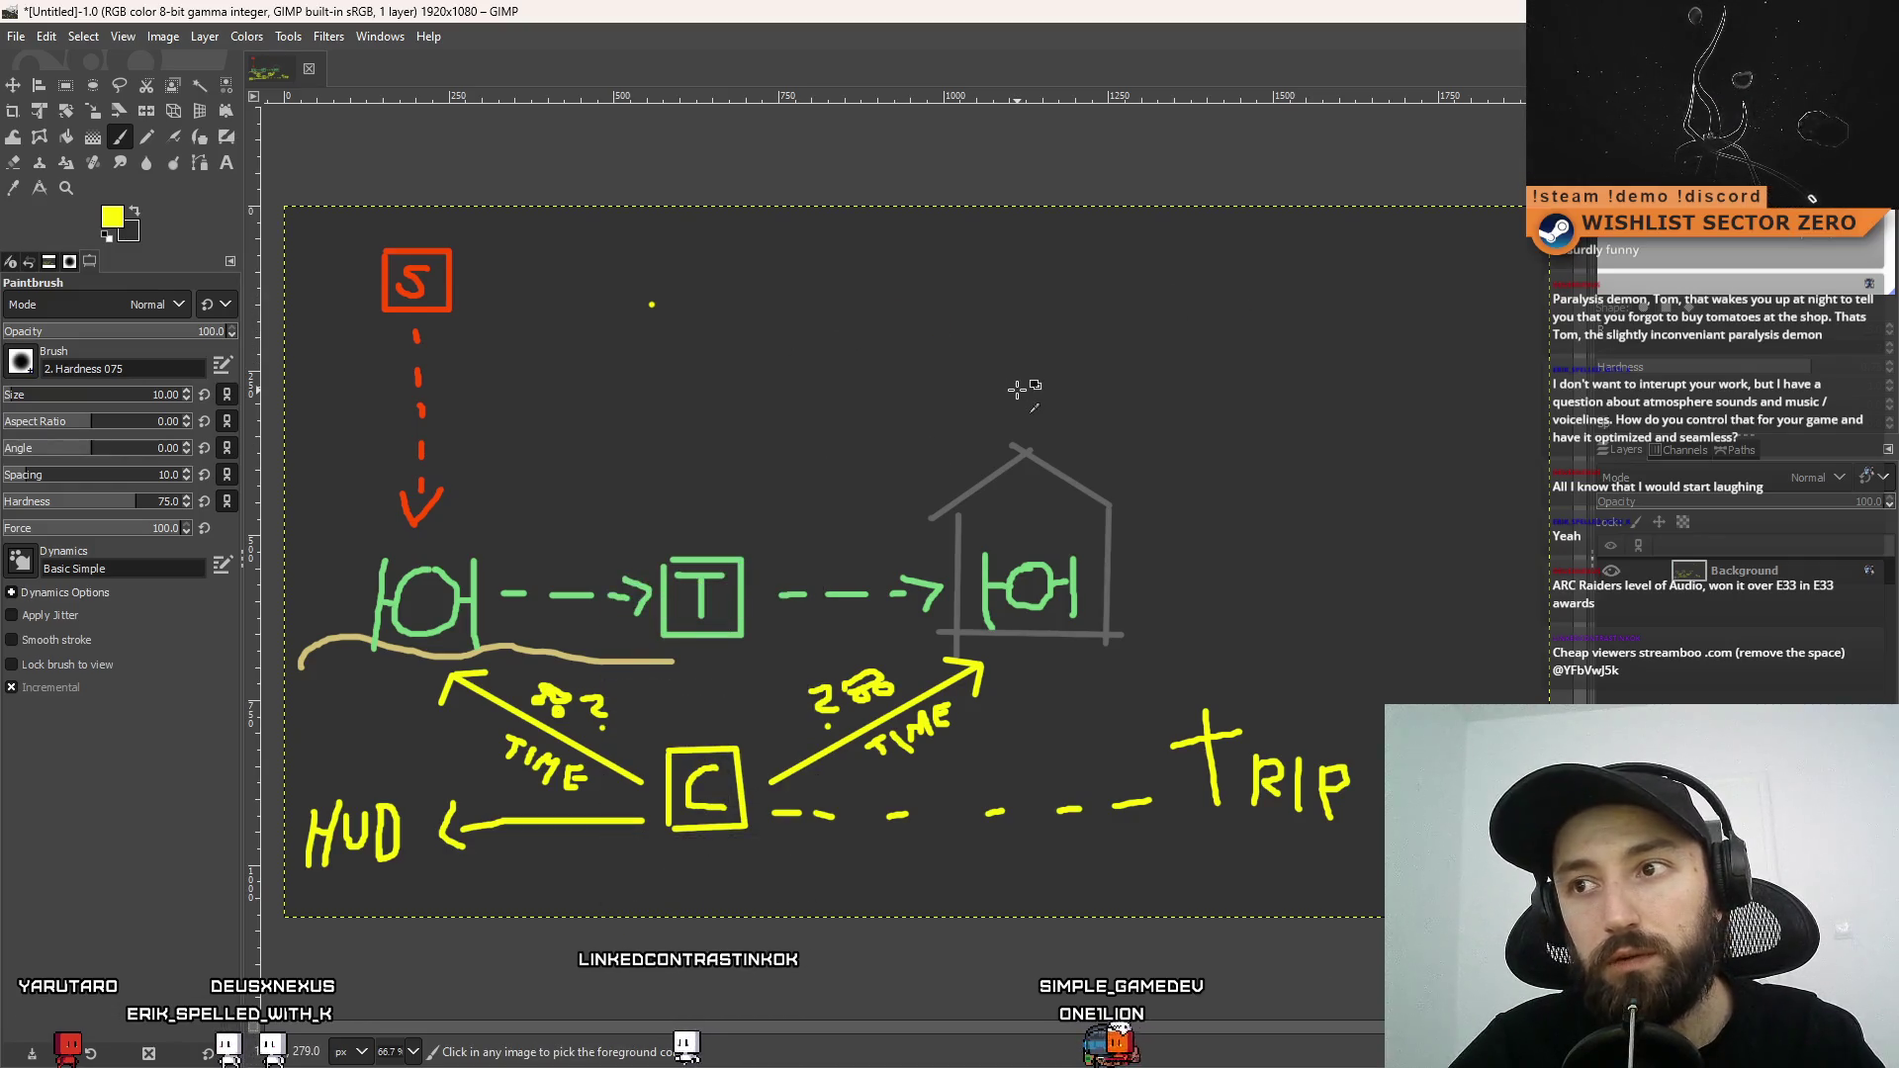
key("ctrl+y")
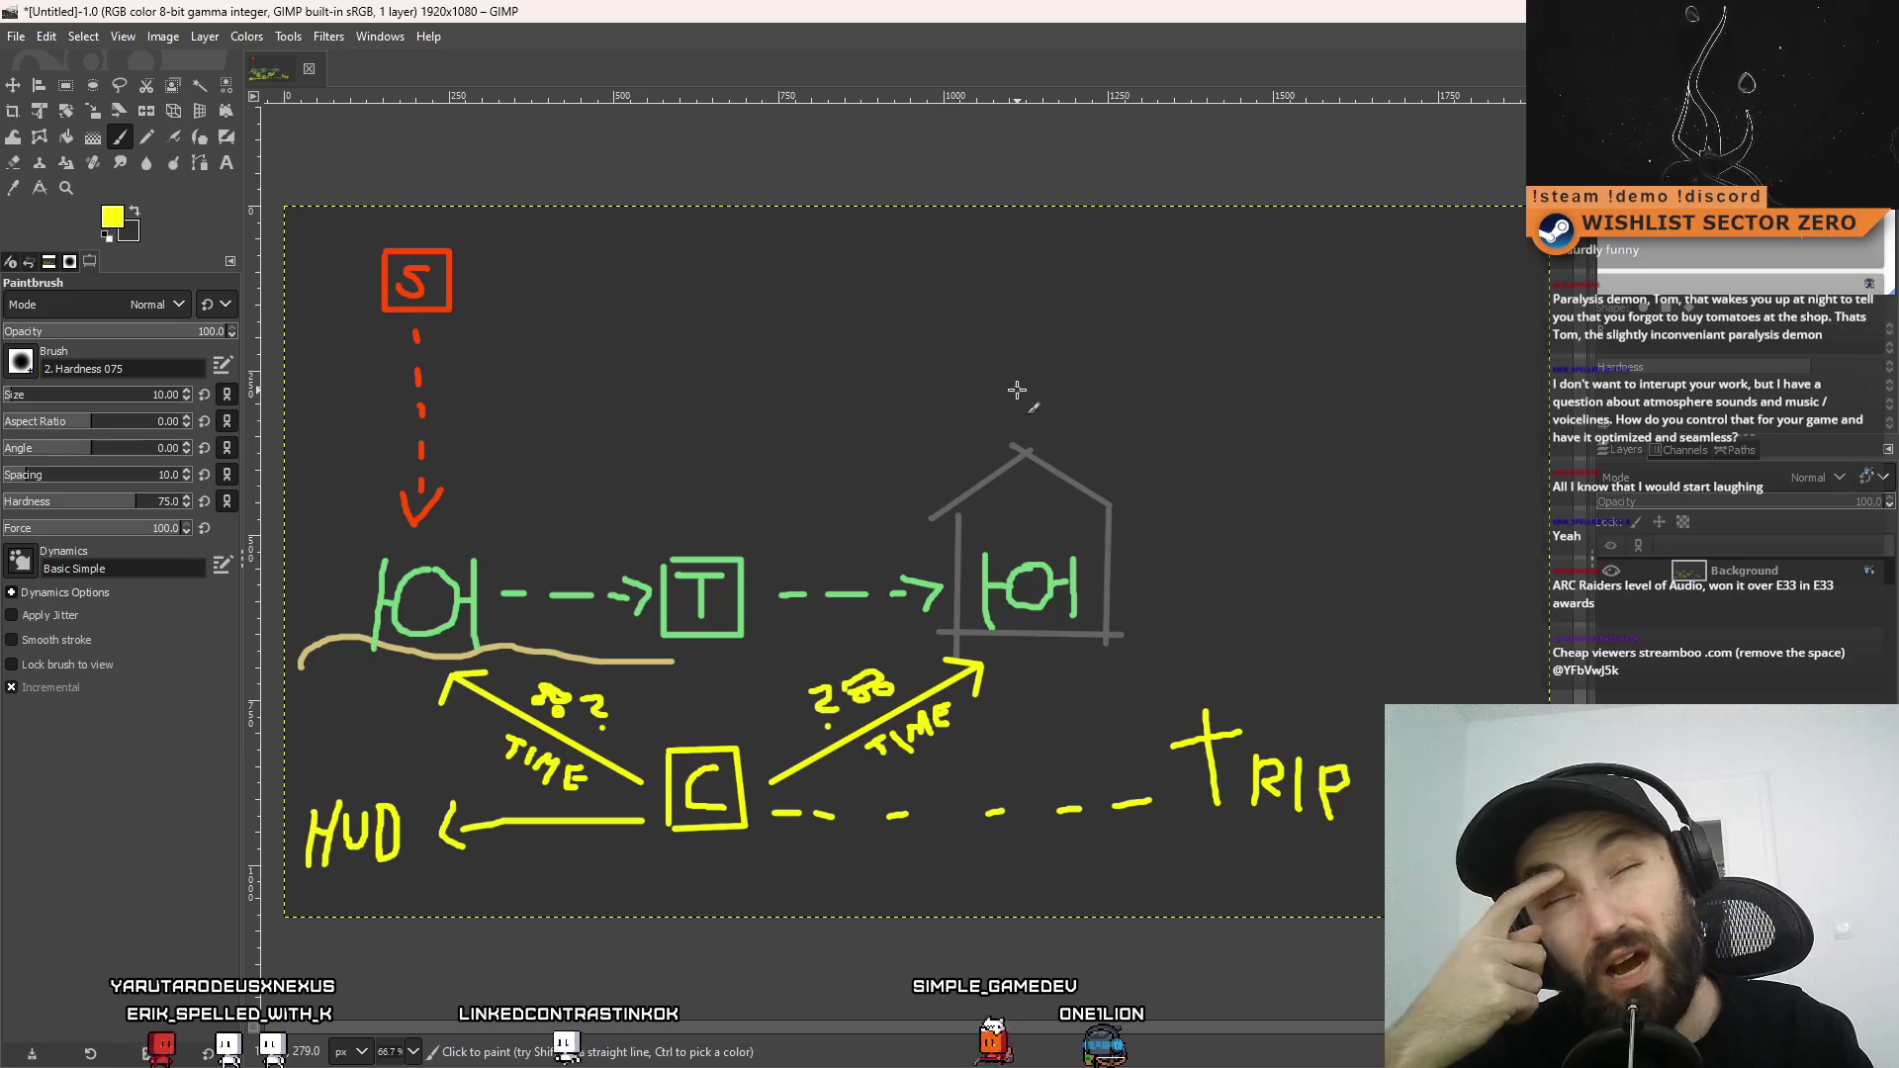
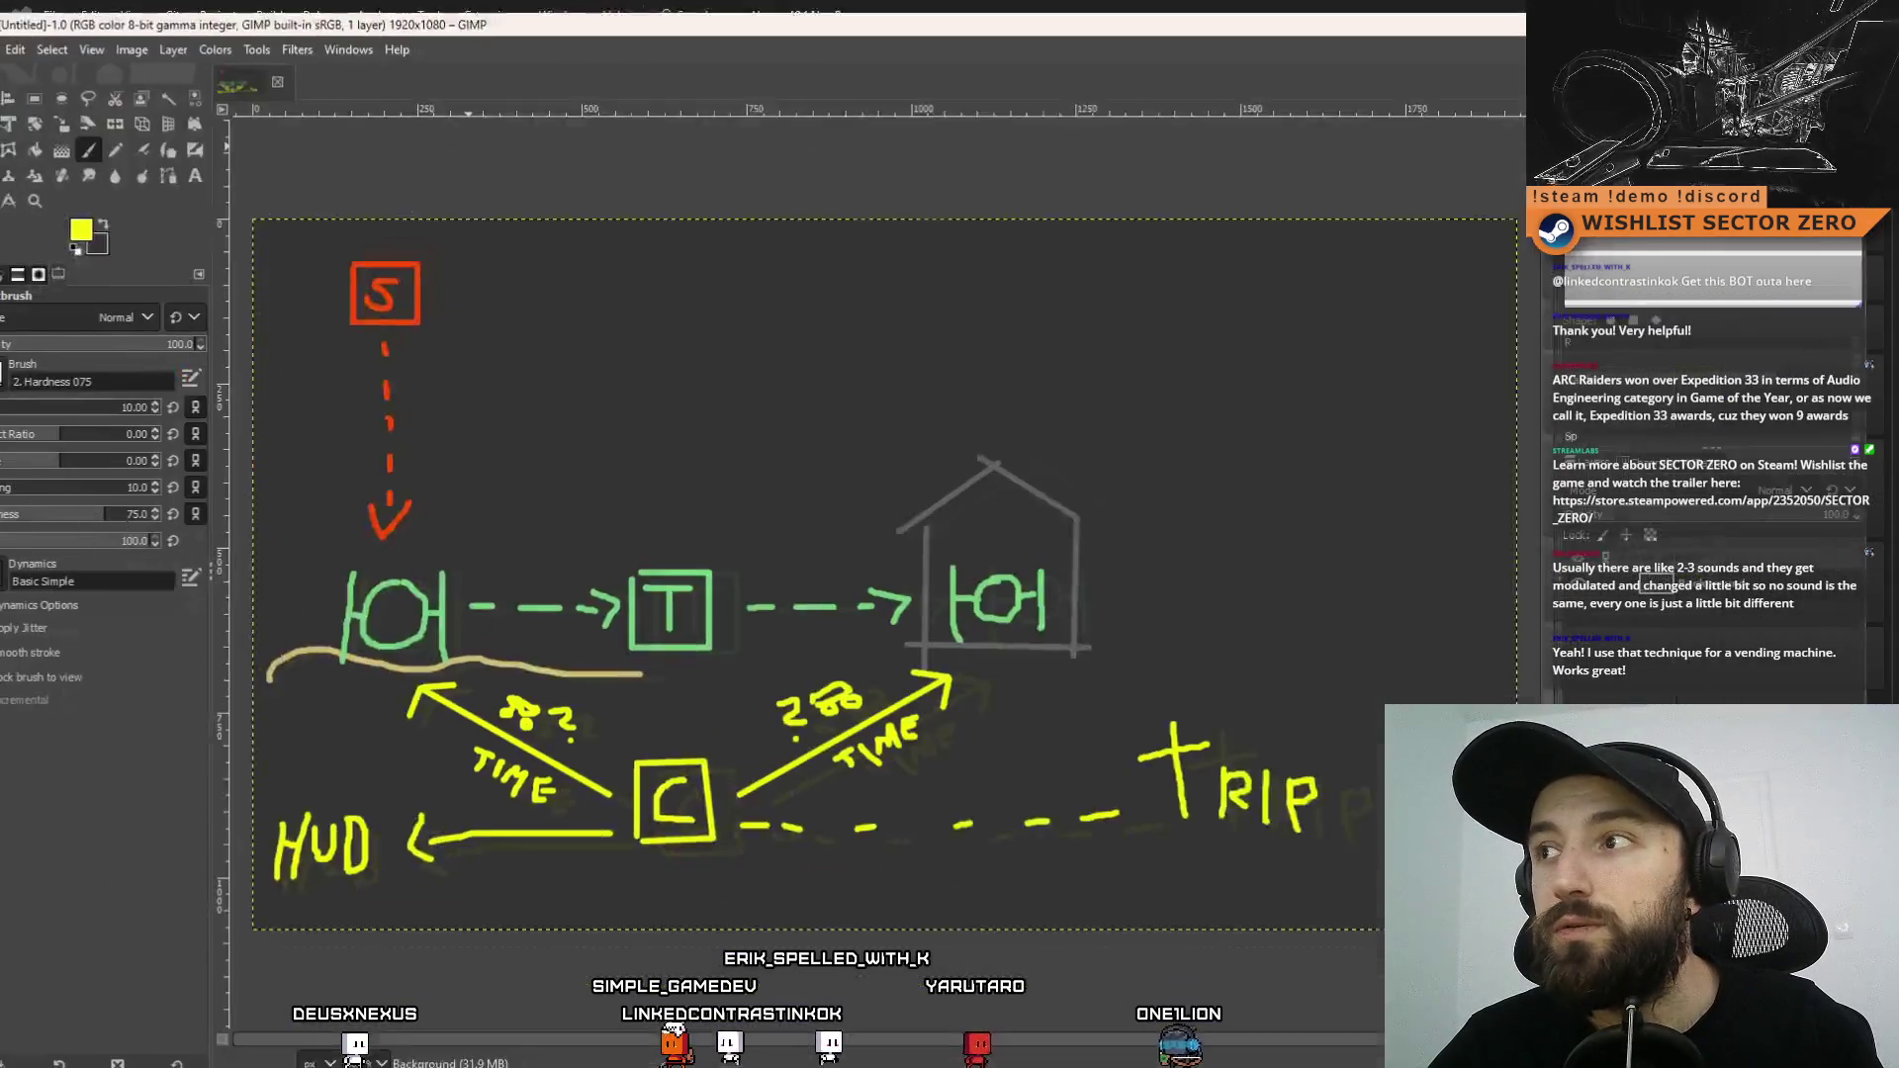
Switch from the GIMP timer diagram to DriftGate.cs in Visual Studio
key("alt+Tab")
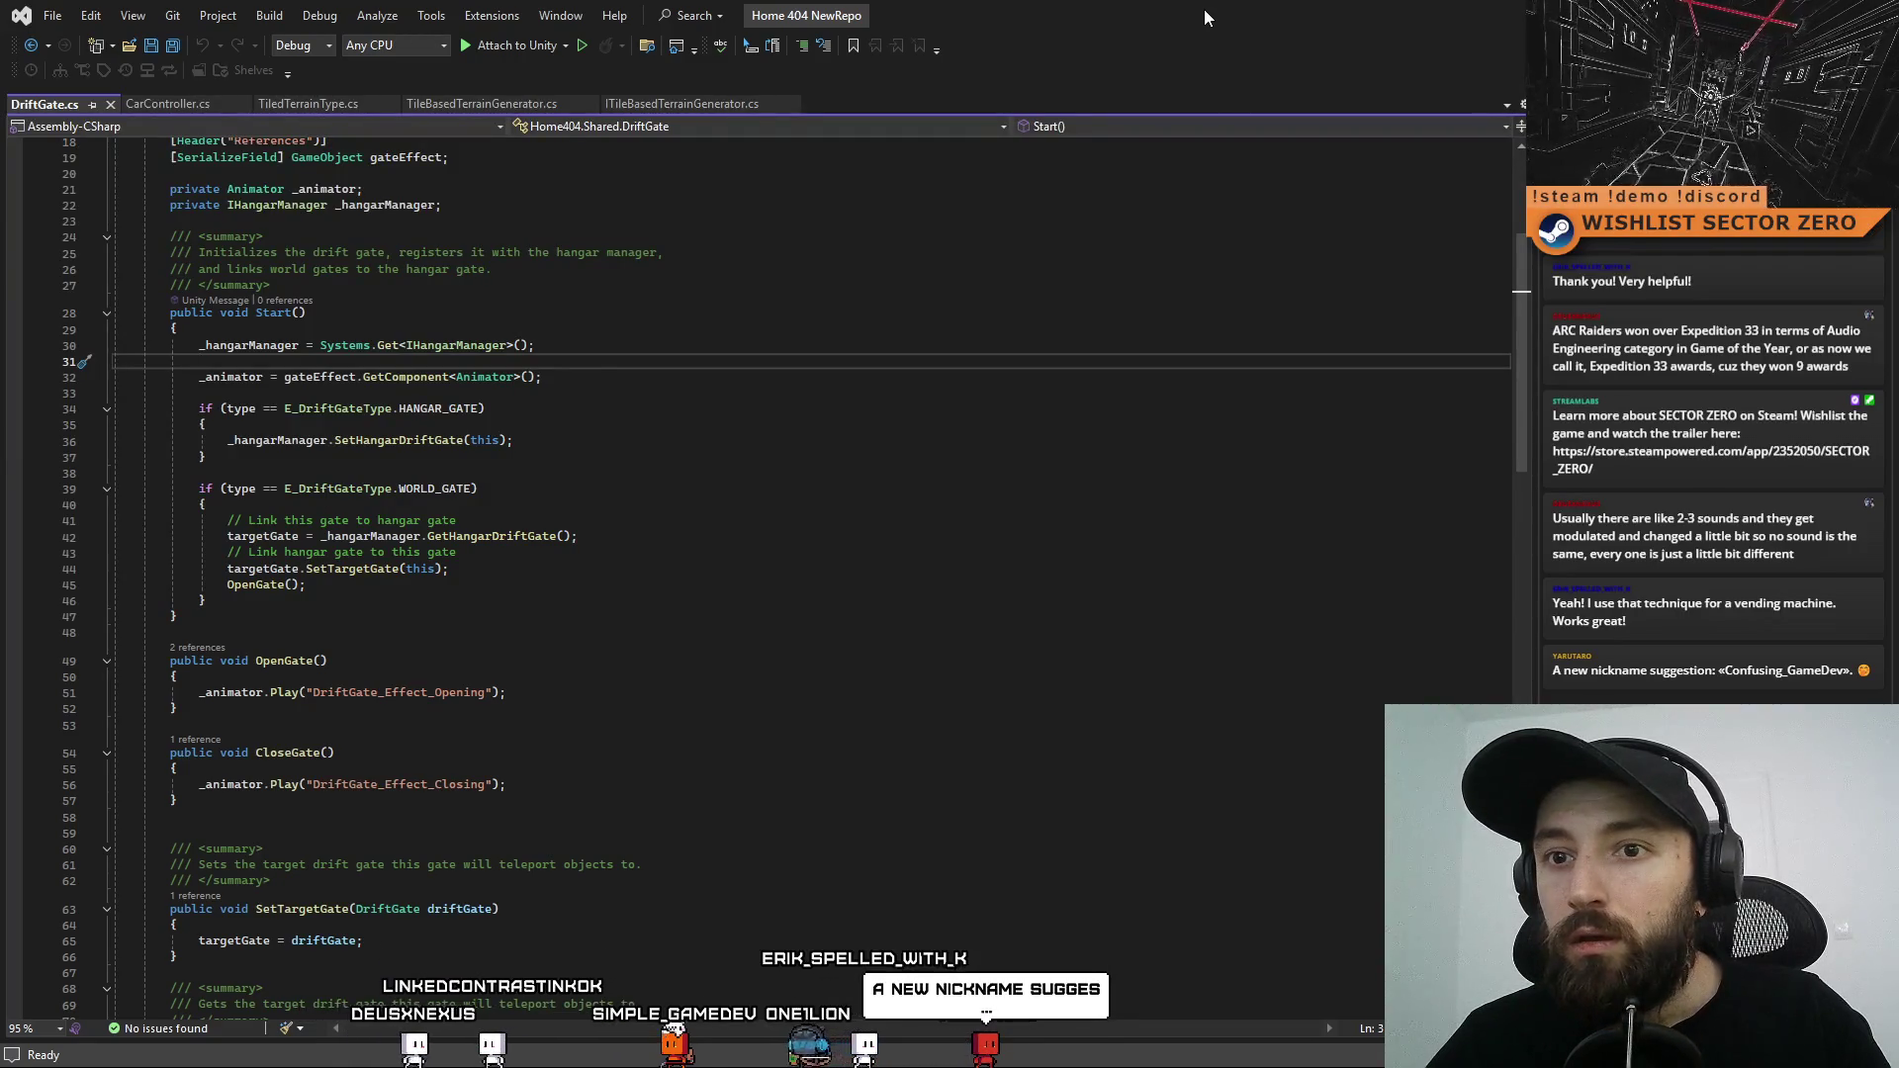
Cycle past the Unity editor back to the GIMP timer diagram
key("alt+Tab")
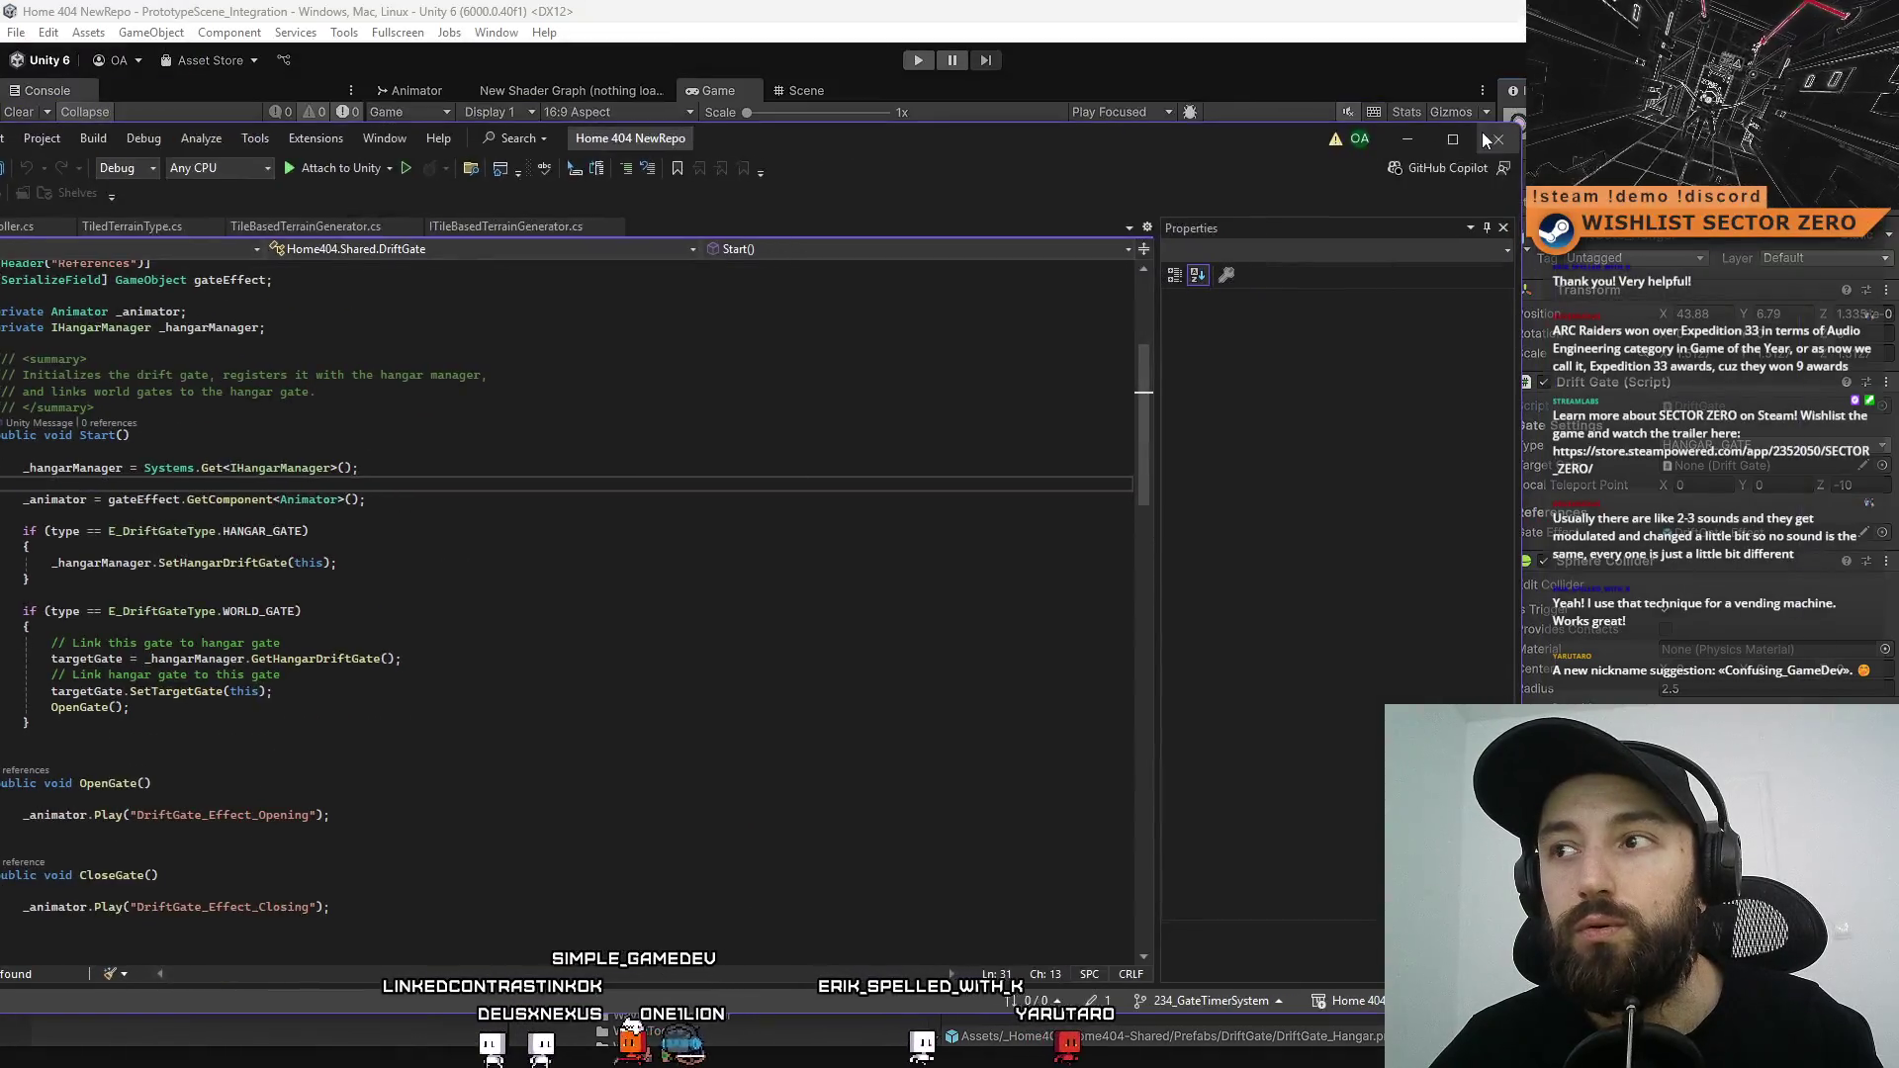
key("alt+Tab")
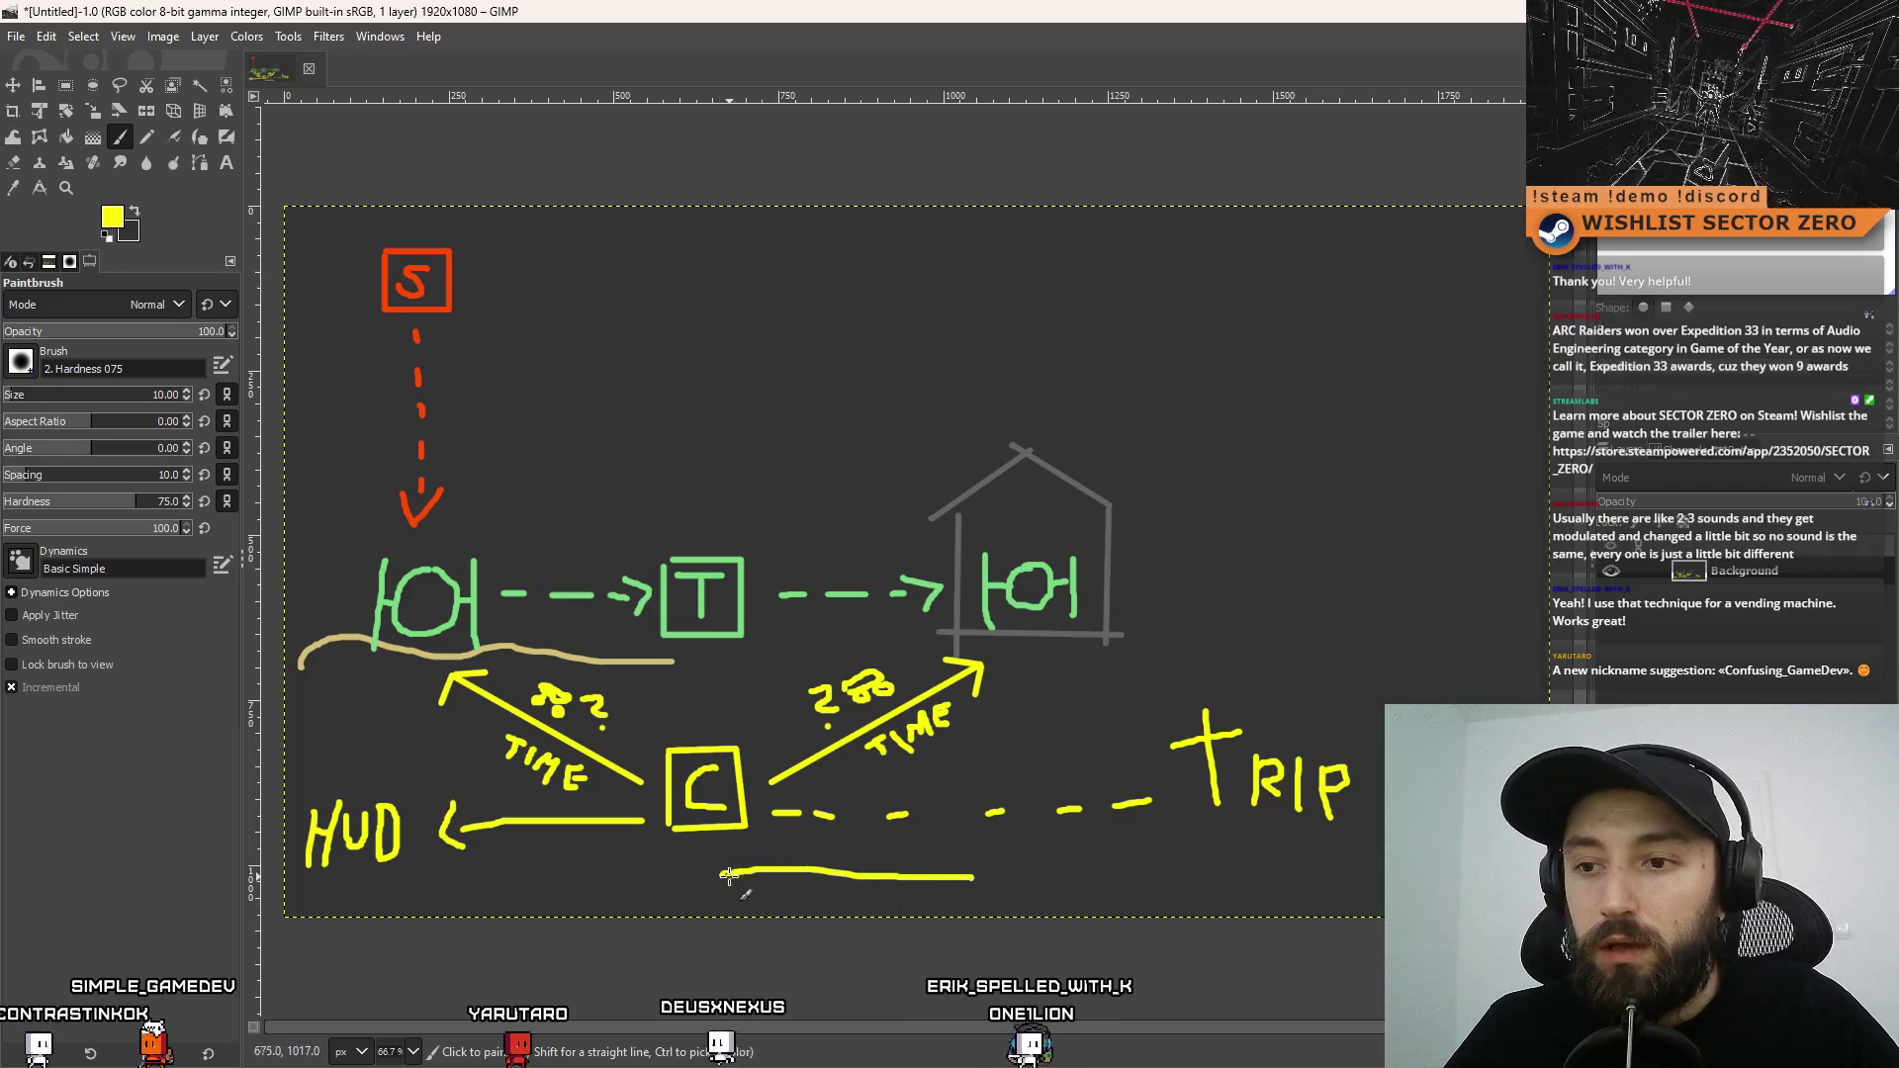
Undo the line under C, then paint an arrow into C from a dashed box on the right
key("ctrl+z")
mouse_move(983, 886)
left_mouse_down()
mouse_move(733, 894)
mouse_move(714, 853)
mouse_move(722, 869)
left_mouse_up()
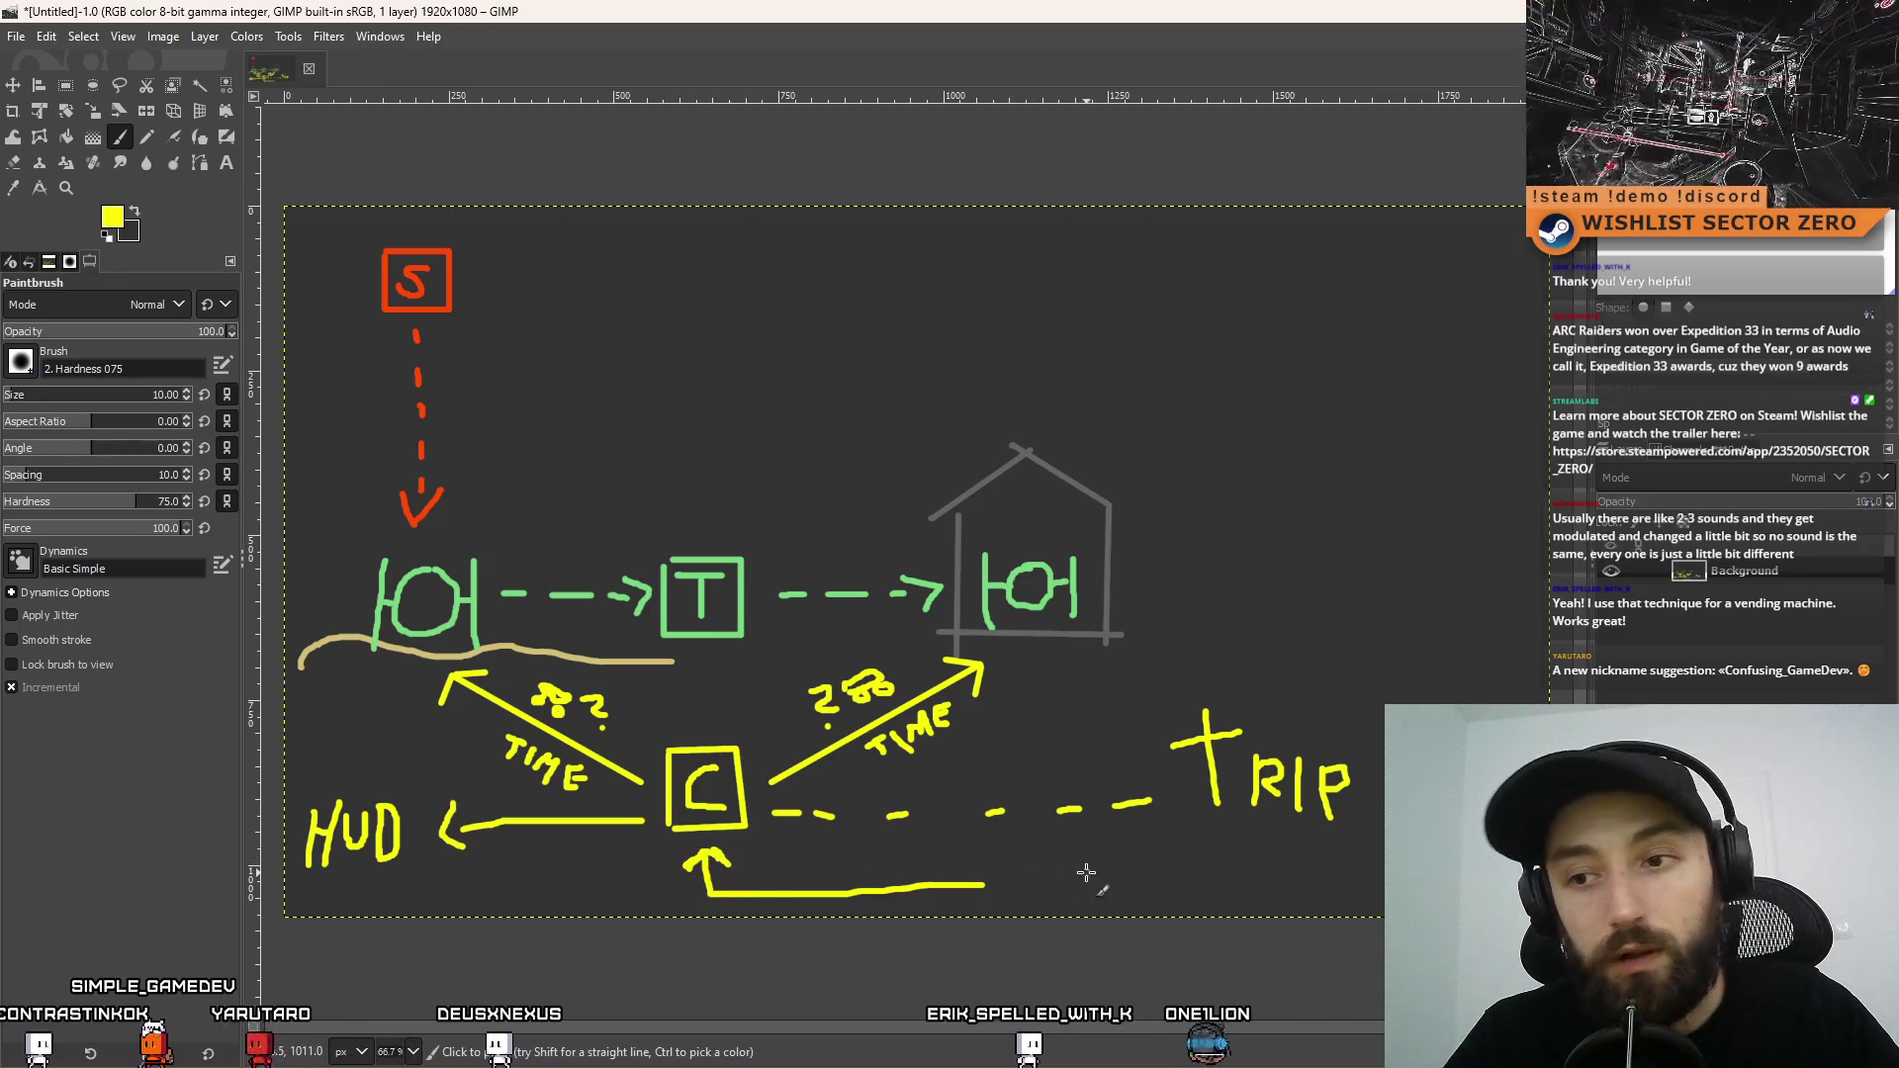
mouse_move(990, 877)
left_mouse_down()
mouse_move(1001, 899)
mouse_move(1059, 898)
mouse_move(1018, 857)
left_mouse_up()
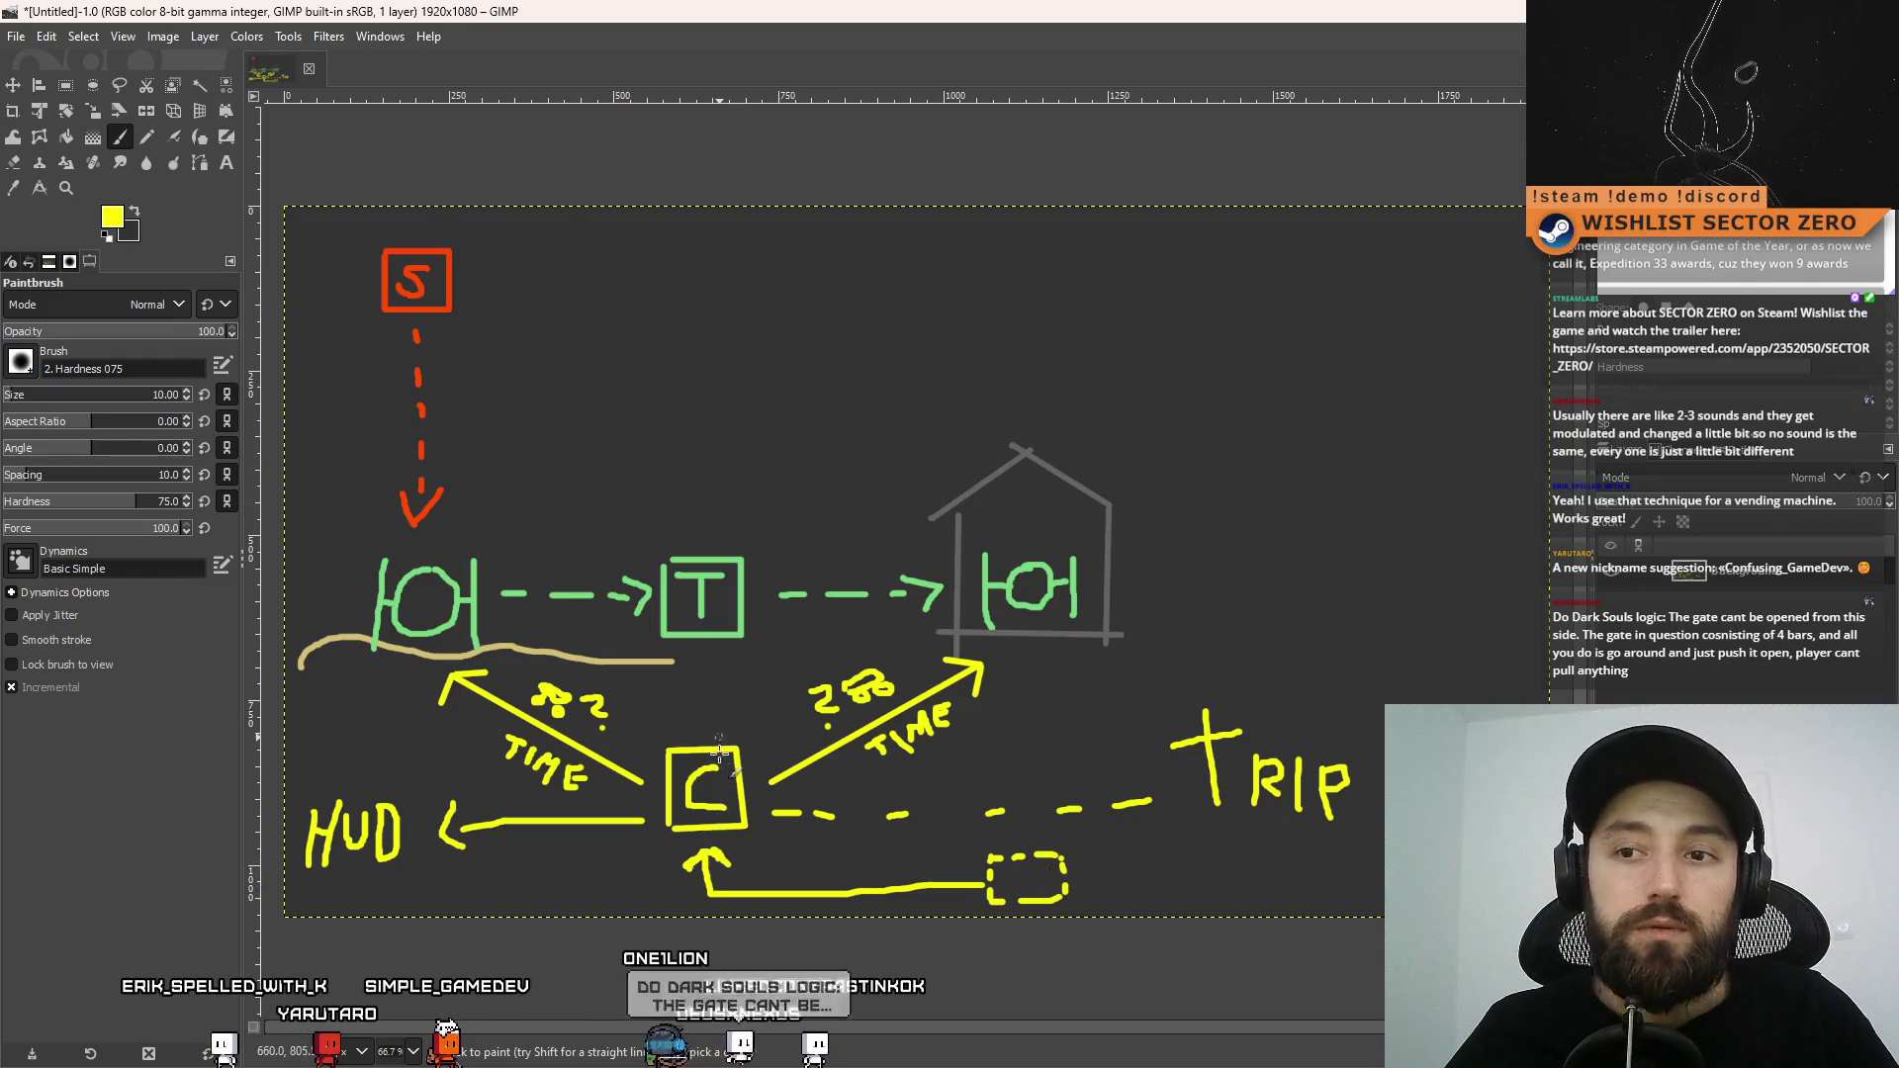
key("alt+Tab")
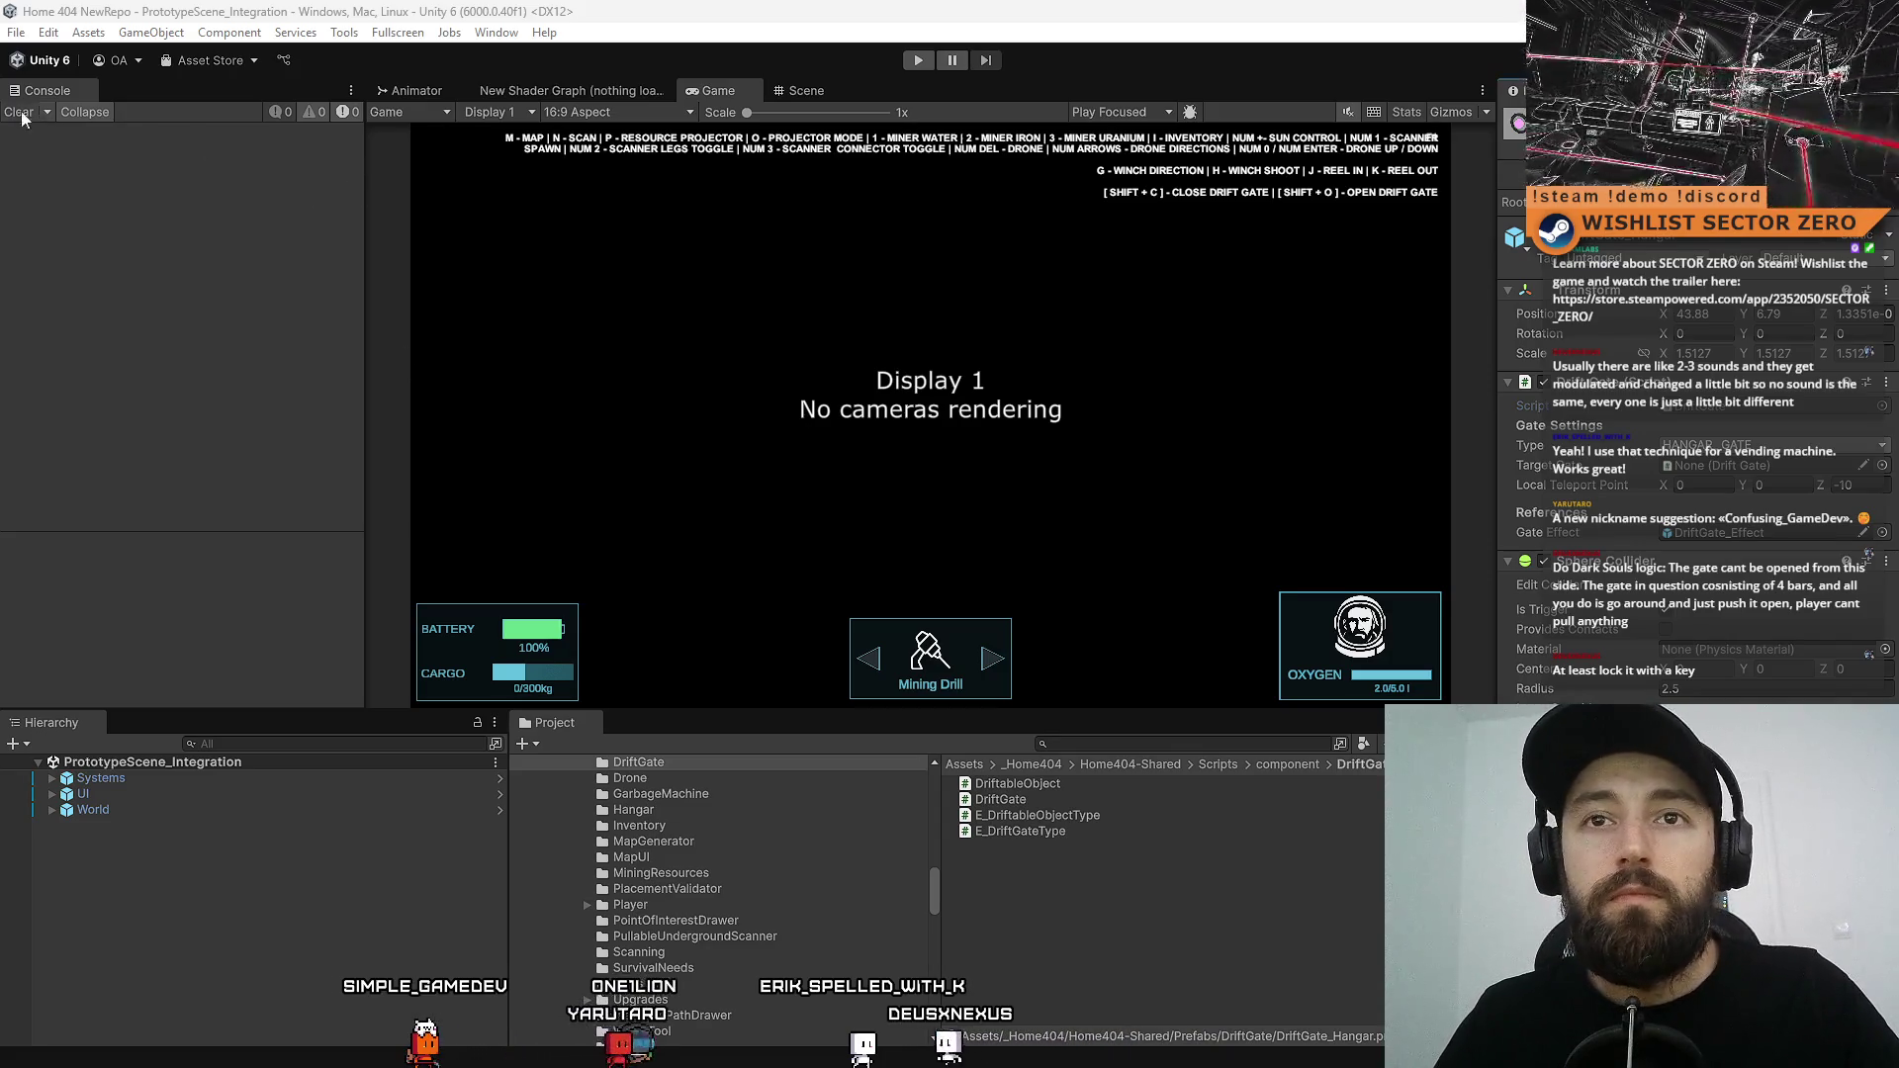
Start play mode with the Game view filling the screen
left_click(816, 98)
left_click(730, 93)
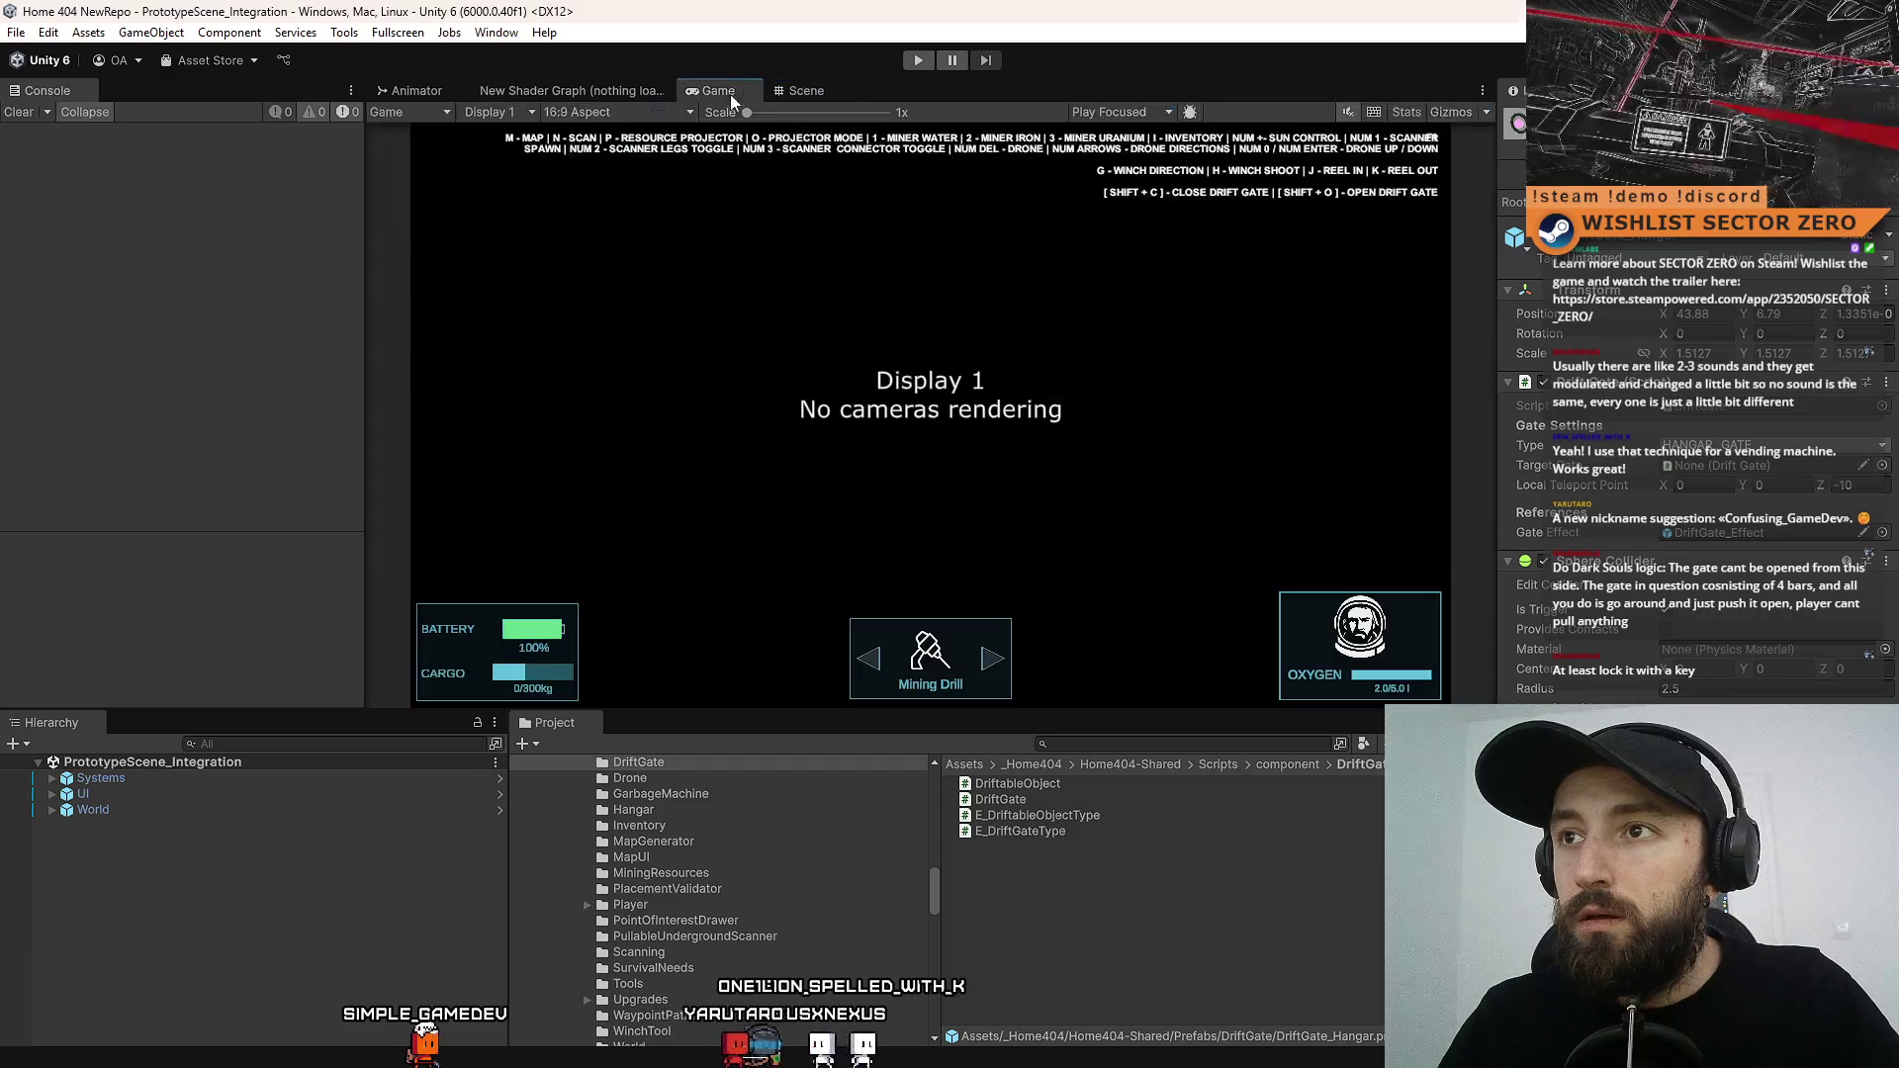
left_click(911, 61)
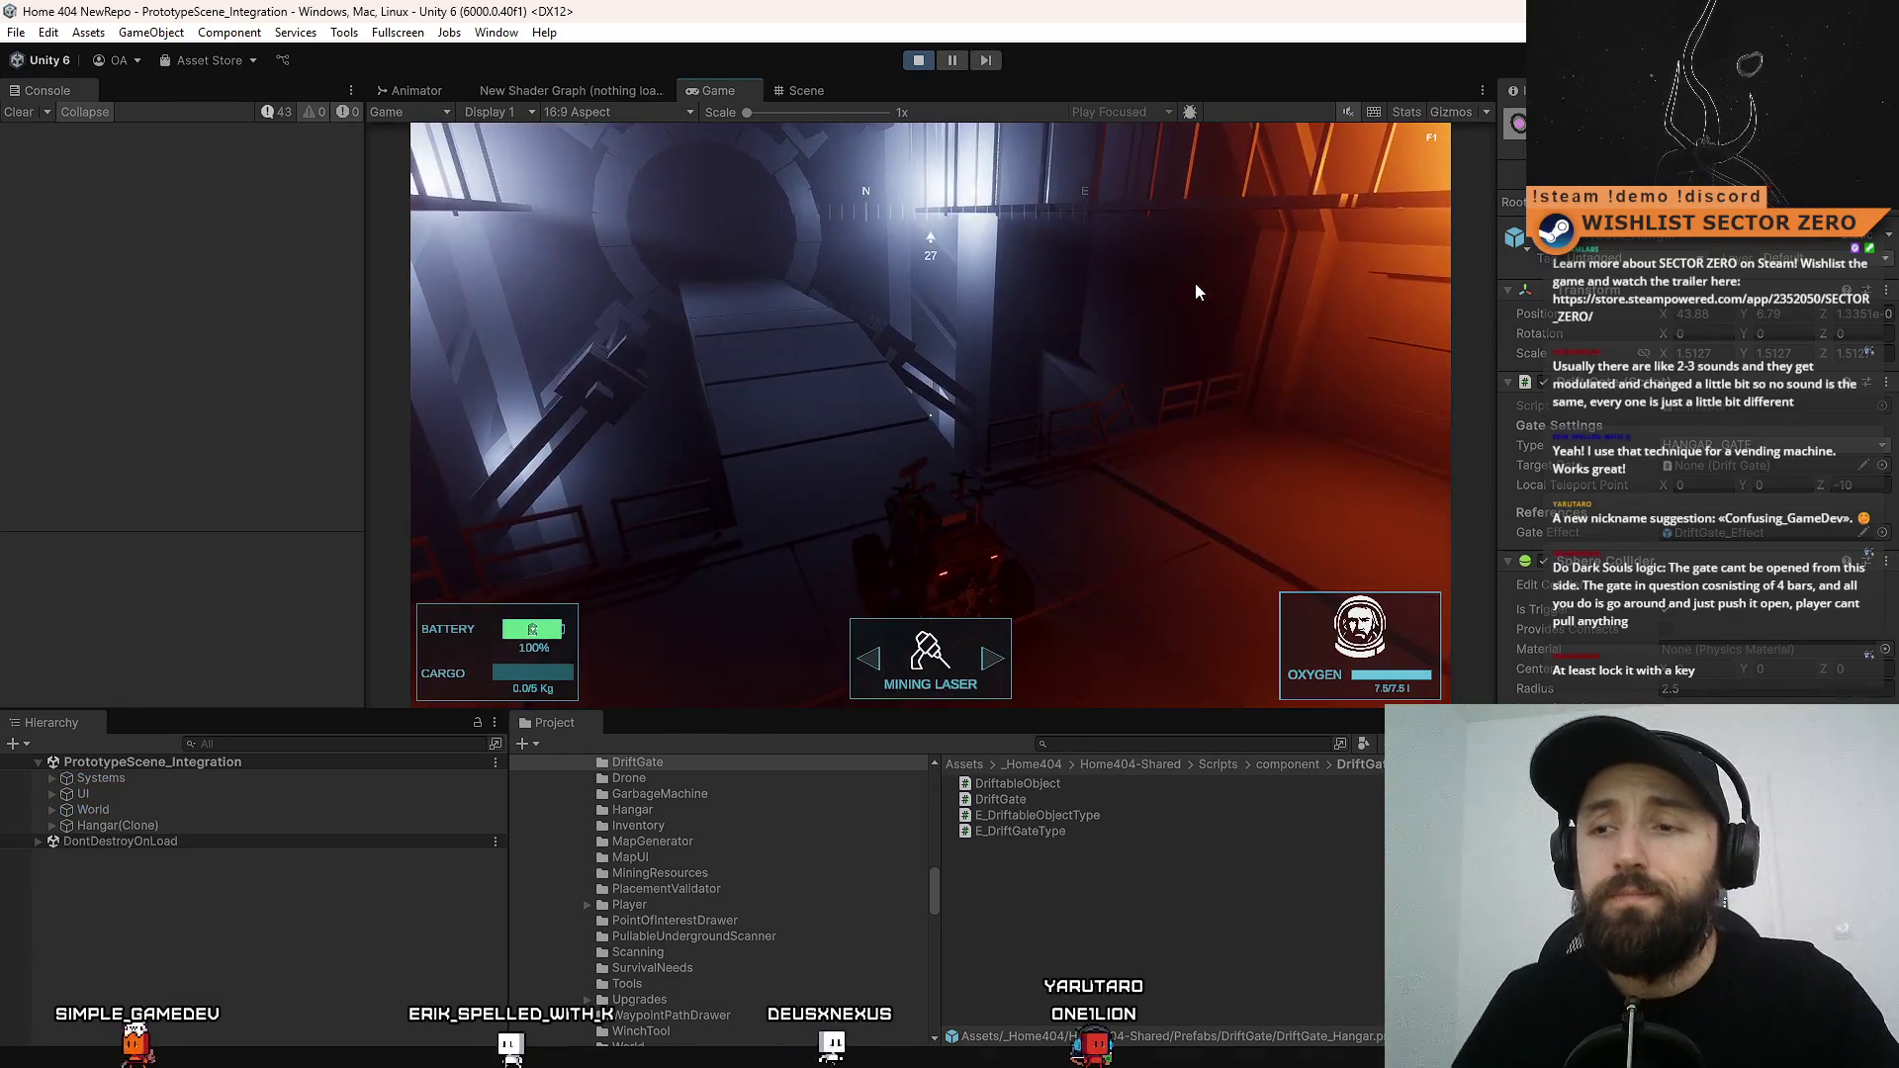
key("F11")
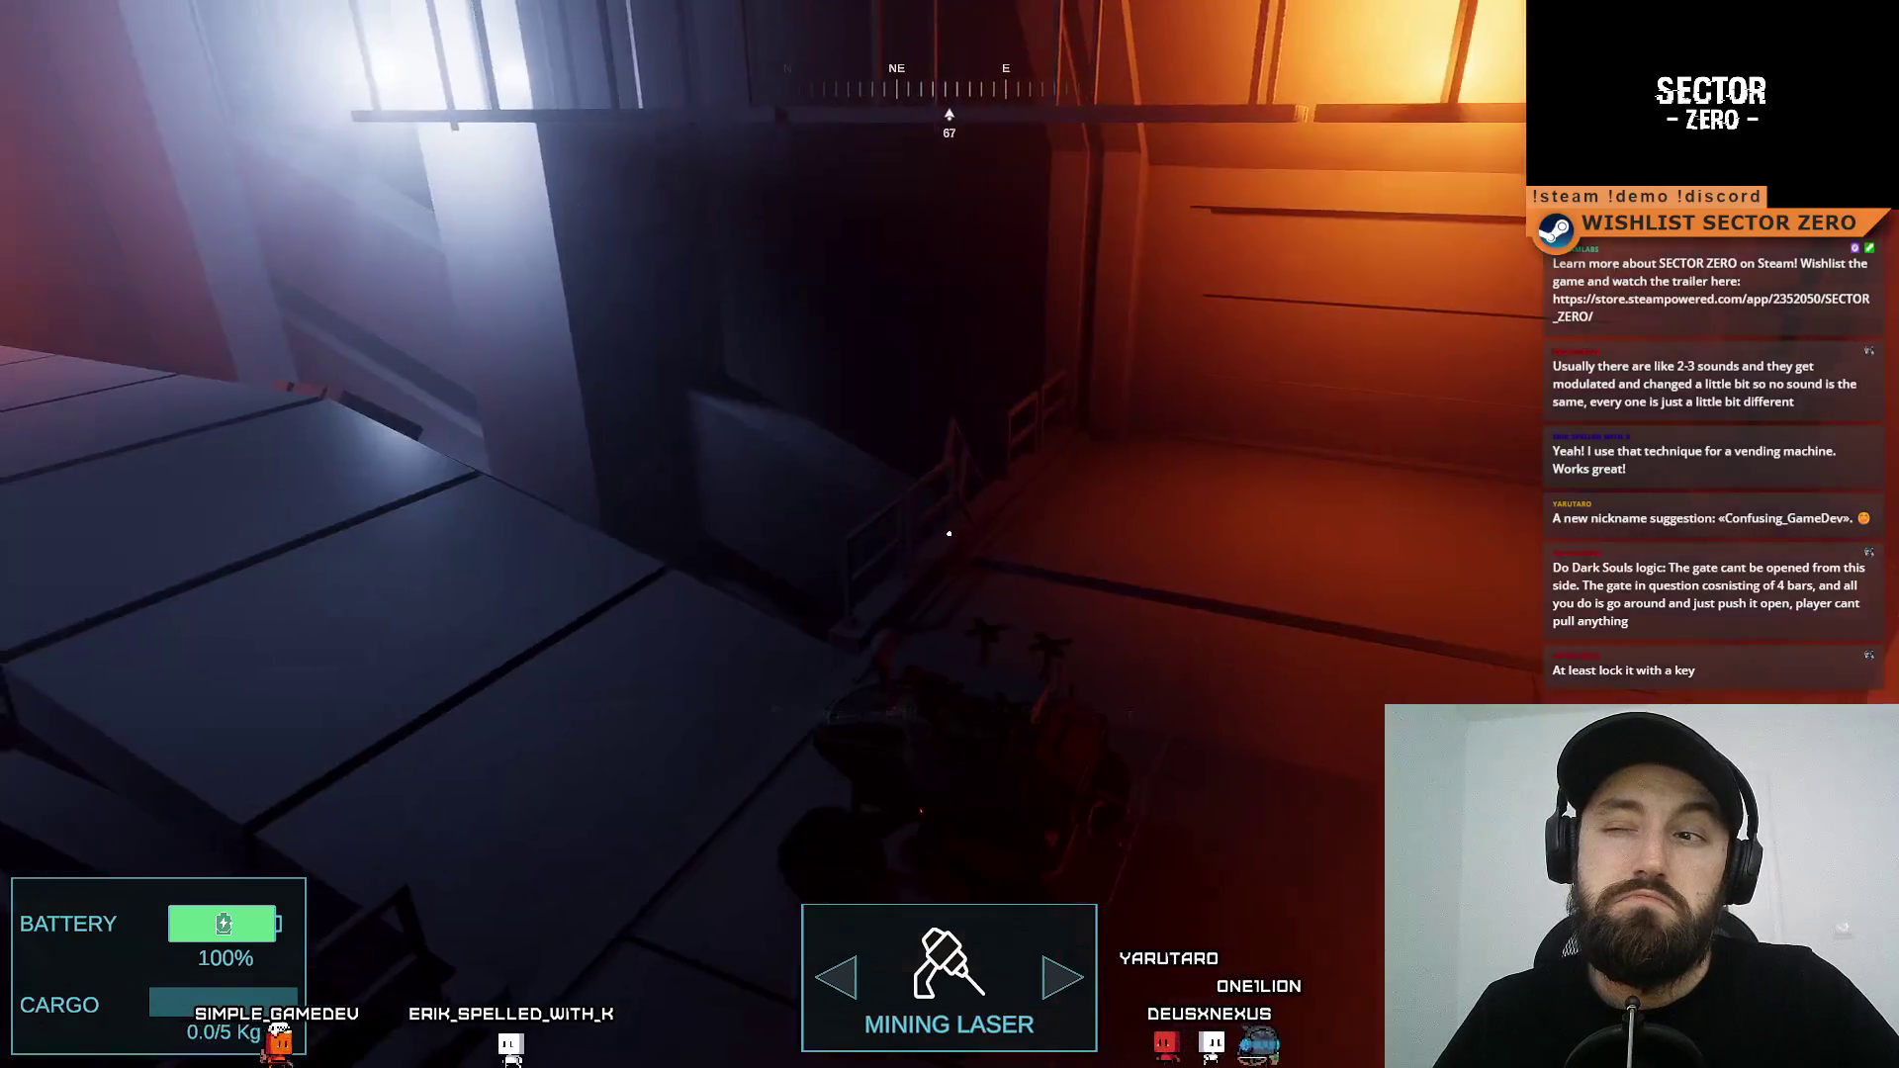
Drive the rover through the portal between the hangars and back several times
key("w")
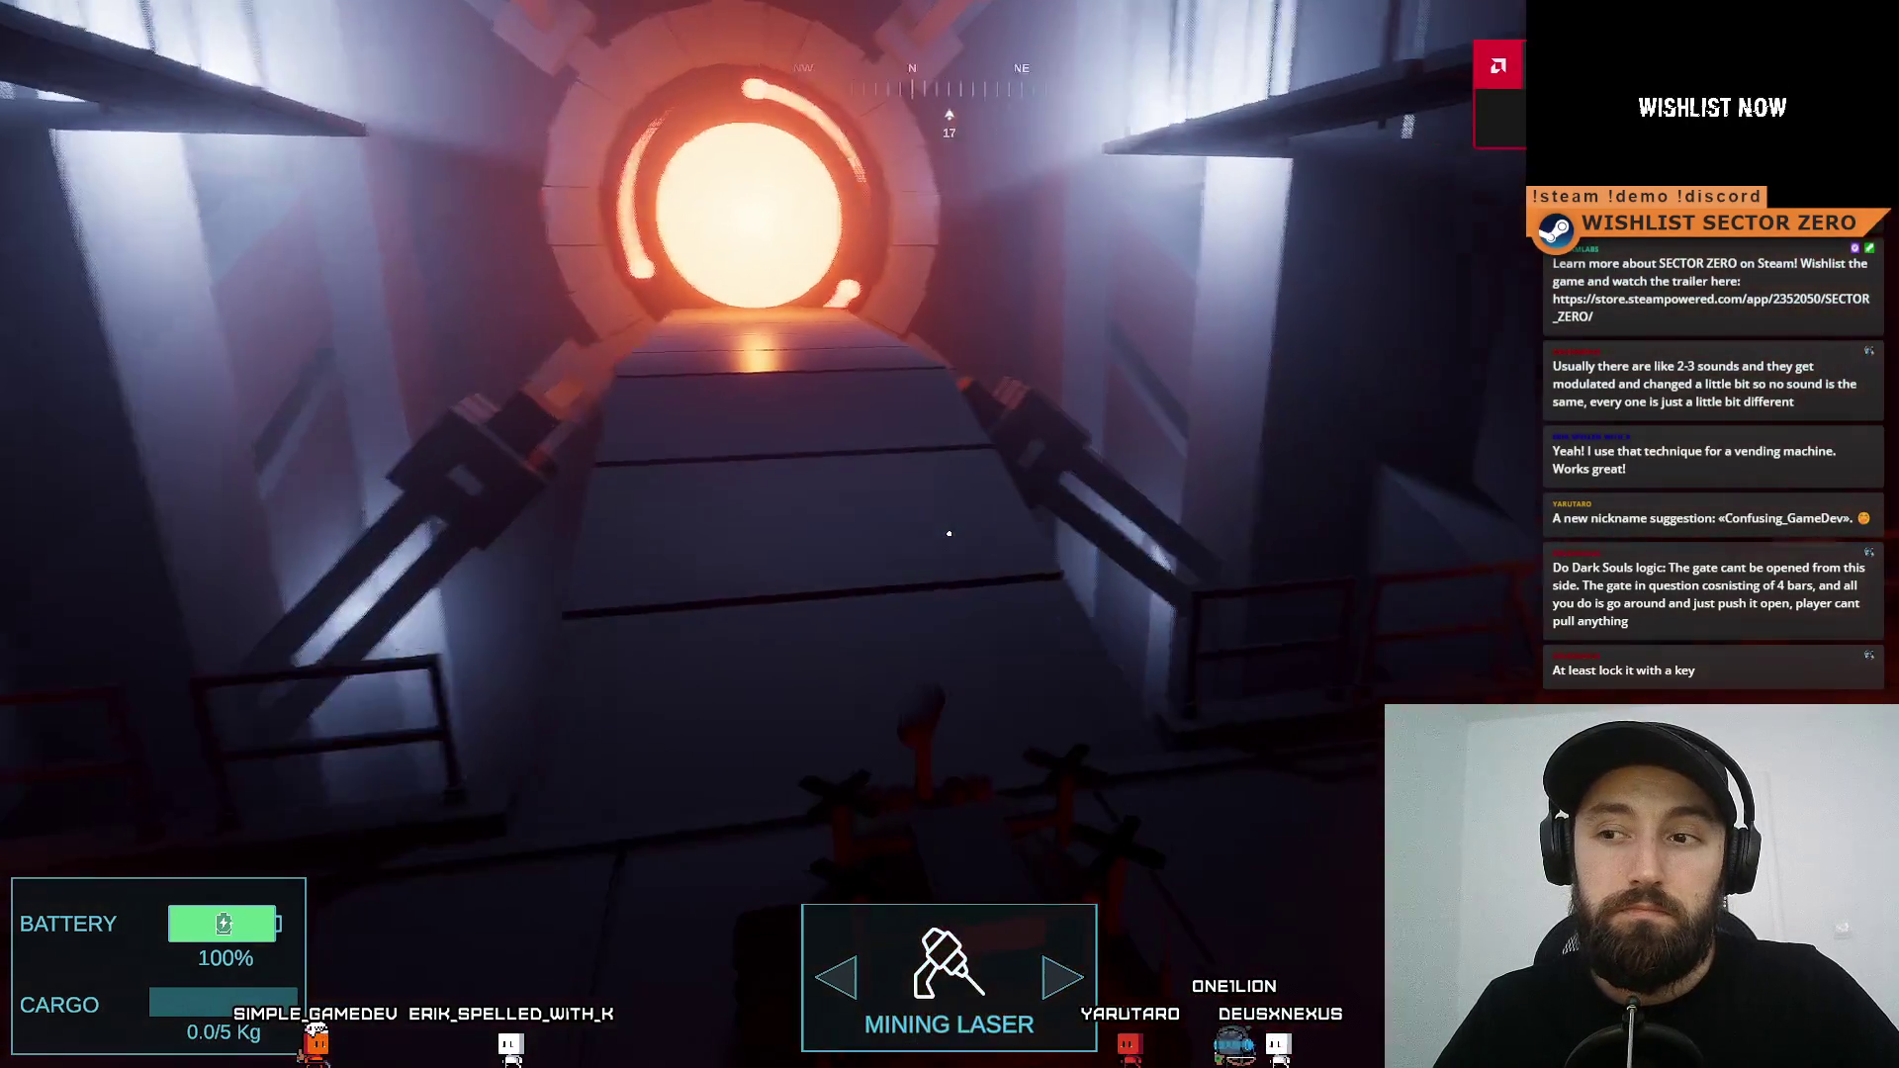
key("w")
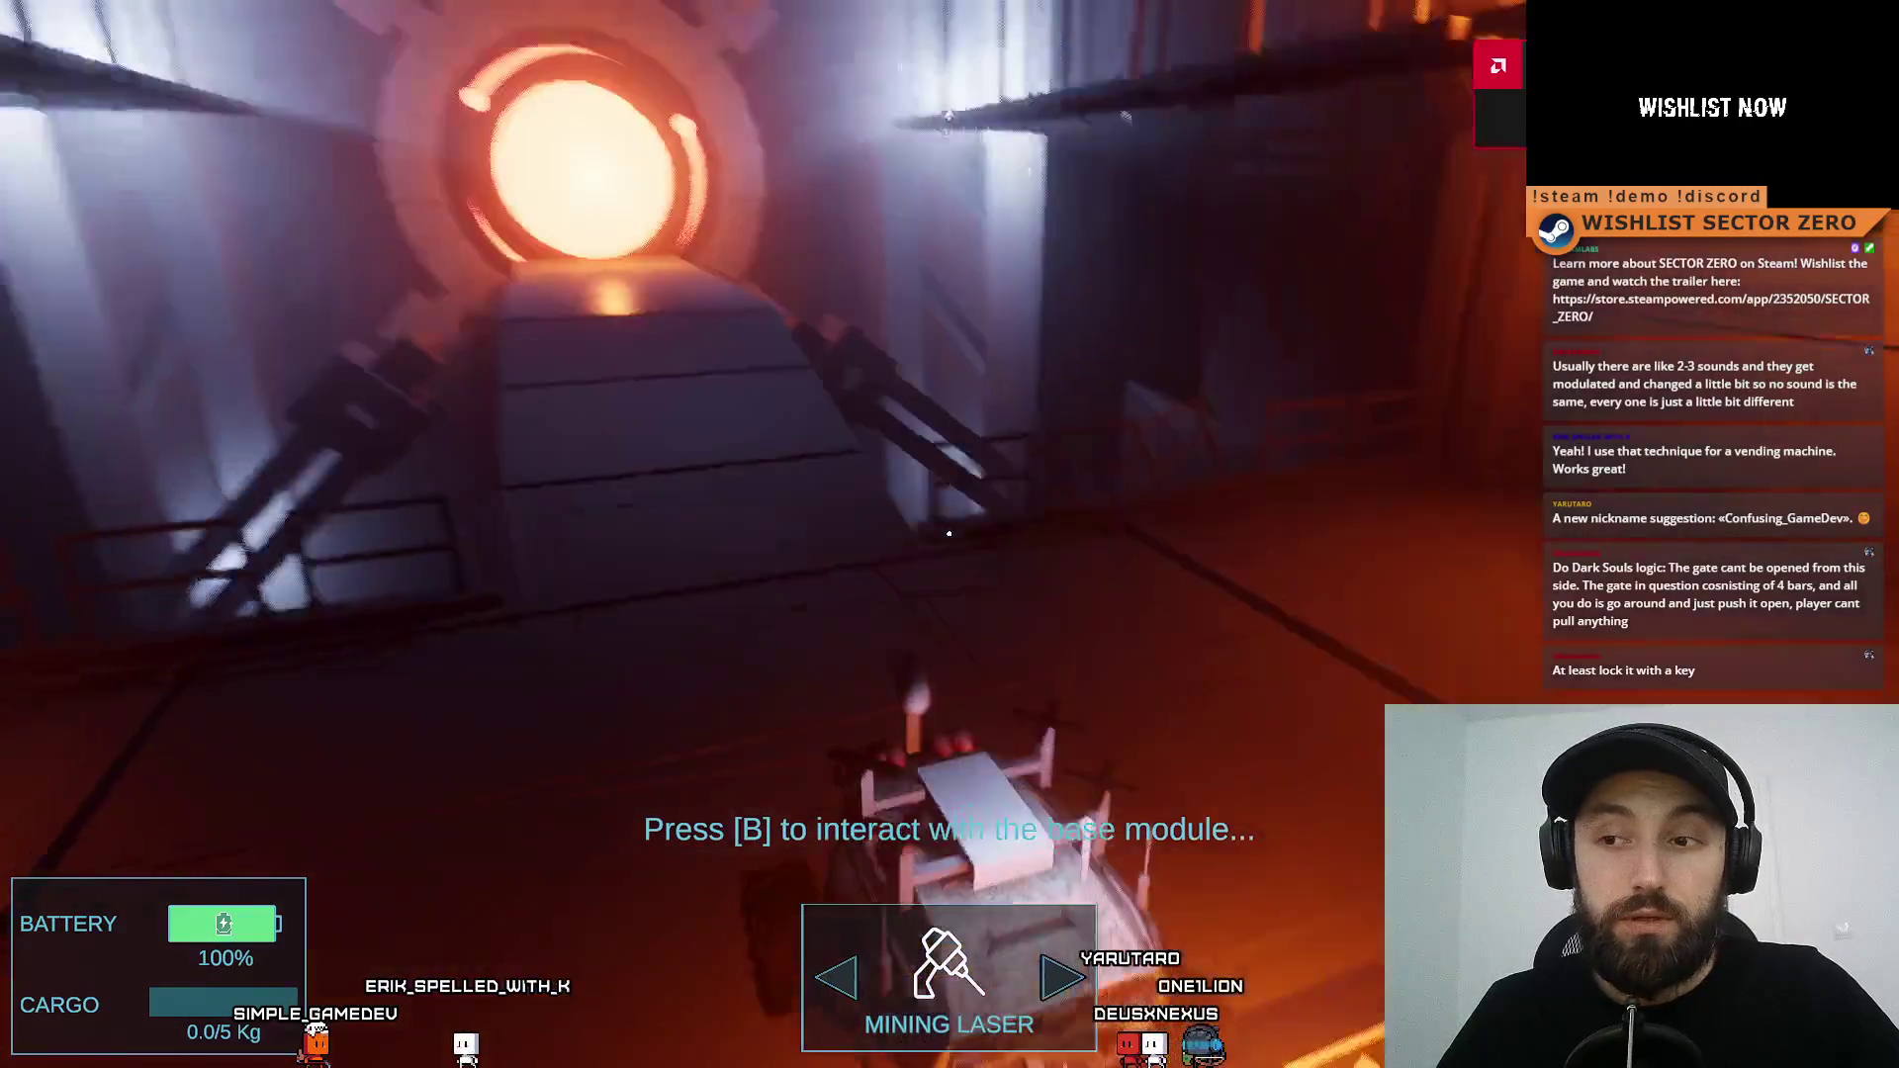
key("a")
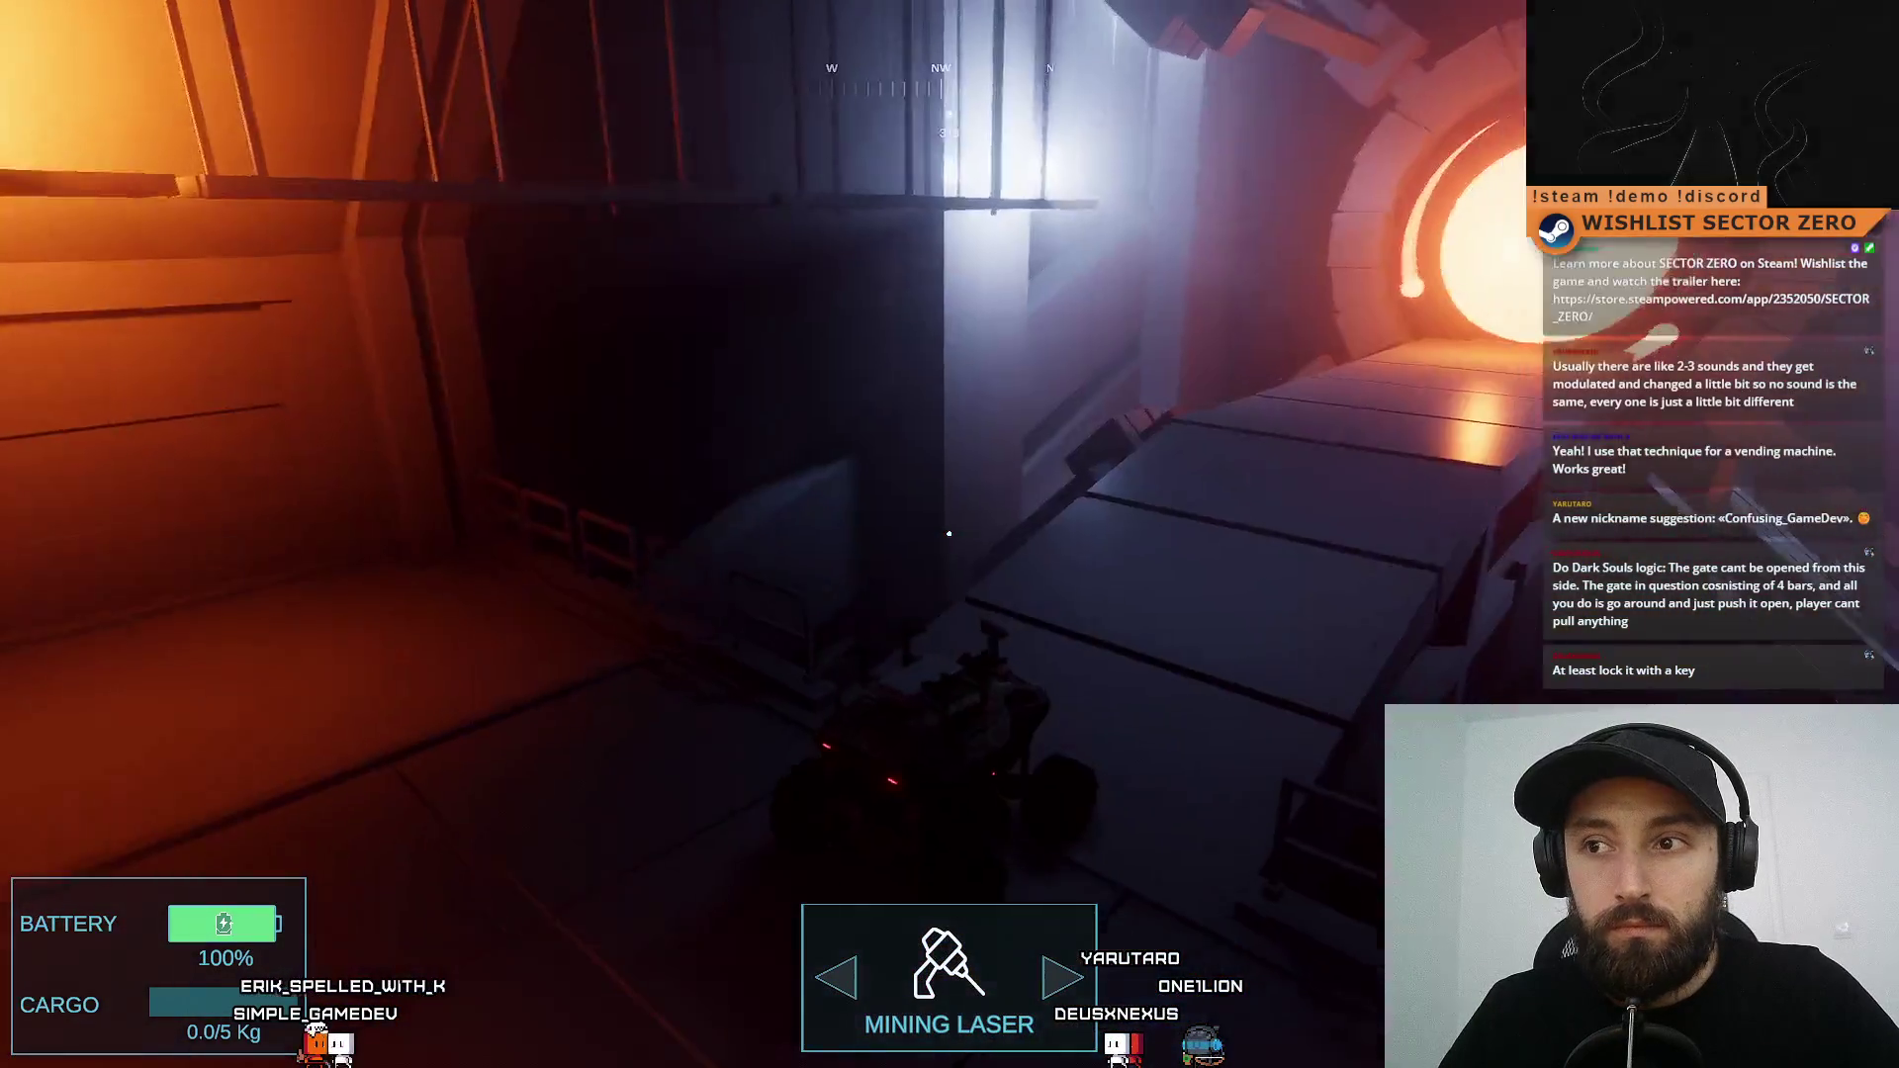
key("w")
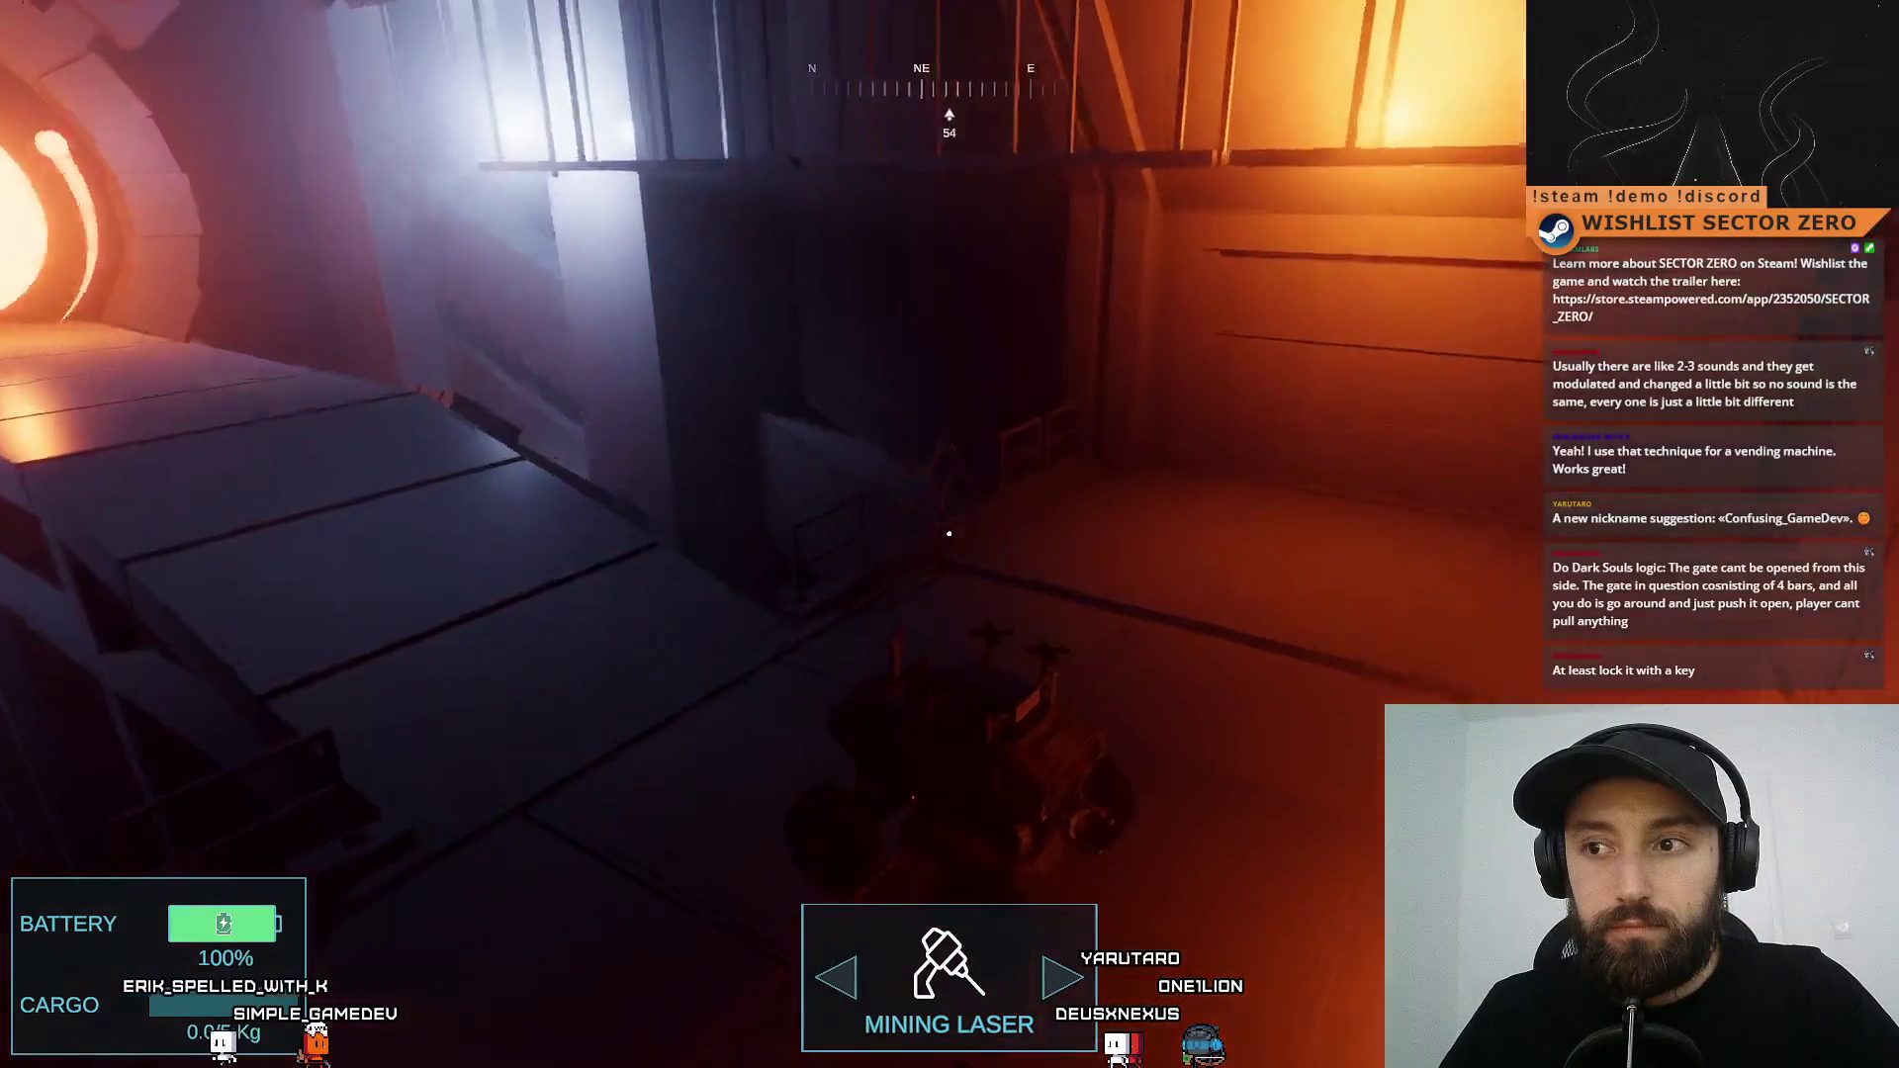
key("w")
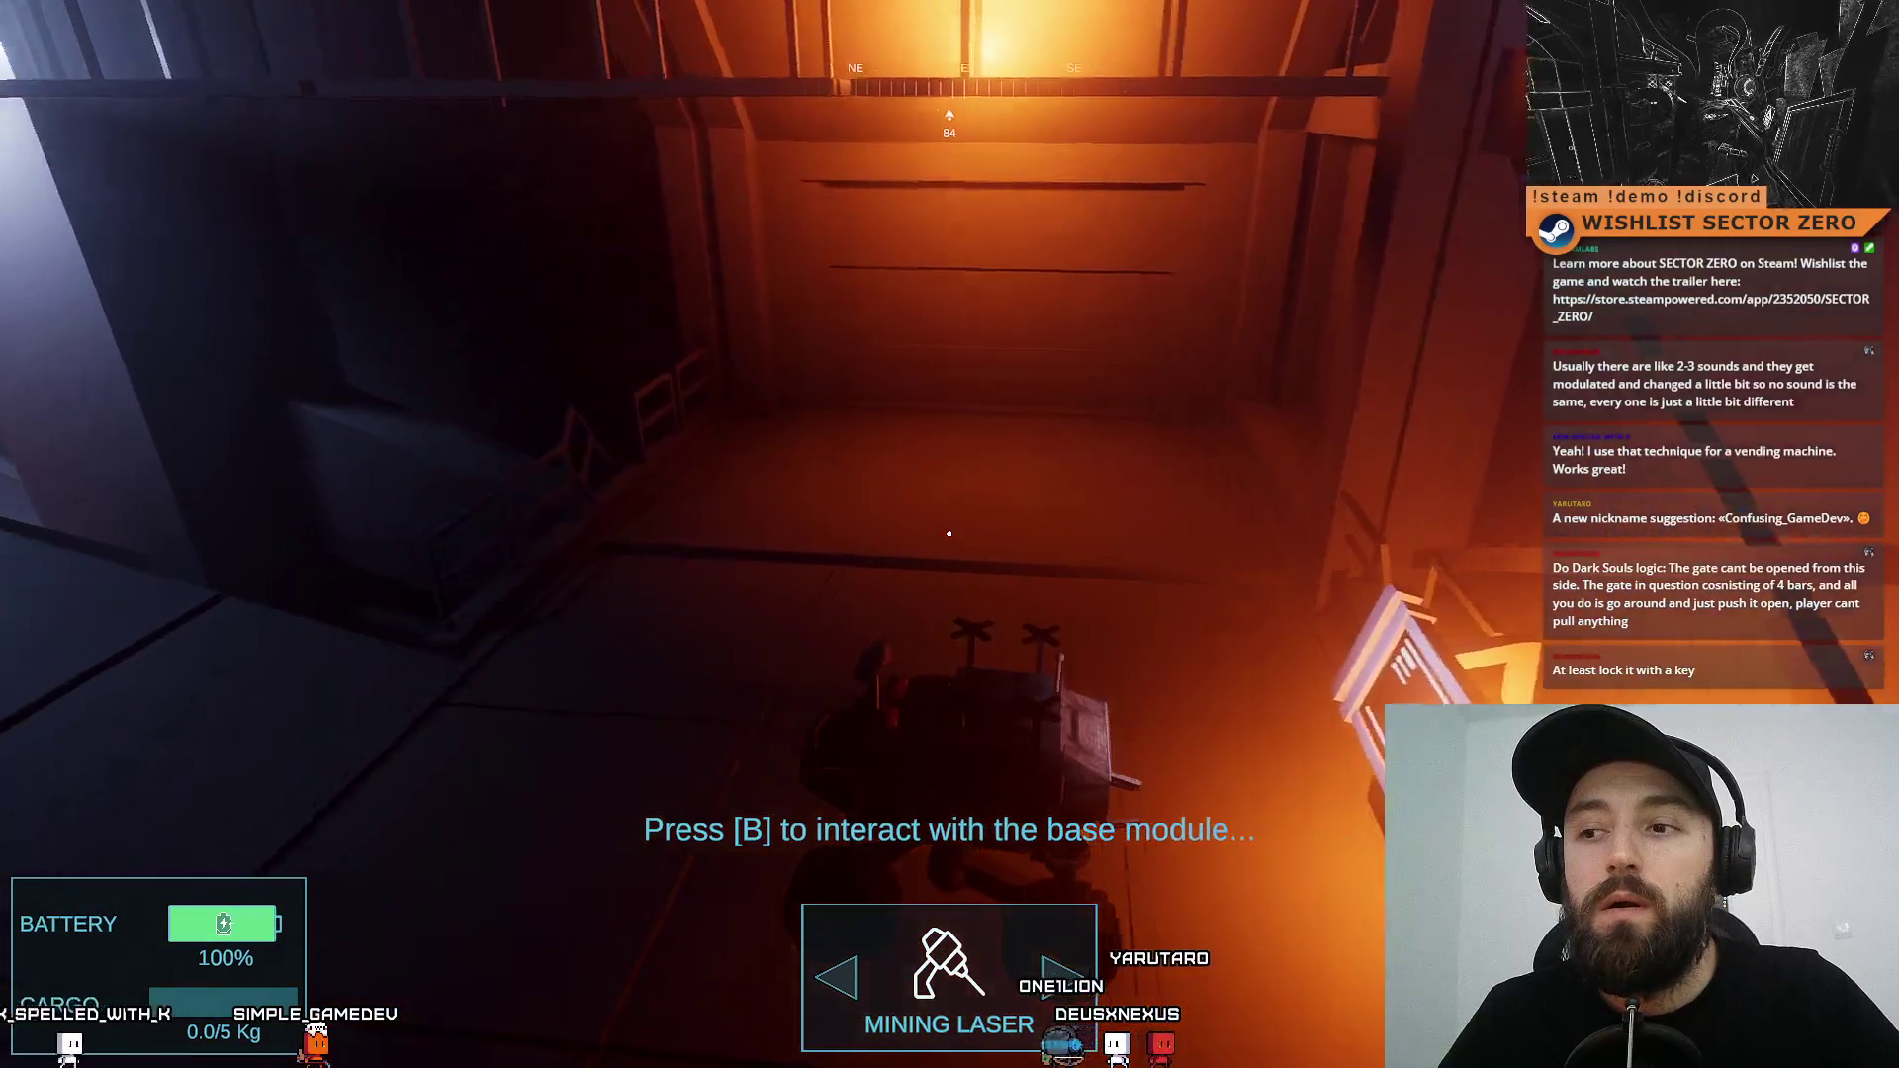
key("w")
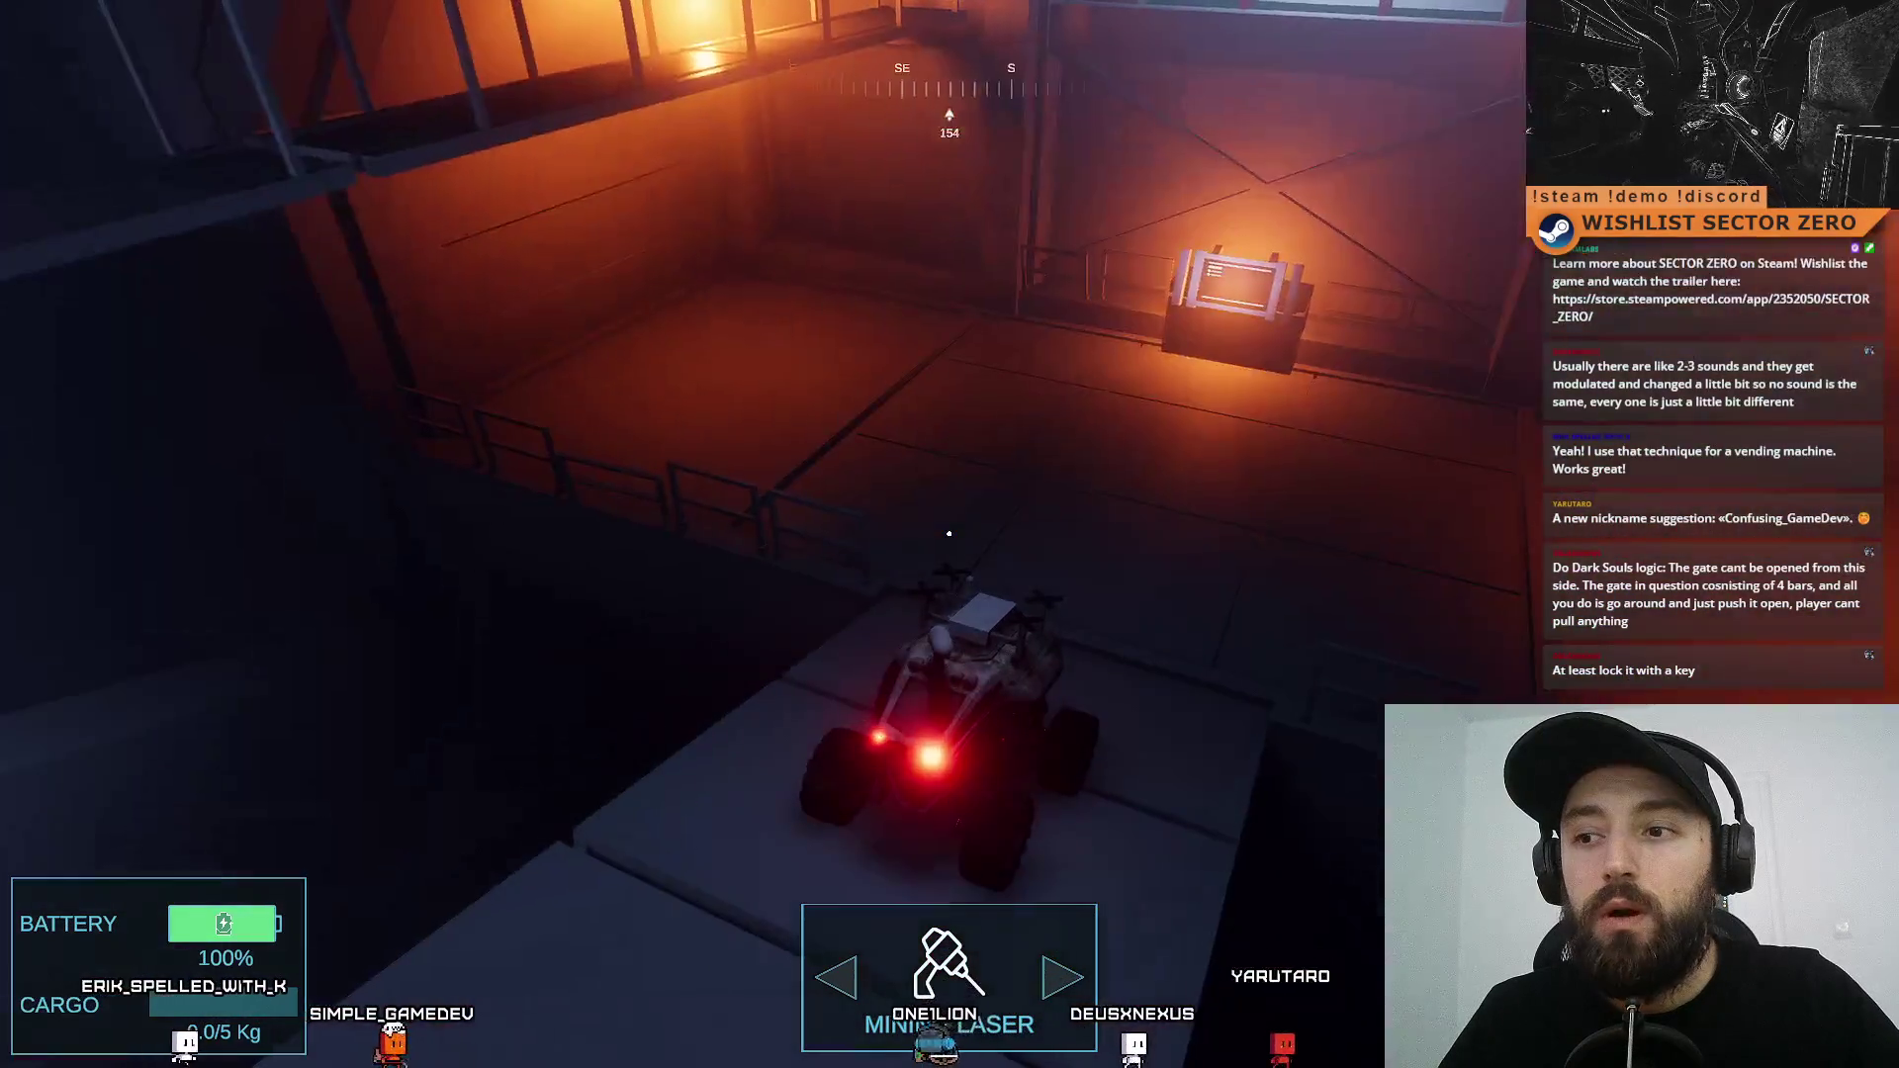
key("w")
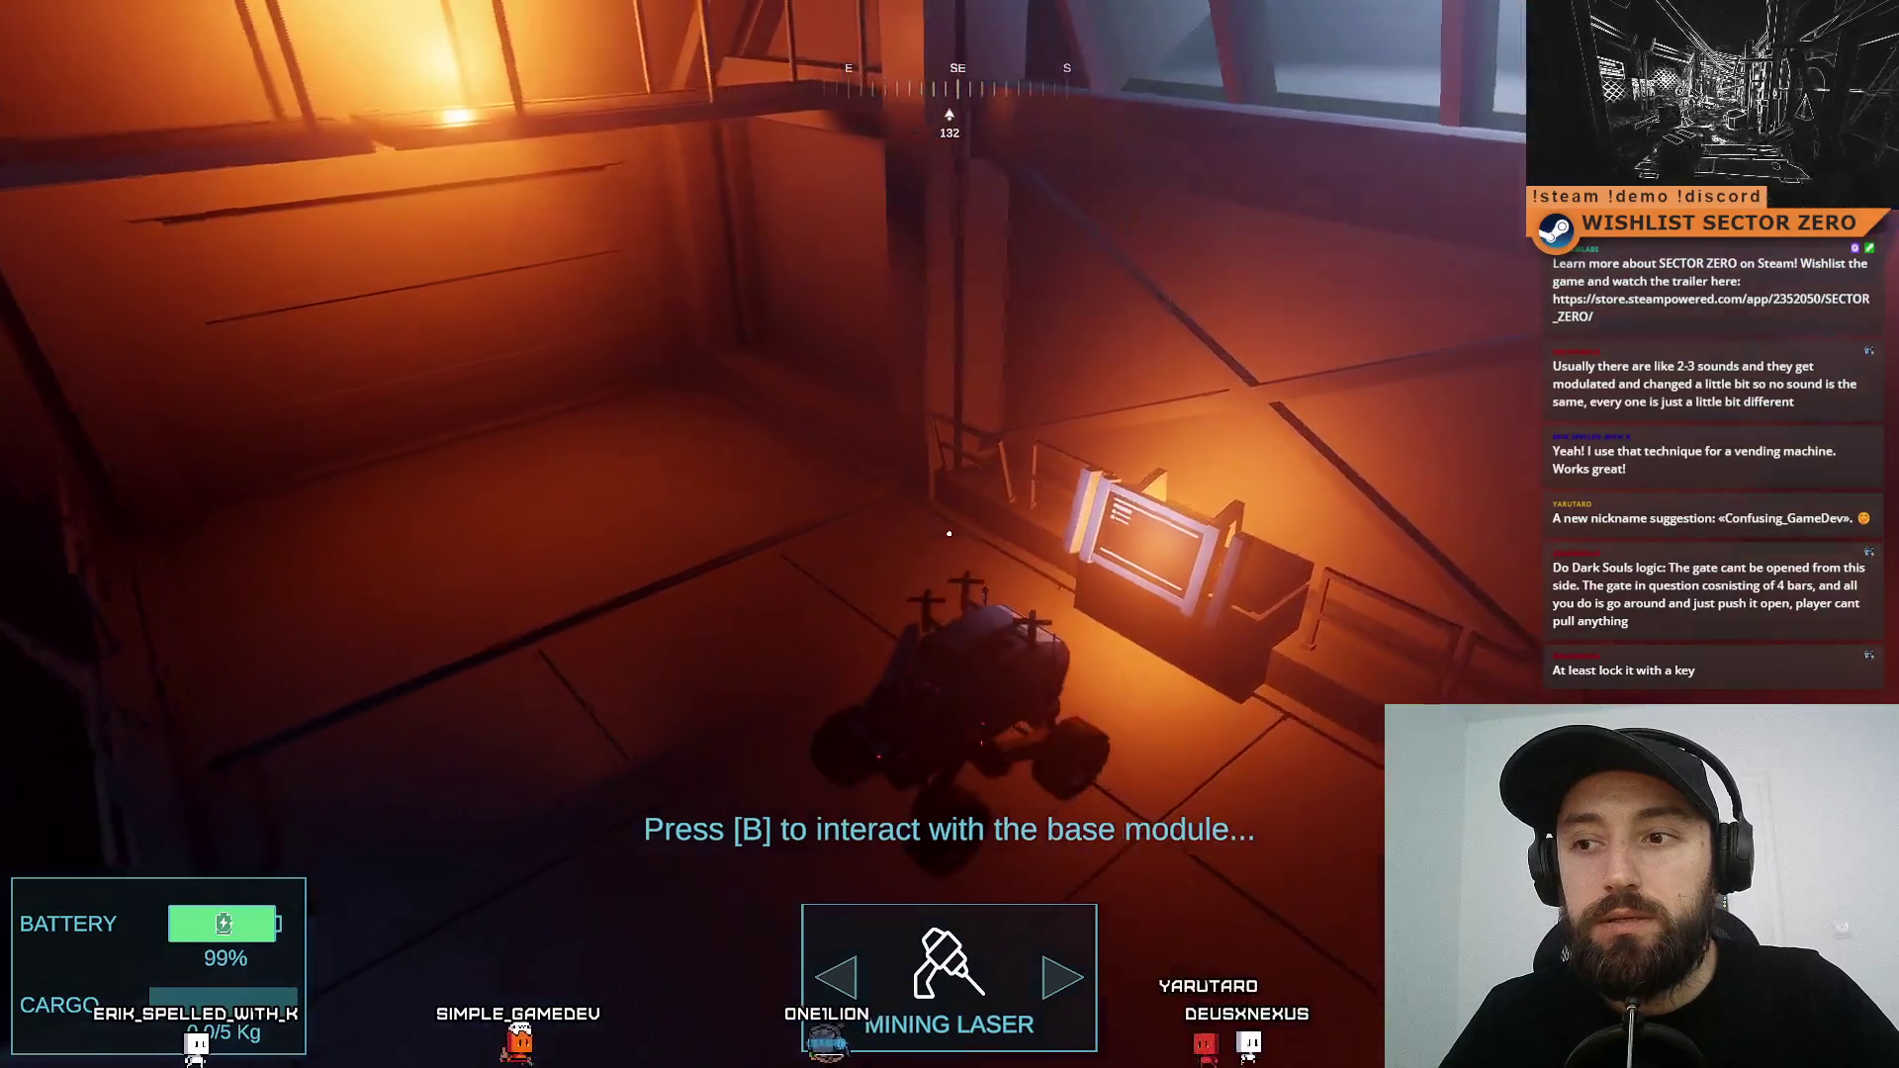
Back away, drive into the orange hangar, then line up with the portal again
key("s")
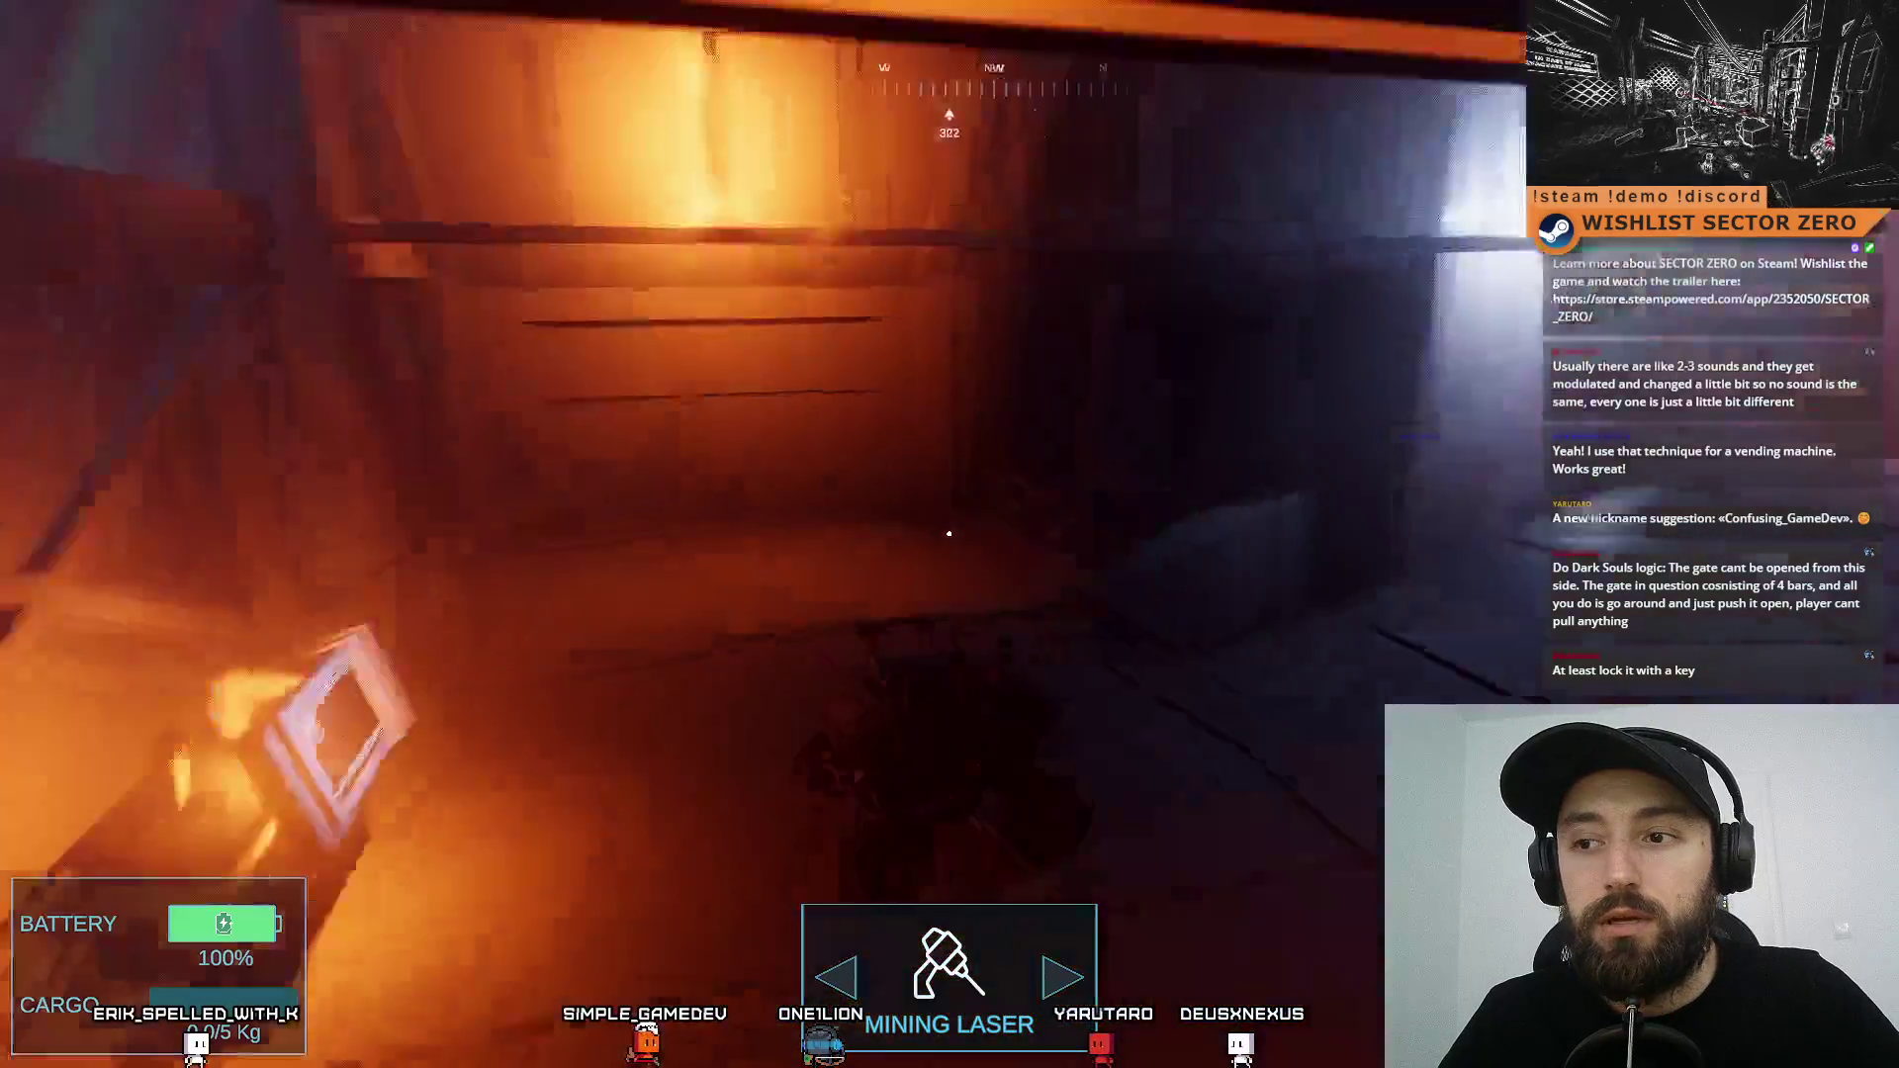
key("w")
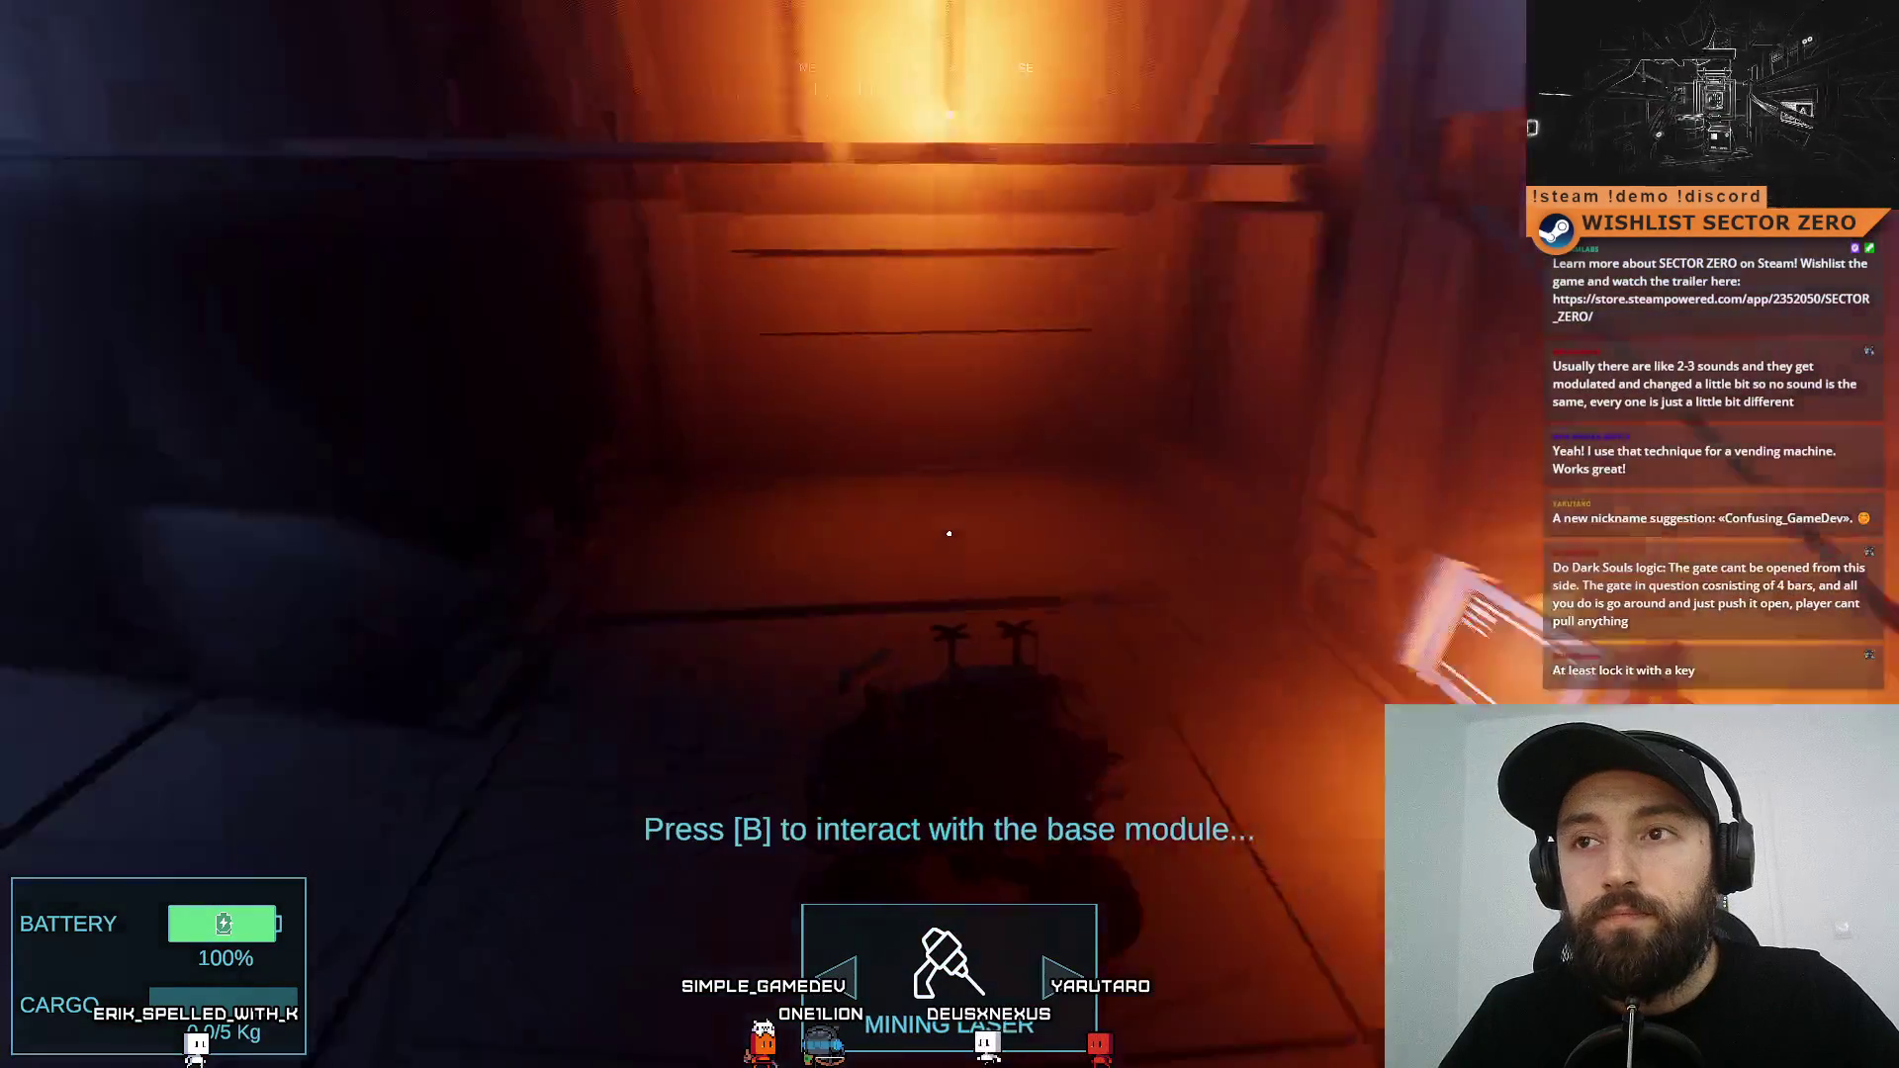
key("a")
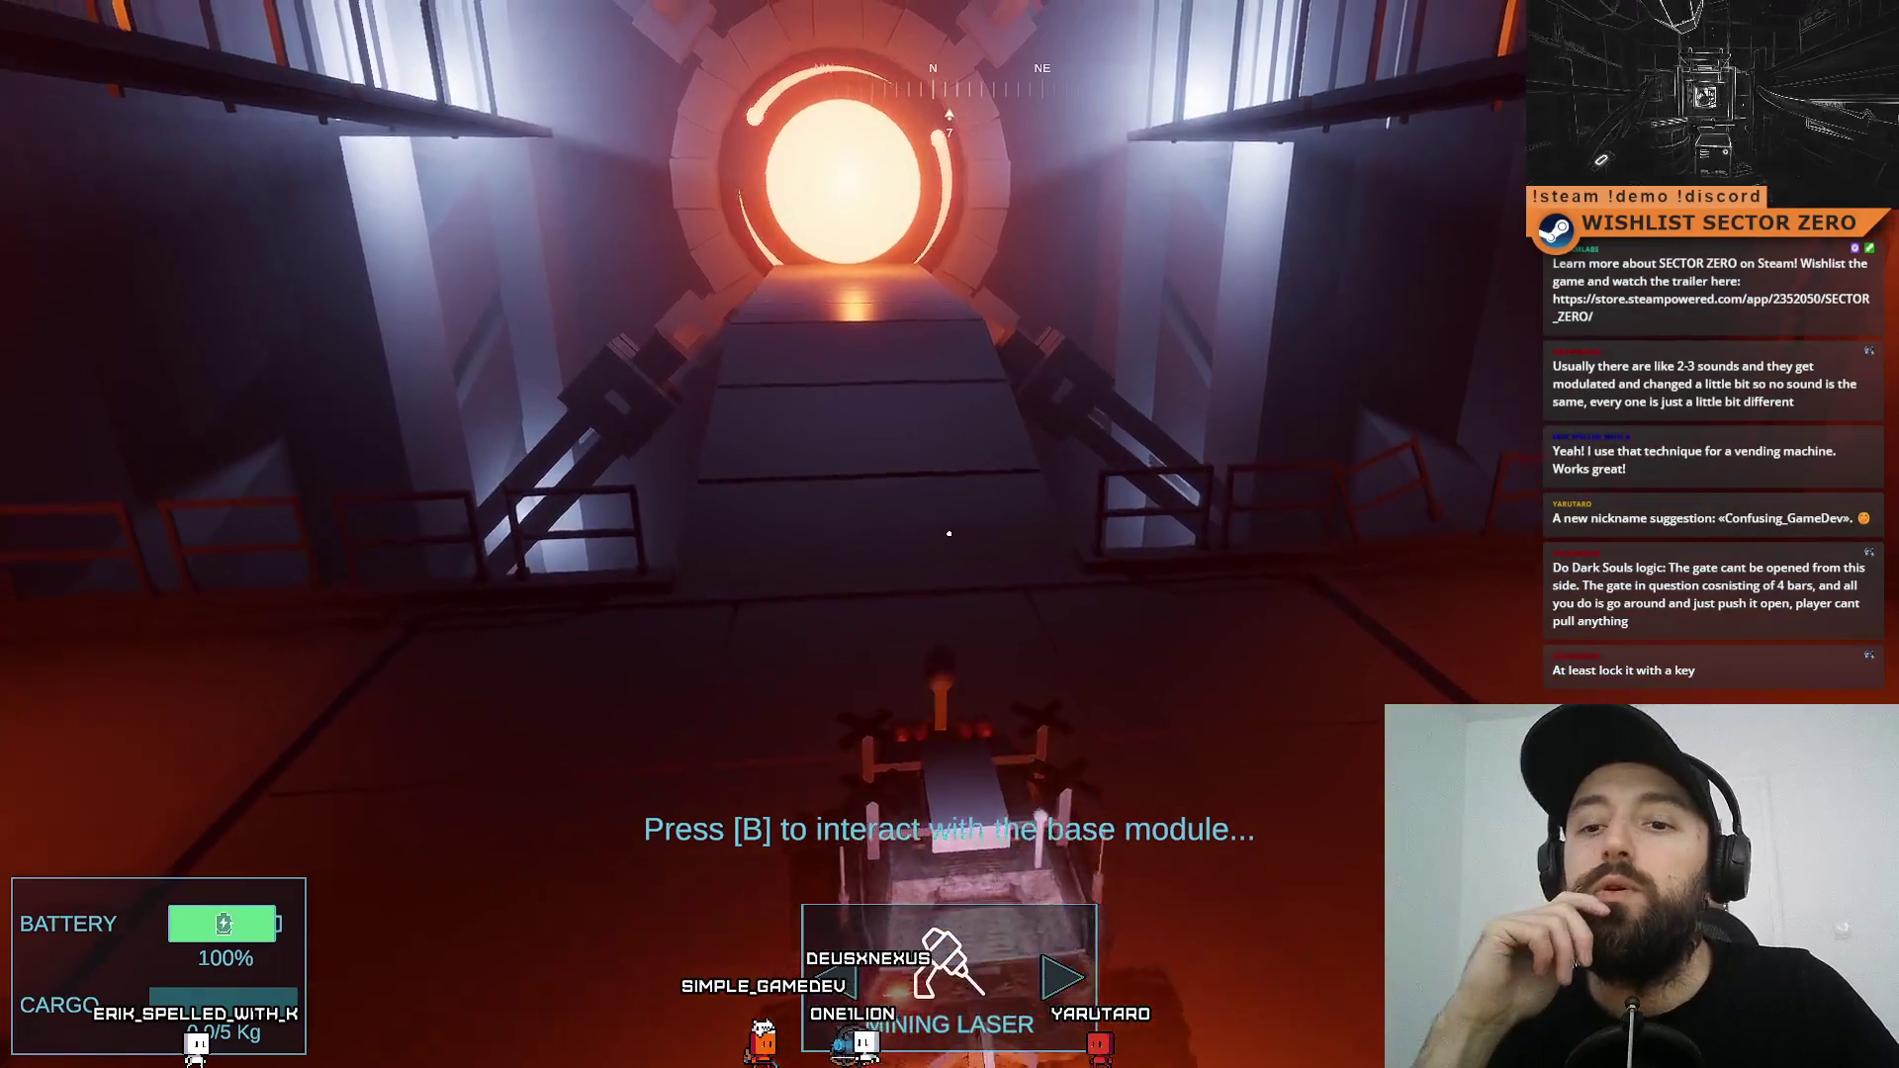
key("s")
key("w")
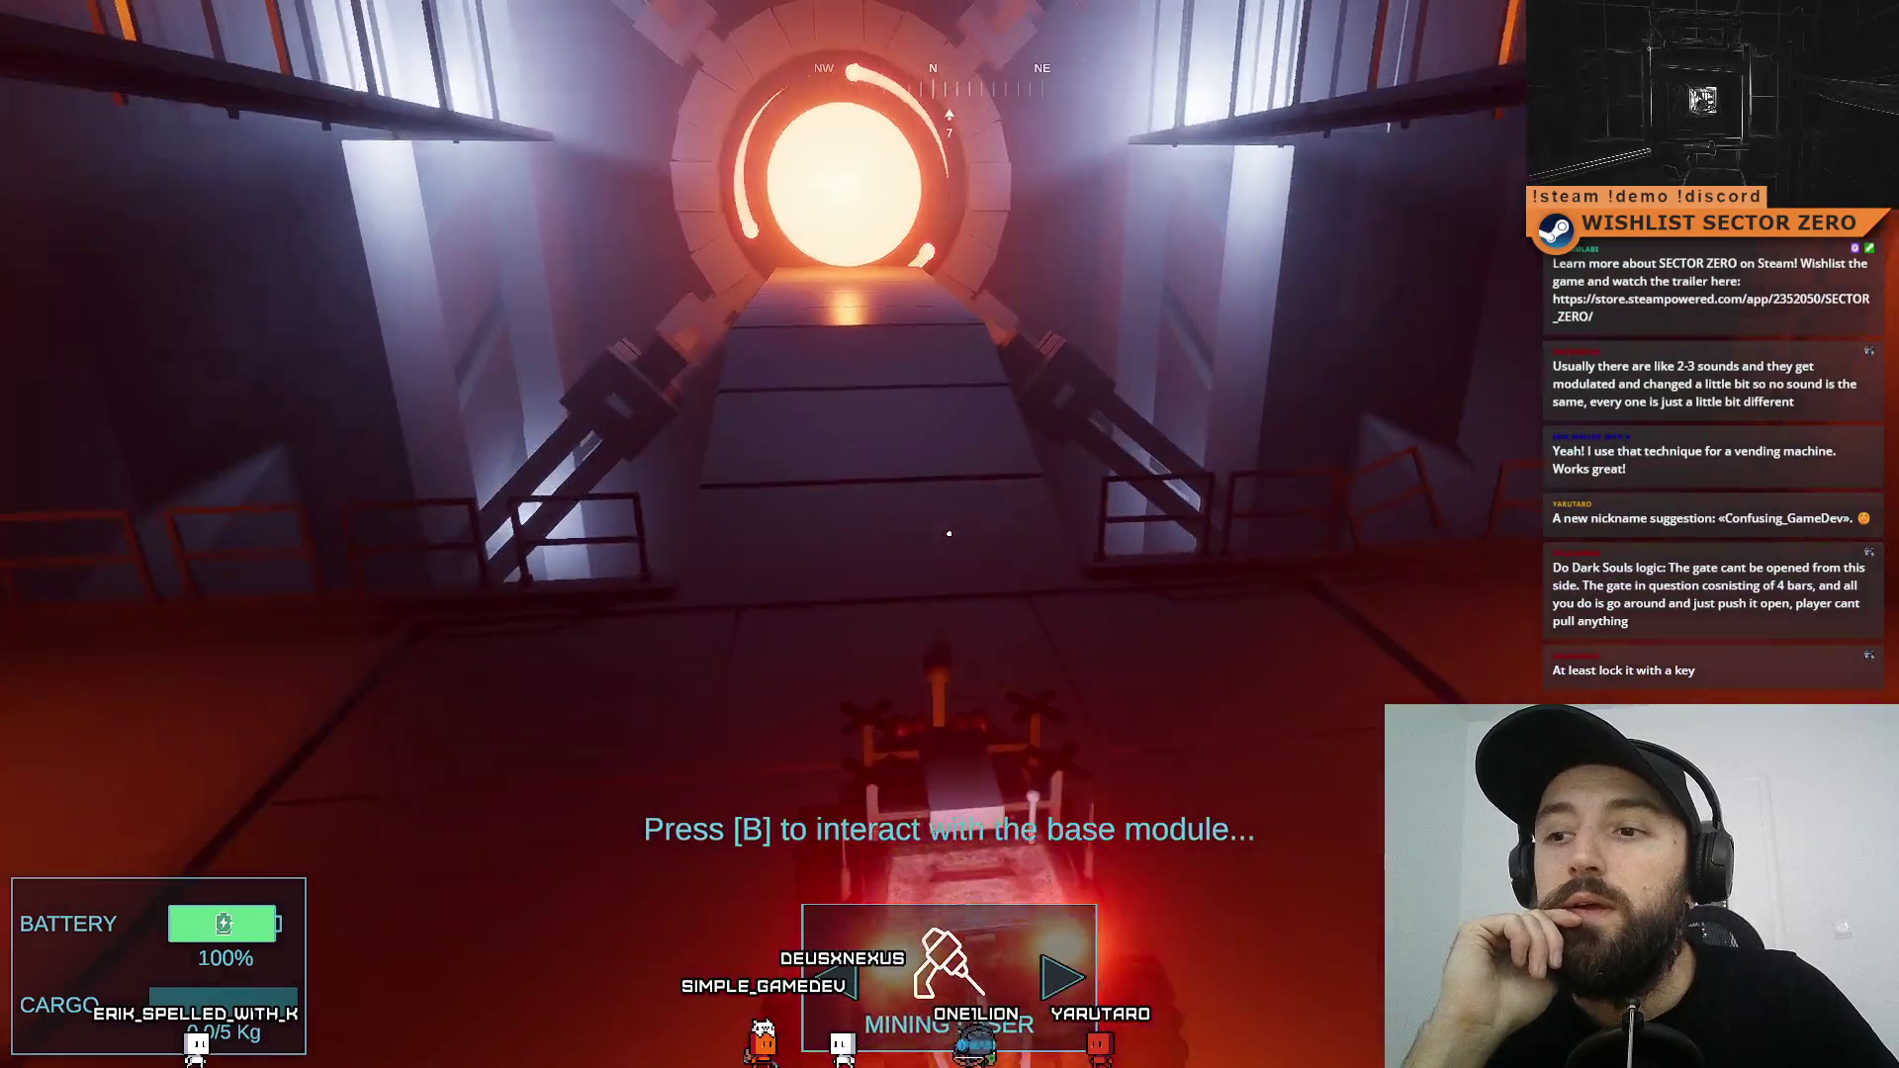
key("w")
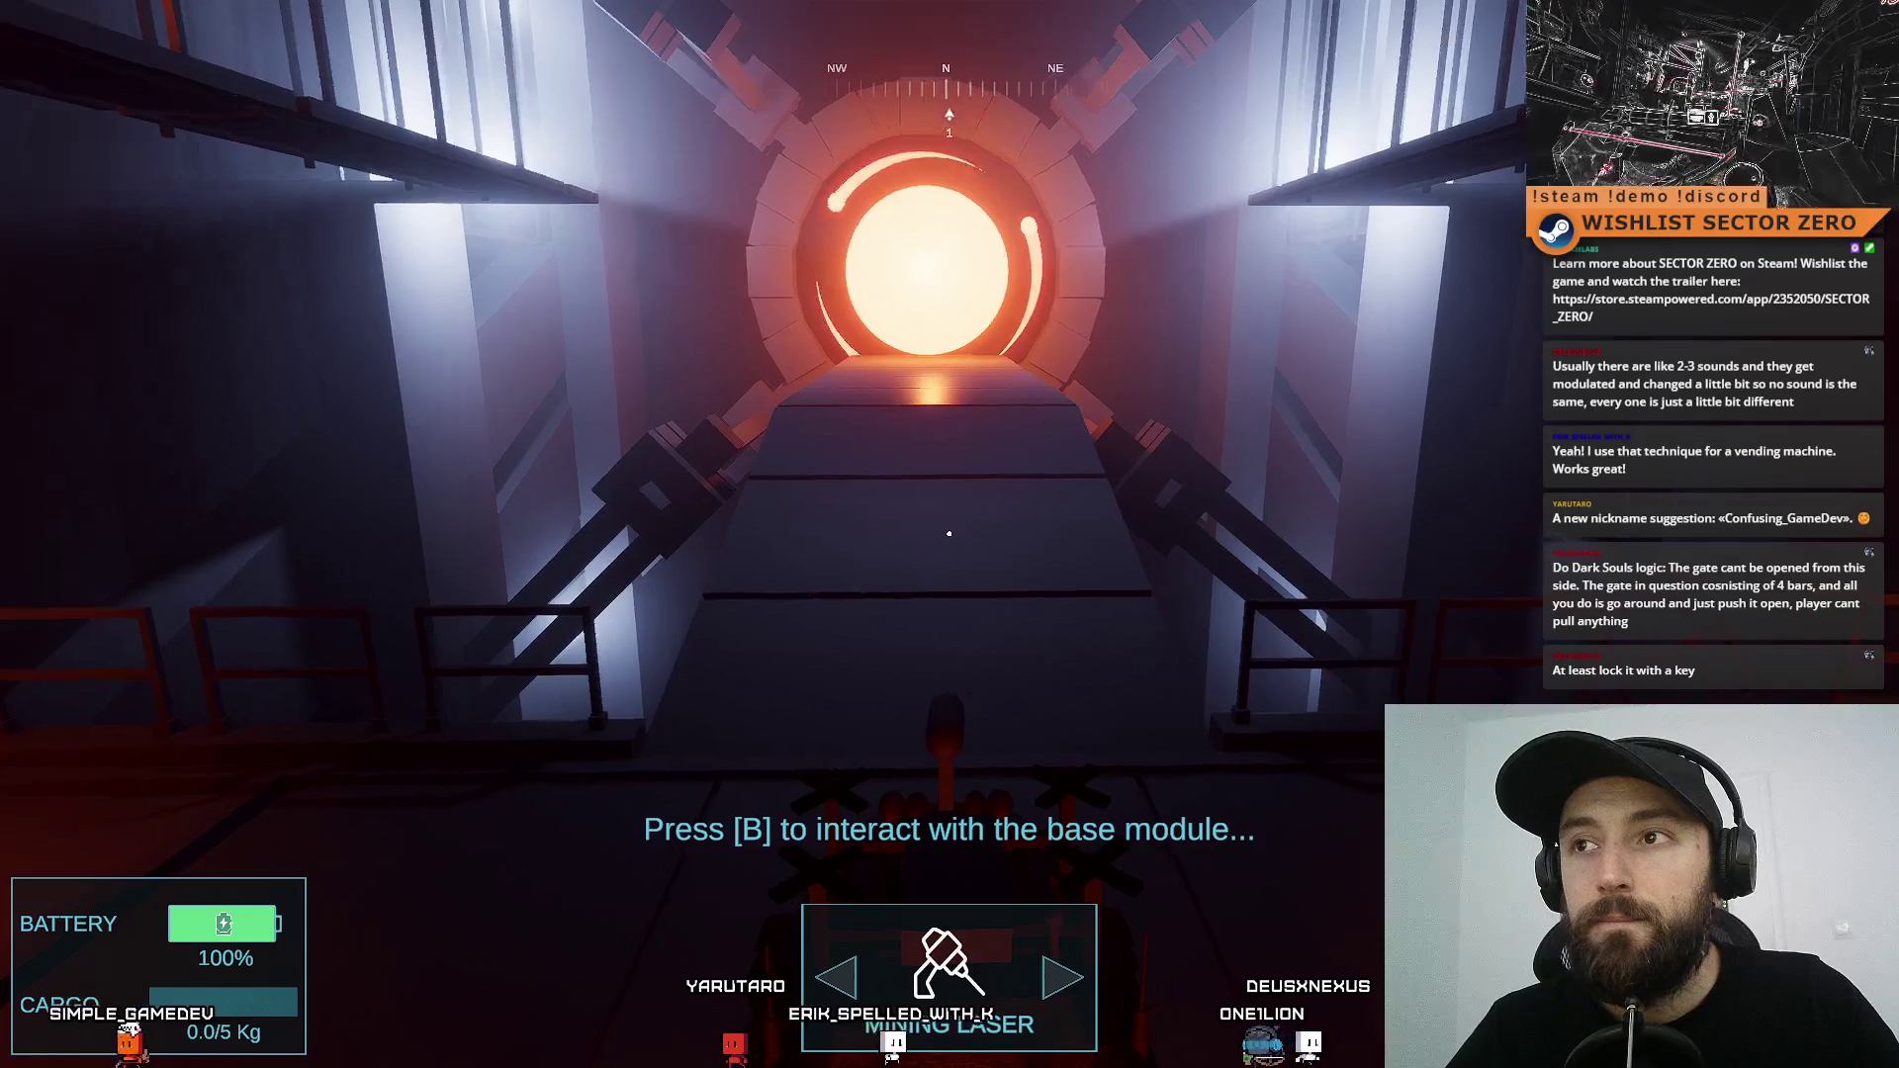
Drive the rover up the ramp through the glowing tunnel into the desert, then face the portal
key("w")
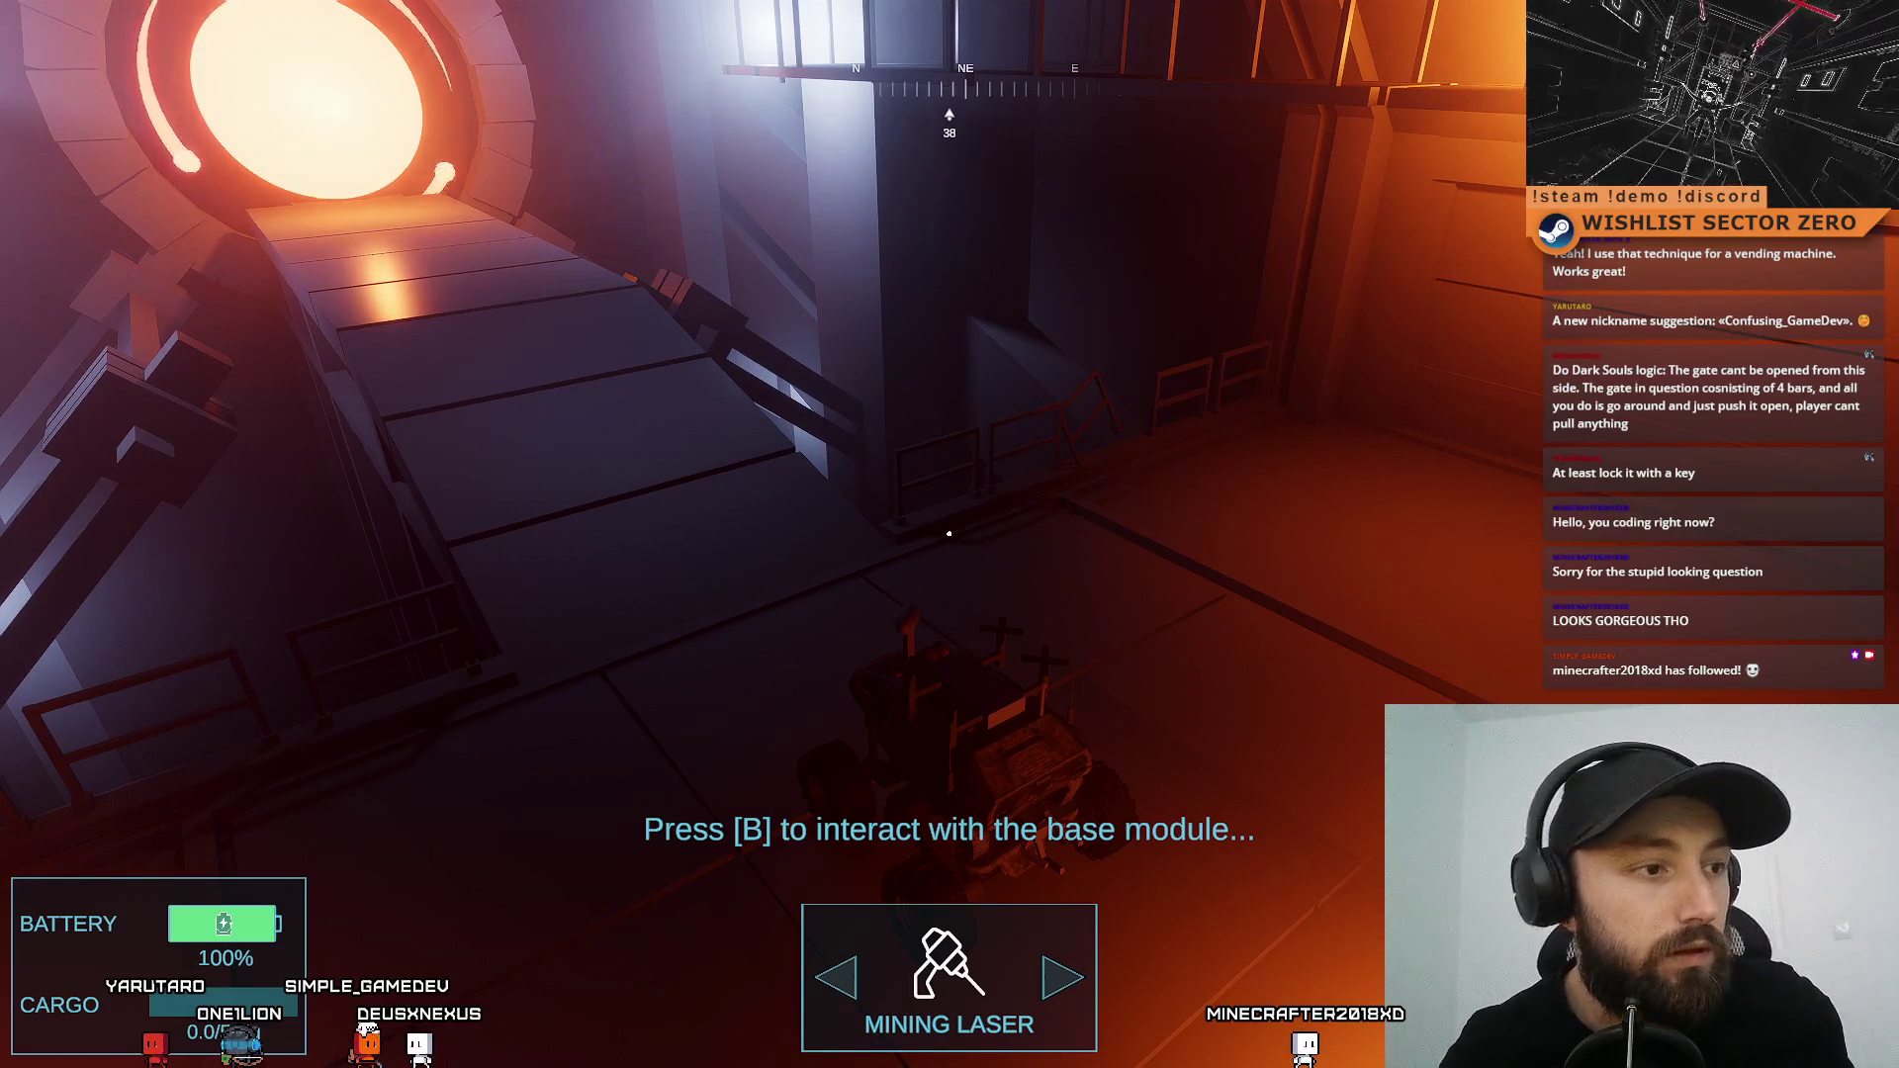
key("w")
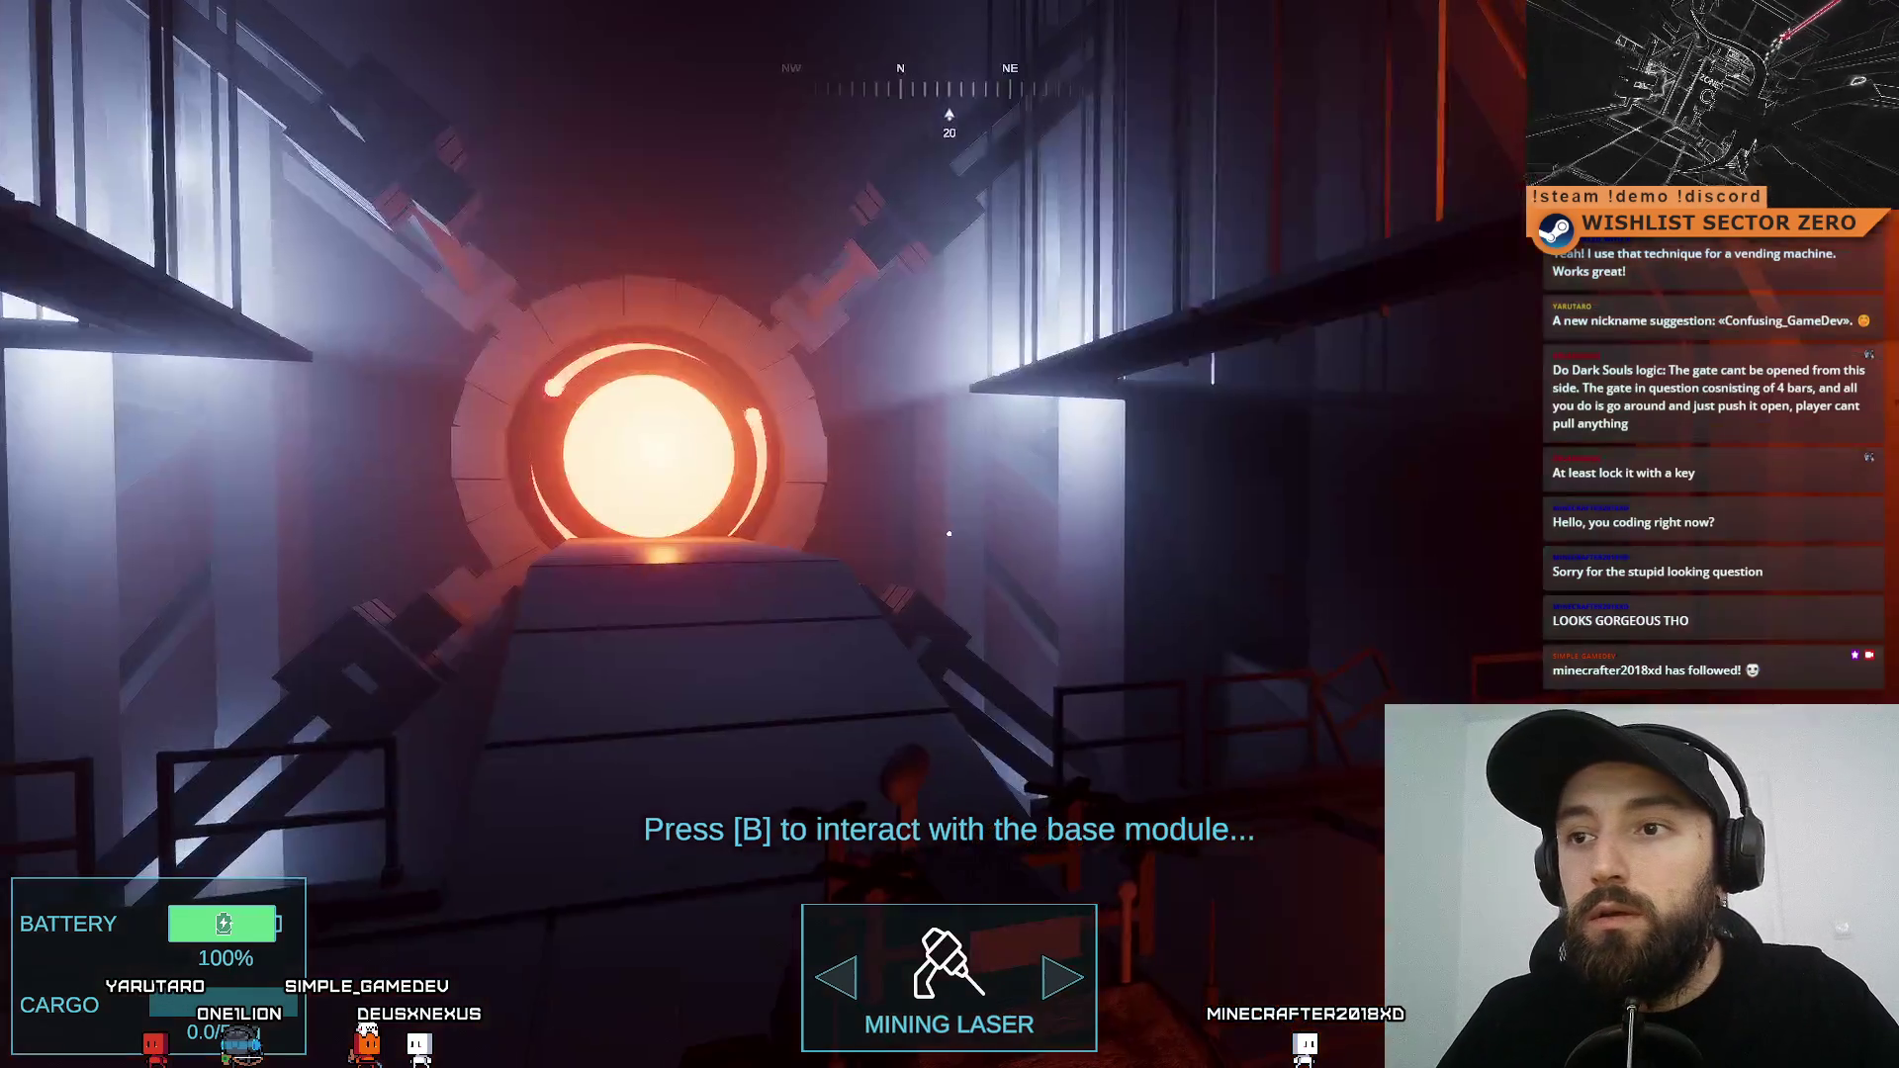
key("w")
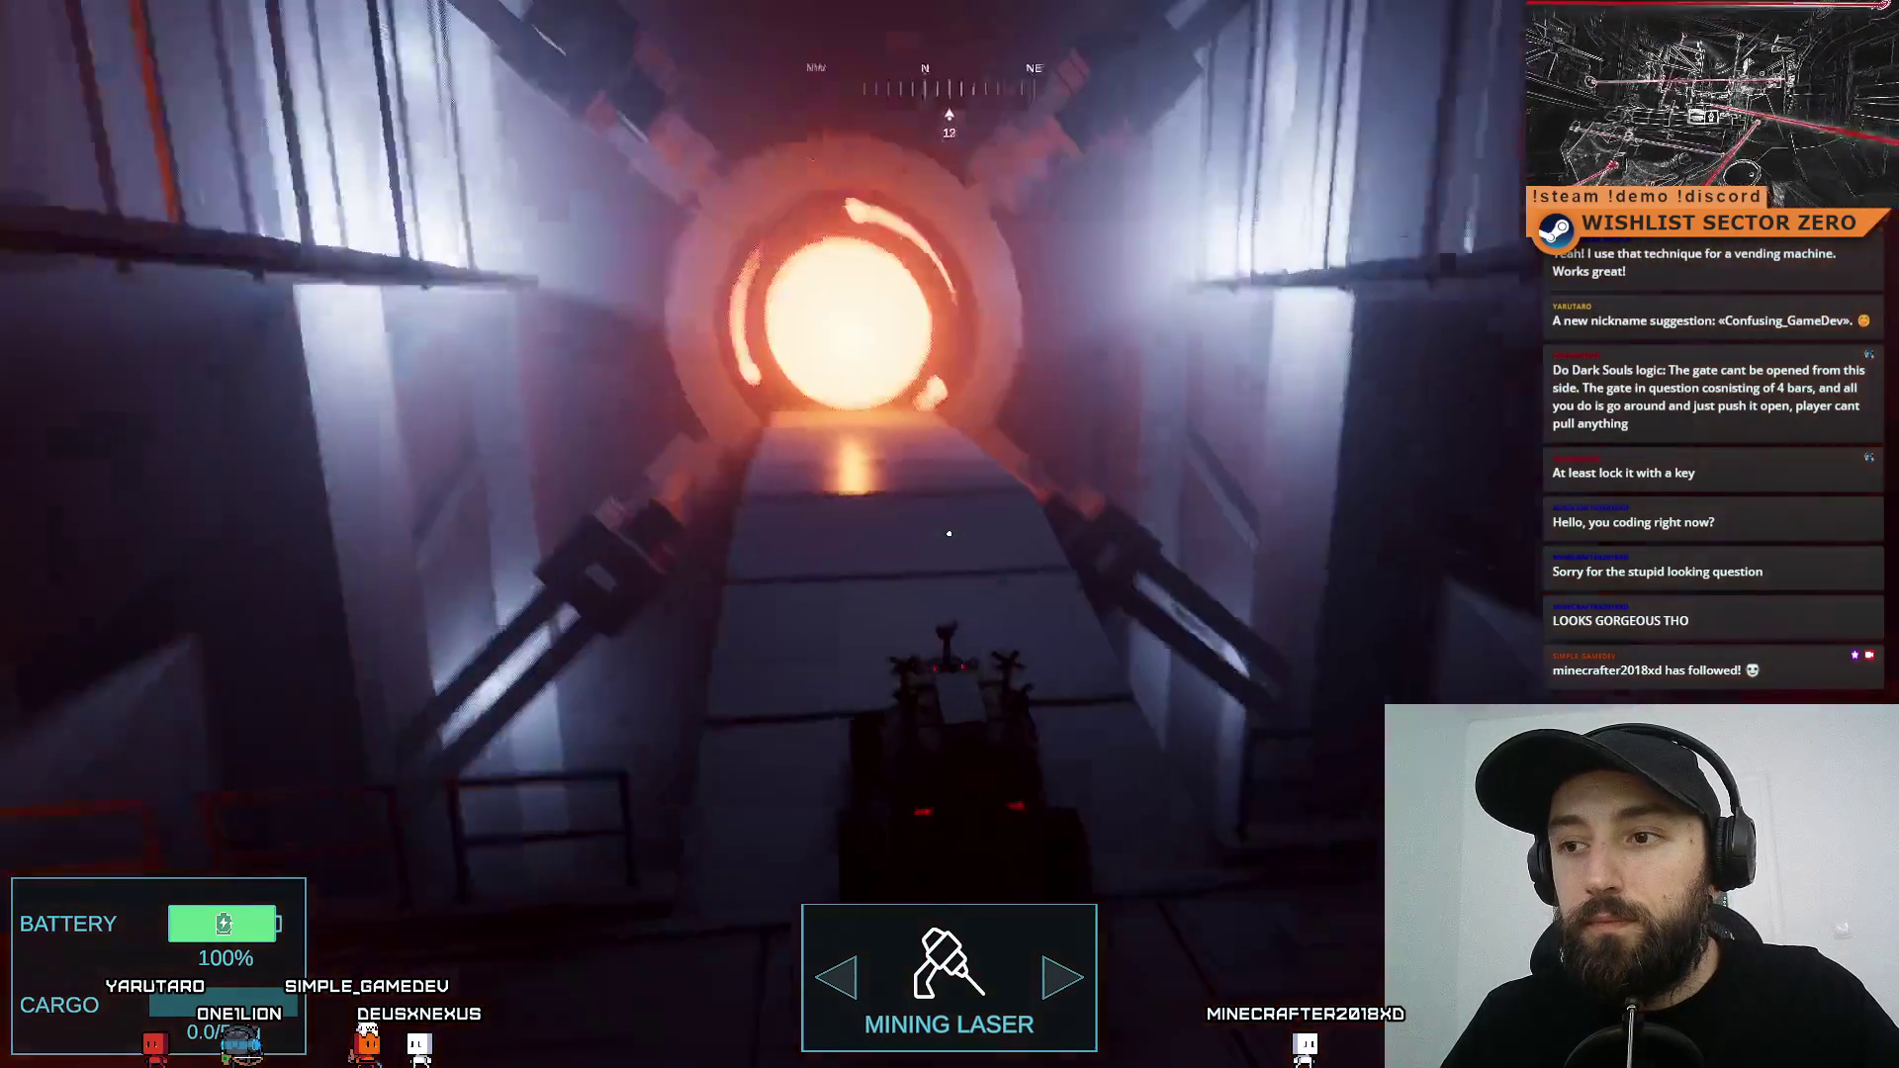
key("w")
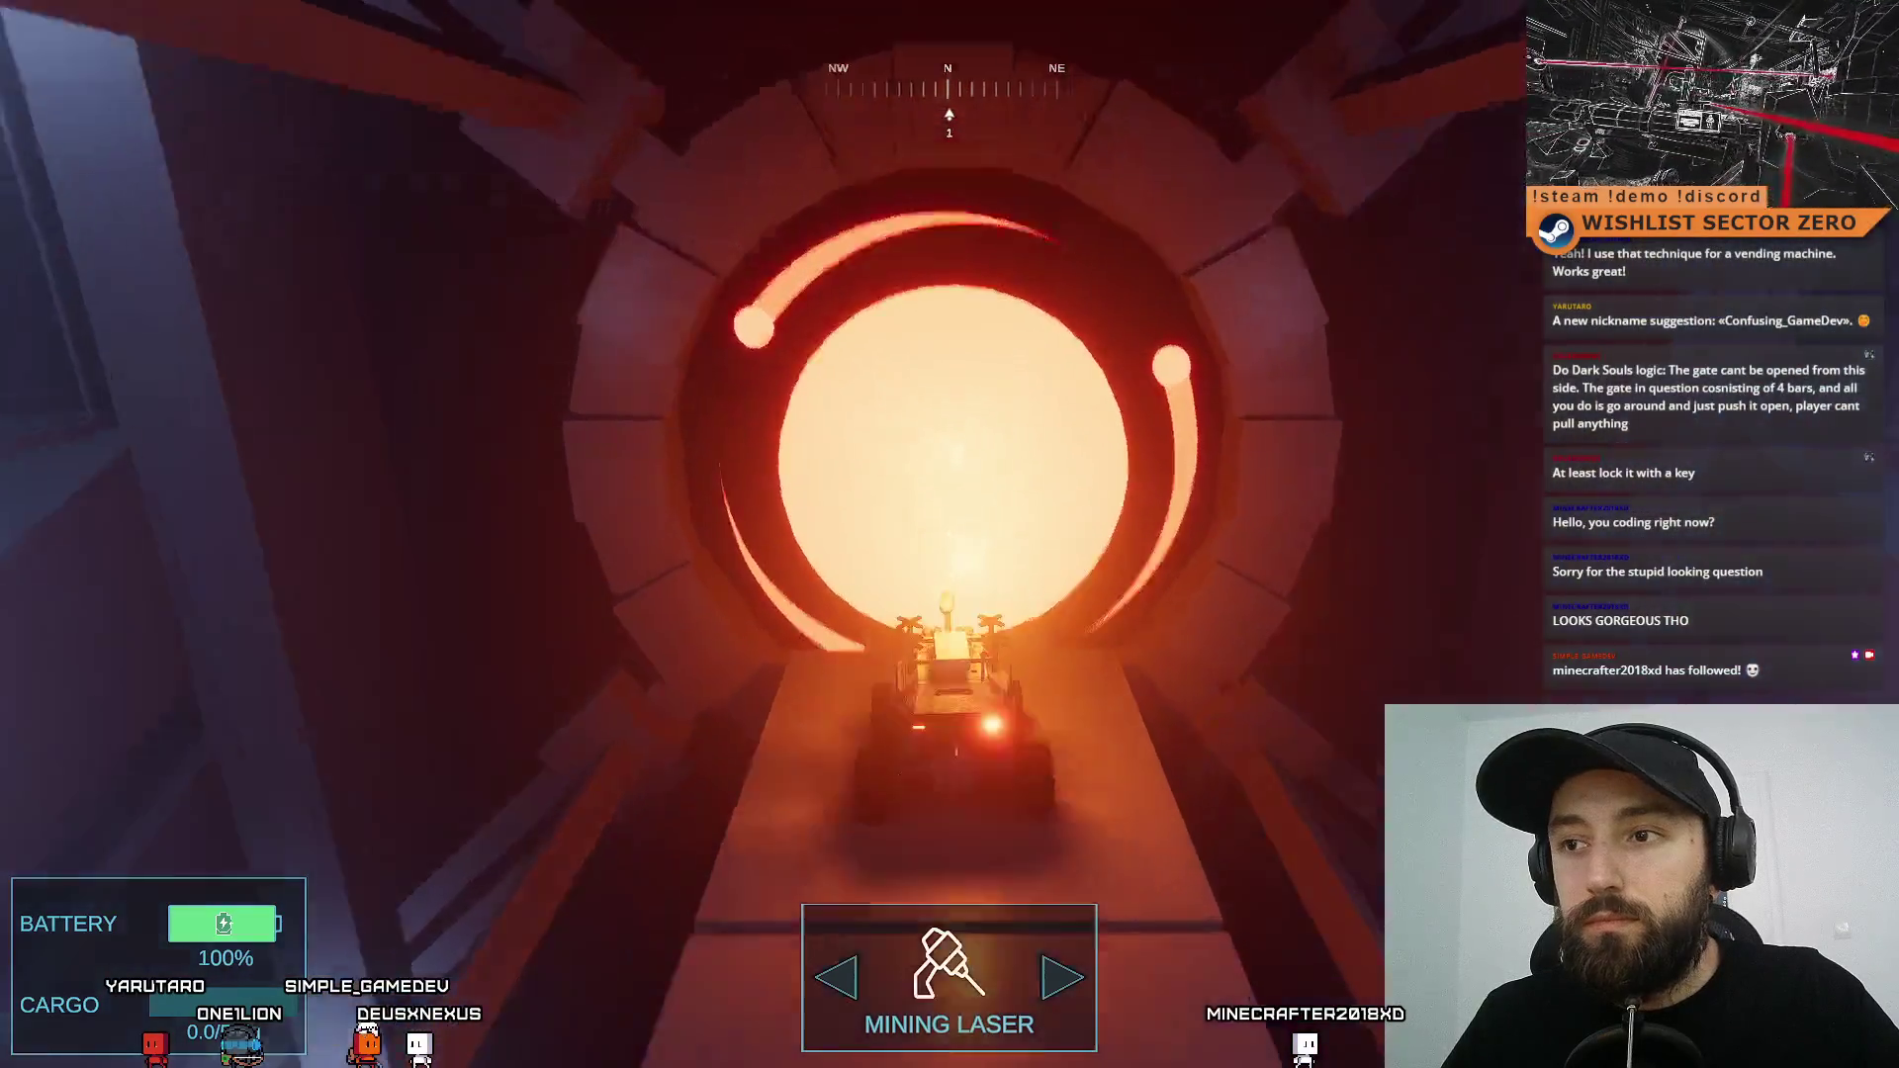
key("a")
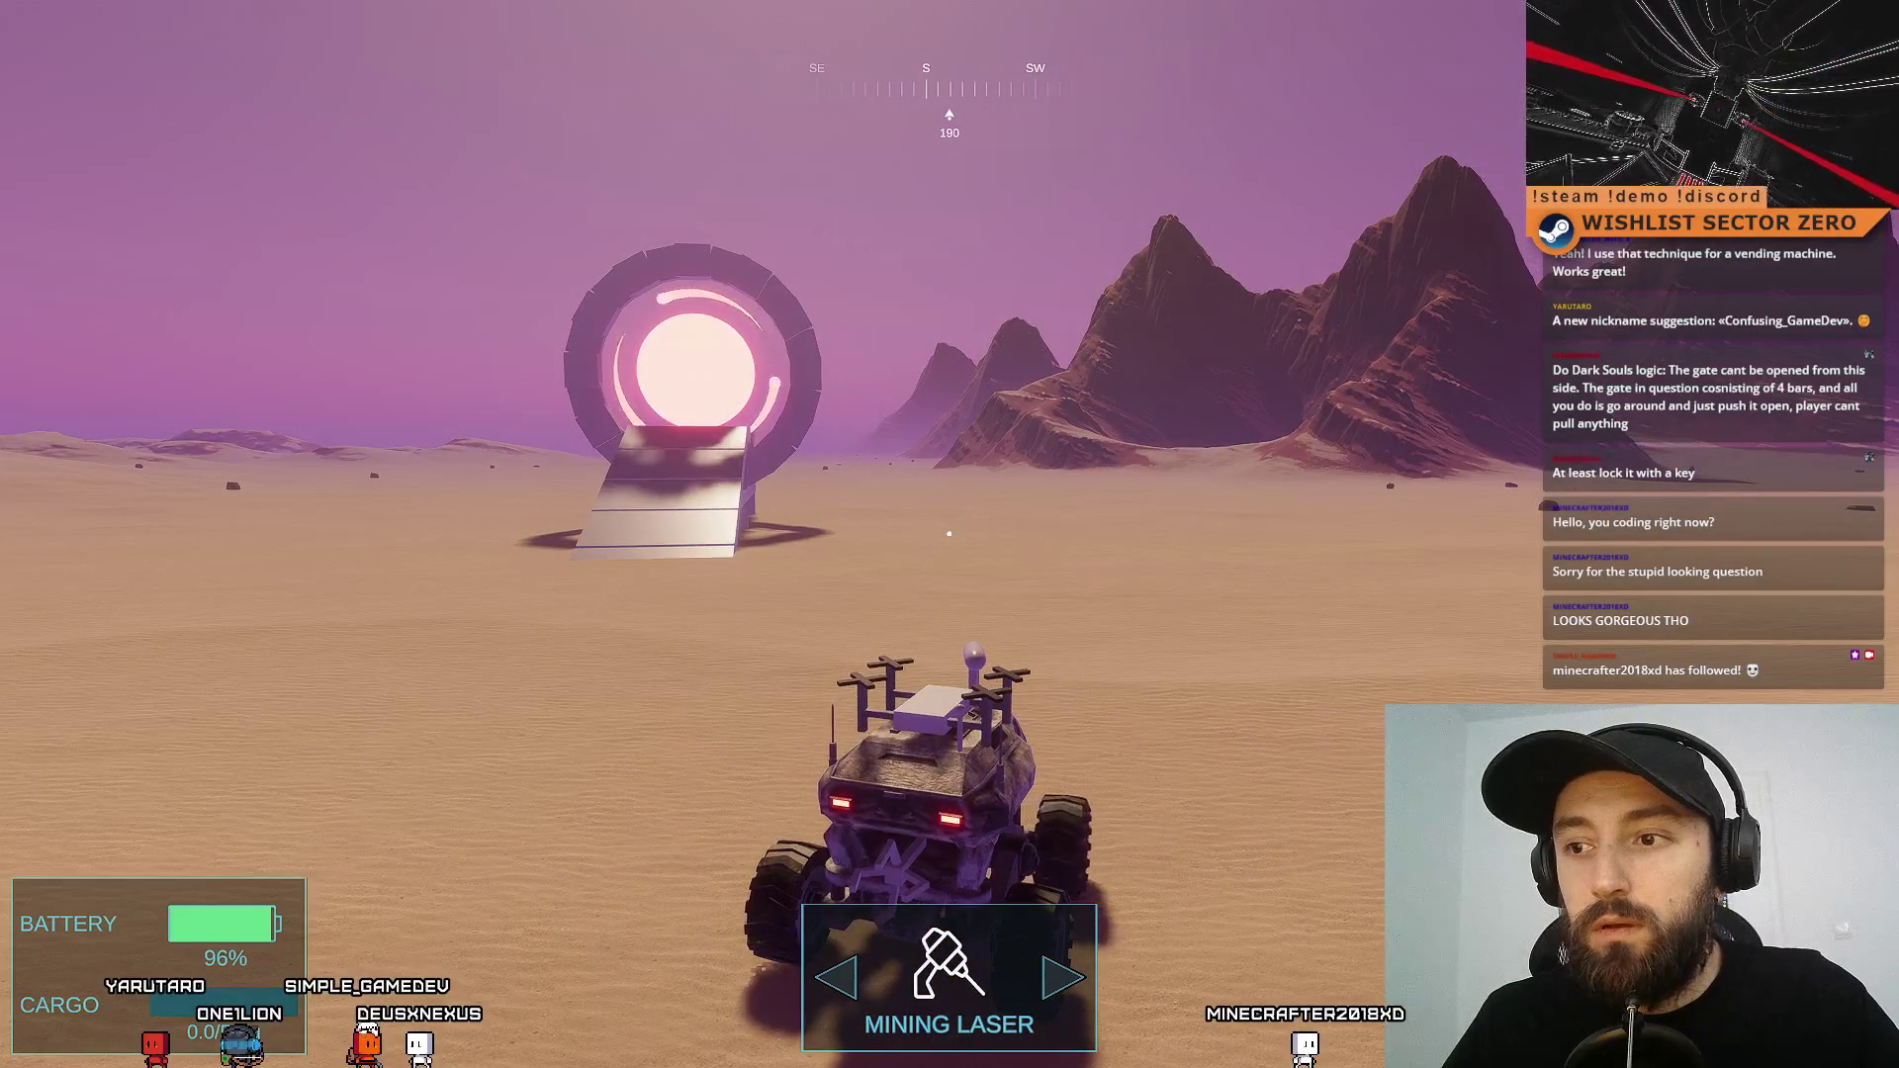
Drive around the desert-side portal, then leave fullscreen and stop play mode
key("w")
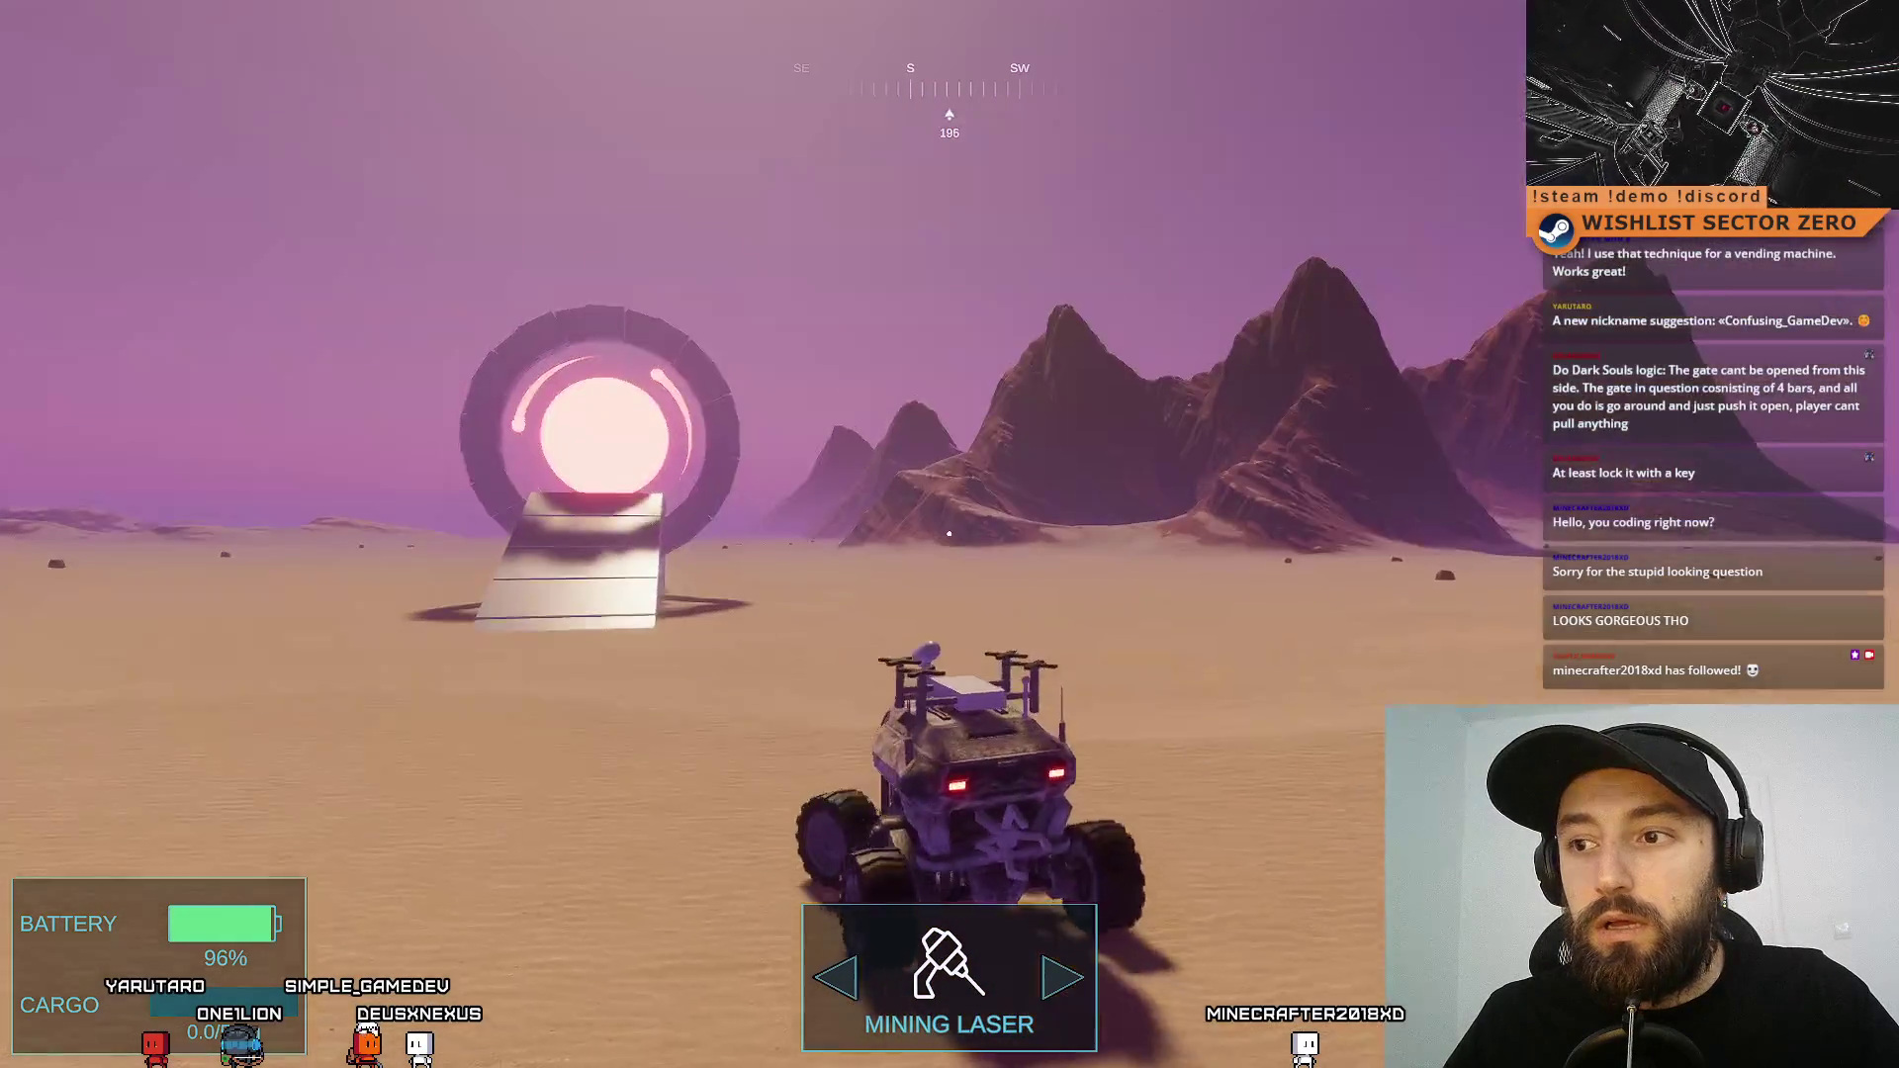
key("w")
key("a")
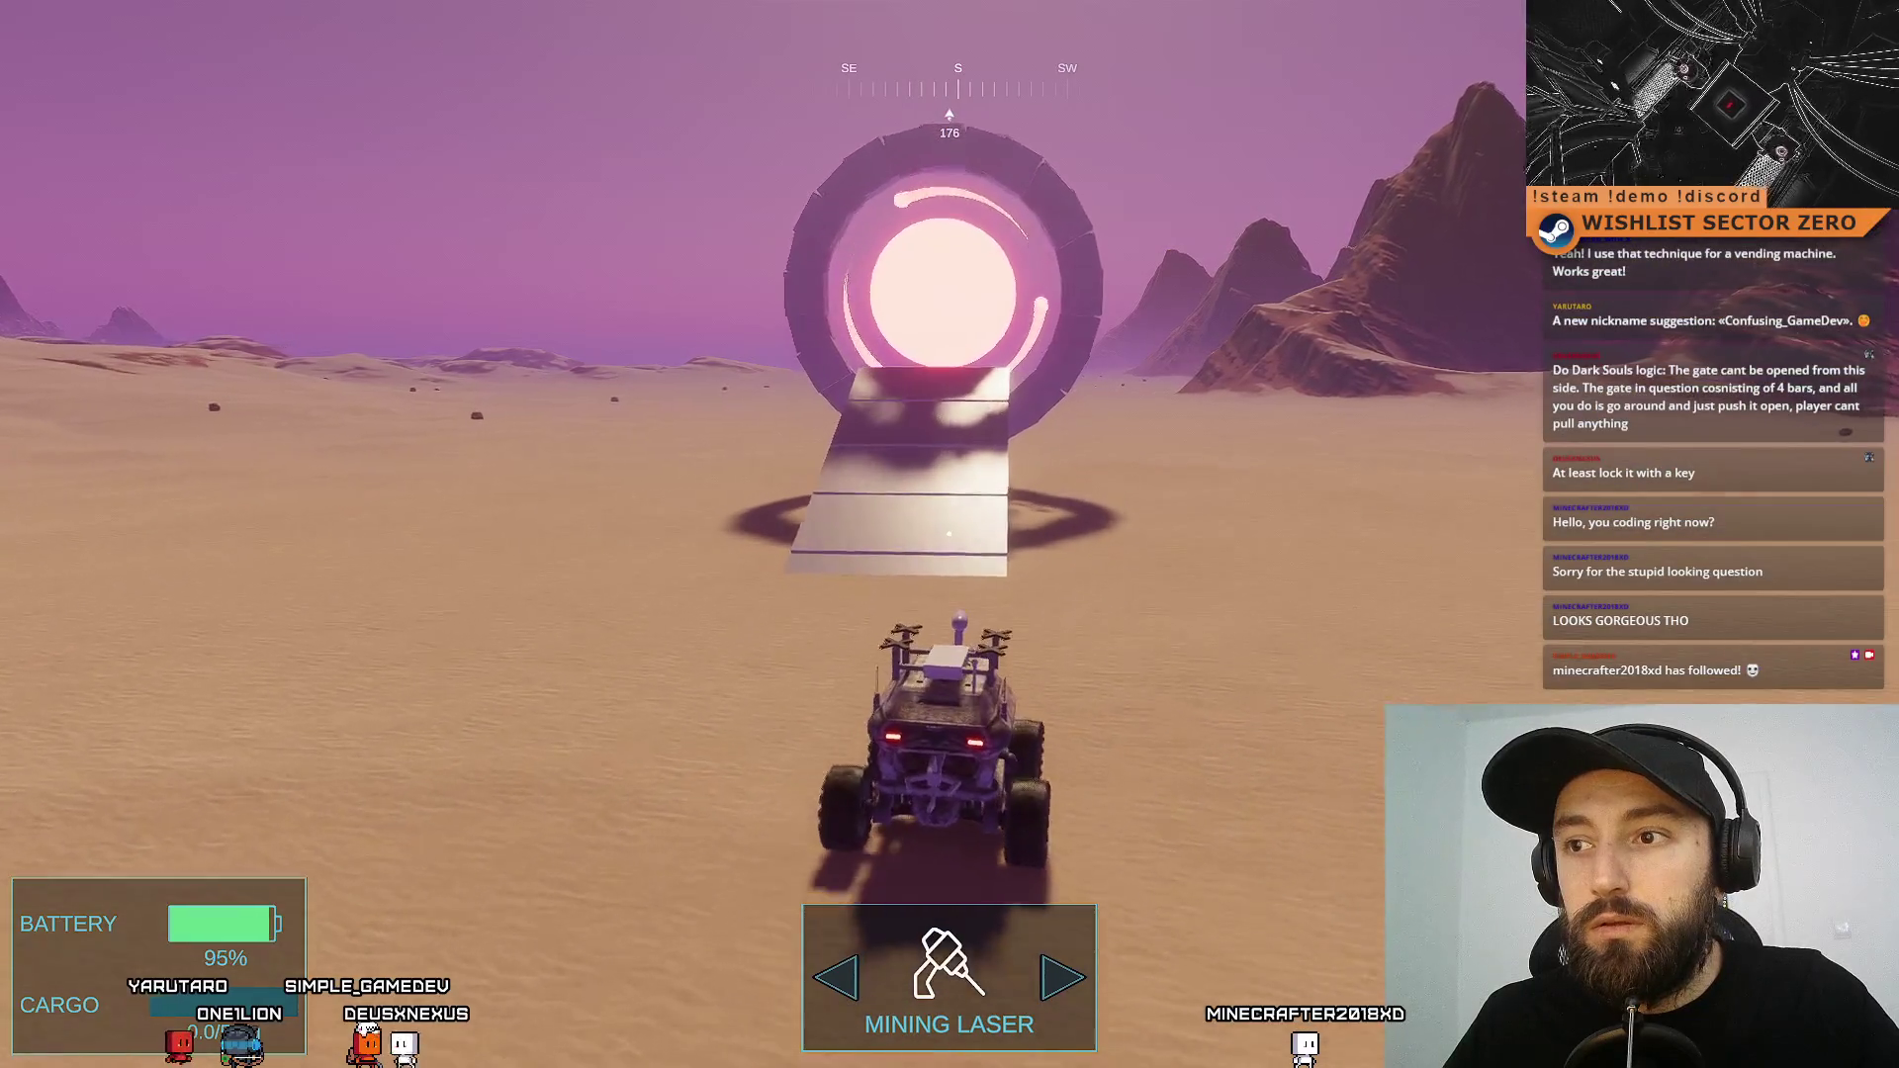
key("w")
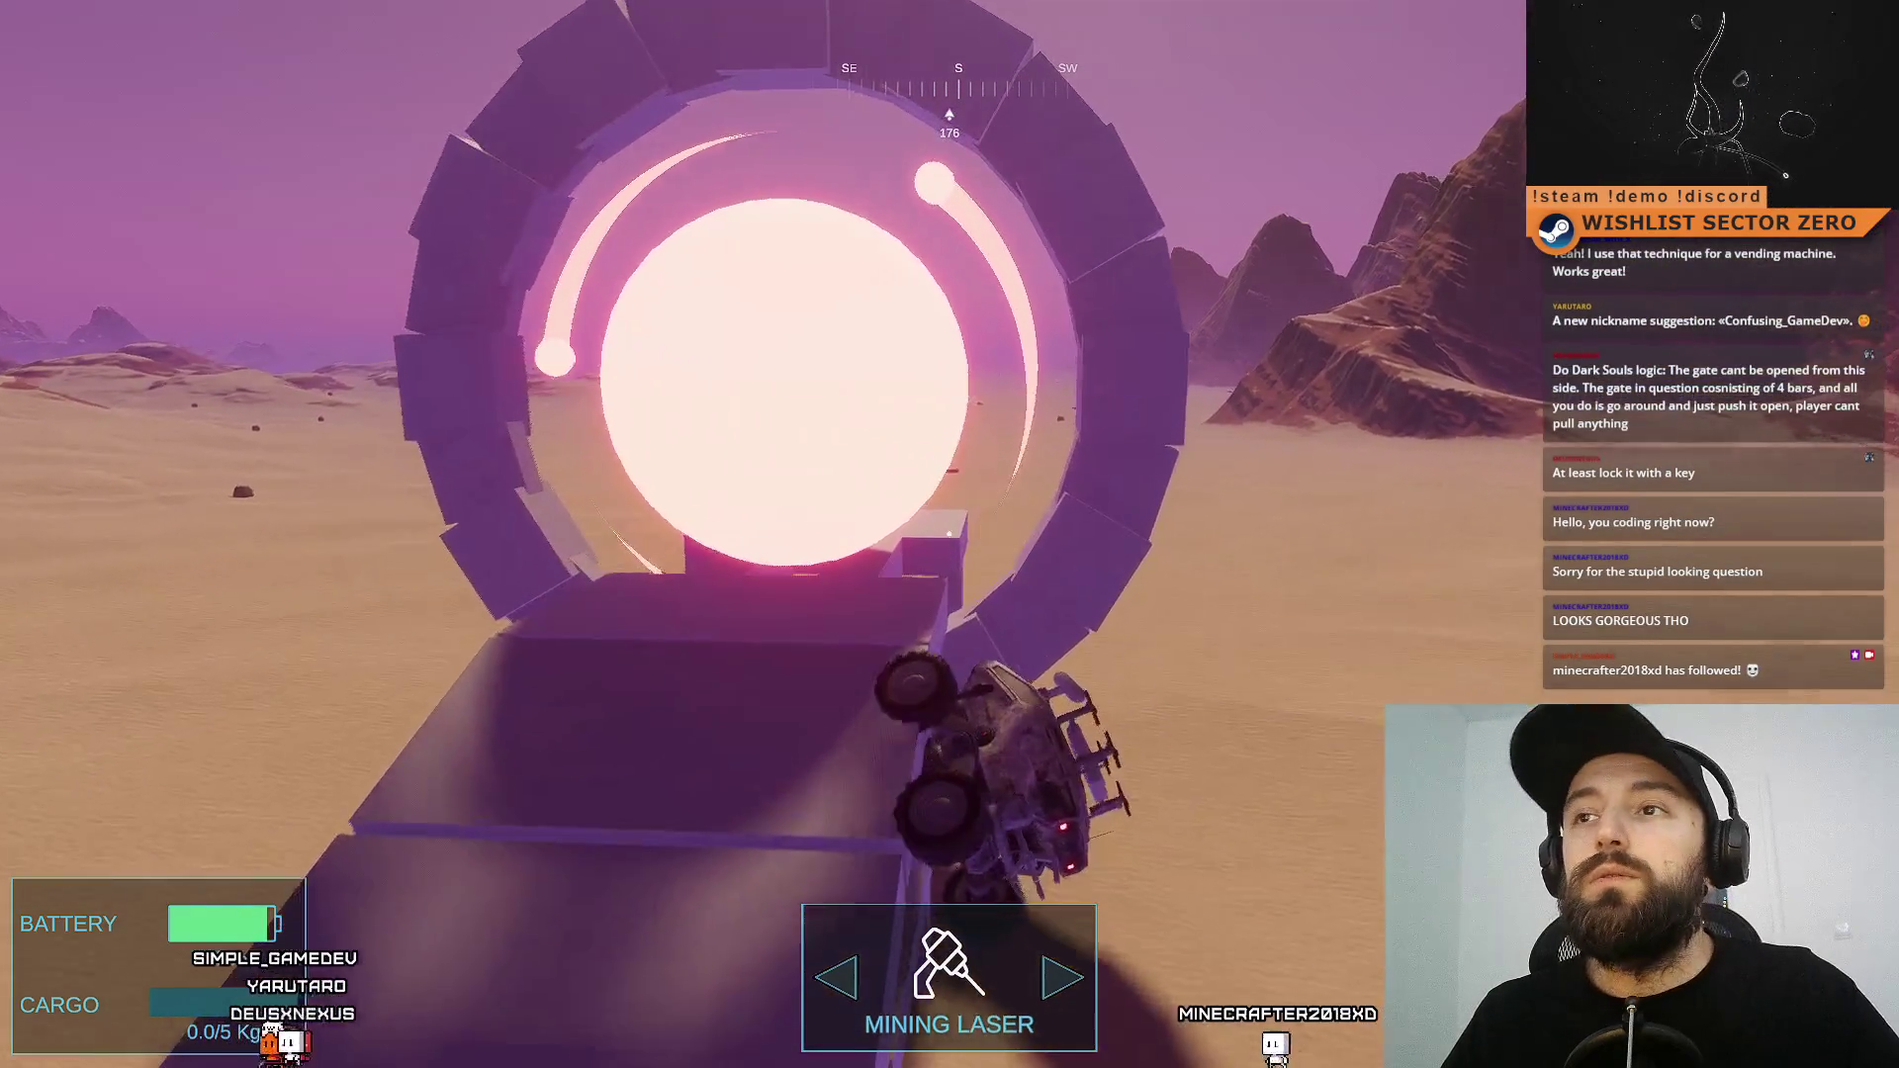
key("w")
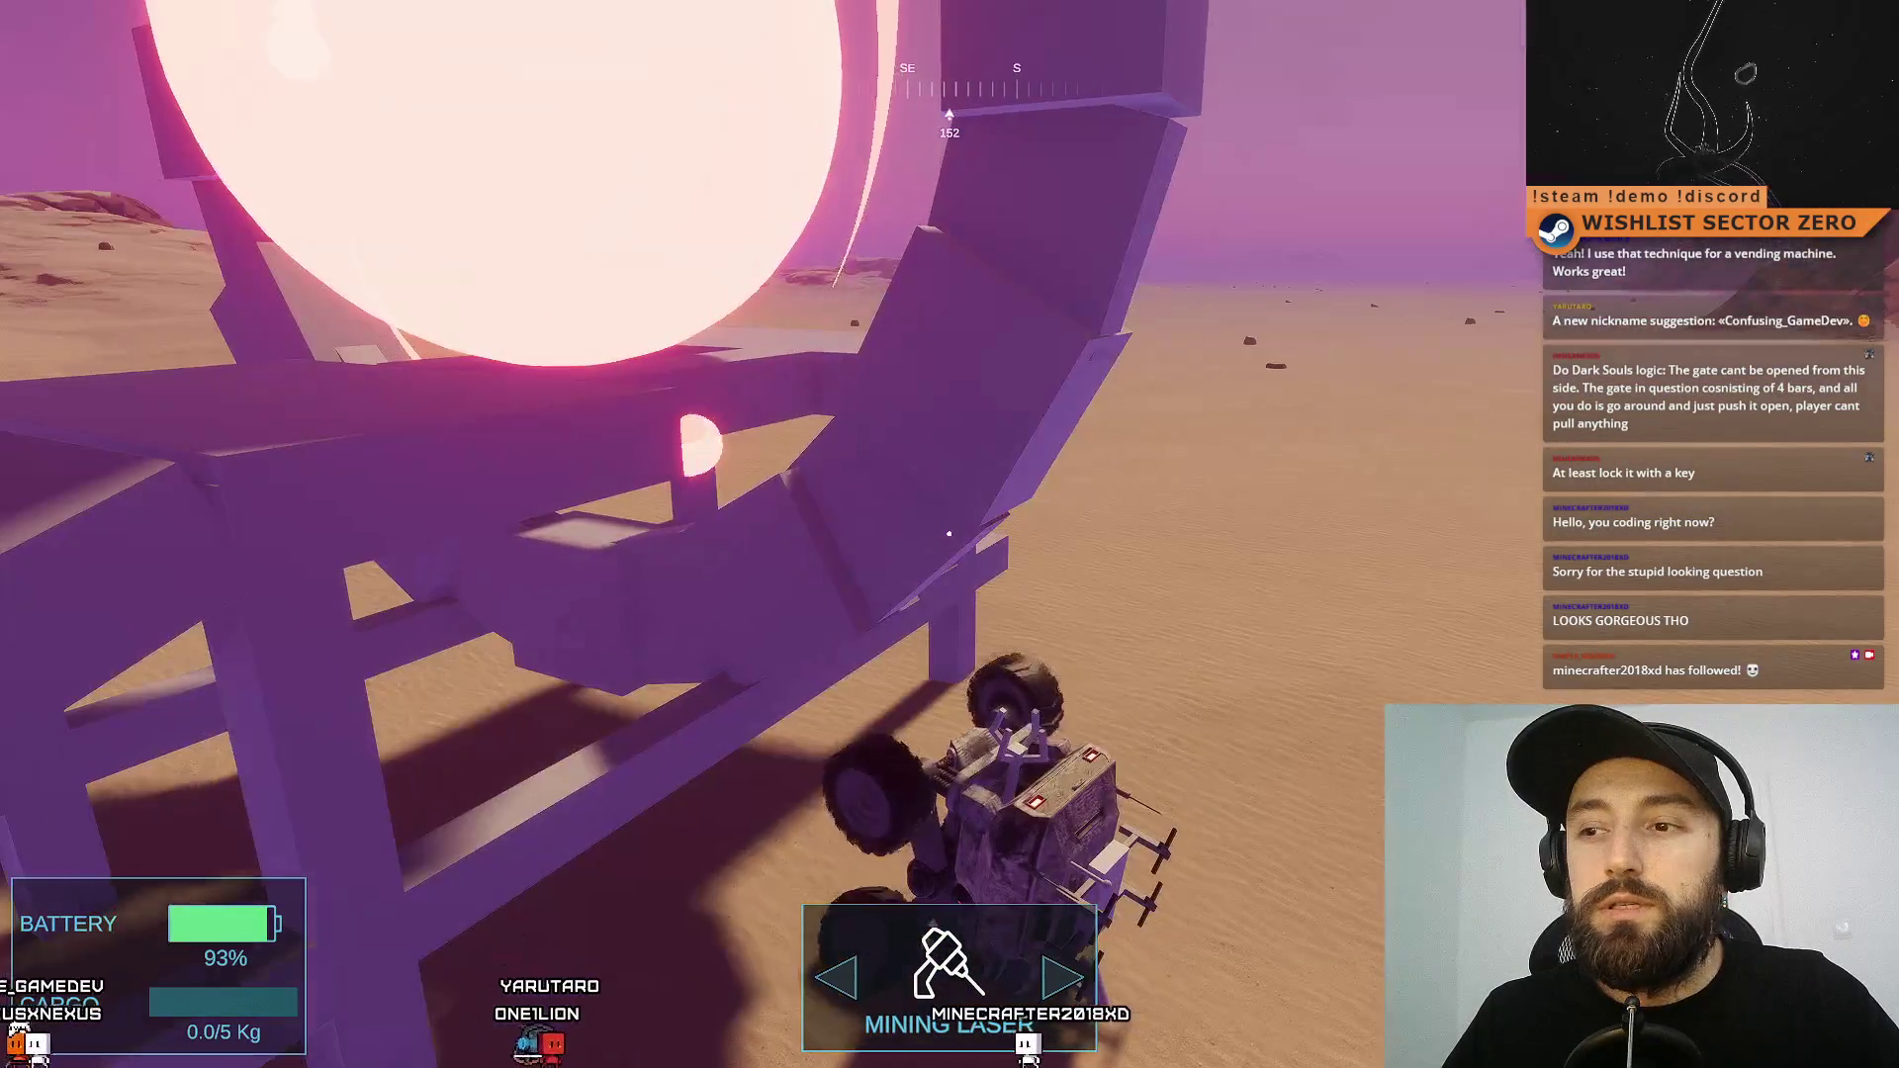
key("w")
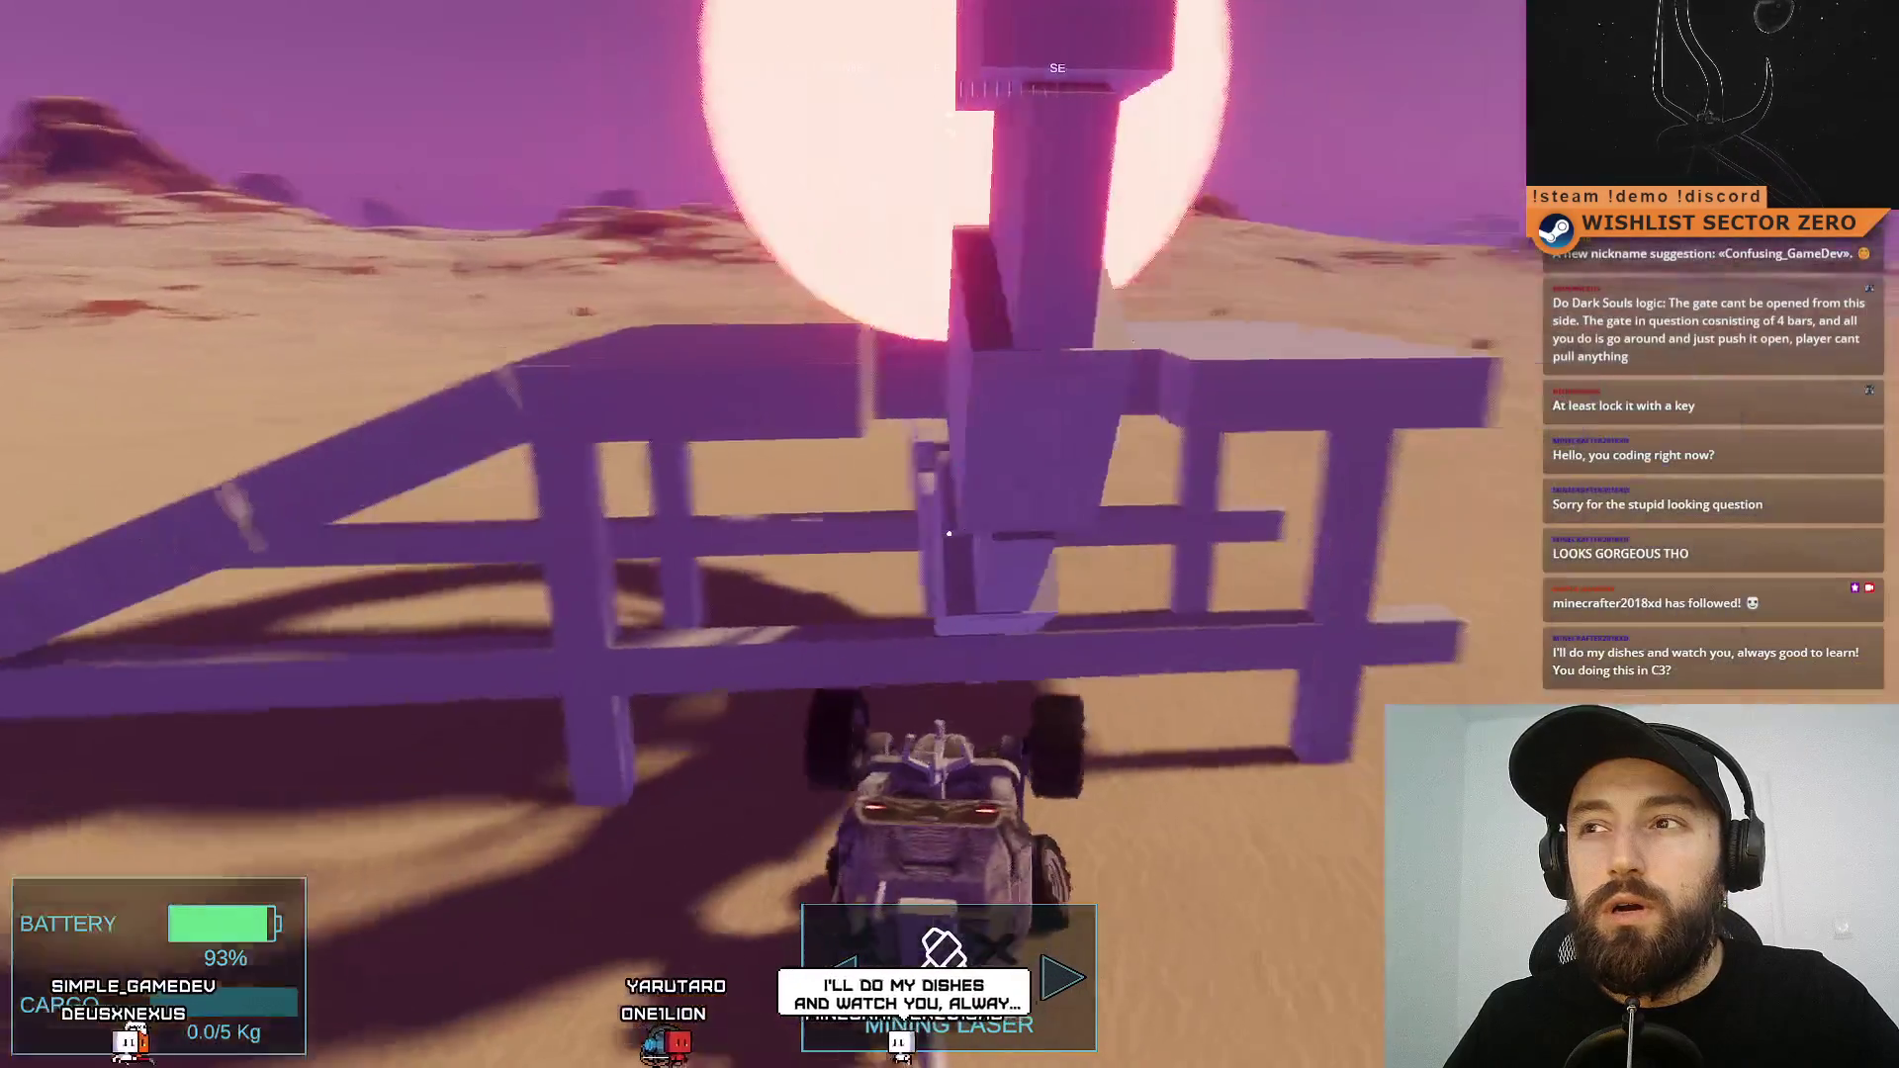
key("F11")
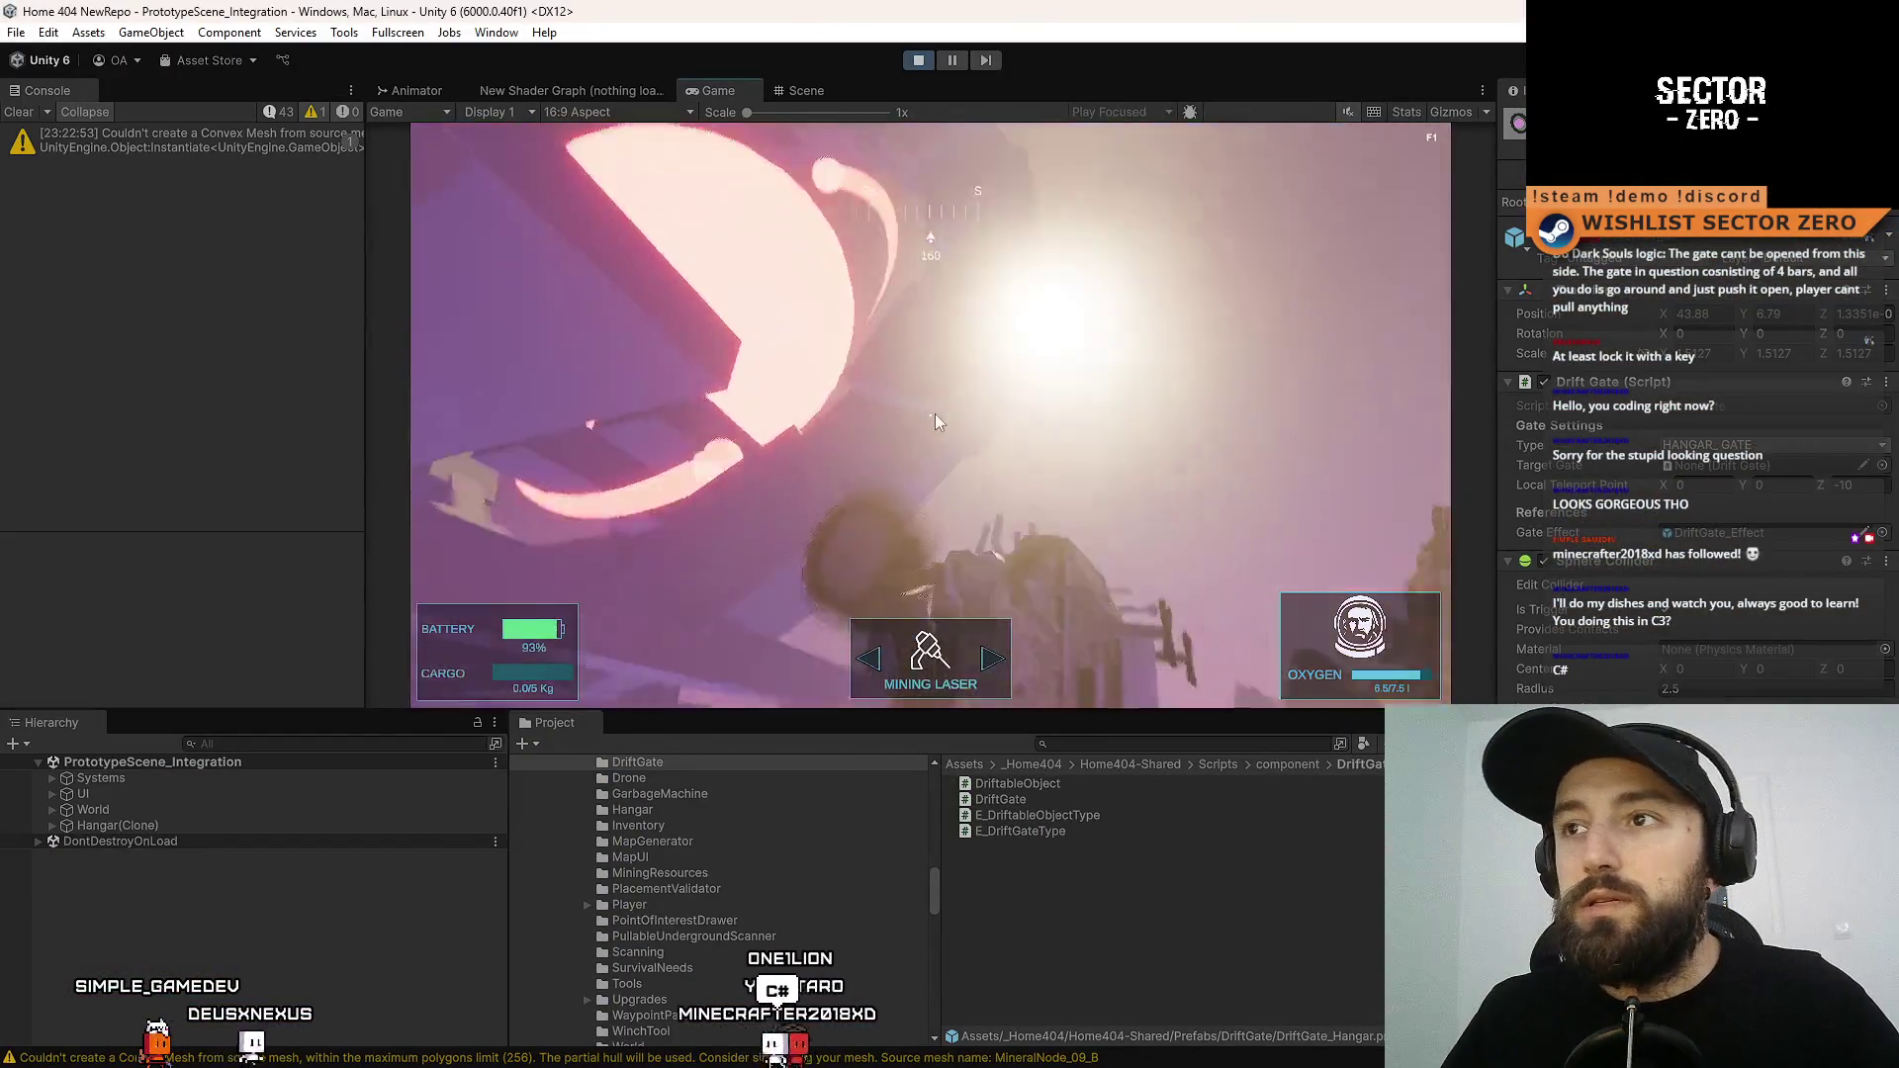
key("ctrl+p")
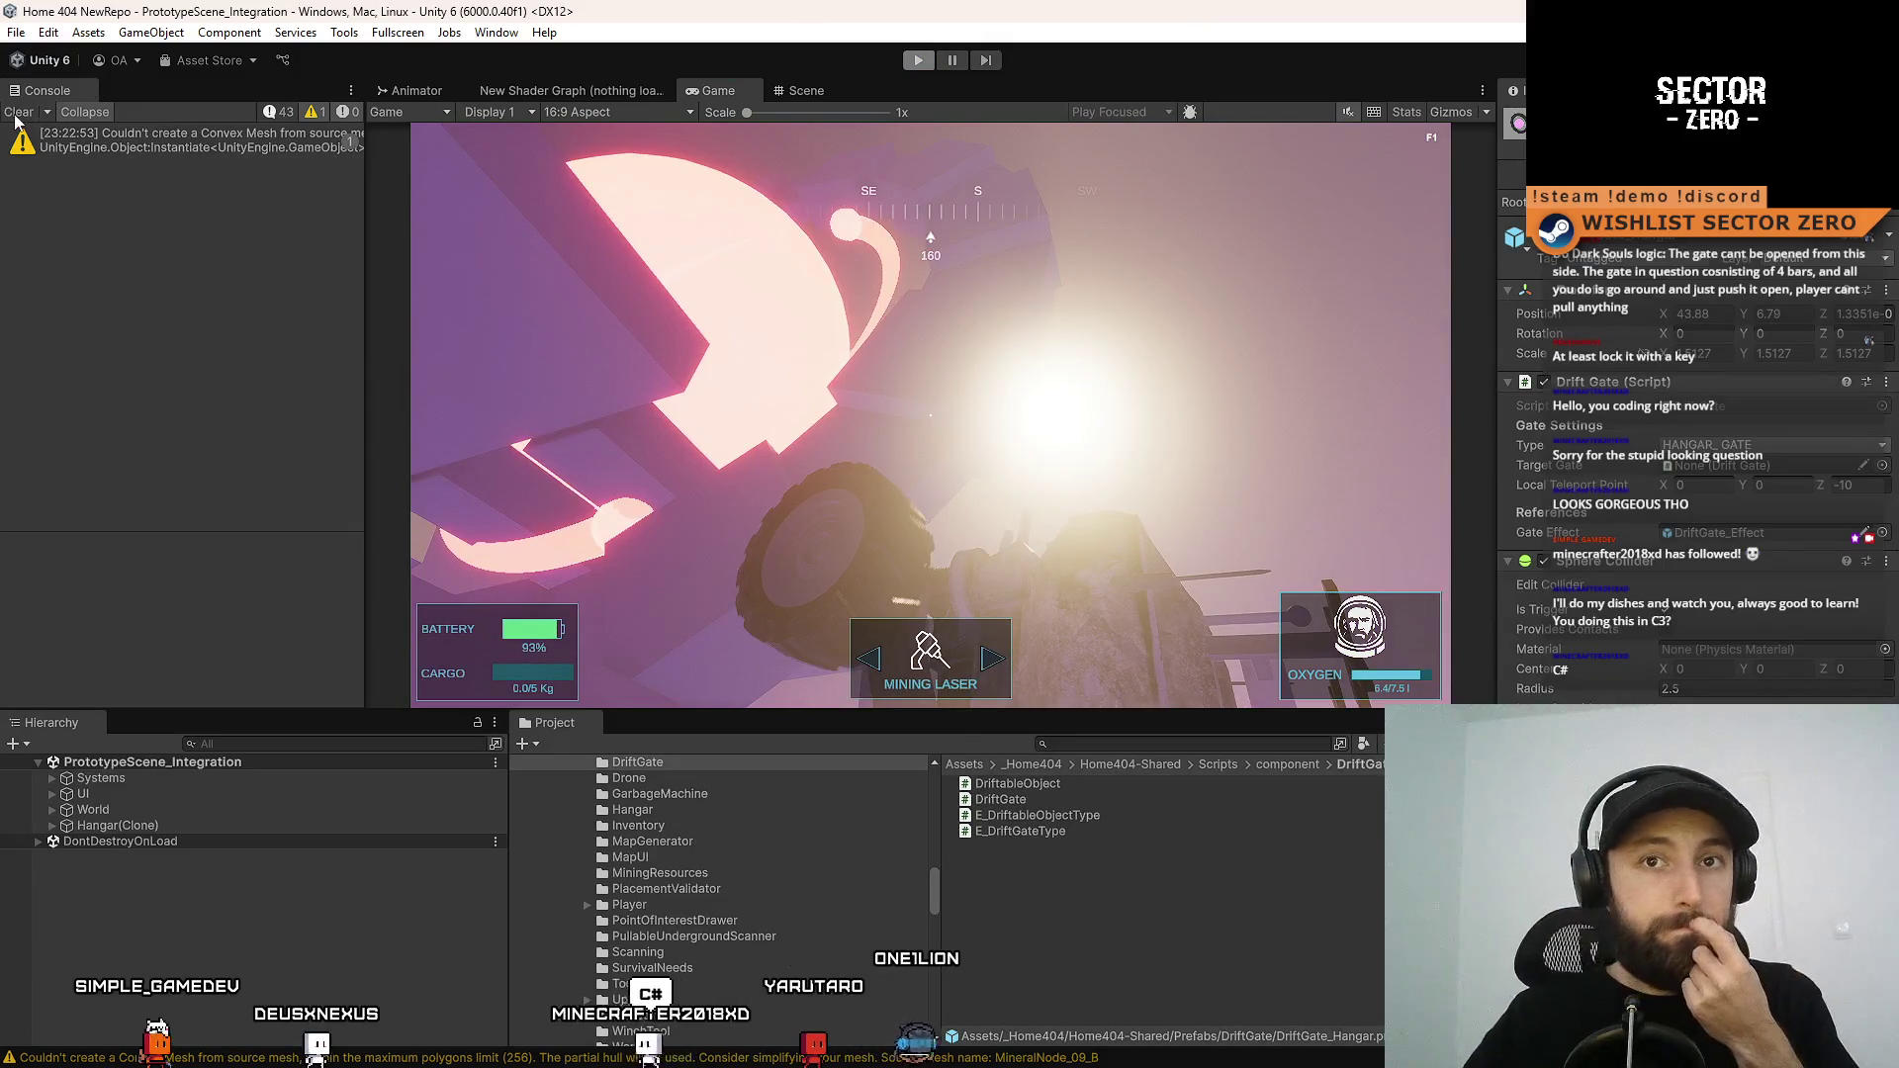
Clear all messages from the Console
left_click(17, 114)
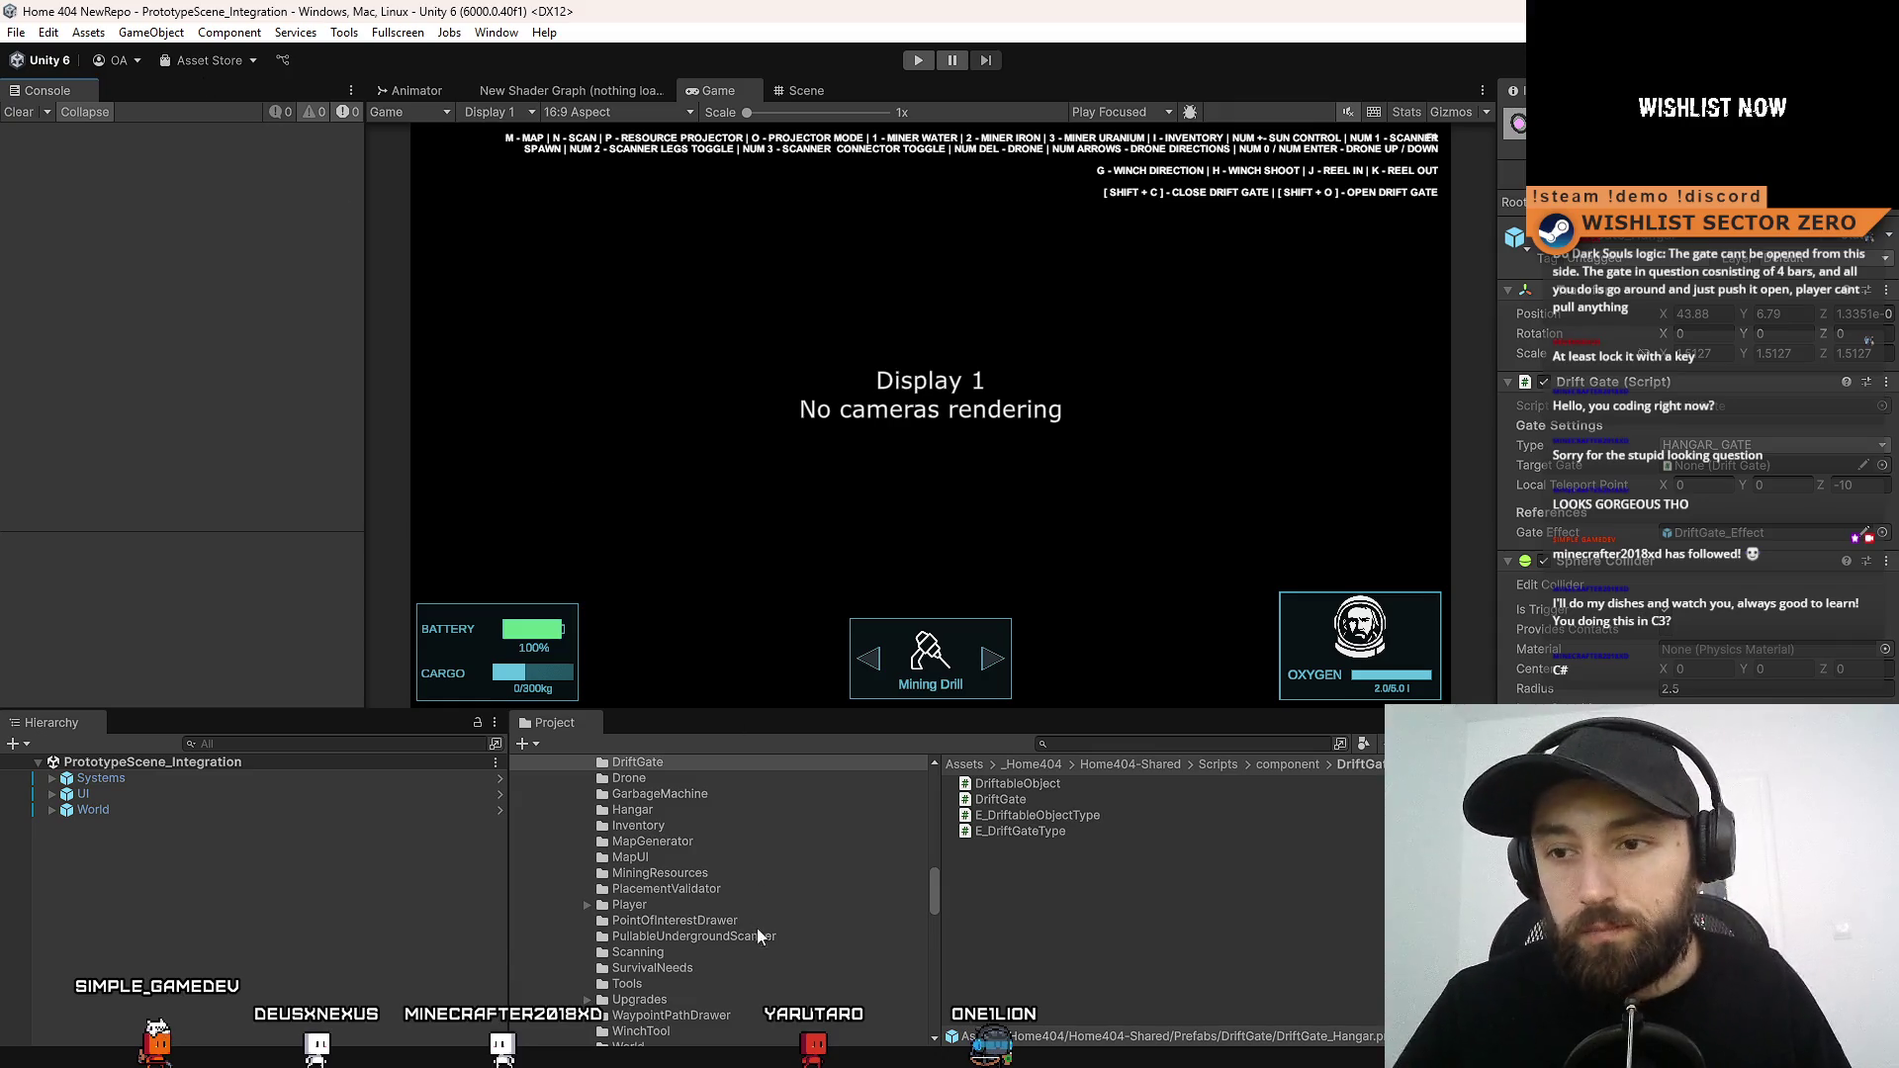
scroll(742, 928, "down", 5)
scroll(712, 950, "up", 10)
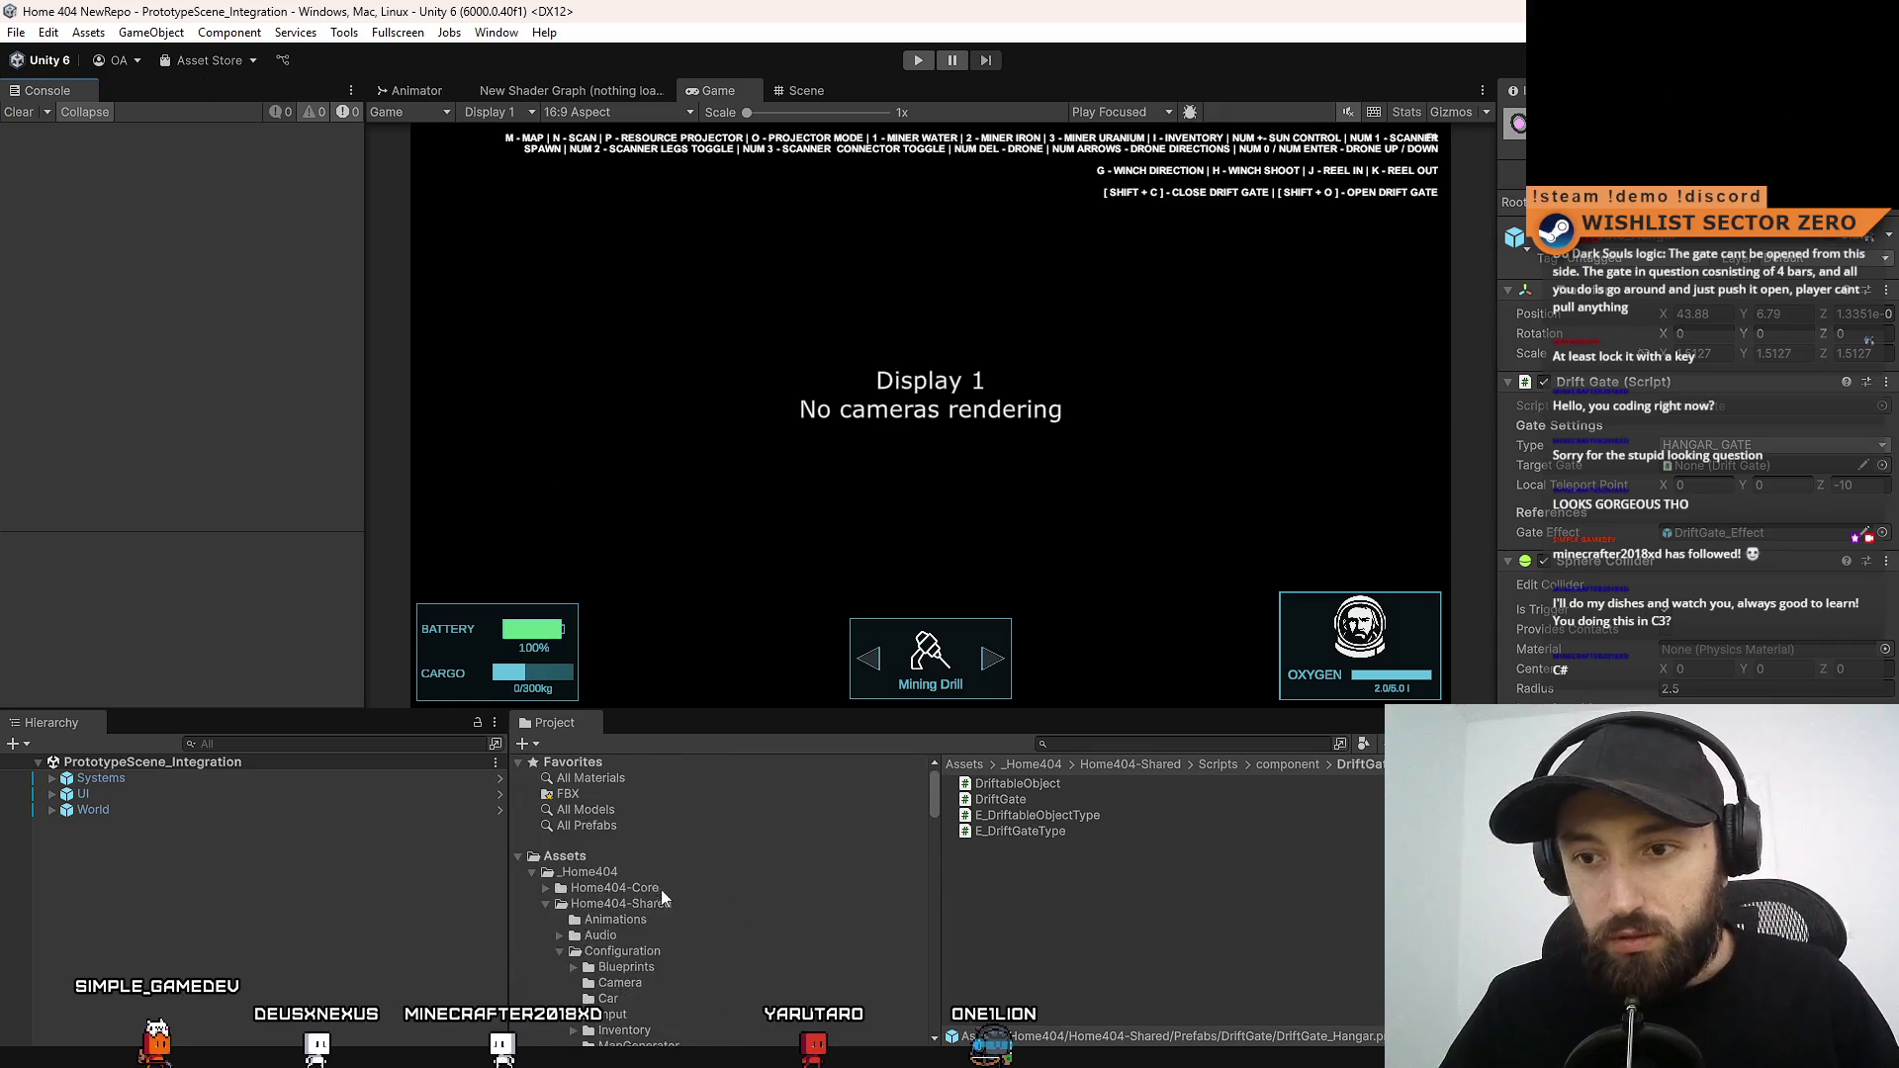
Create a new MonoBehaviour script in Assets and start naming it RunTimer
left_click(651, 856)
right_click(1173, 899)
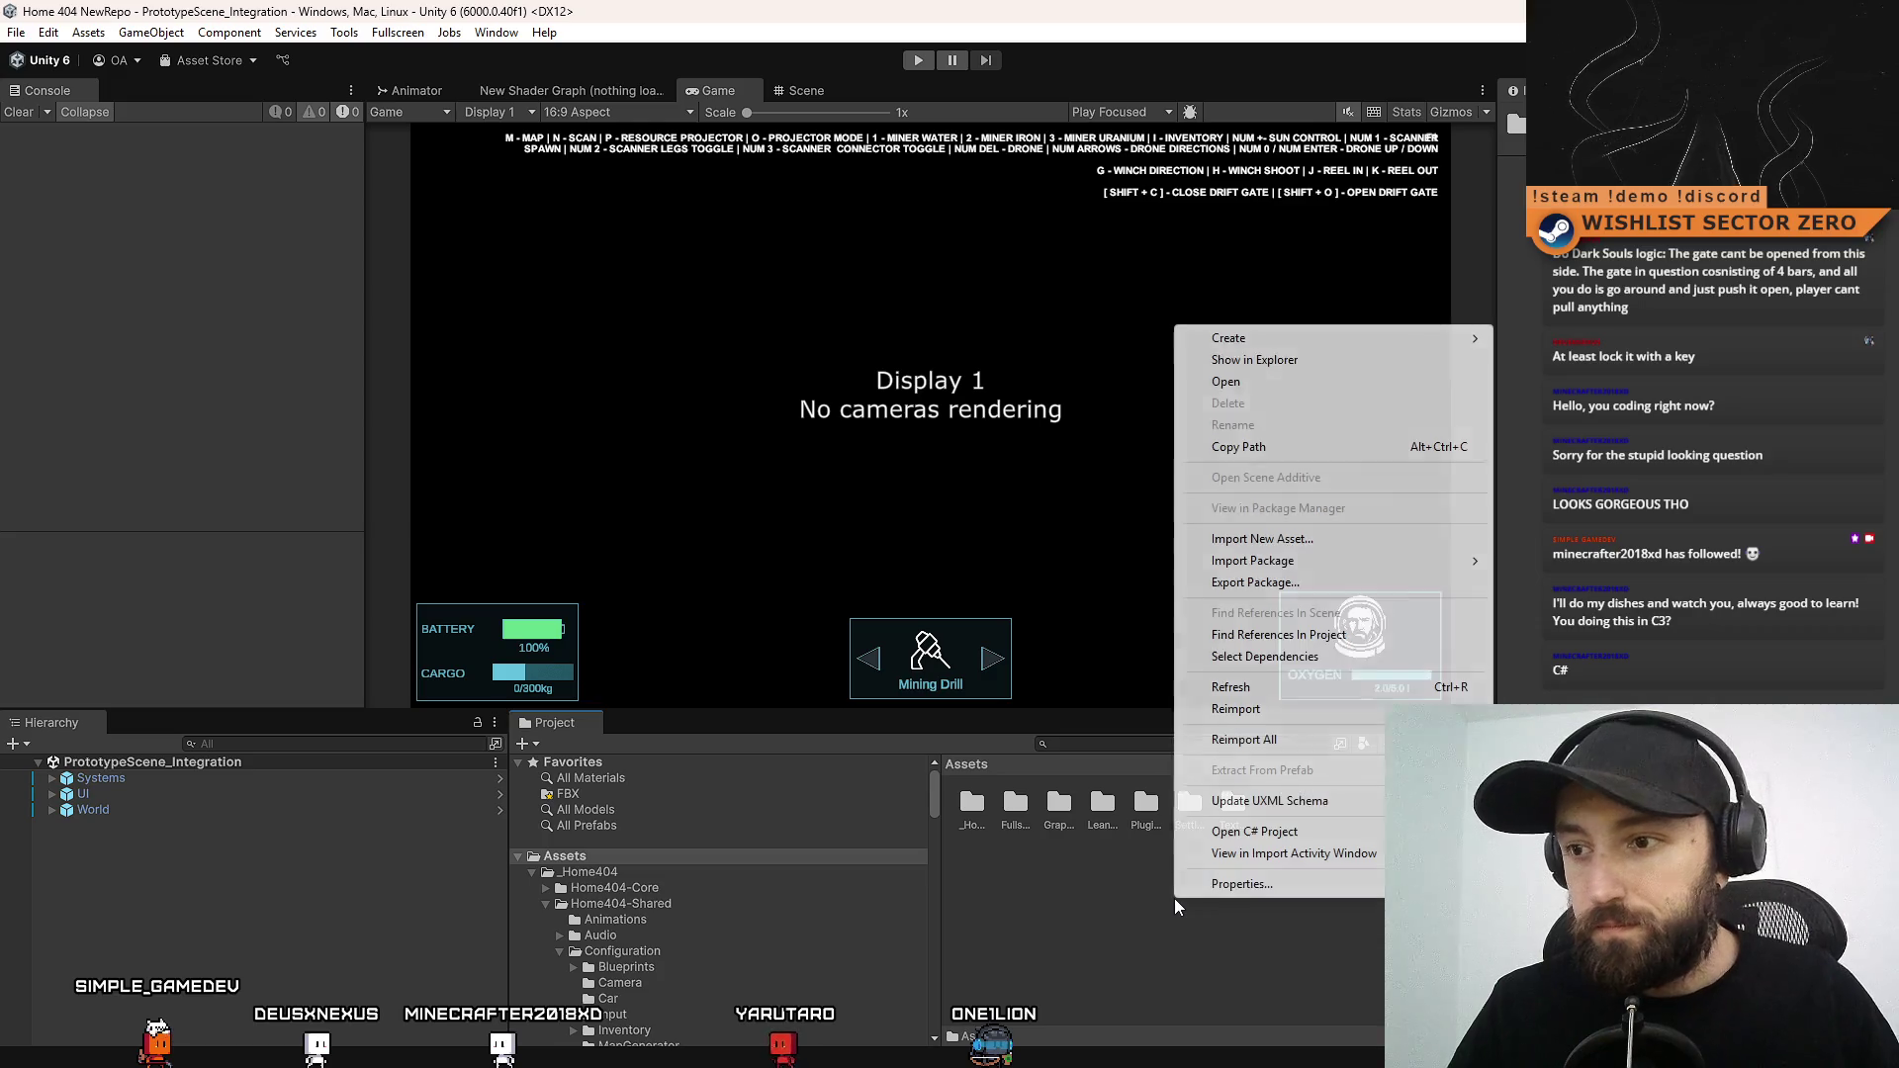
mouse_move(1265, 339)
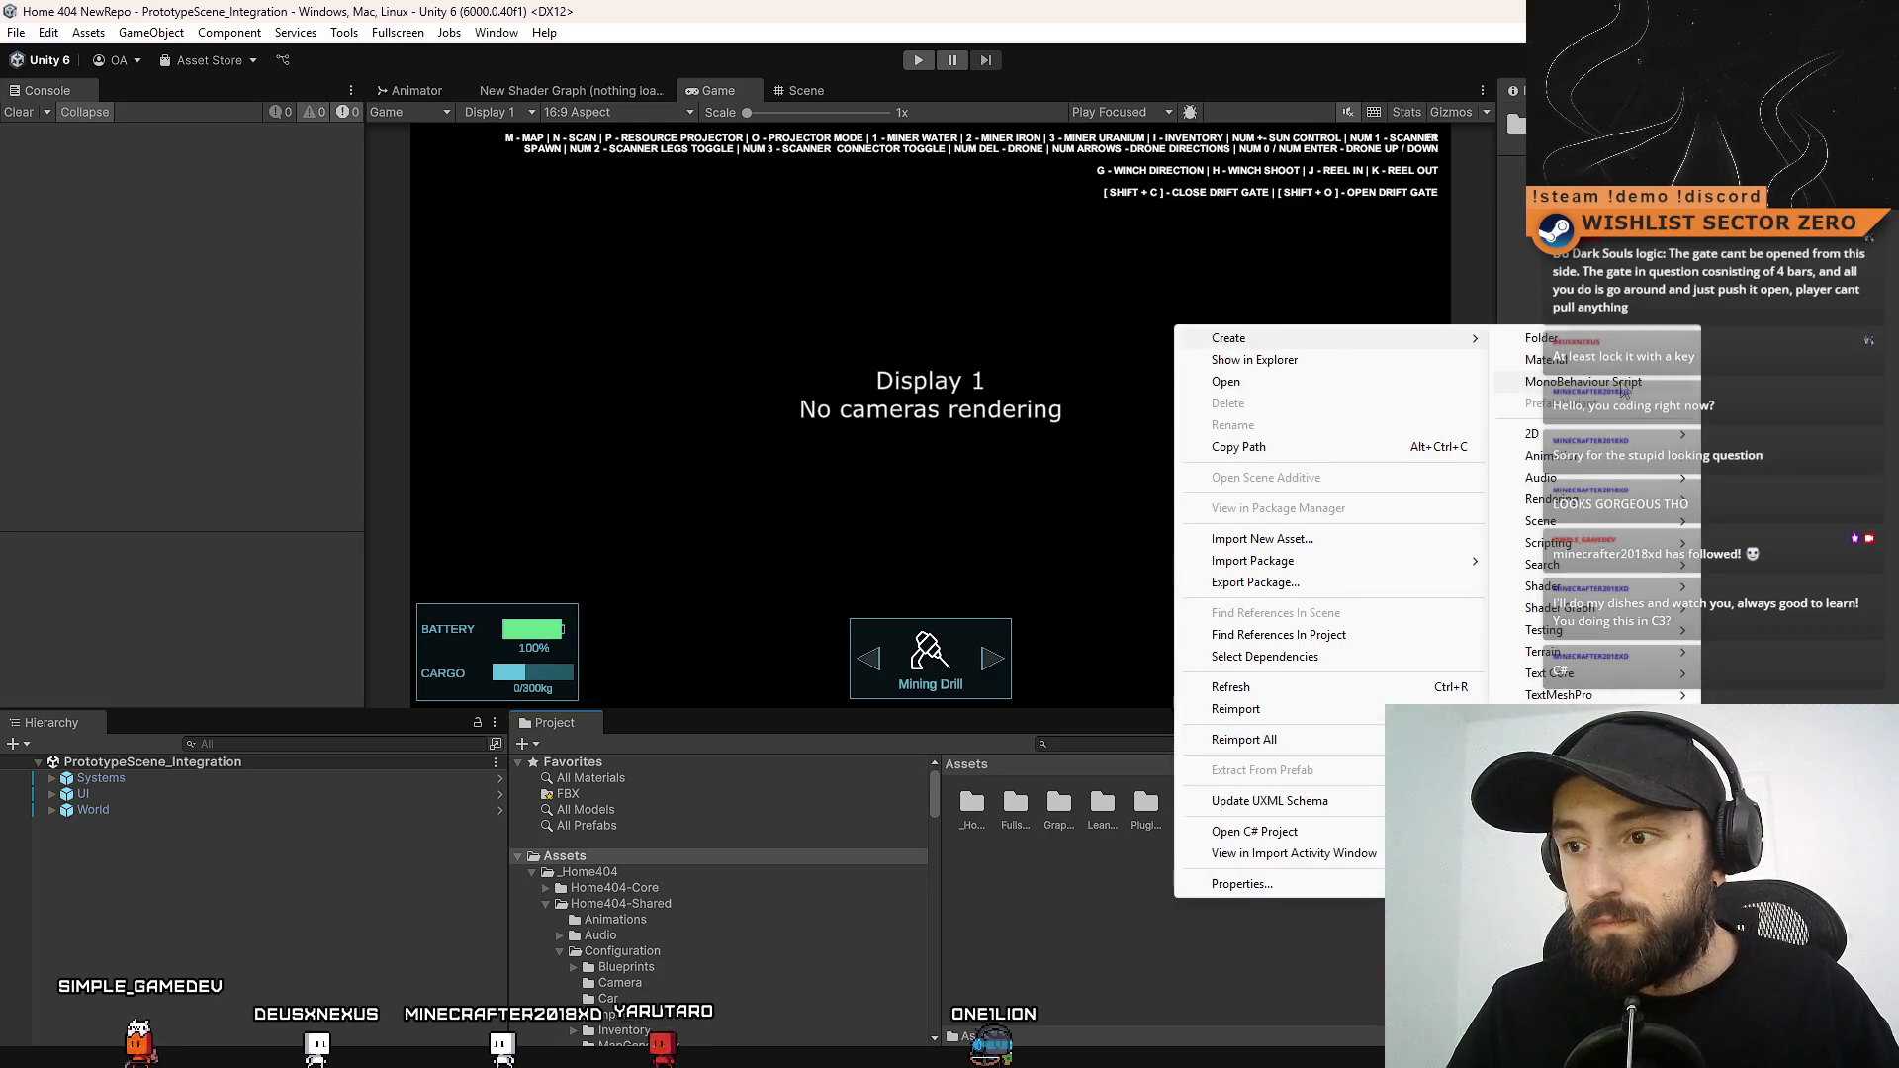
left_click(1622, 383)
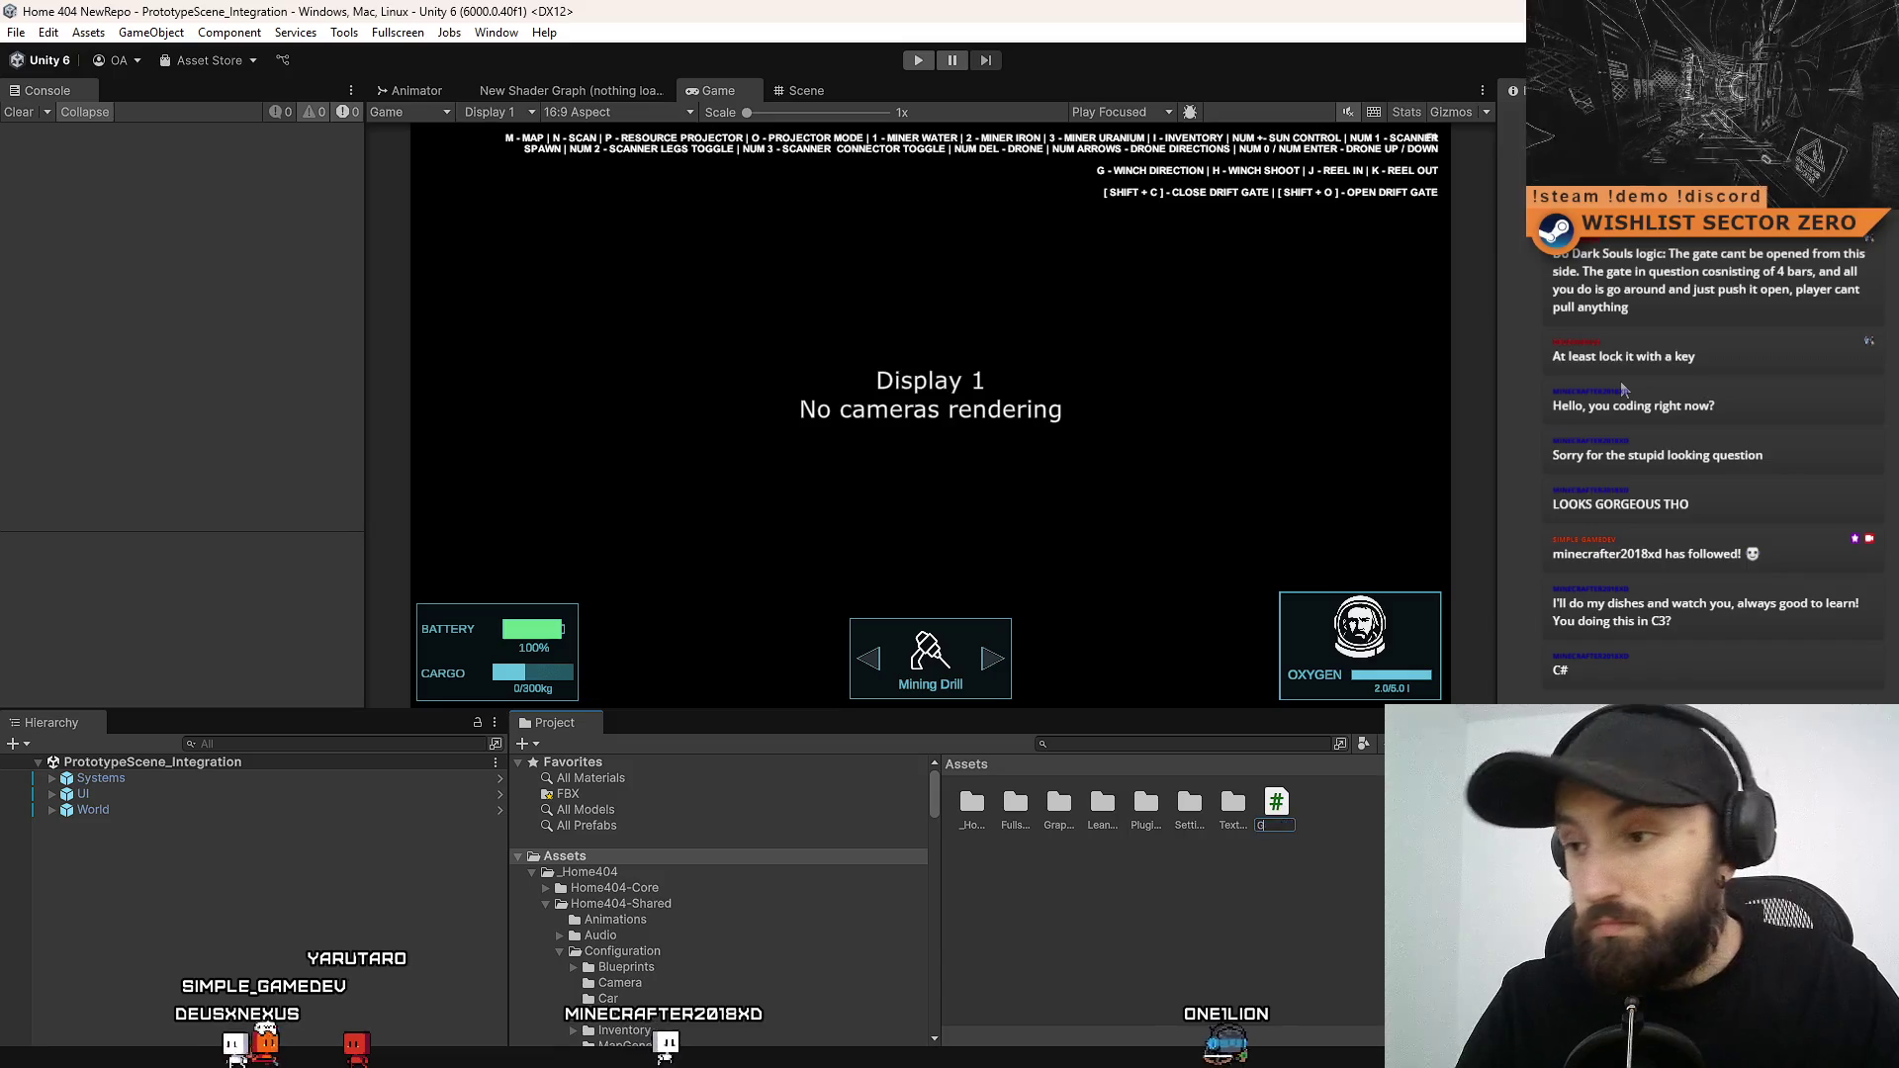
type("G")
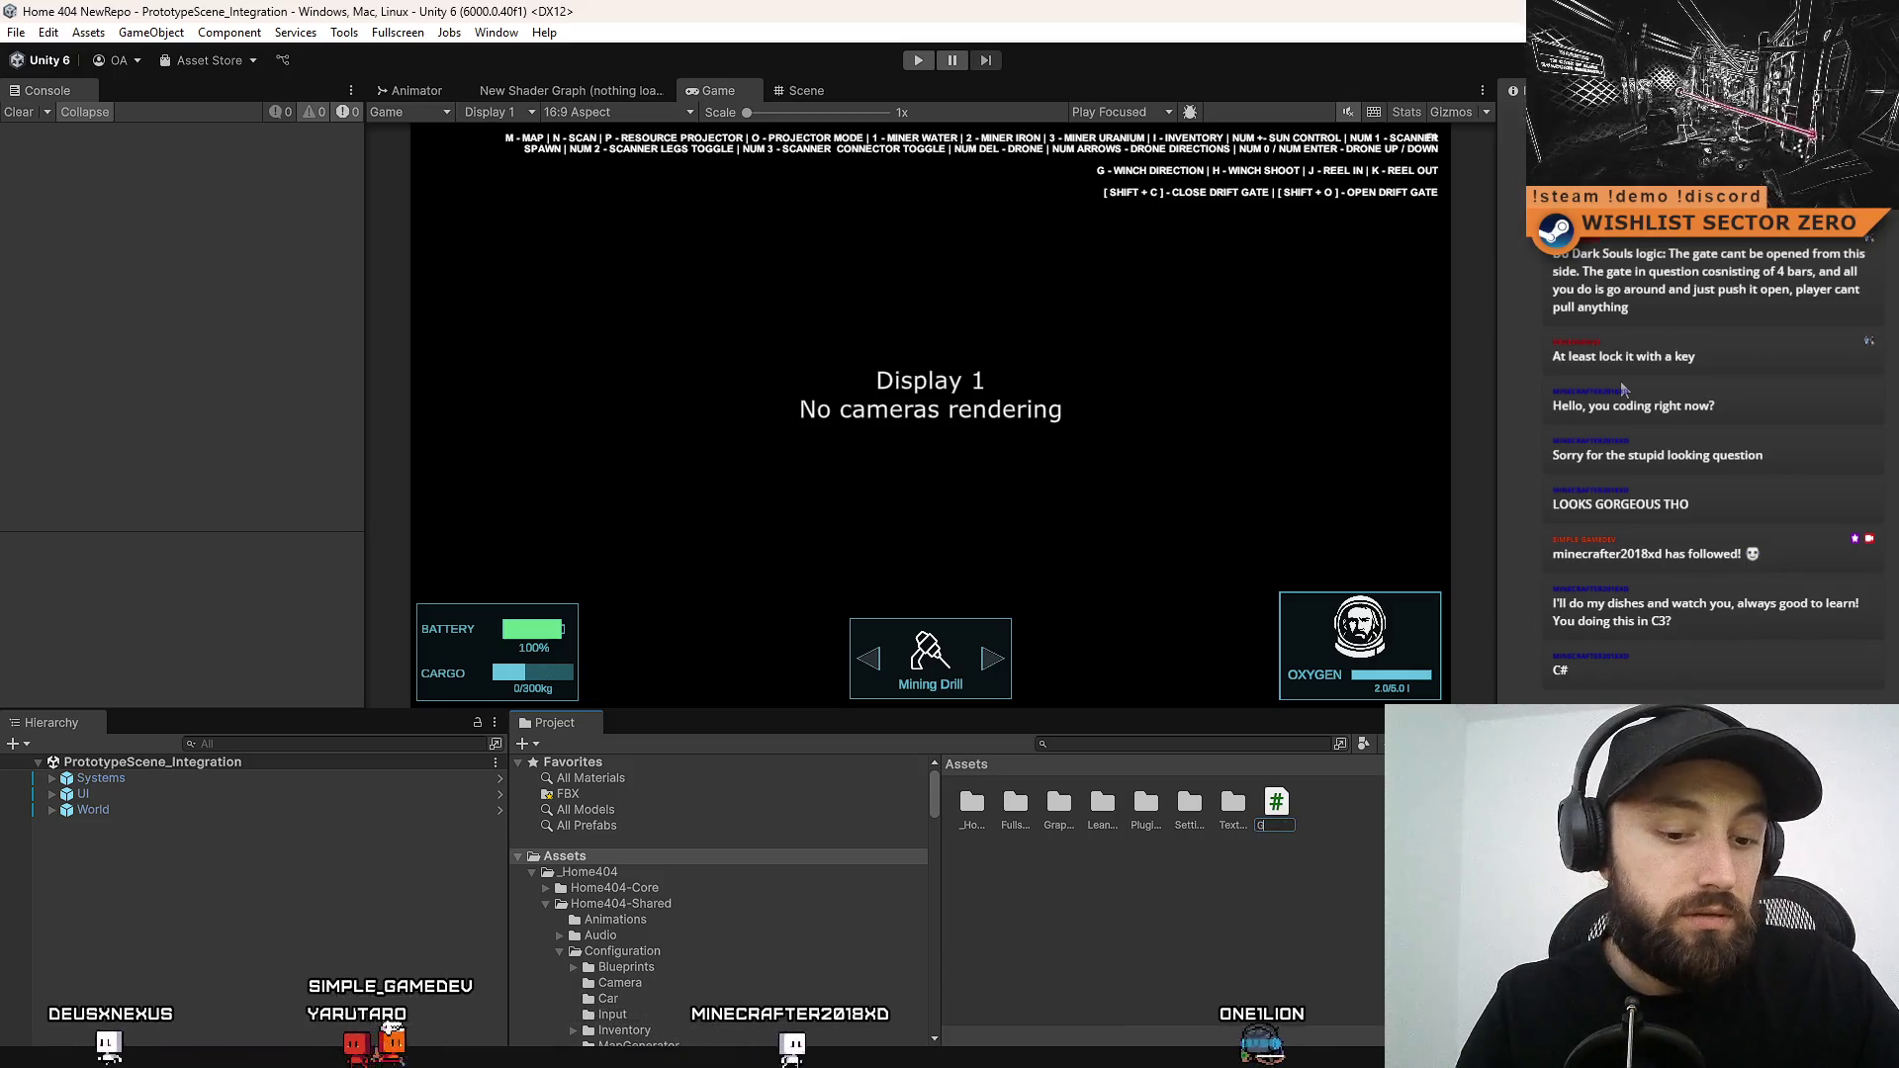
key("BackSpace")
type("Run")
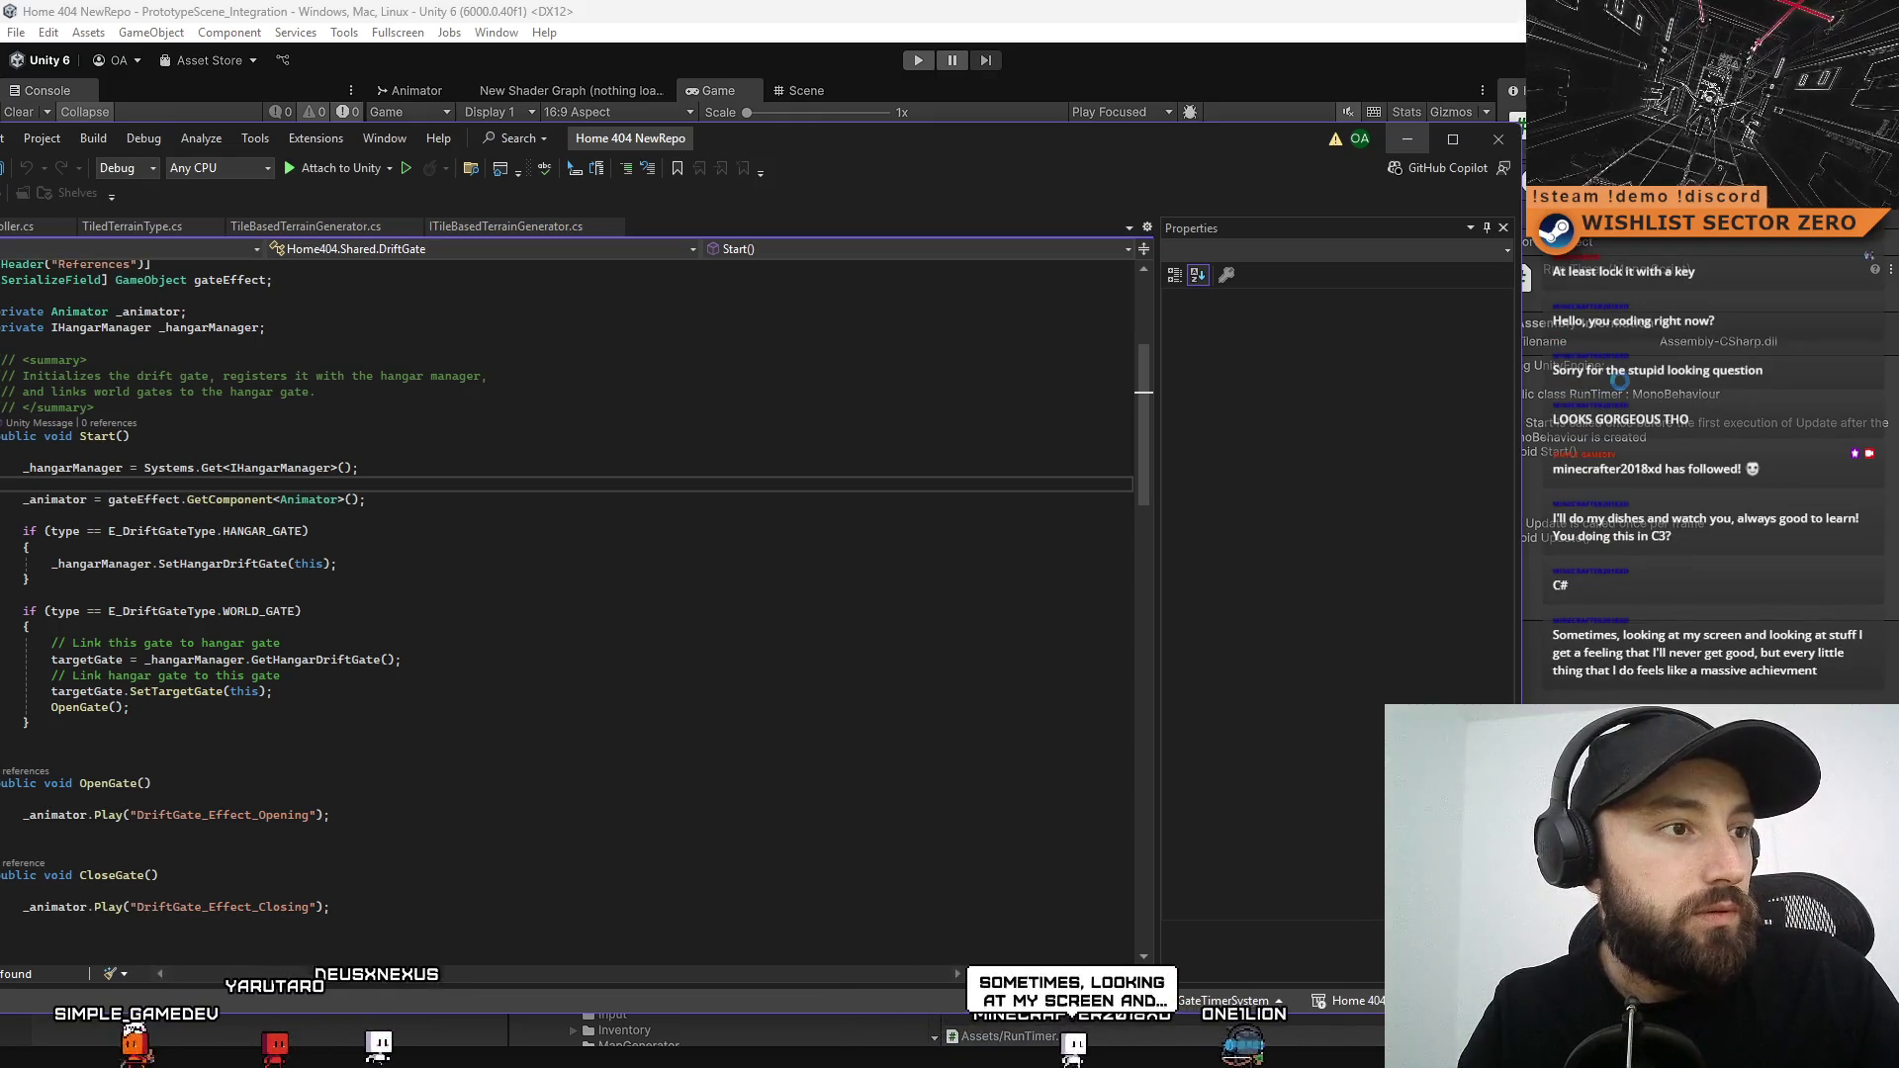
Maximize the Visual Studio window
scroll(1619, 380, "down", 1)
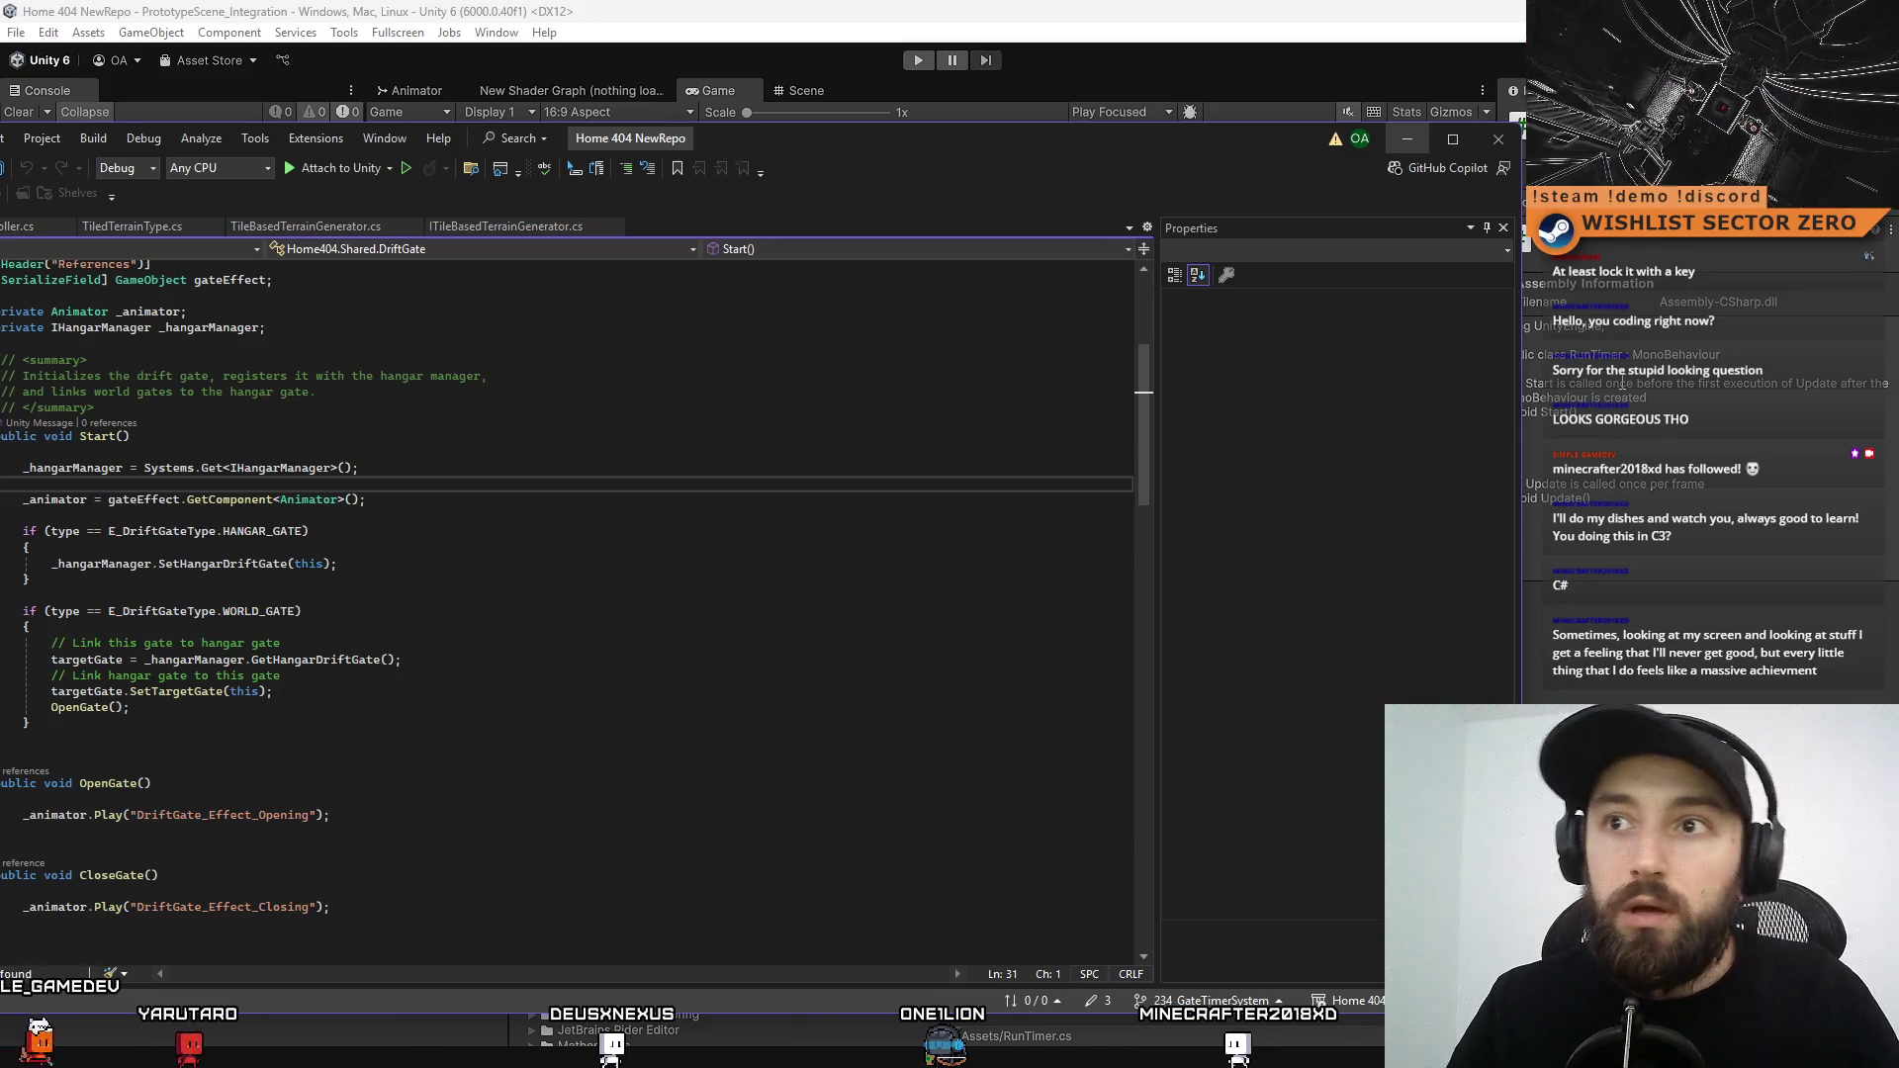
left_click_drag(947, 133, 1143, 133)
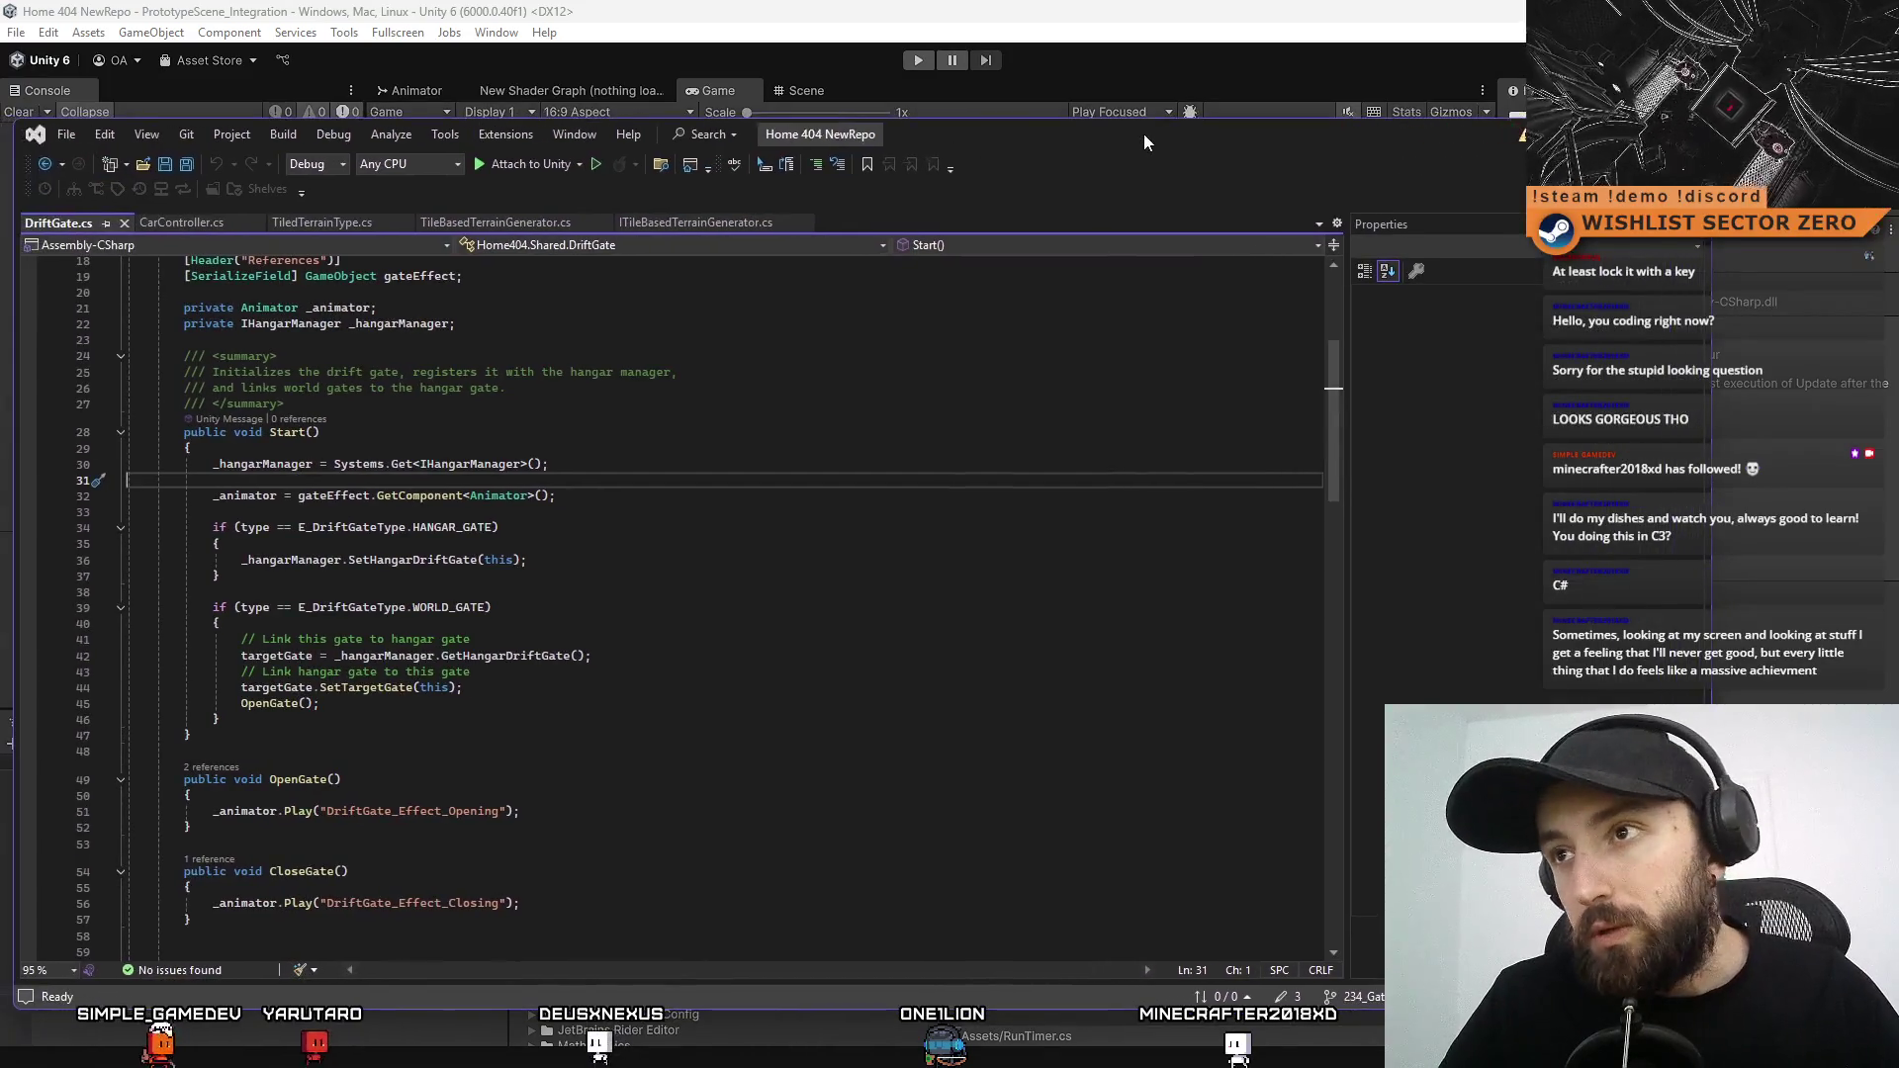
double_click(1144, 133)
Scroll through DriftGate.cs, stopping at the References header and gateEffect field lines
scroll(1016, 538, "up", 2)
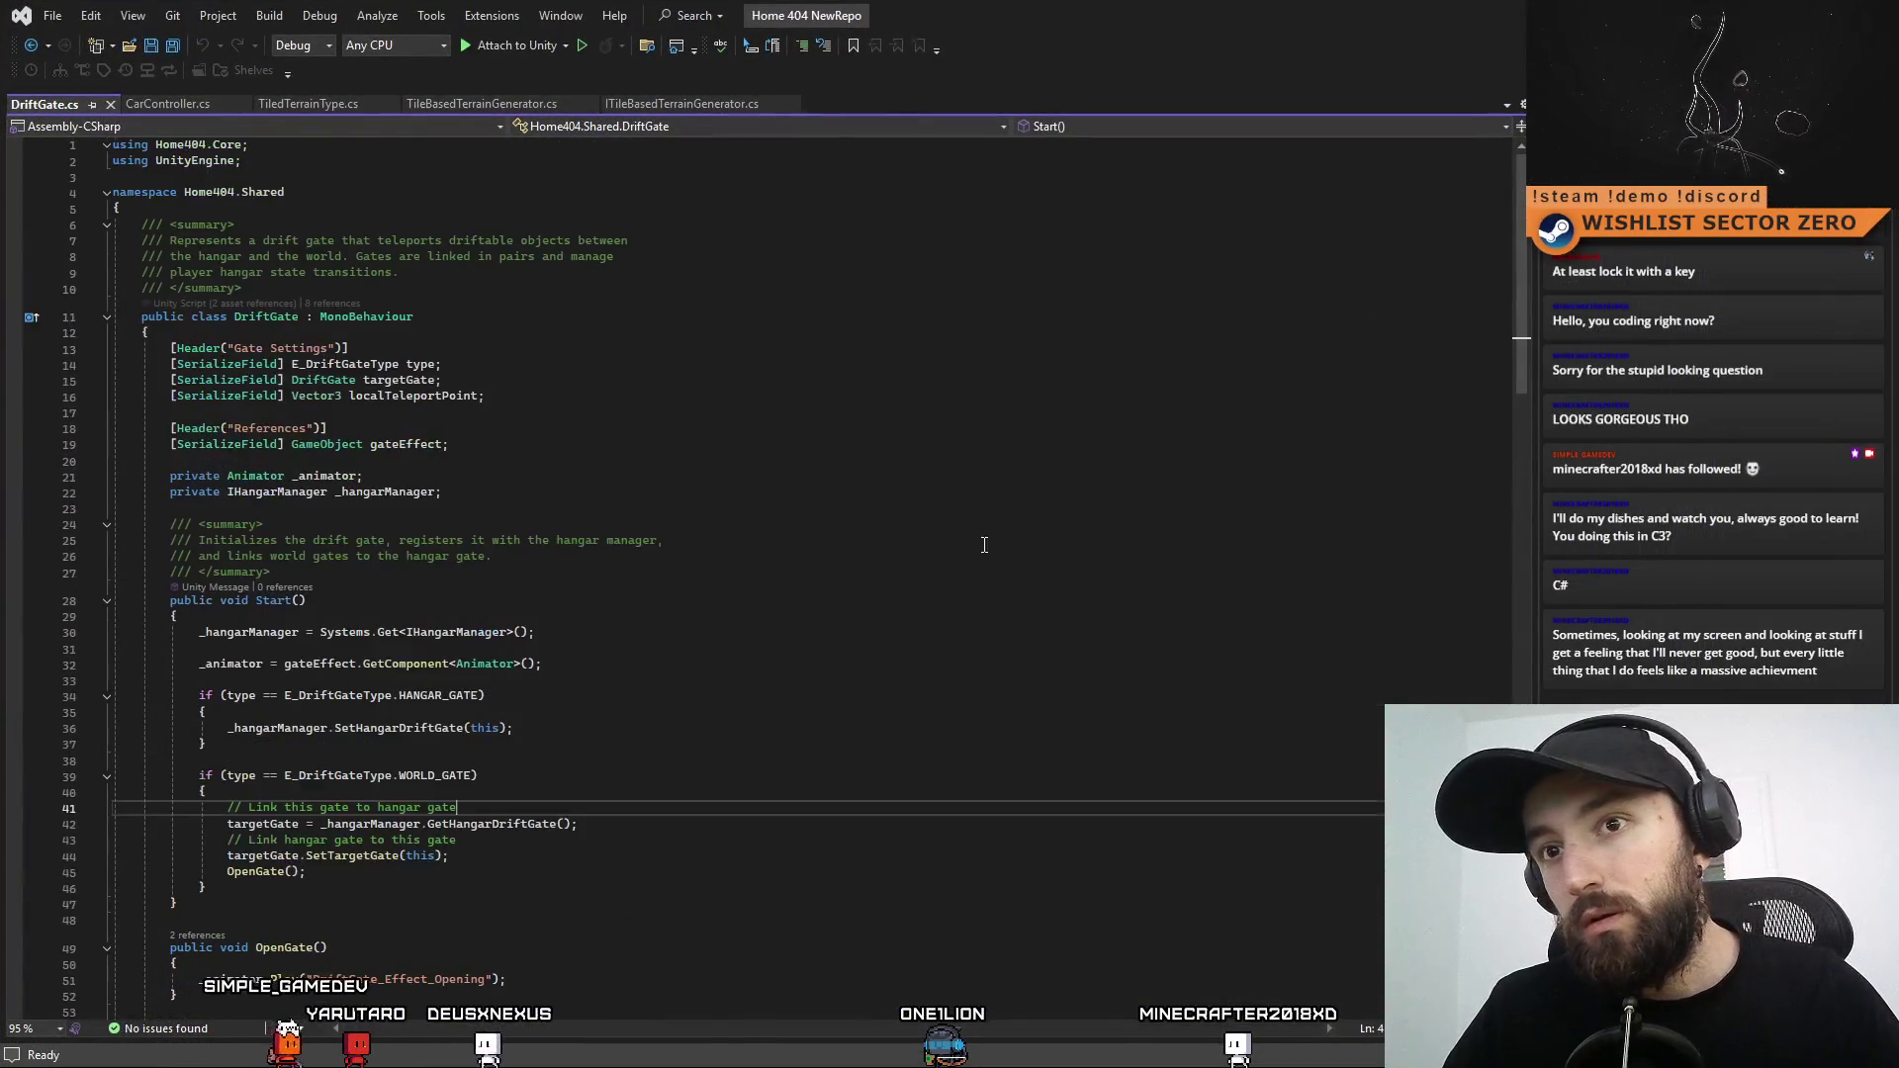
scroll(960, 505, "down", 3)
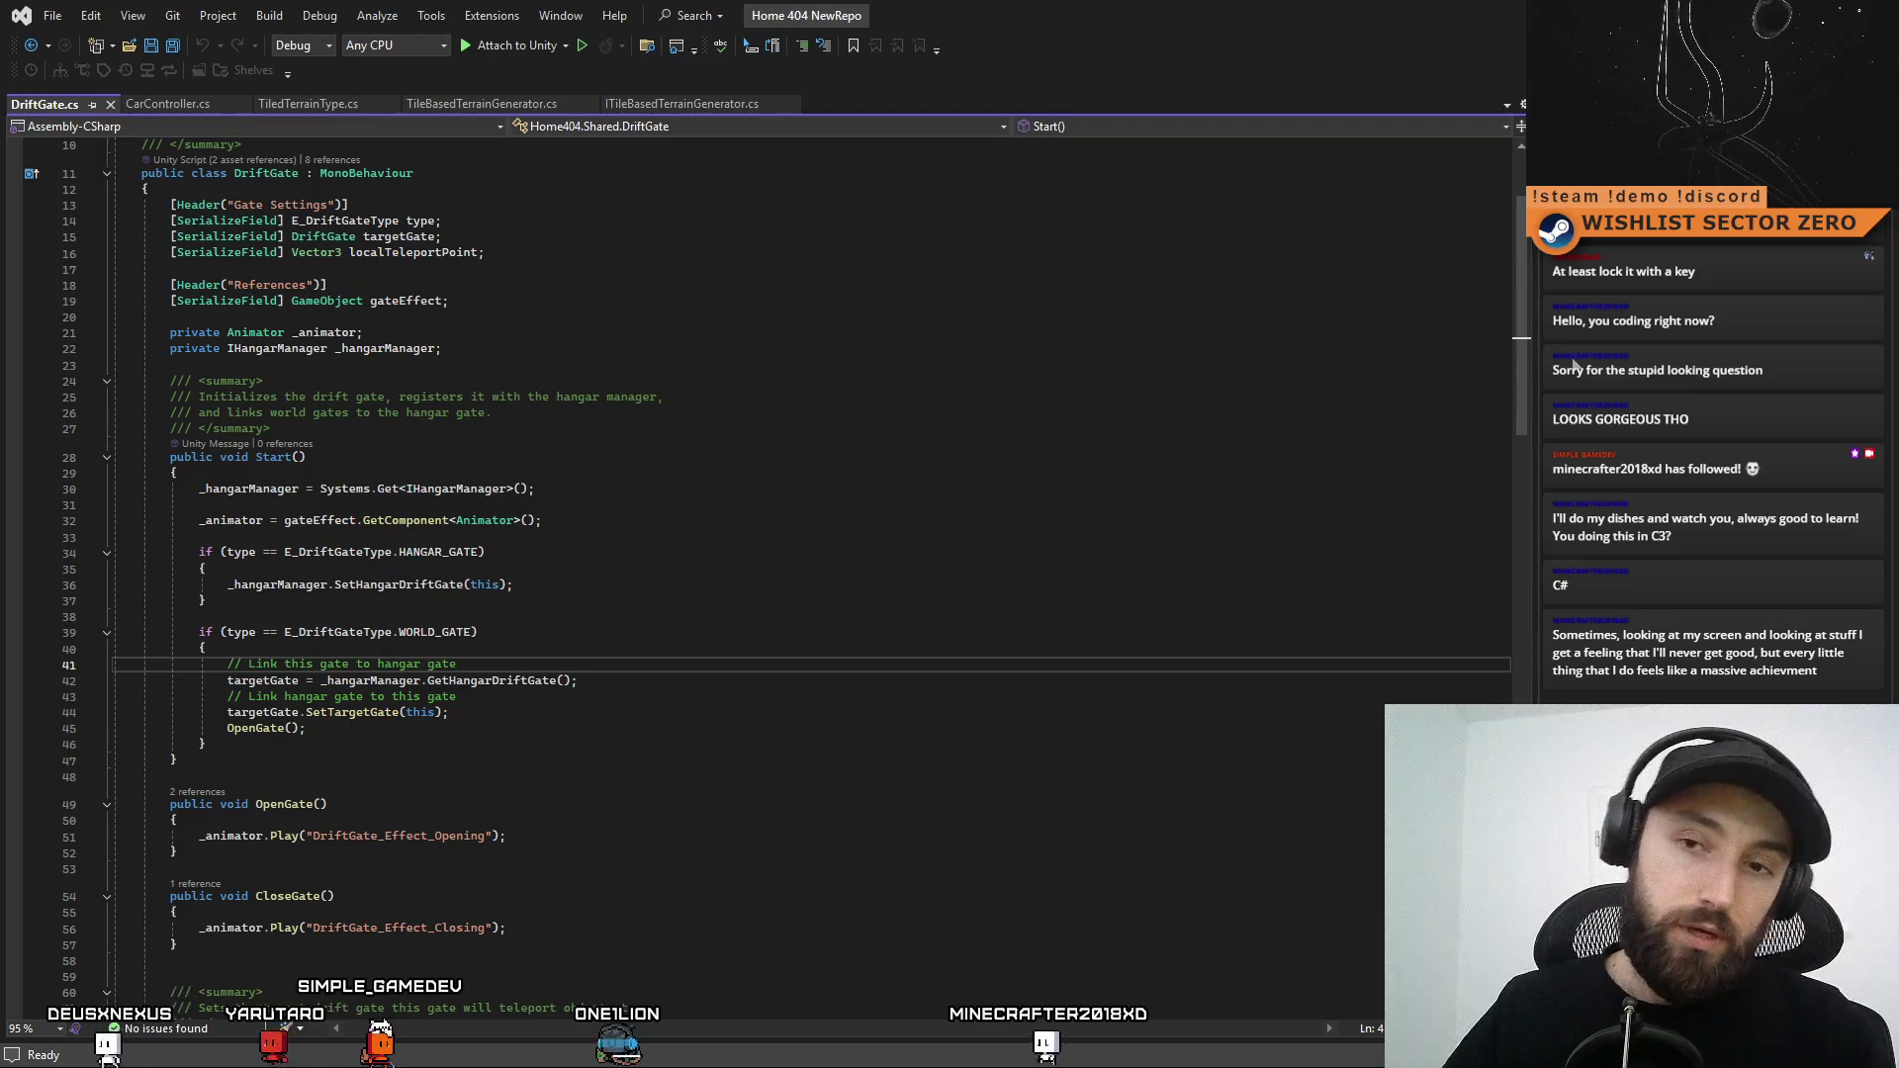
scroll(1521, 213, "up", 3)
left_click(1087, 433)
mouse_move(1524, 309)
left_mouse_down()
mouse_move(1523, 423)
mouse_move(1523, 354)
left_mouse_up()
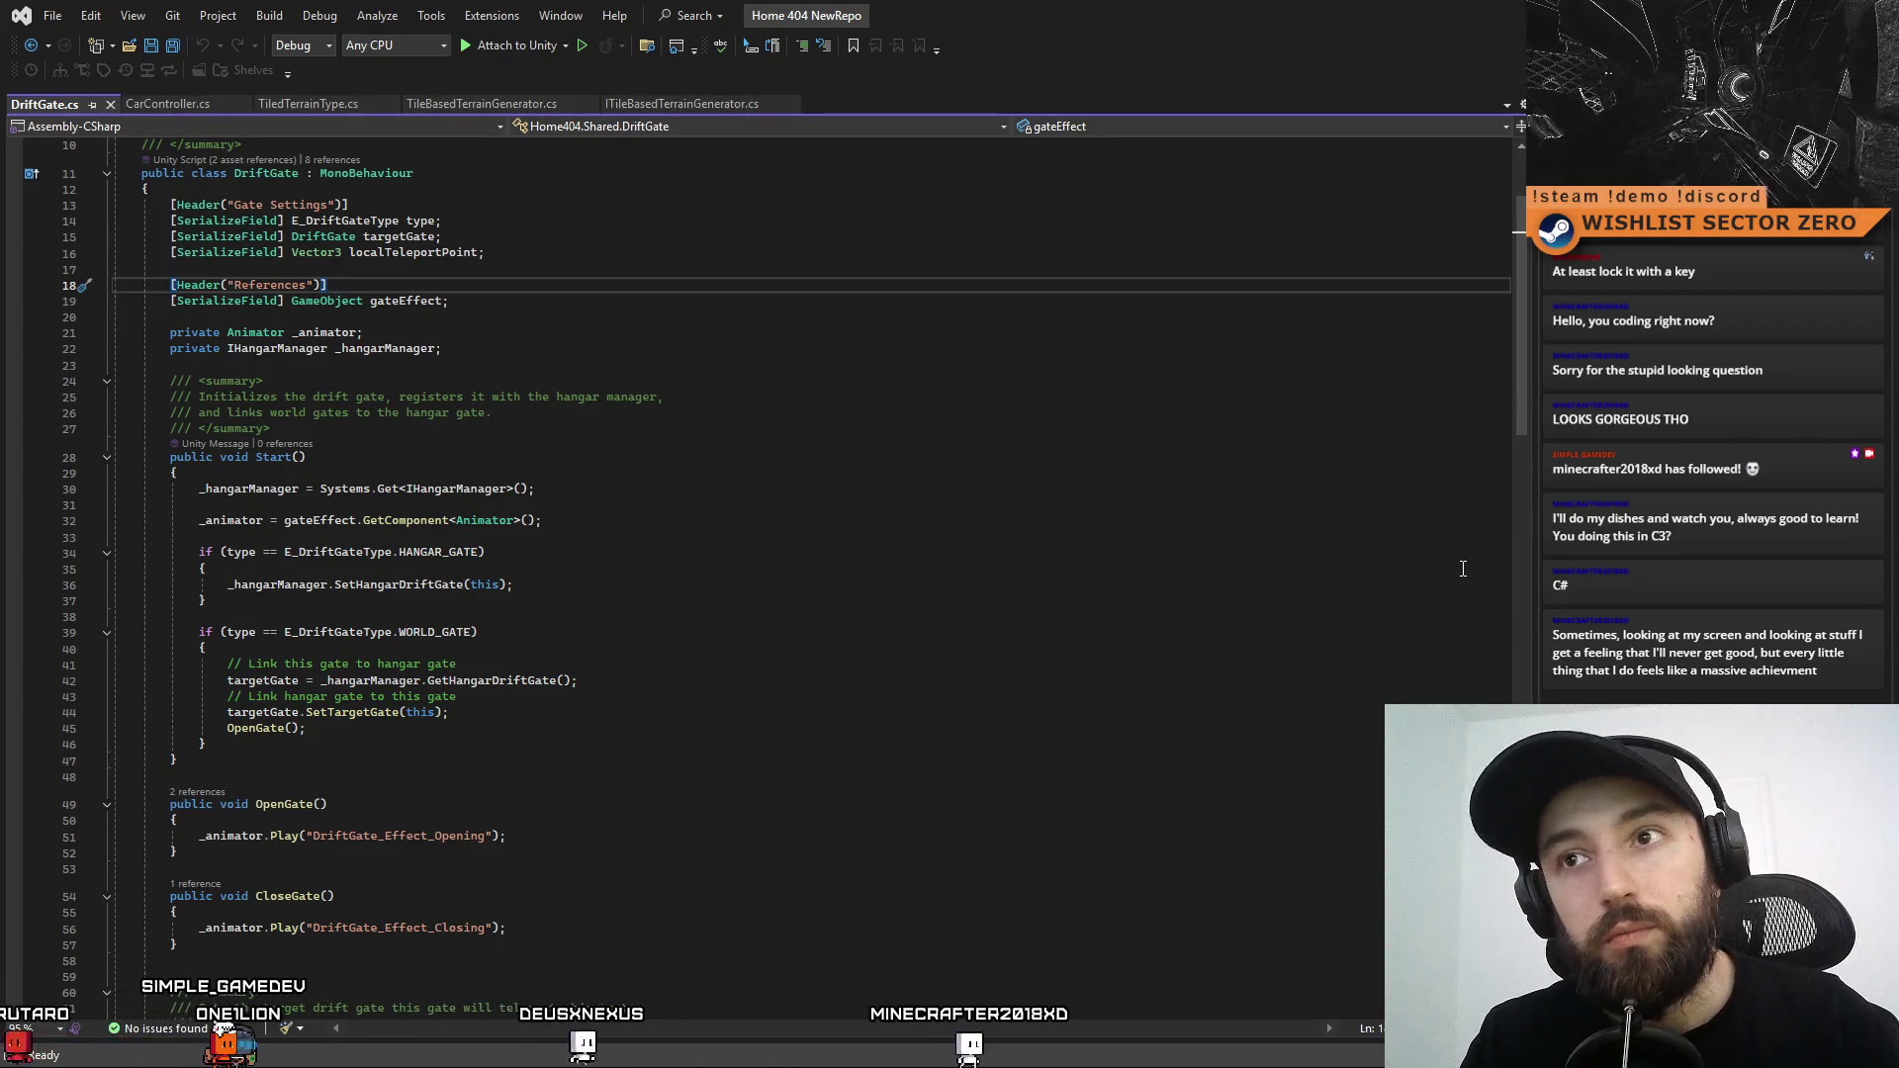
scroll(1385, 593, "down", 3)
scroll(1306, 633, "up", 7)
scroll(1276, 623, "down", 6)
scroll(1253, 616, "down", 13)
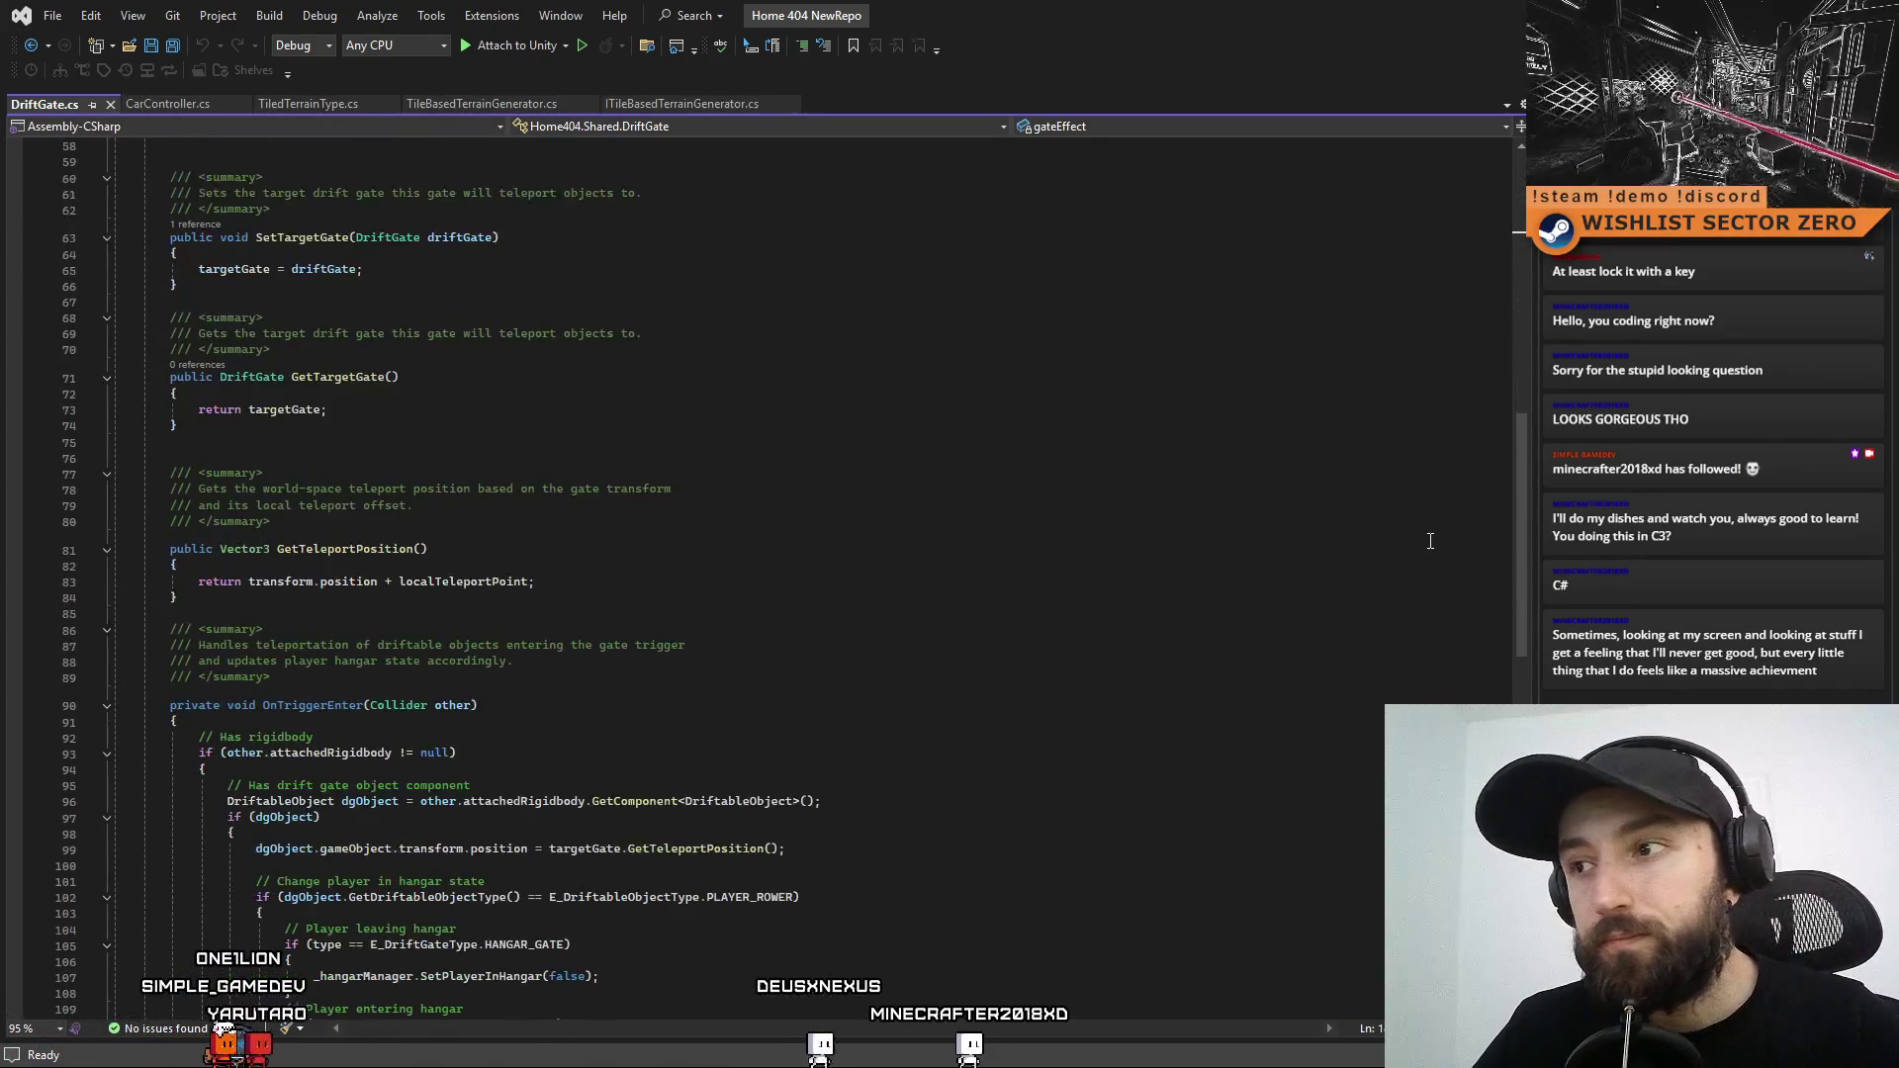
left_click_drag(1522, 494, 1522, 144)
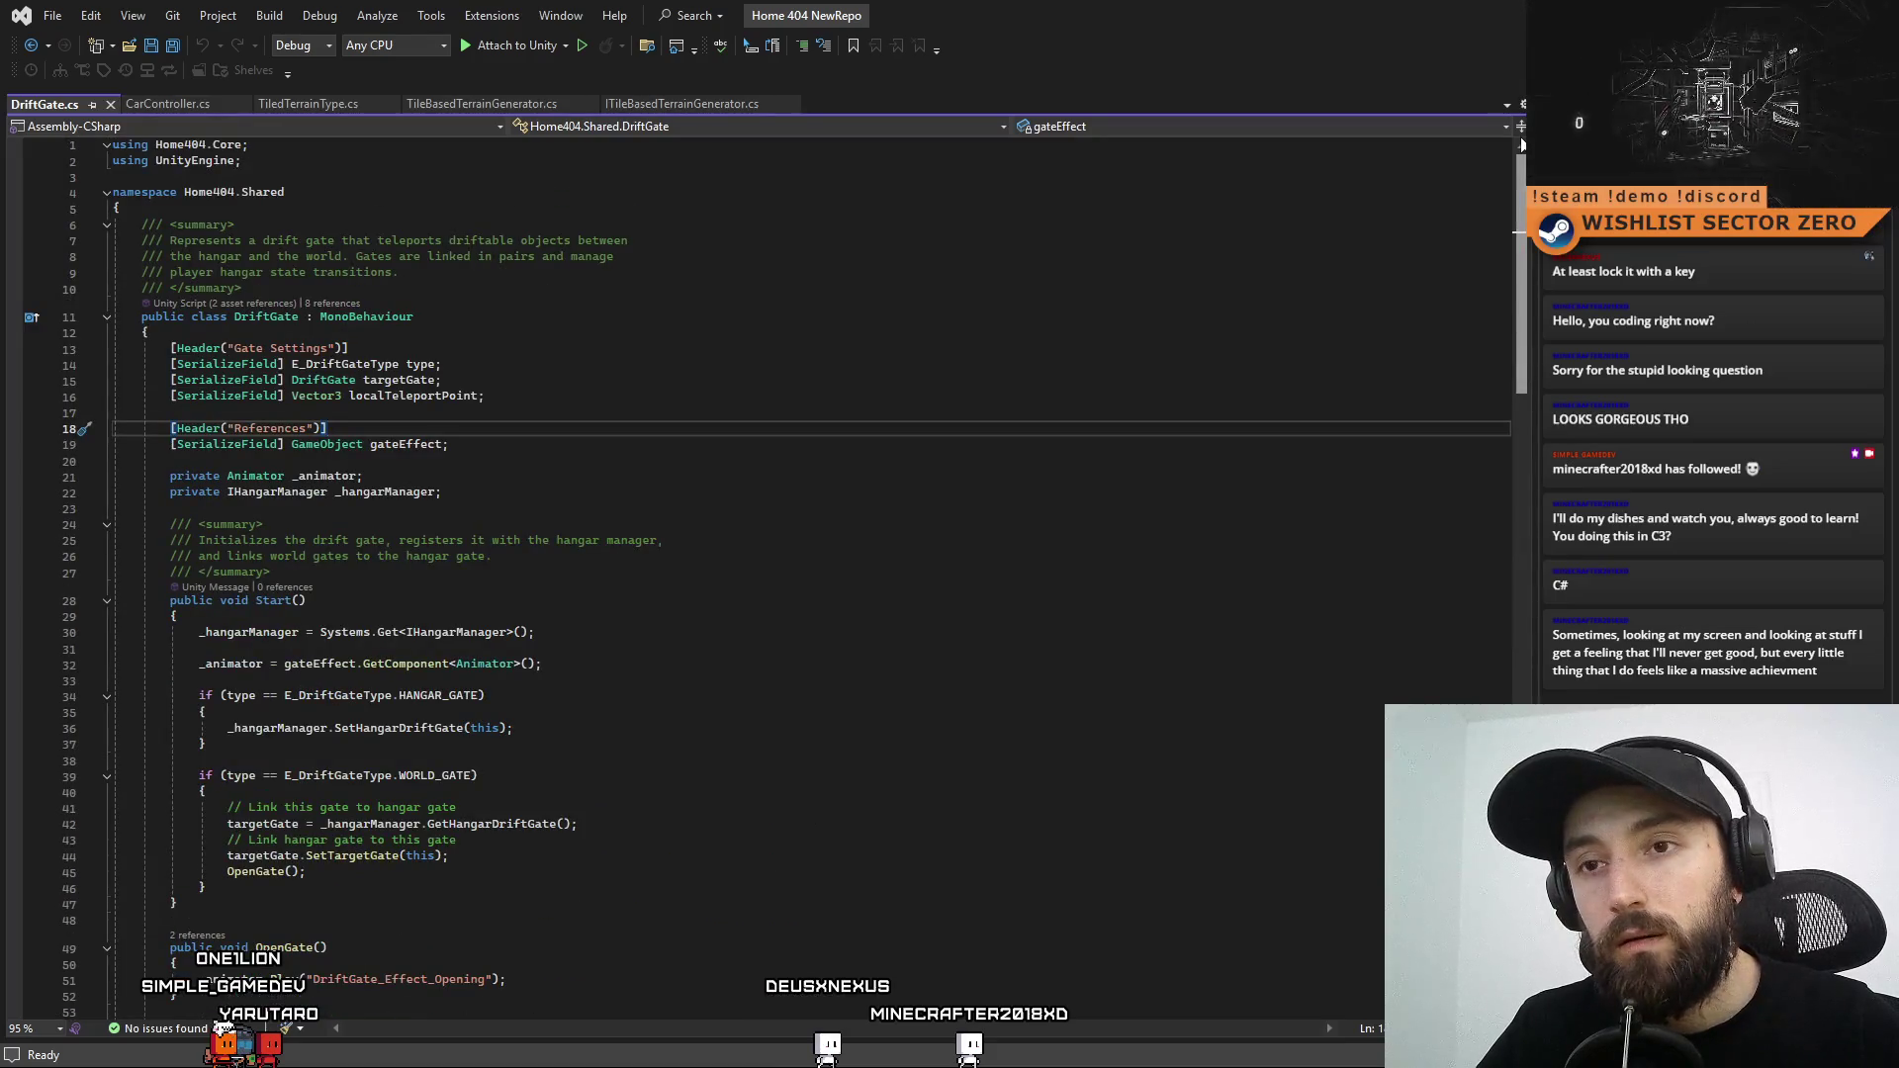
left_click(450, 444)
Back in Unity, create another MonoBehaviour script in Assets, typing a name beginning 'Ru'
key("alt+Tab")
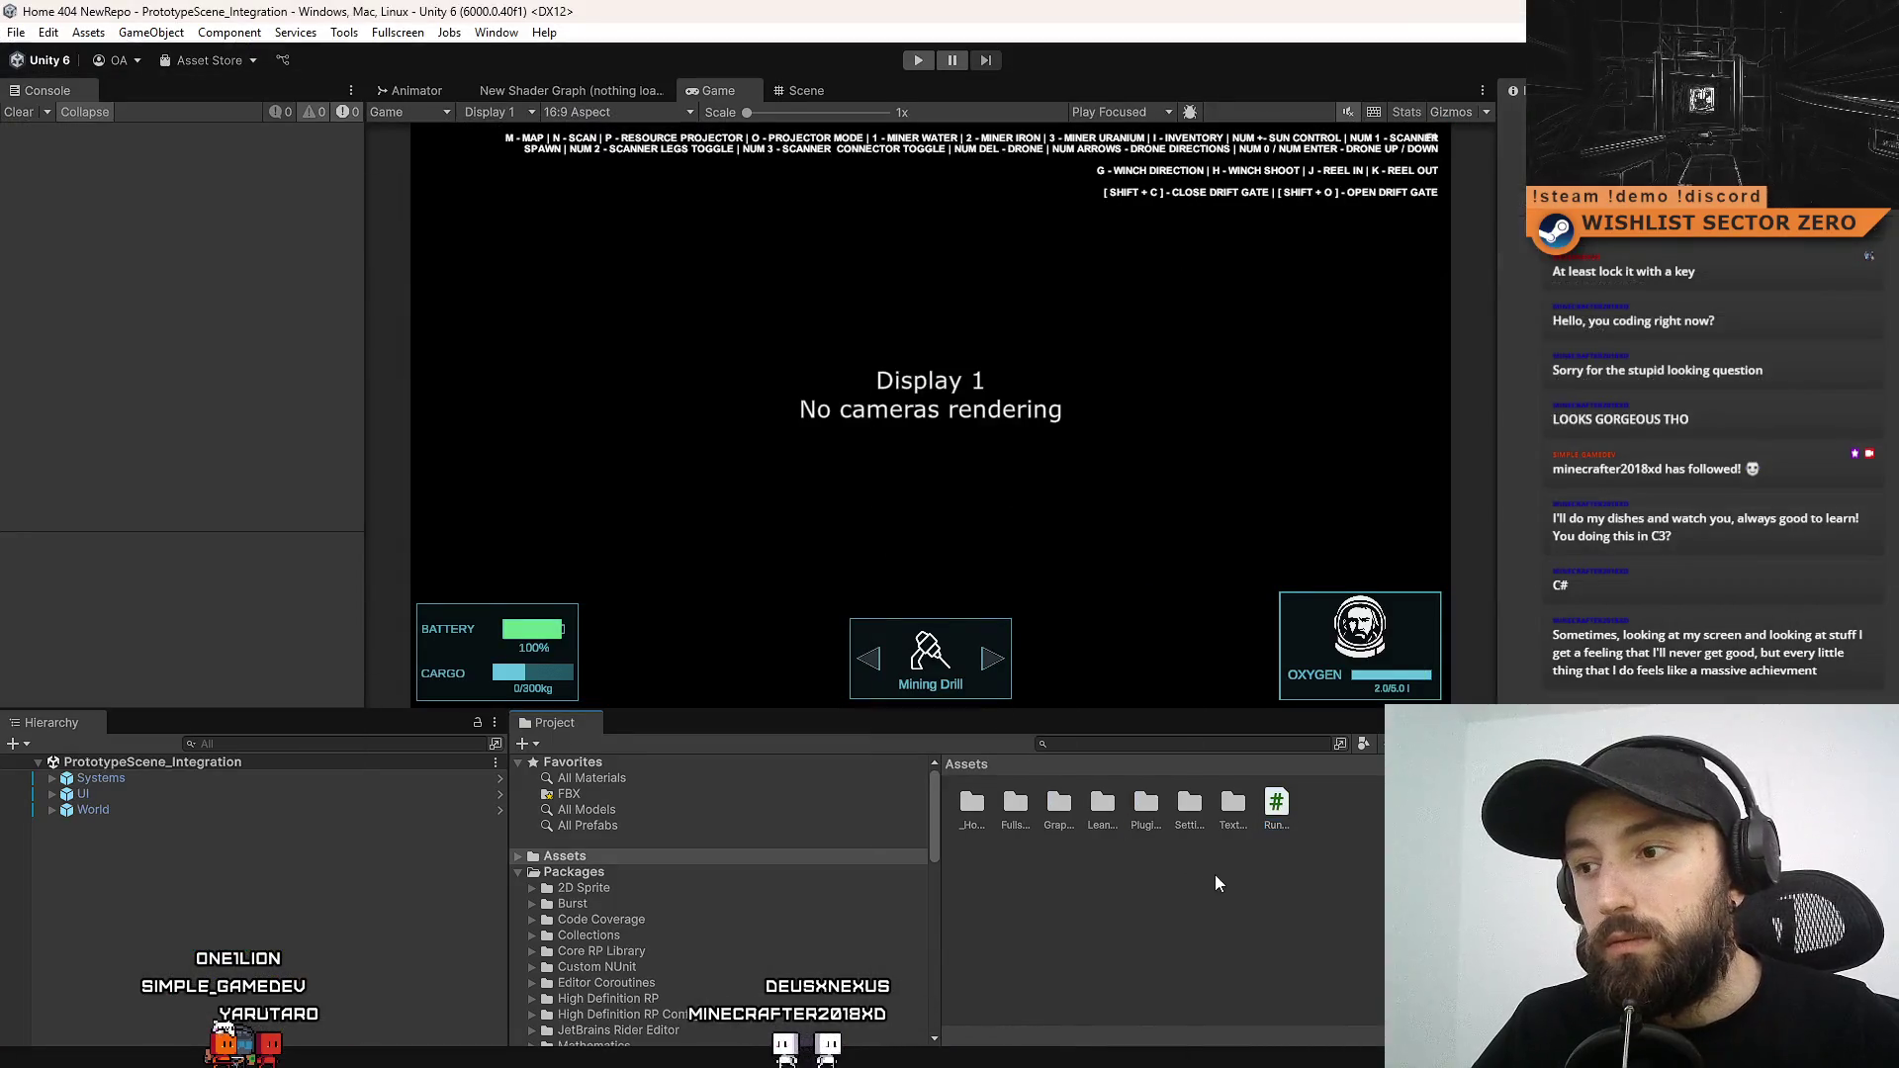
left_click(1278, 806)
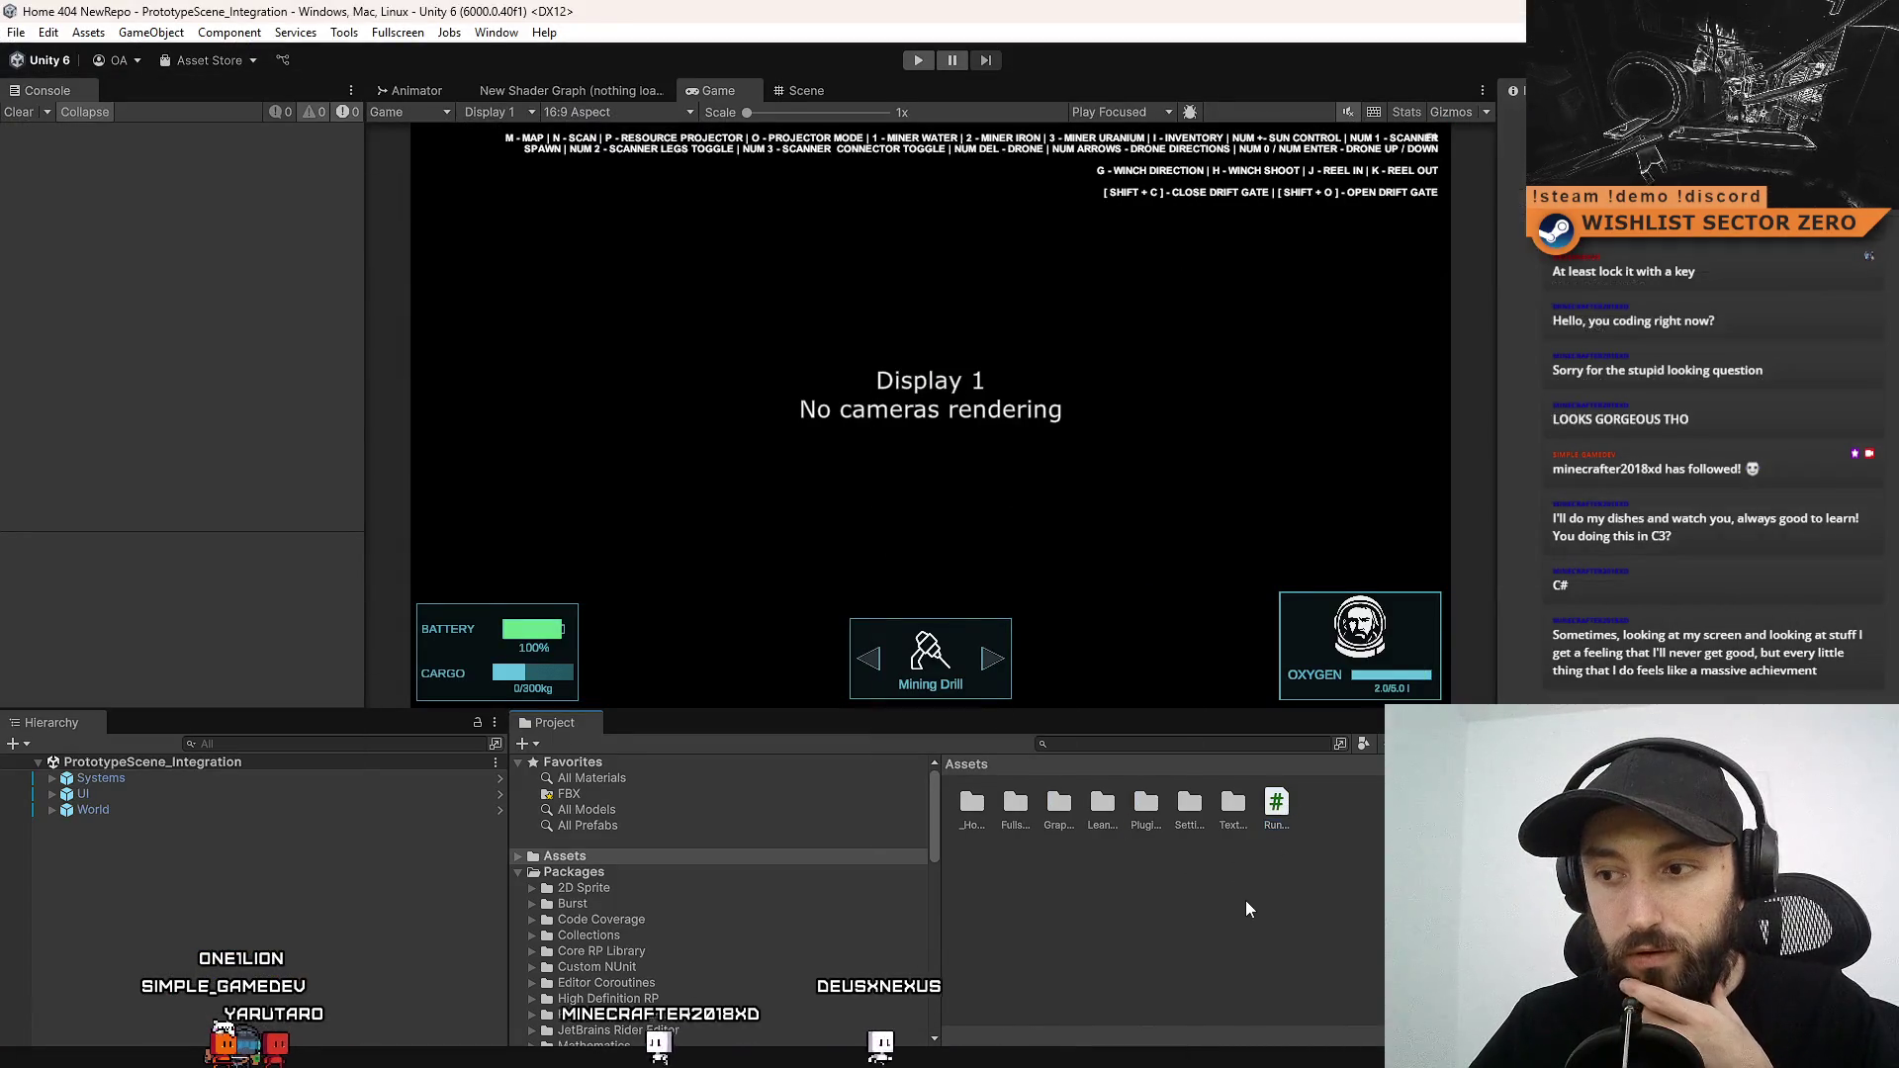
right_click(1268, 869)
mouse_move(1329, 310)
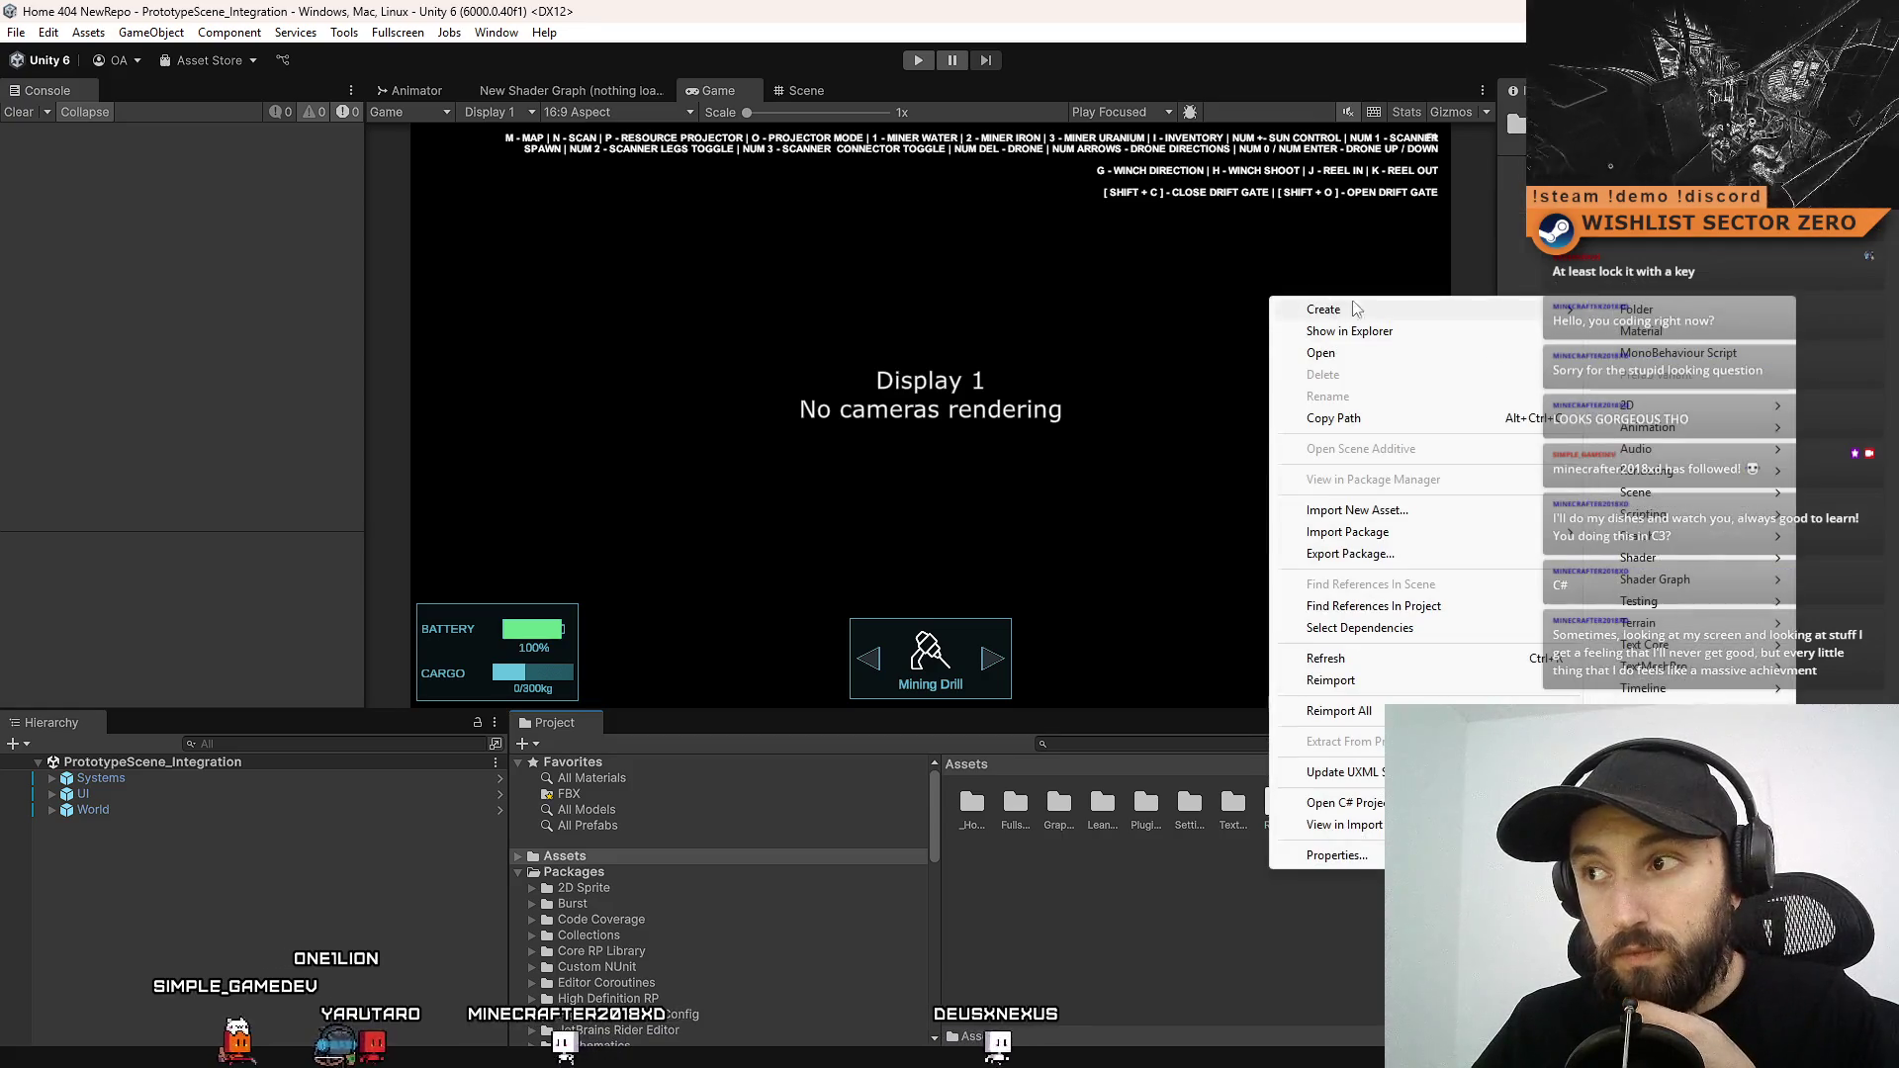
left_click(1662, 363)
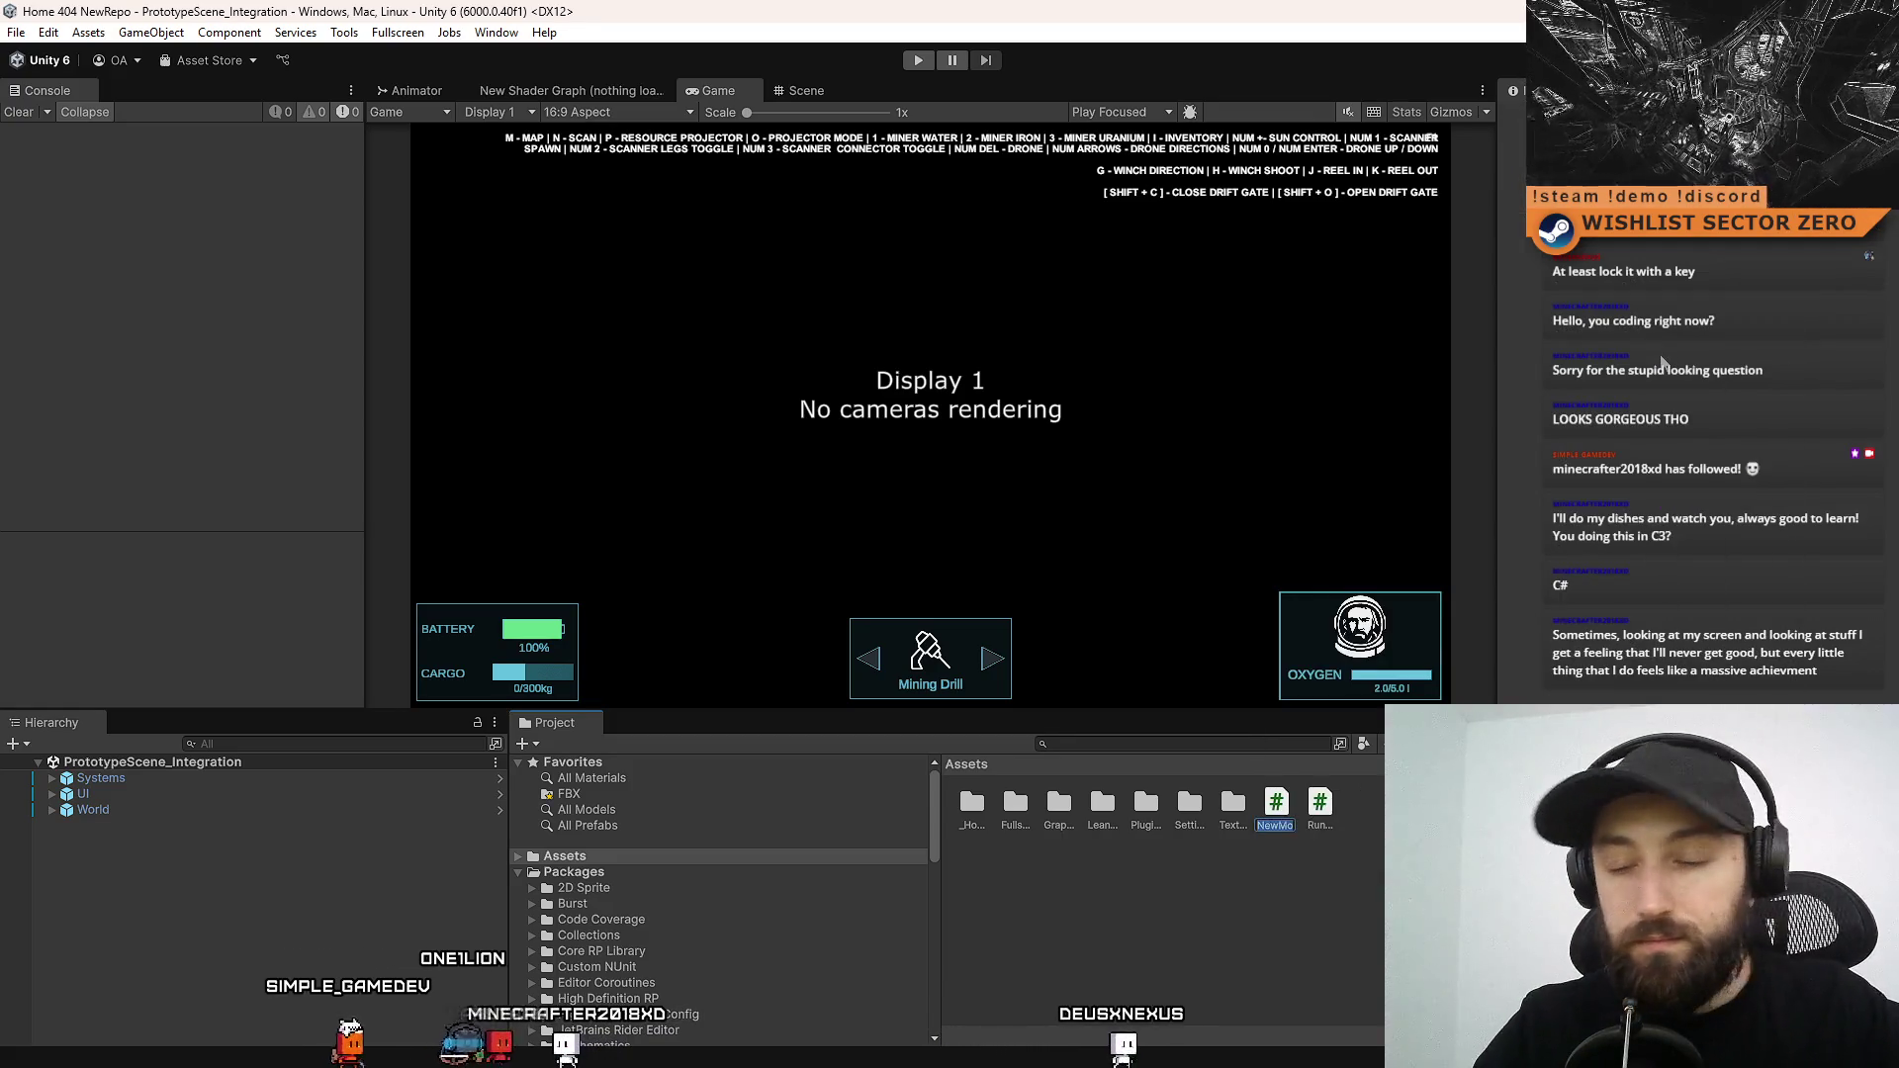
type("IRunTim")
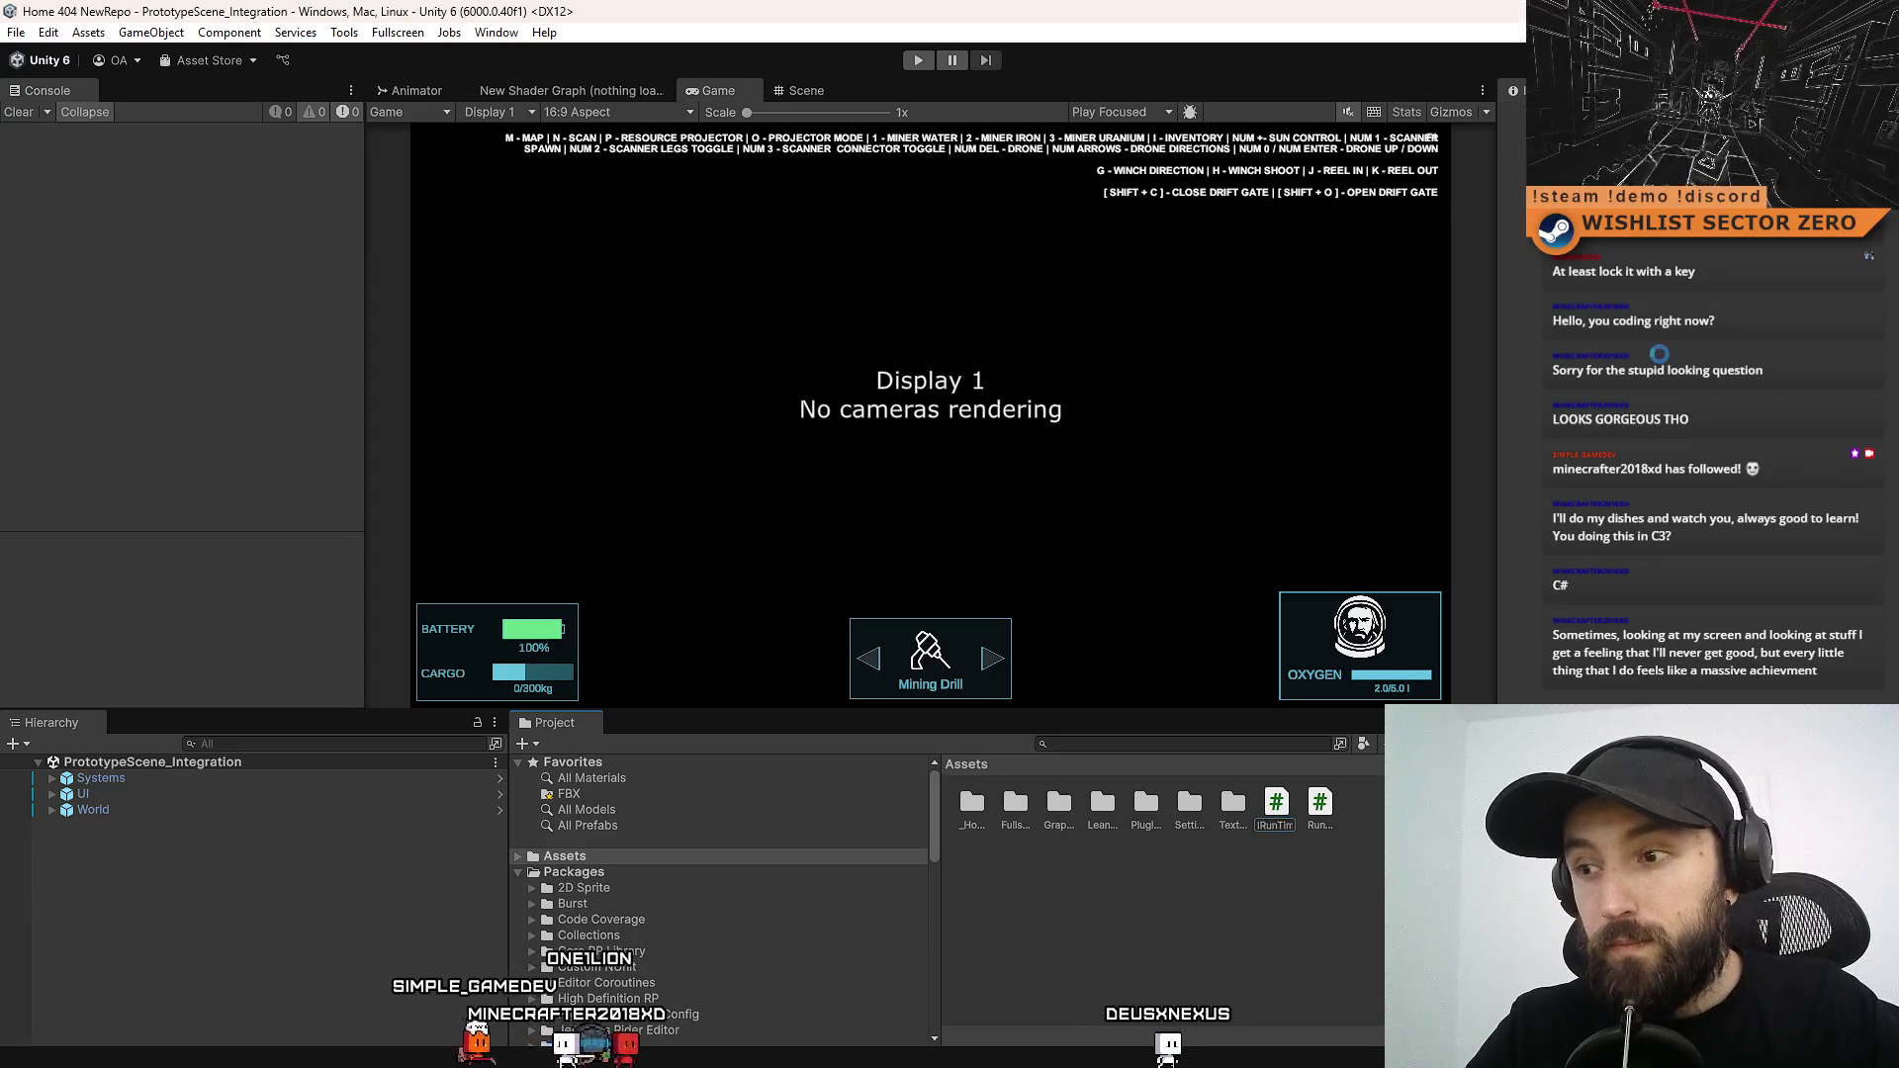
Close the DriftGate.cs, CarController.cs and TiledTerrainType.cs tabs in Visual Studio
key("alt+Tab")
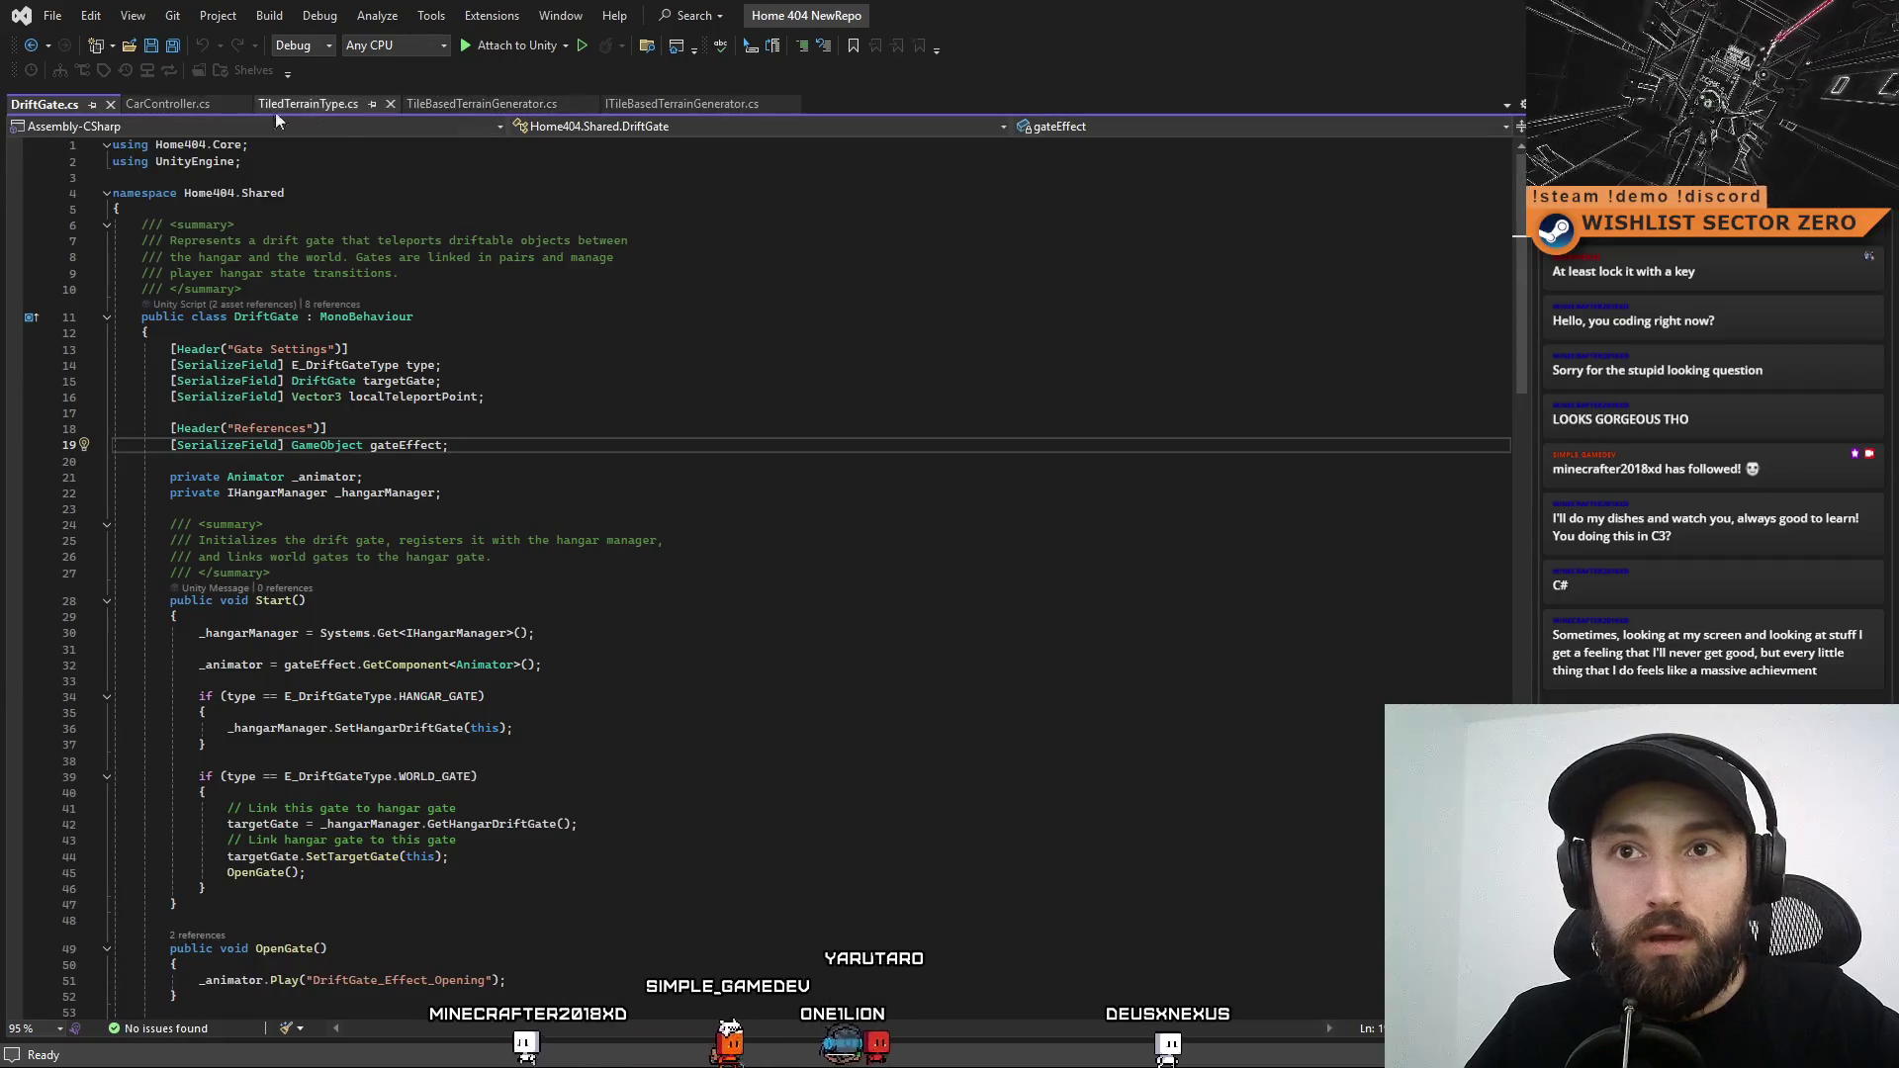
left_click(111, 104)
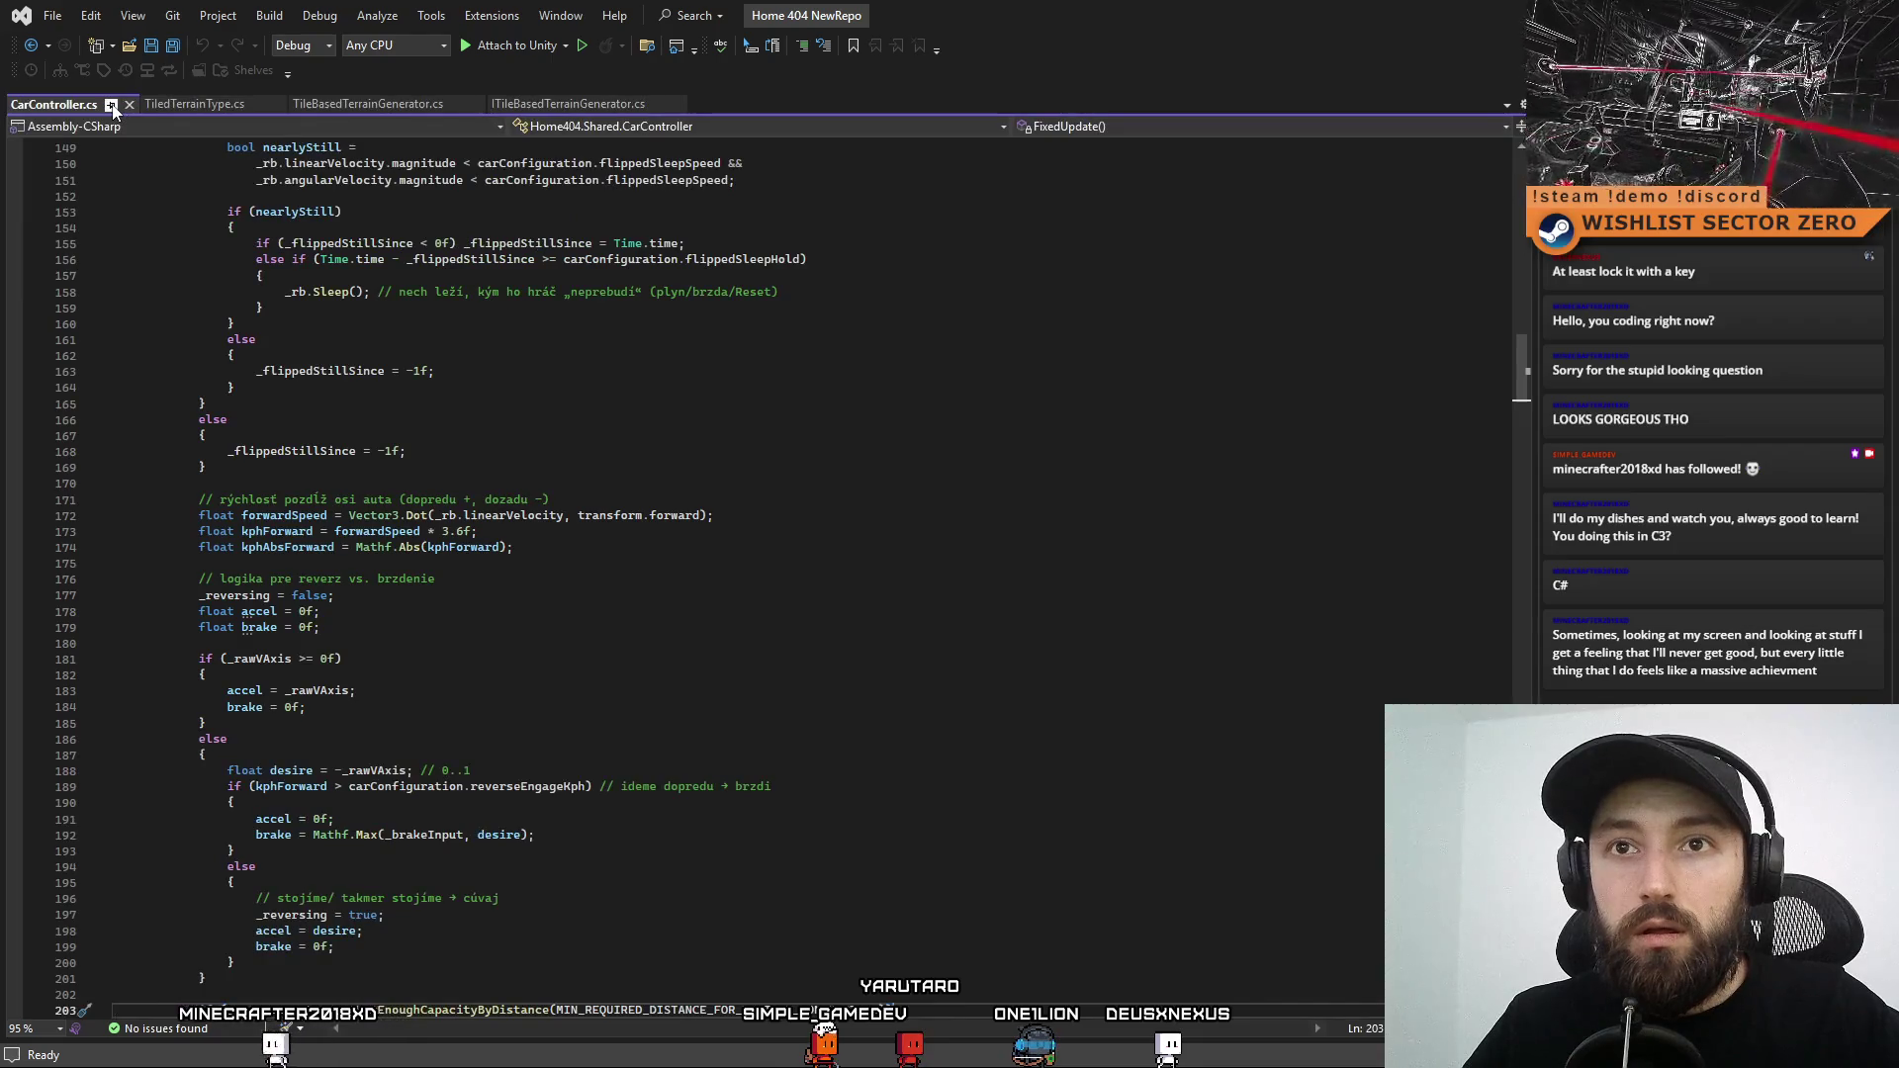
left_click(129, 105)
left_click(149, 105)
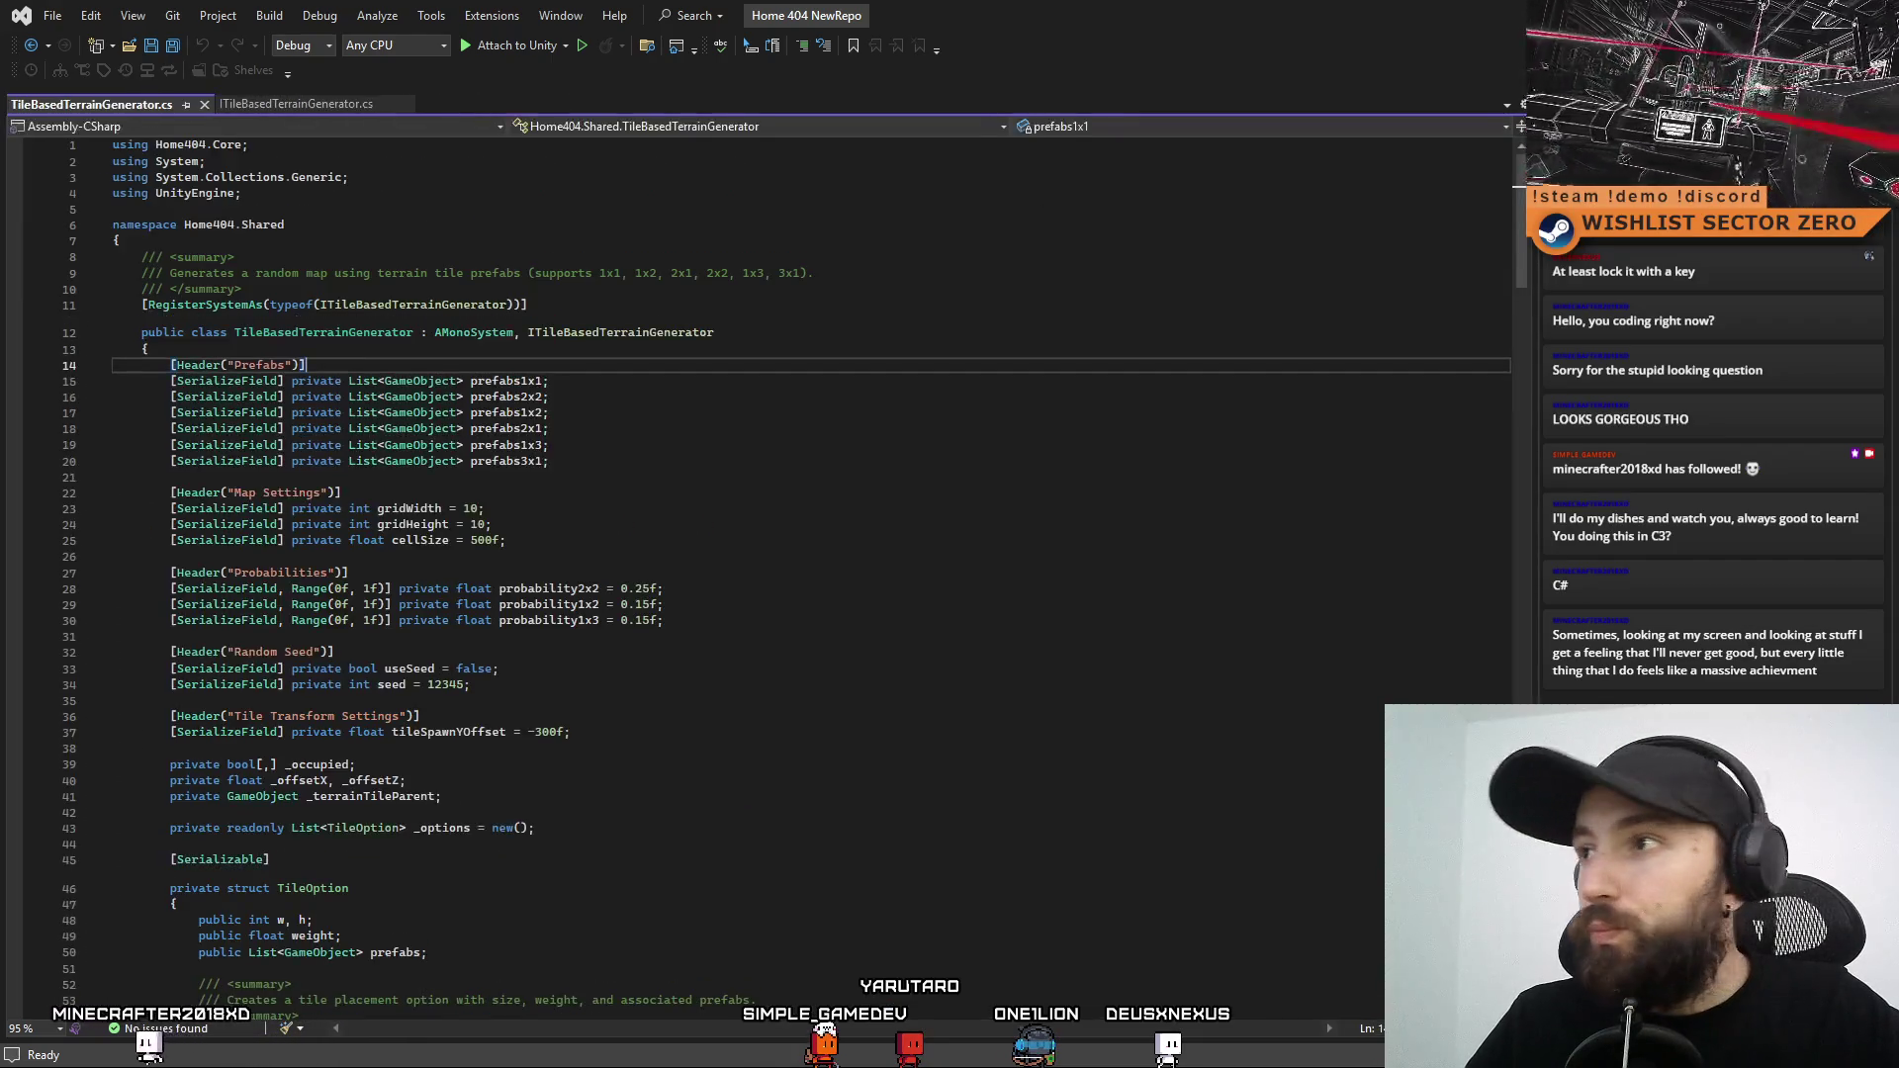
Open the IRunTimer script from the Assets folder for editing
key("alt+Tab")
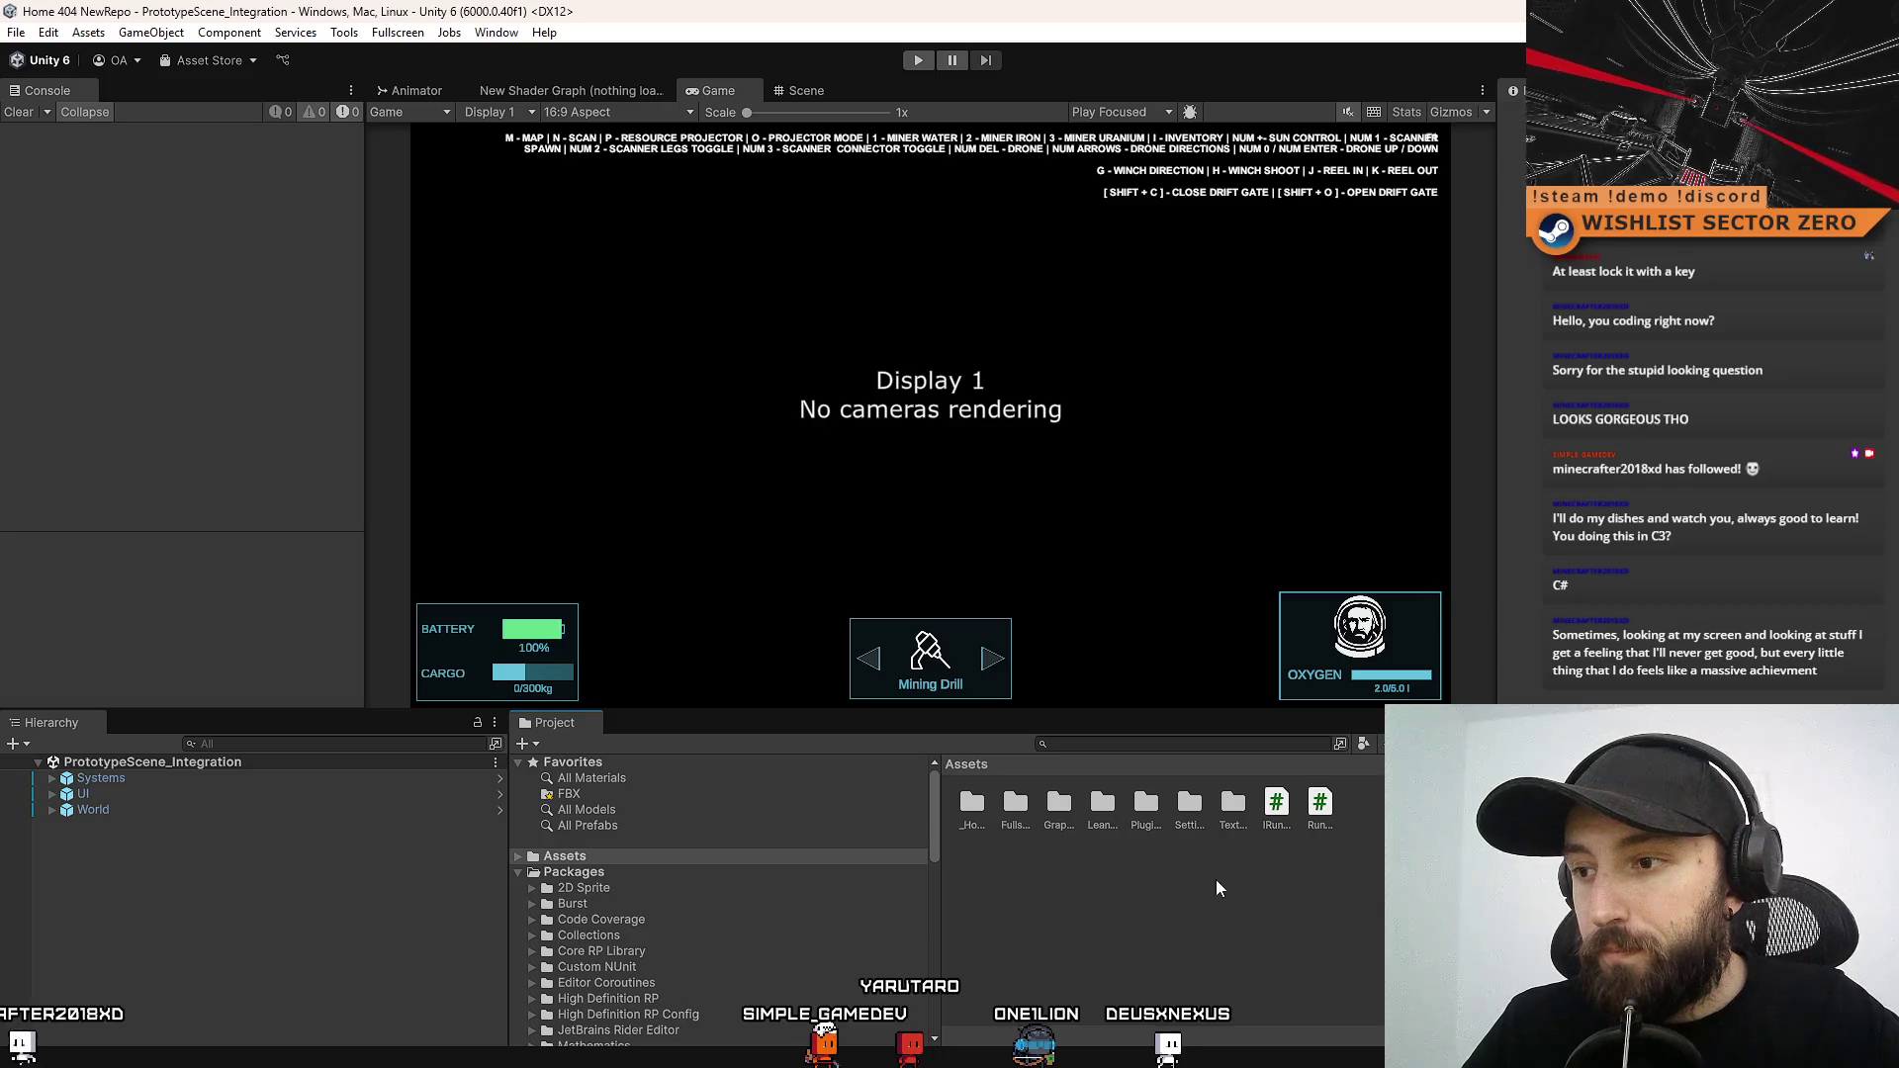
scroll(1221, 876, "down", 1, "ctrl")
double_click(1077, 896)
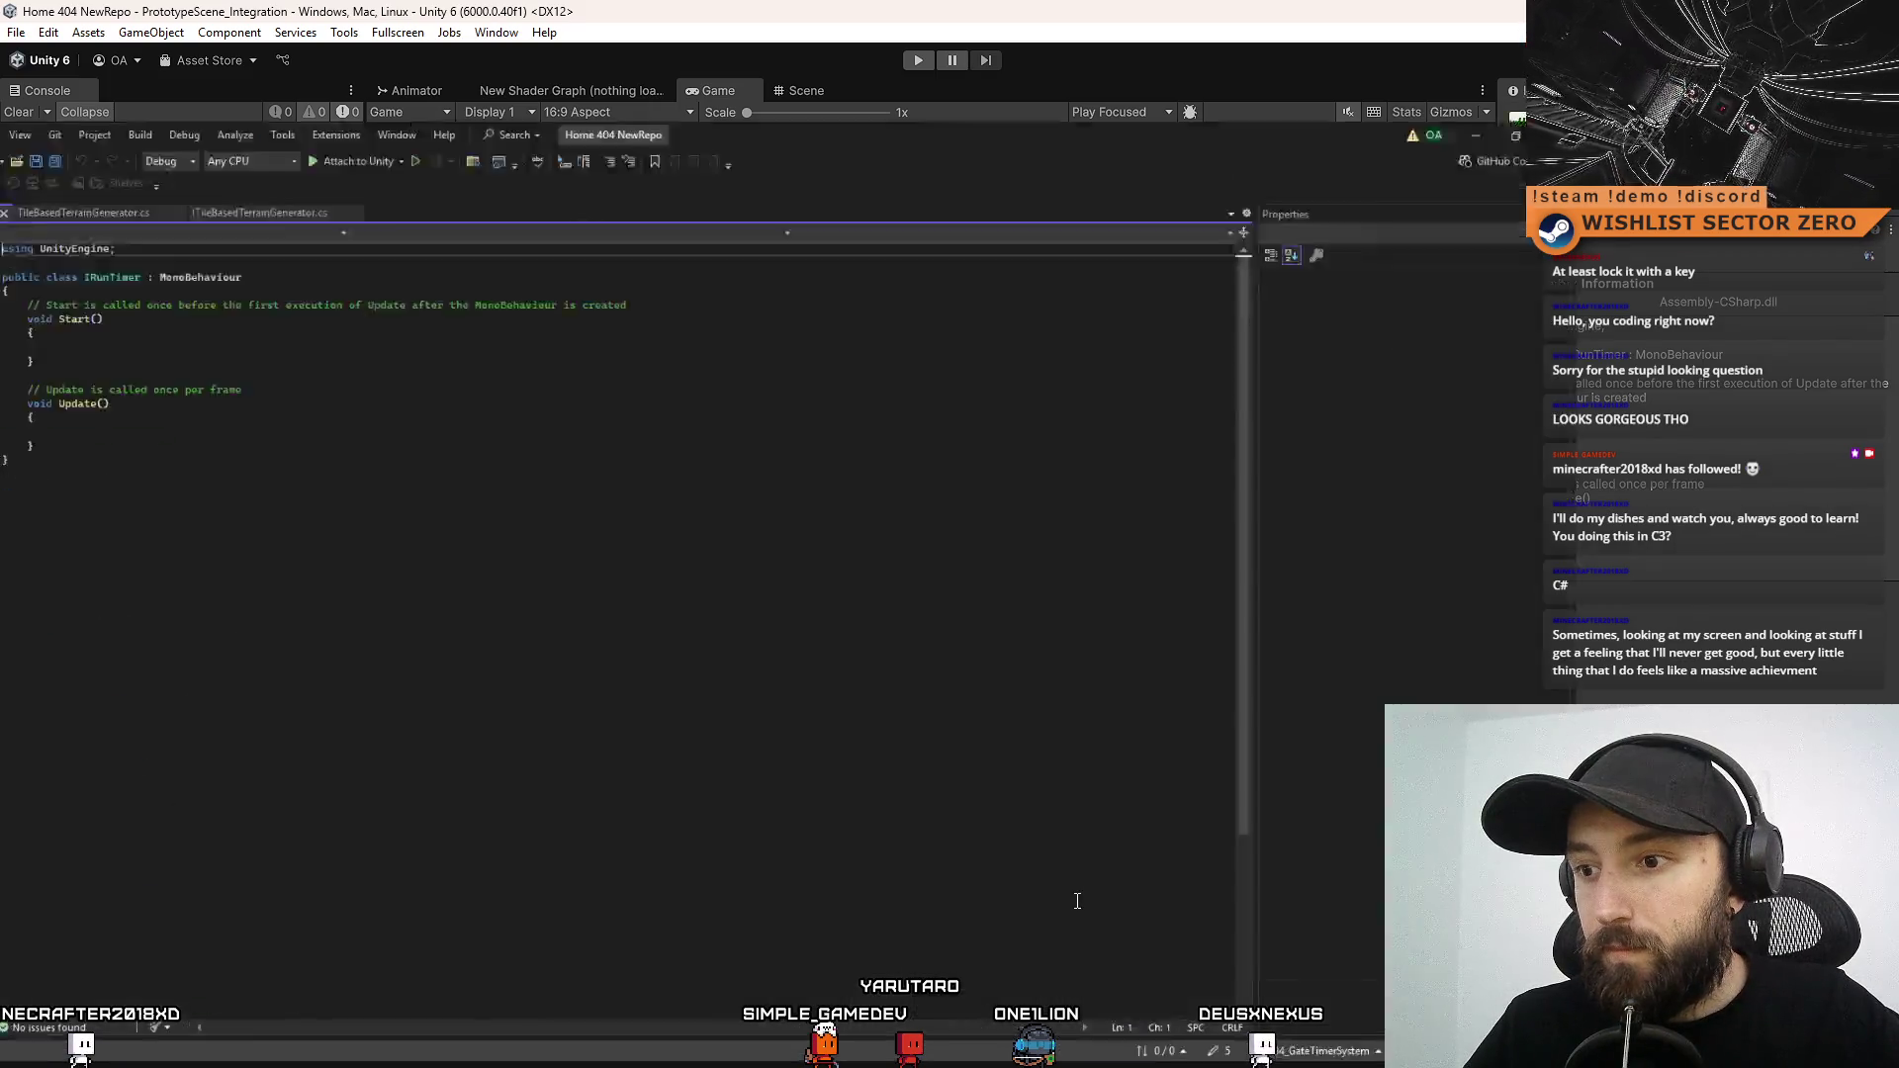
Open RunTimer.cs and paste the using lines and namespace copied from TileBasedTerrainGenerator.cs
key("alt+Tab")
double_click(1061, 912)
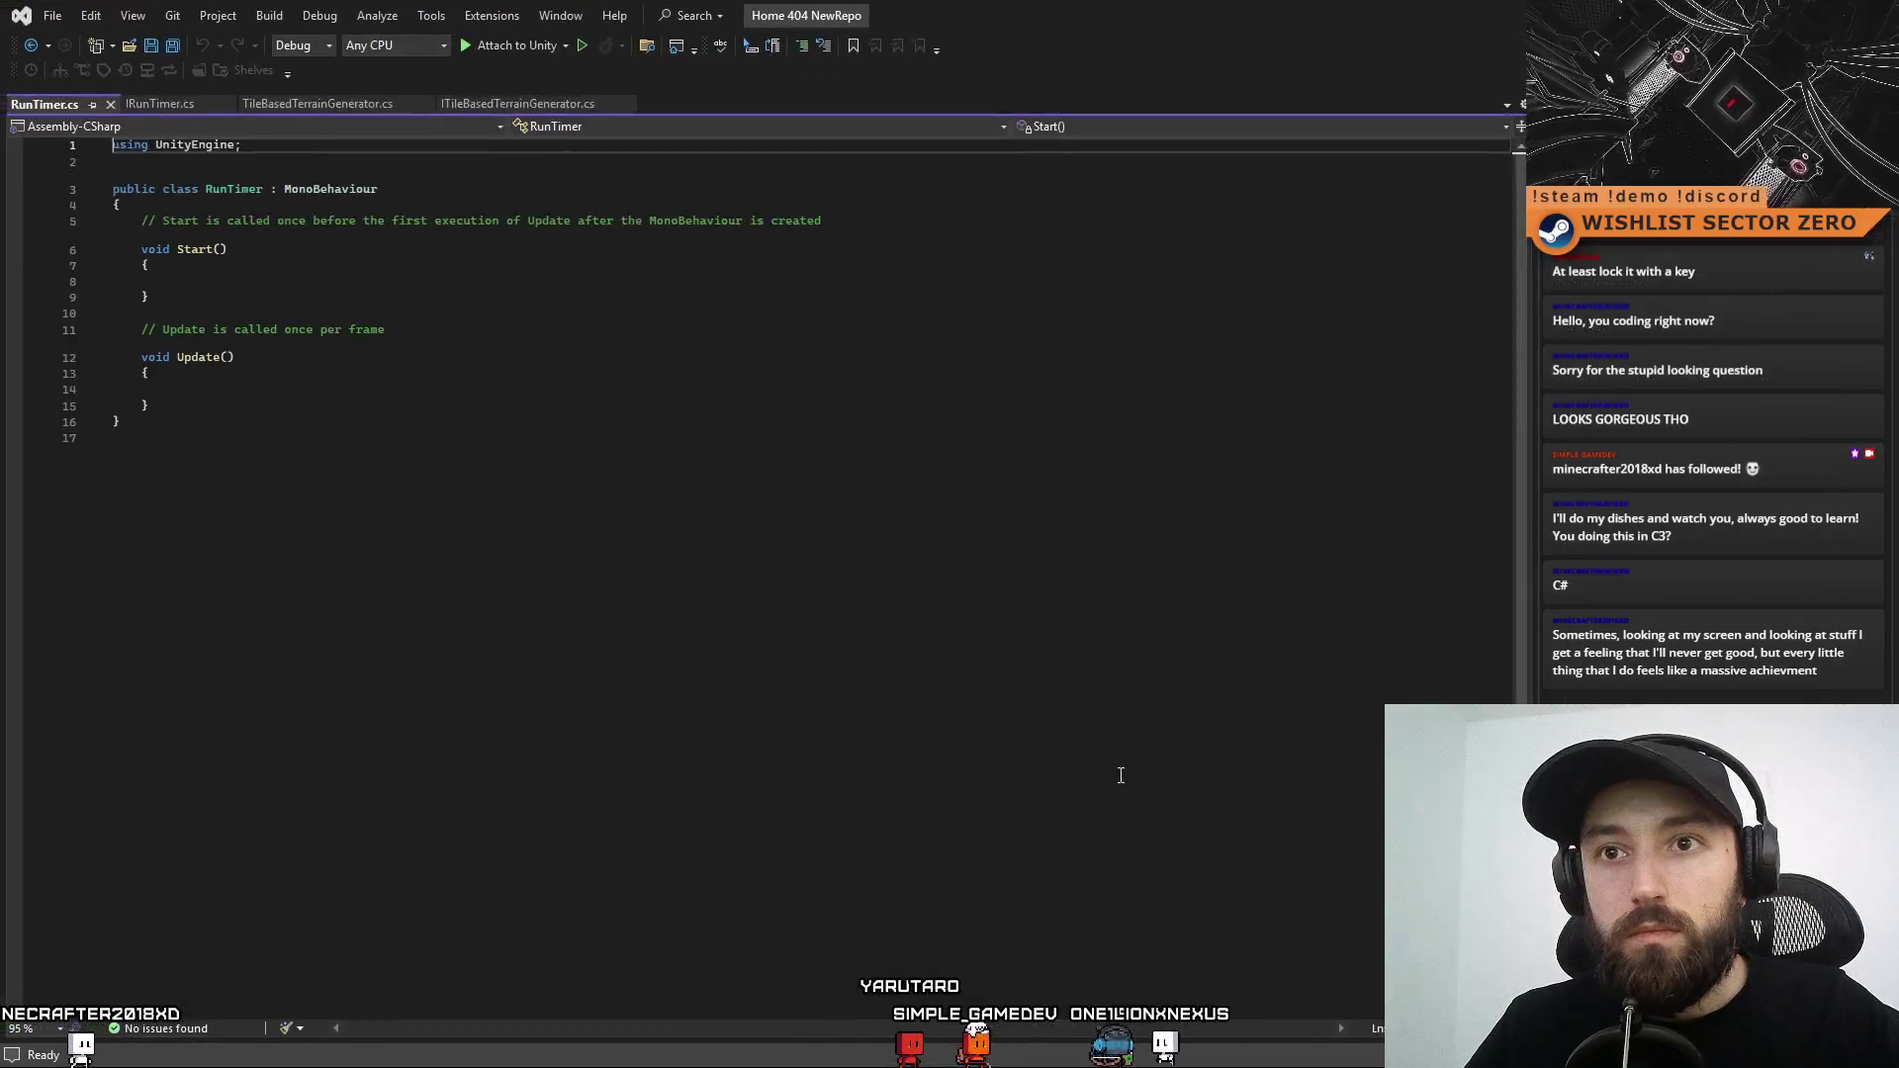
left_click(1121, 776)
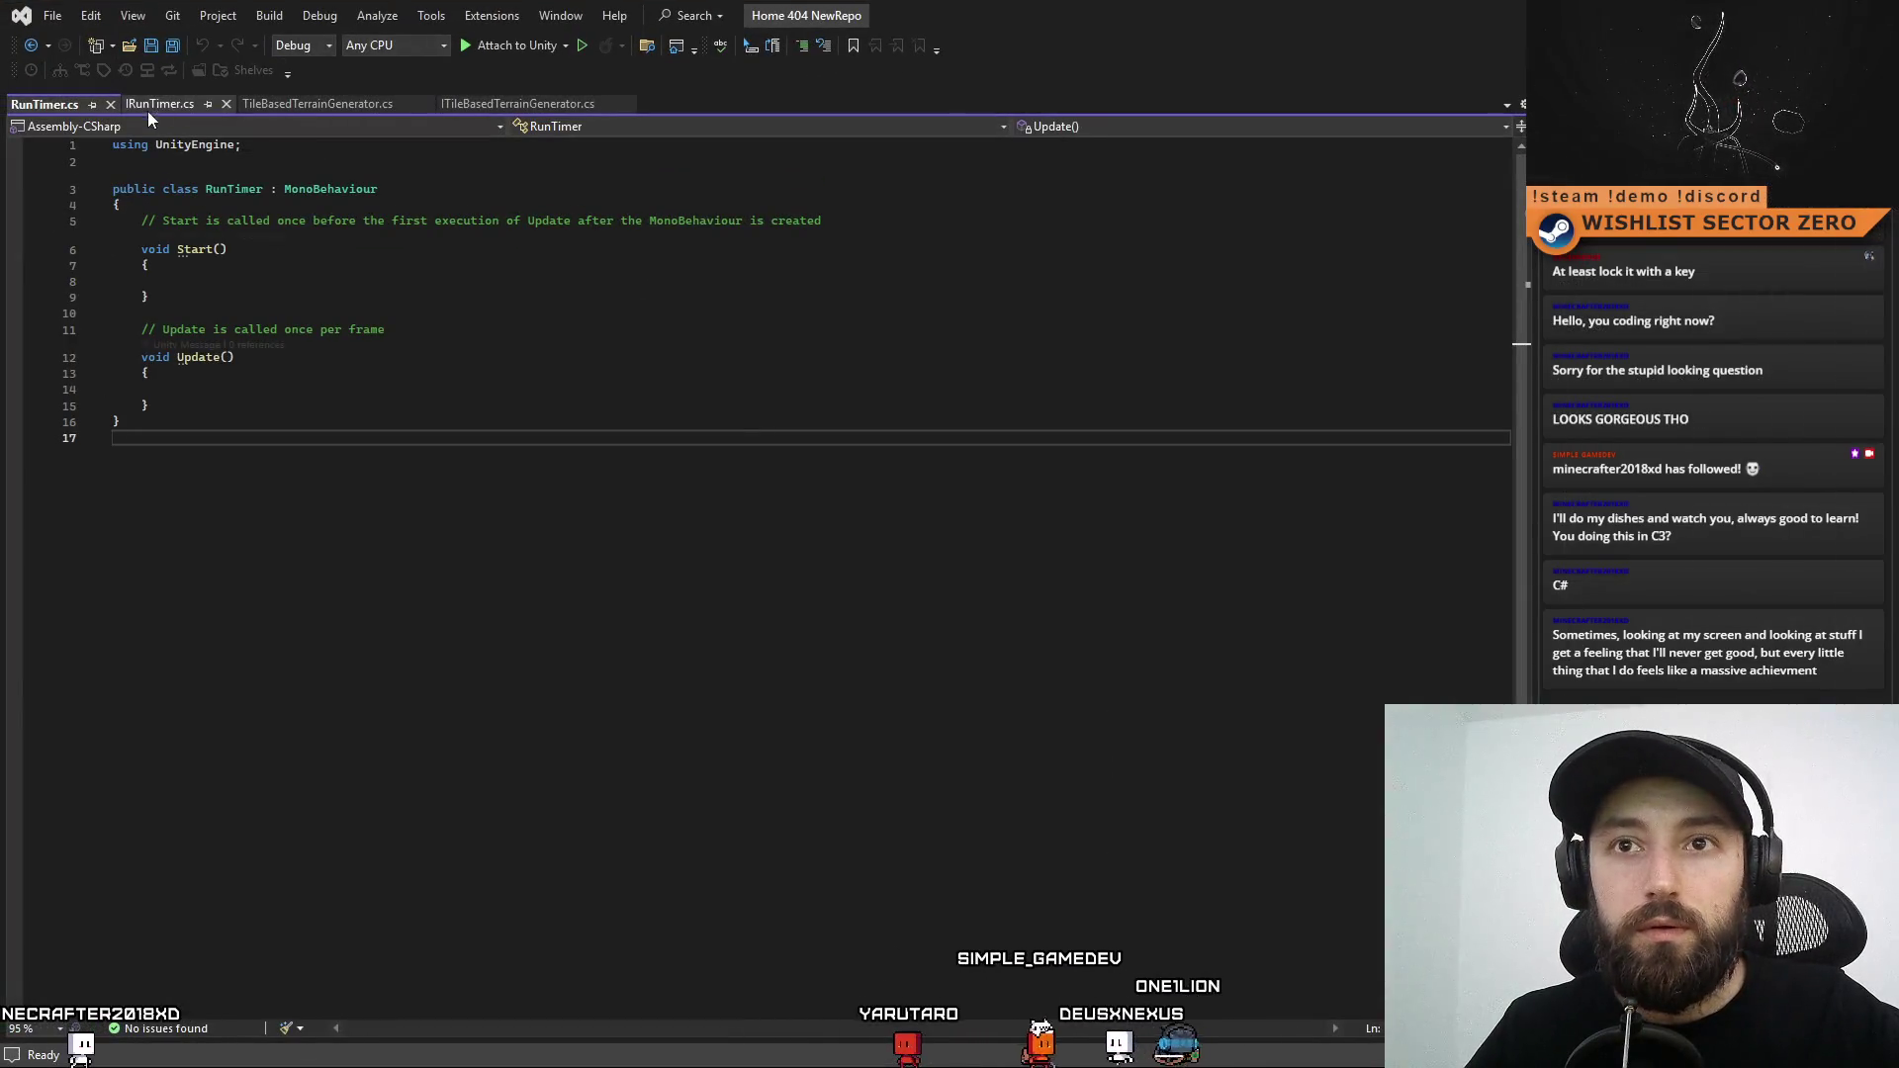
left_click(330, 105)
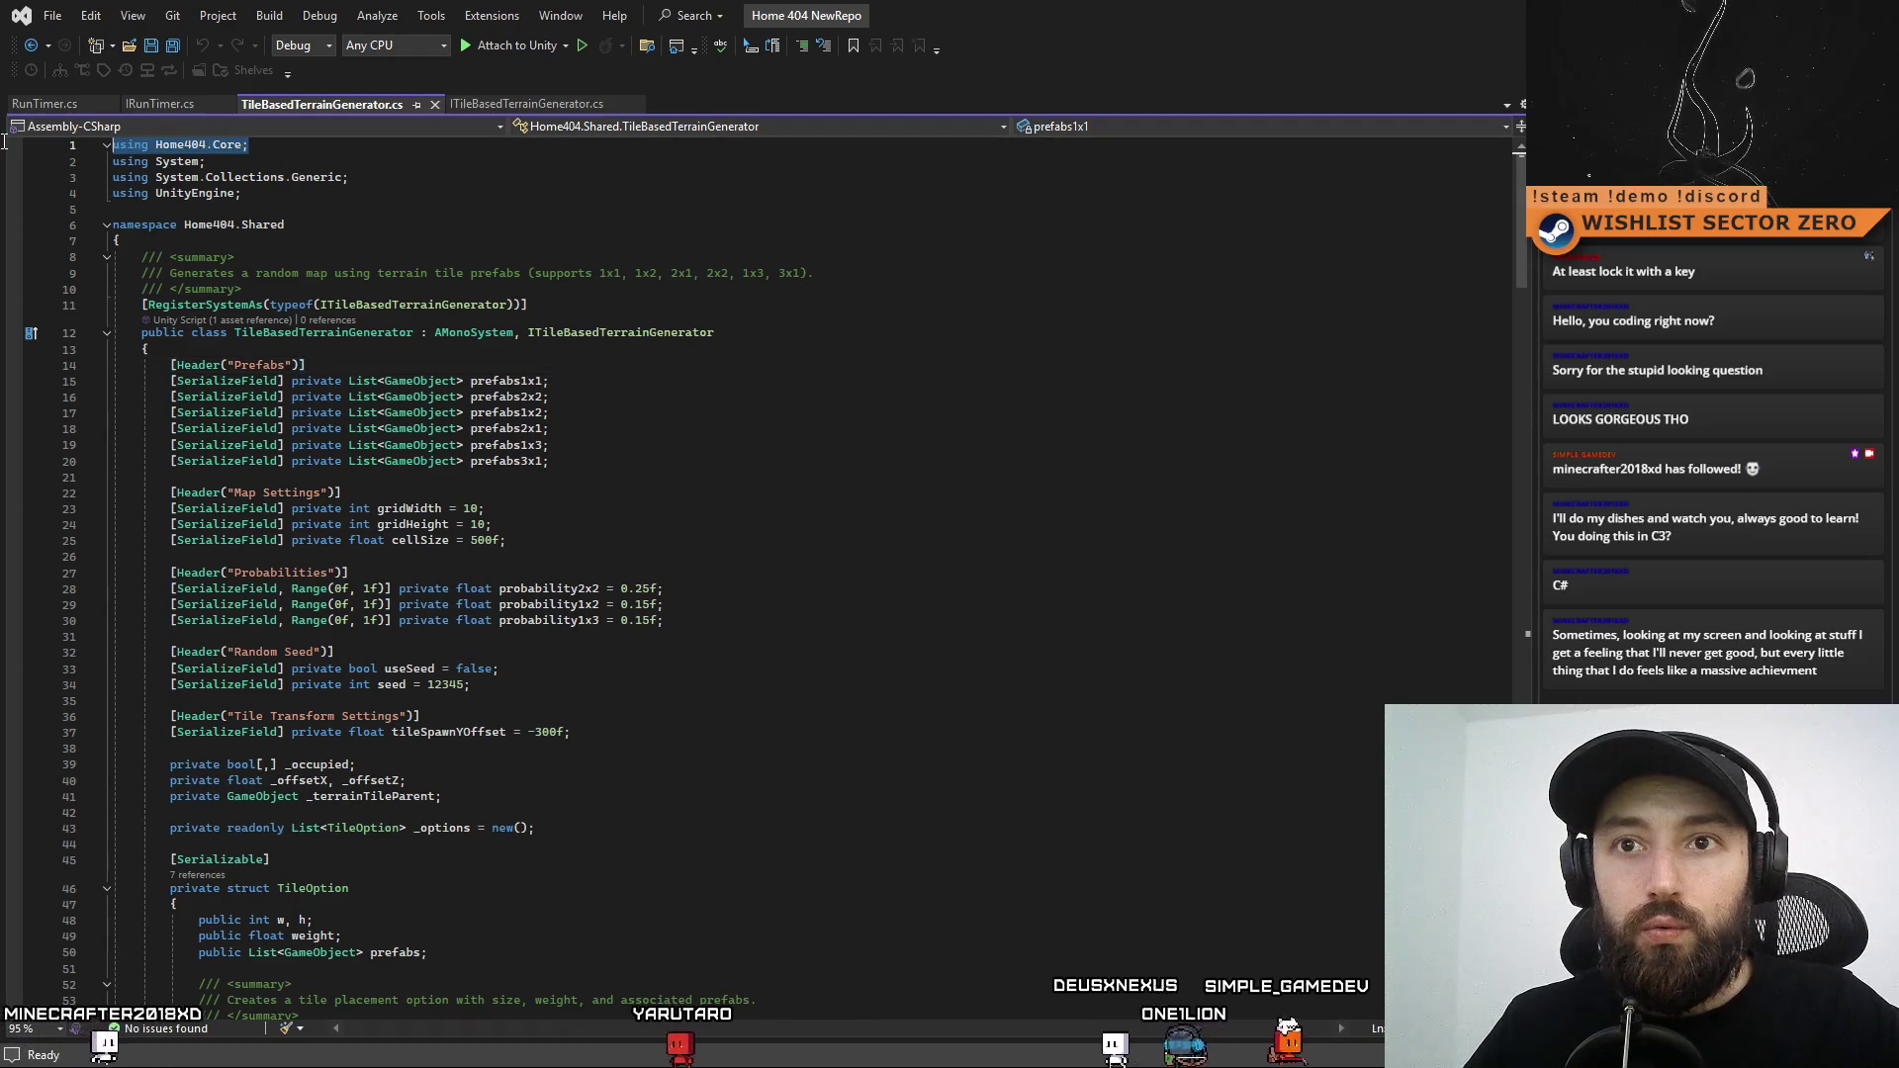
left_click_drag(285, 225, 37, 149)
key("ctrl+c")
left_click(44, 104)
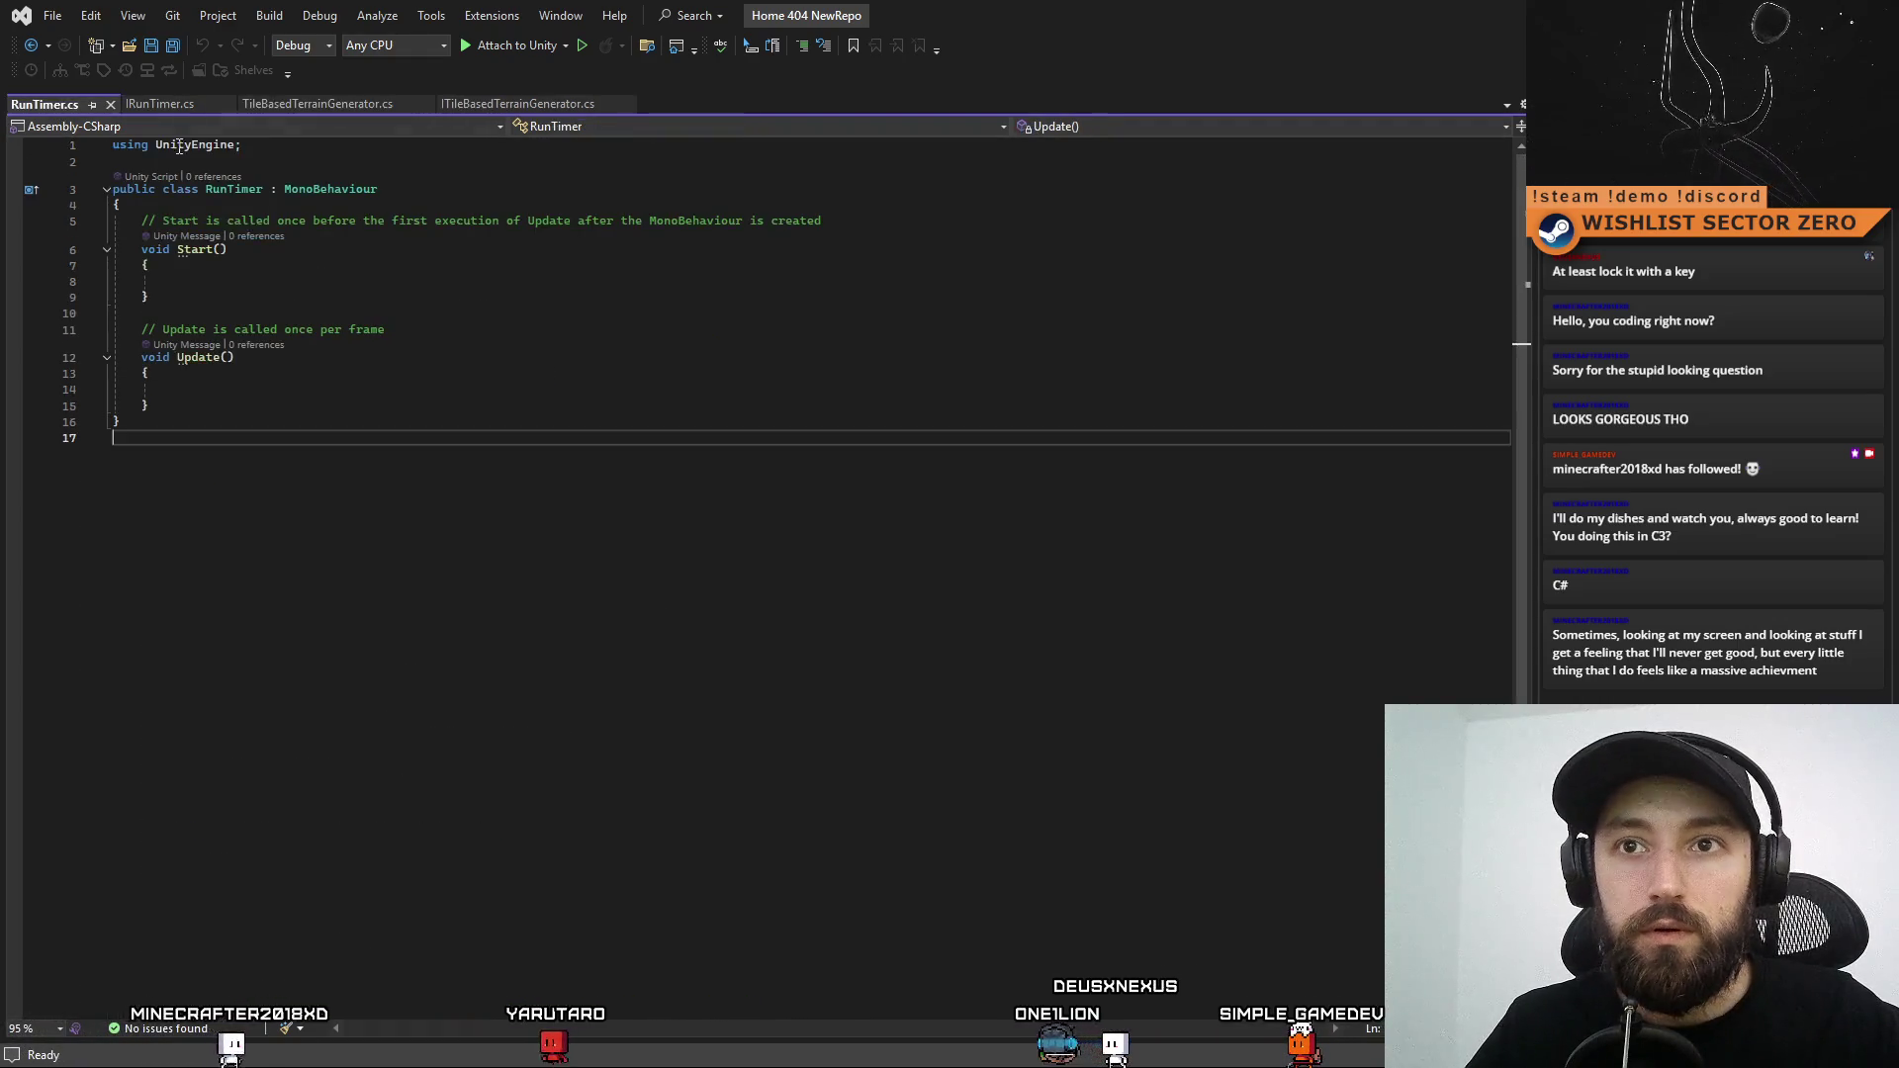
left_click(144, 144)
key("ctrl+v")
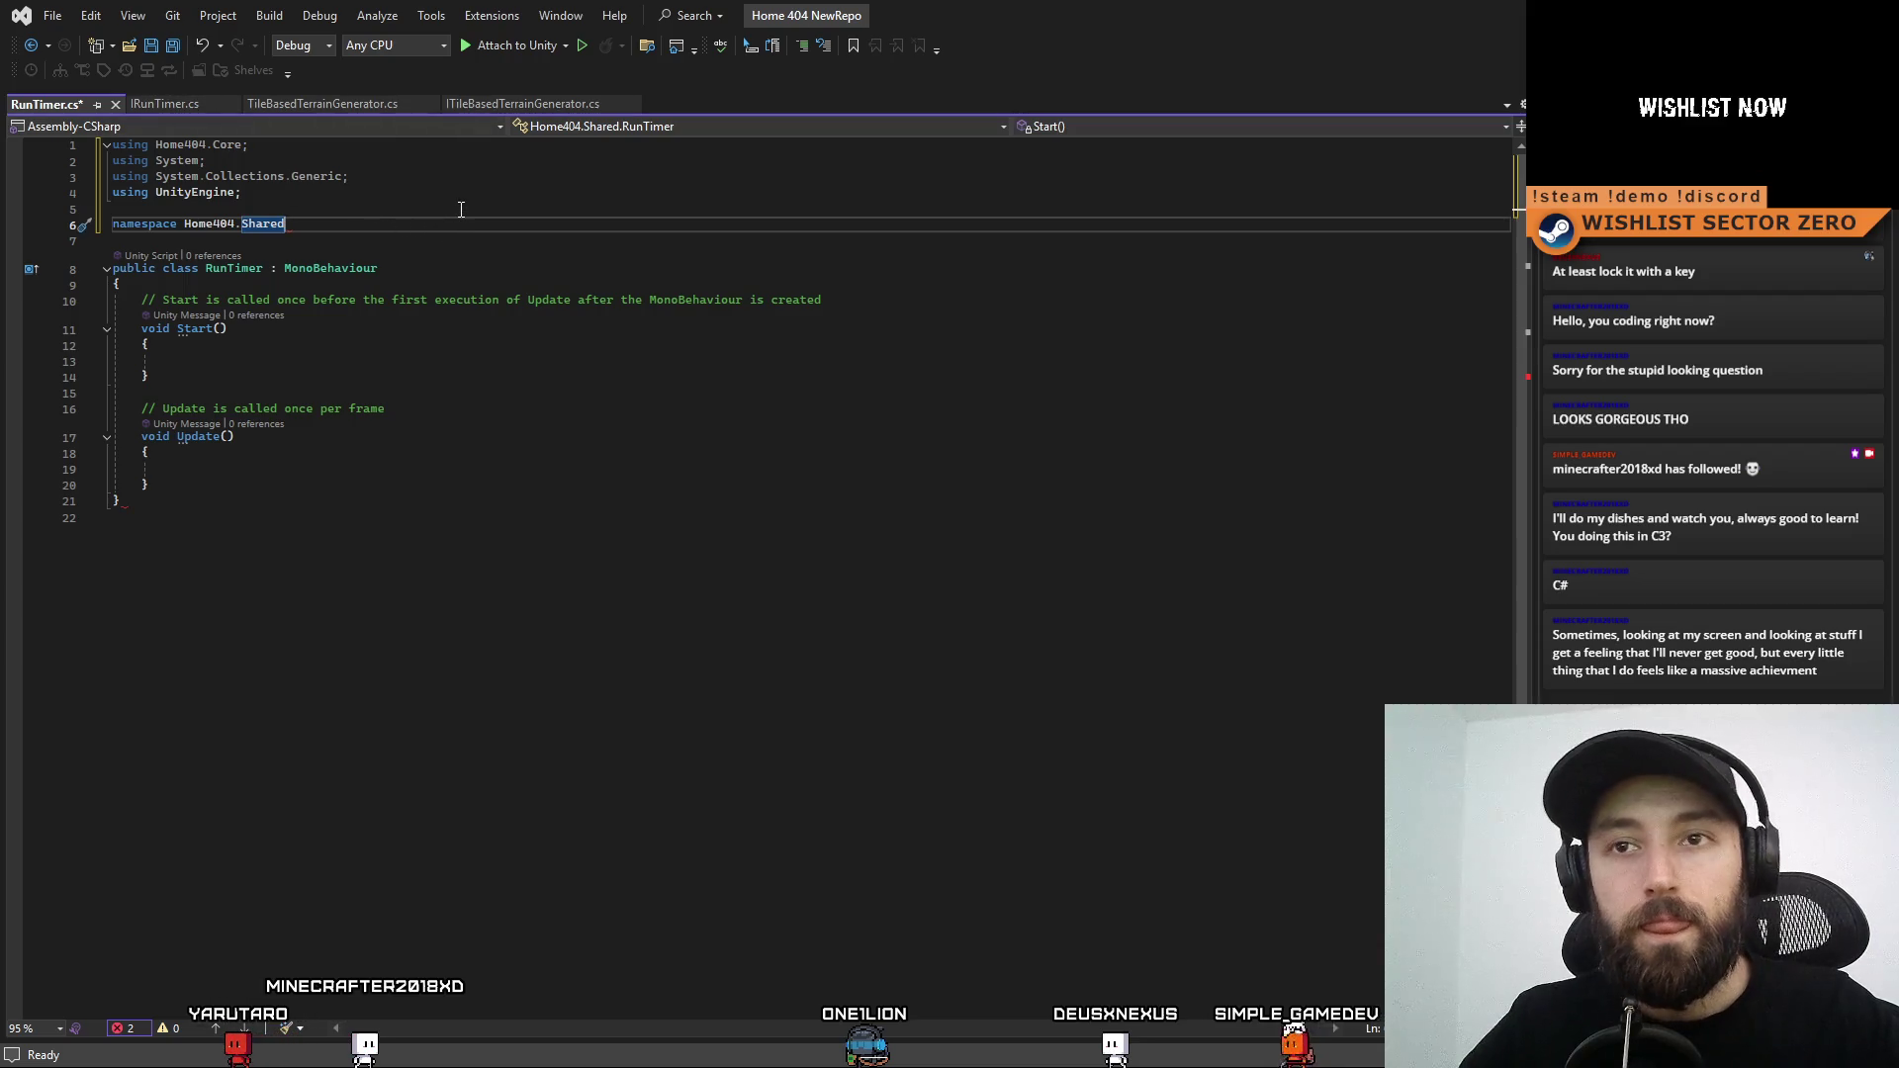
Add the namespace's closing brace, then select the RegisterSystemAs line in TileBasedTerrainGenerator.cs
left_click(336, 514)
type("}")
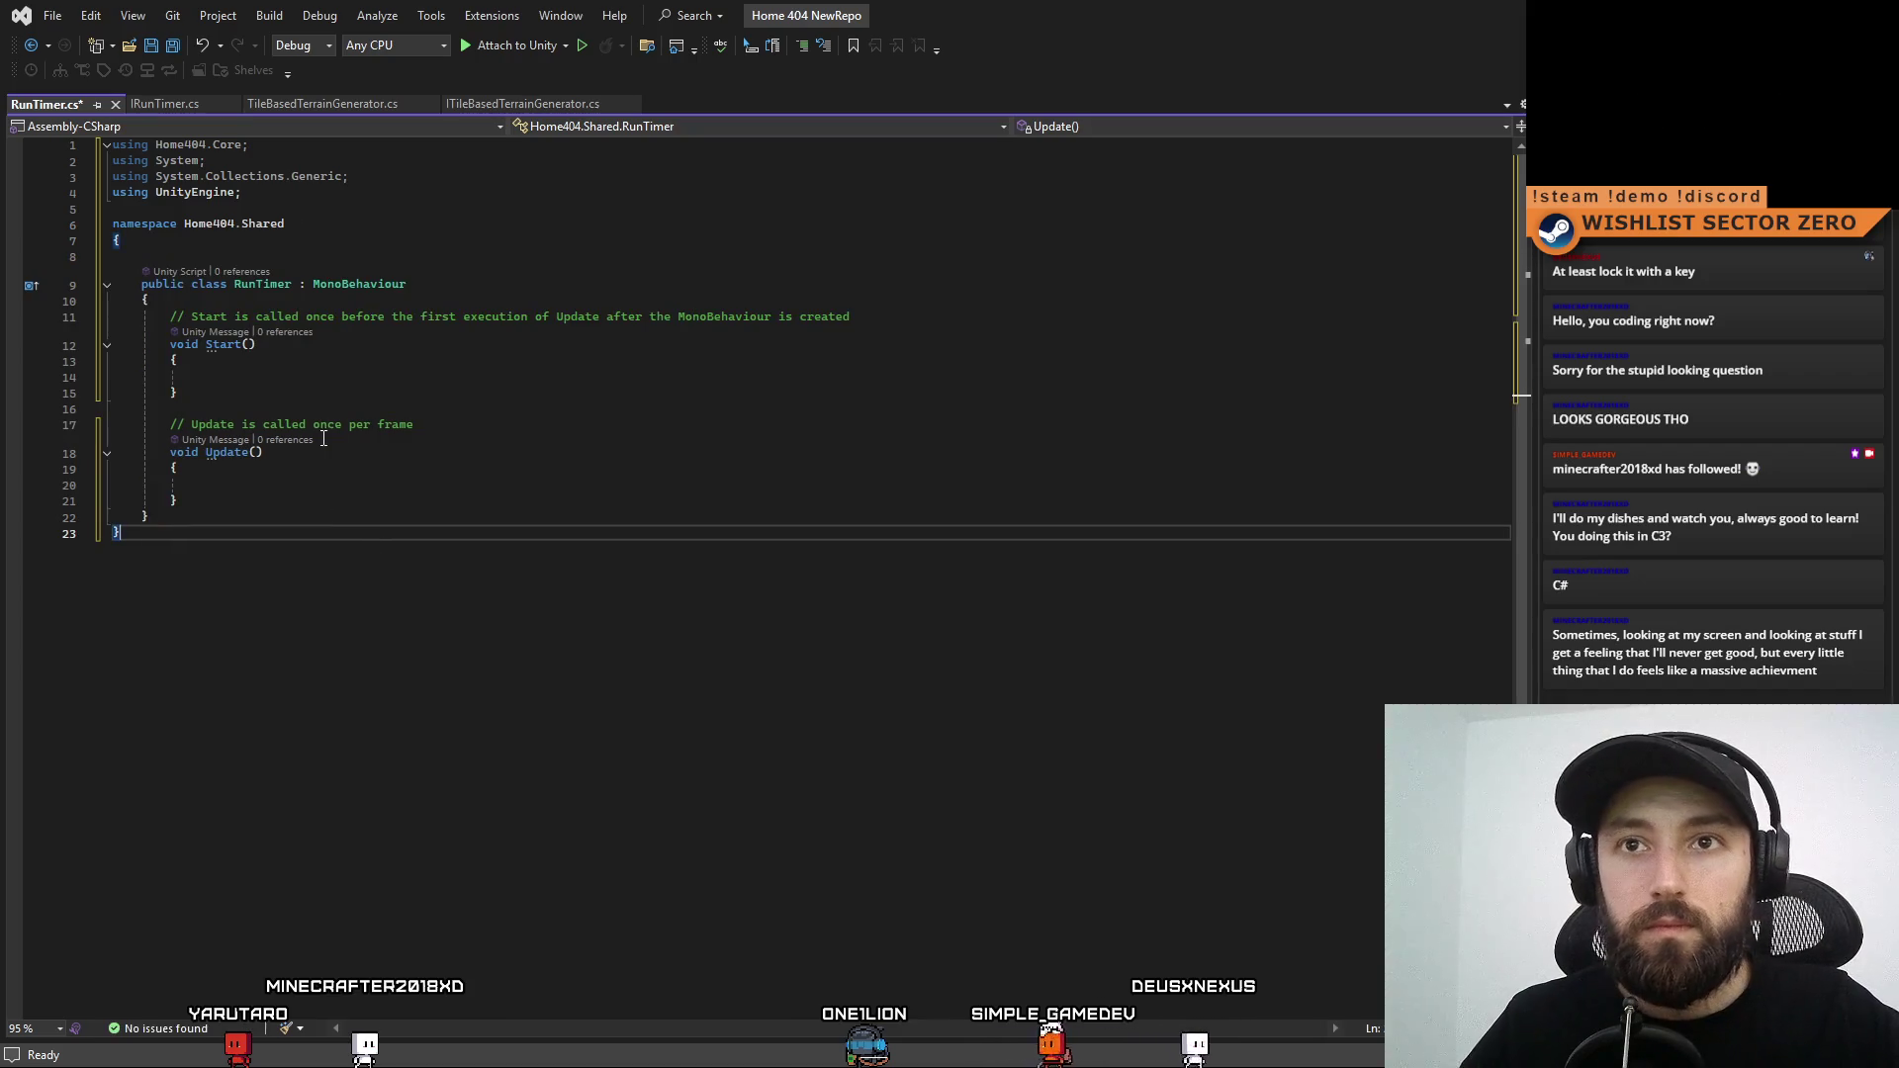
left_click(319, 104)
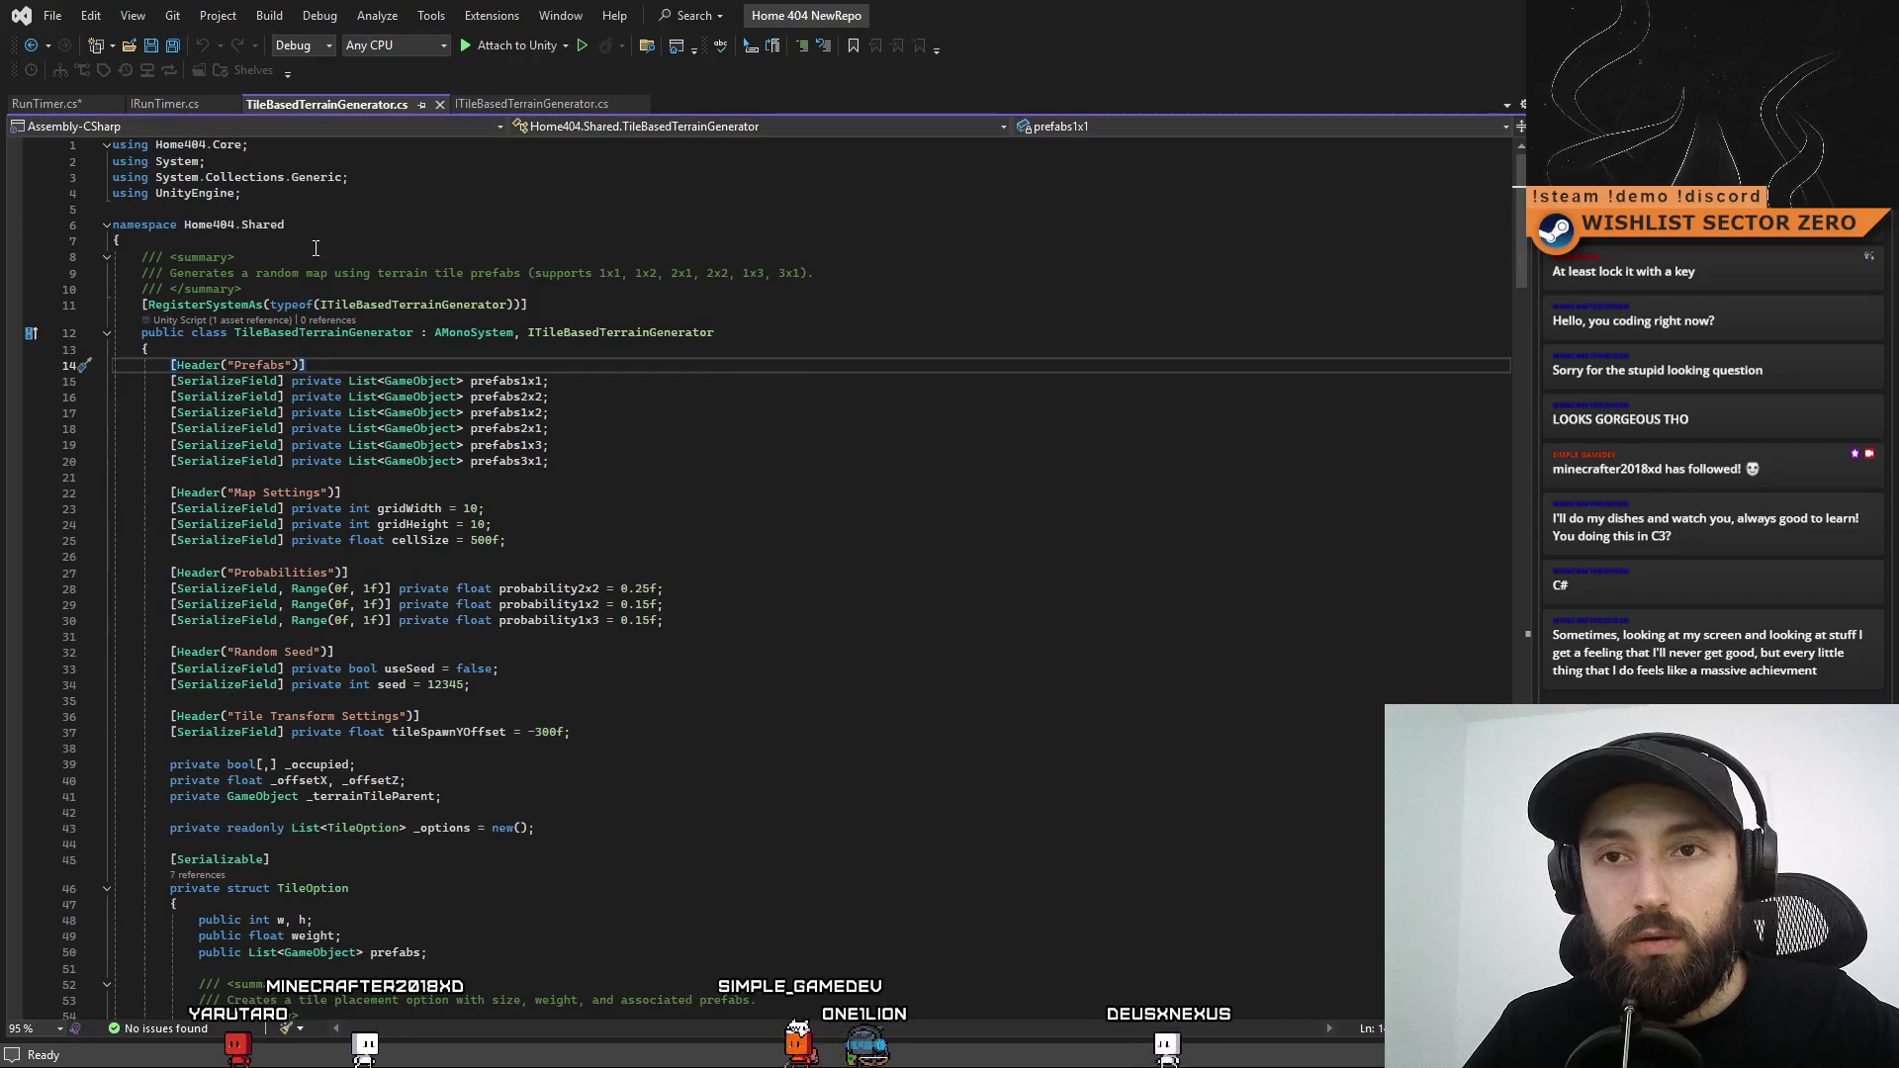
left_click_drag(552, 307, 111, 306)
key("ctrl+c")
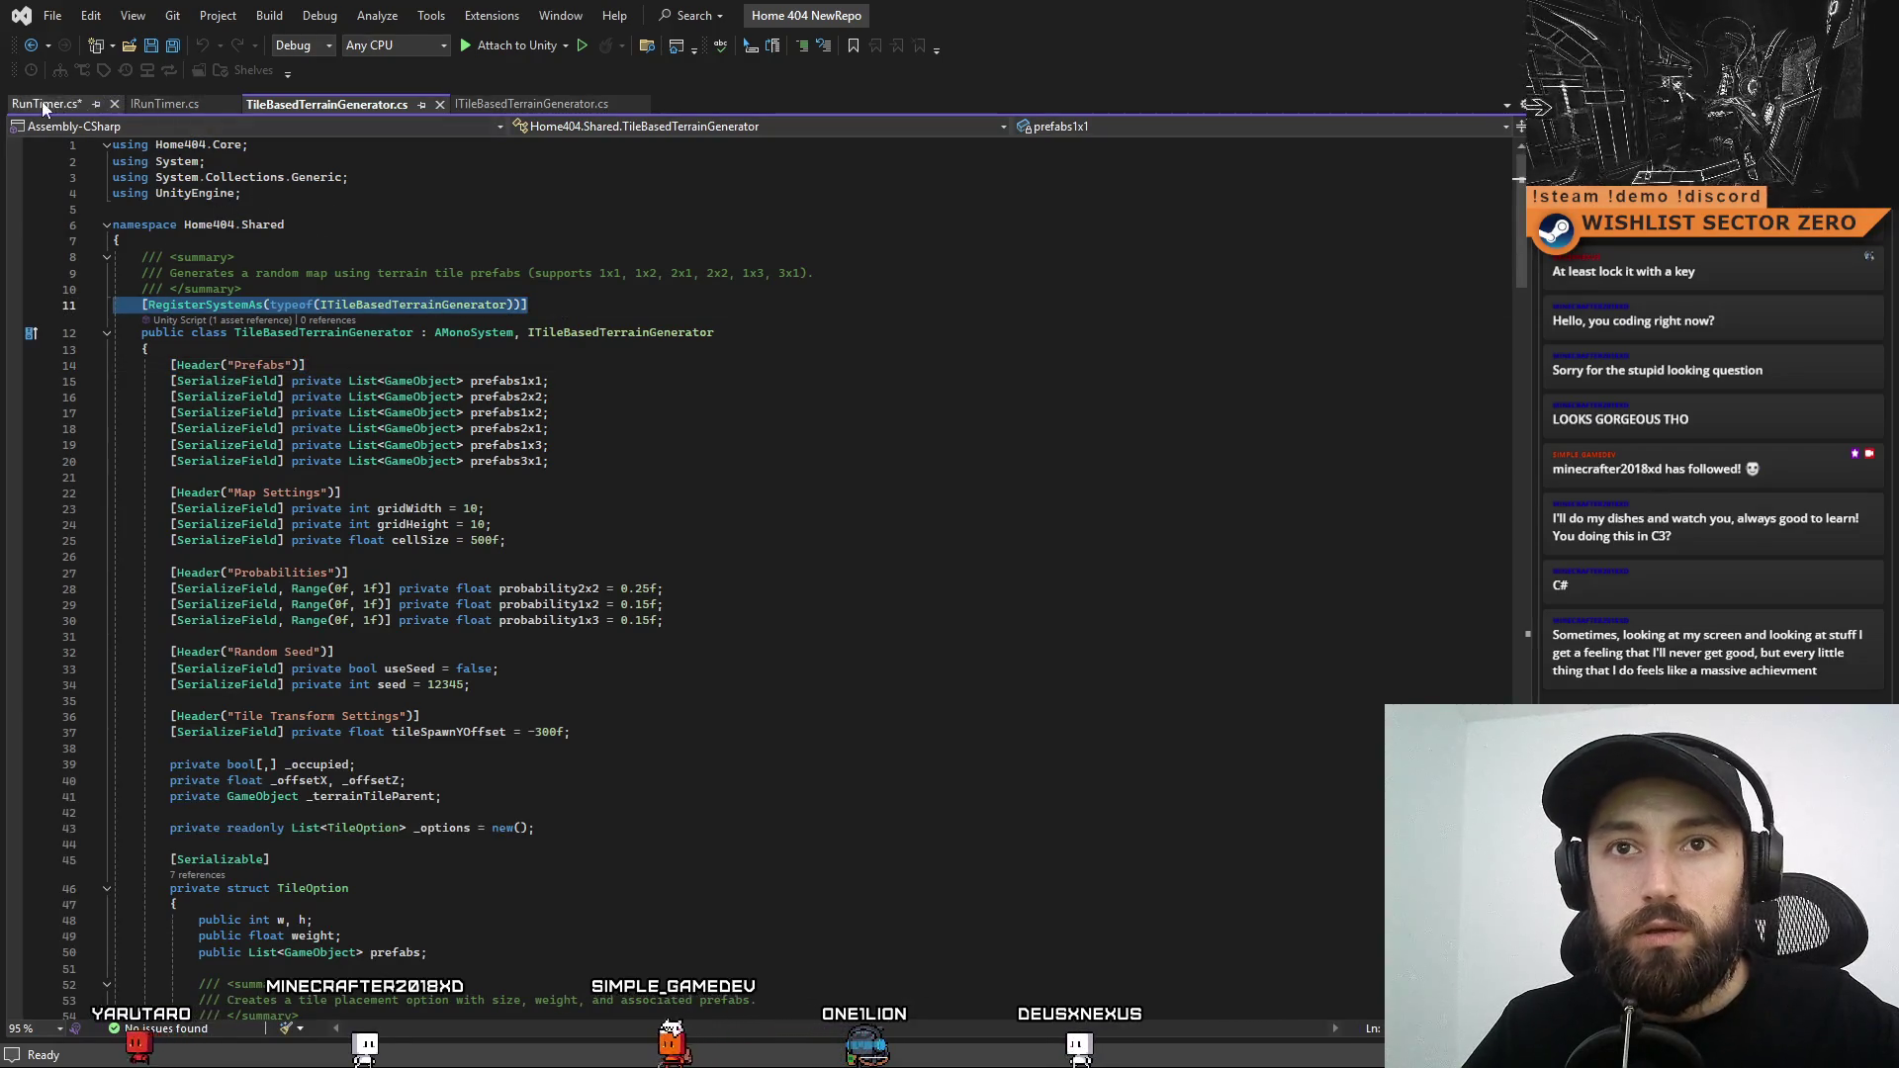
Paste the RegisterSystemAs attribute above the RunTimer class and change its interface to IRunTimer
left_click(35, 103)
left_click(124, 239)
key("Return")
key("ctrl+v")
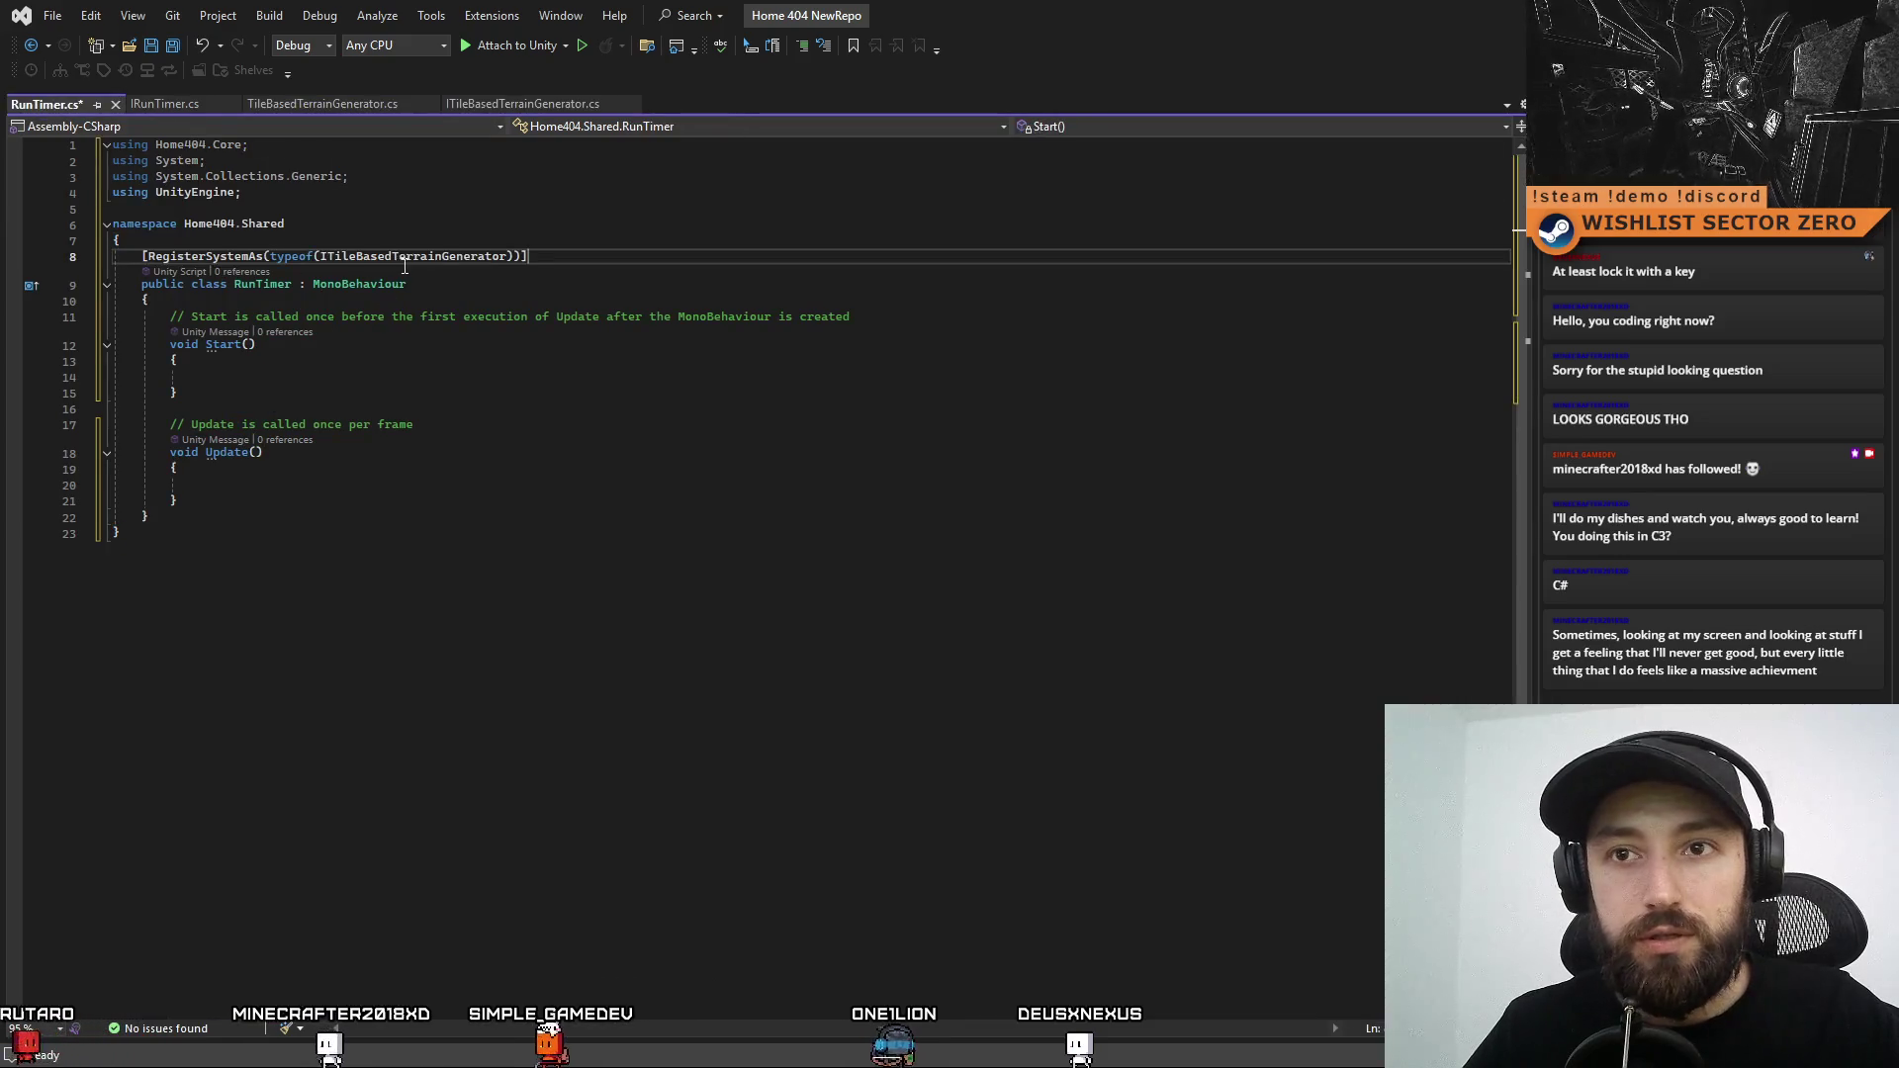
double_click(382, 258)
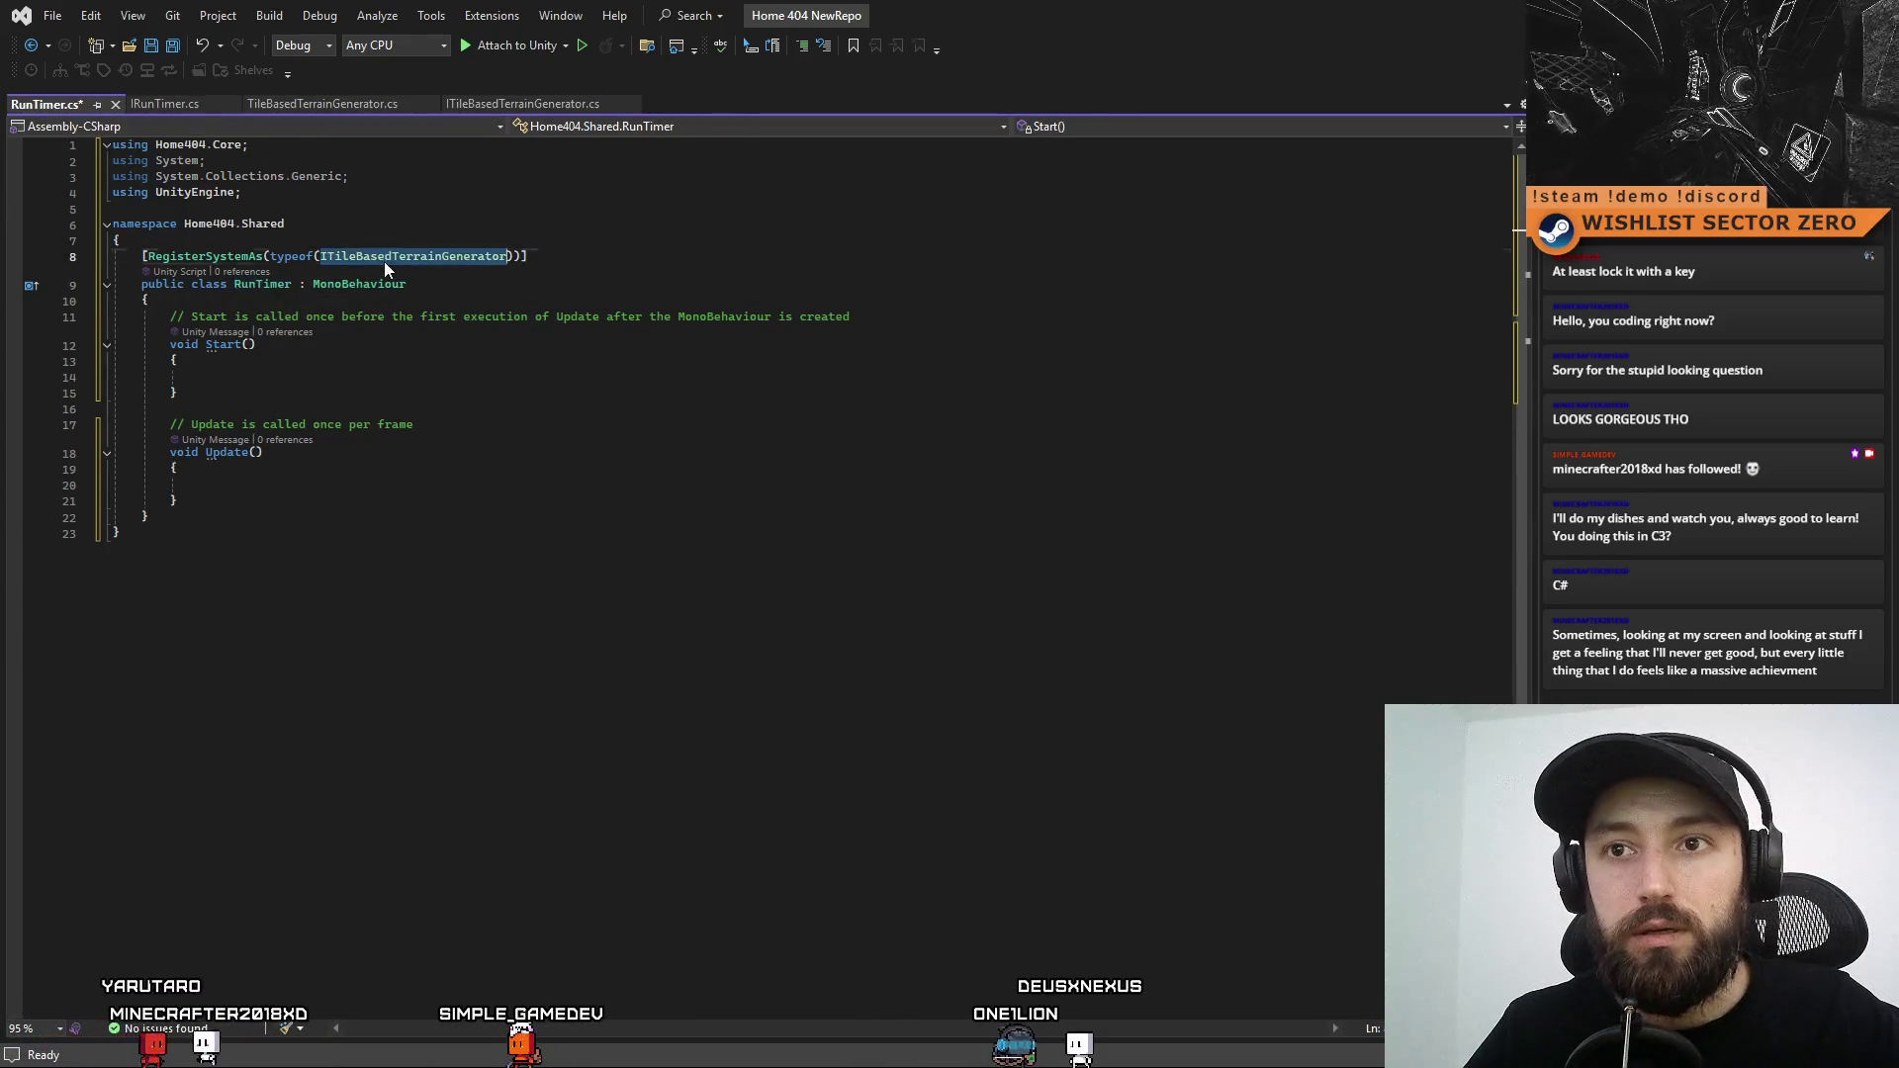
type("IRunTimer")
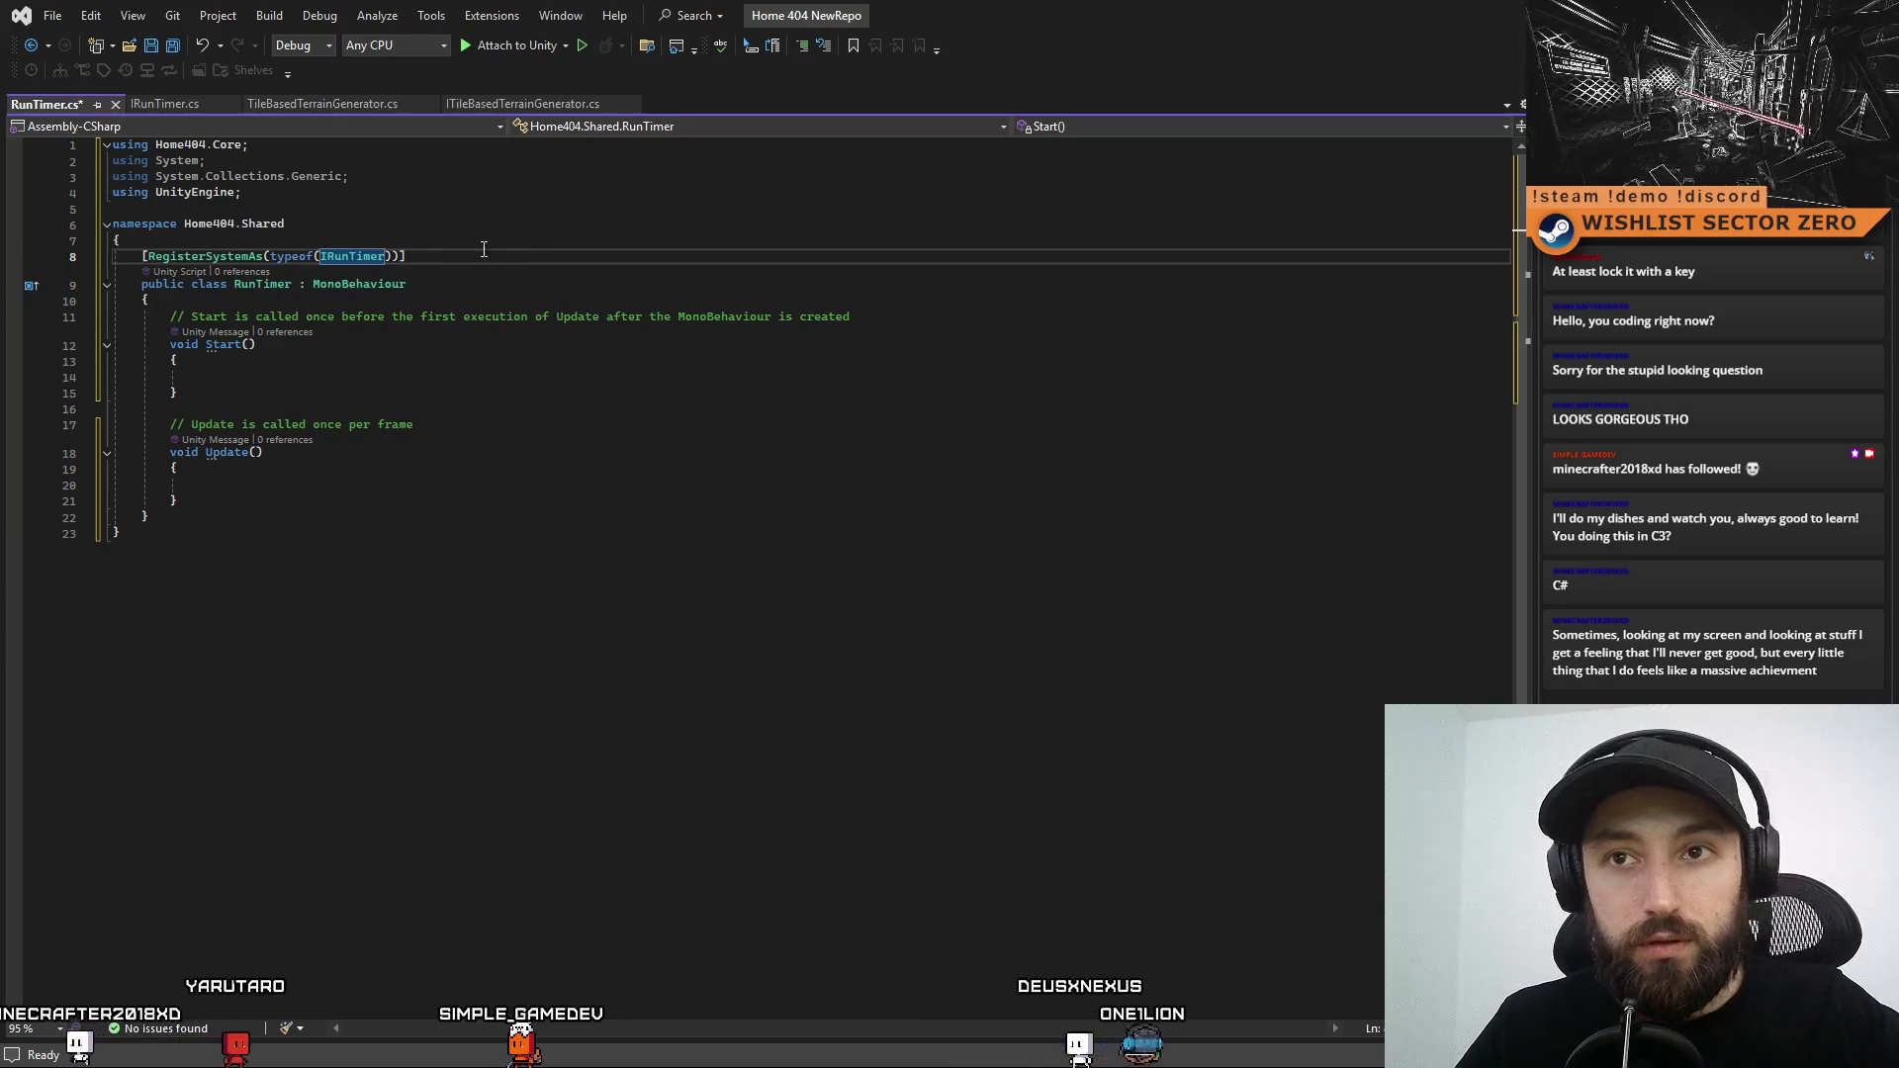
Copy the TileBasedTerrainGenerator class declaration line into RunTimer.cs below the attribute
left_click(279, 106)
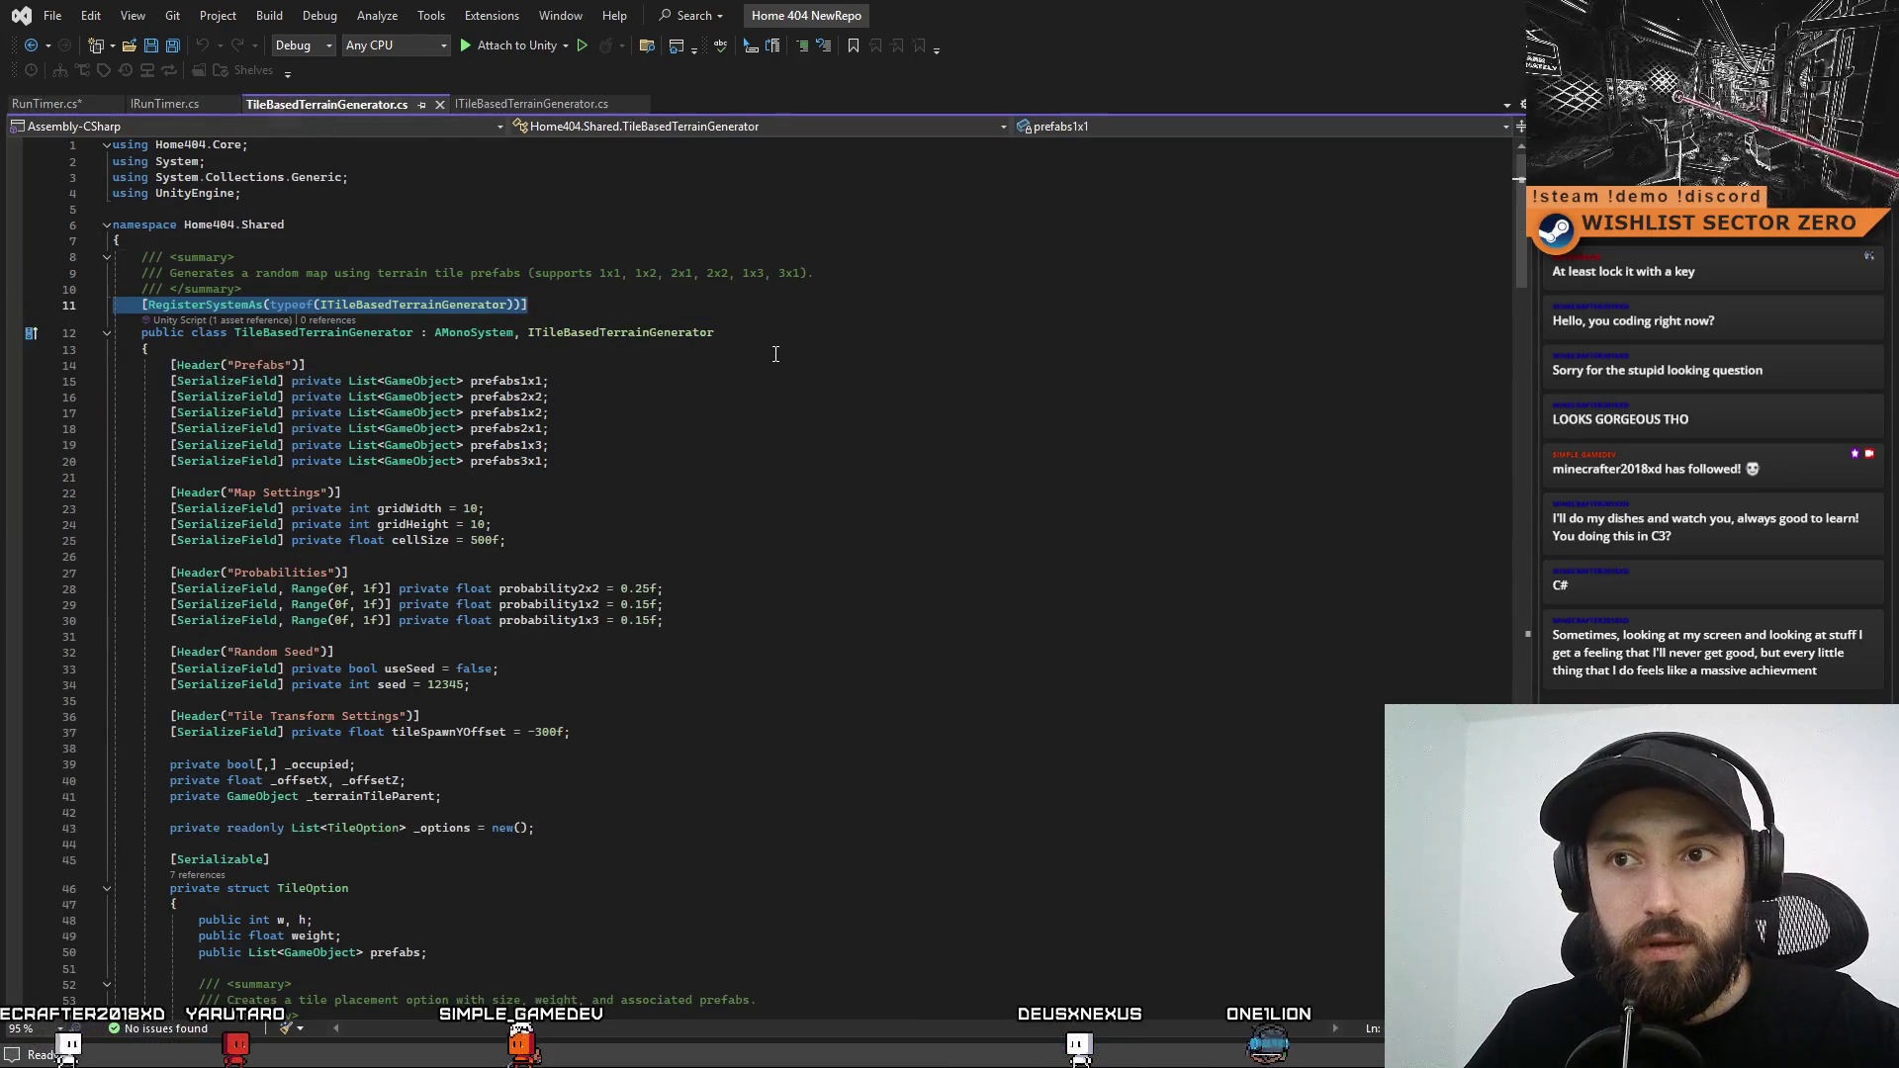
left_click_drag(716, 337, 153, 337)
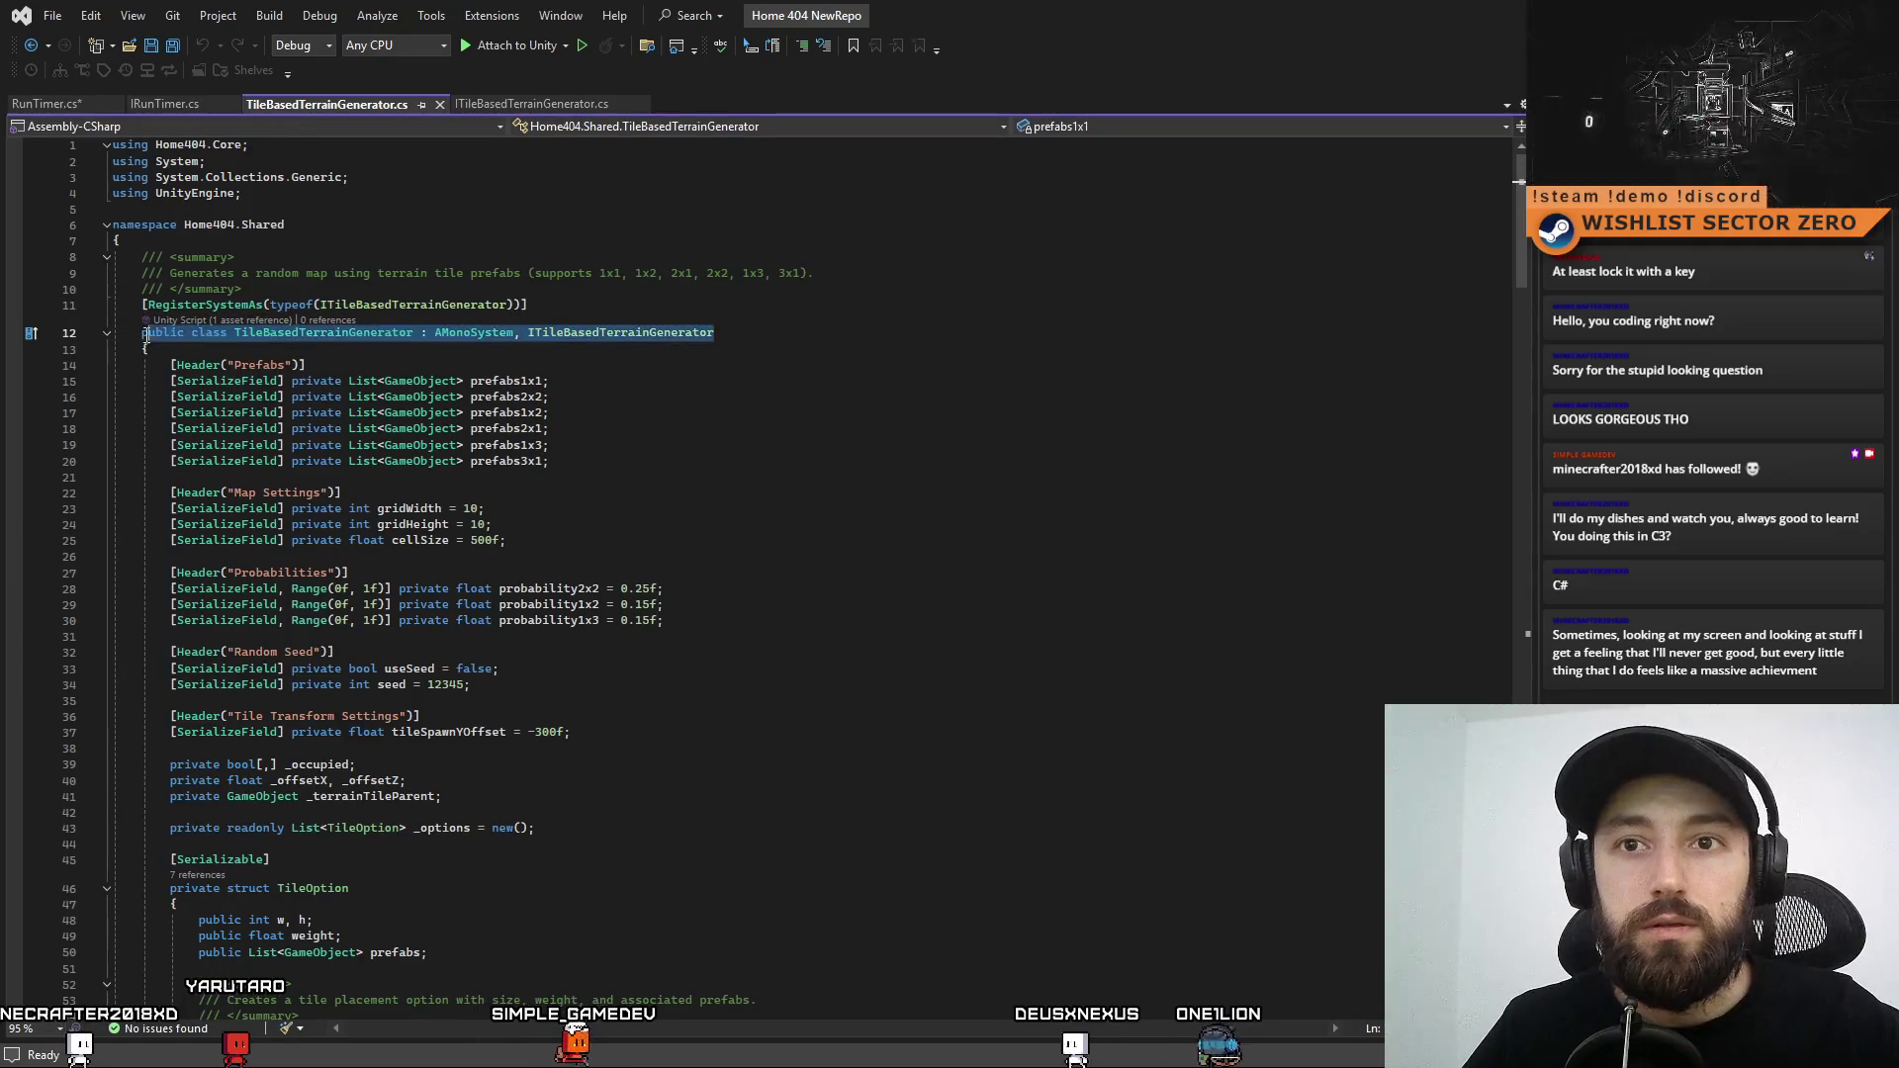
left_click(152, 104)
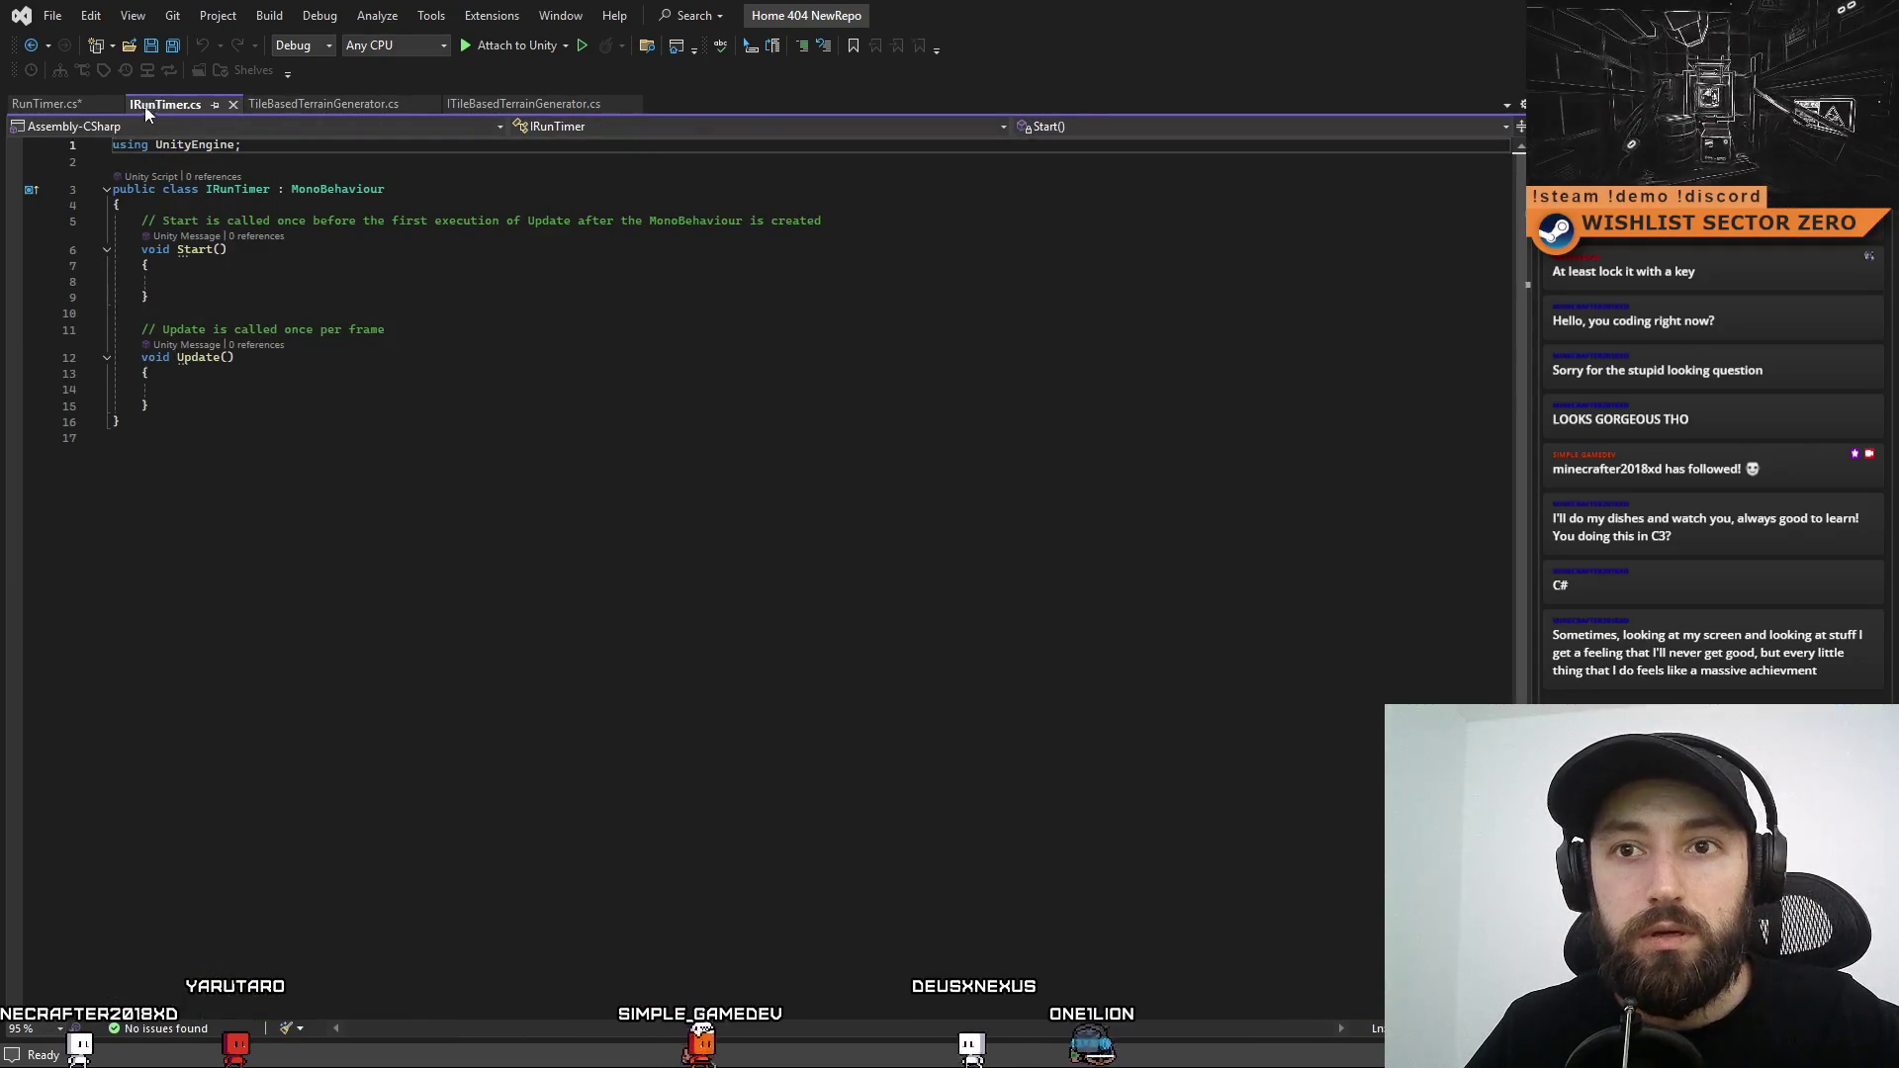
left_click(51, 109)
key("End")
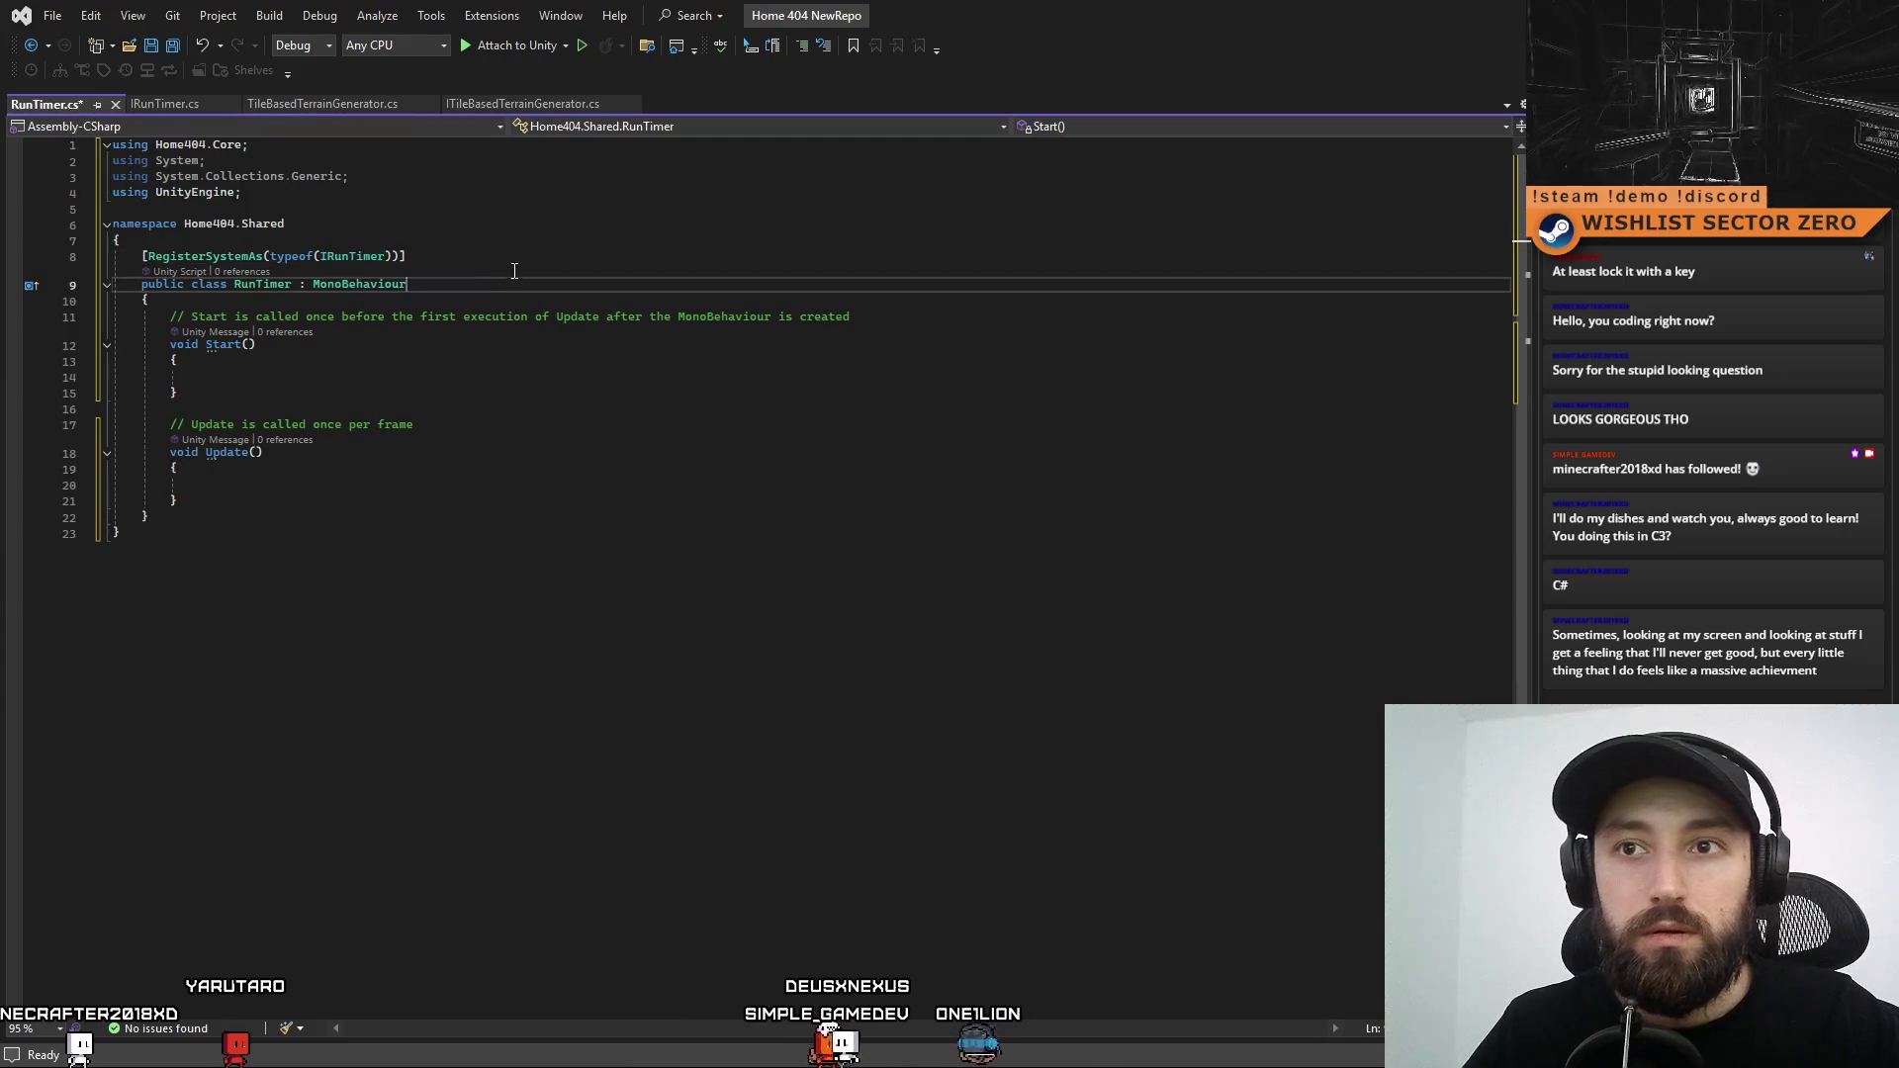
key("Return")
type("public class TileBasedTerrainGenerator : AMonoSystem, ITileBasedTerrainGenerator")
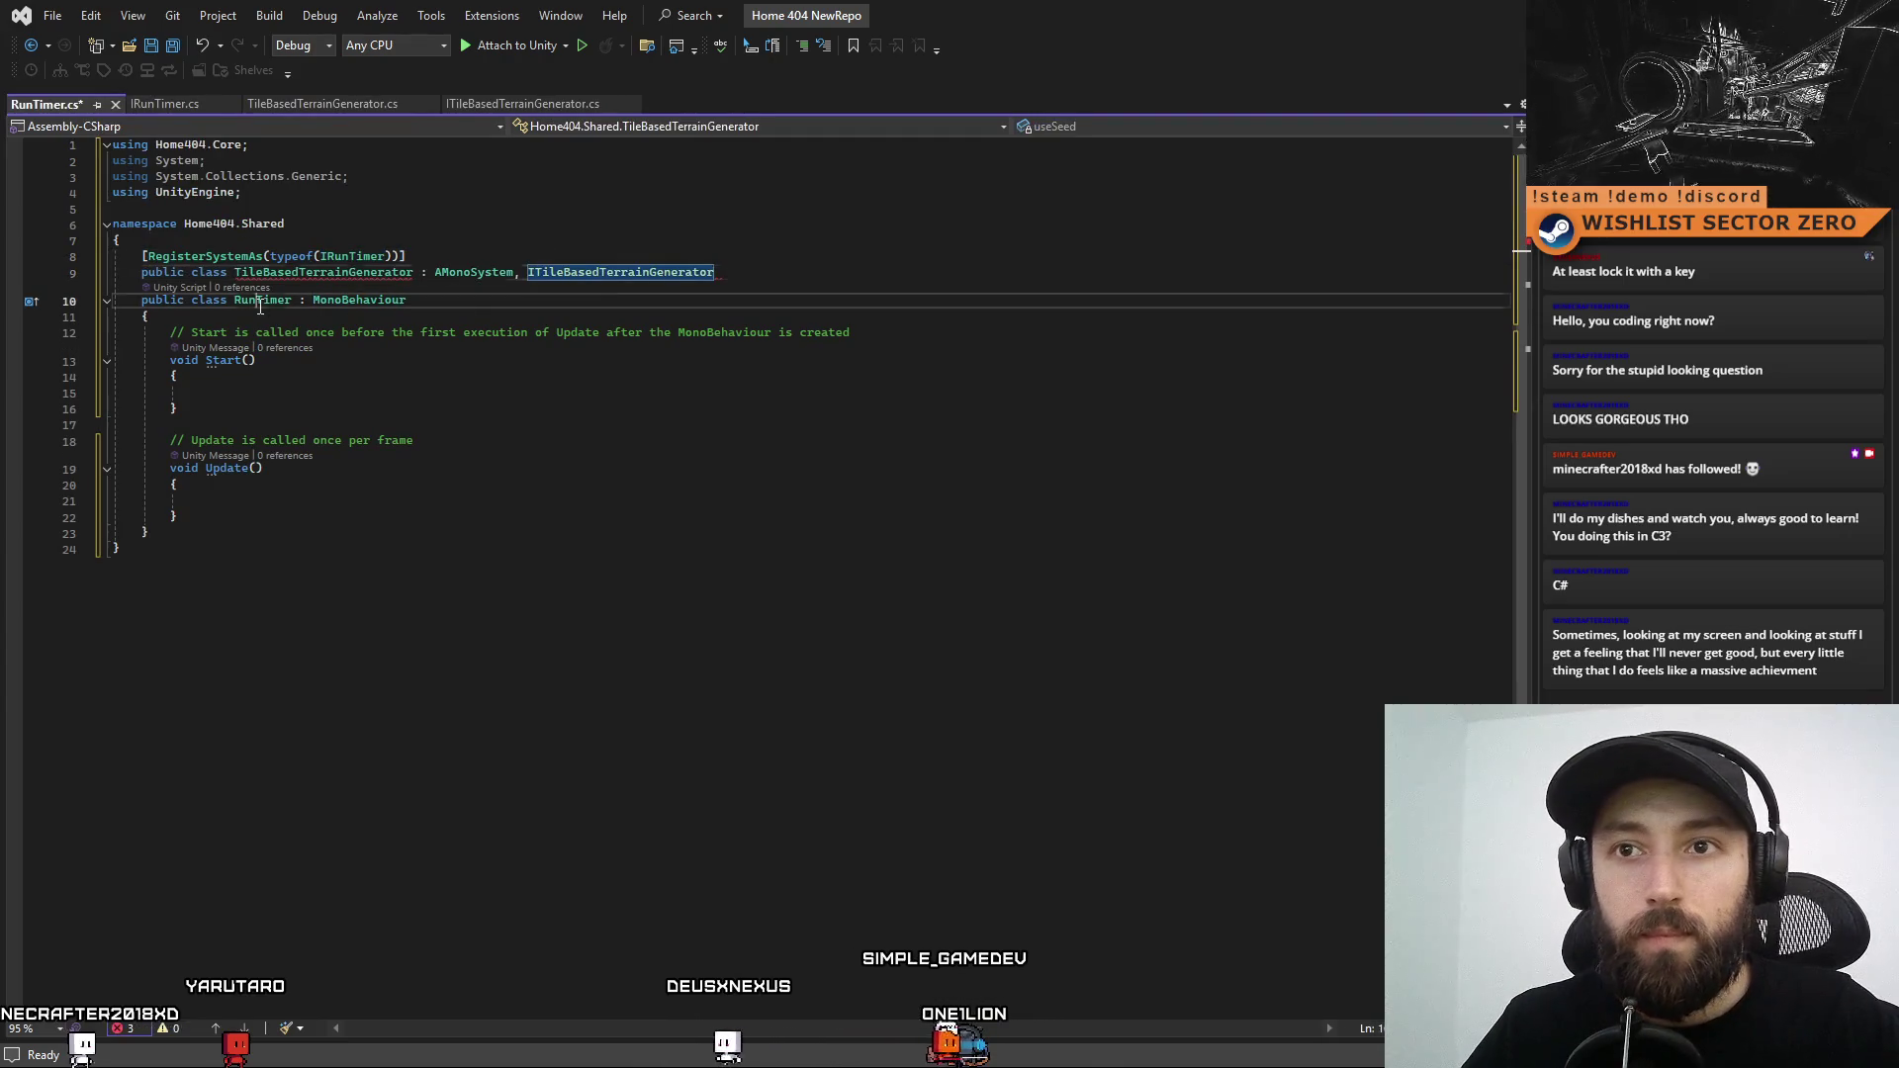
Rename the pasted declaration to RunTimer implementing IRunTimer, and delete the old MonoBehaviour class line
double_click(260, 300)
key("ctrl+c")
double_click(324, 272)
key("ctrl+v")
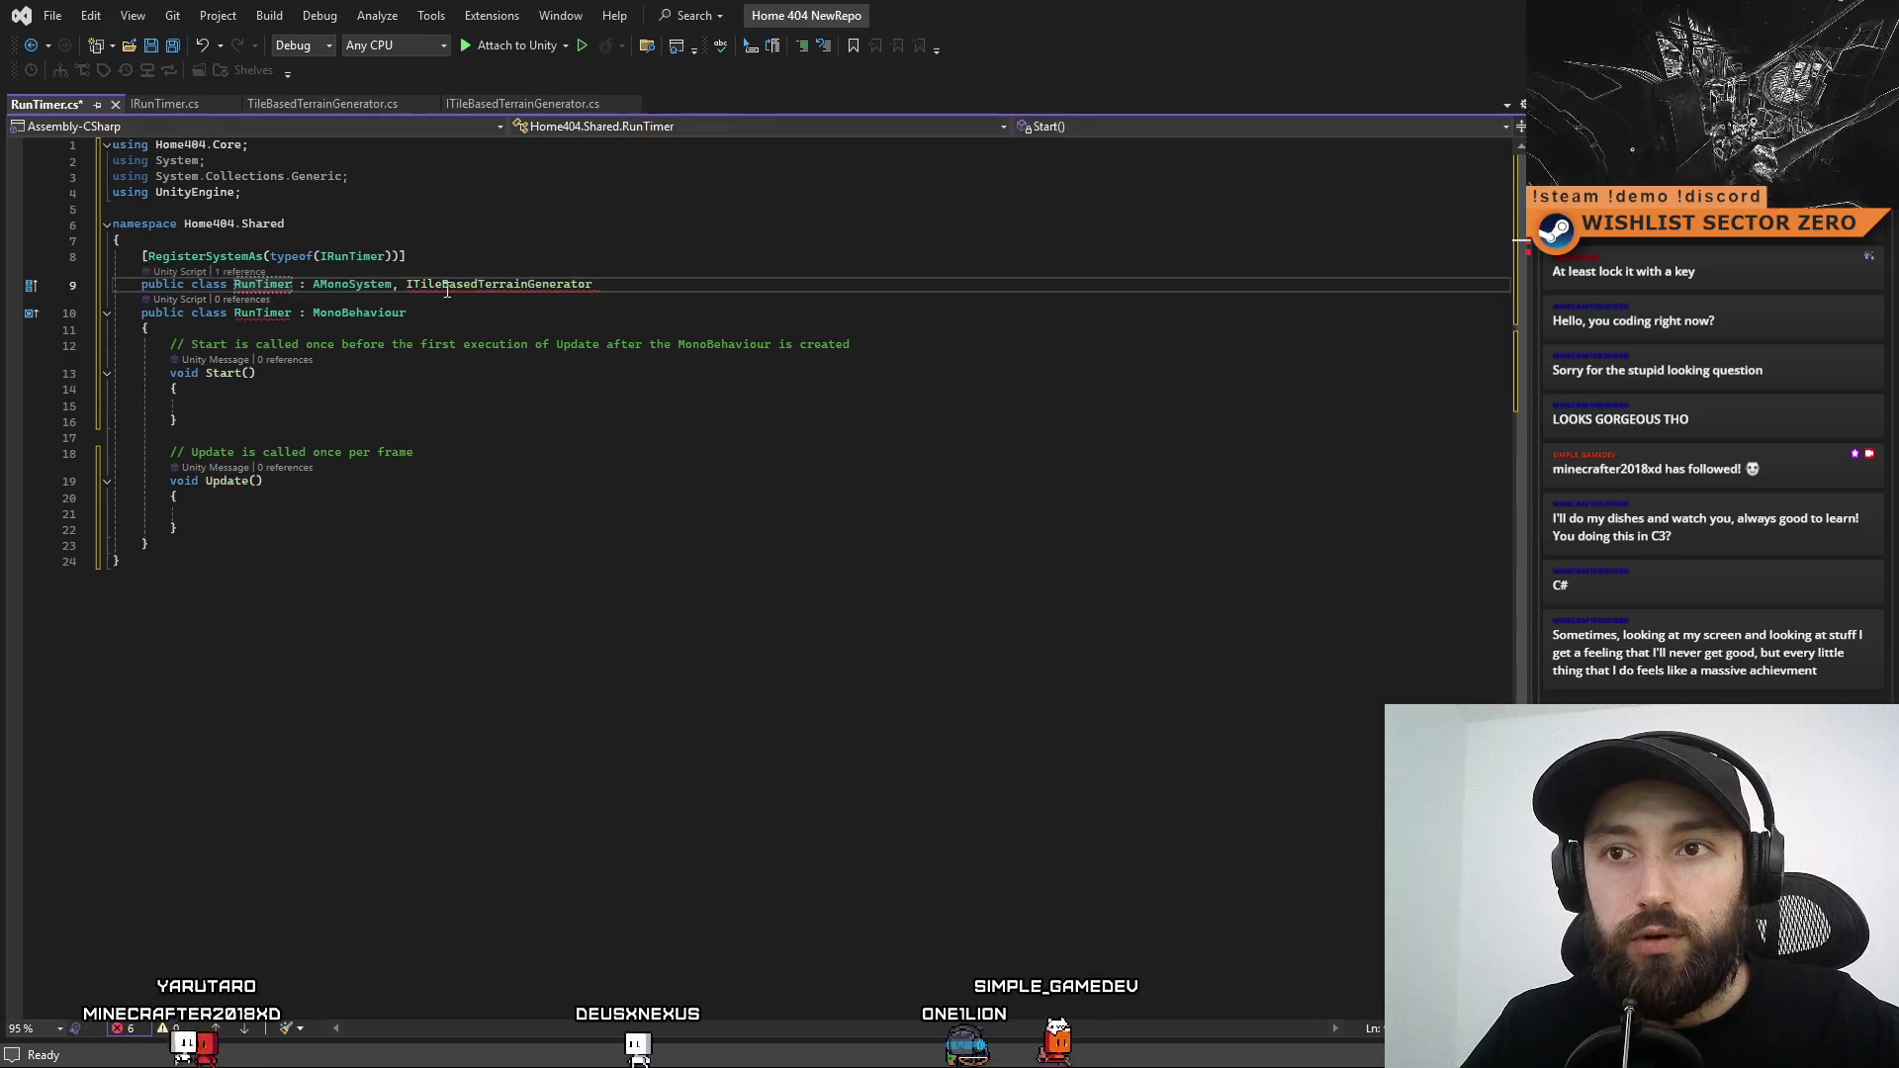
double_click(351, 256)
key("ctrl+c")
double_click(465, 284)
key("ctrl+v")
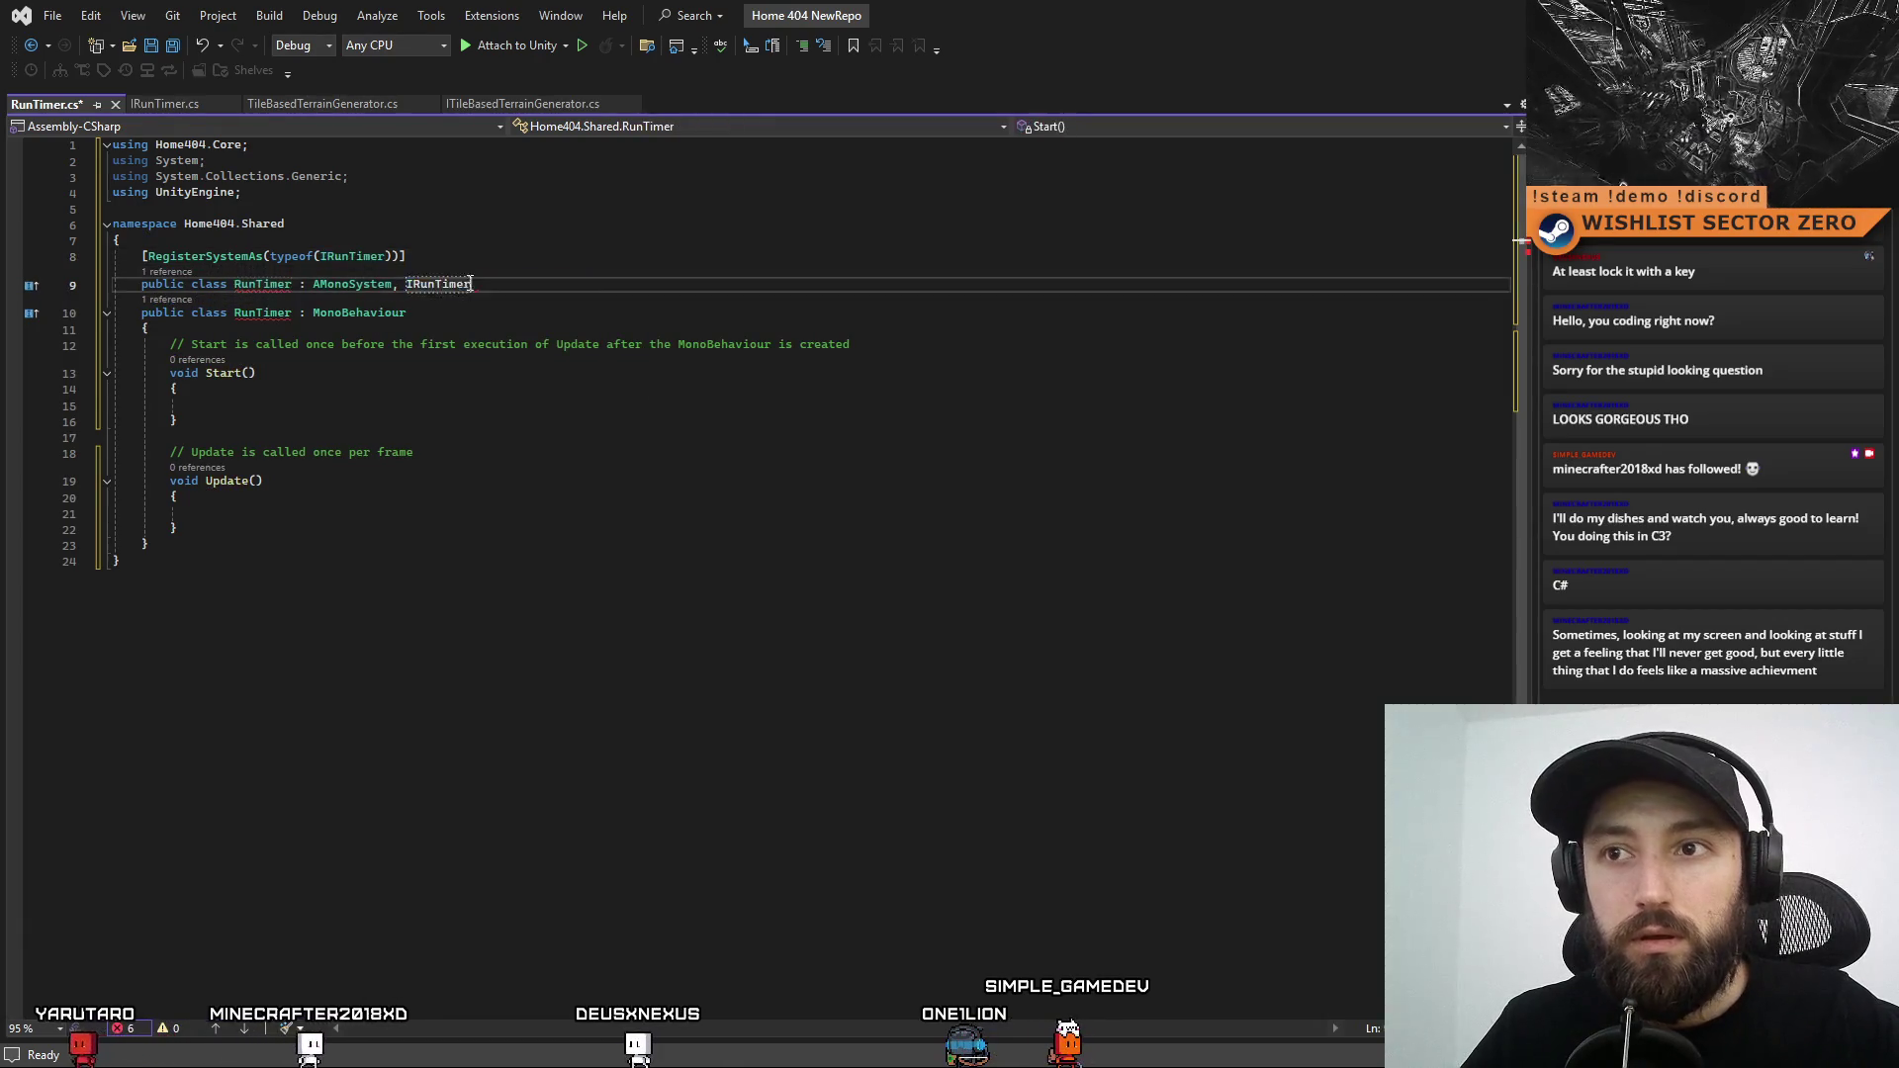
left_click(588, 315)
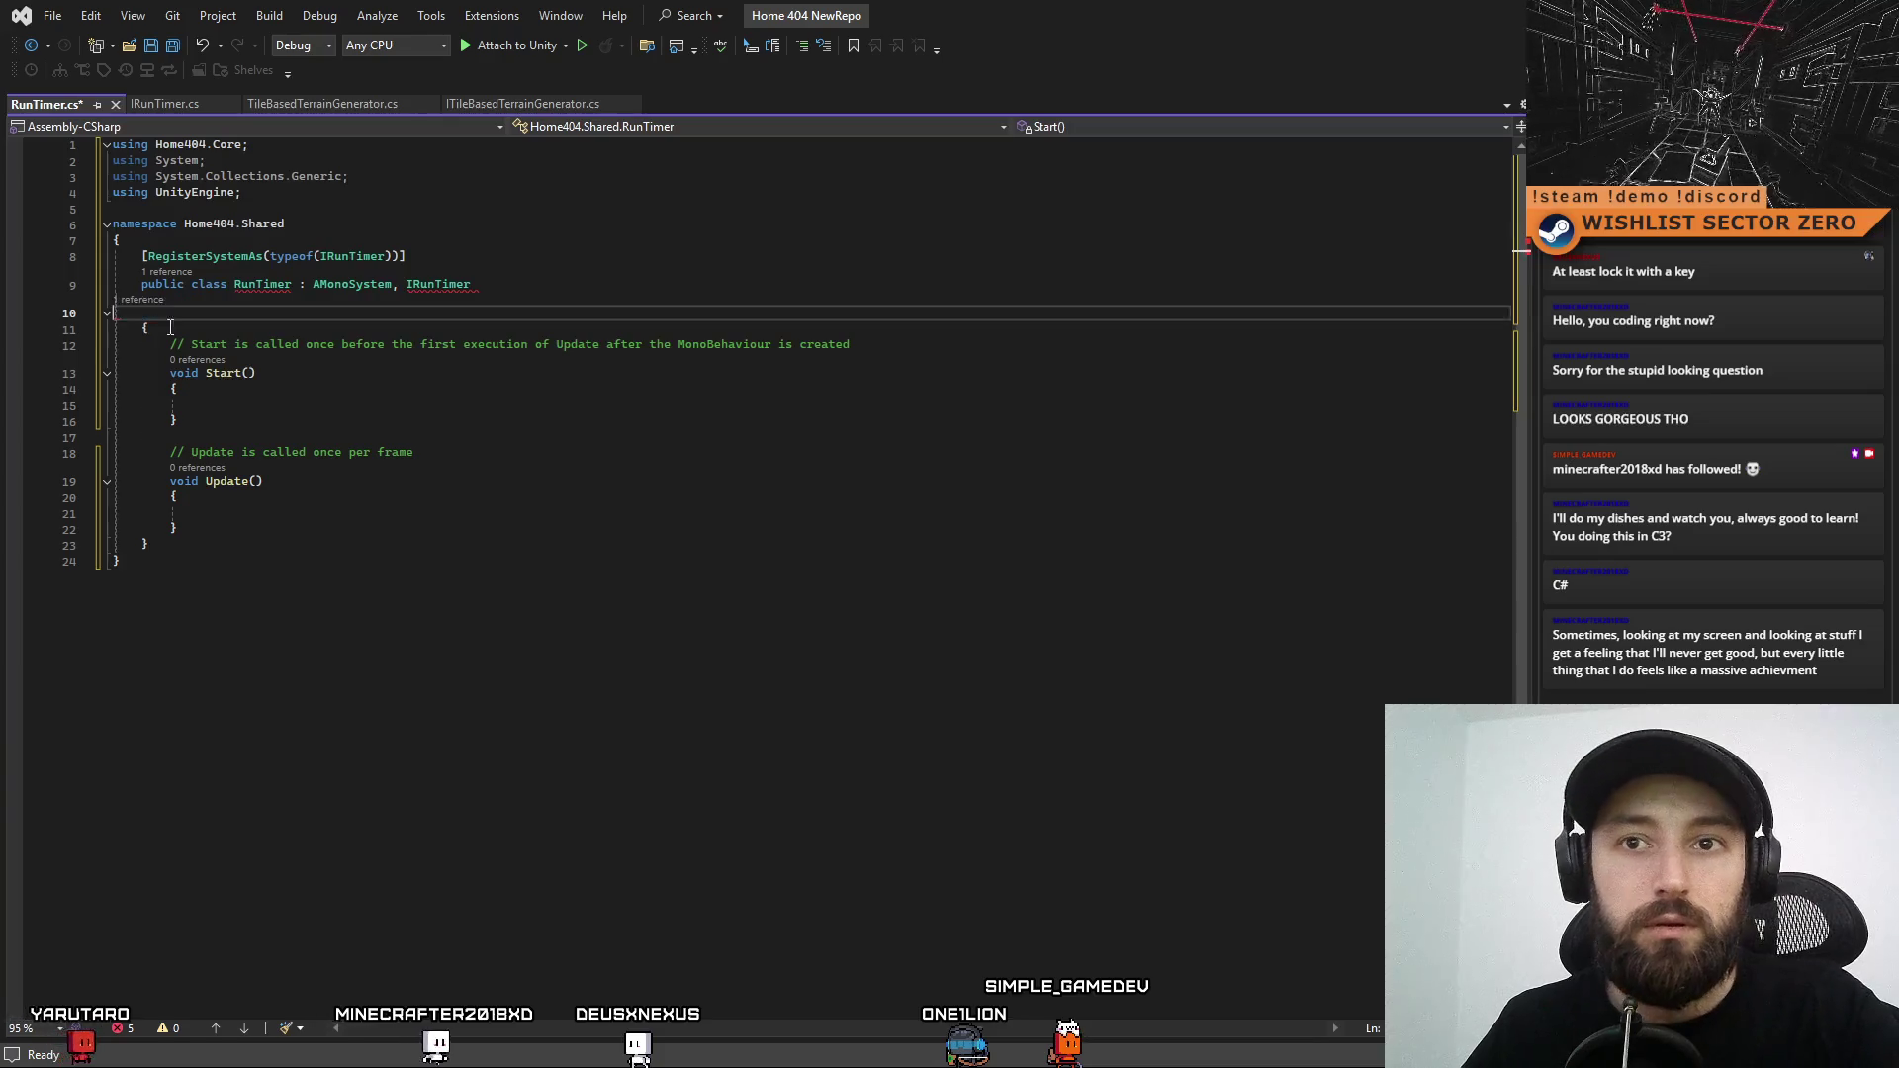
key("ctrl+shift+l")
left_click(199, 485)
Replace IRunTimer.cs contents with the copied ITileBasedTerrainGenerator interface code
left_click(277, 100)
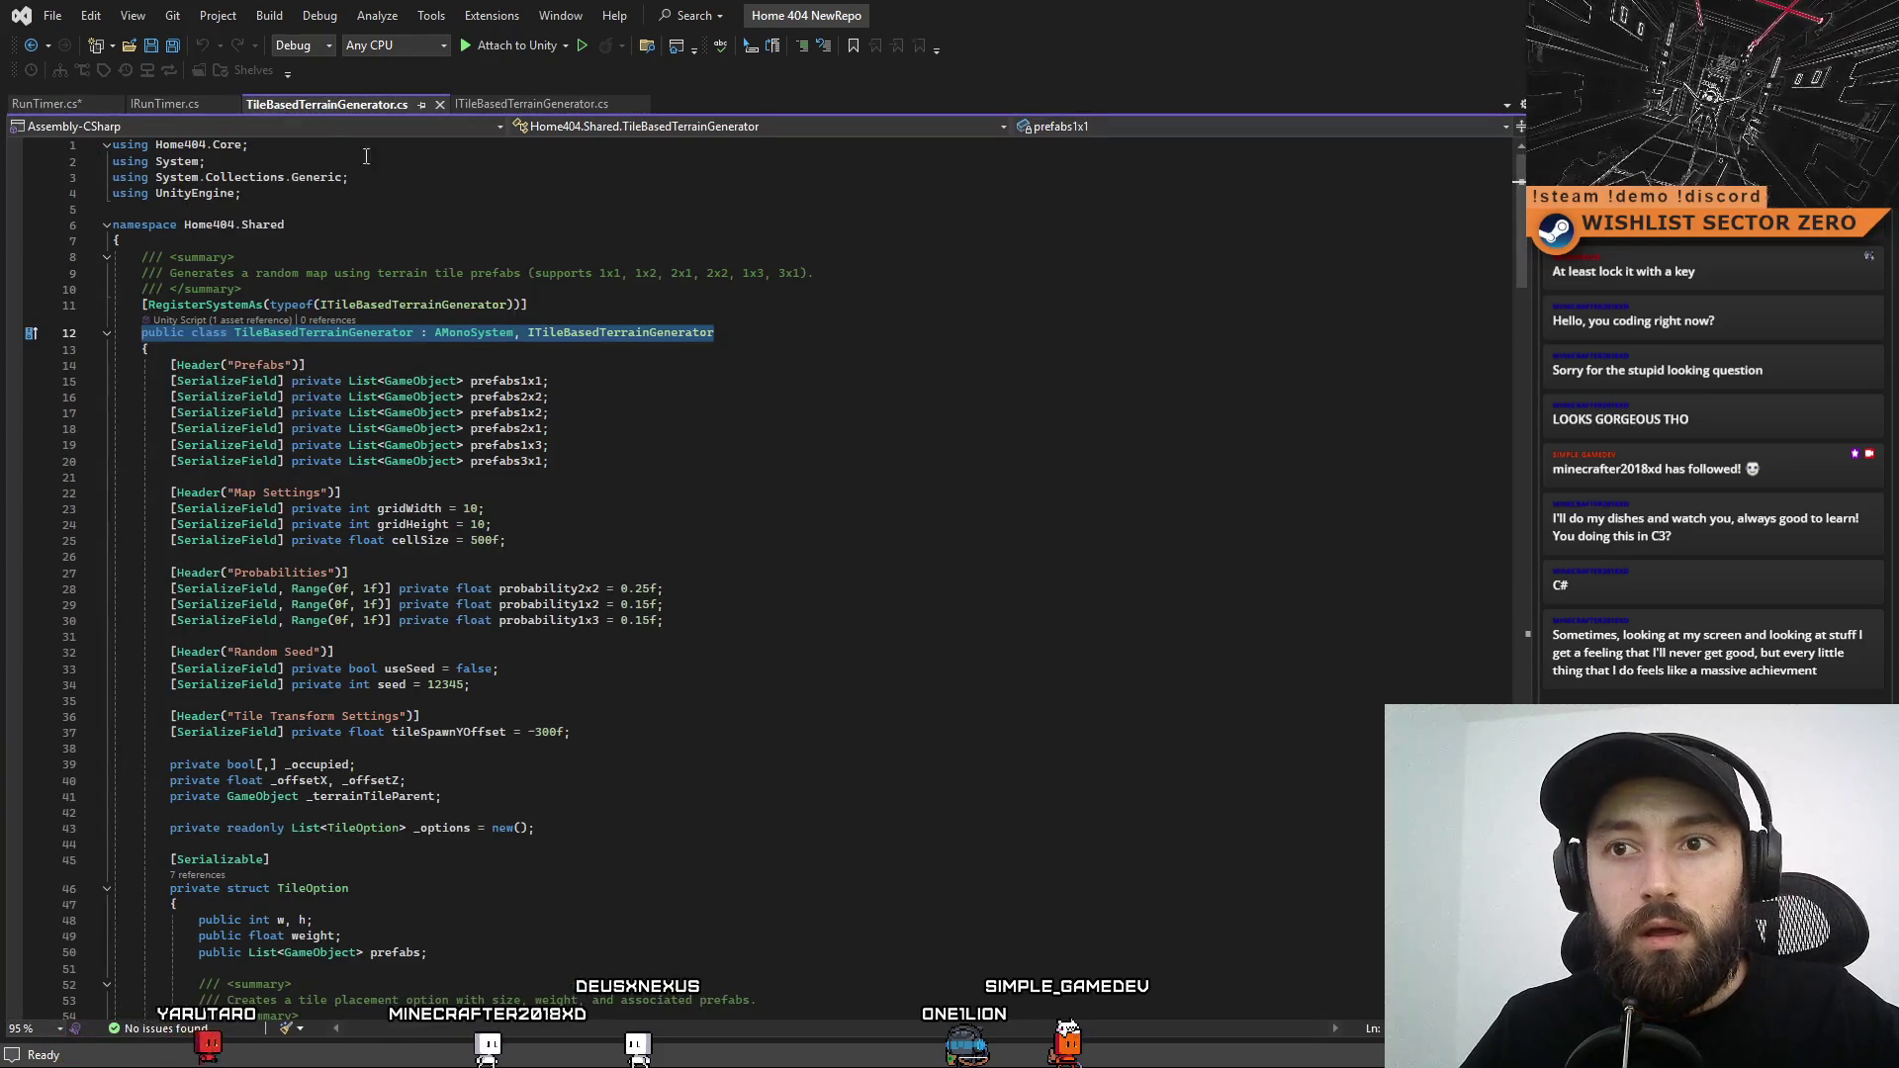
left_click(533, 97)
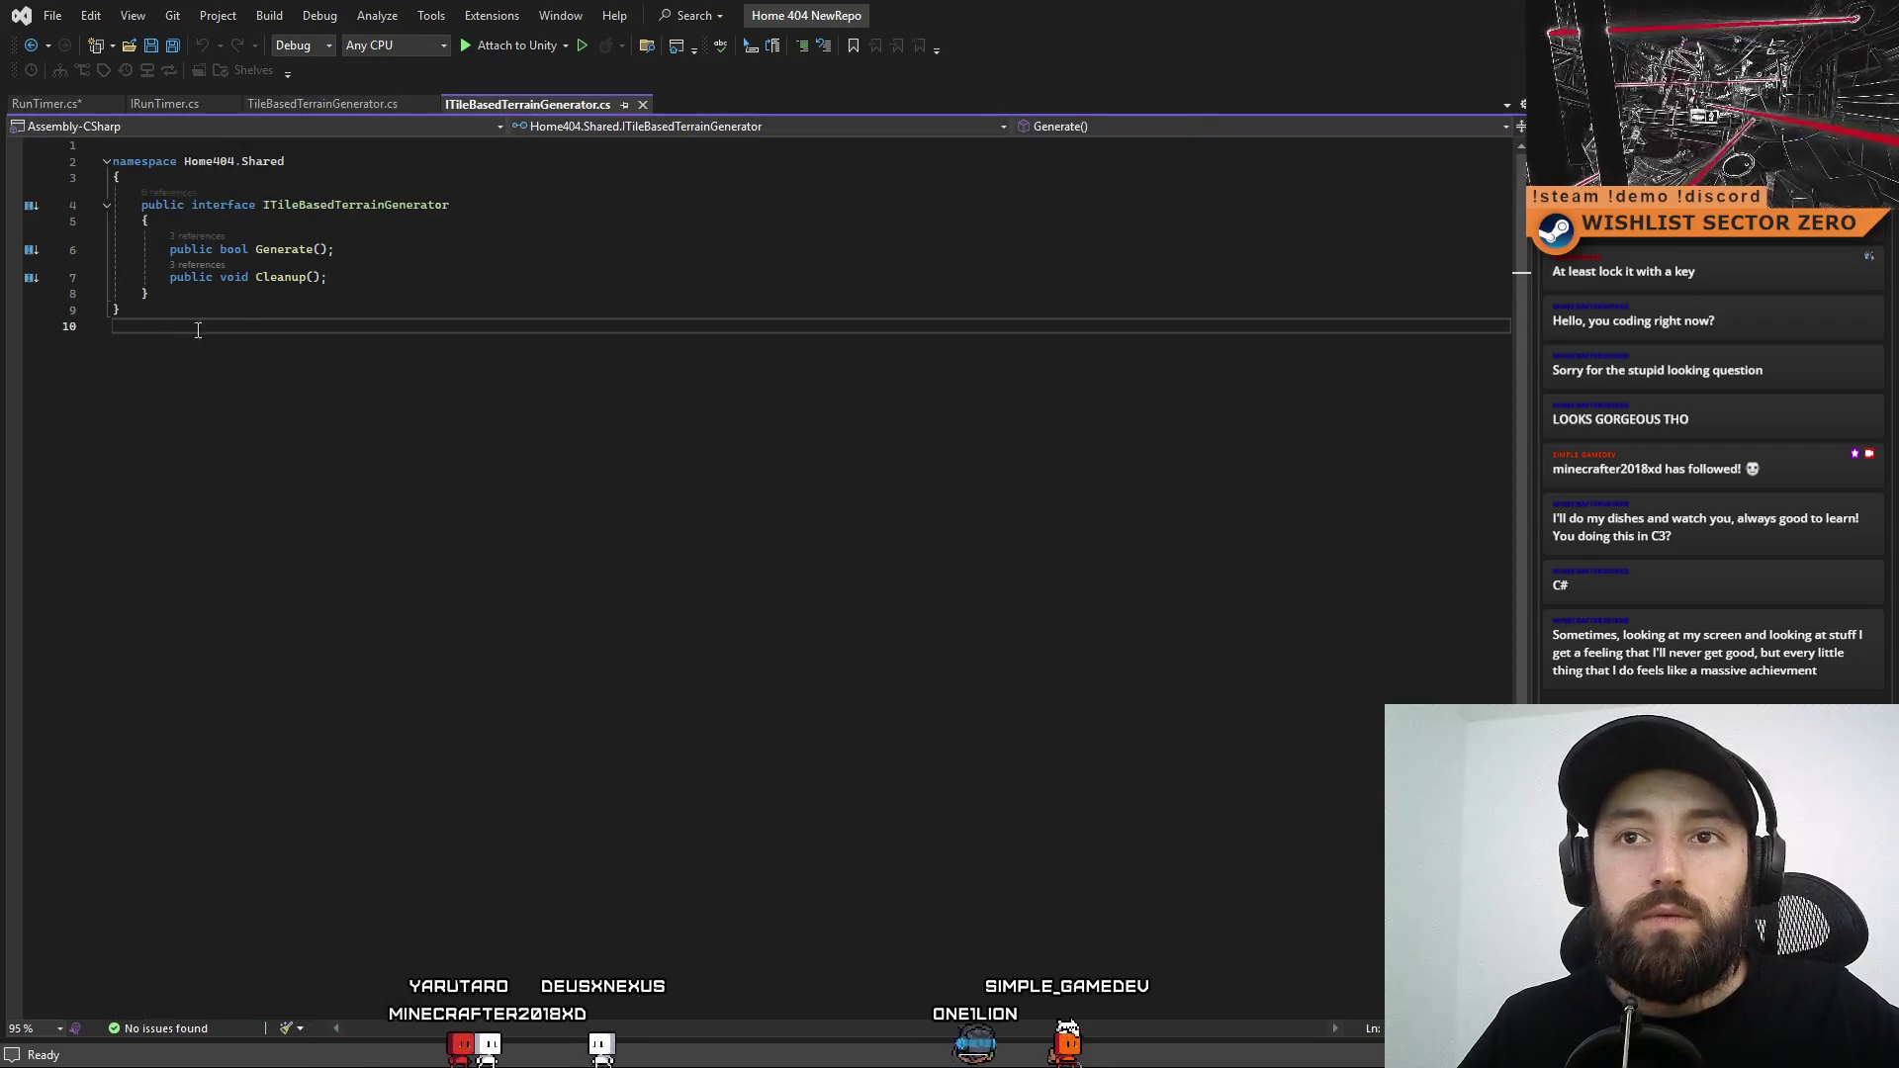
key("ctrl+a")
key("ctrl+c")
left_click(164, 100)
key("ctrl+a")
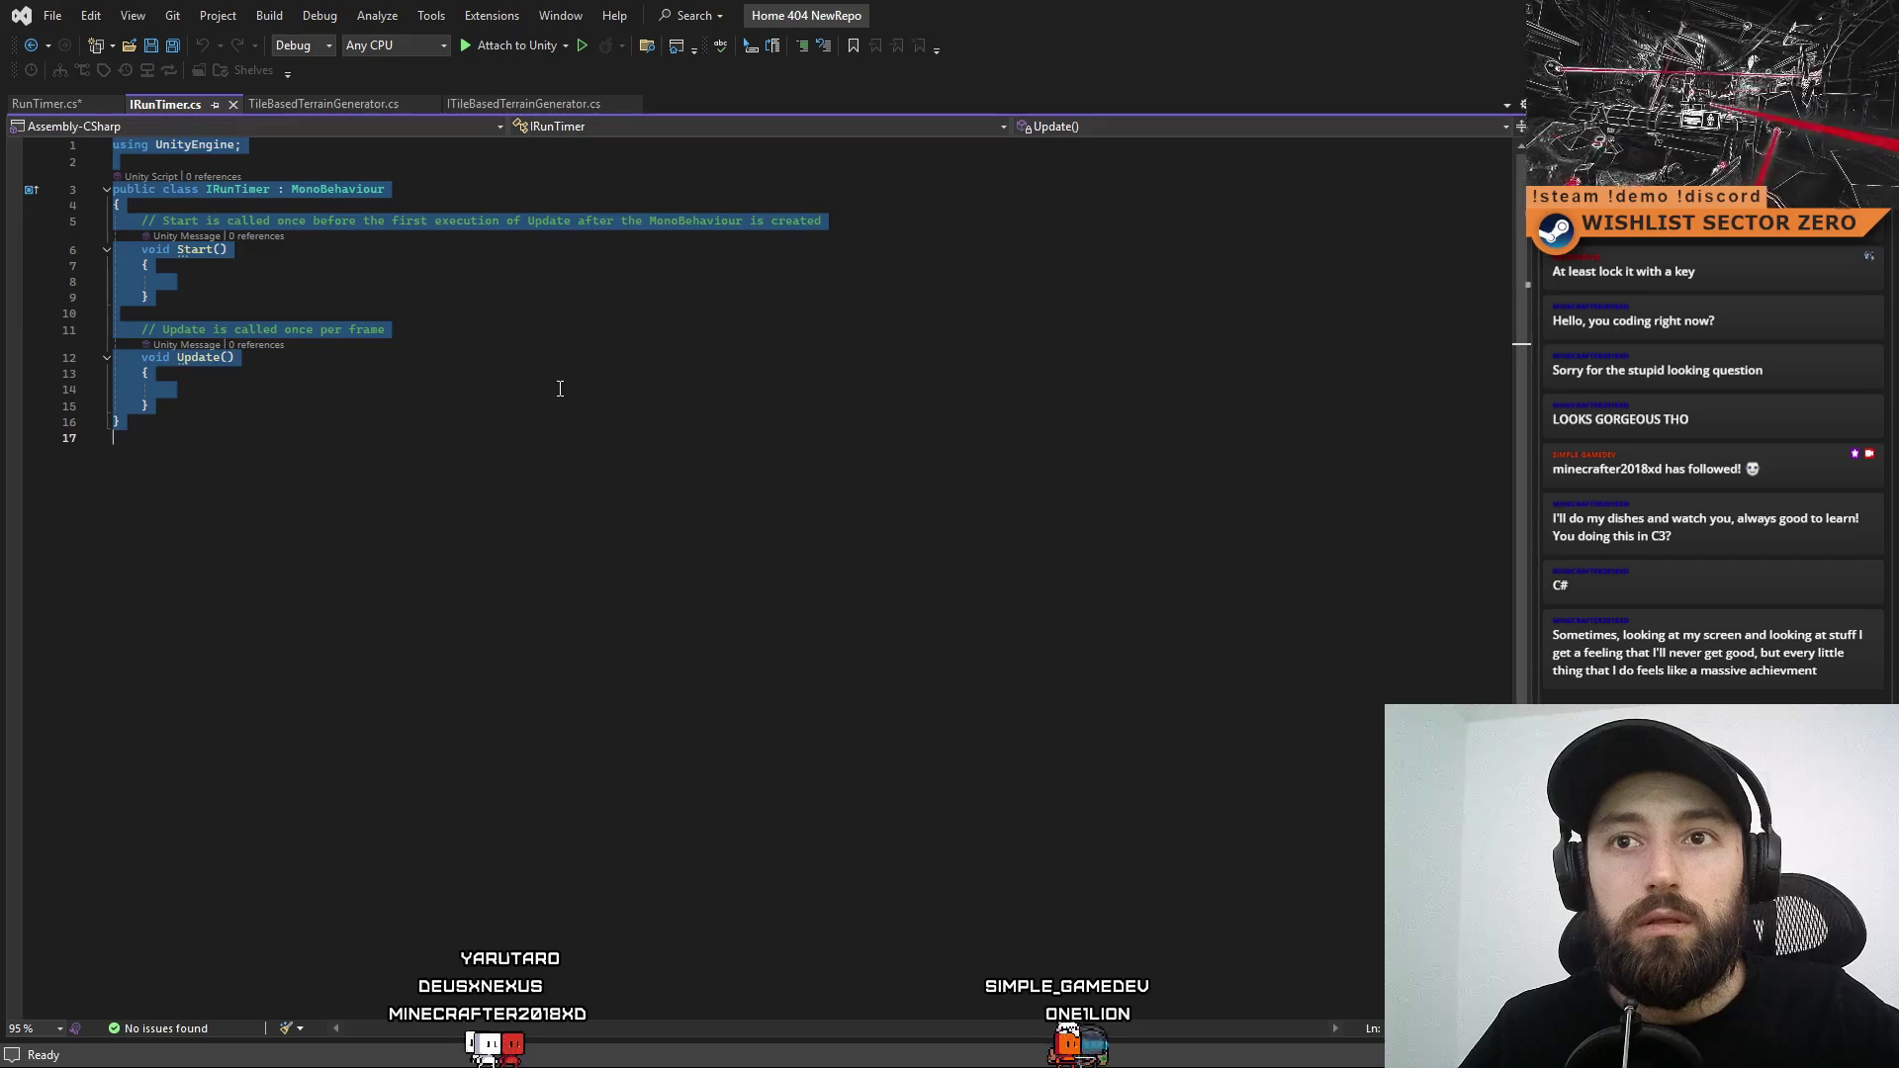
key("ctrl+v")
double_click(435, 205)
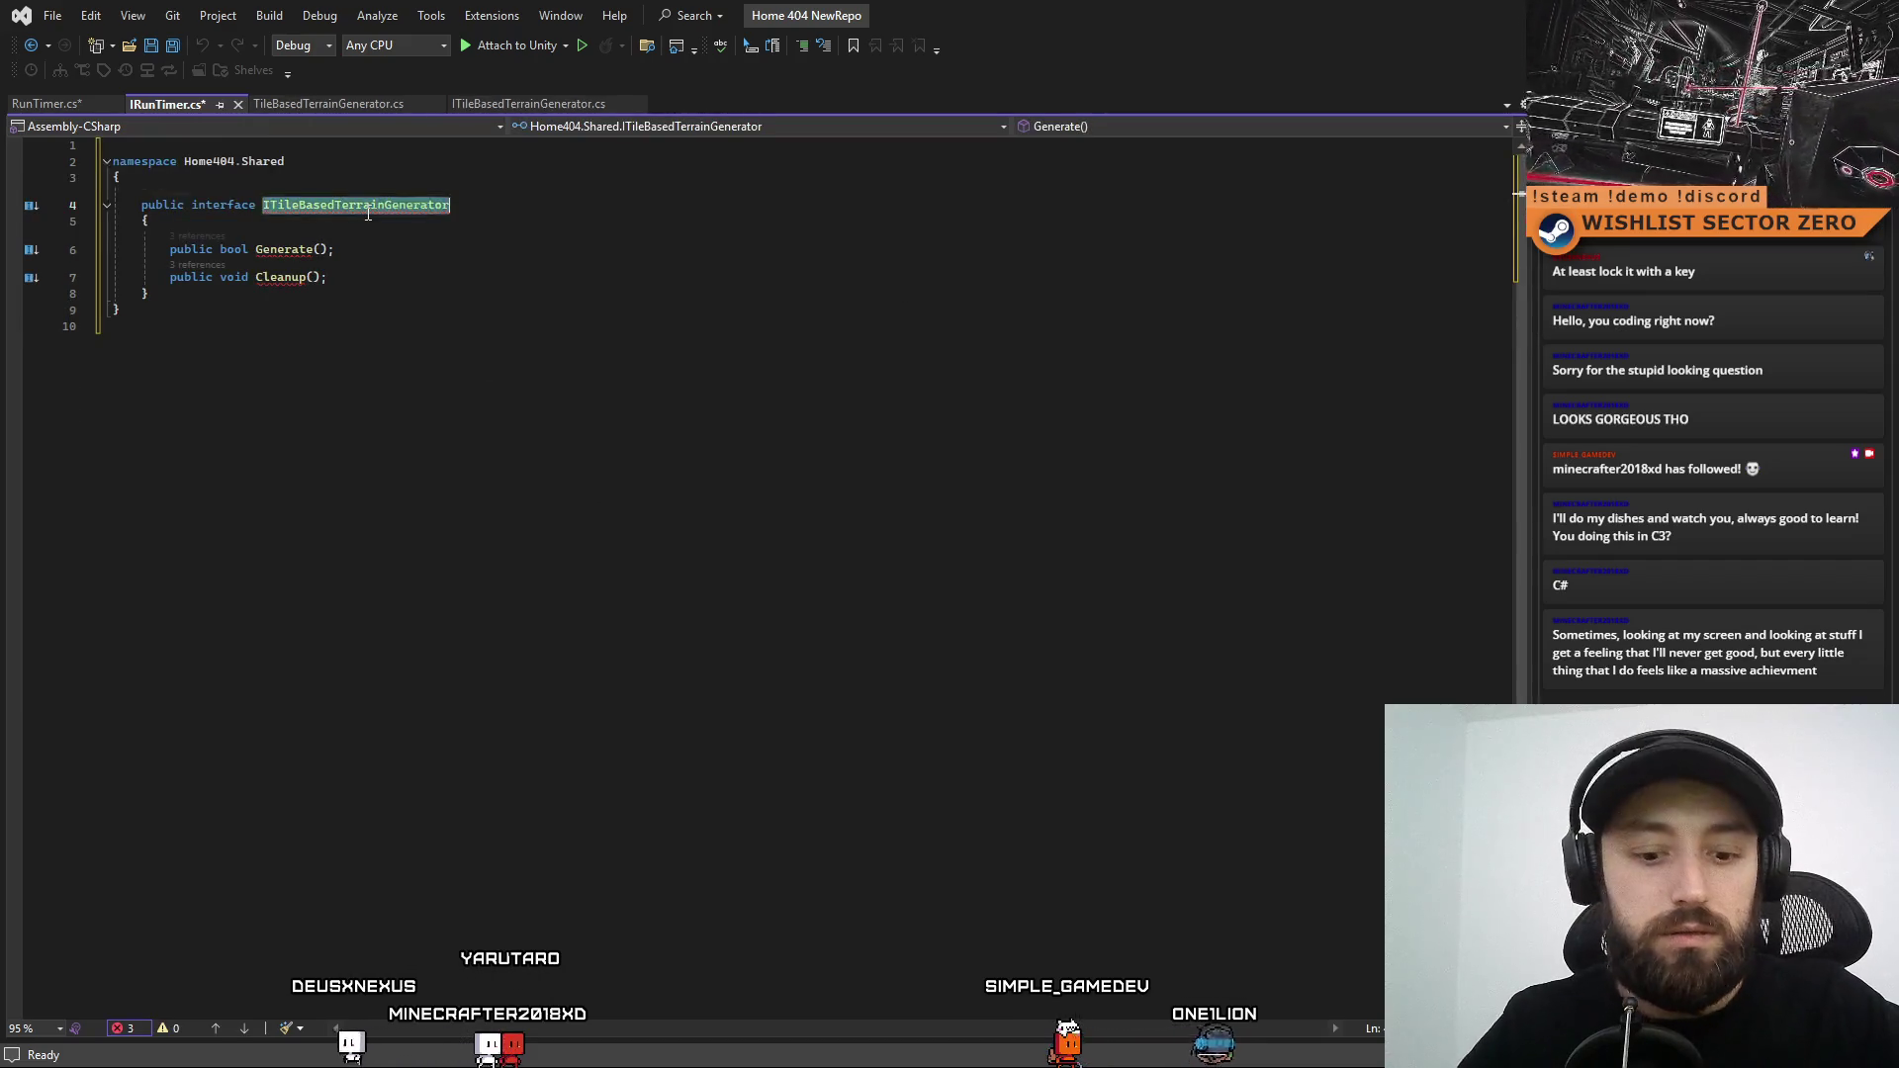
Rename the interface to IRunTimer, delete its Generate and Cleanup declarations, and save
type("IRunTimer")
left_click(381, 278)
left_click_drag(381, 278, 170, 249)
key("Delete")
left_click(445, 394)
key("ctrl+s")
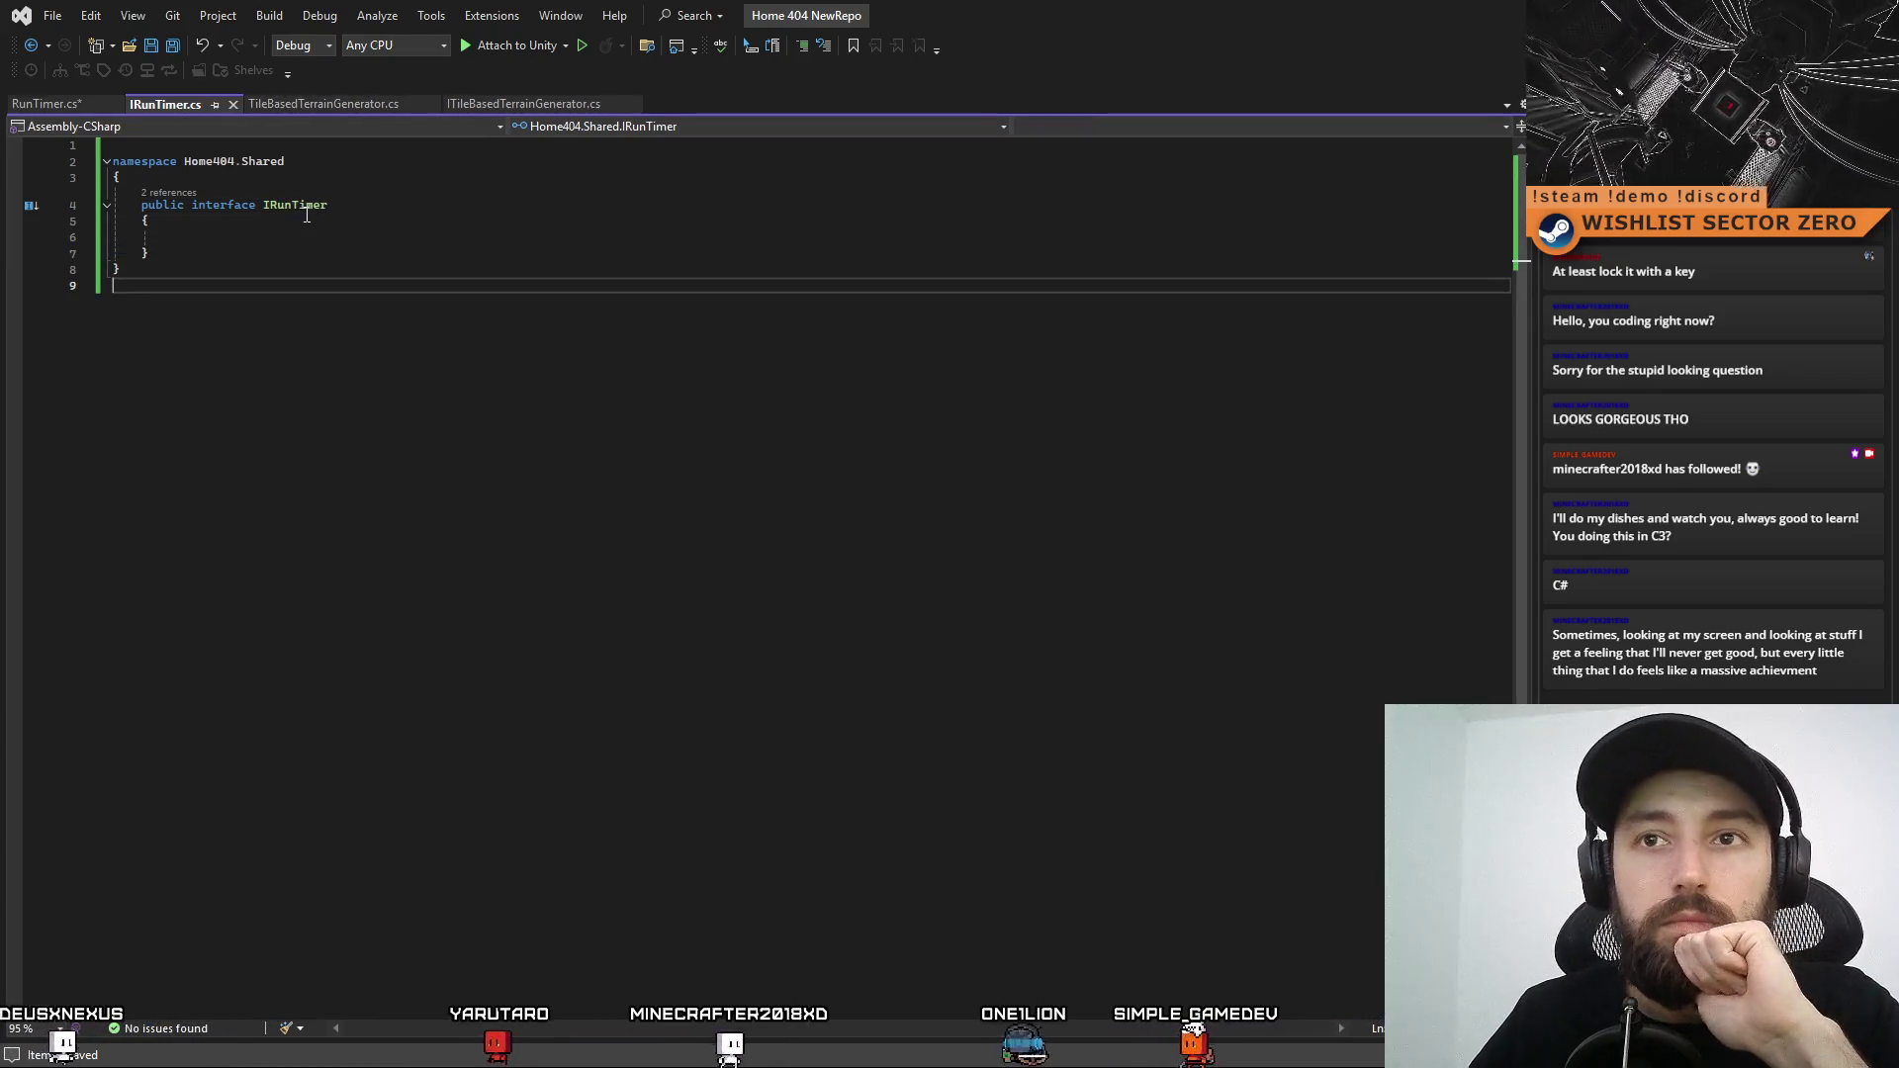
Delete the Start comment and Start method from RunTimer.cs
left_click(45, 104)
left_click(572, 370)
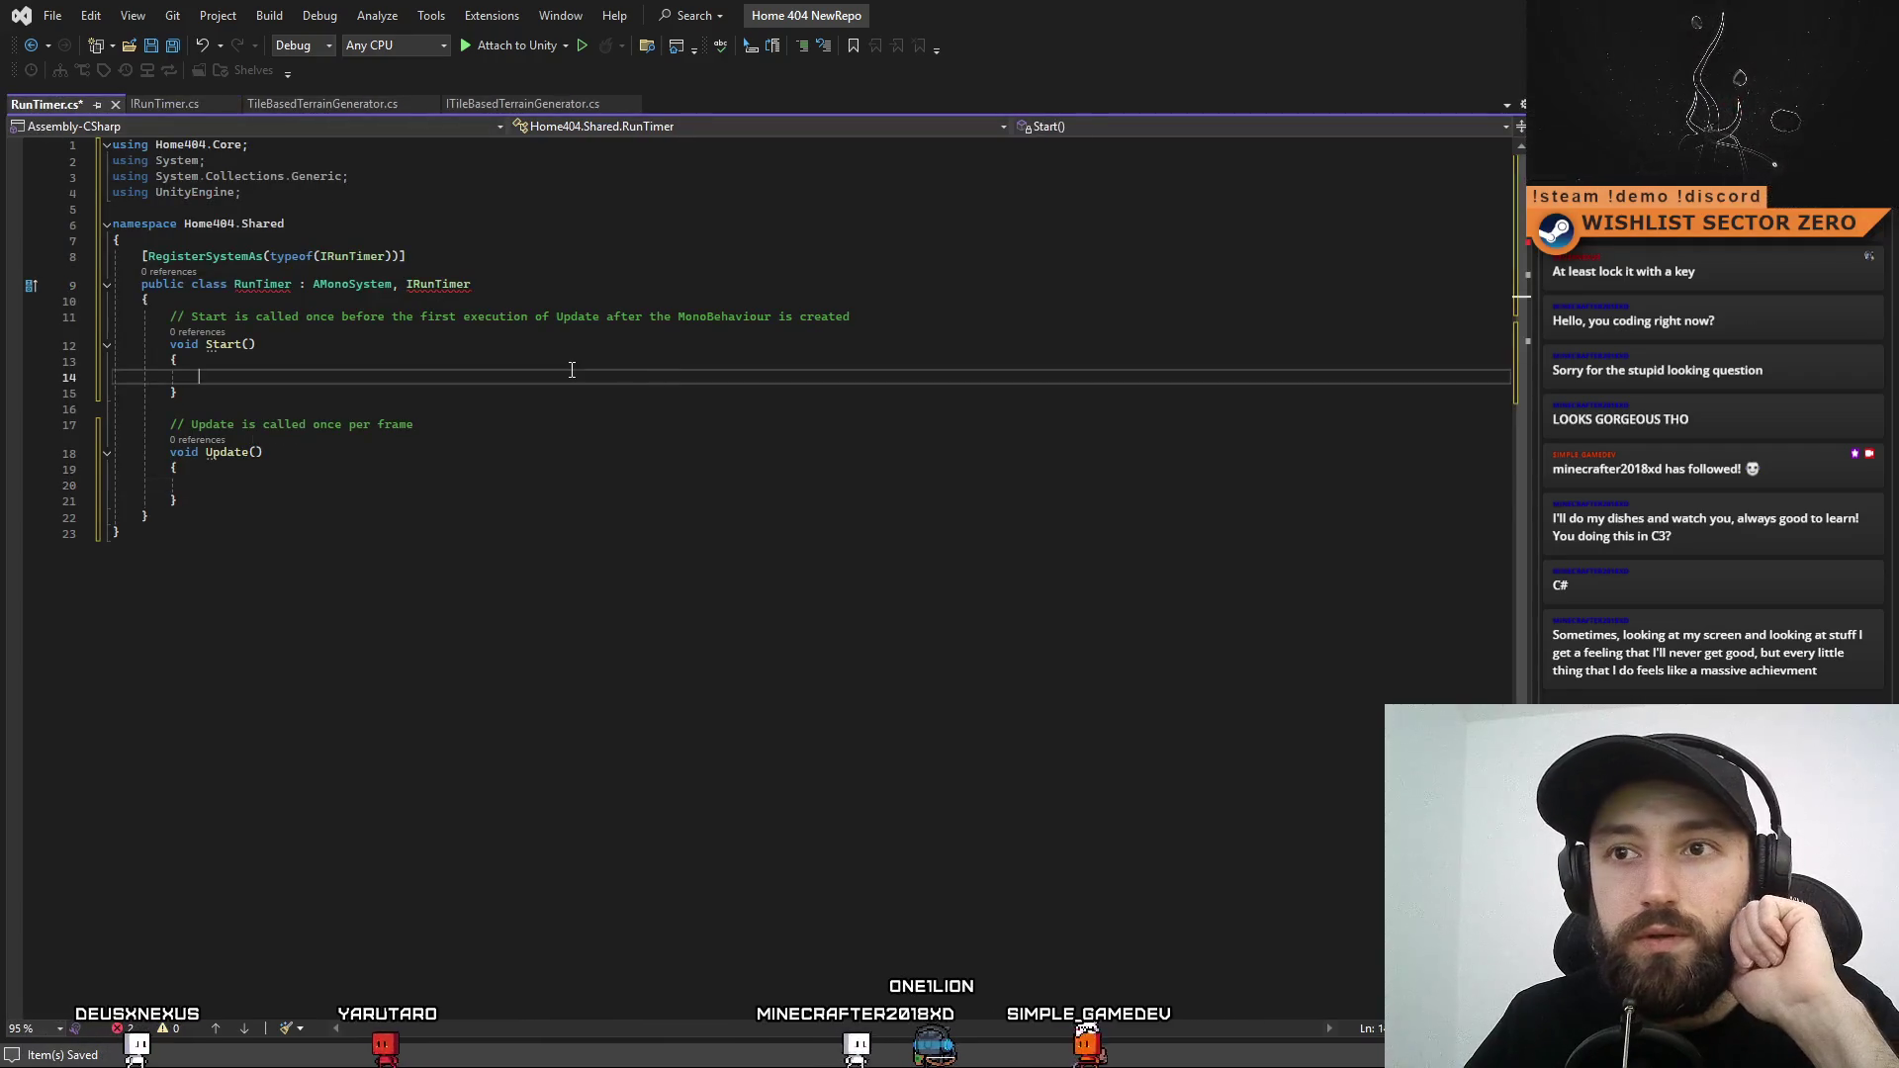
left_click(527, 288)
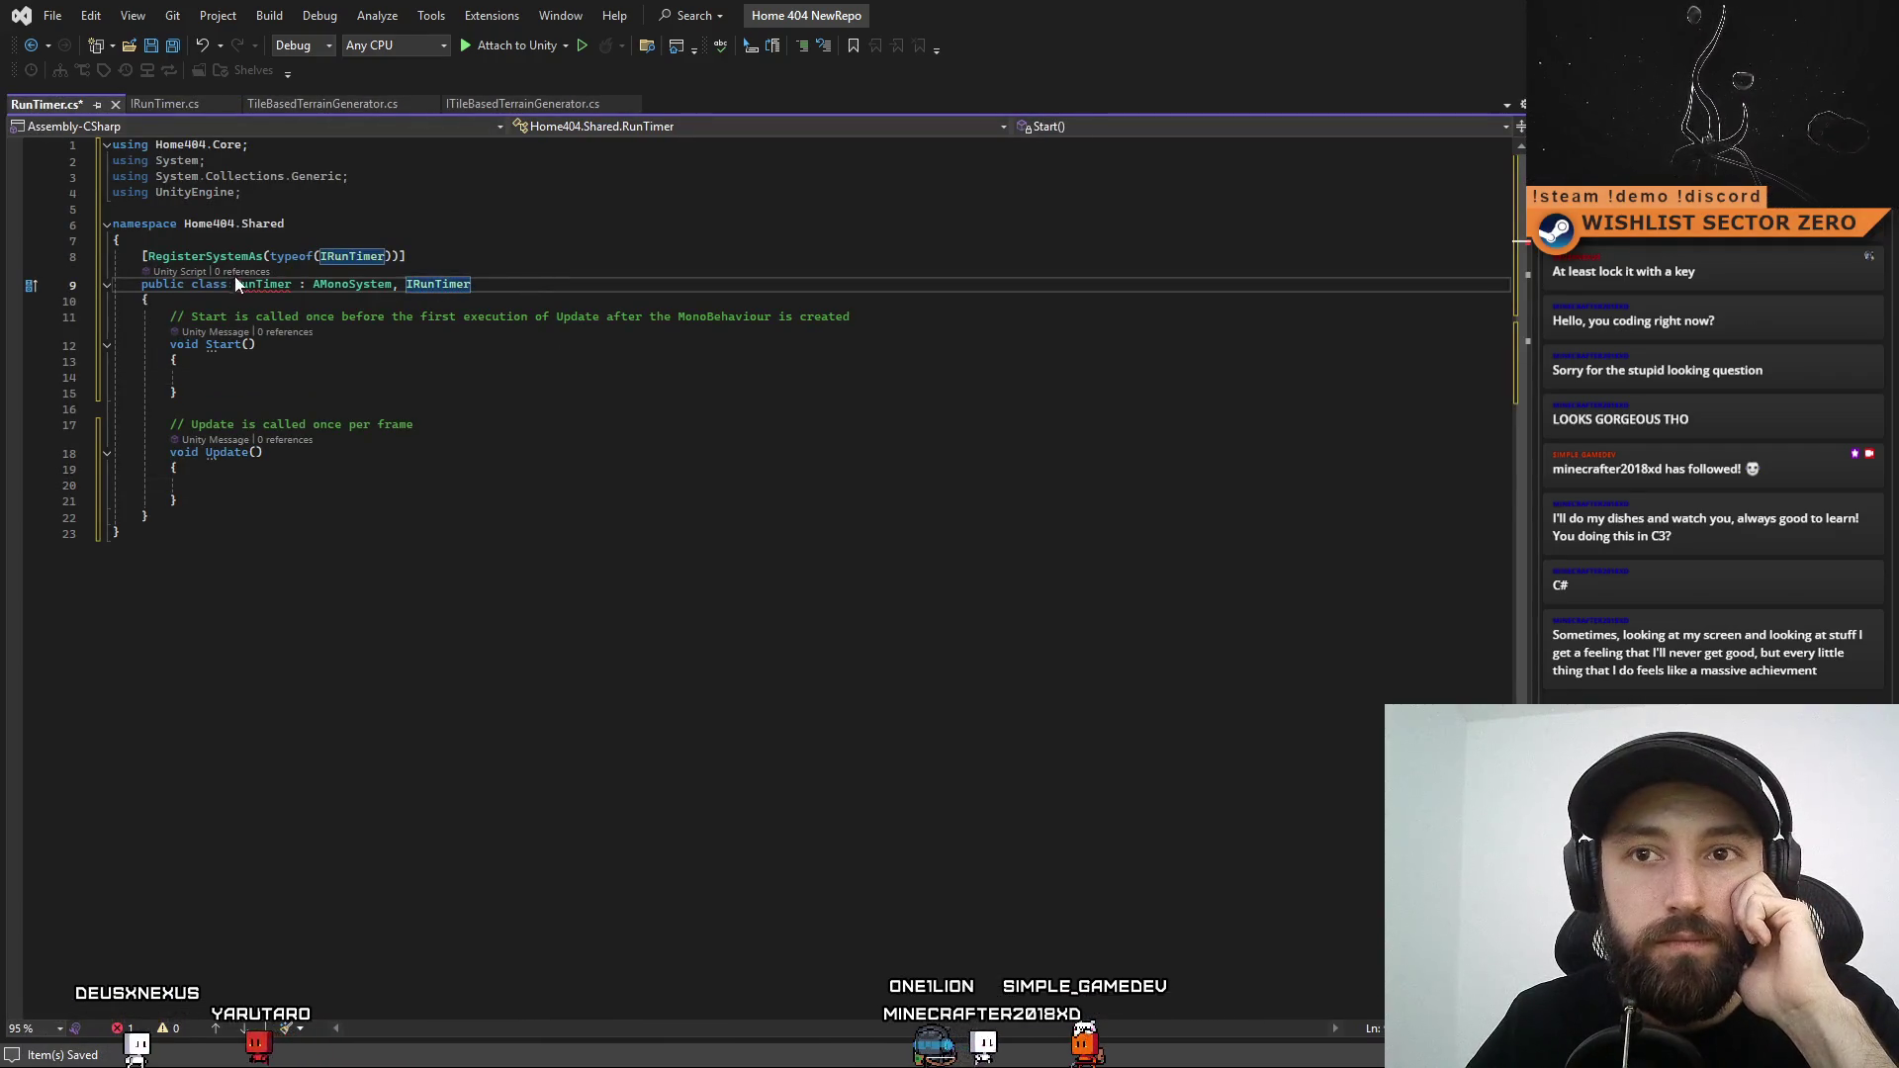
left_click(533, 370)
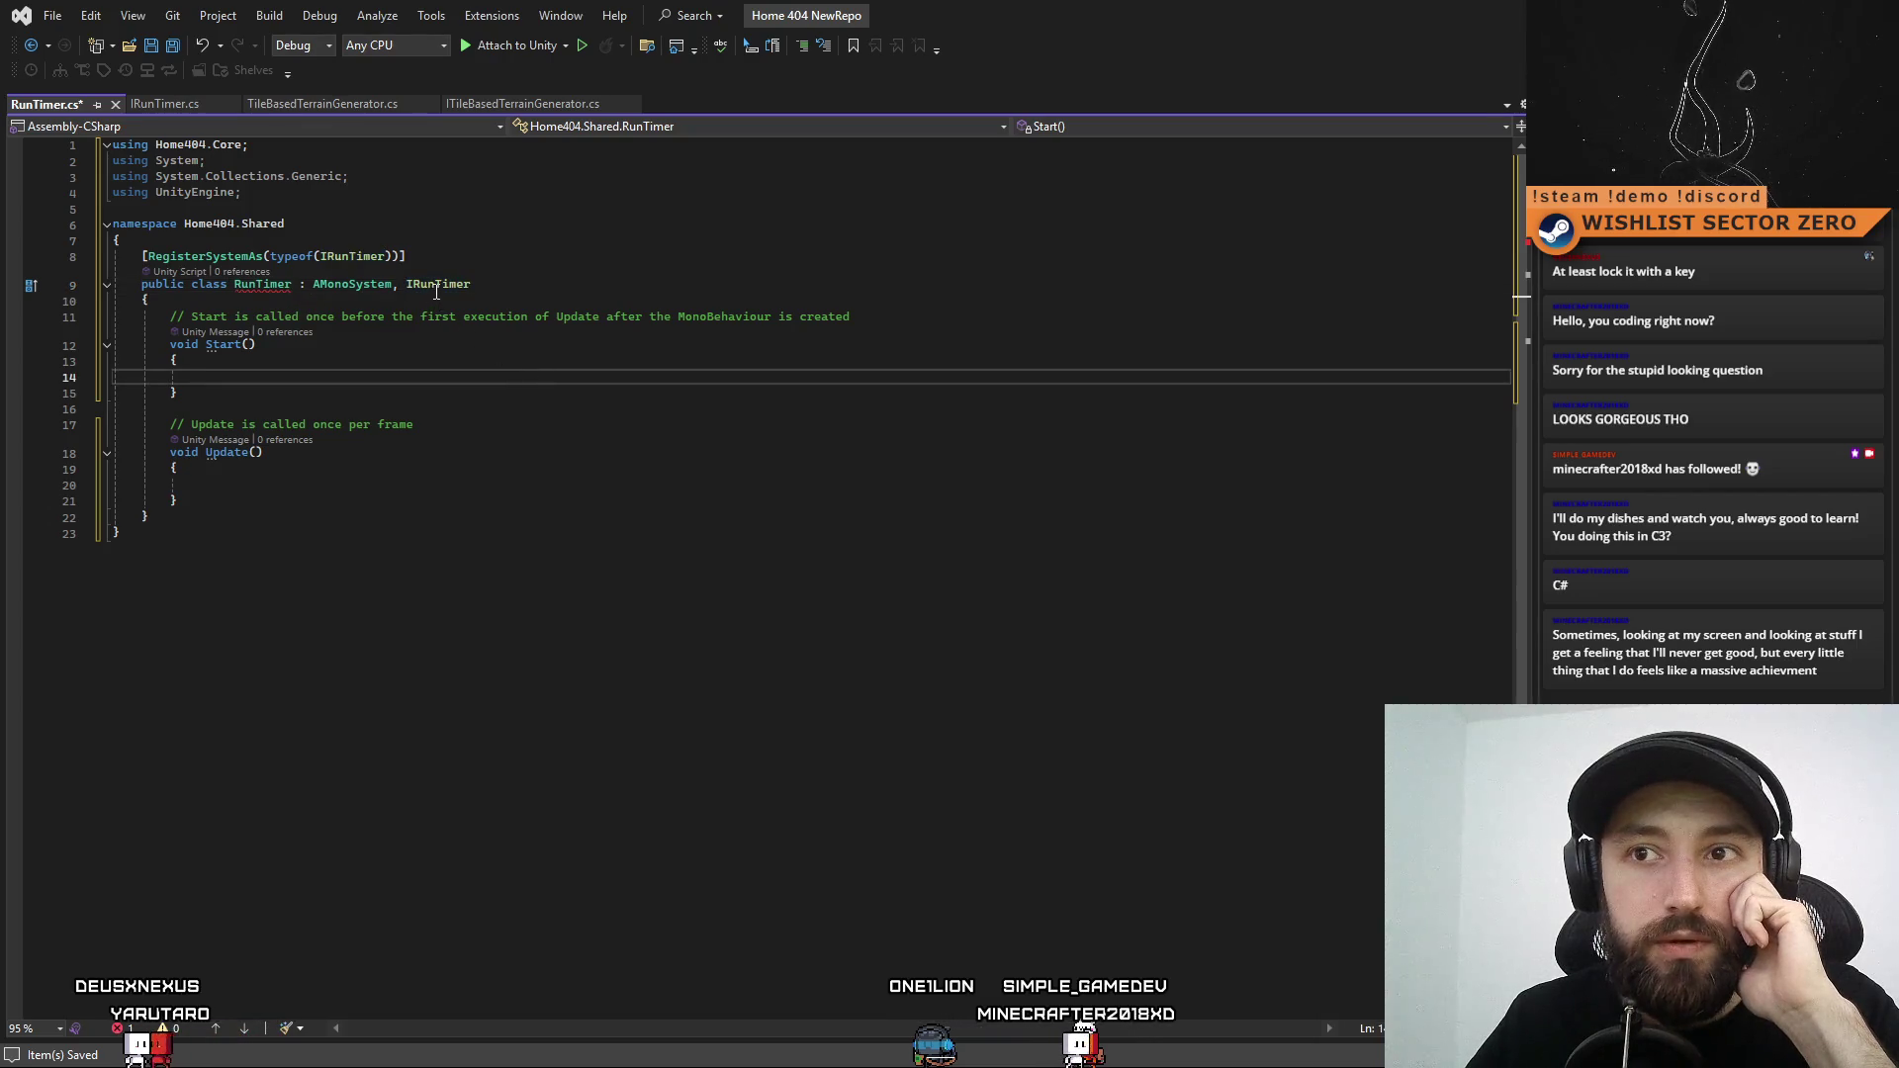
mouse_move(265, 289)
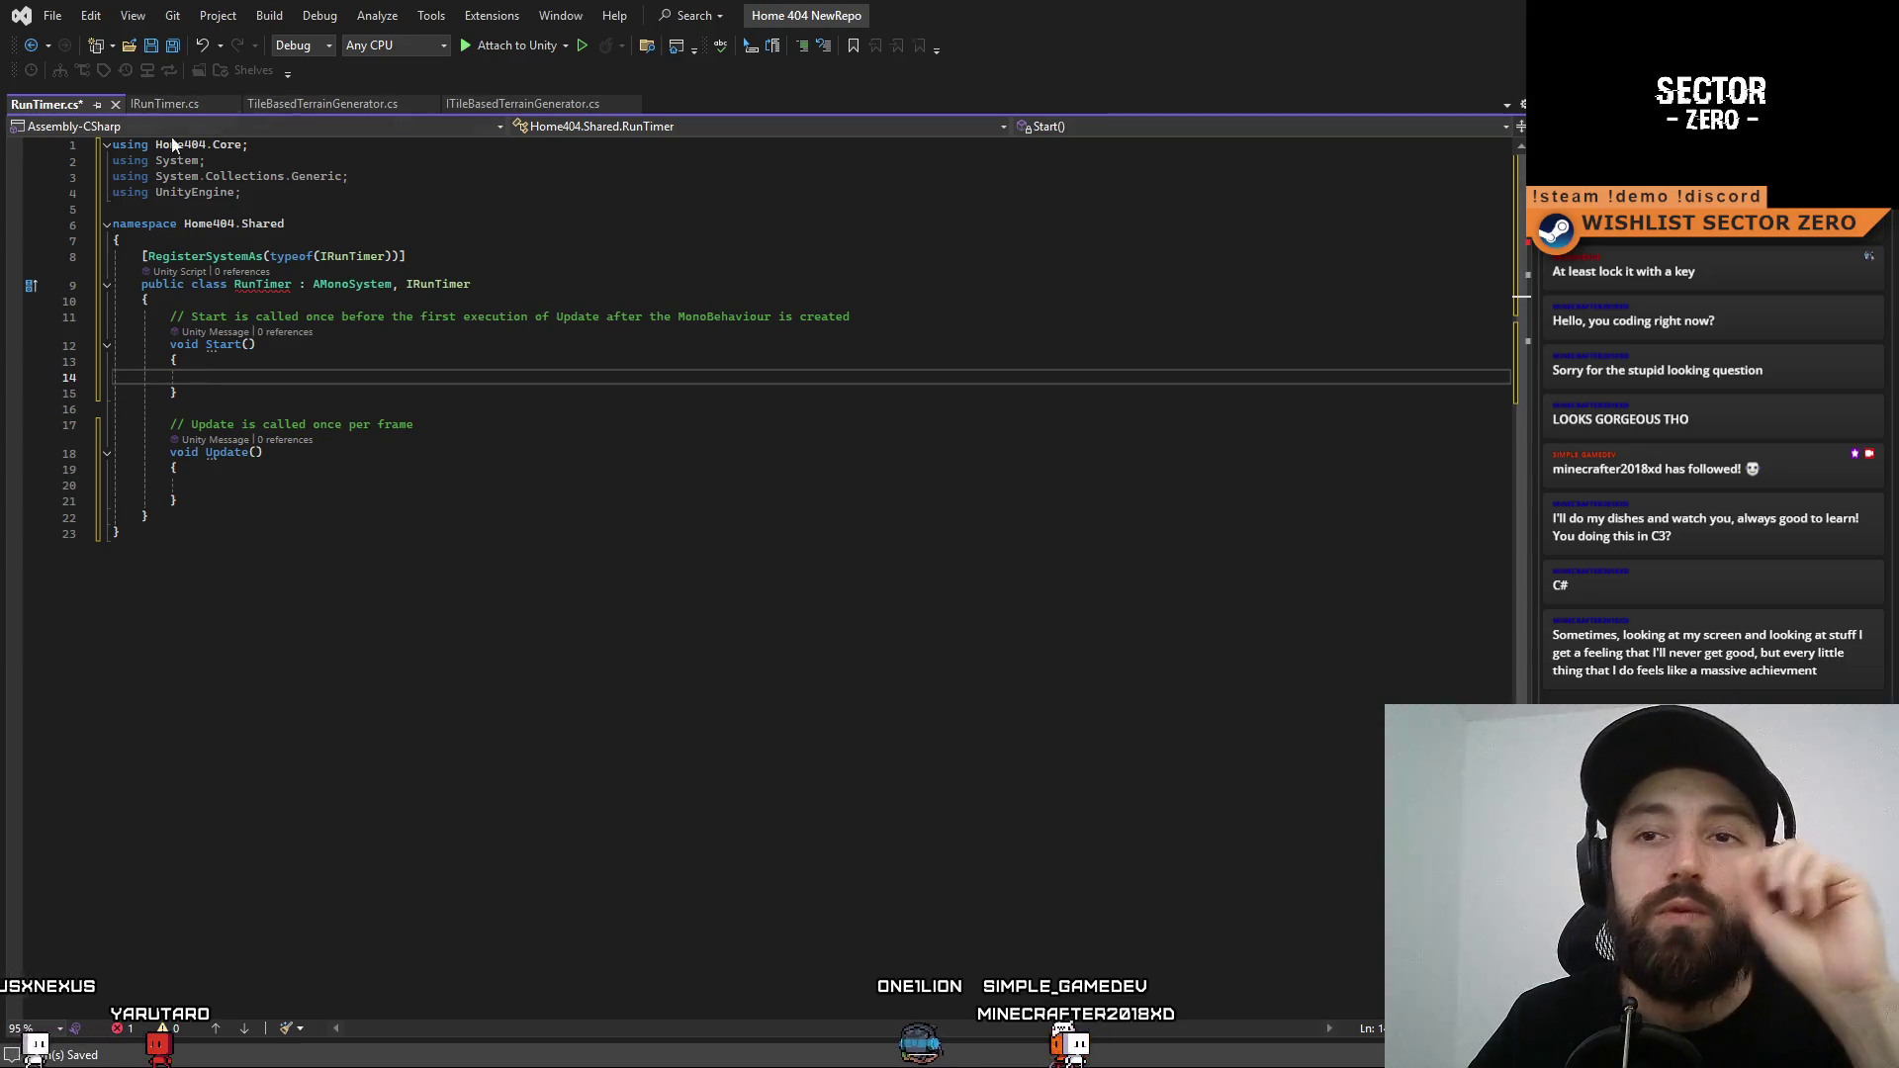
mouse_move(178, 393)
left_mouse_down()
mouse_move(119, 378)
mouse_move(98, 313)
left_mouse_up()
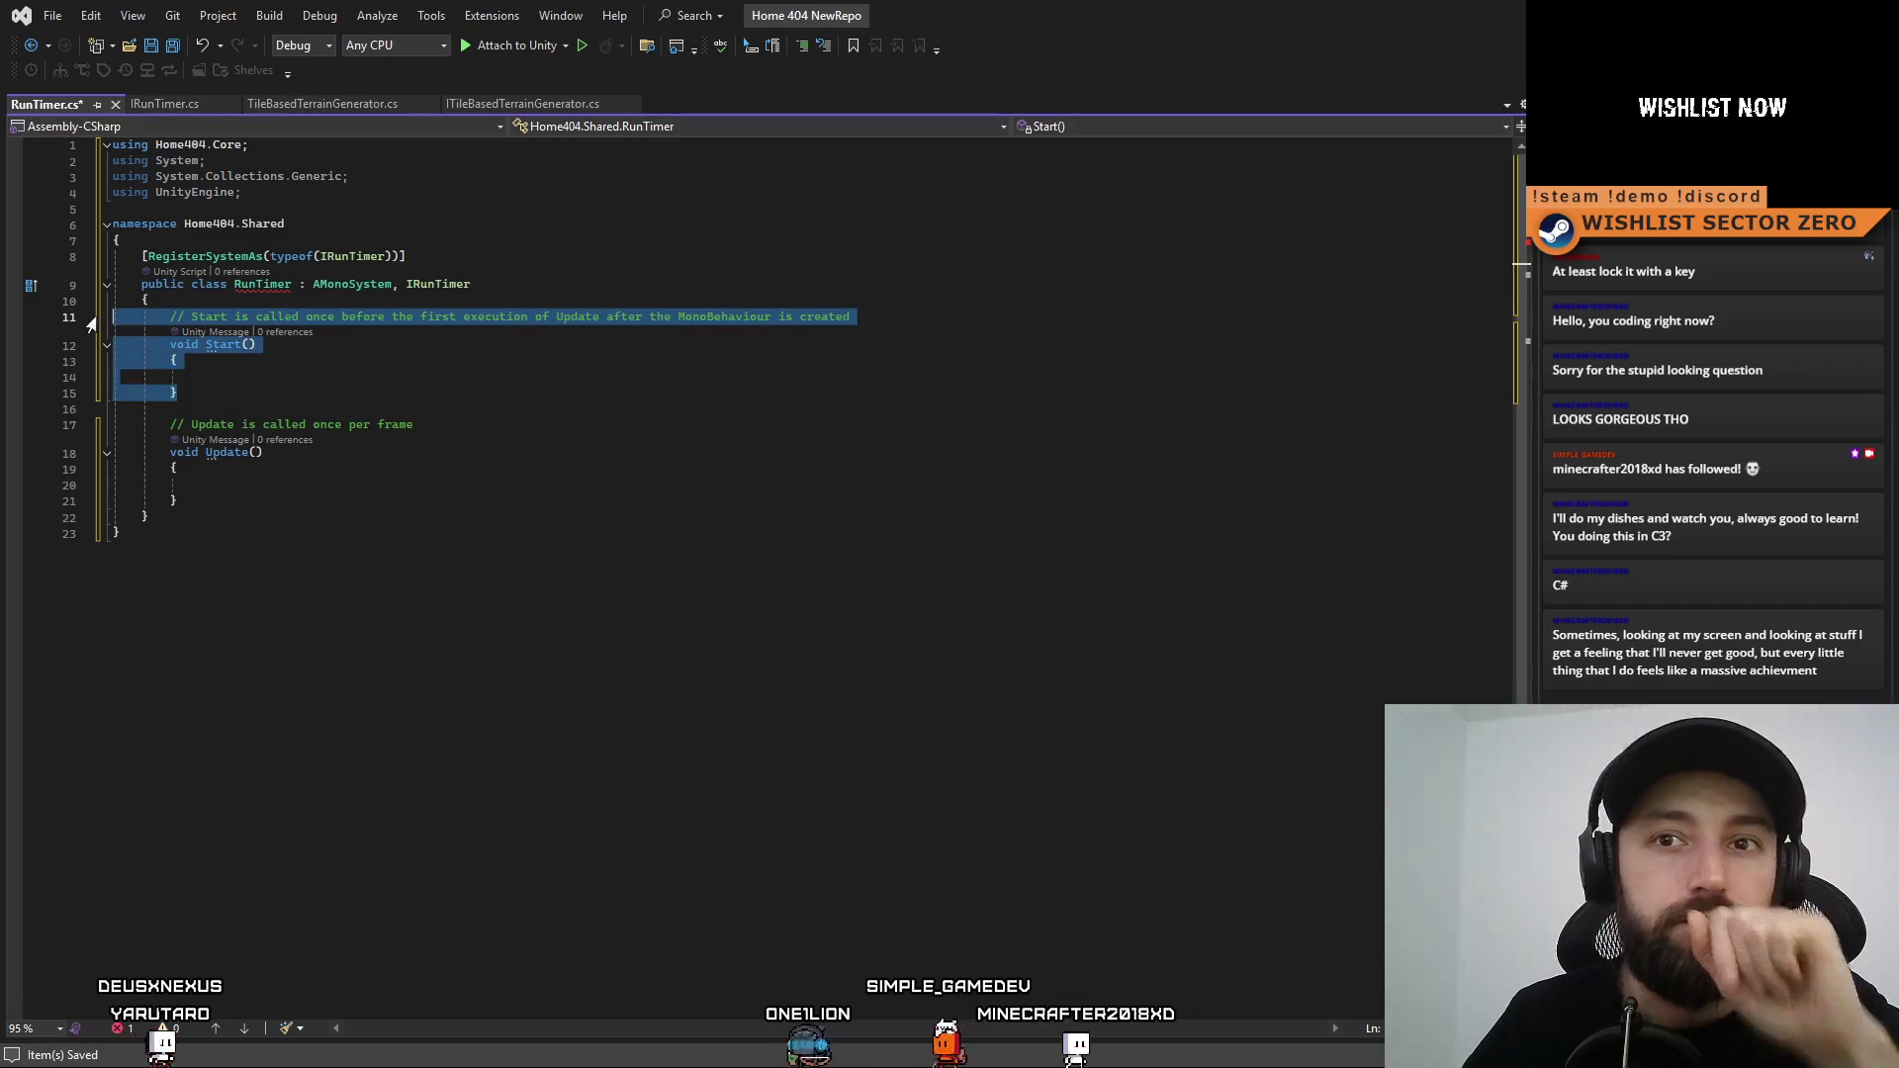
key("Delete")
Copy the Initialize method from TileBasedTerrainGenerator.cs into RunTimer.cs
left_click(322, 104)
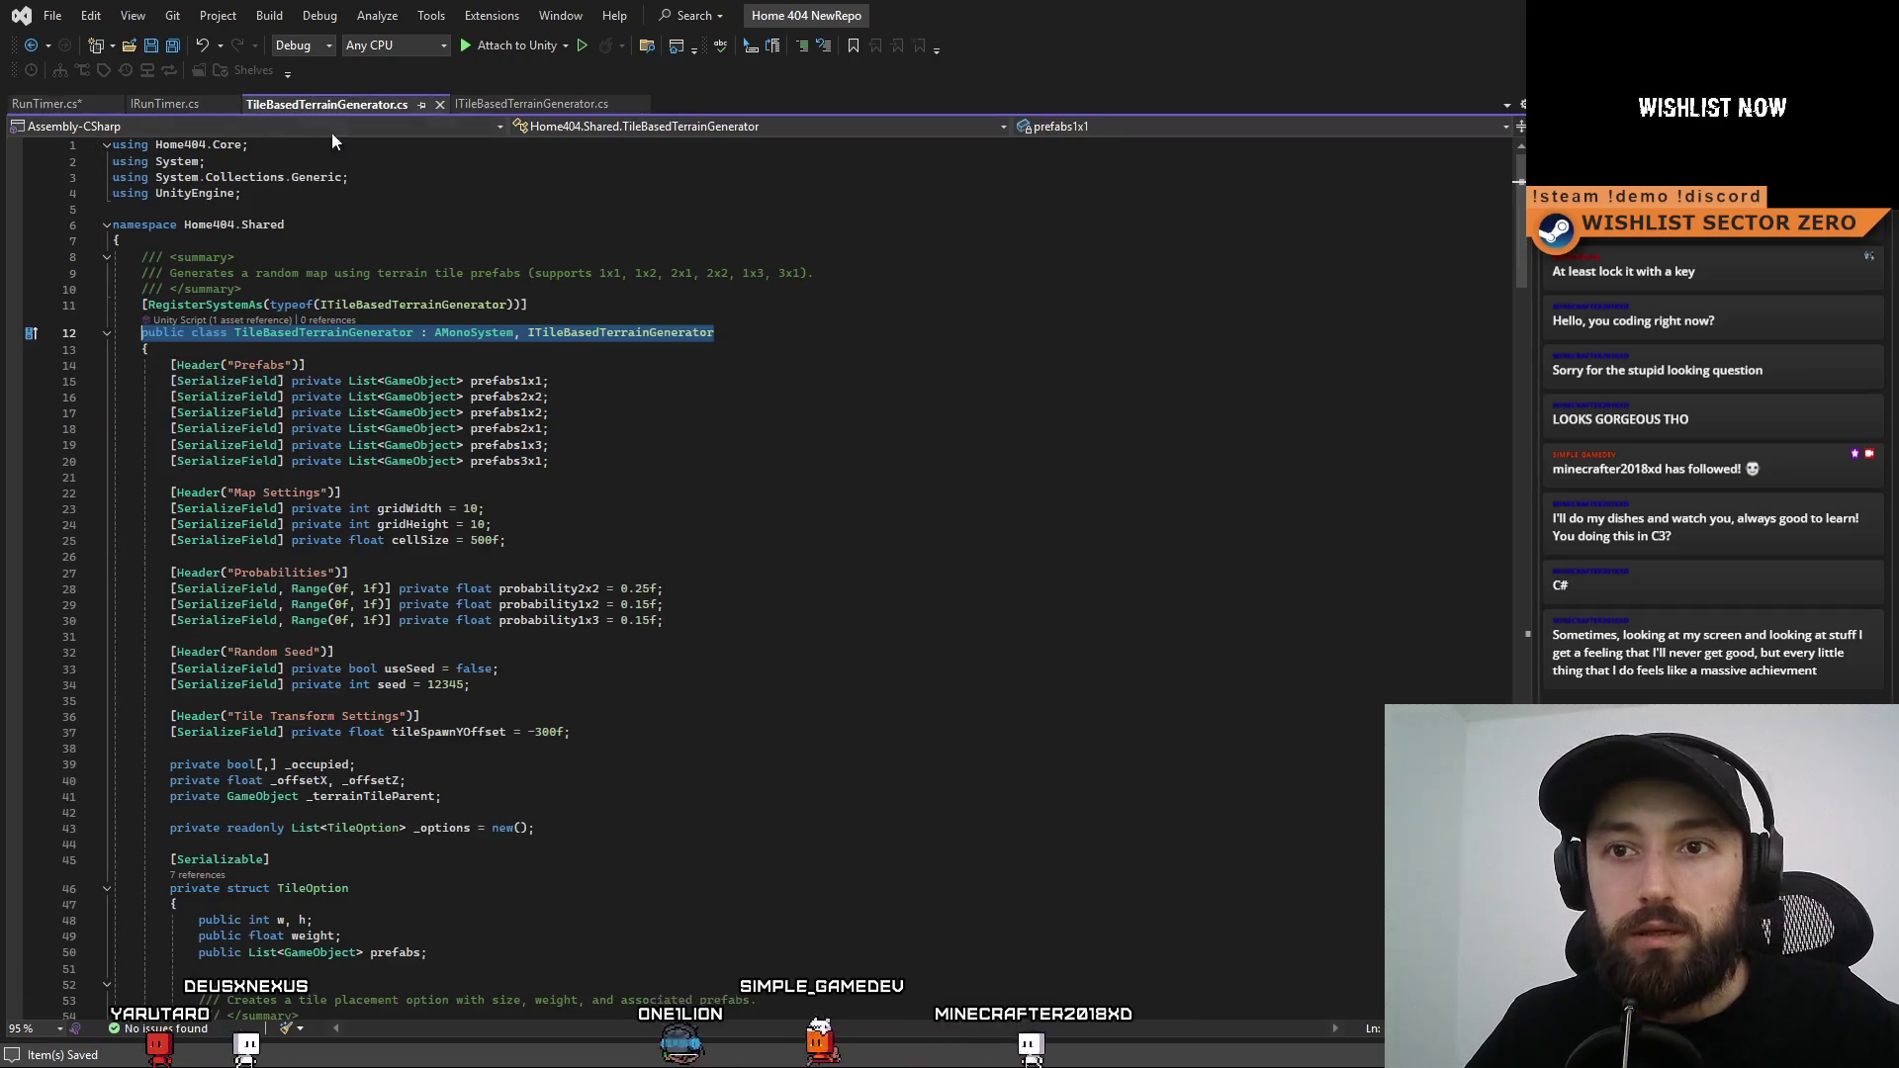
scroll(558, 541, "down", 14)
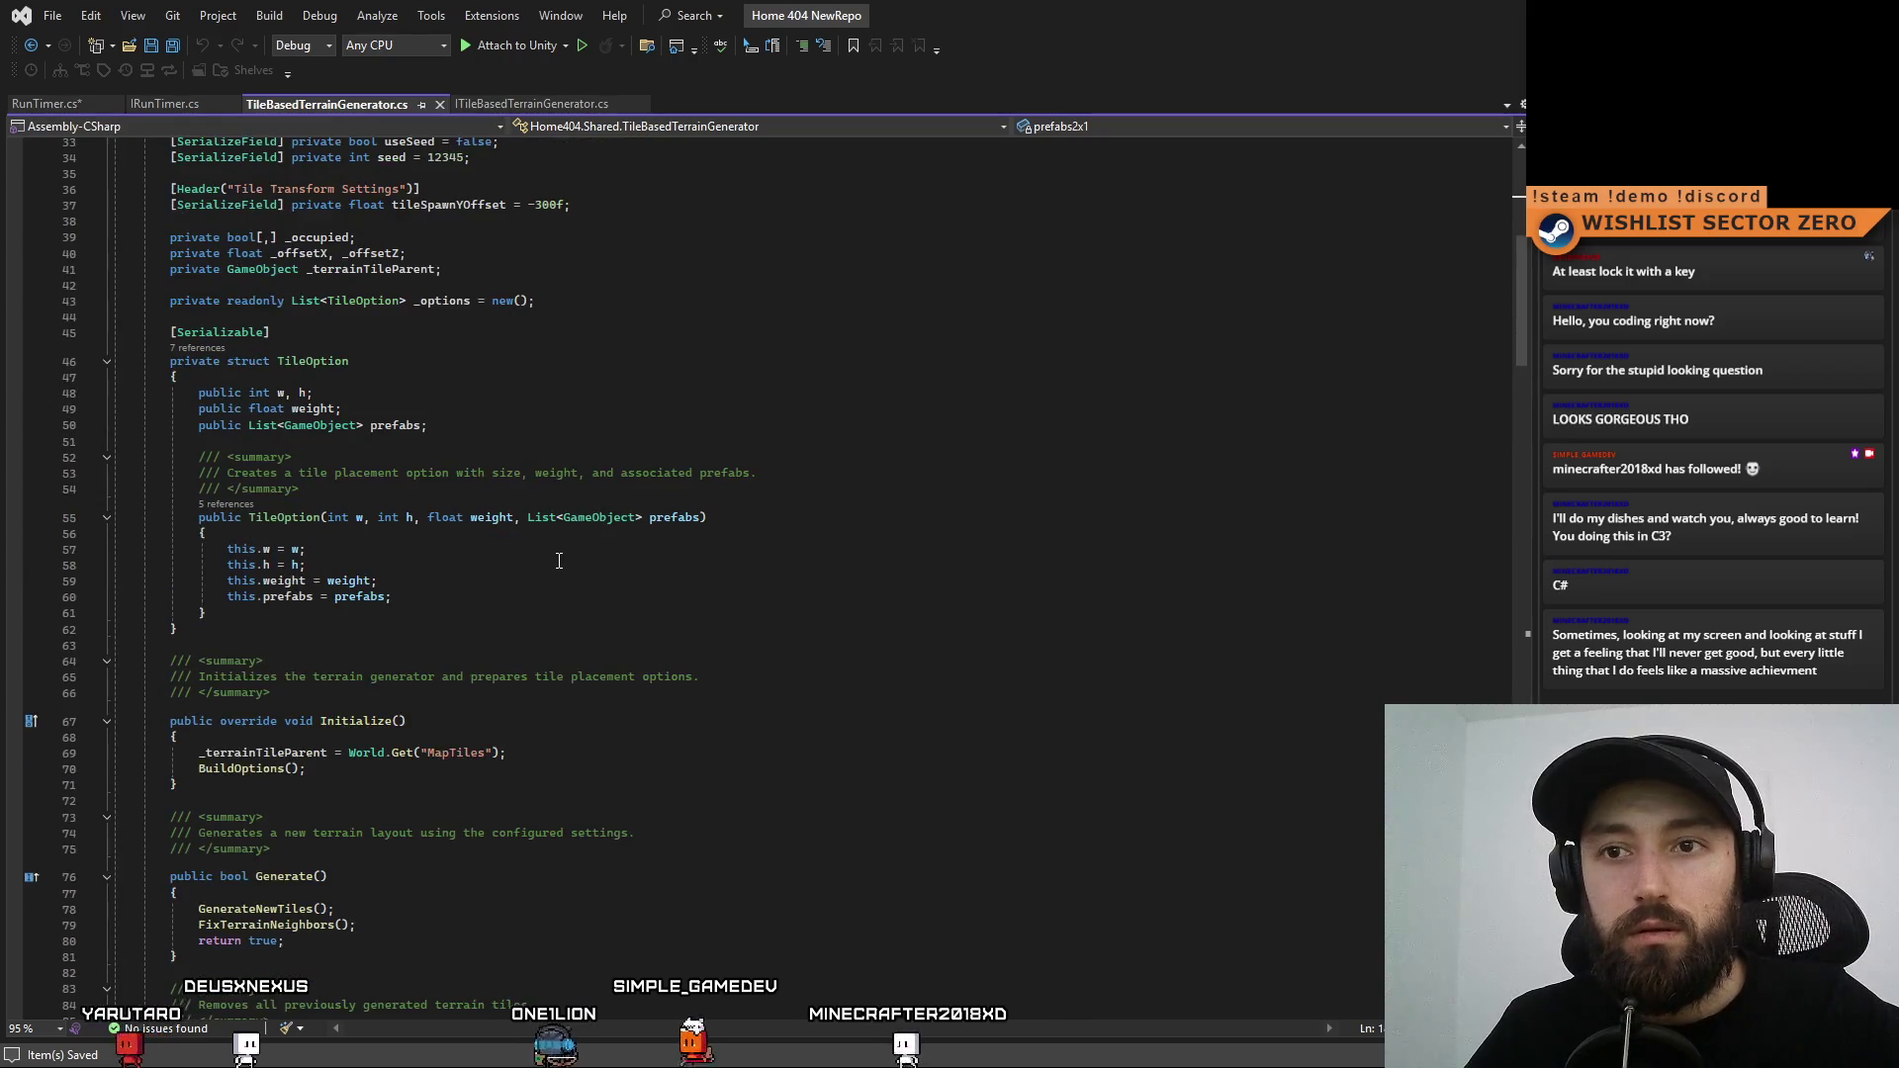
scroll(219, 610, "down", 1)
mouse_move(170, 529)
left_mouse_down()
mouse_move(198, 556)
mouse_move(180, 594)
left_mouse_up()
key("ctrl+c")
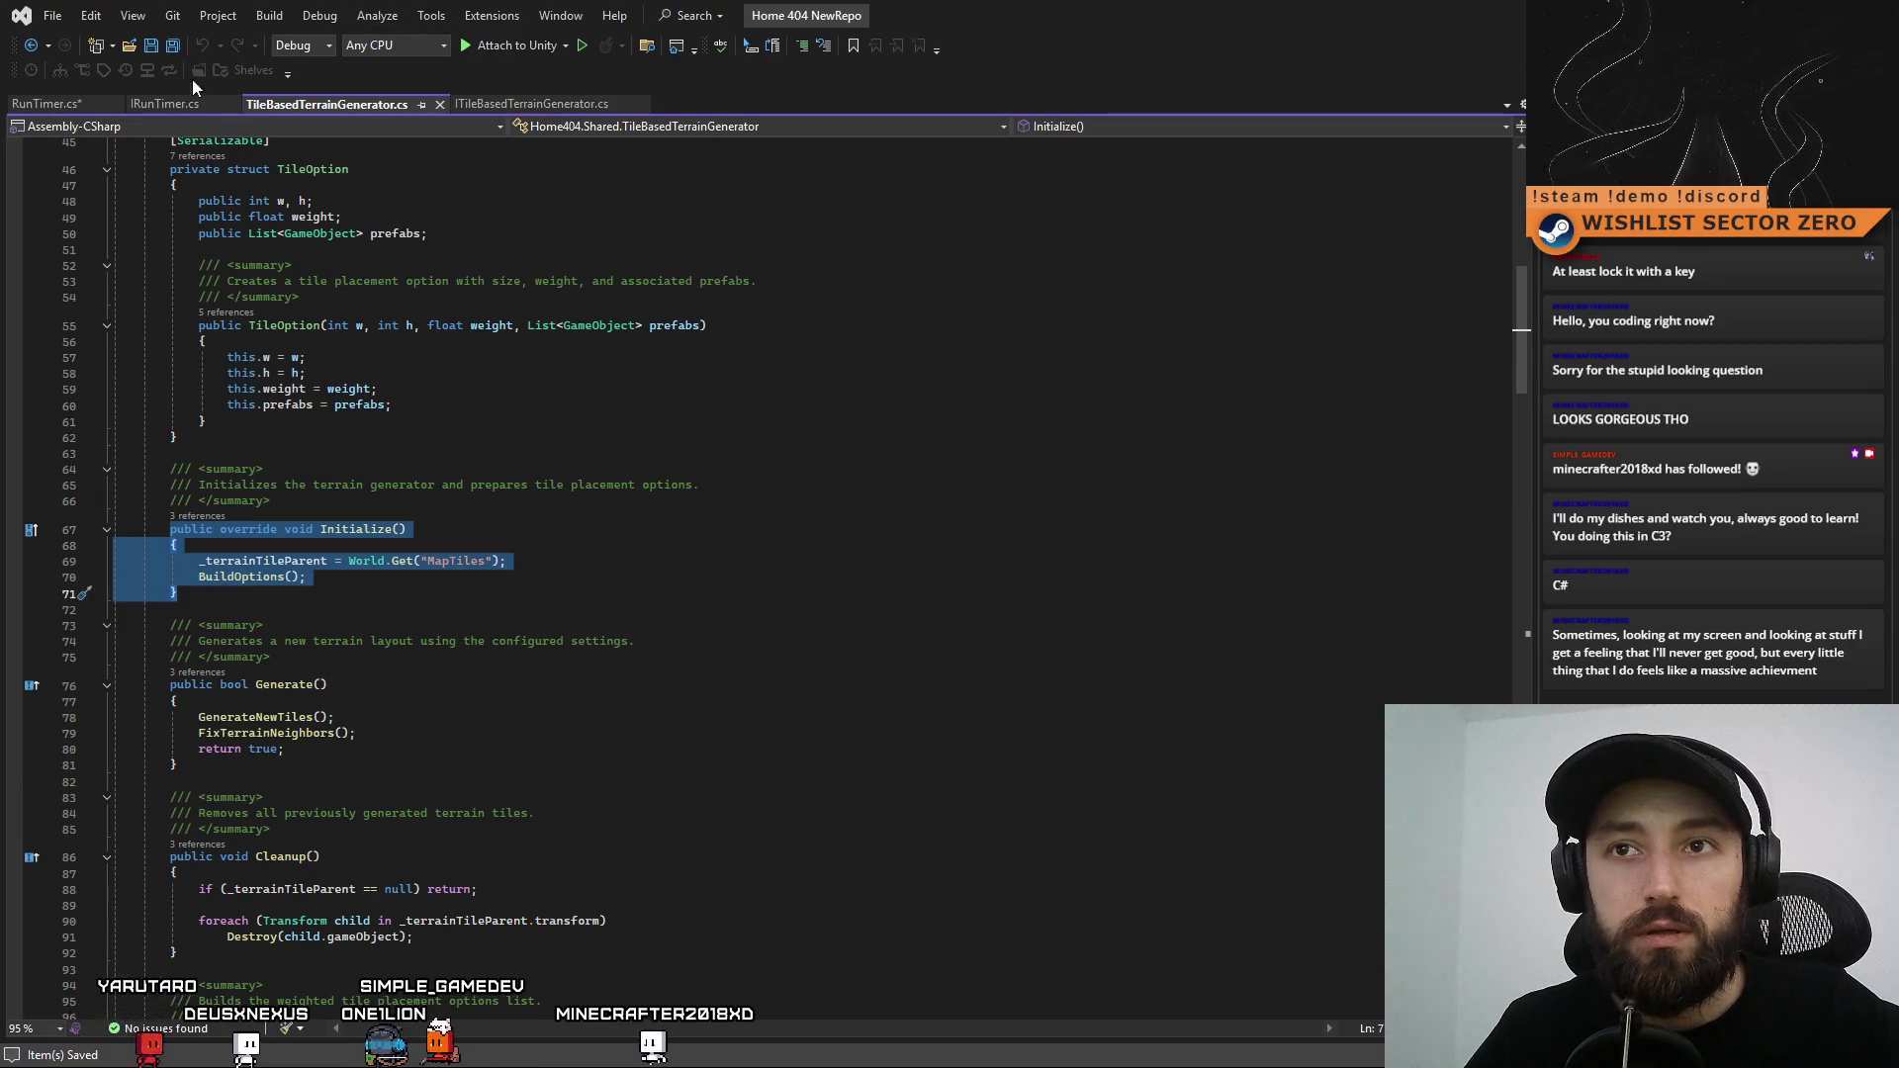
left_click(160, 104)
left_click(60, 104)
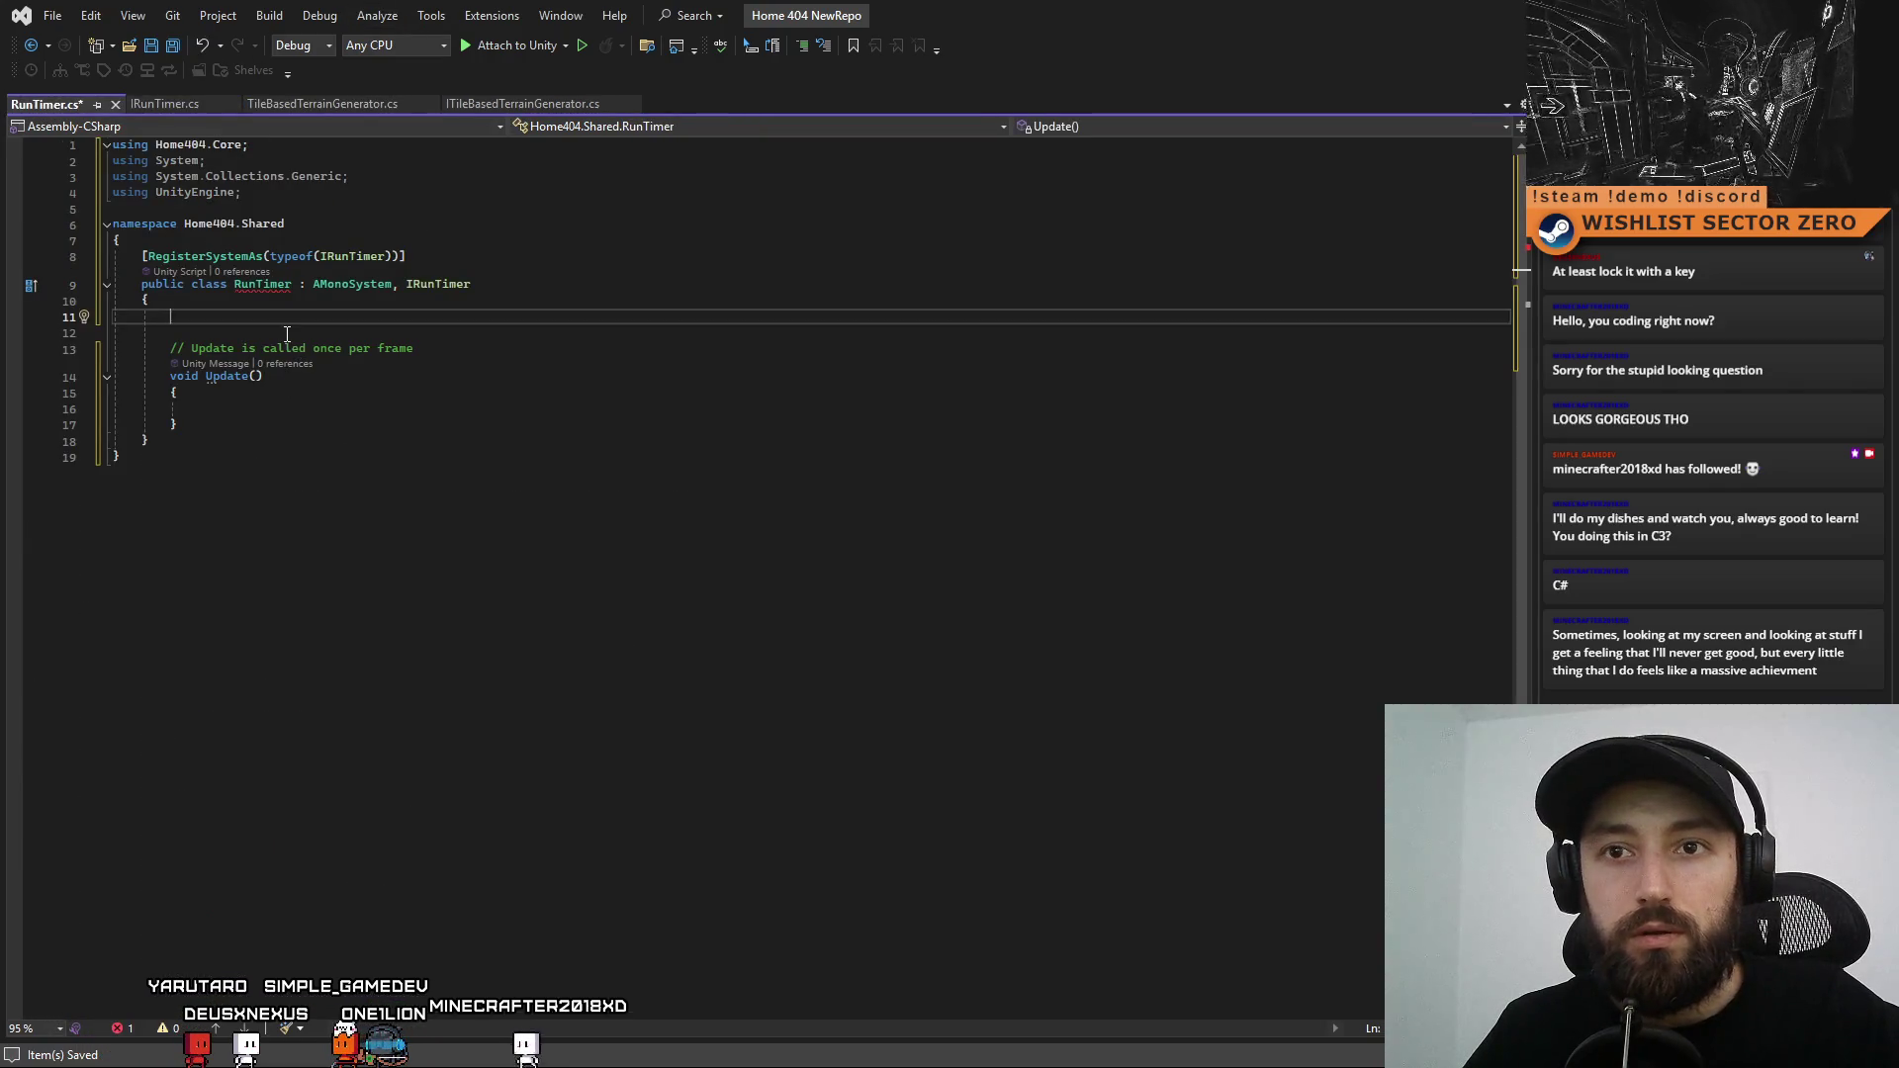
key("ctrl+v")
Strip the terrain-specific lines from Initialize, save RunTimer.cs, and let Unity recompile
left_click(592, 332)
left_click_drag(360, 385, 84, 378)
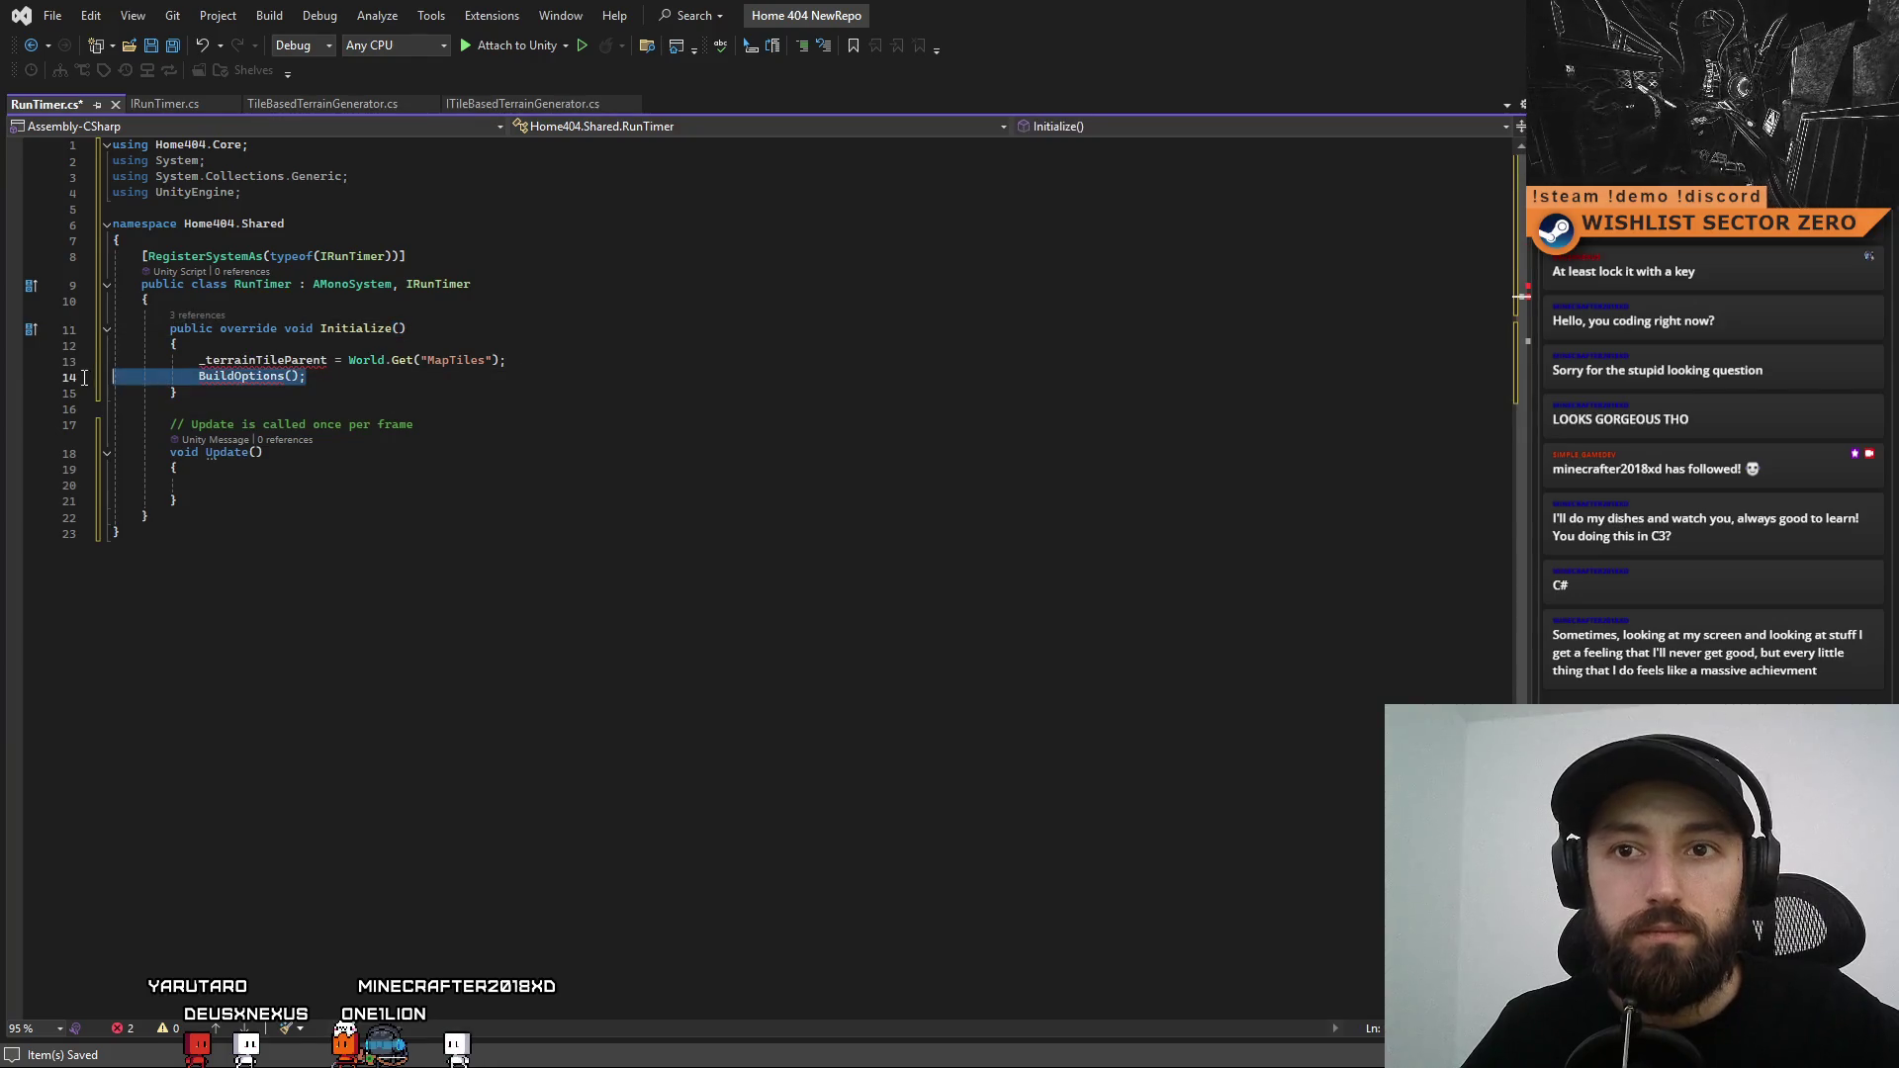
key("shift+Up")
key("Delete")
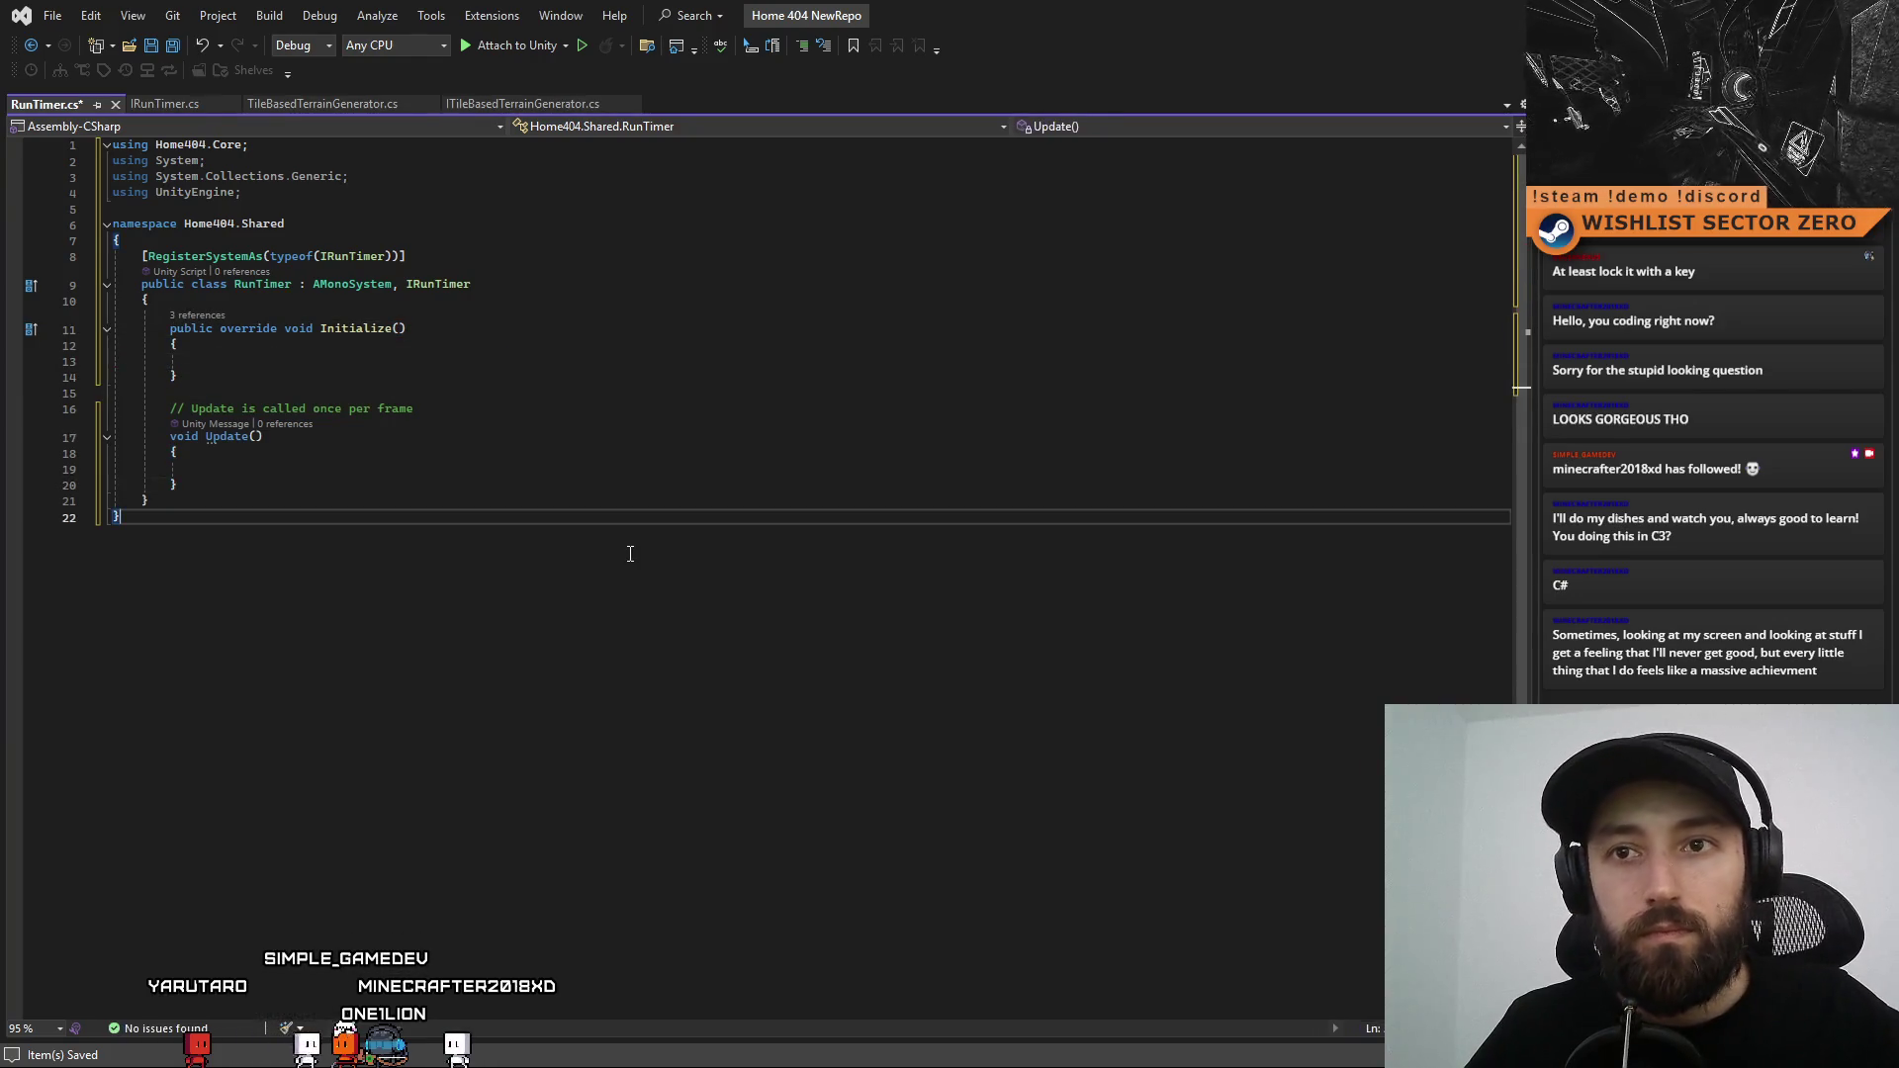
key("ctrl+s")
left_click(654, 580)
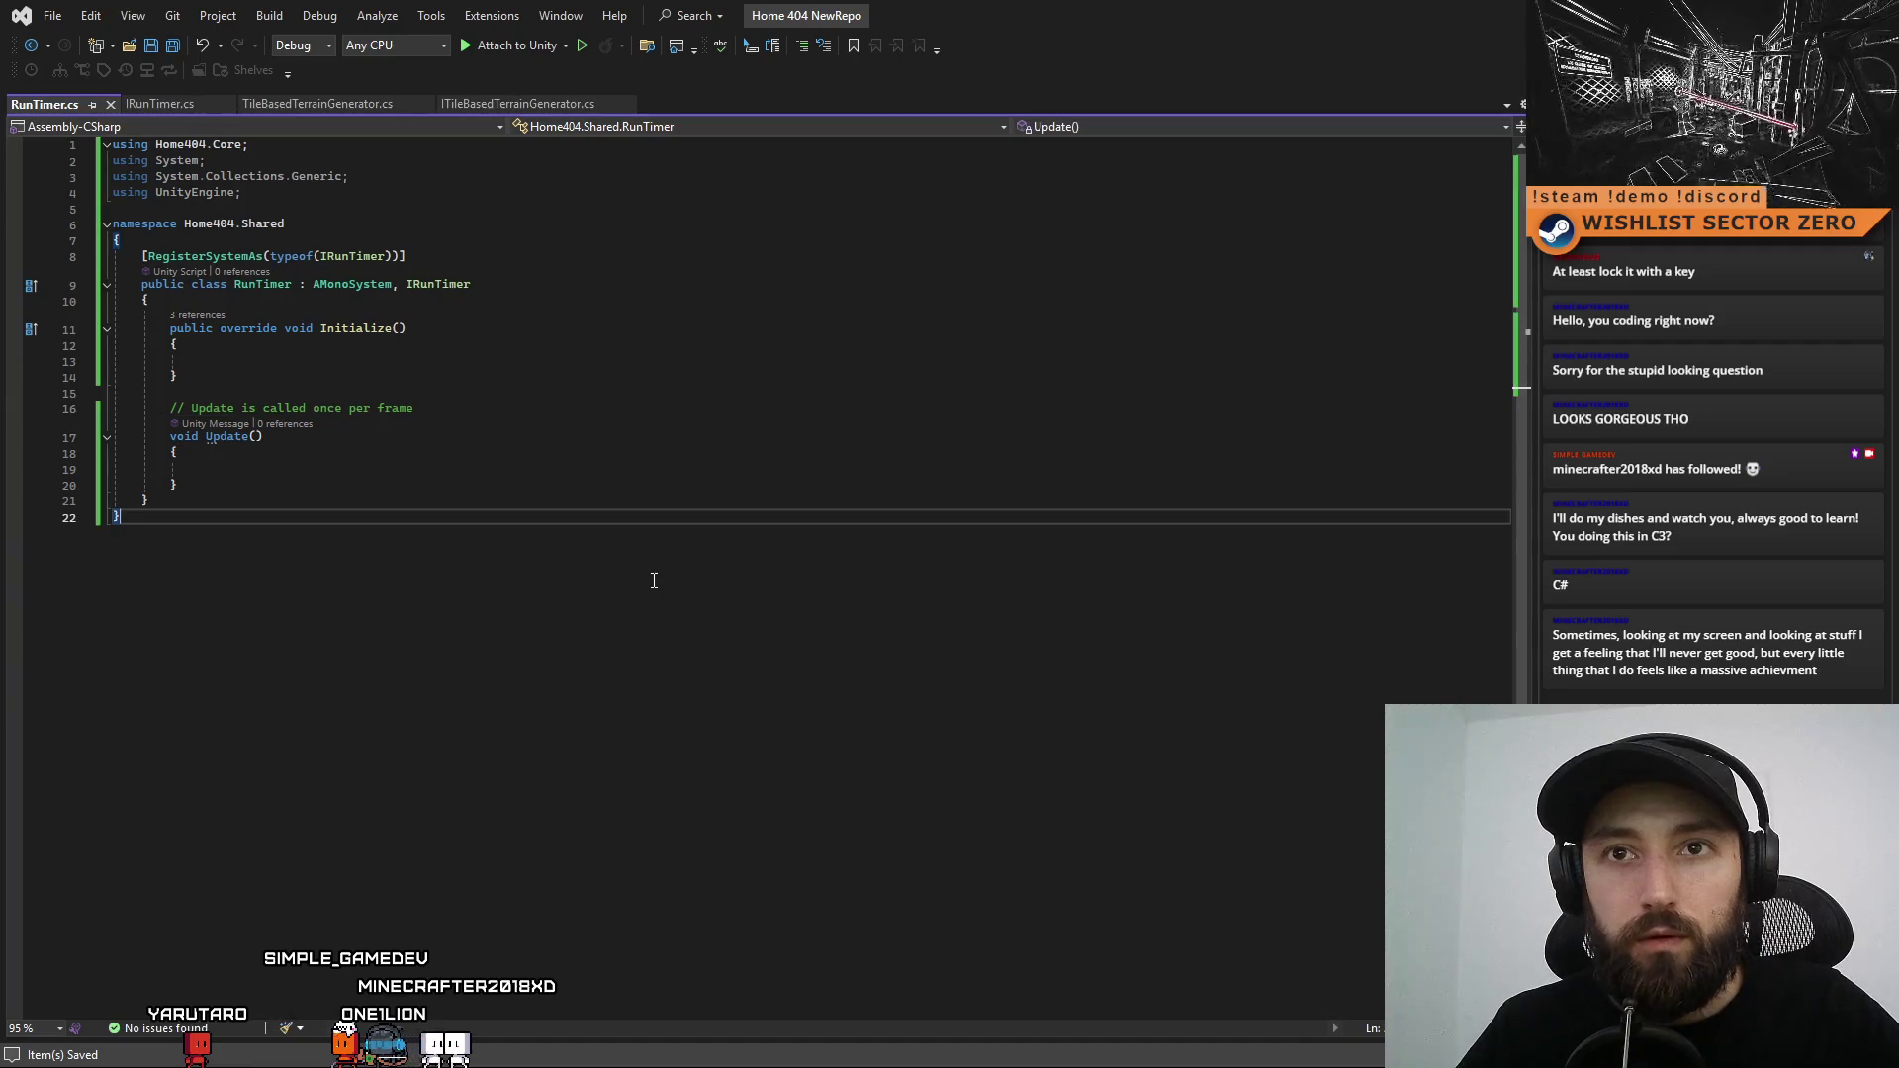
left_click(871, 469)
key("alt+Tab")
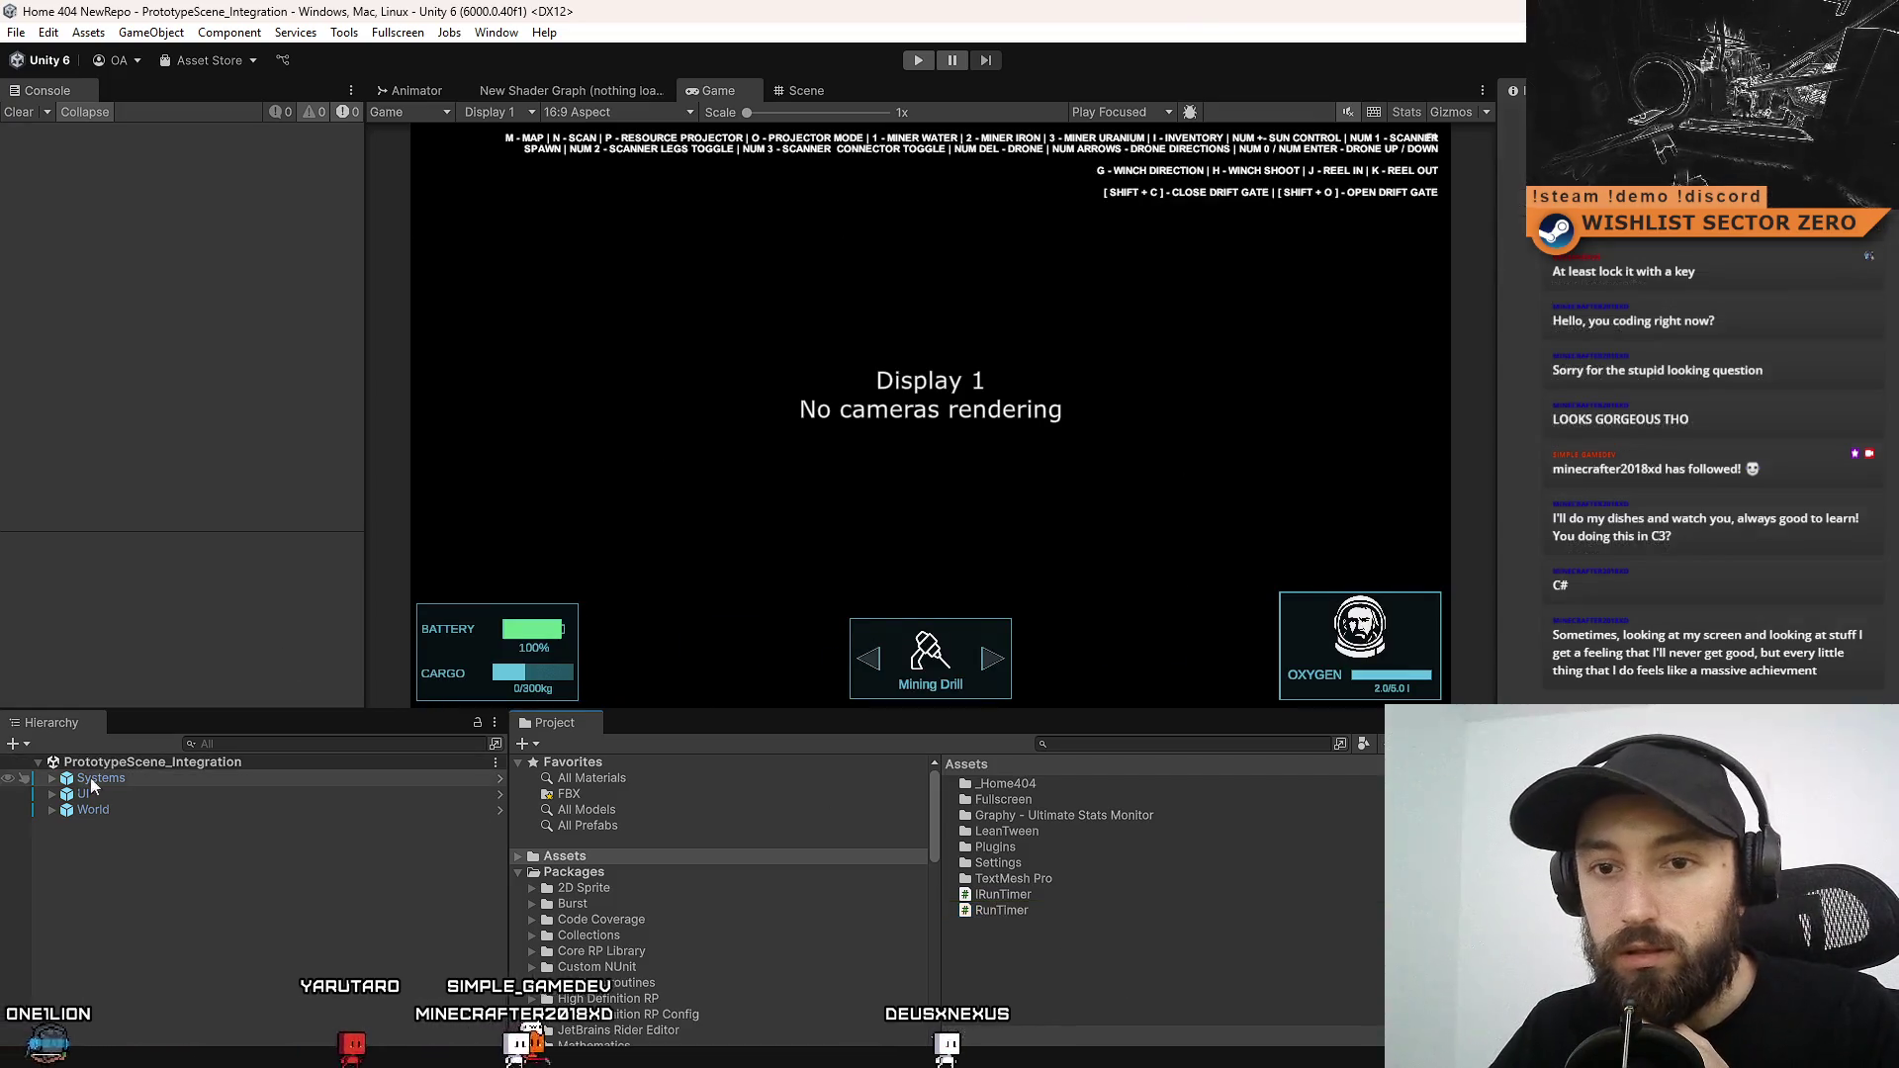
Duplicate the Compass object under Systems and rename the copy RunTimer
left_click(53, 778)
left_click(214, 856)
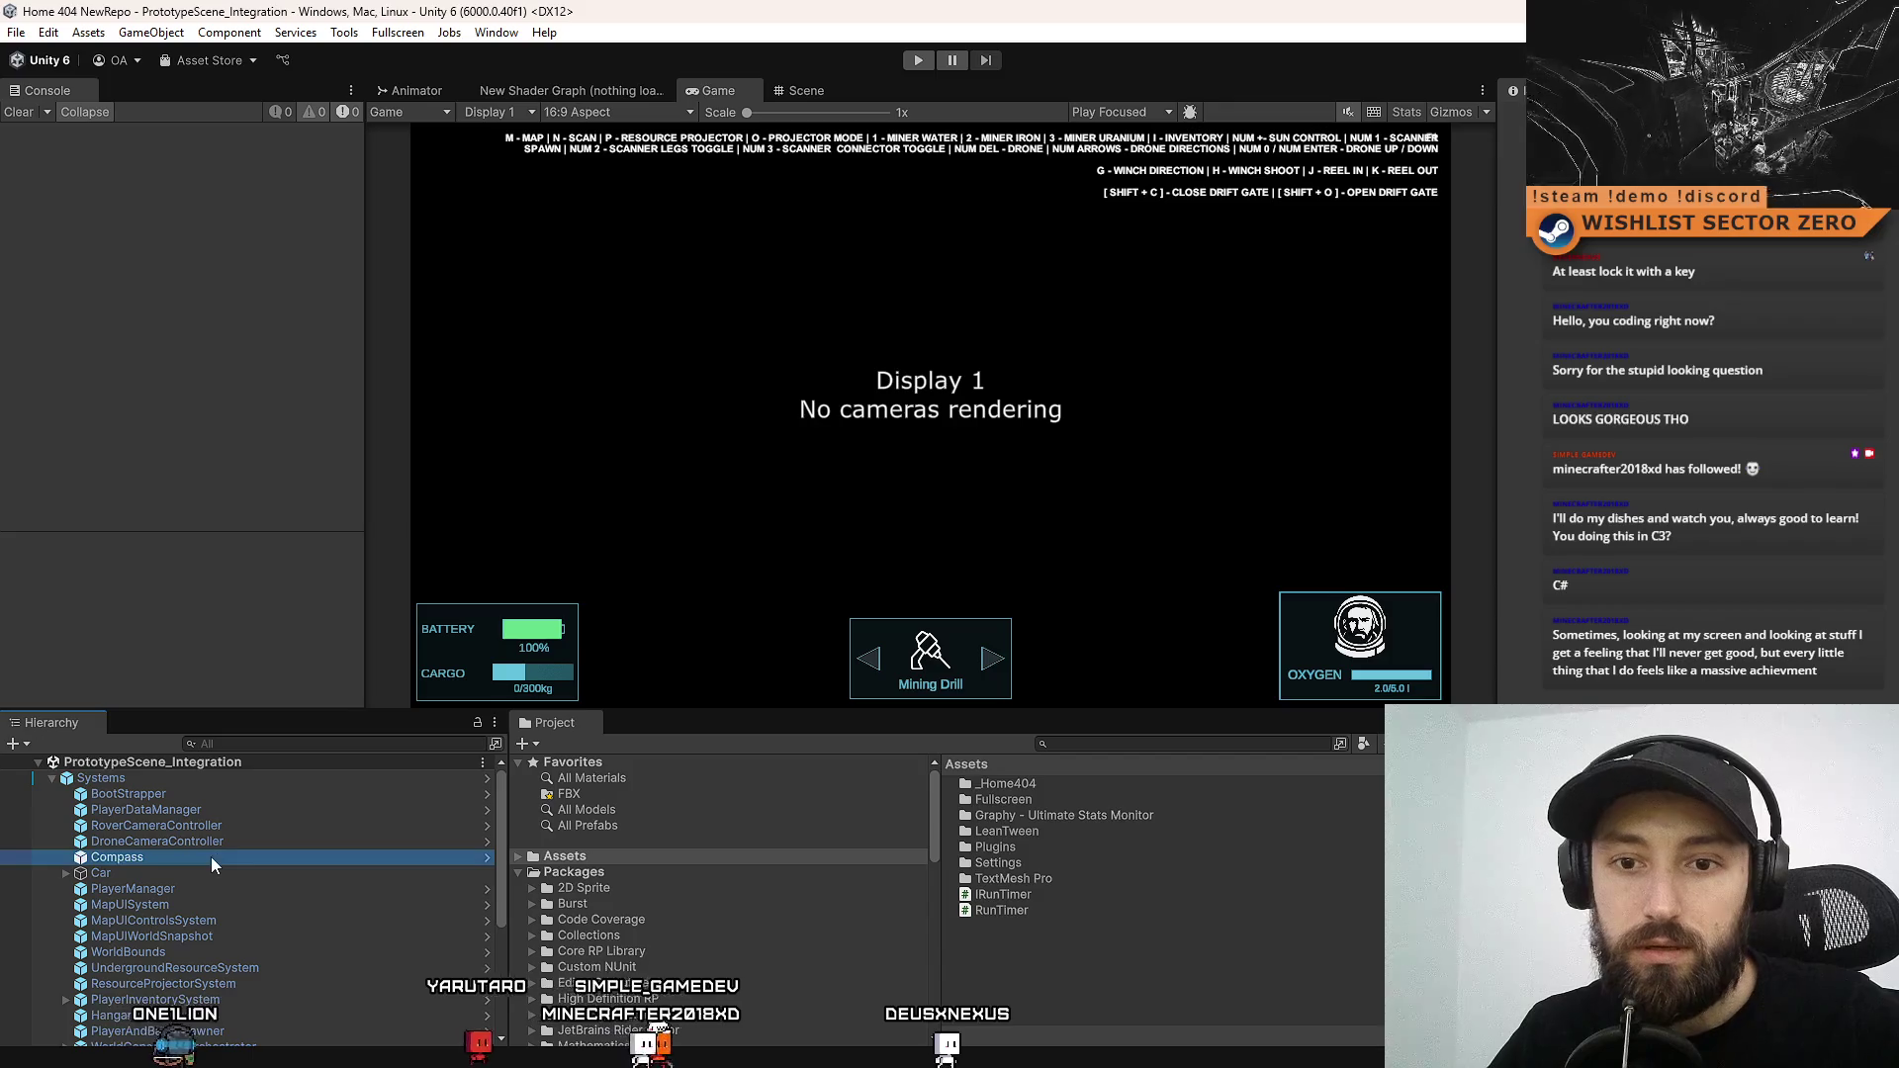
right_click(239, 854)
left_click(362, 295)
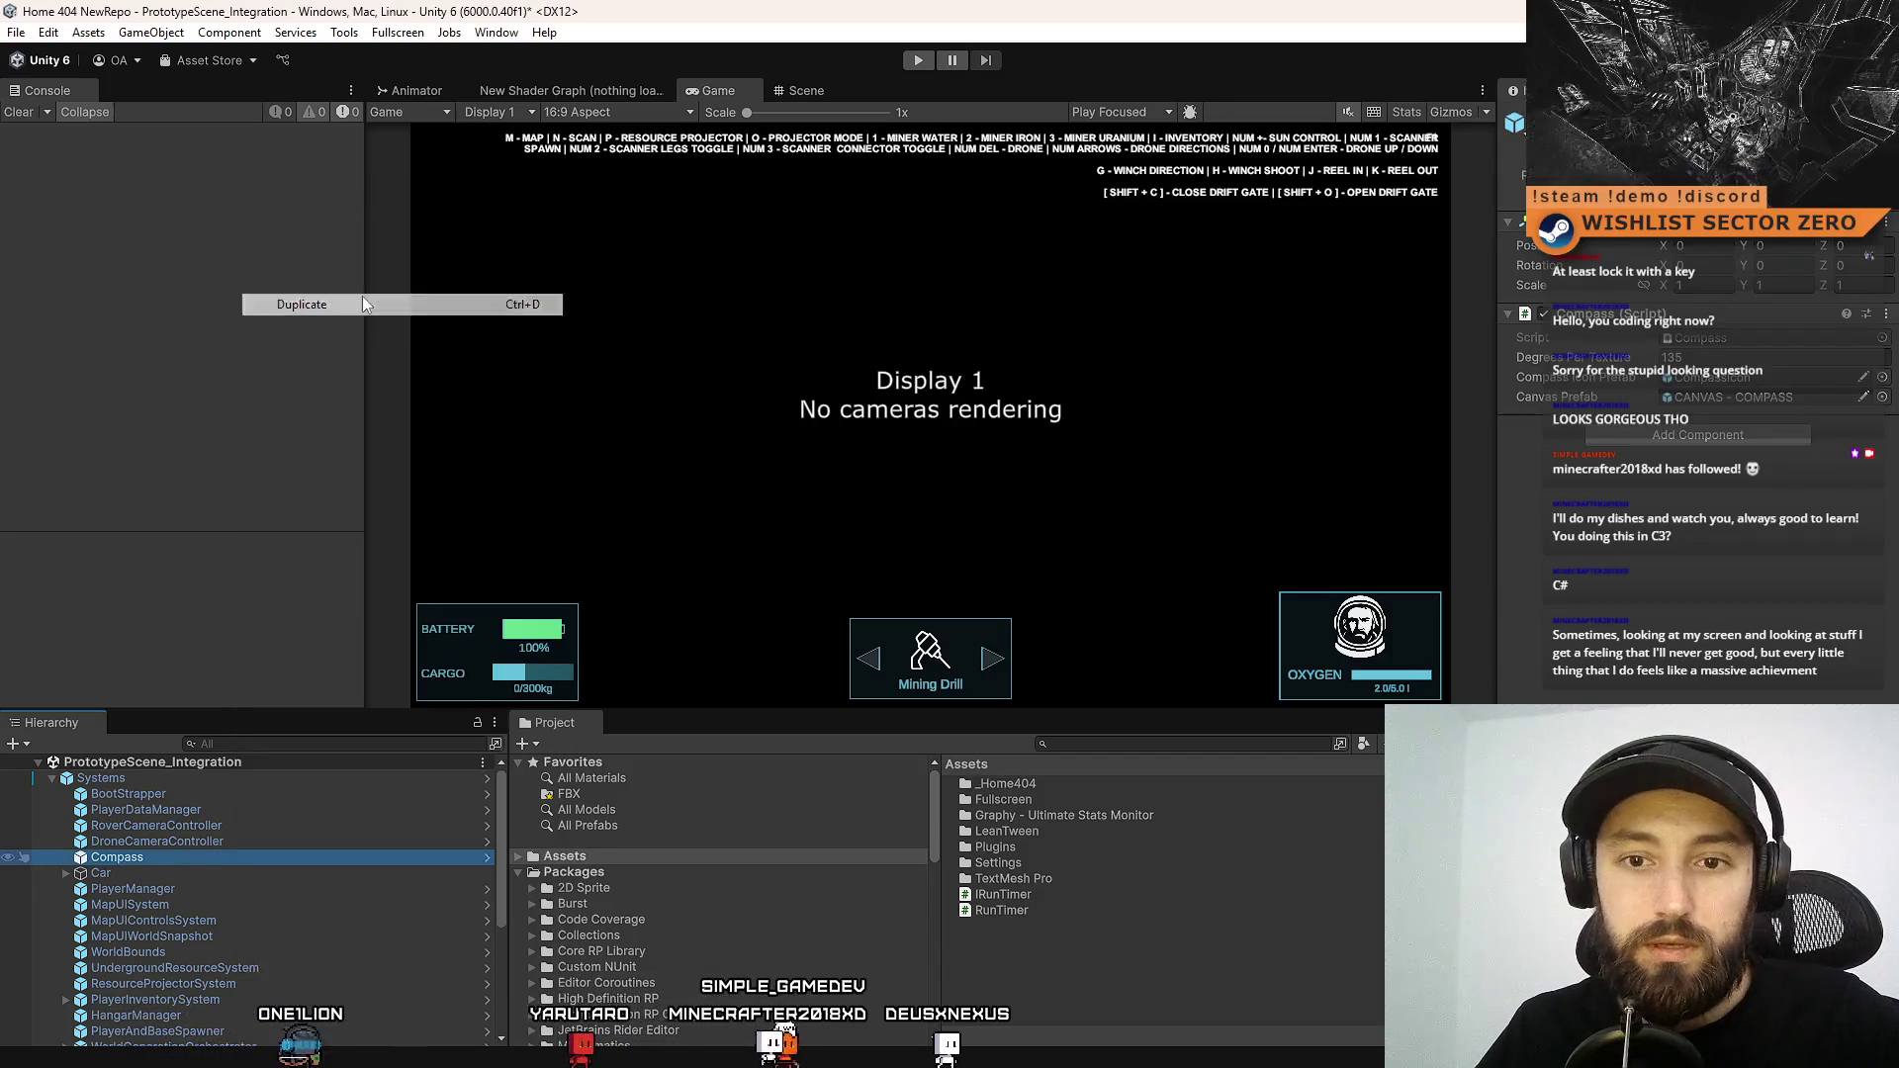
left_click(228, 872)
type("RunTimer")
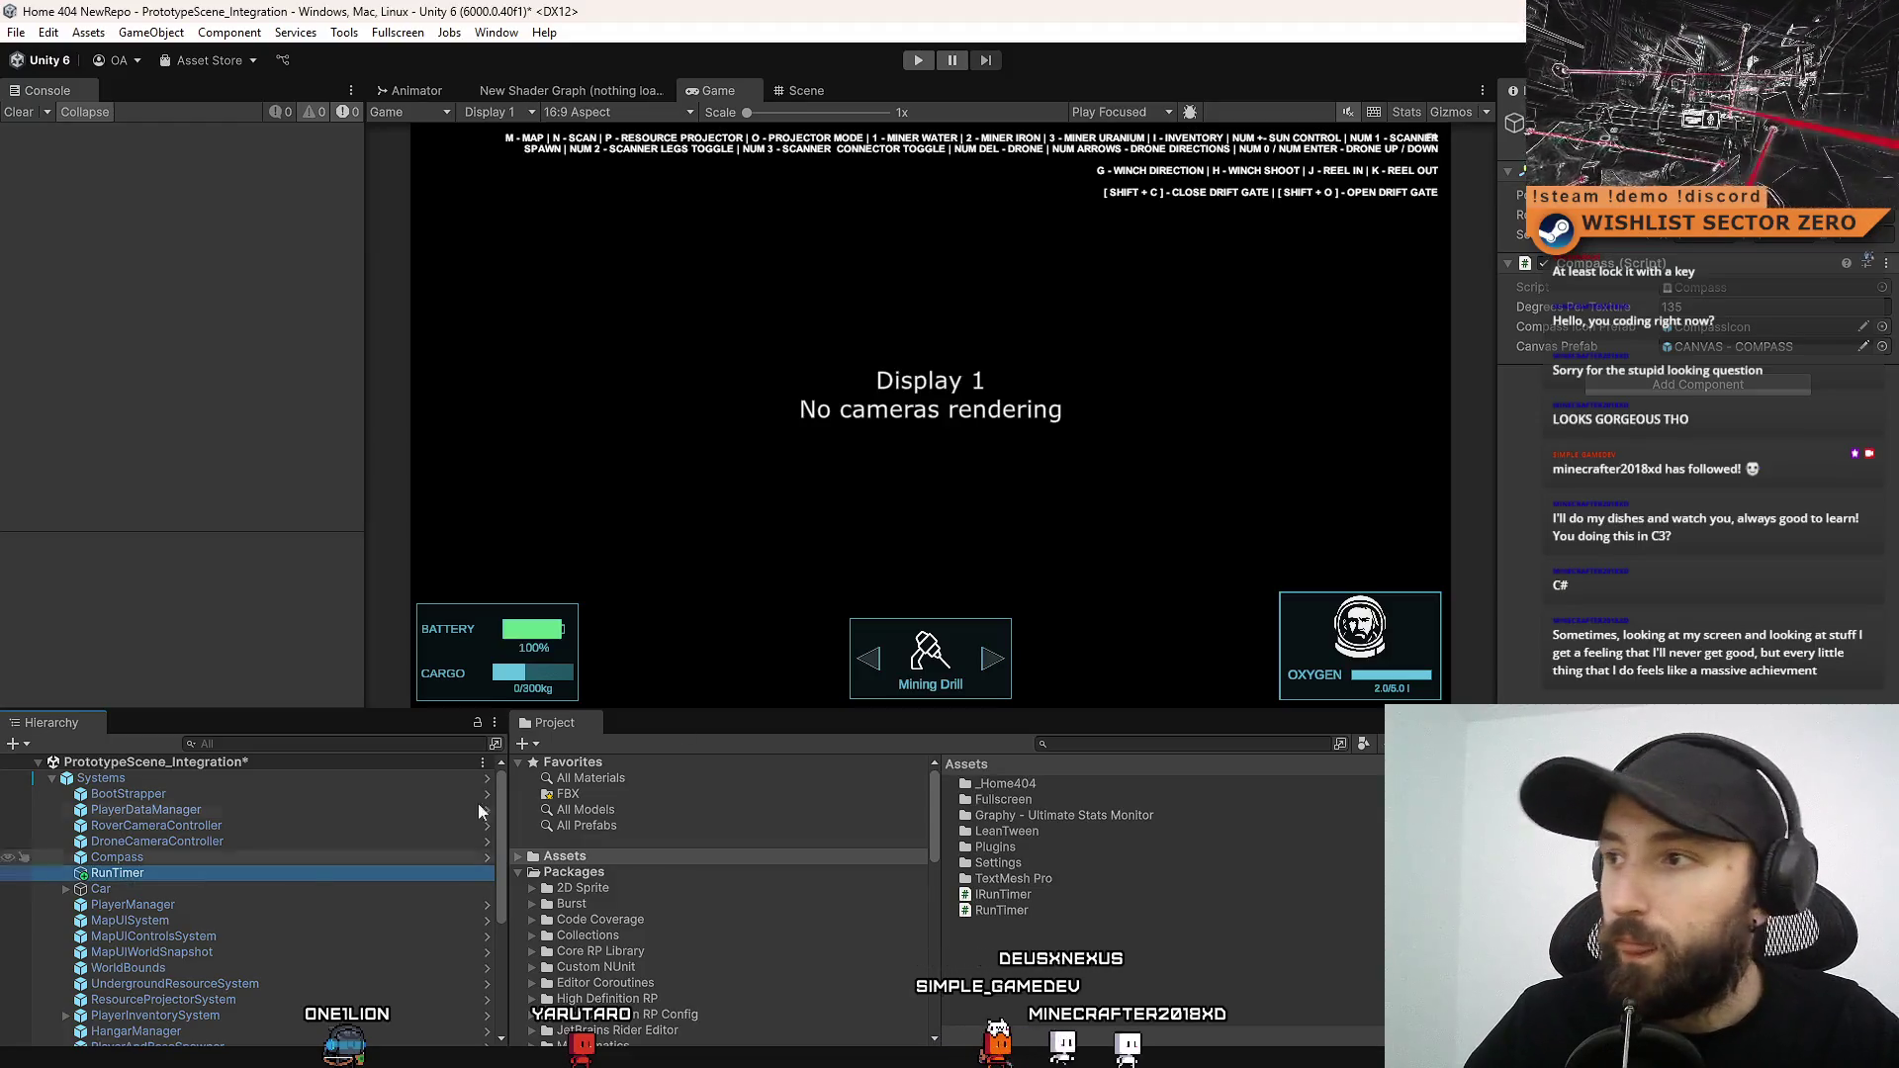
Replace the copy's Compass component with the Run Timer script component
right_click(1616, 259)
left_click(1704, 297)
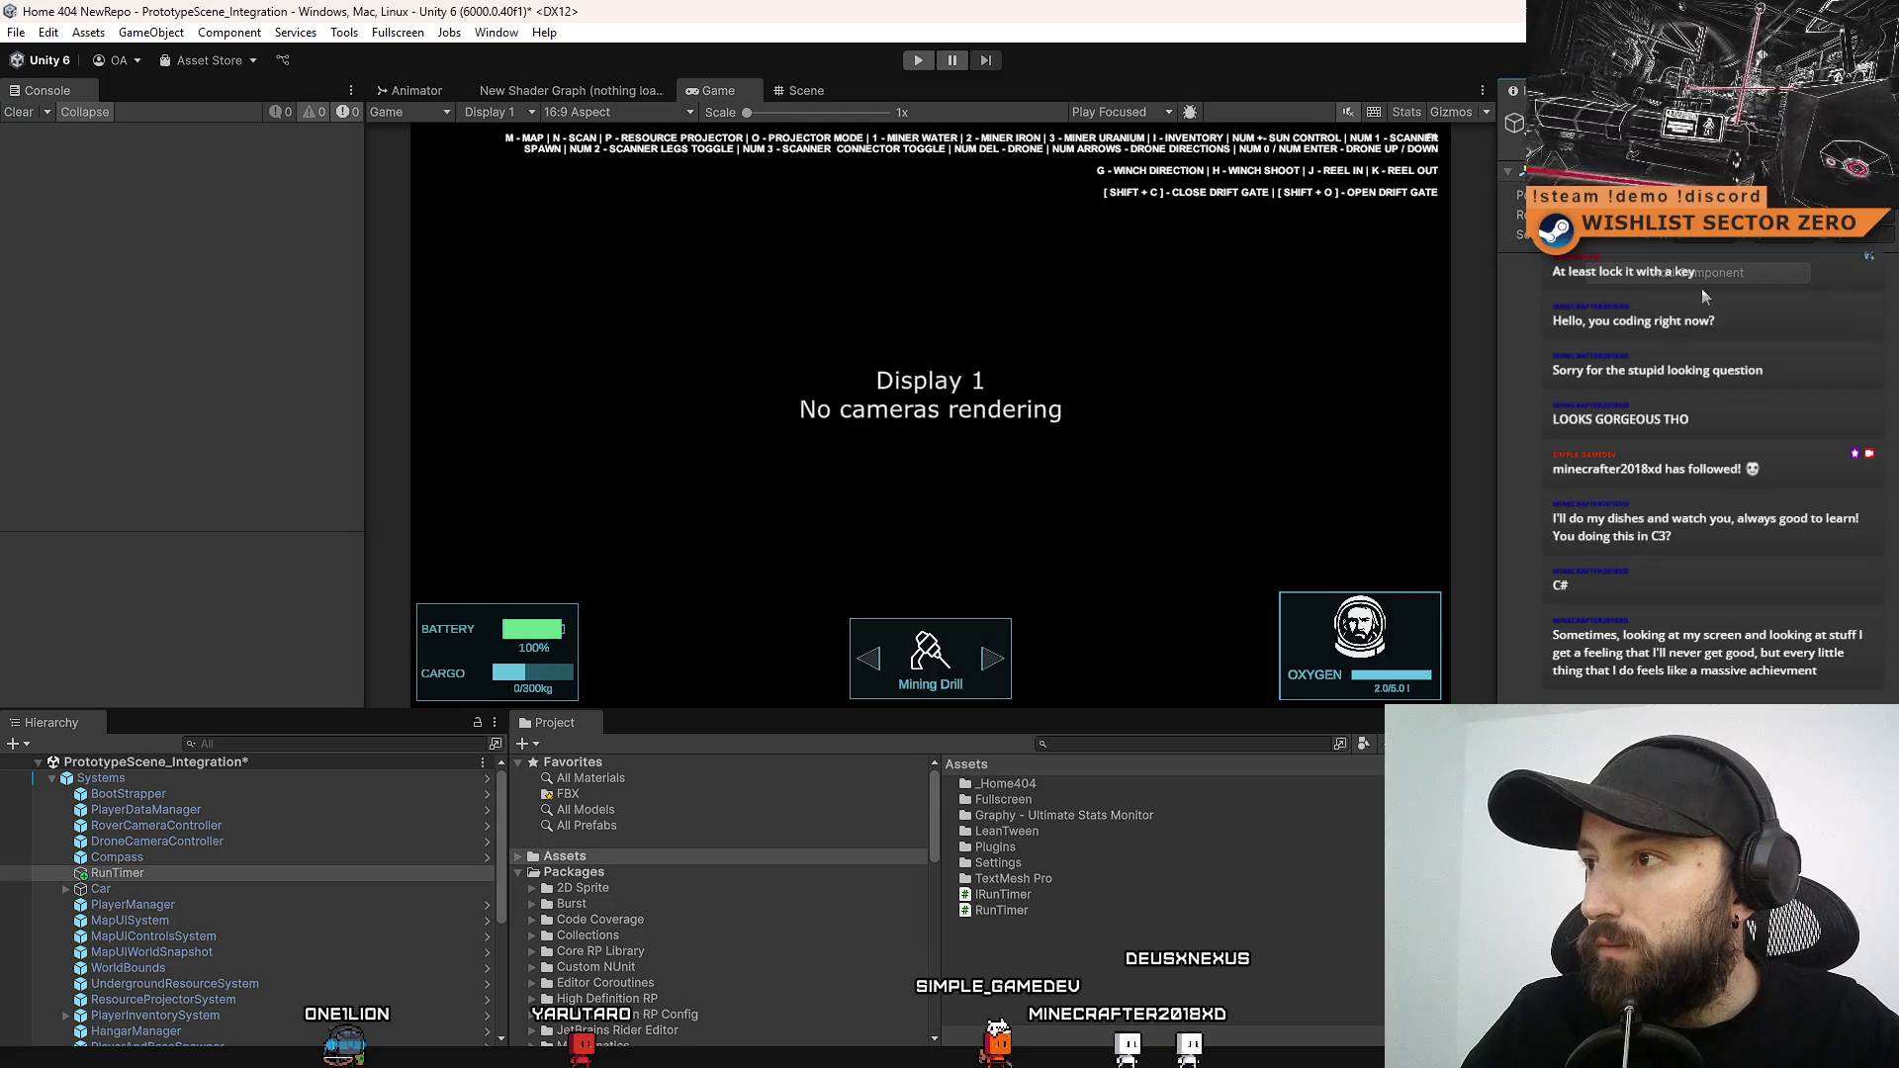
left_click(1720, 281)
type("run")
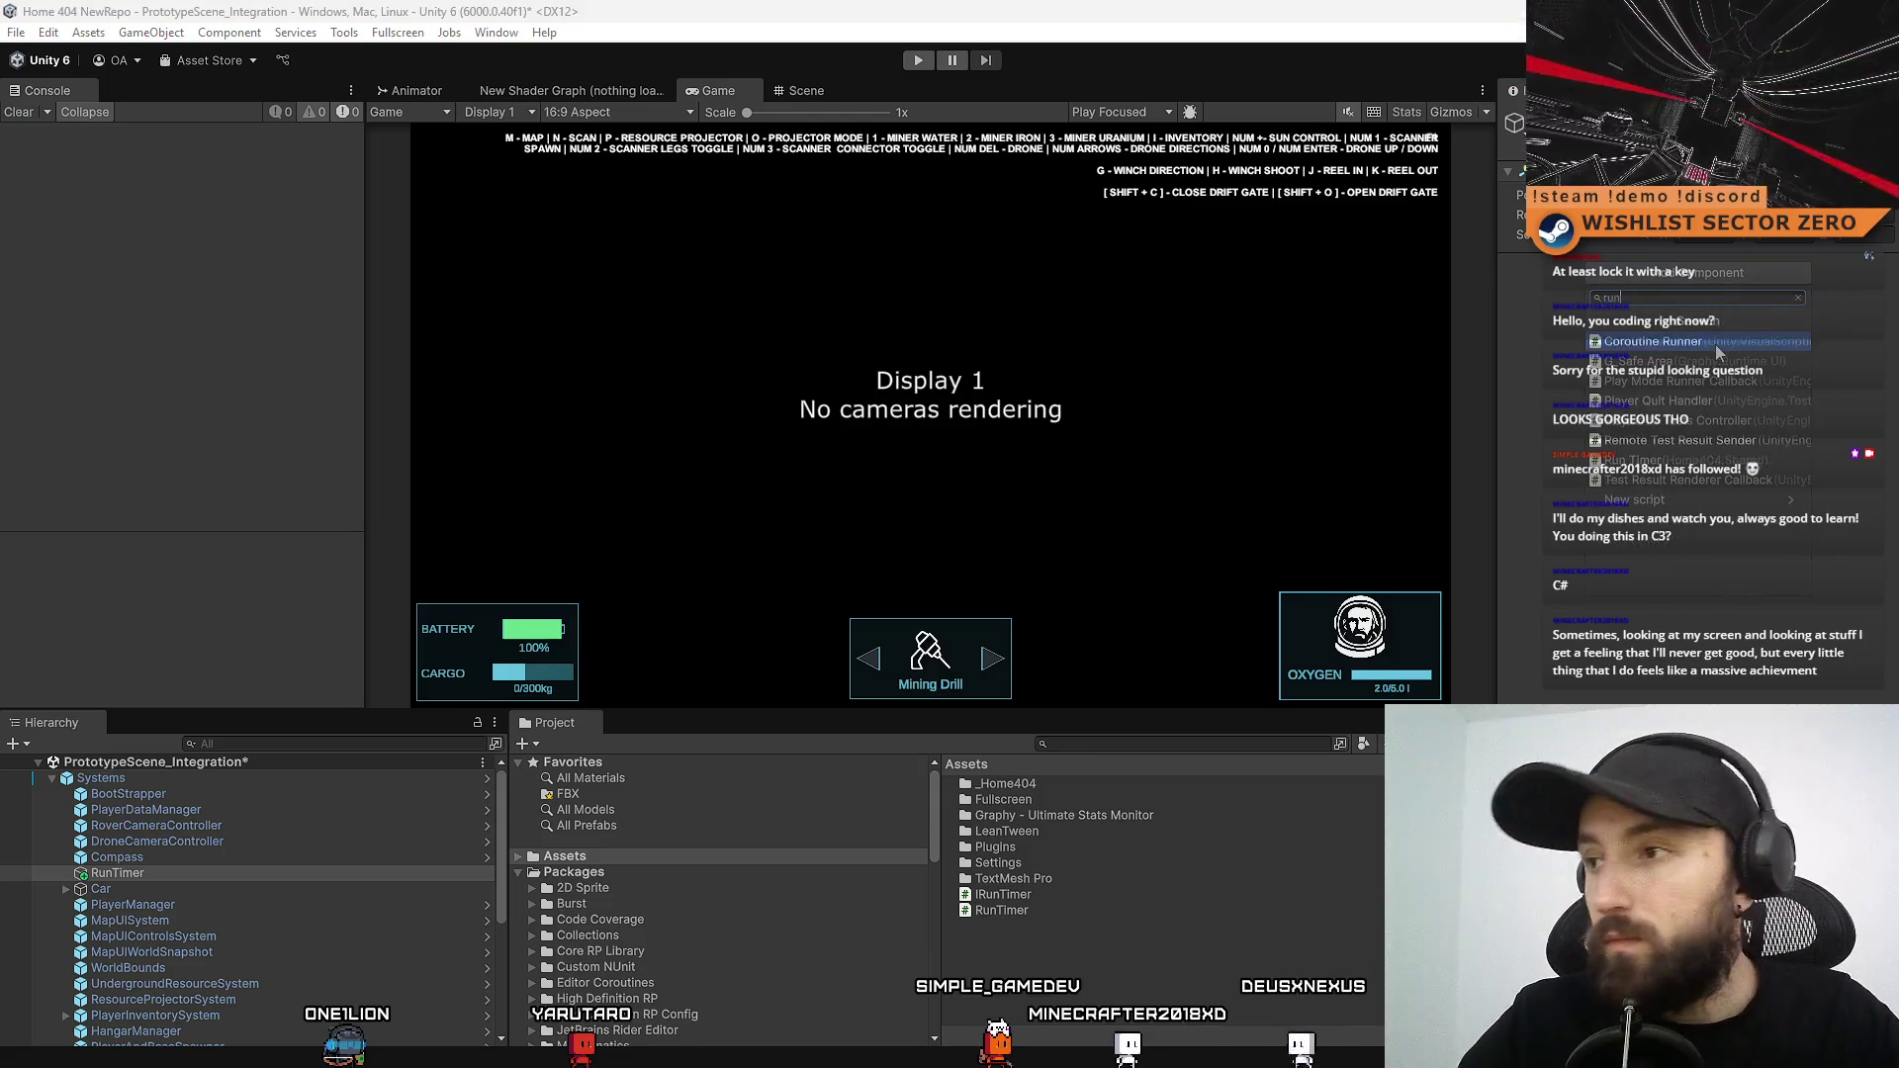
type(" time")
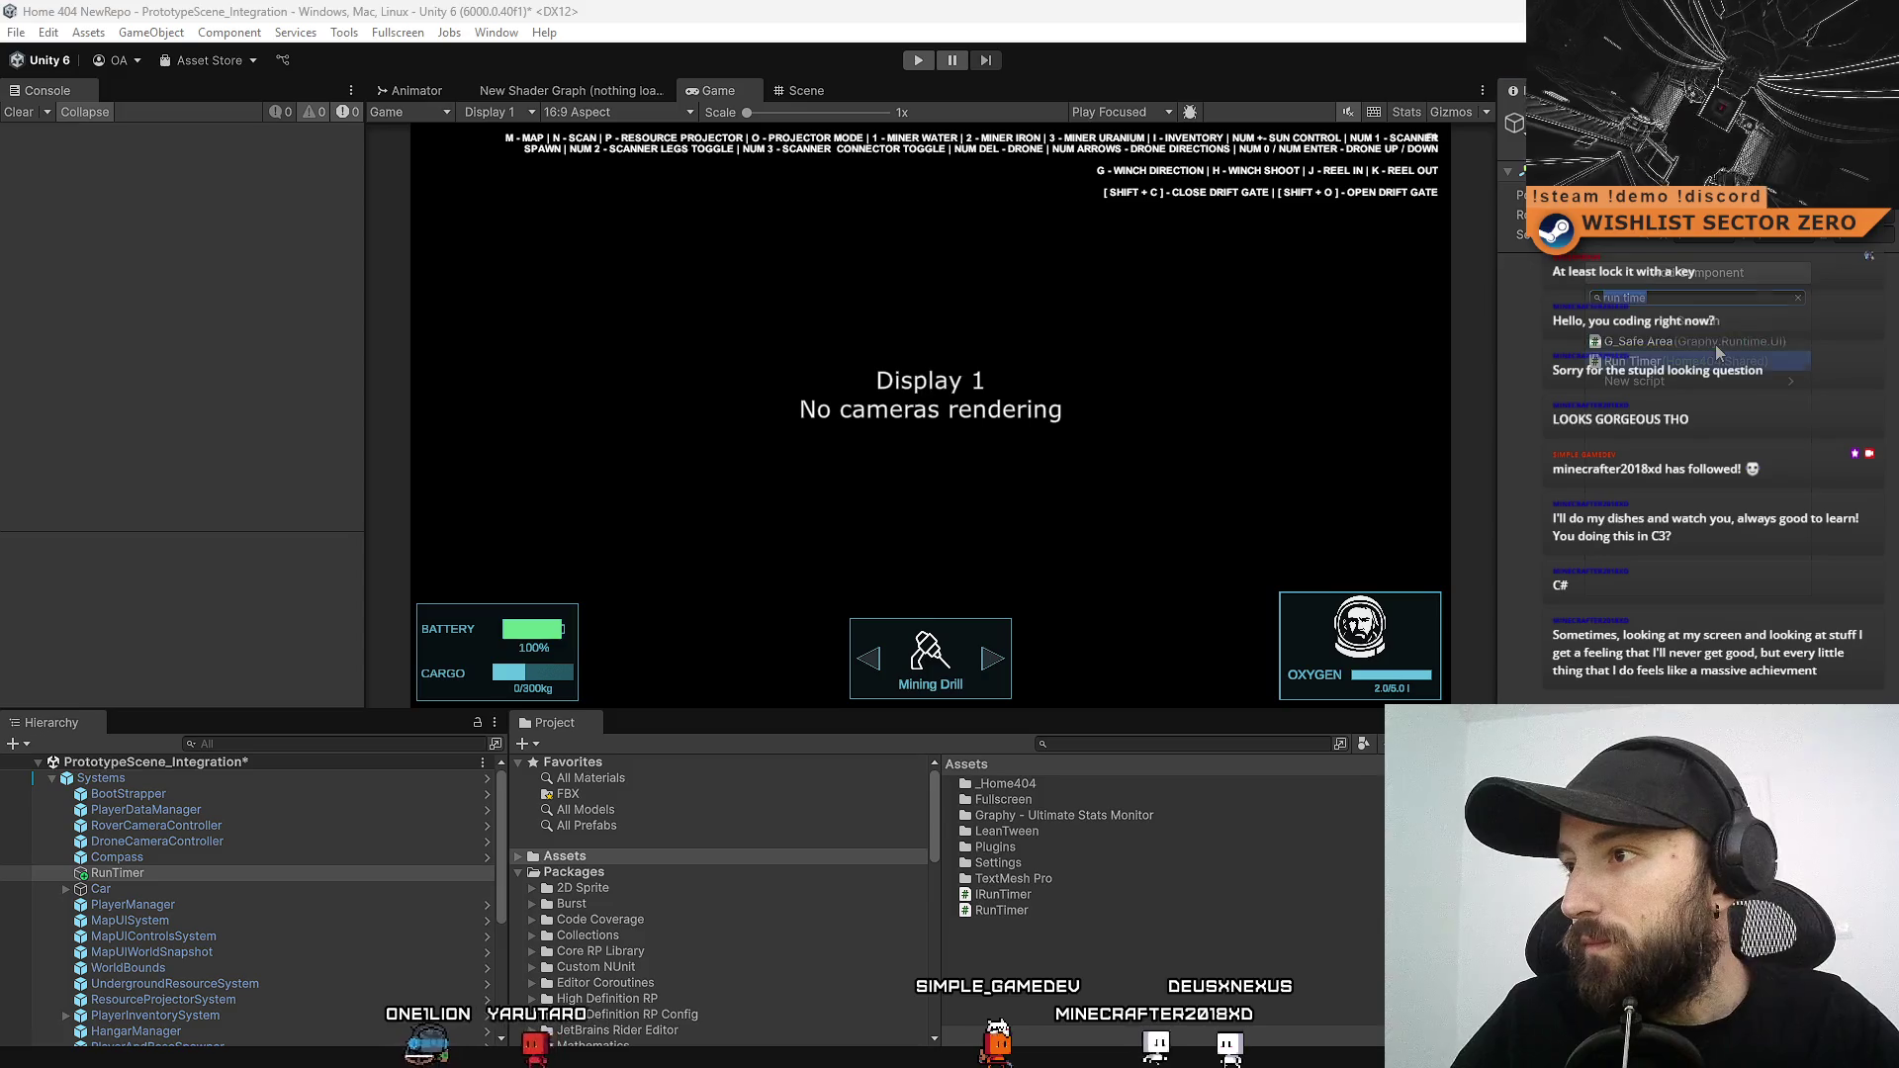
key("Return")
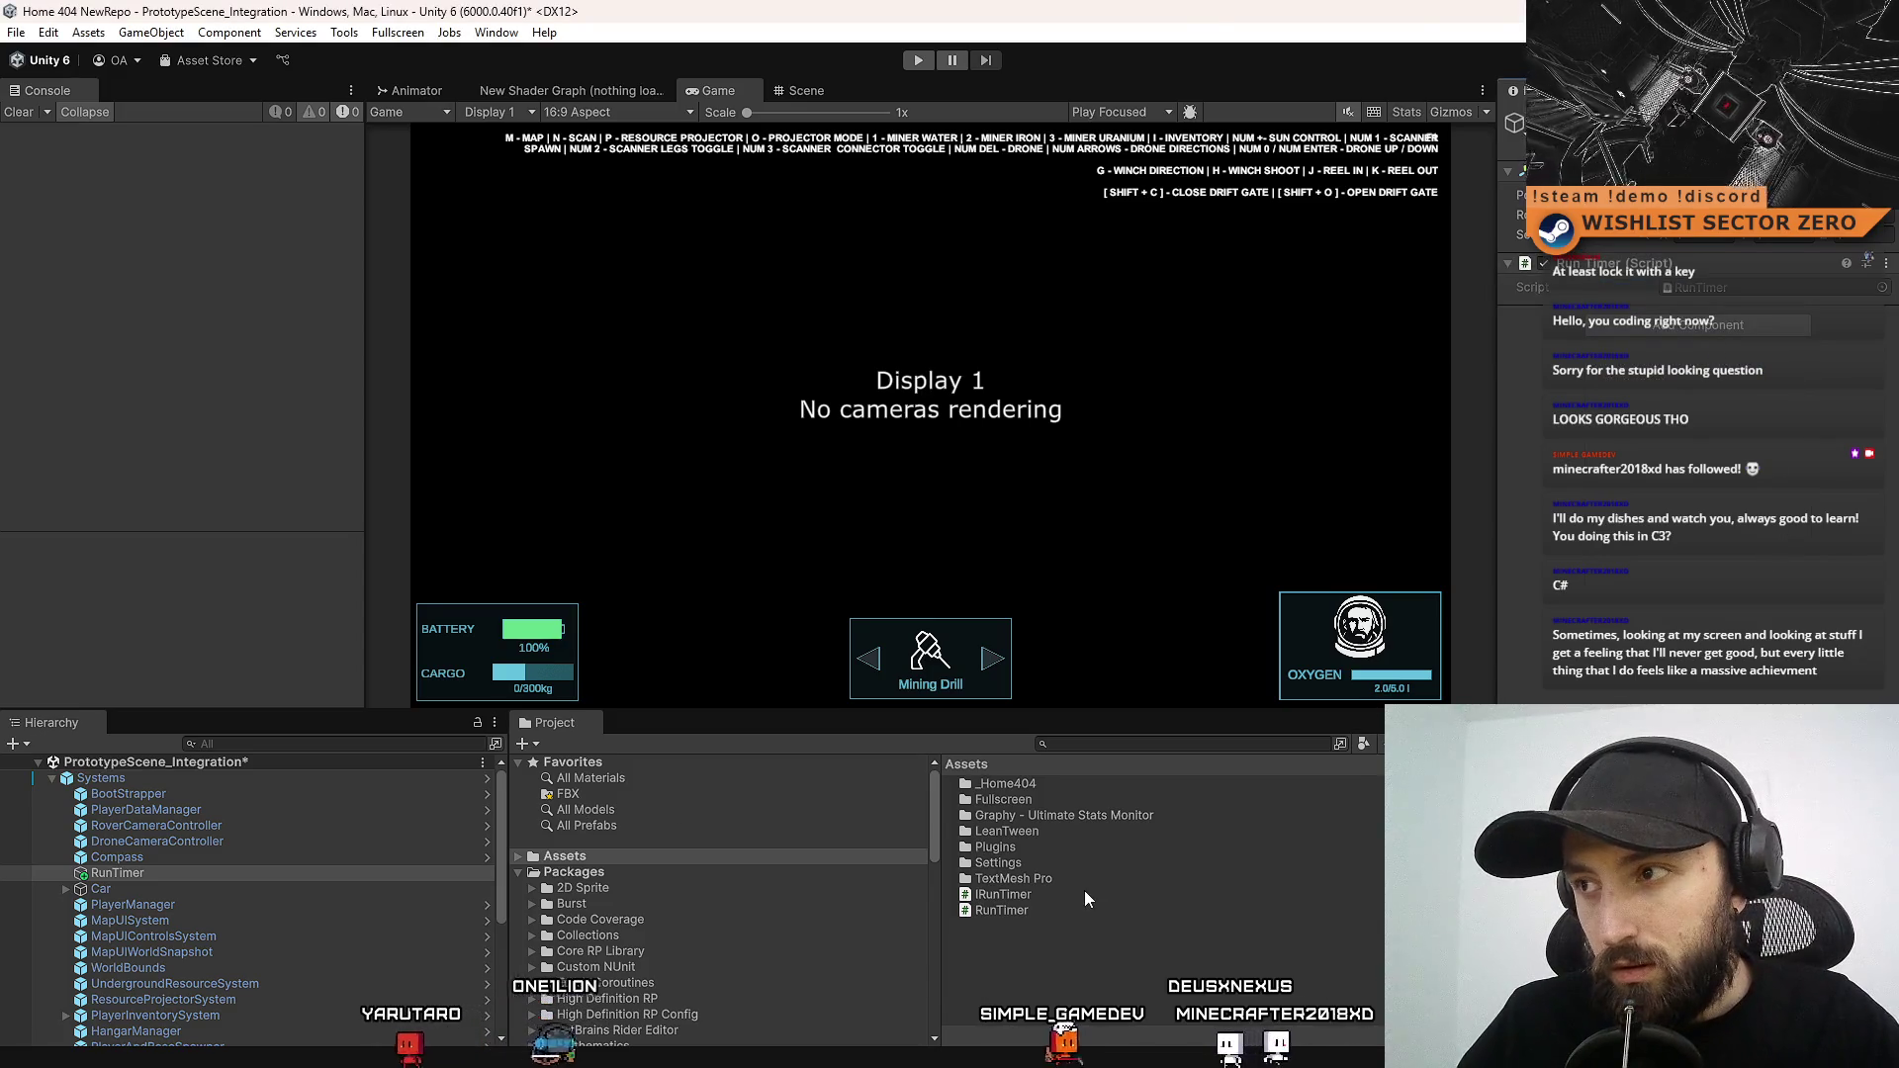
Make RunTimer a prefab, move it below PlayerAndBaseSpawner, and review the Systems prefab overrides
left_click(171, 875)
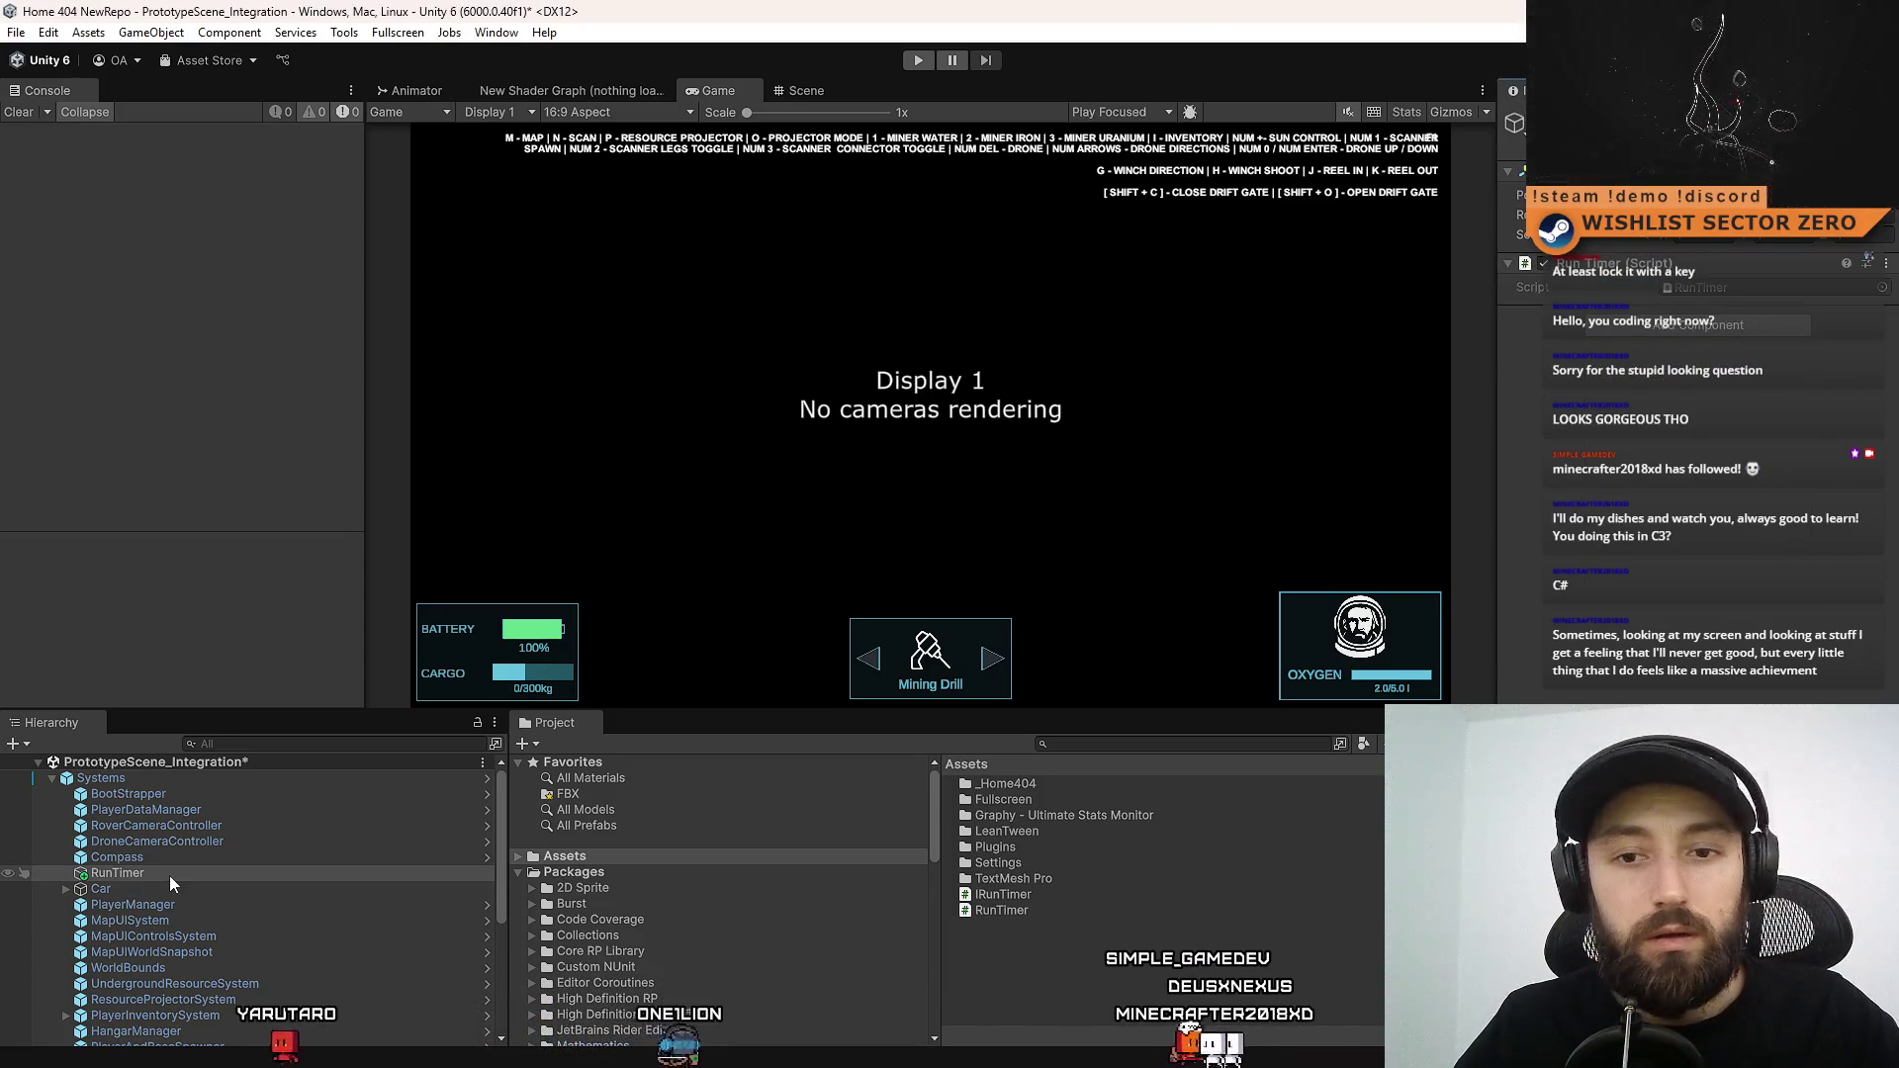
left_click_drag(607, 893, 999, 935)
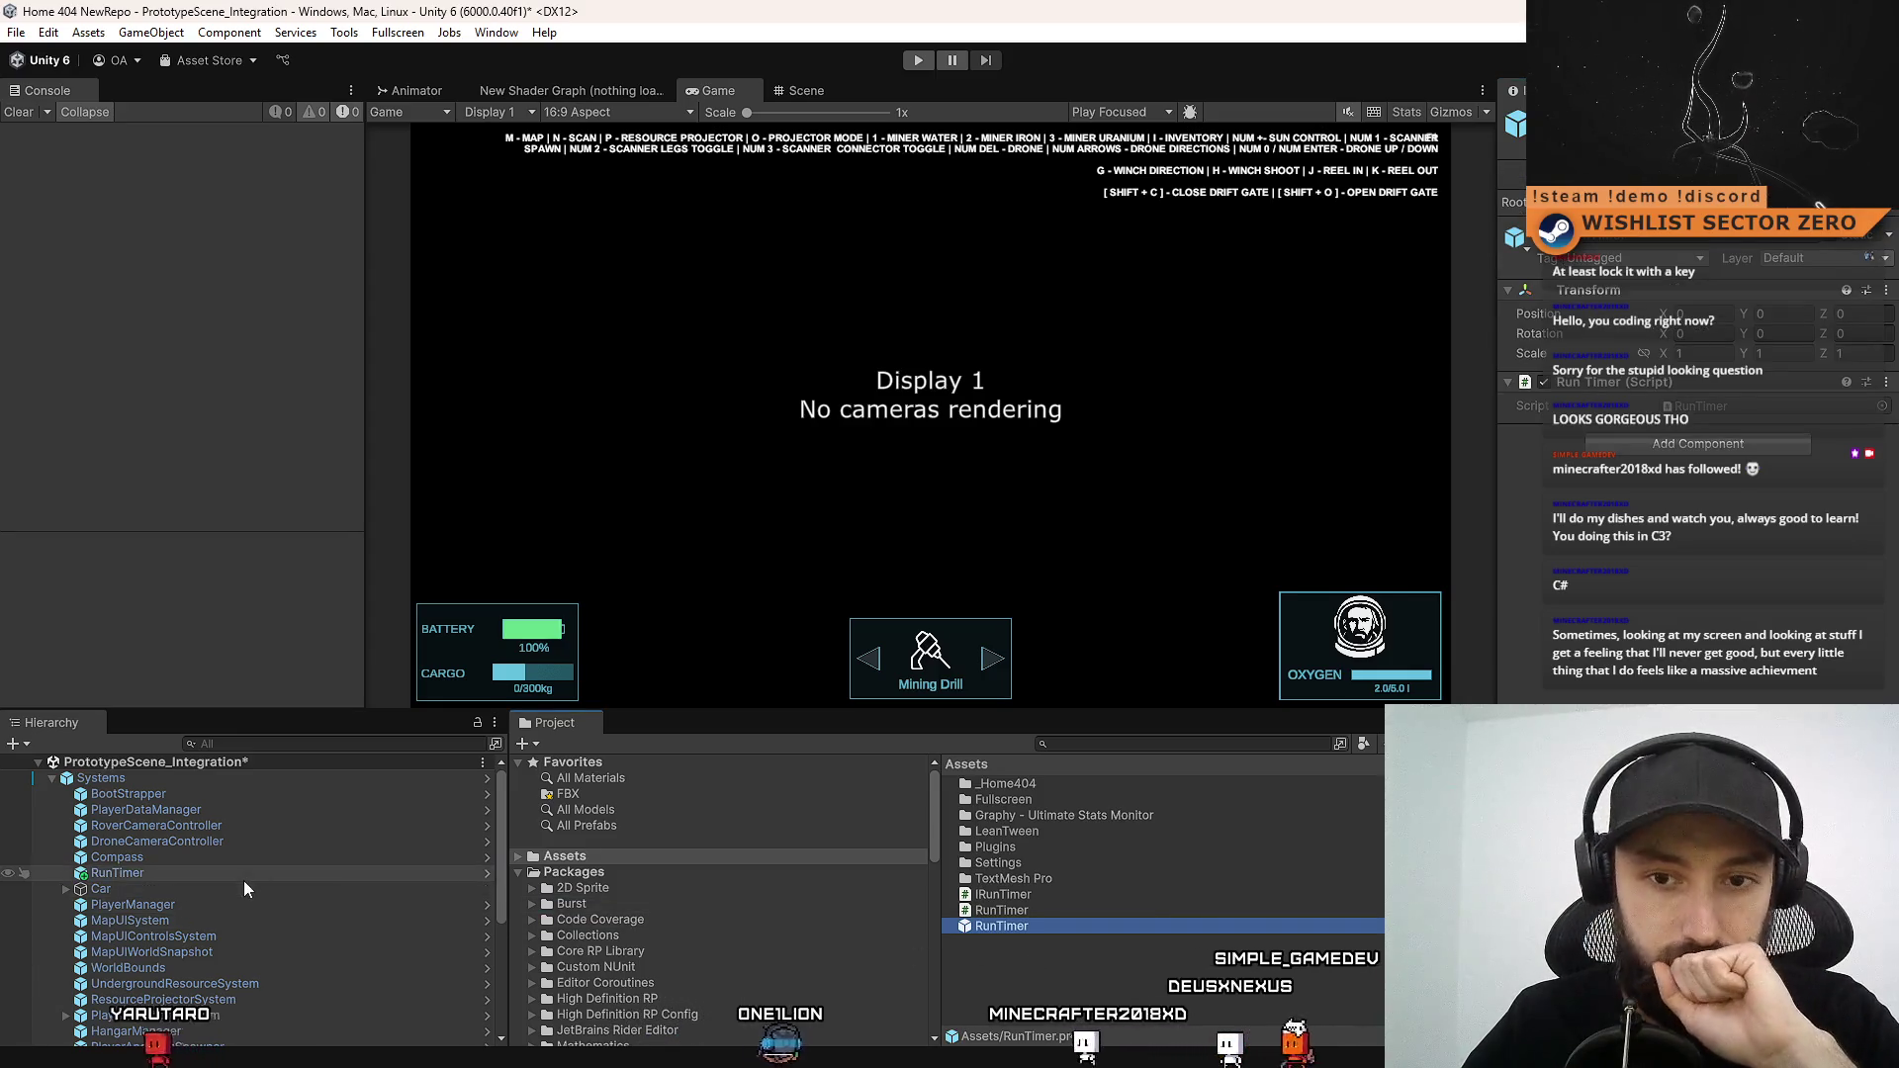
scroll(248, 883, "down", 3)
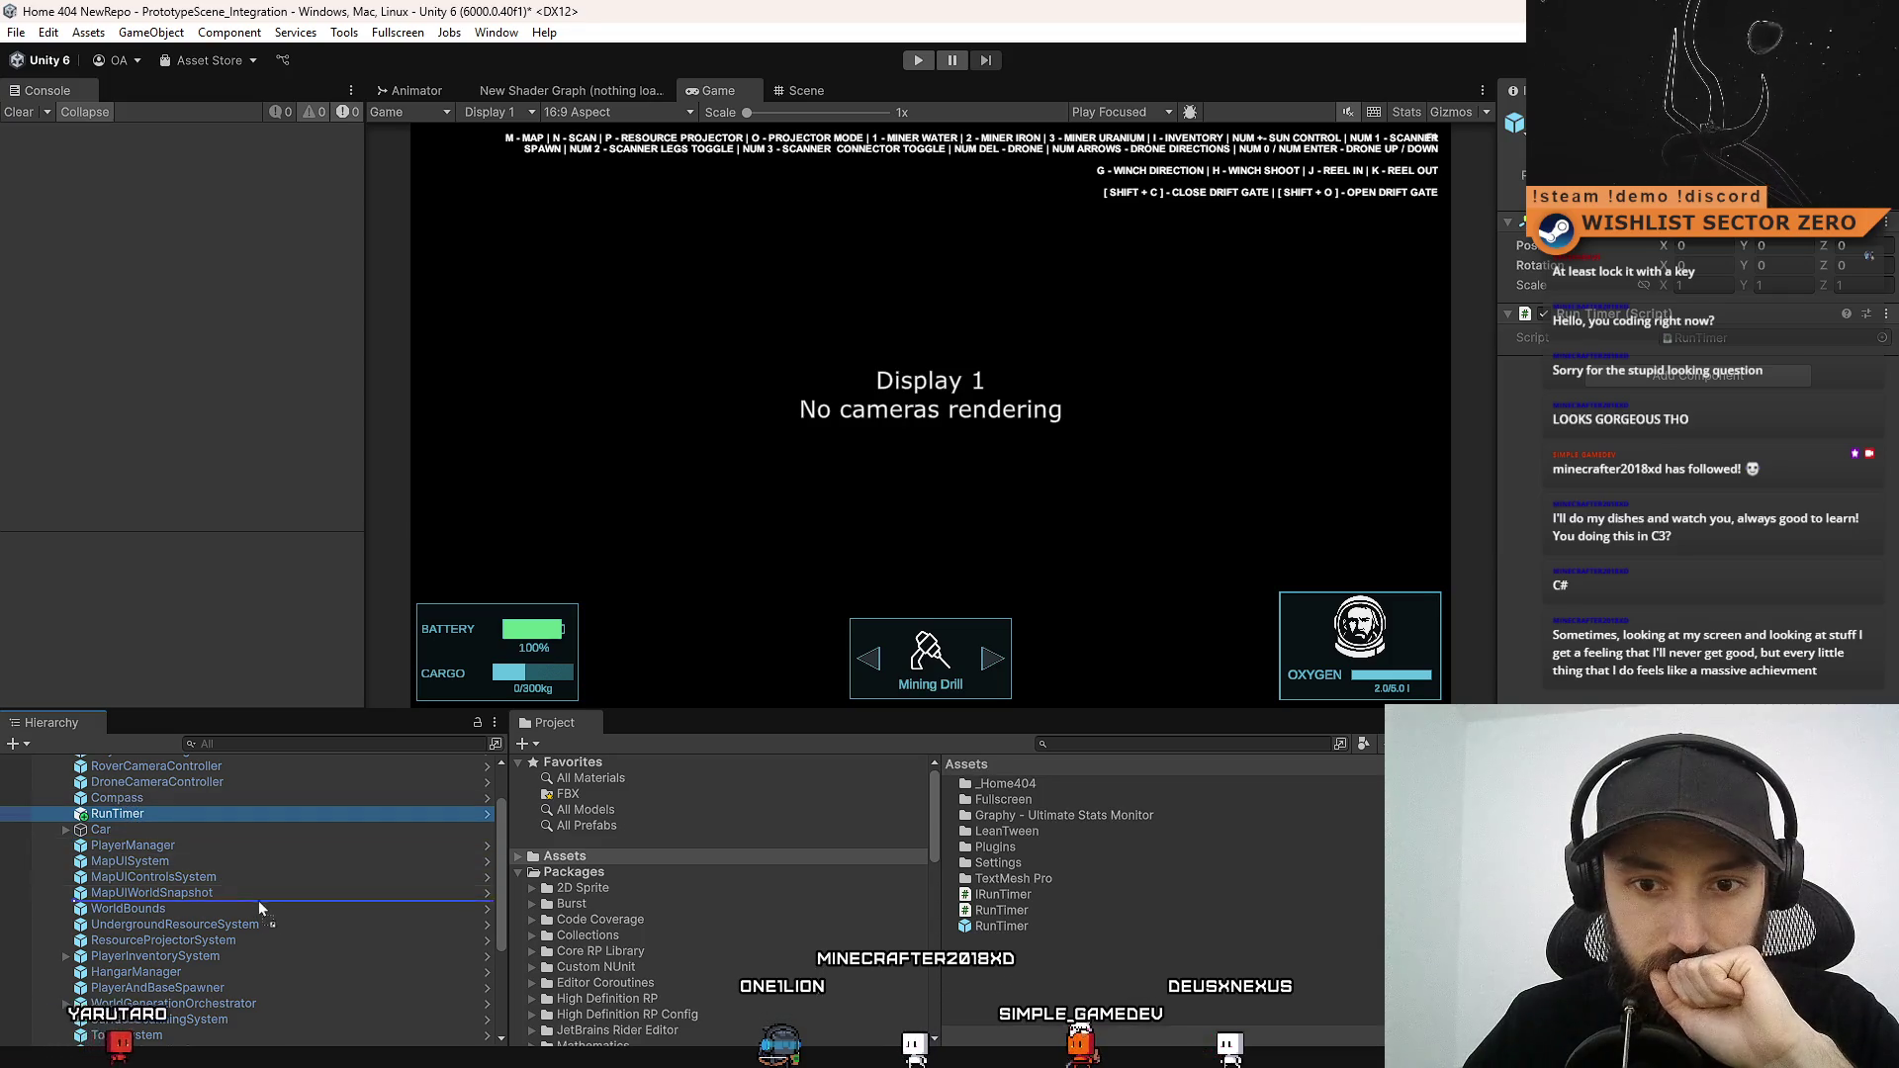
left_click_drag(269, 966, 265, 997)
left_click(1066, 953)
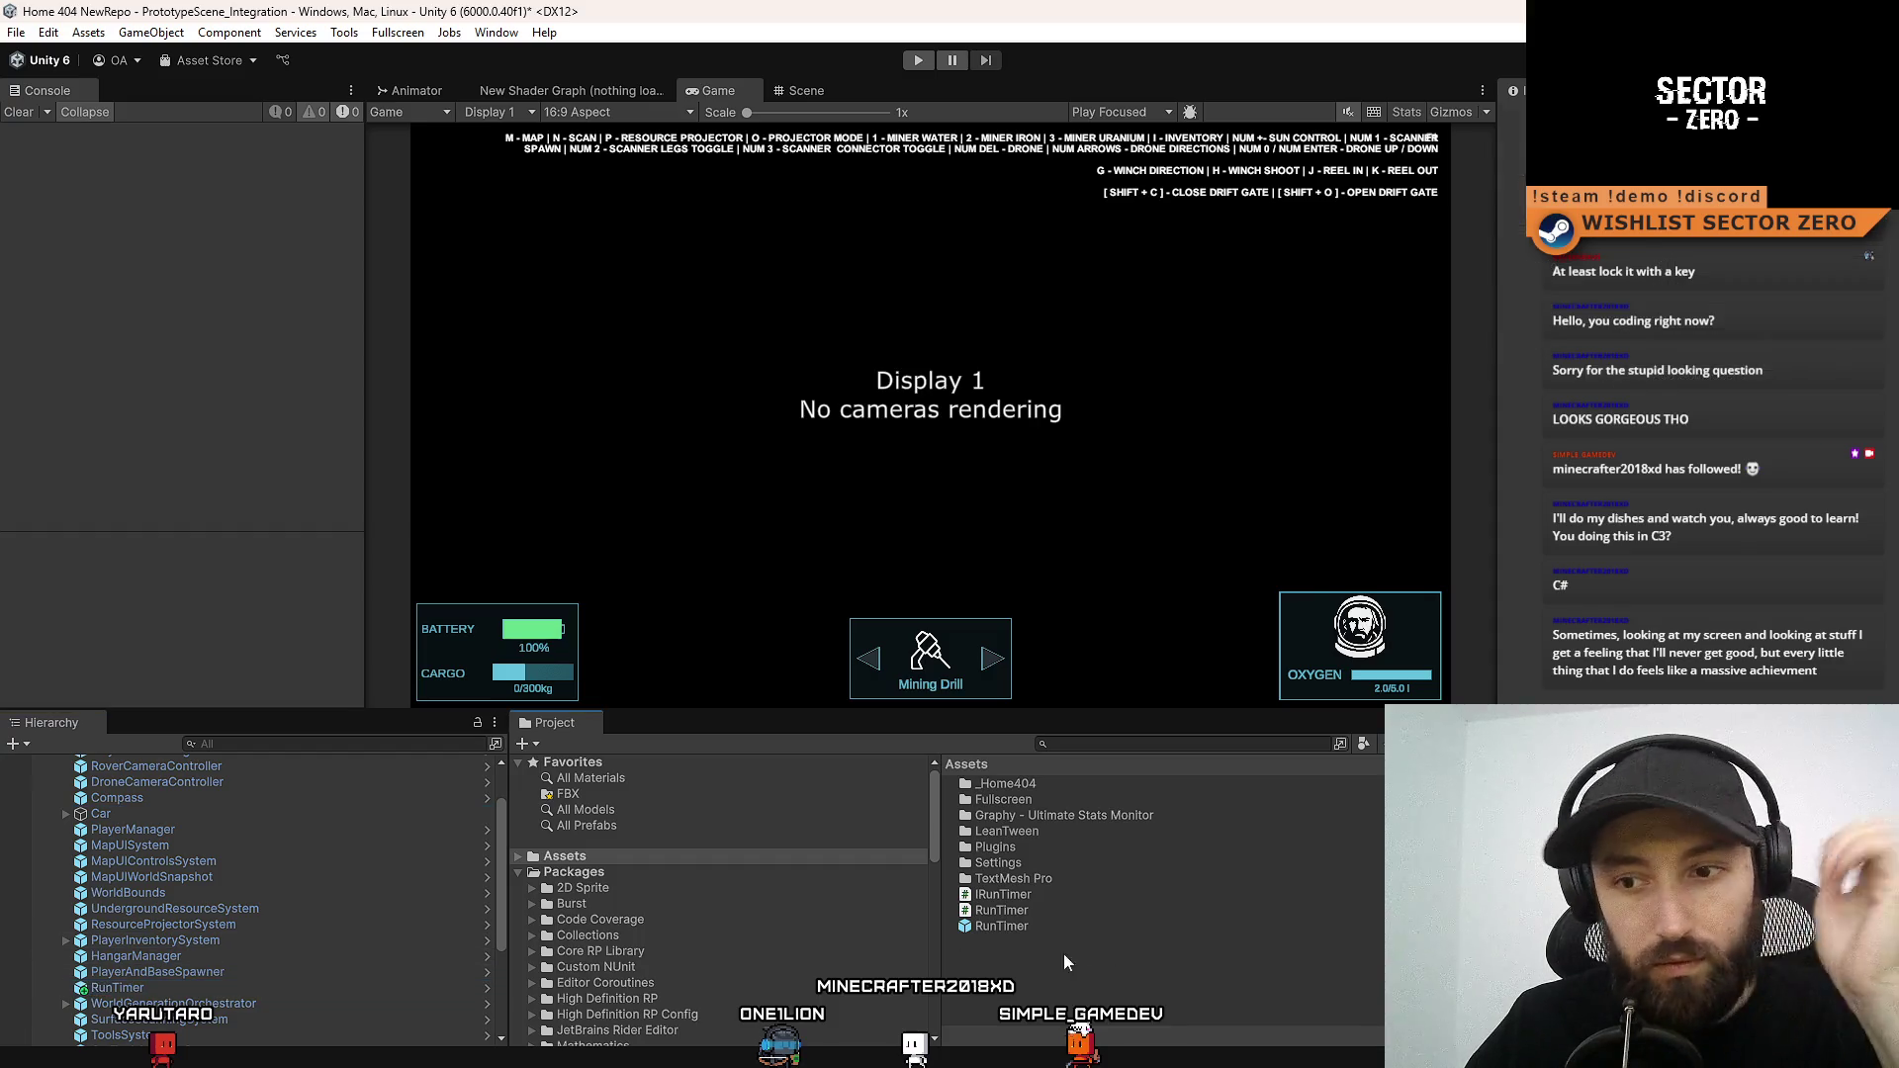
left_click(267, 988)
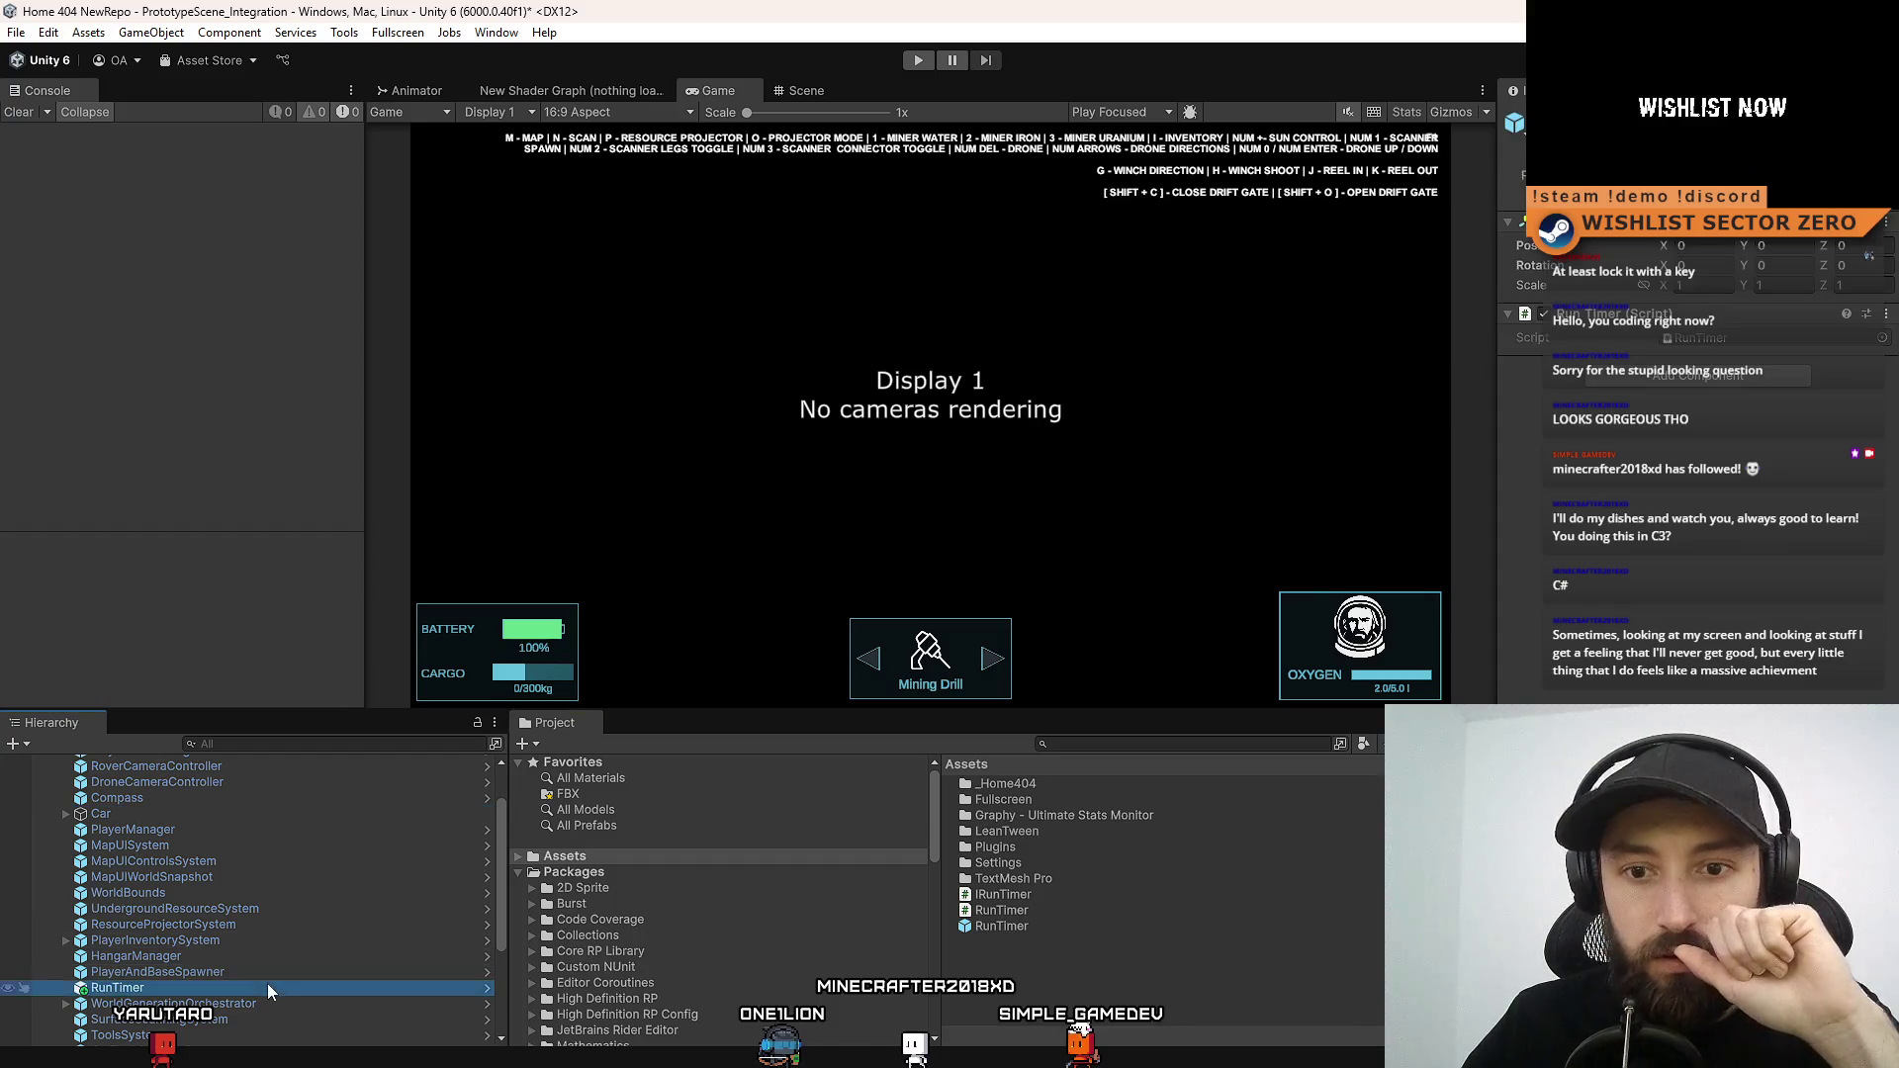
scroll(207, 870, "up", 3)
left_click(242, 779)
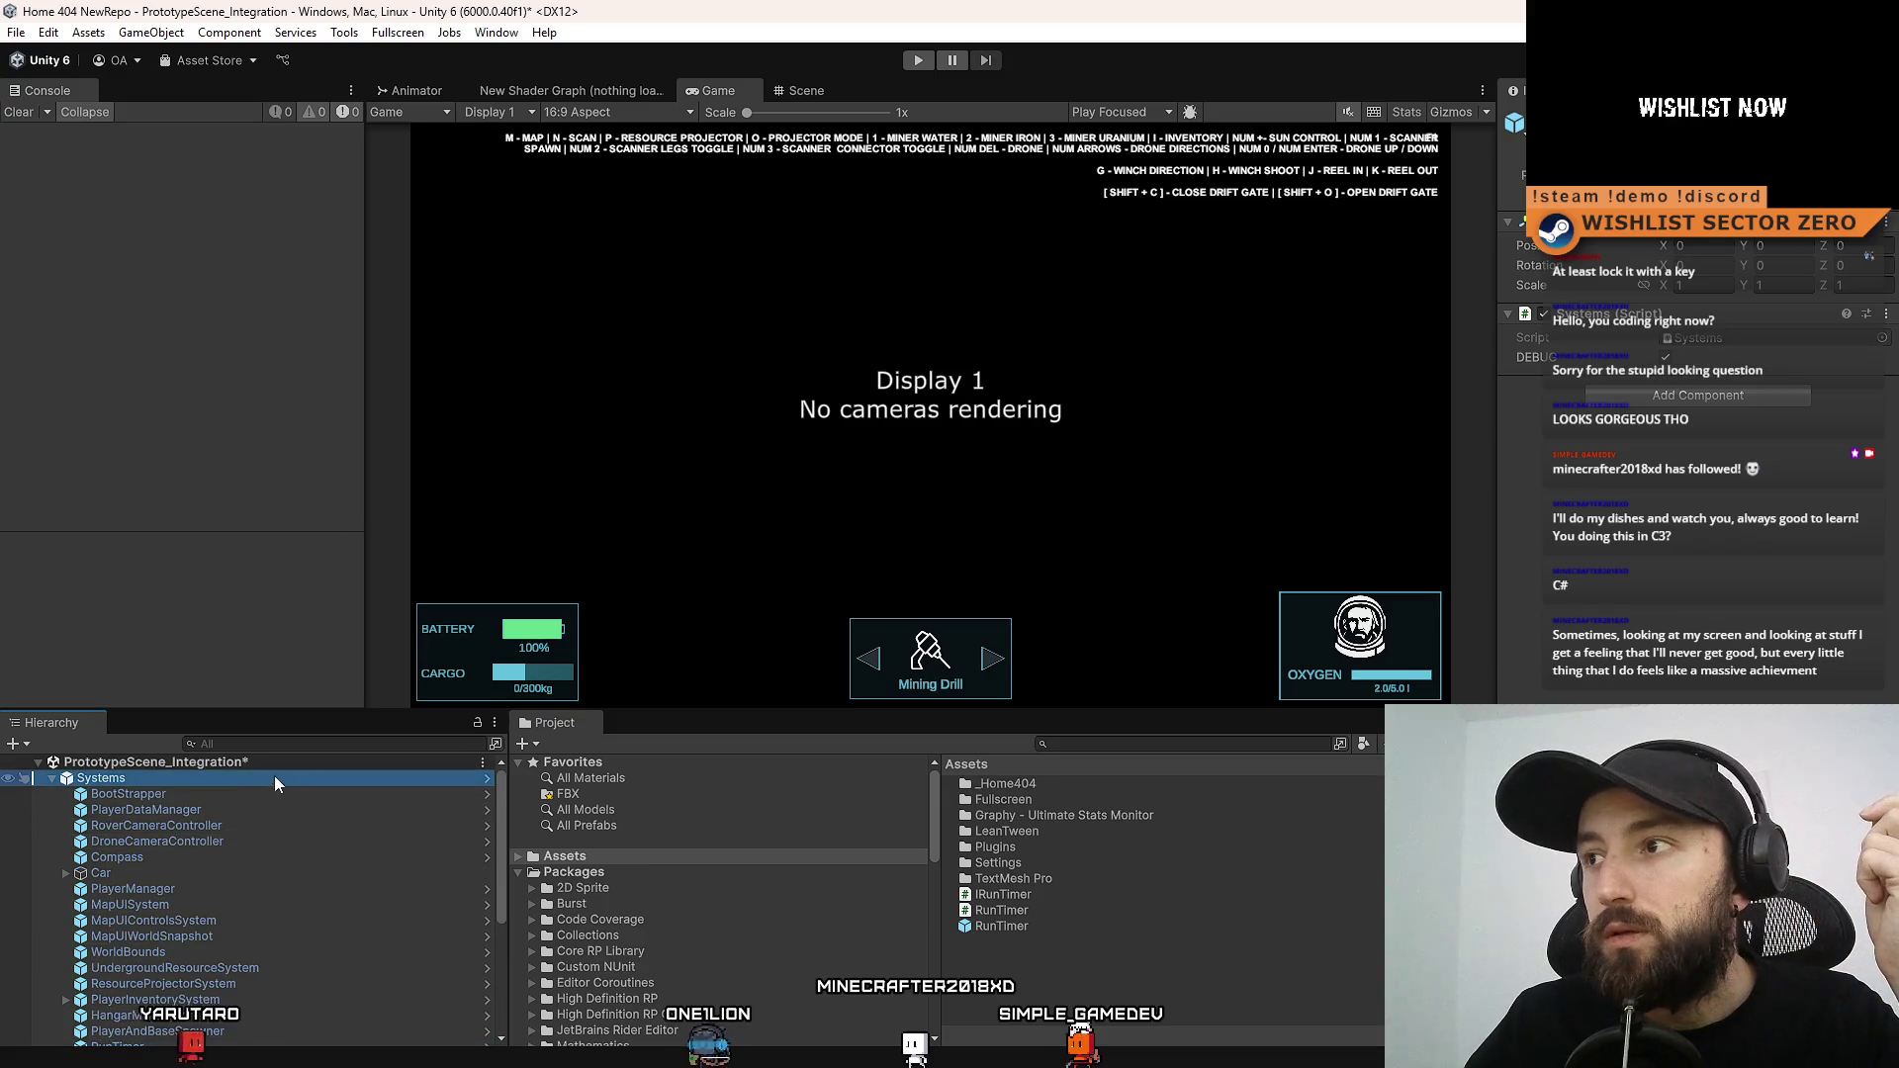
left_click(1840, 203)
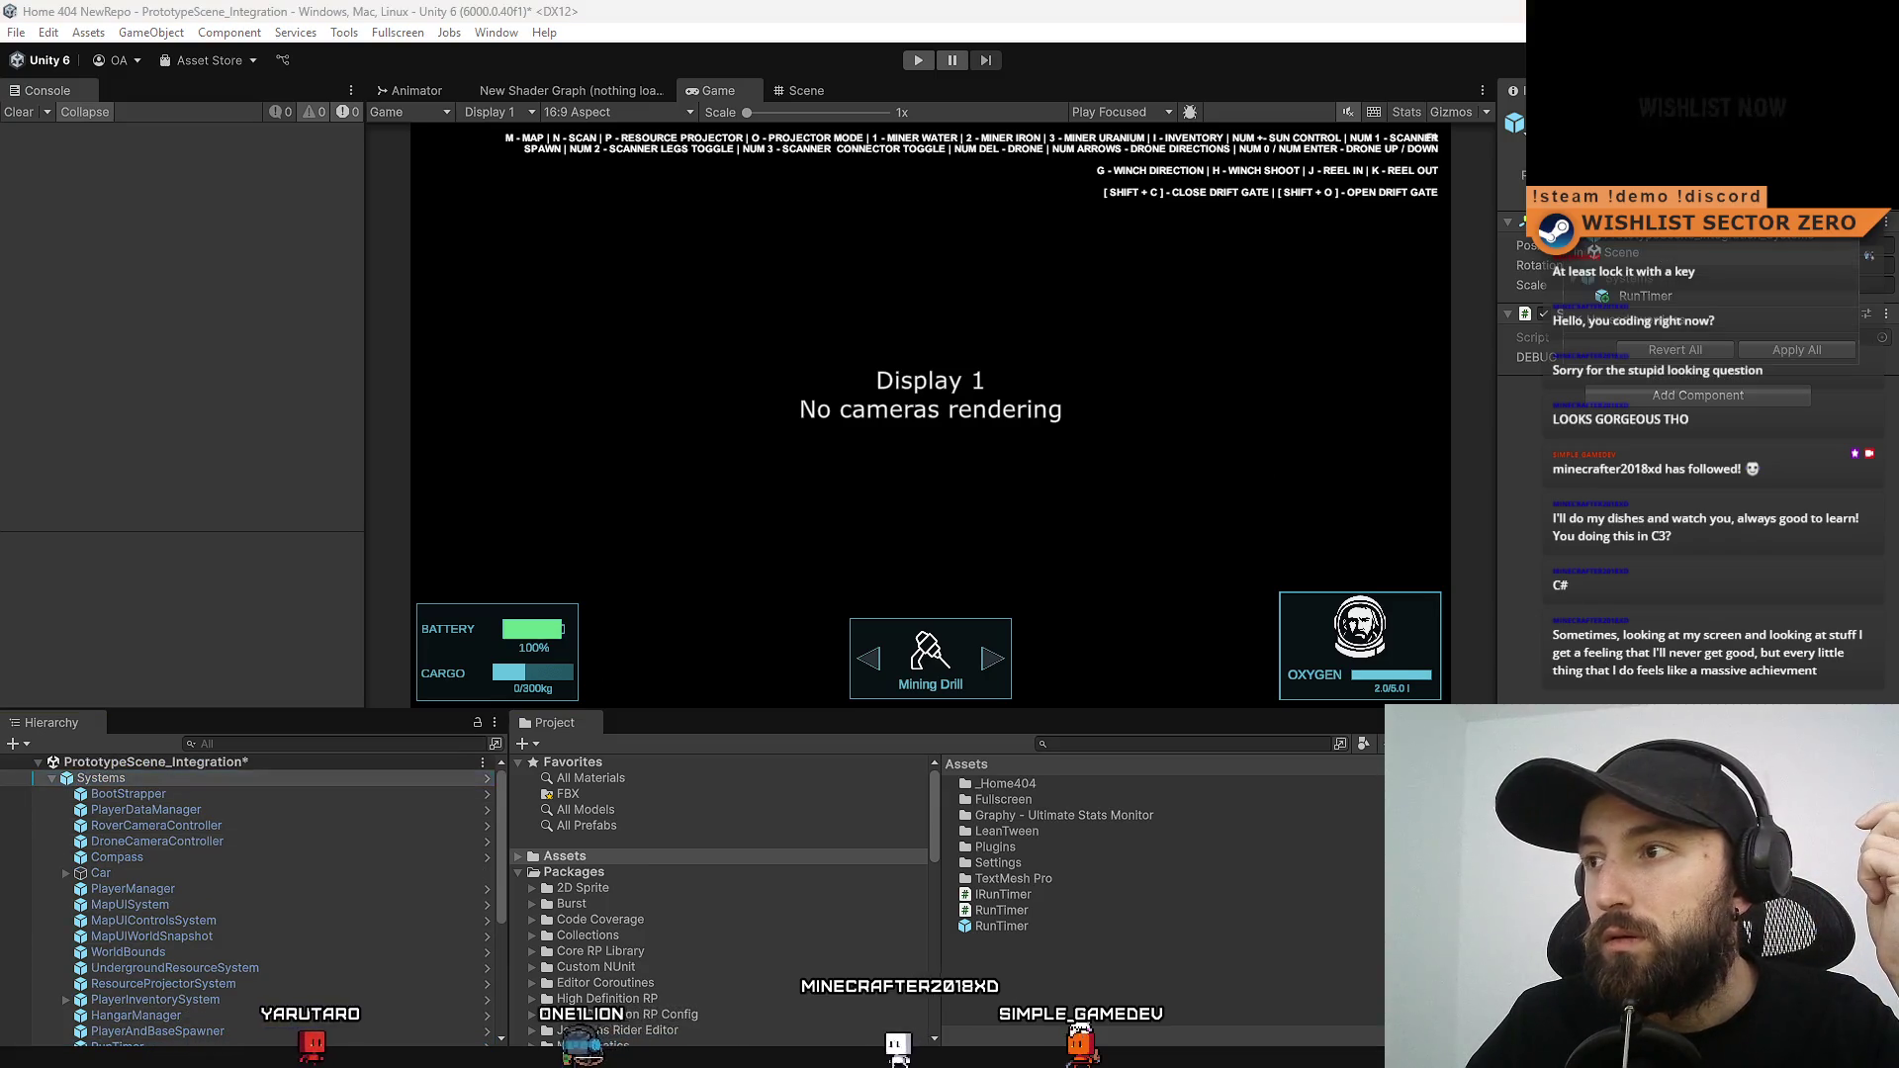
left_click(851, 756)
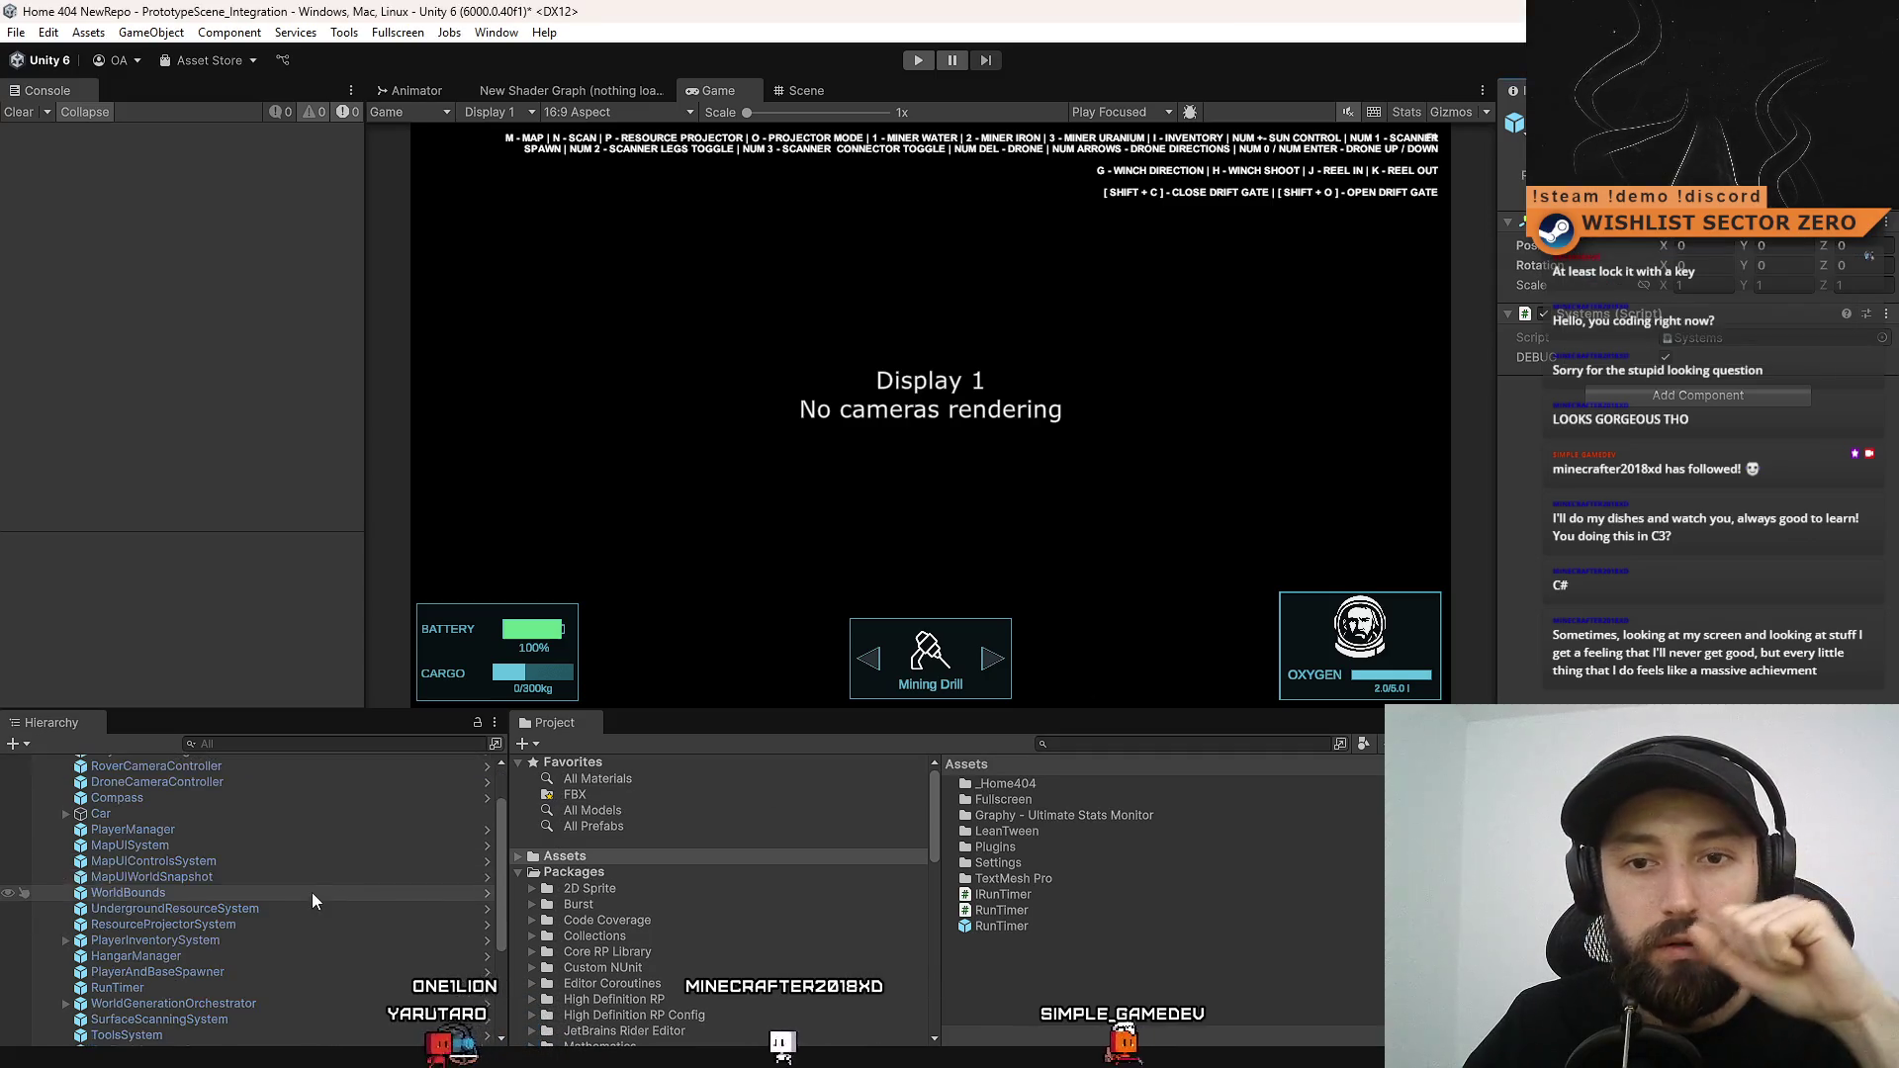
Open the RunTimer script asset in Visual Studio
scroll(312, 885, "down", 5)
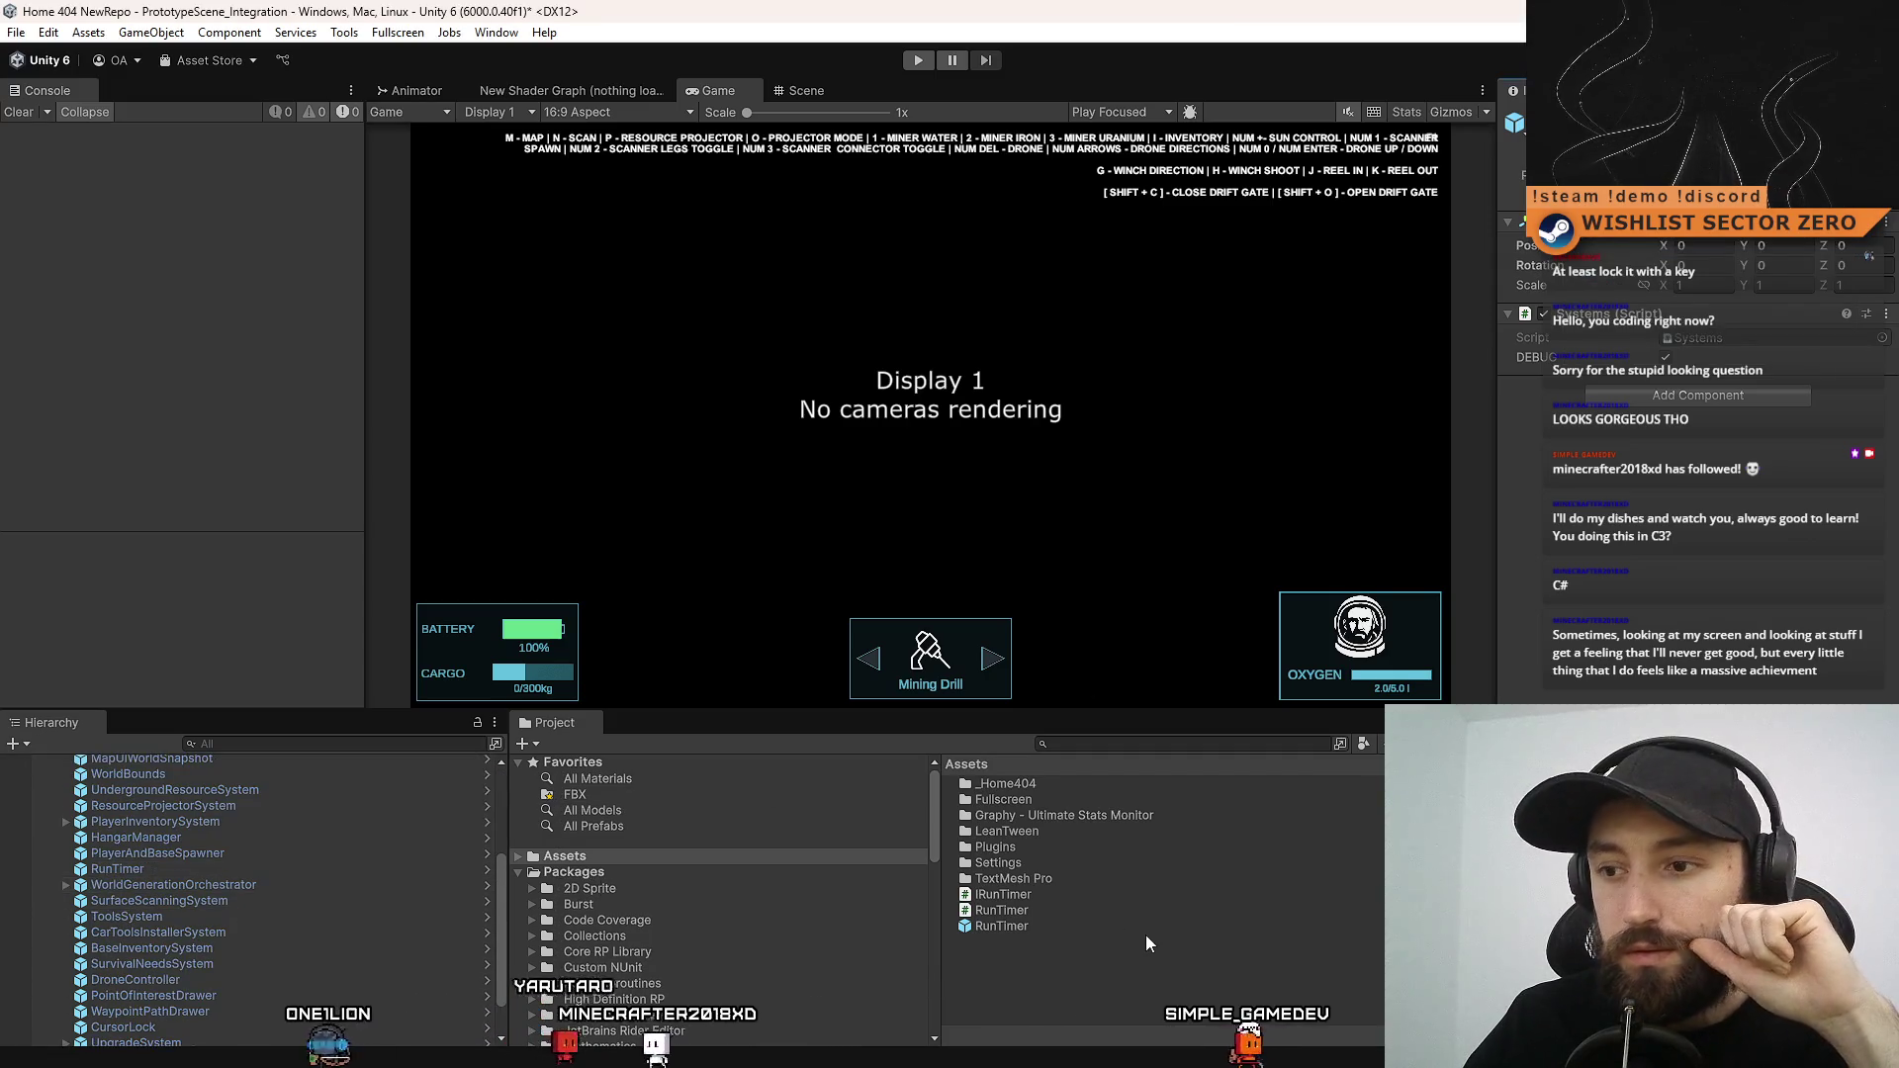
left_click(1058, 904)
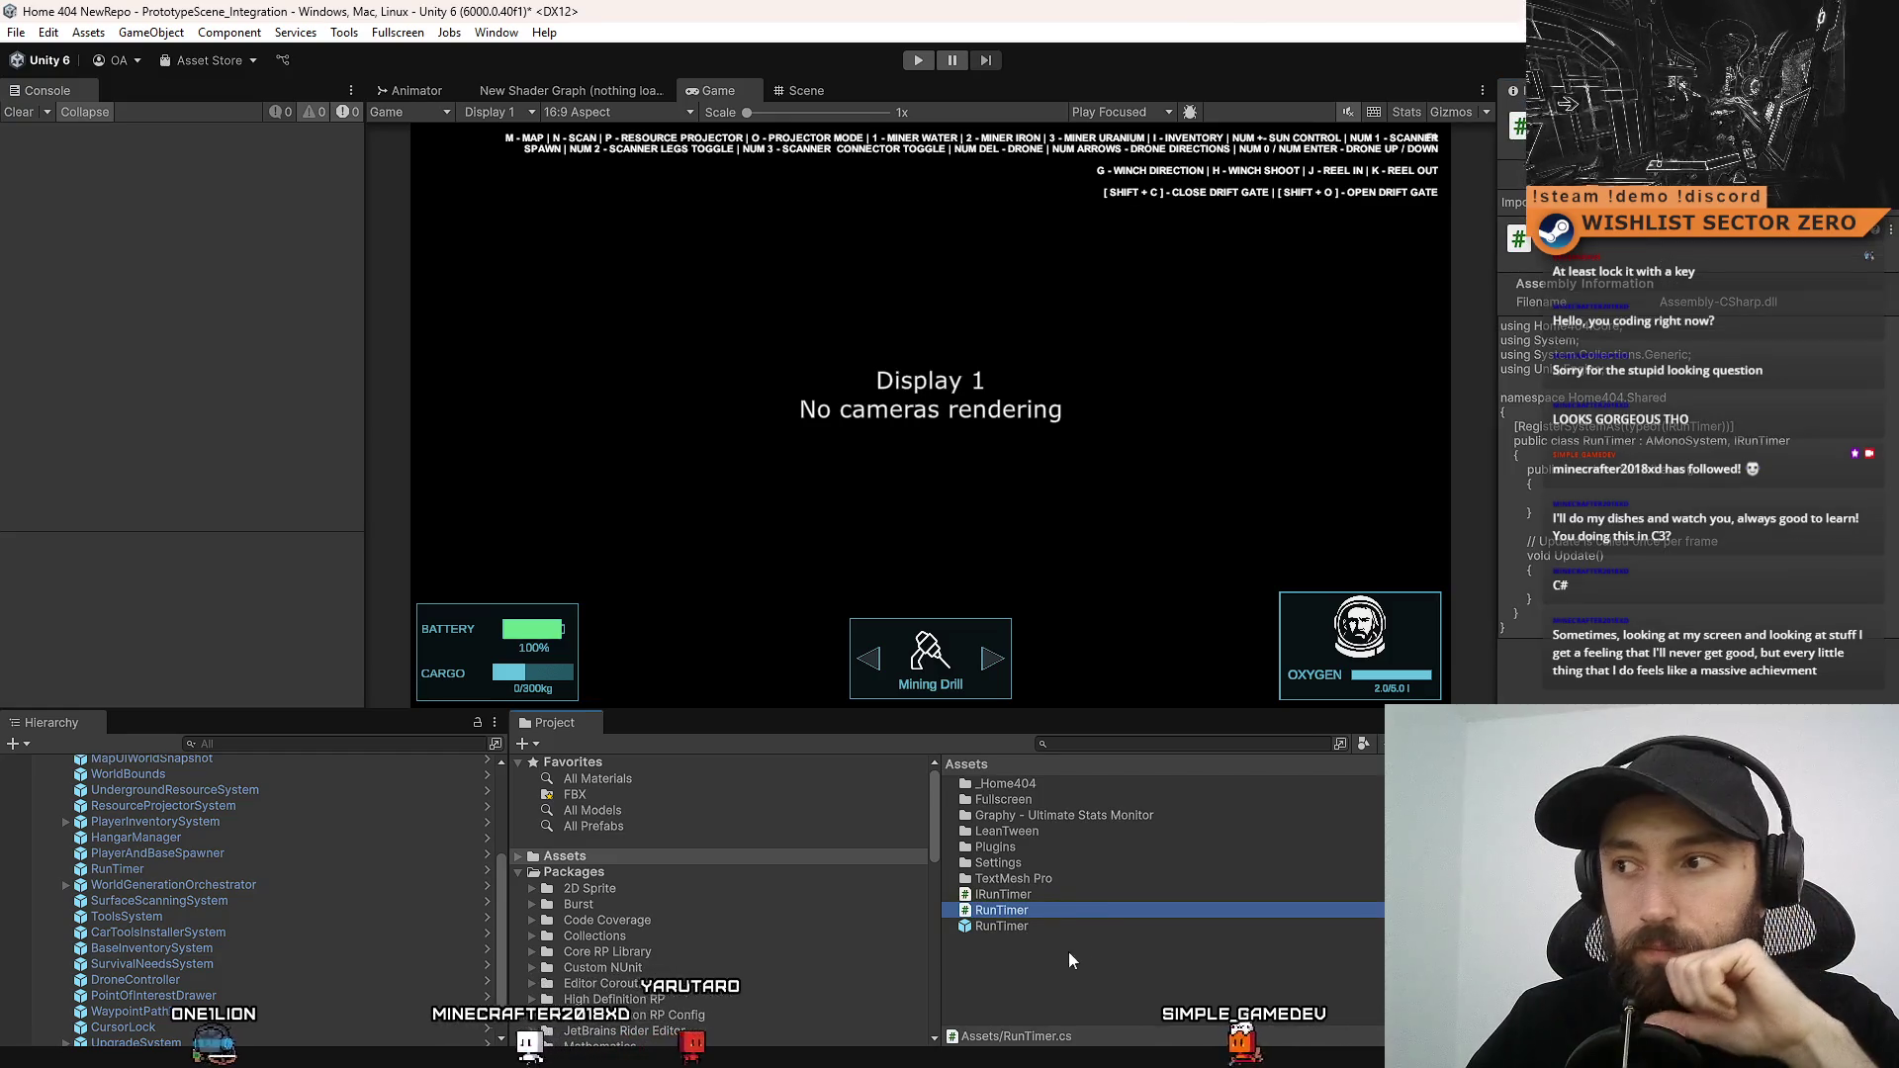
left_click(1066, 882)
left_click(1037, 901)
left_click(1076, 908)
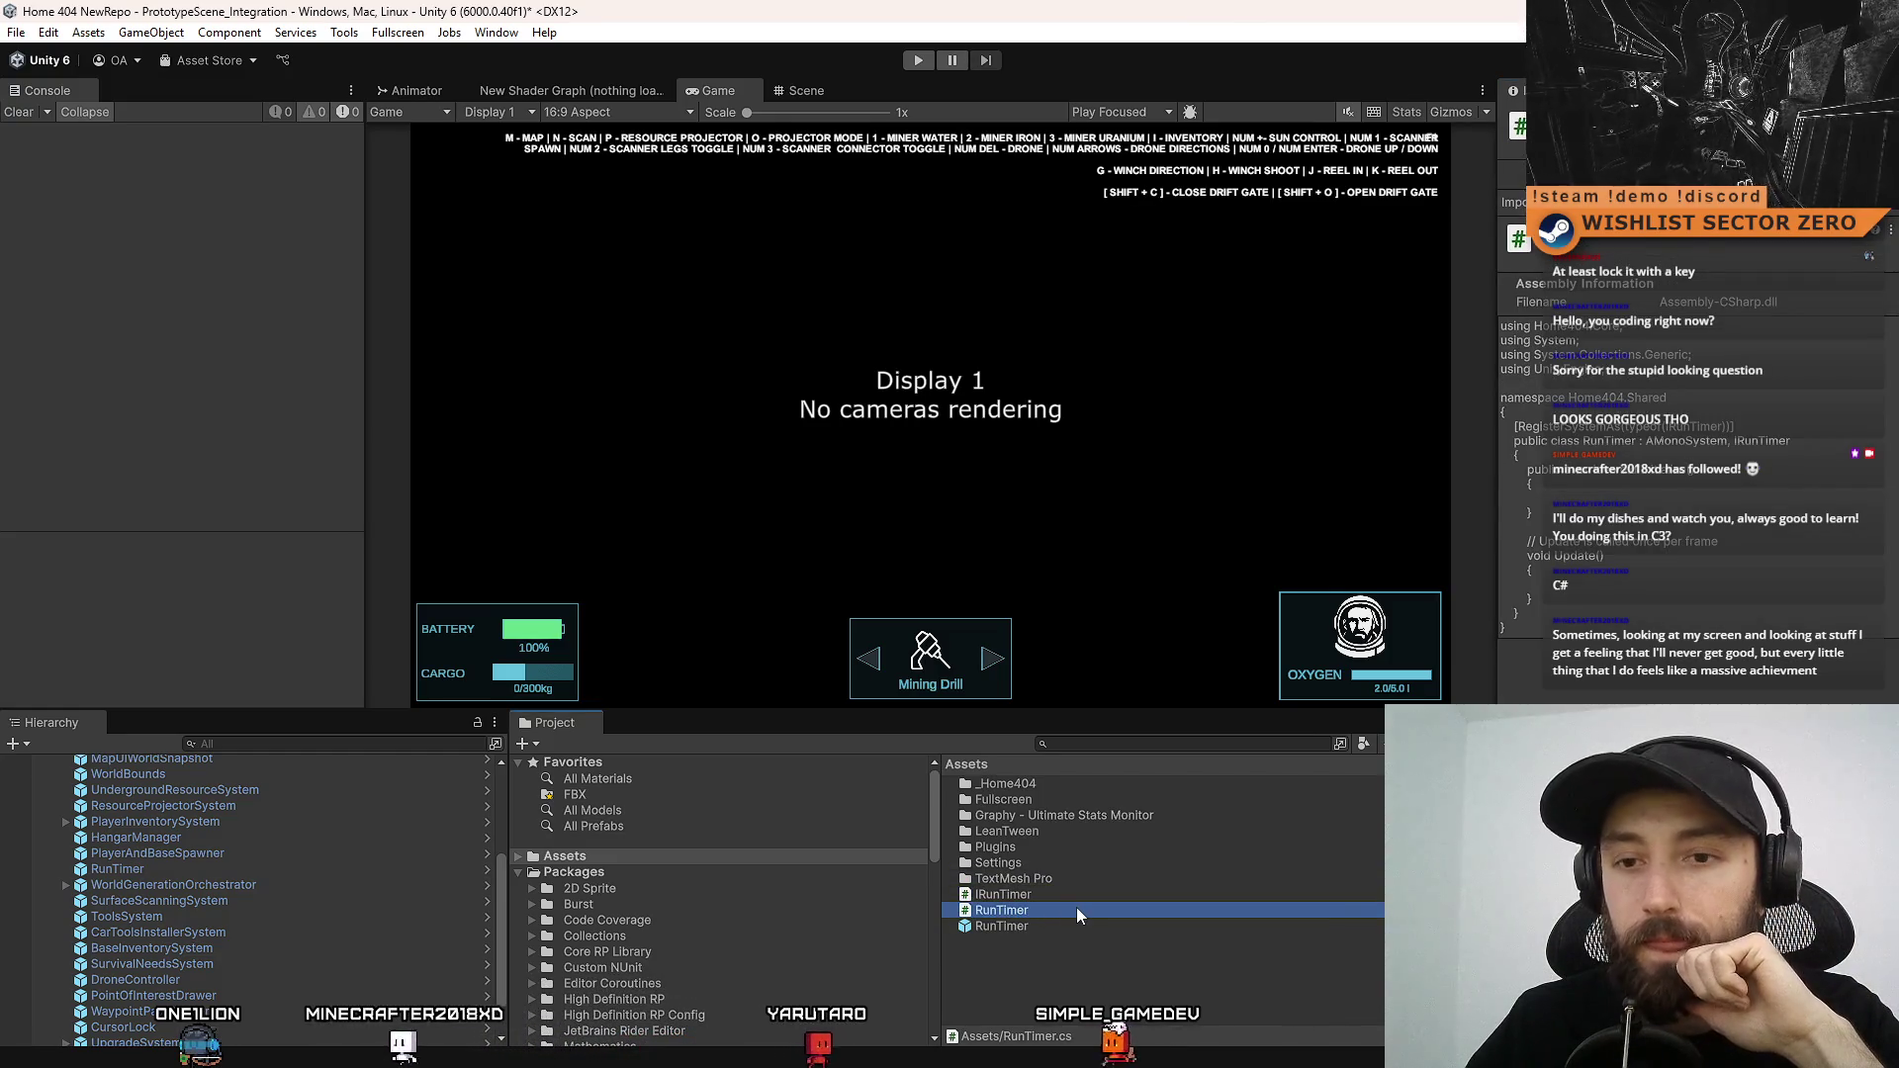
double_click(1077, 909)
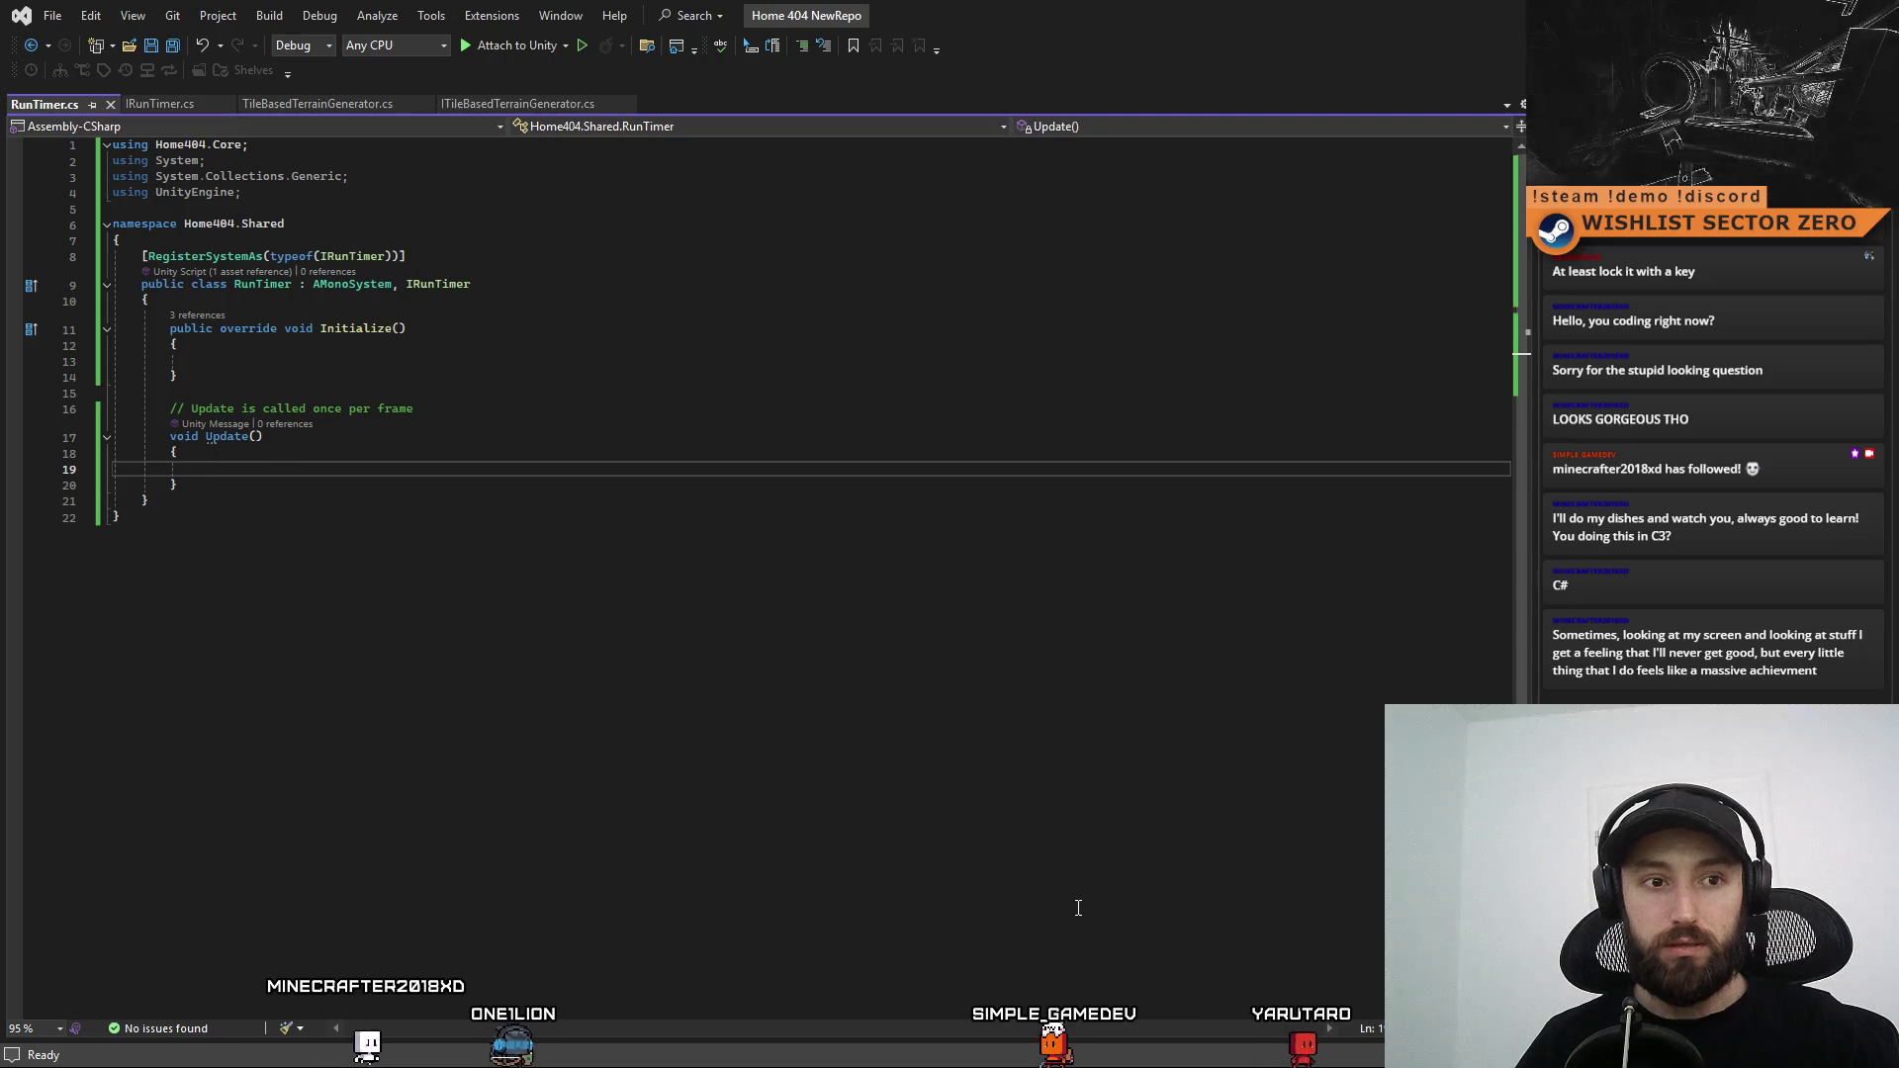
Add a blank line at the top of the RunTimer class and start a Header attribute
left_click(781, 585)
left_click(726, 430)
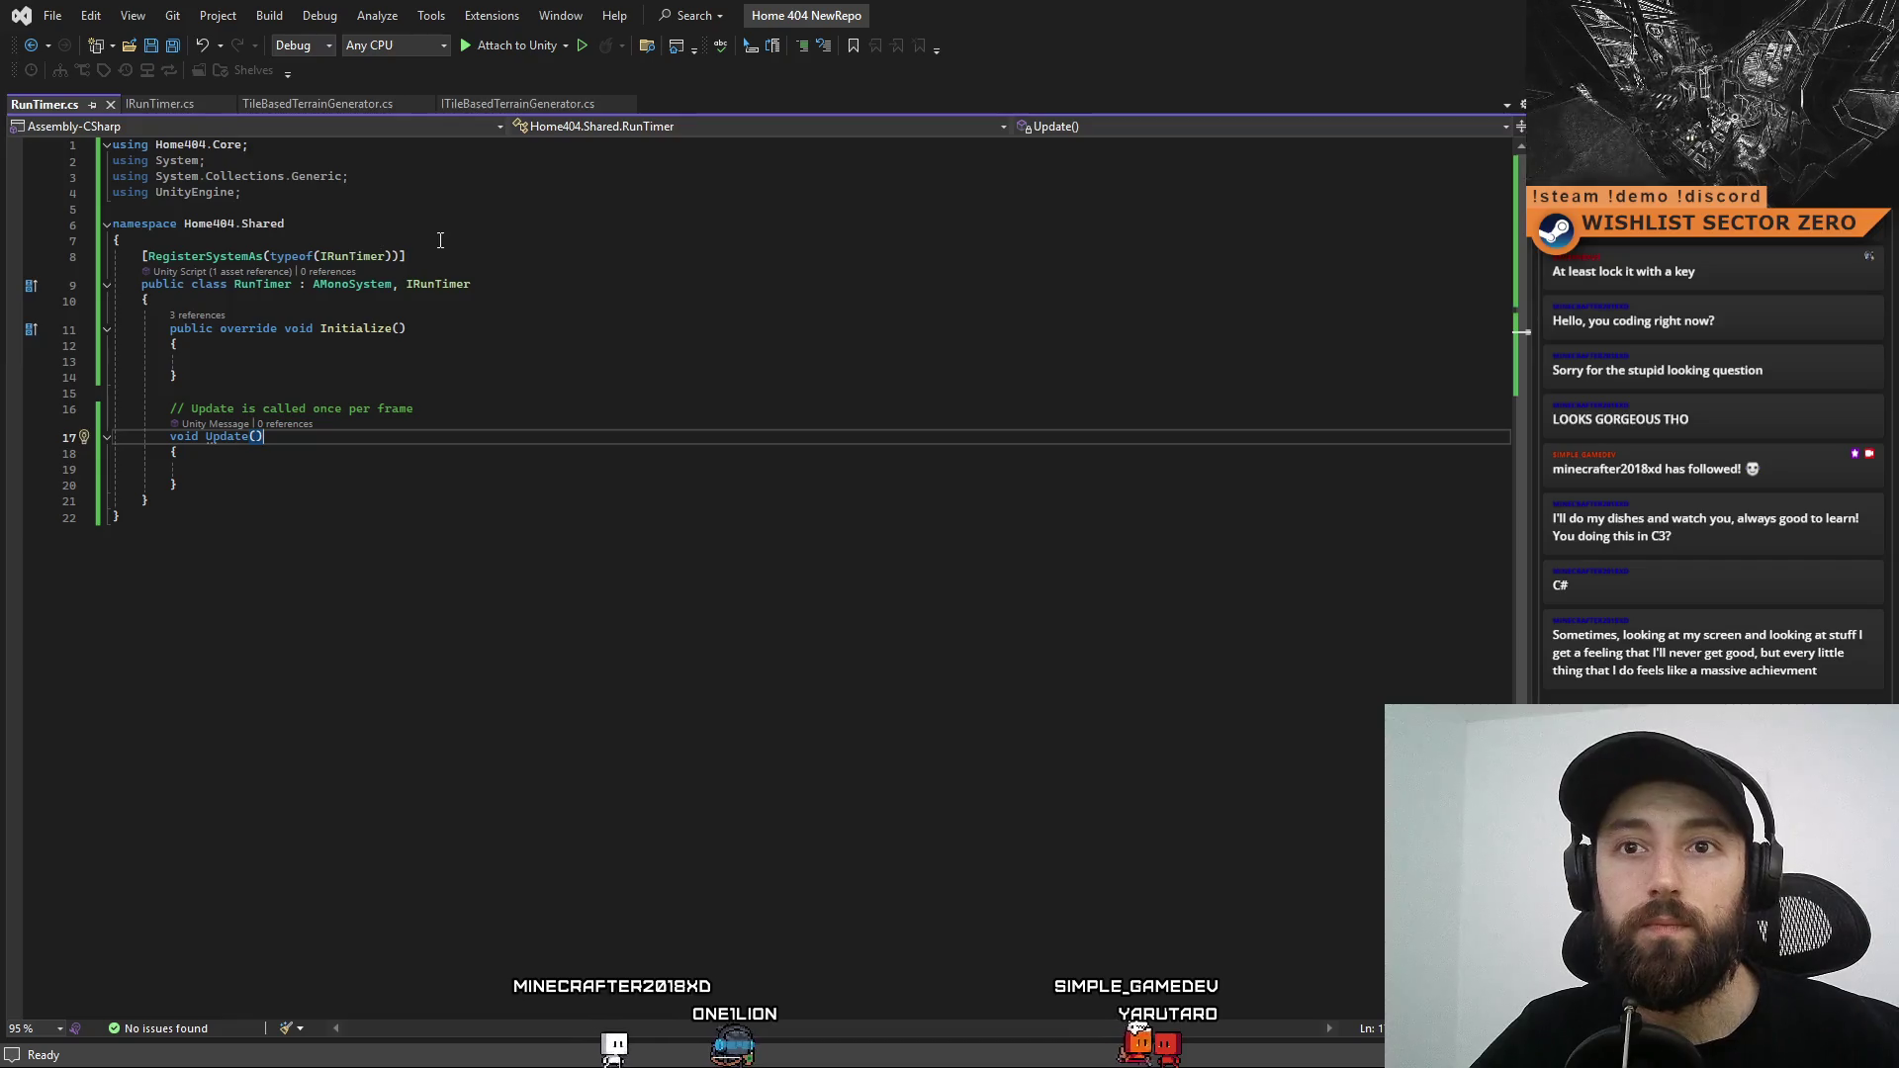
left_click(595, 301)
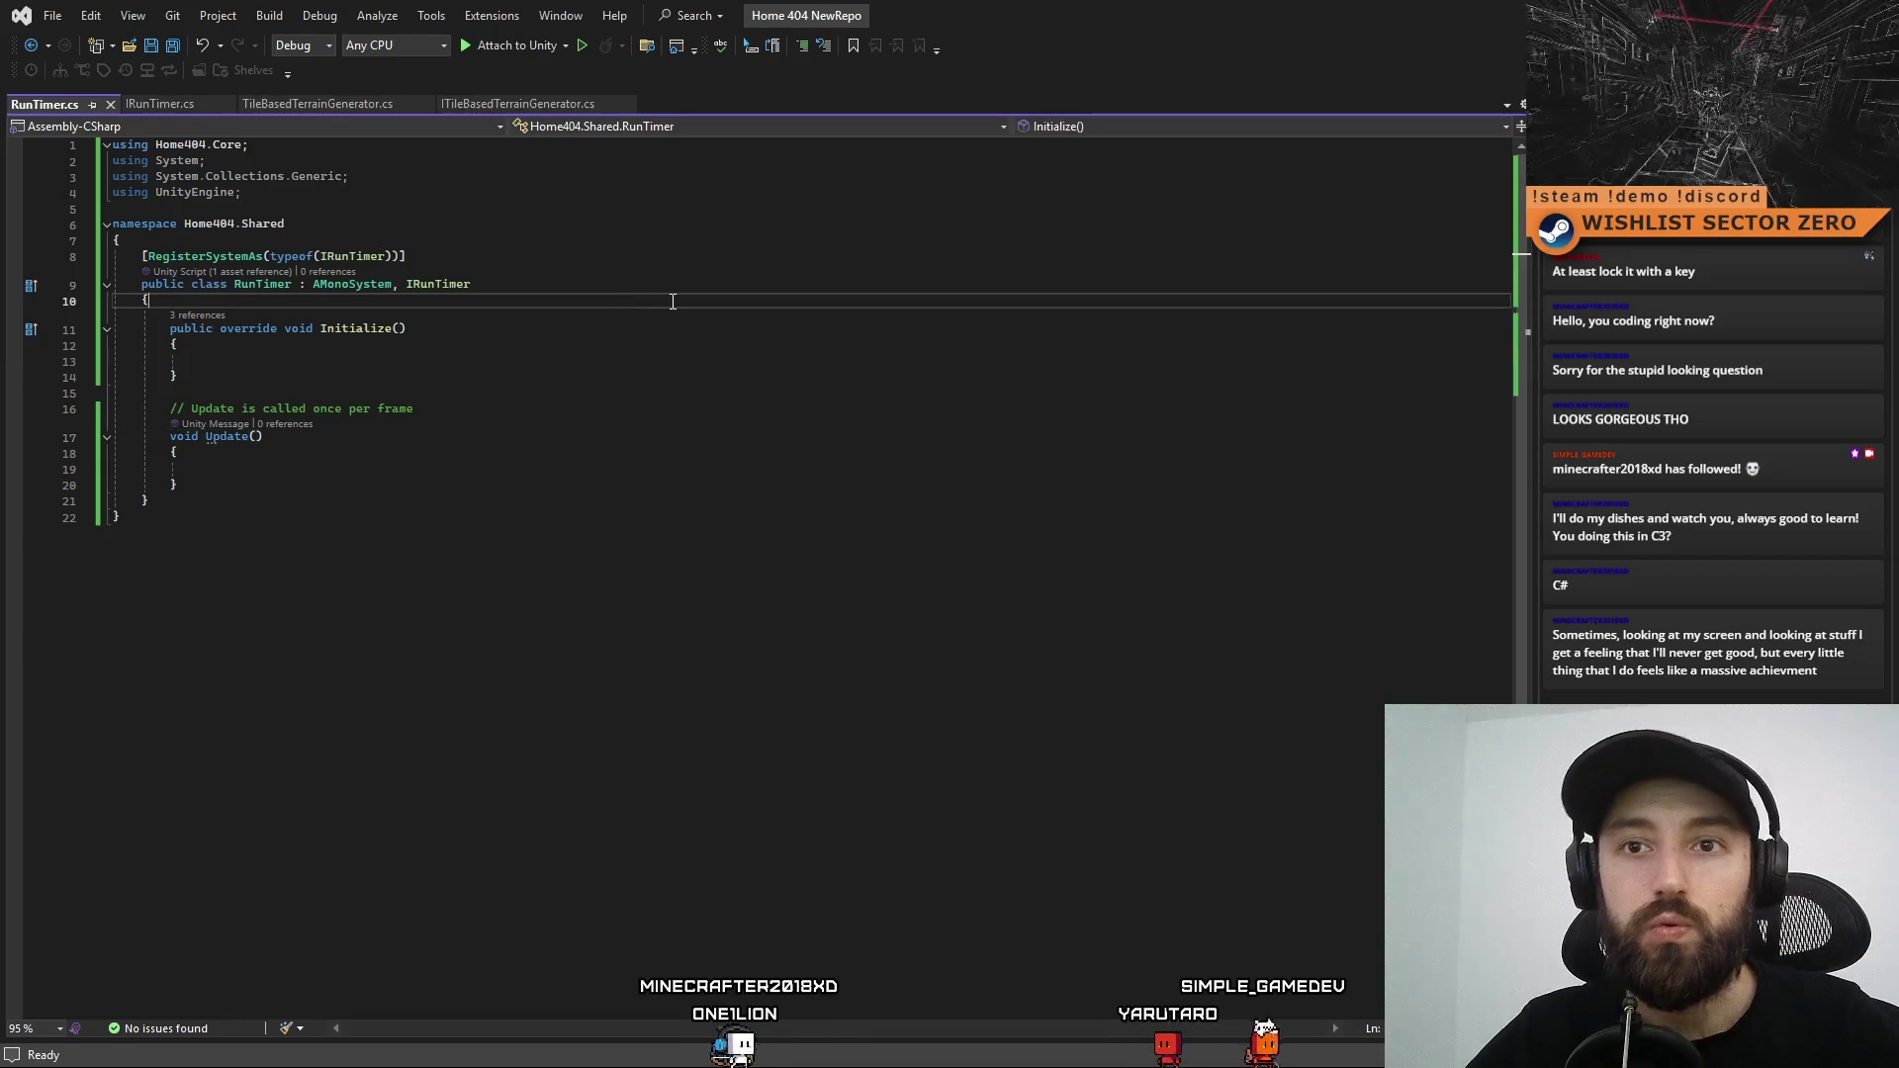
key("Return")
key("Return")
key("Up")
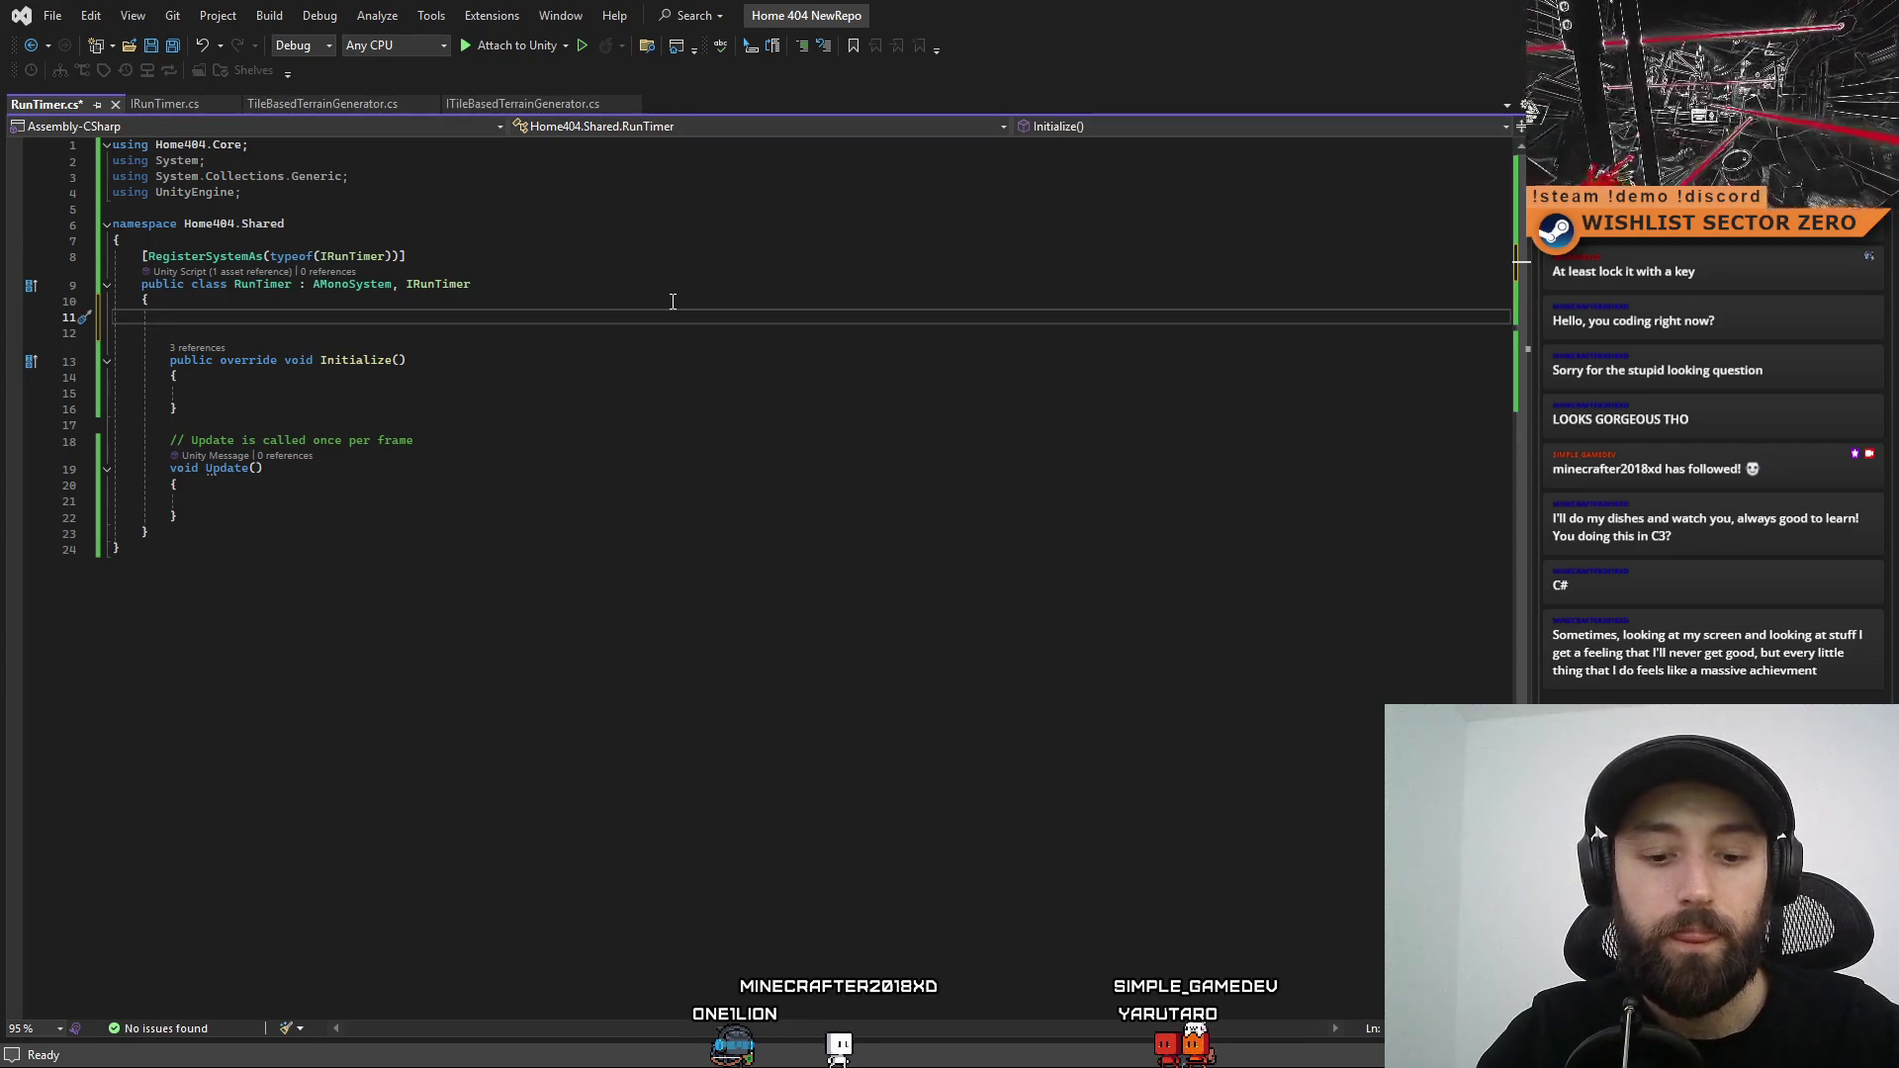
type("Header")
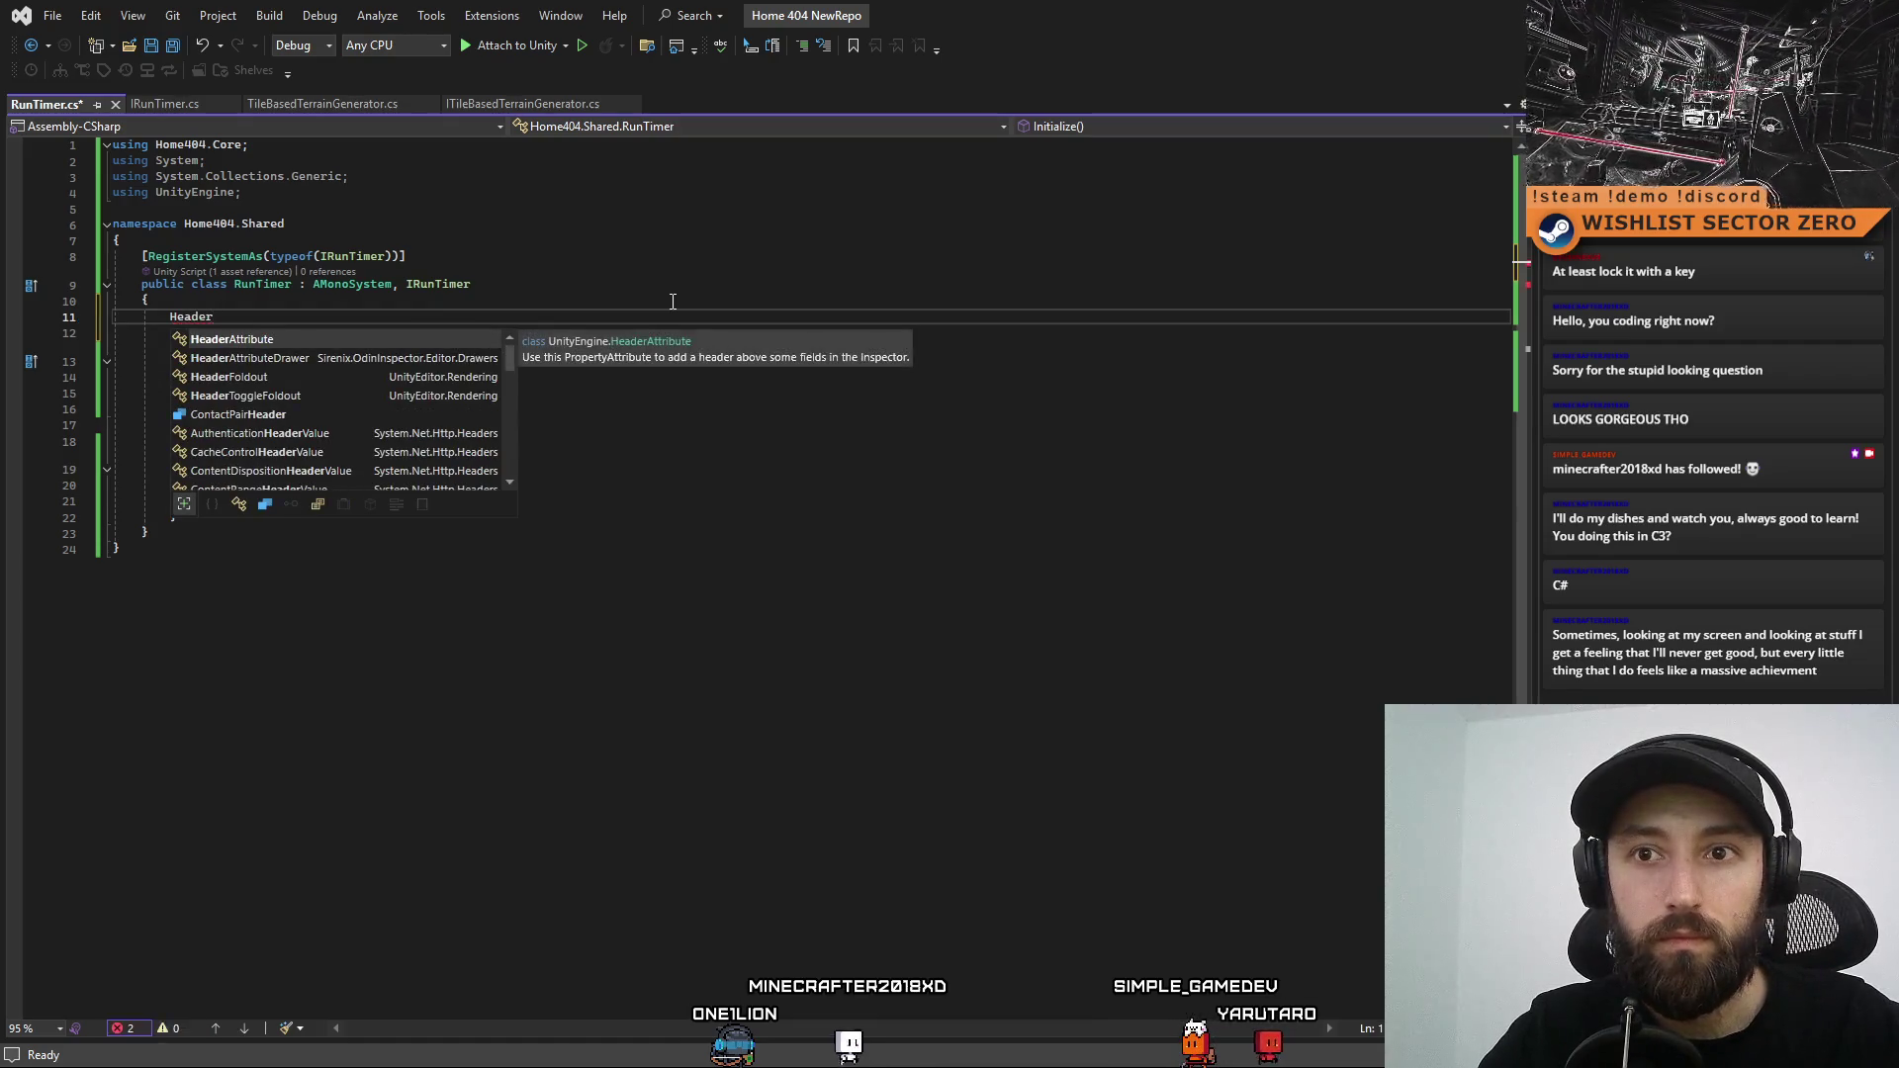
key("Tab")
key("BackSpace")
key("ctrl+BackSpace")
type("Header[")
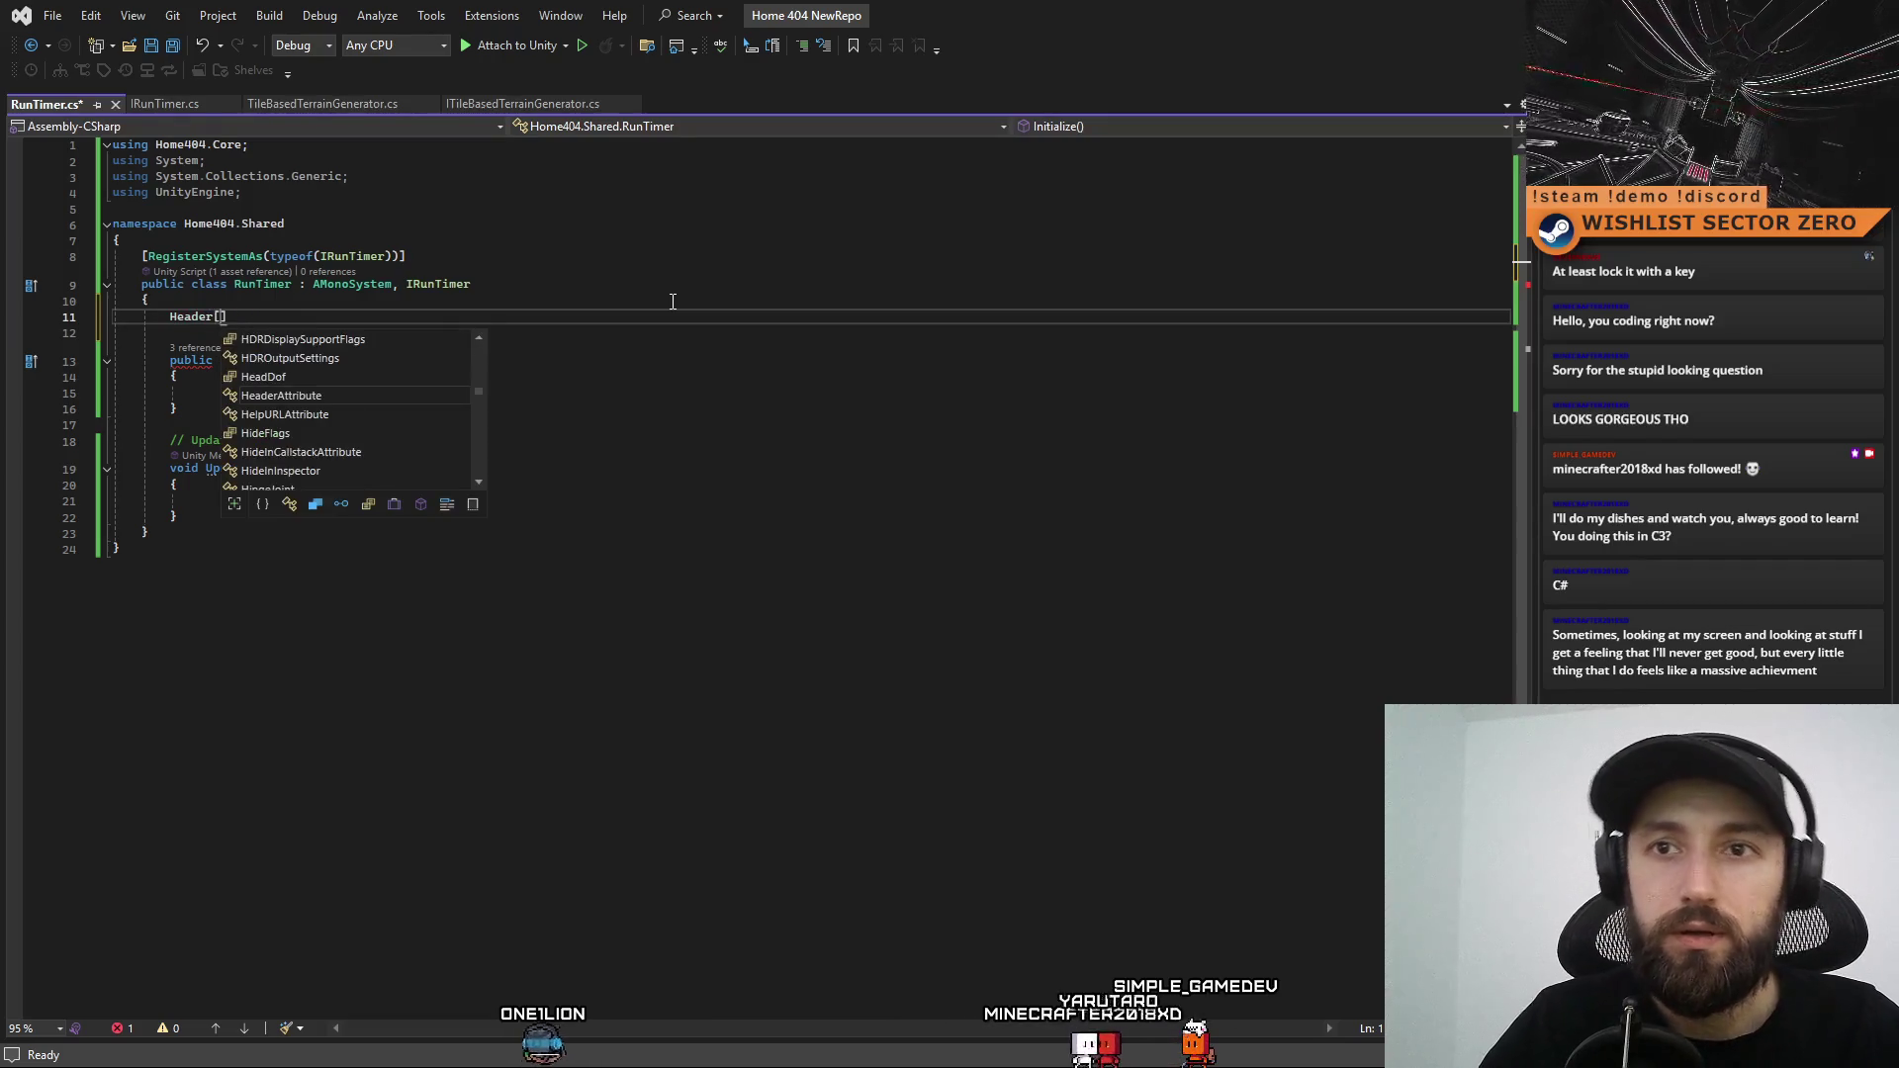
Write the attribute as [Header("Prefabs")], following the terrain generator's header syntax
left_click(322, 103)
scroll(604, 687, "up", 10)
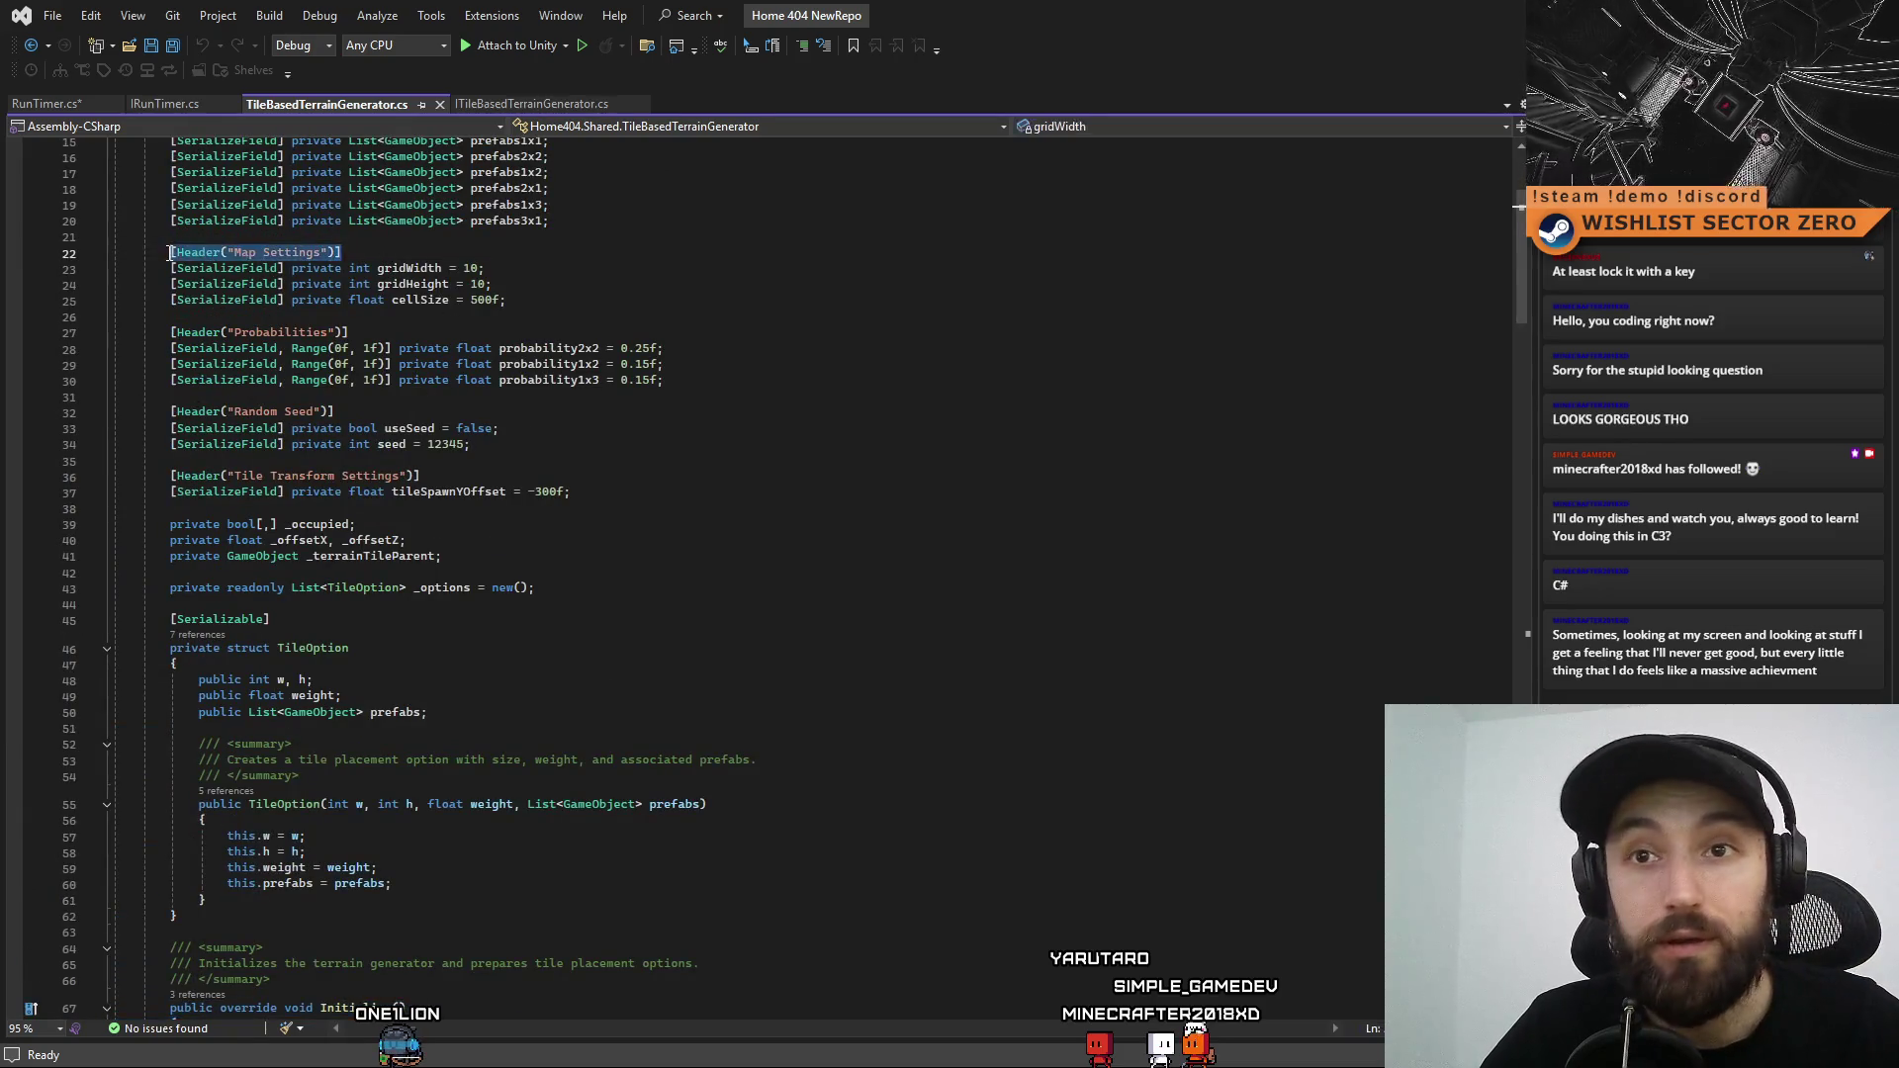
left_click(158, 104)
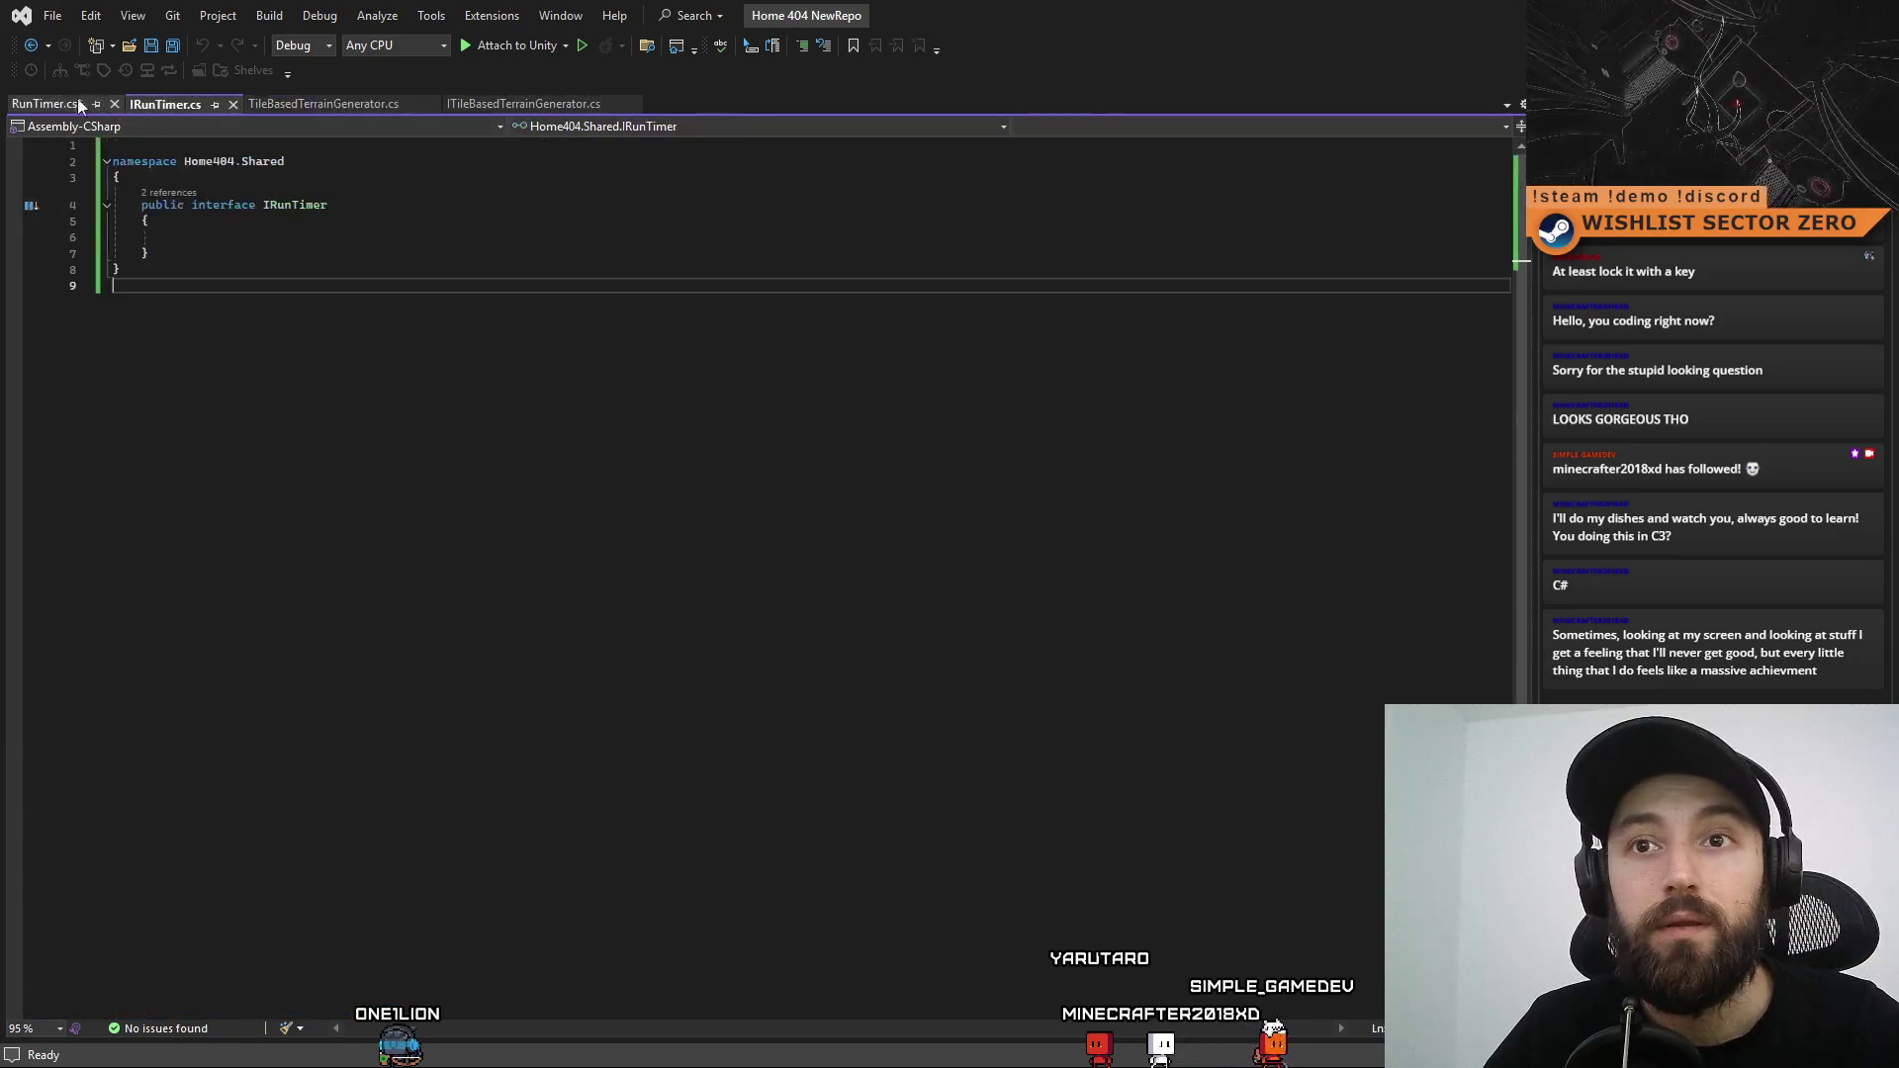
left_click(44, 104)
left_click_drag(249, 316, 184, 320)
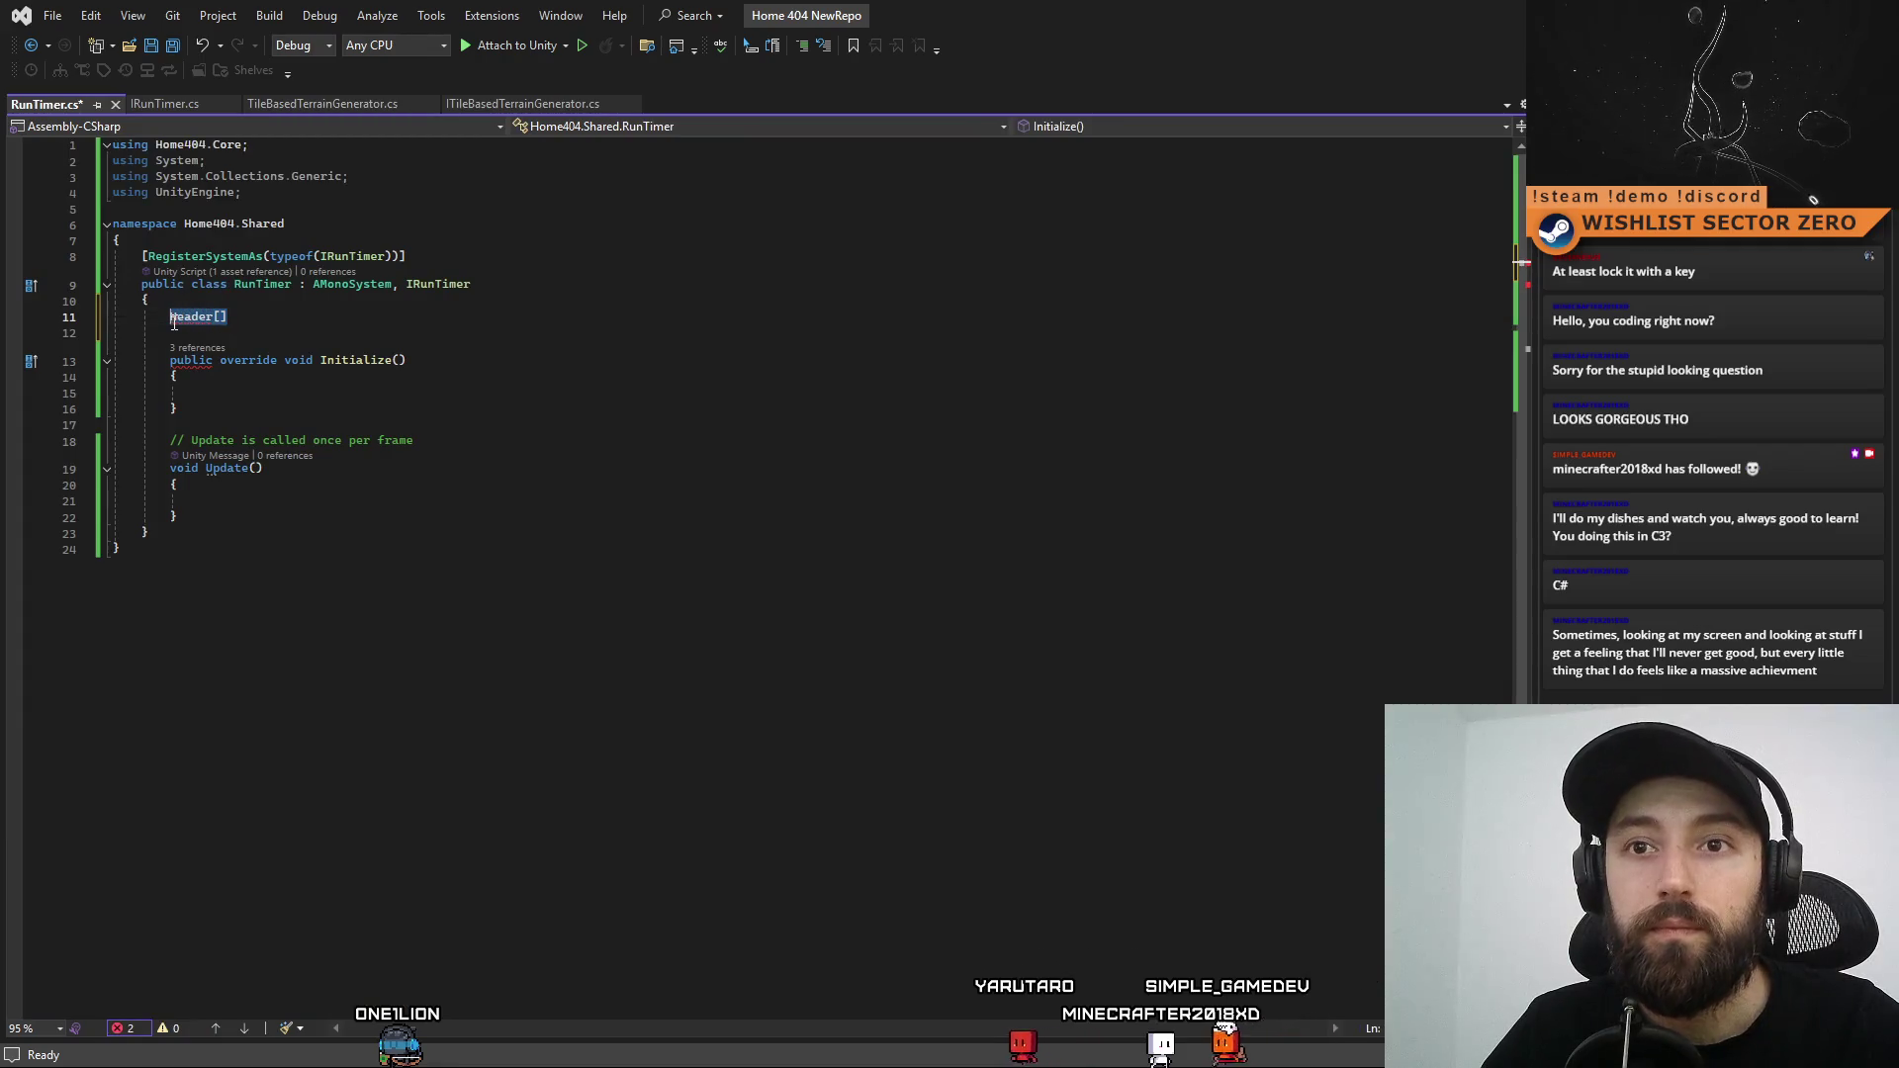
type("[Header(\"Map Settings\")]")
left_click_drag(321, 316, 233, 320)
type("Prefabs")
Add a [SerializeField] GameObject TimerUIPrefab field below the Prefabs header
left_click(399, 315)
key("Return")
type("[Sera")
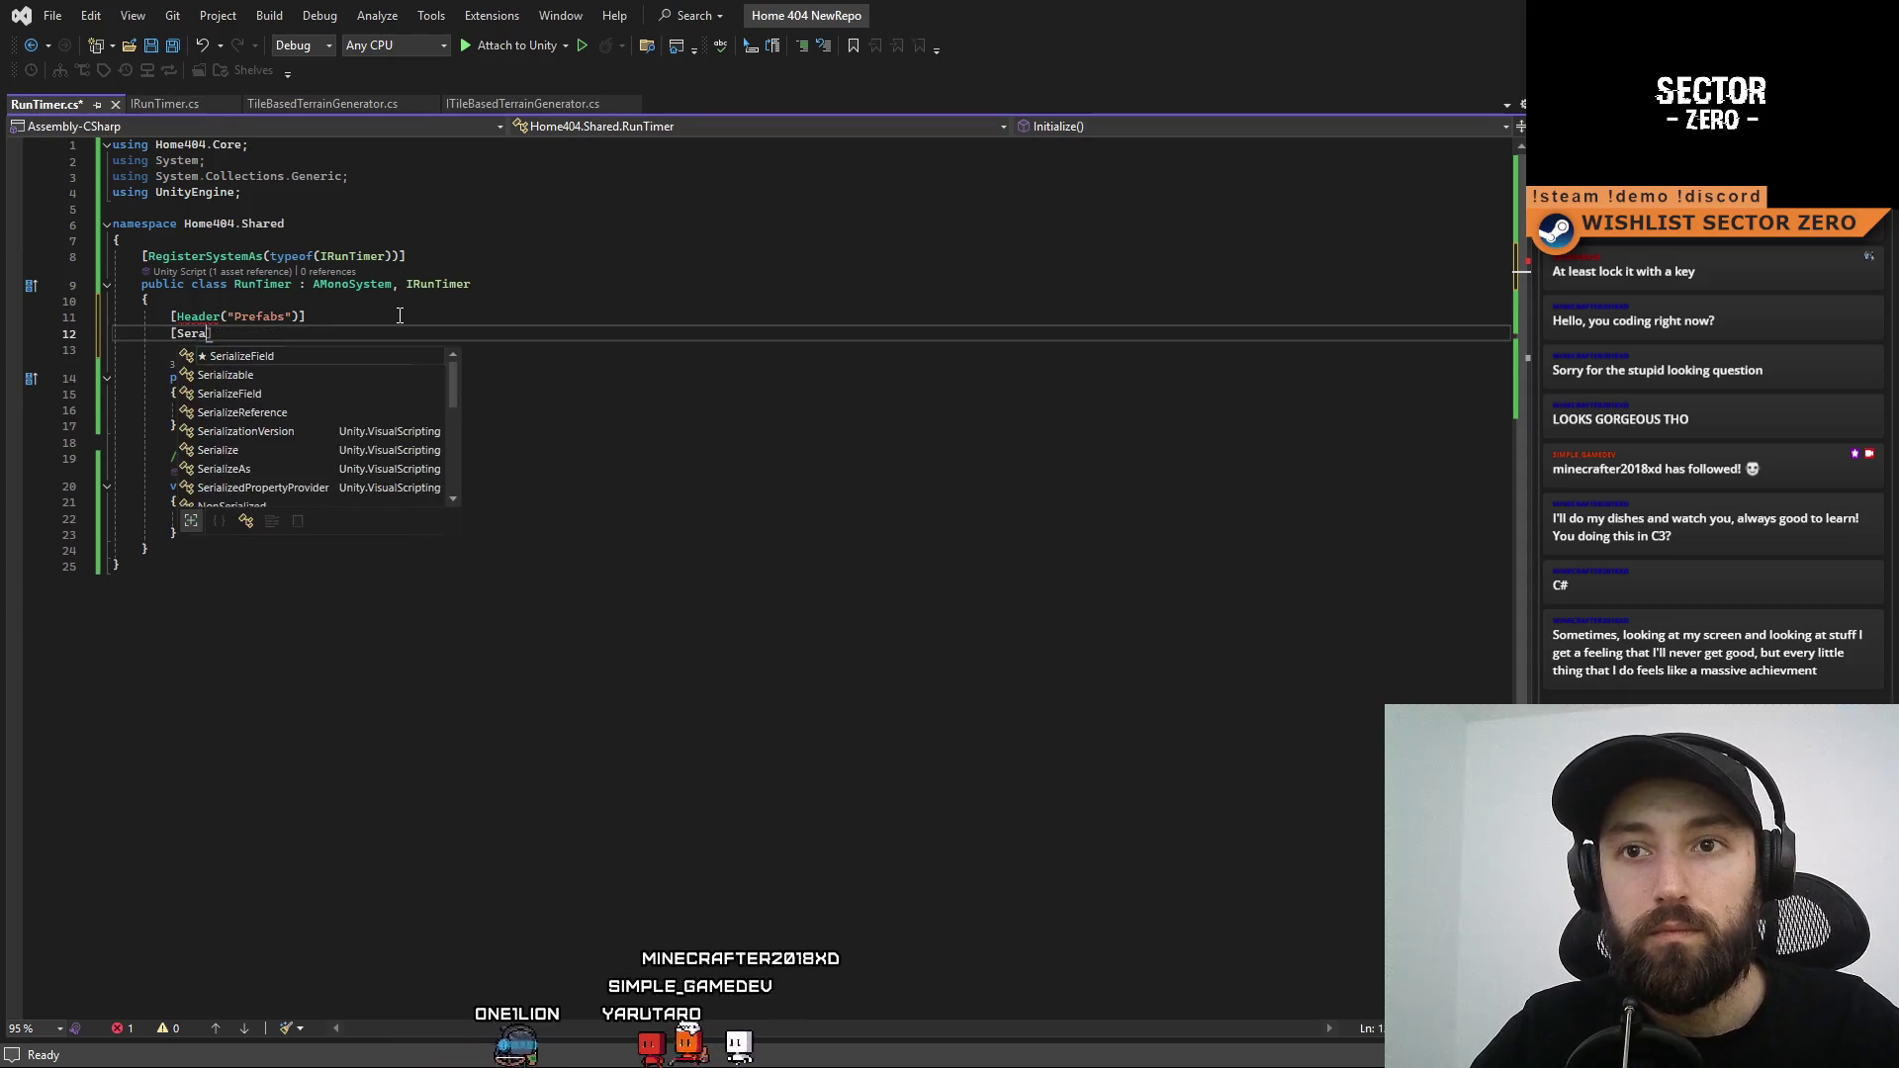
key("Tab")
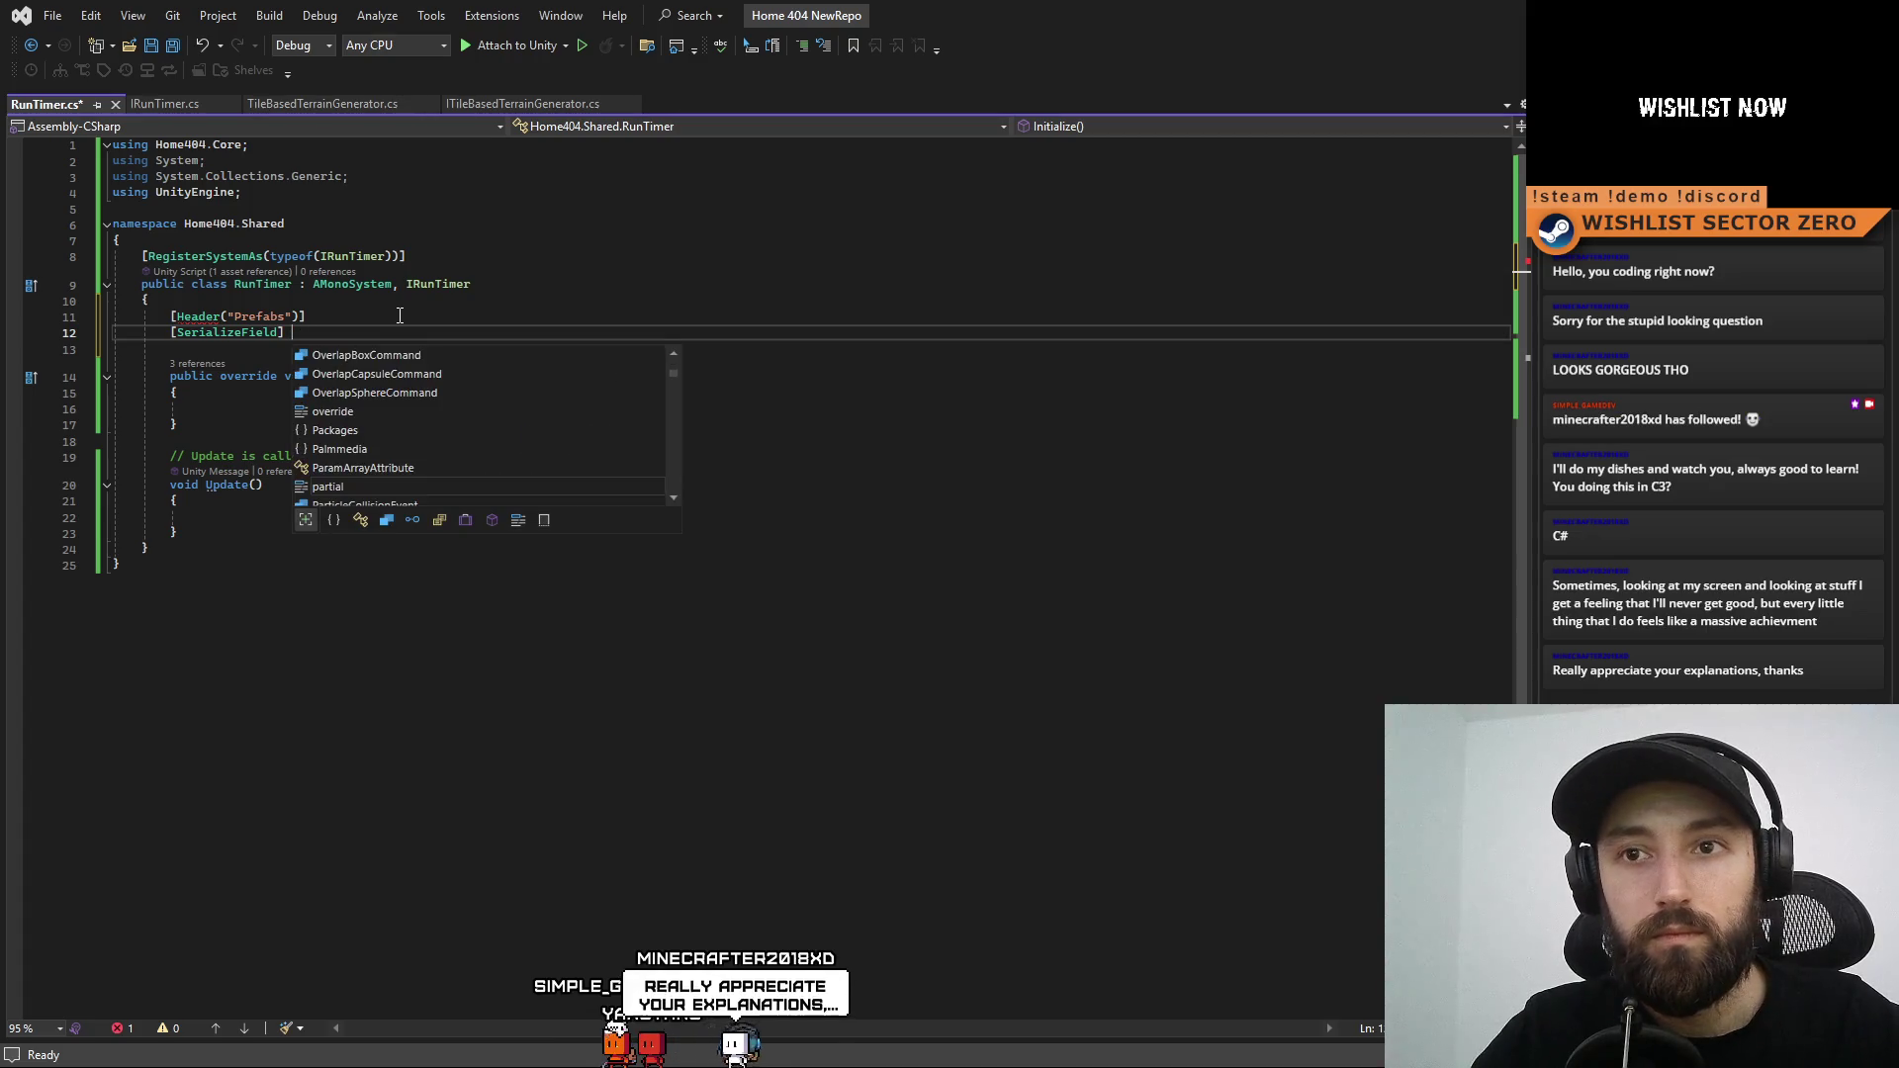
type("Game")
key("Tab")
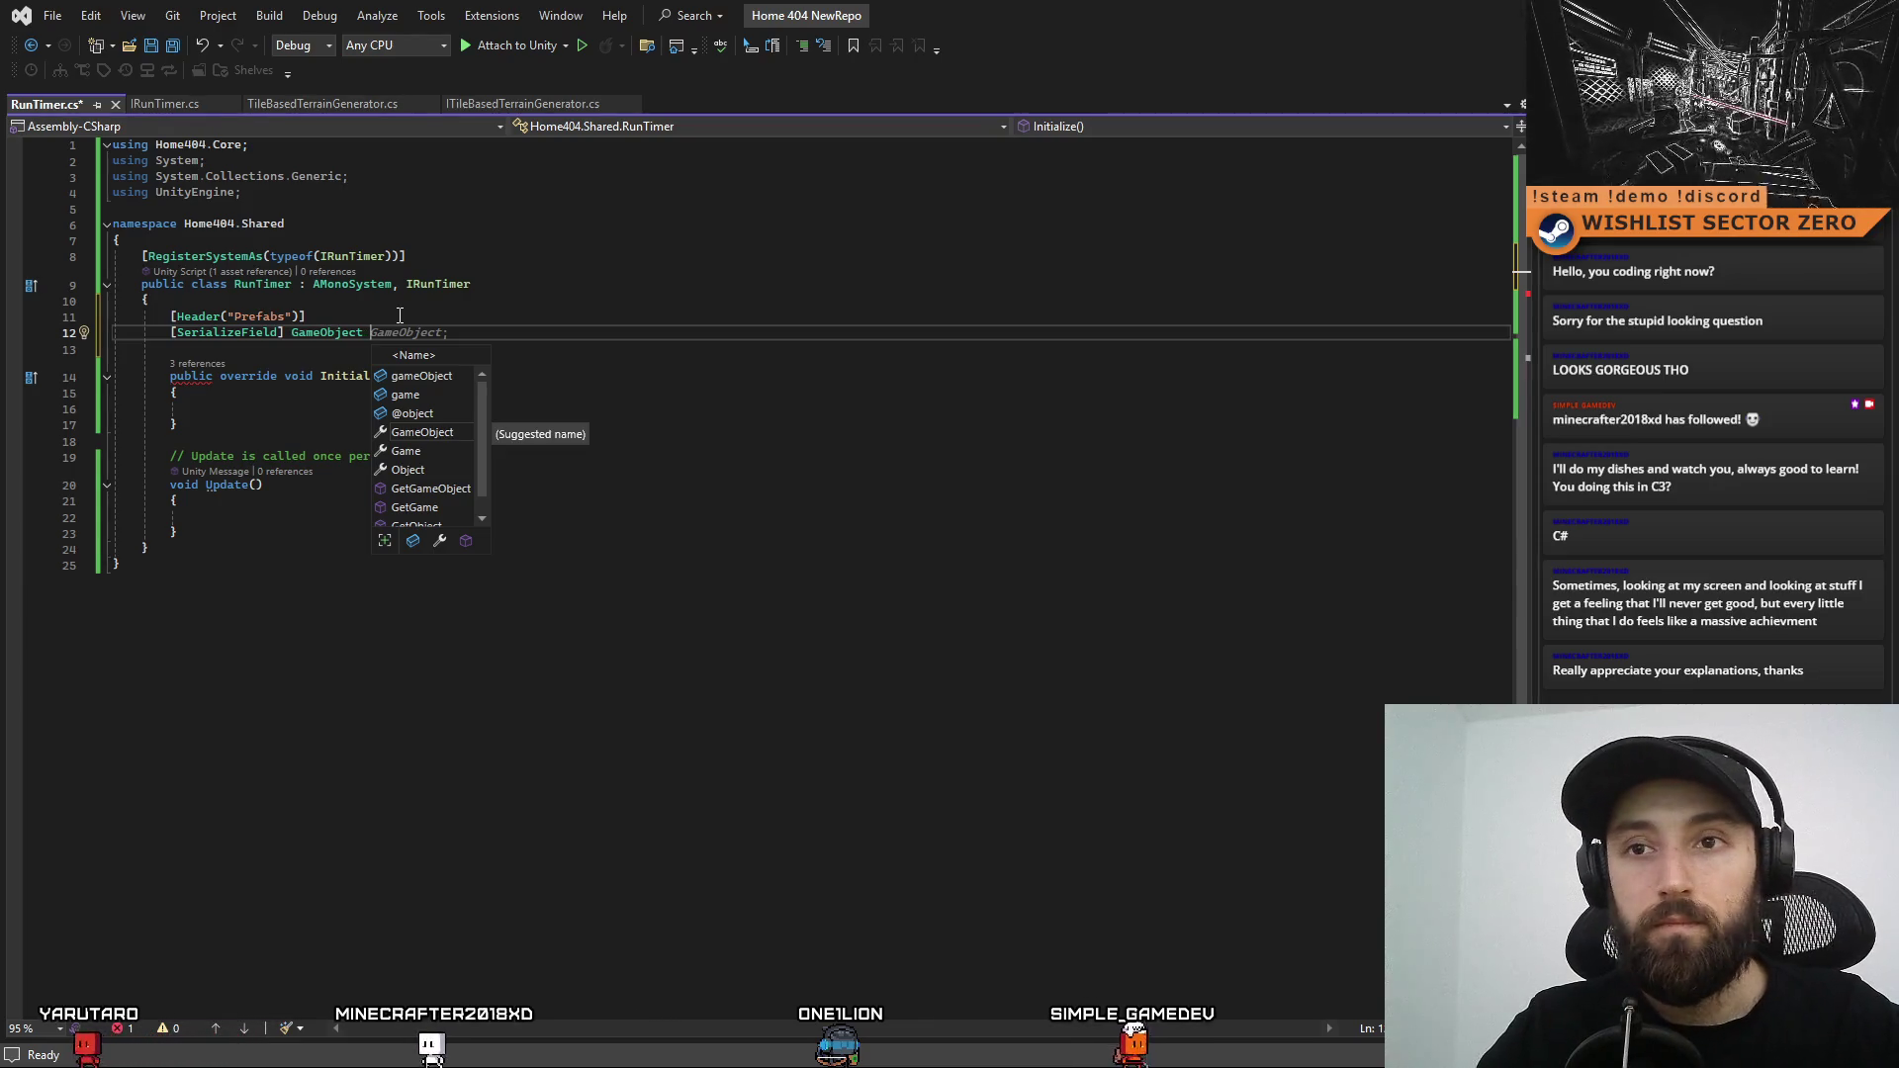
type("TimerUi")
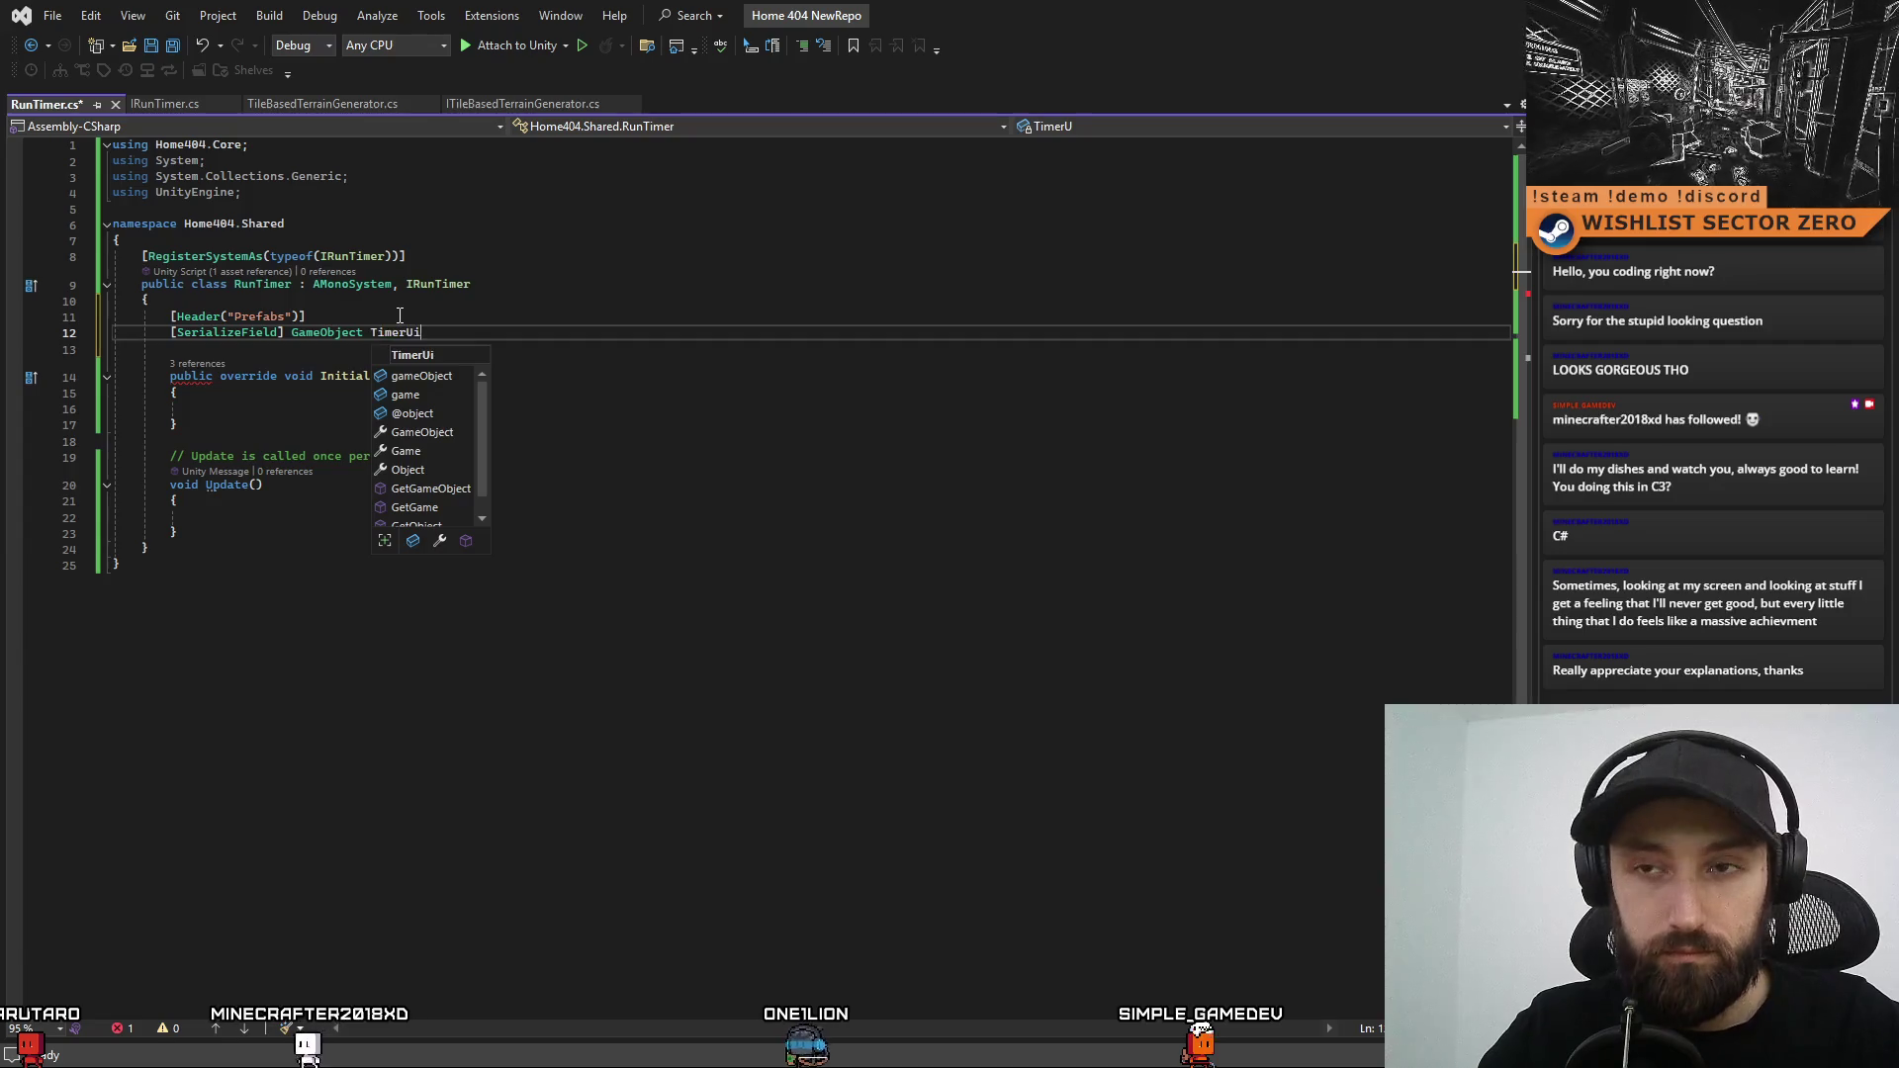
type("fab;")
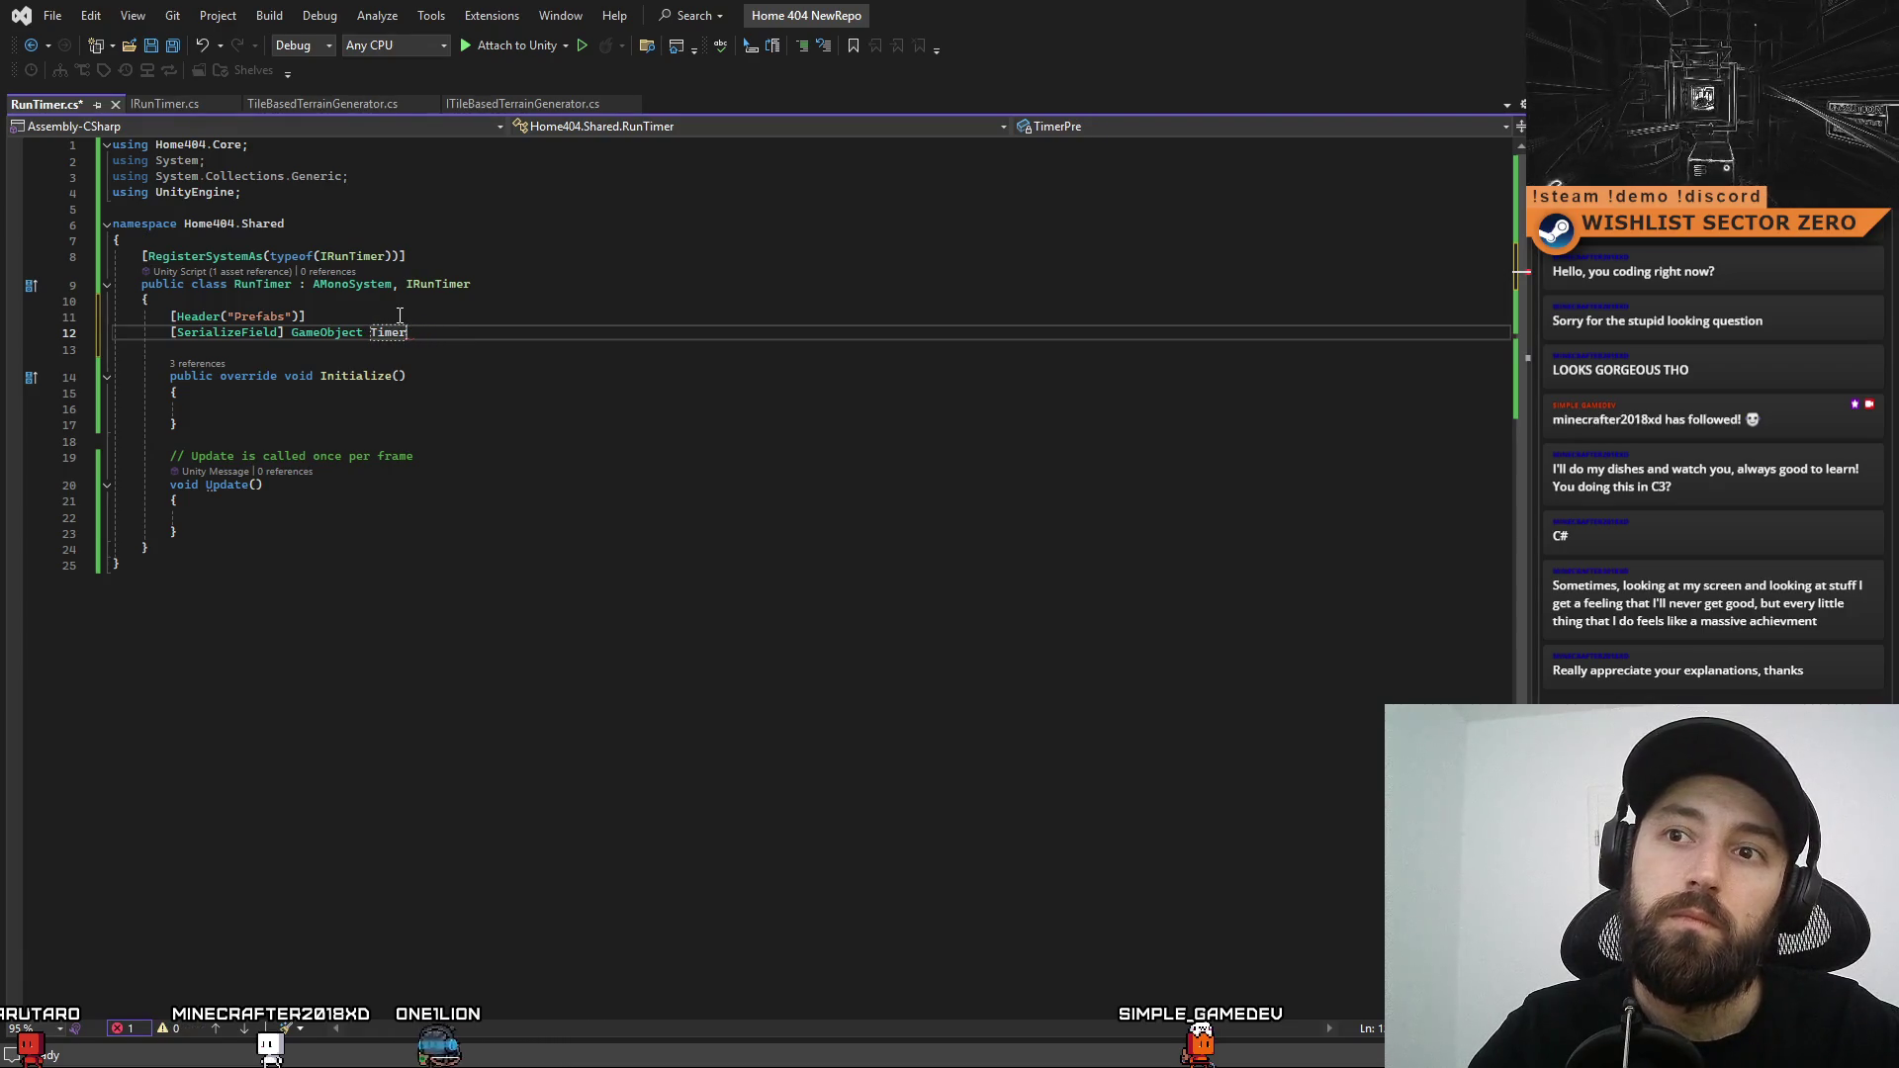
key("BackSpace")
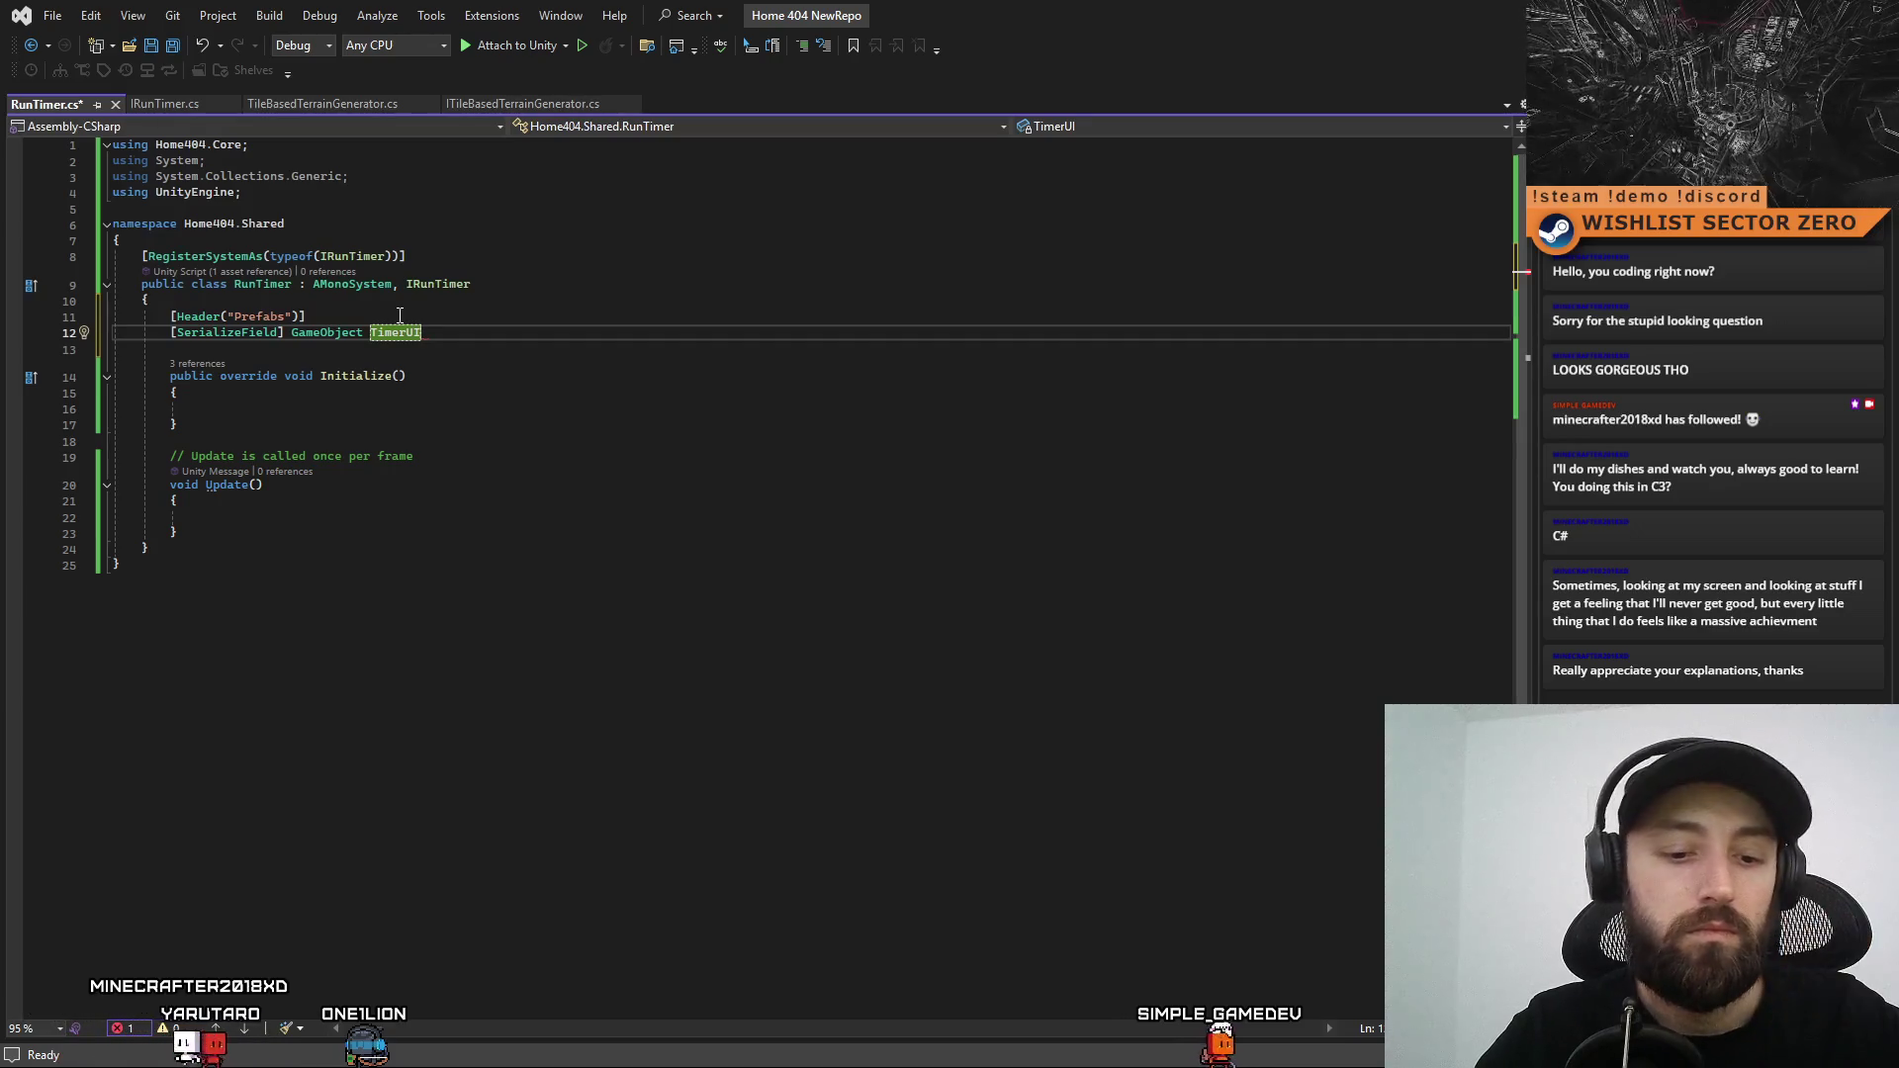
type("Prefab;")
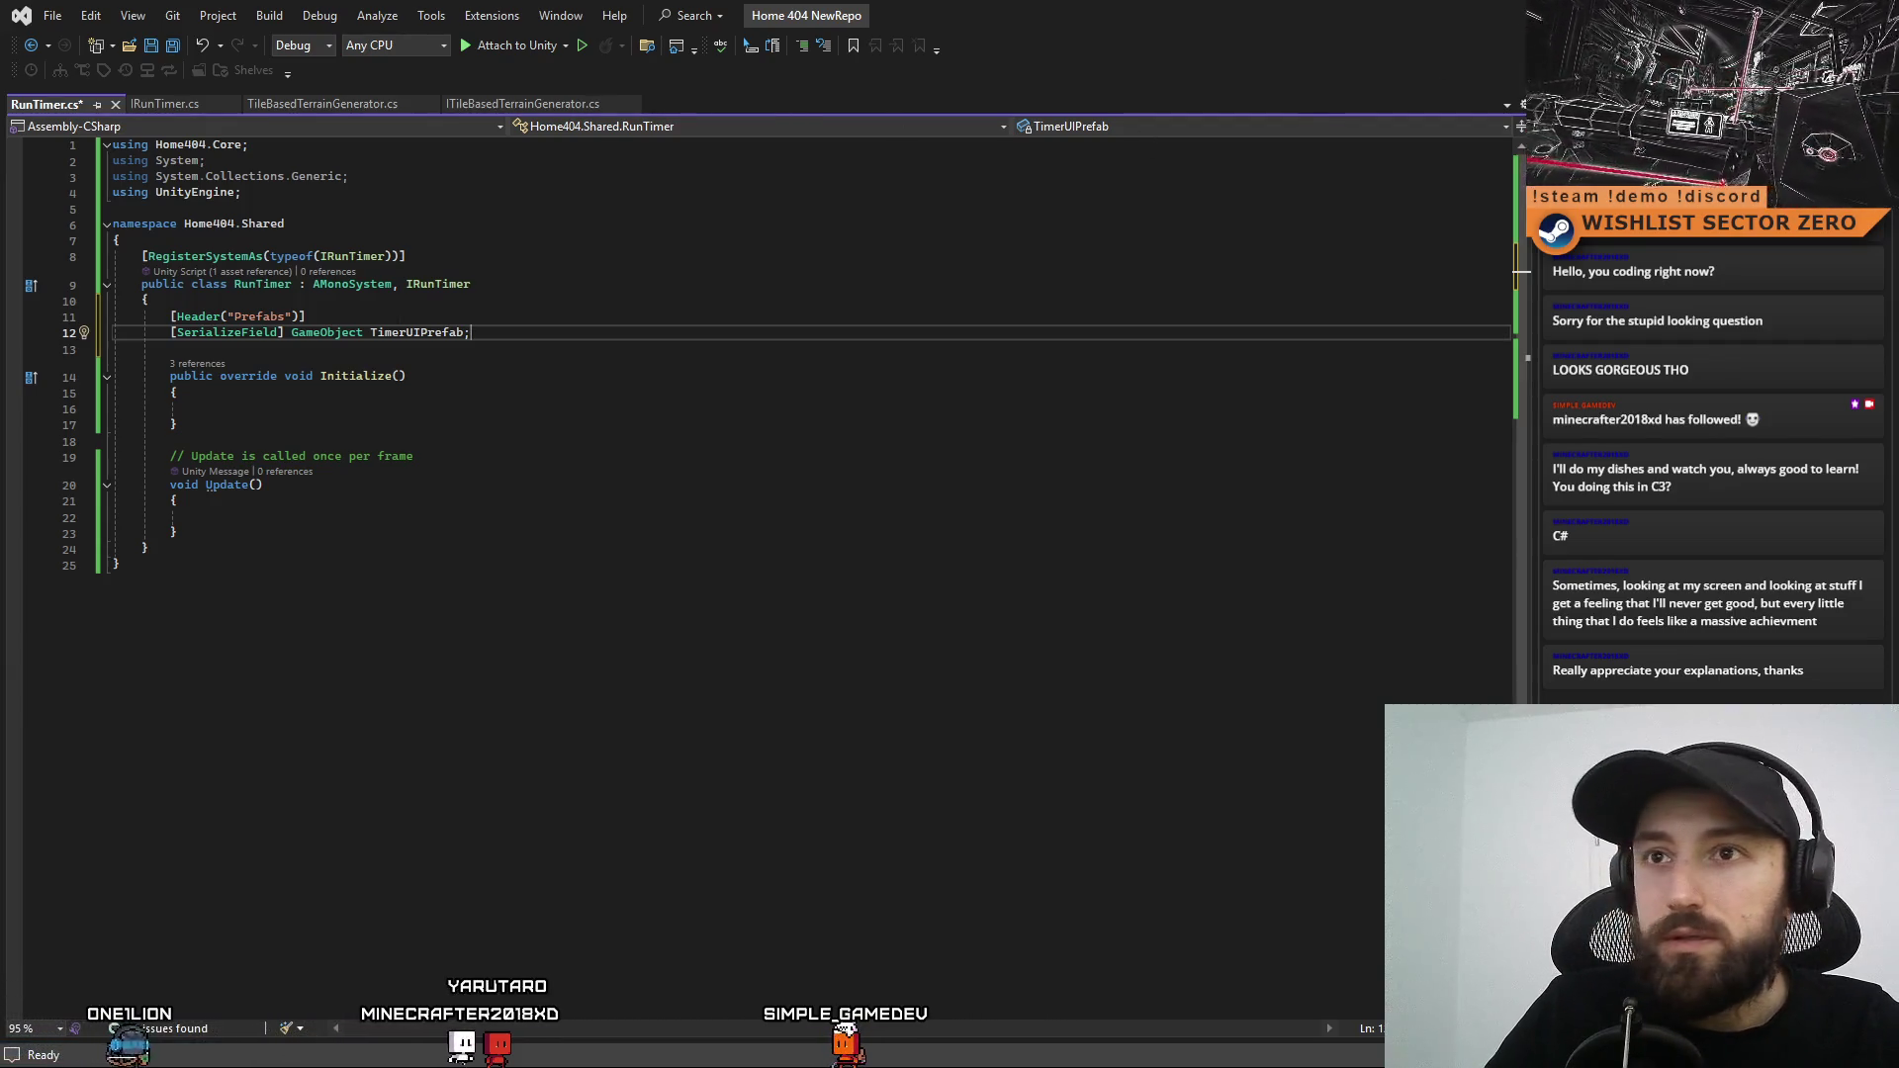
Search the project assets in the Unity Editor, then return to the RunTimer script
key("alt+Tab")
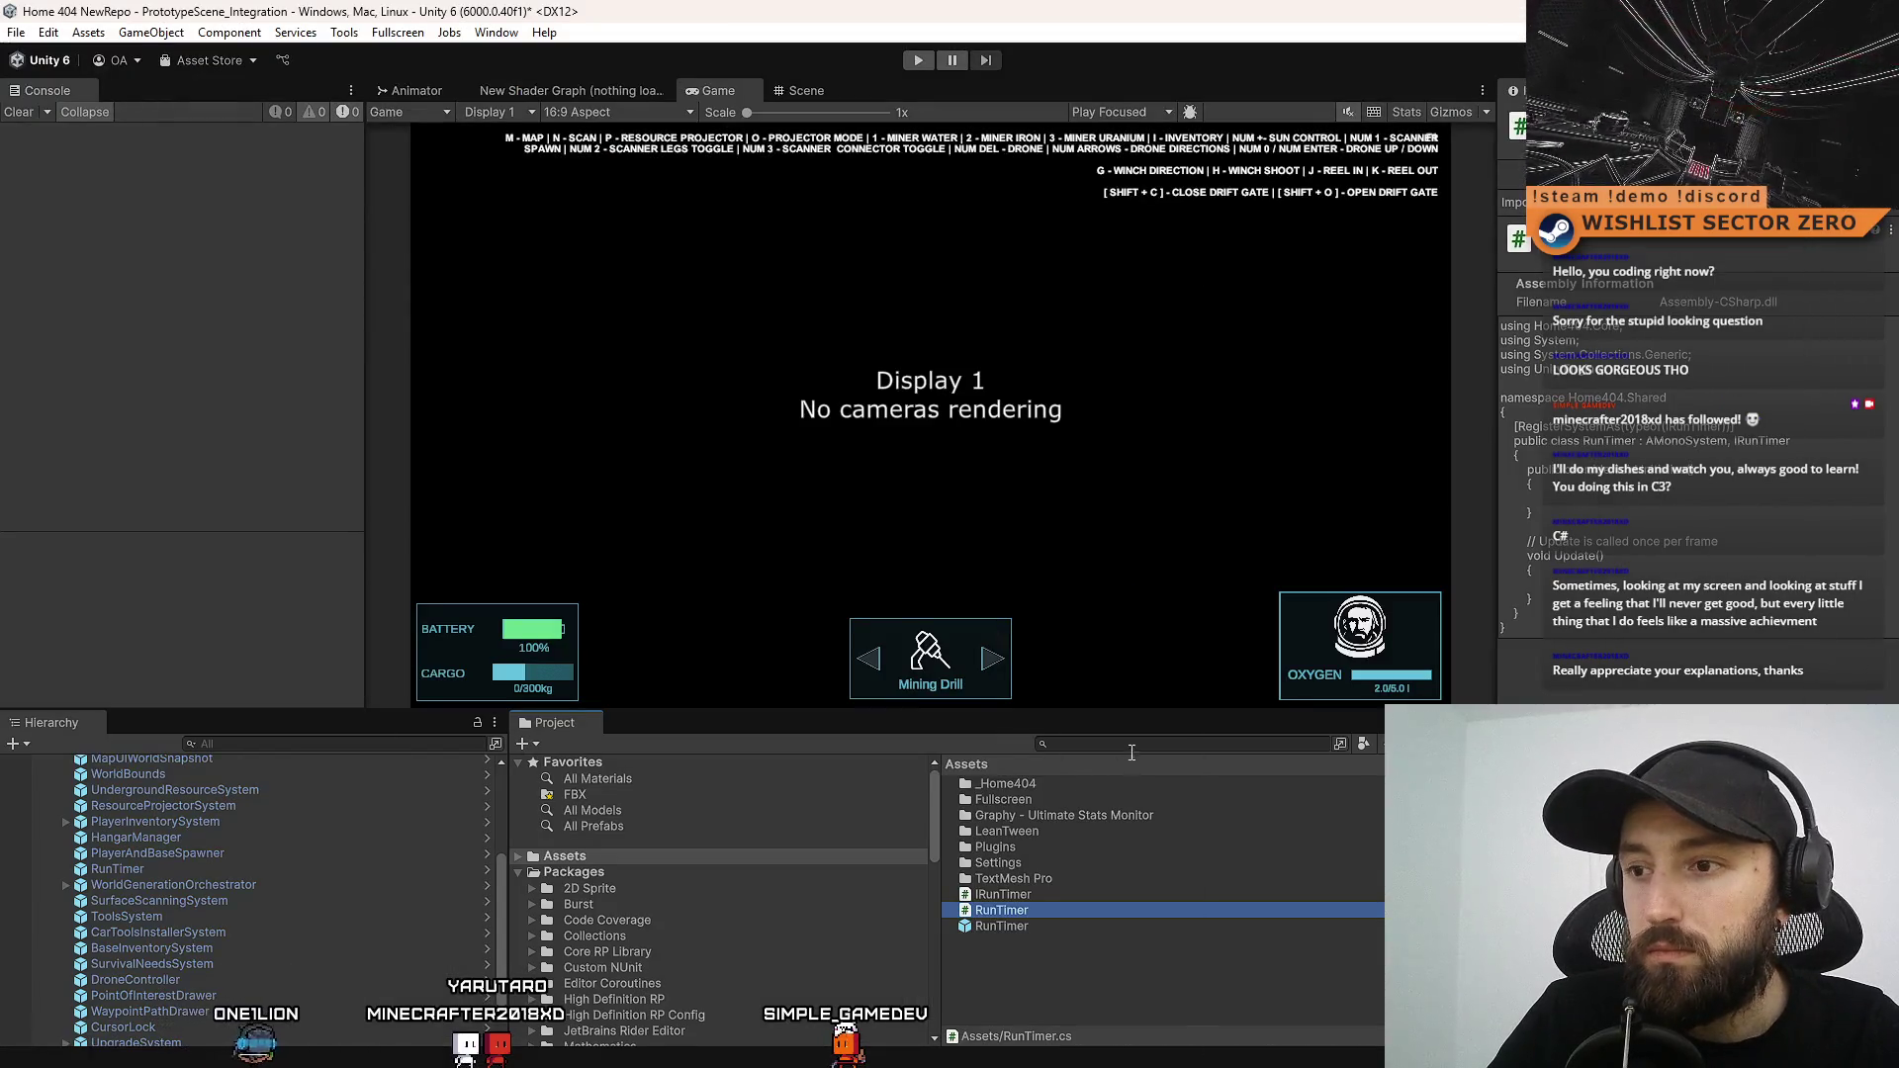
left_click(1132, 743)
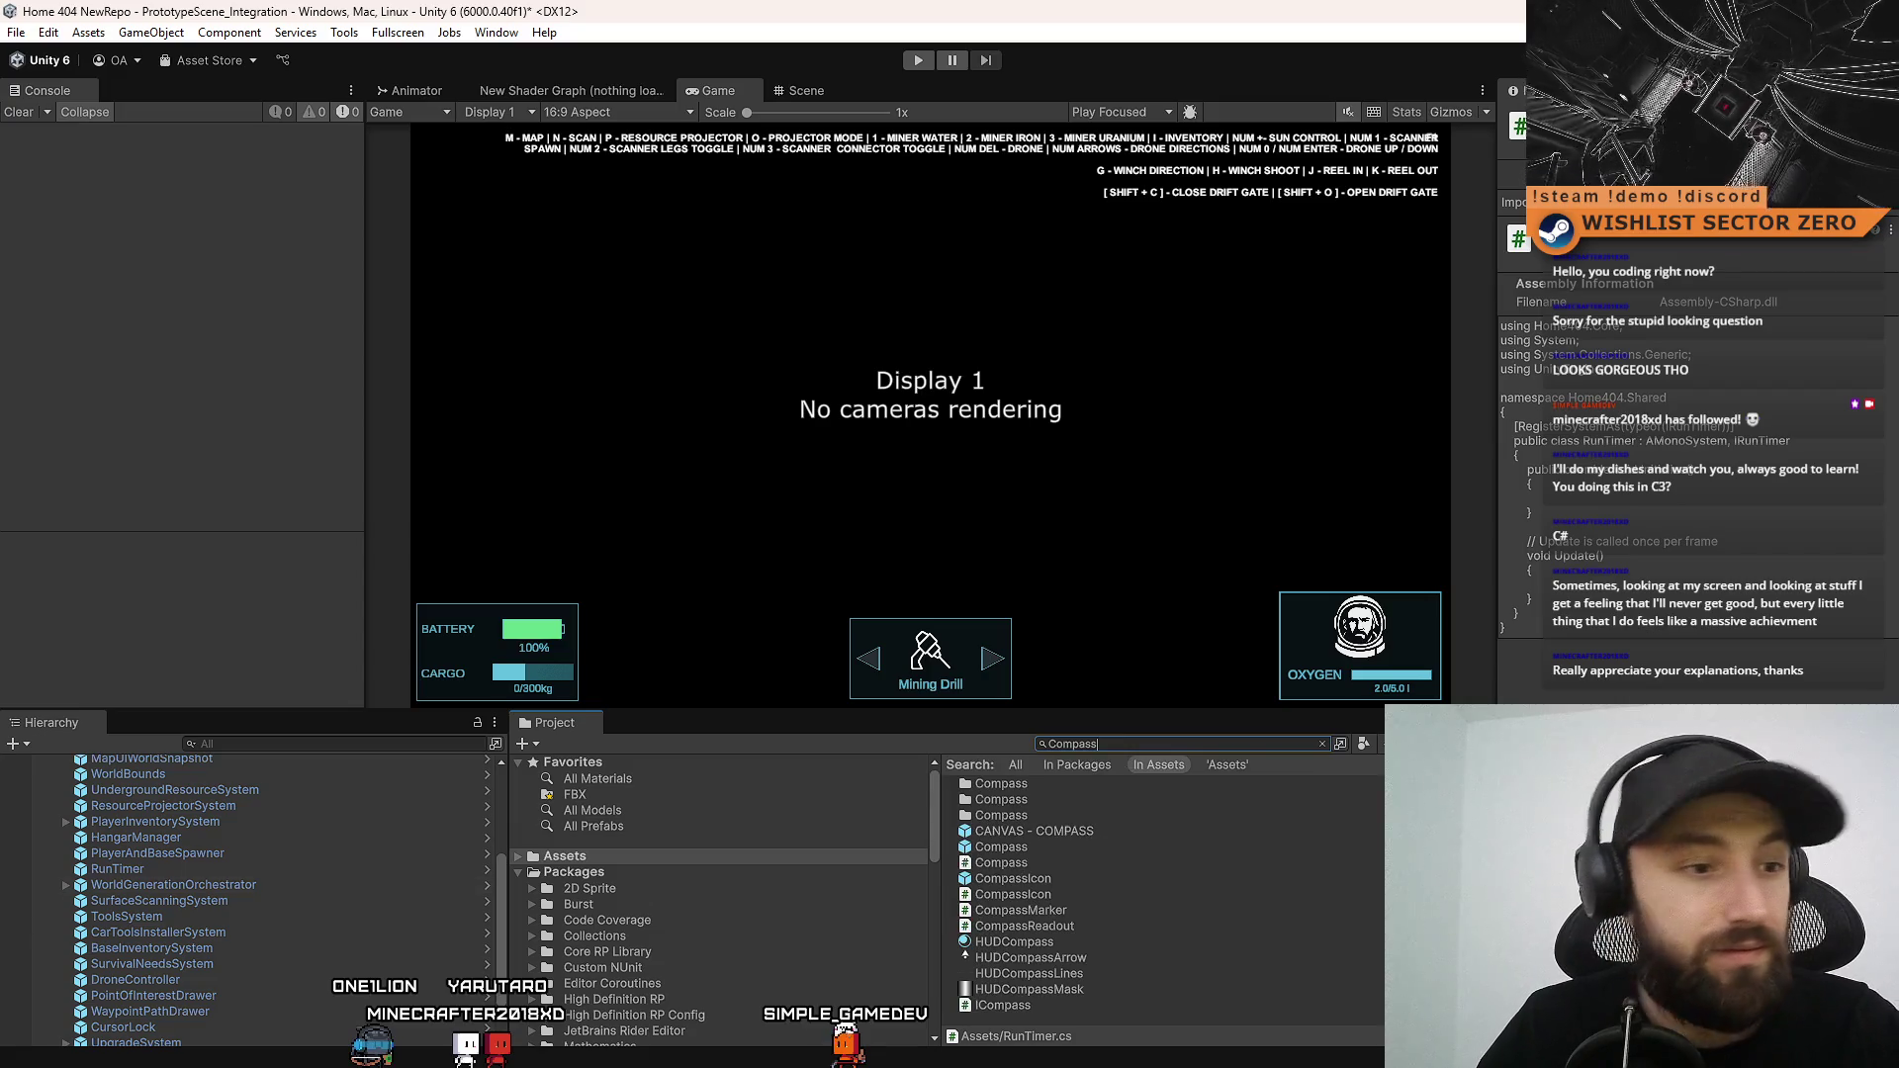
key("alt+Tab")
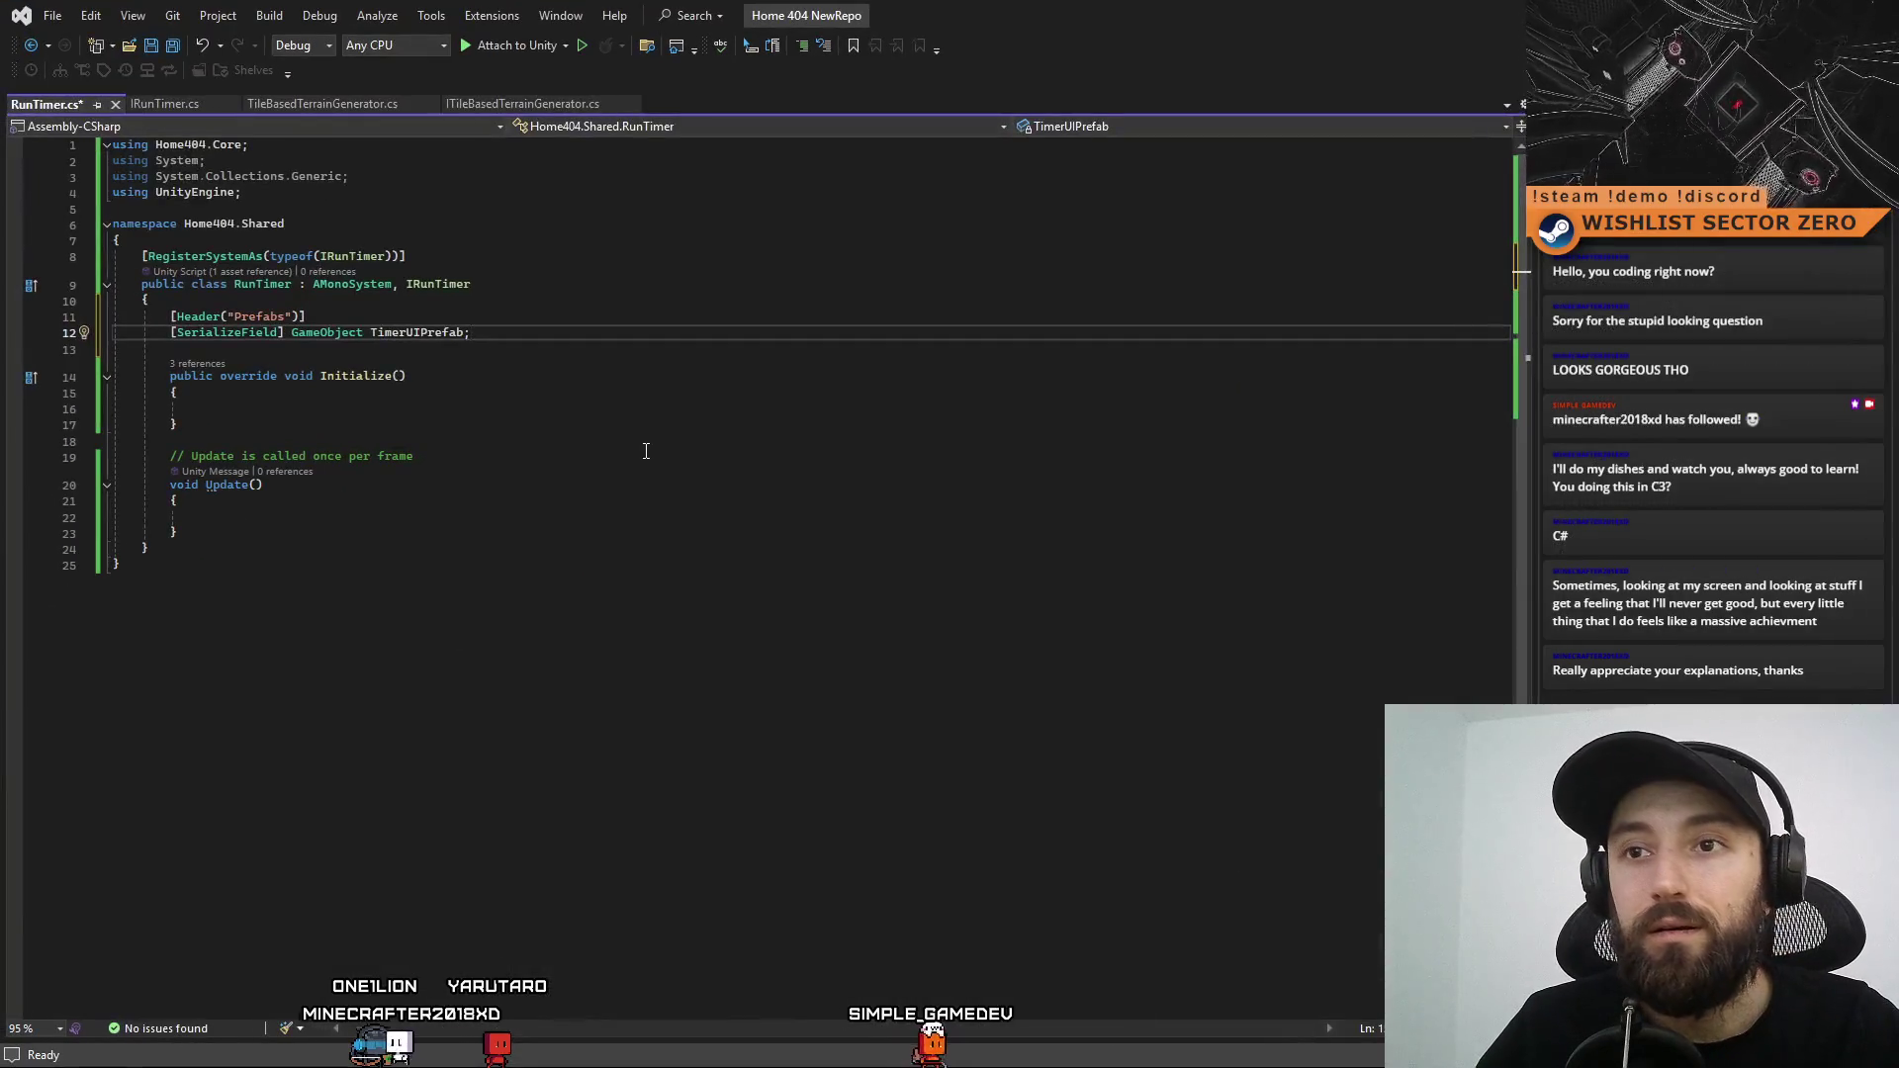
Rename the TimerUIPrefab field to TimerCanvasPrefab everywhere
left_click(415, 456)
left_click(422, 338)
key("ctrl+r")
key("ctrl+r")
key("BackSpace")
key("BackSpace")
type("Canvas")
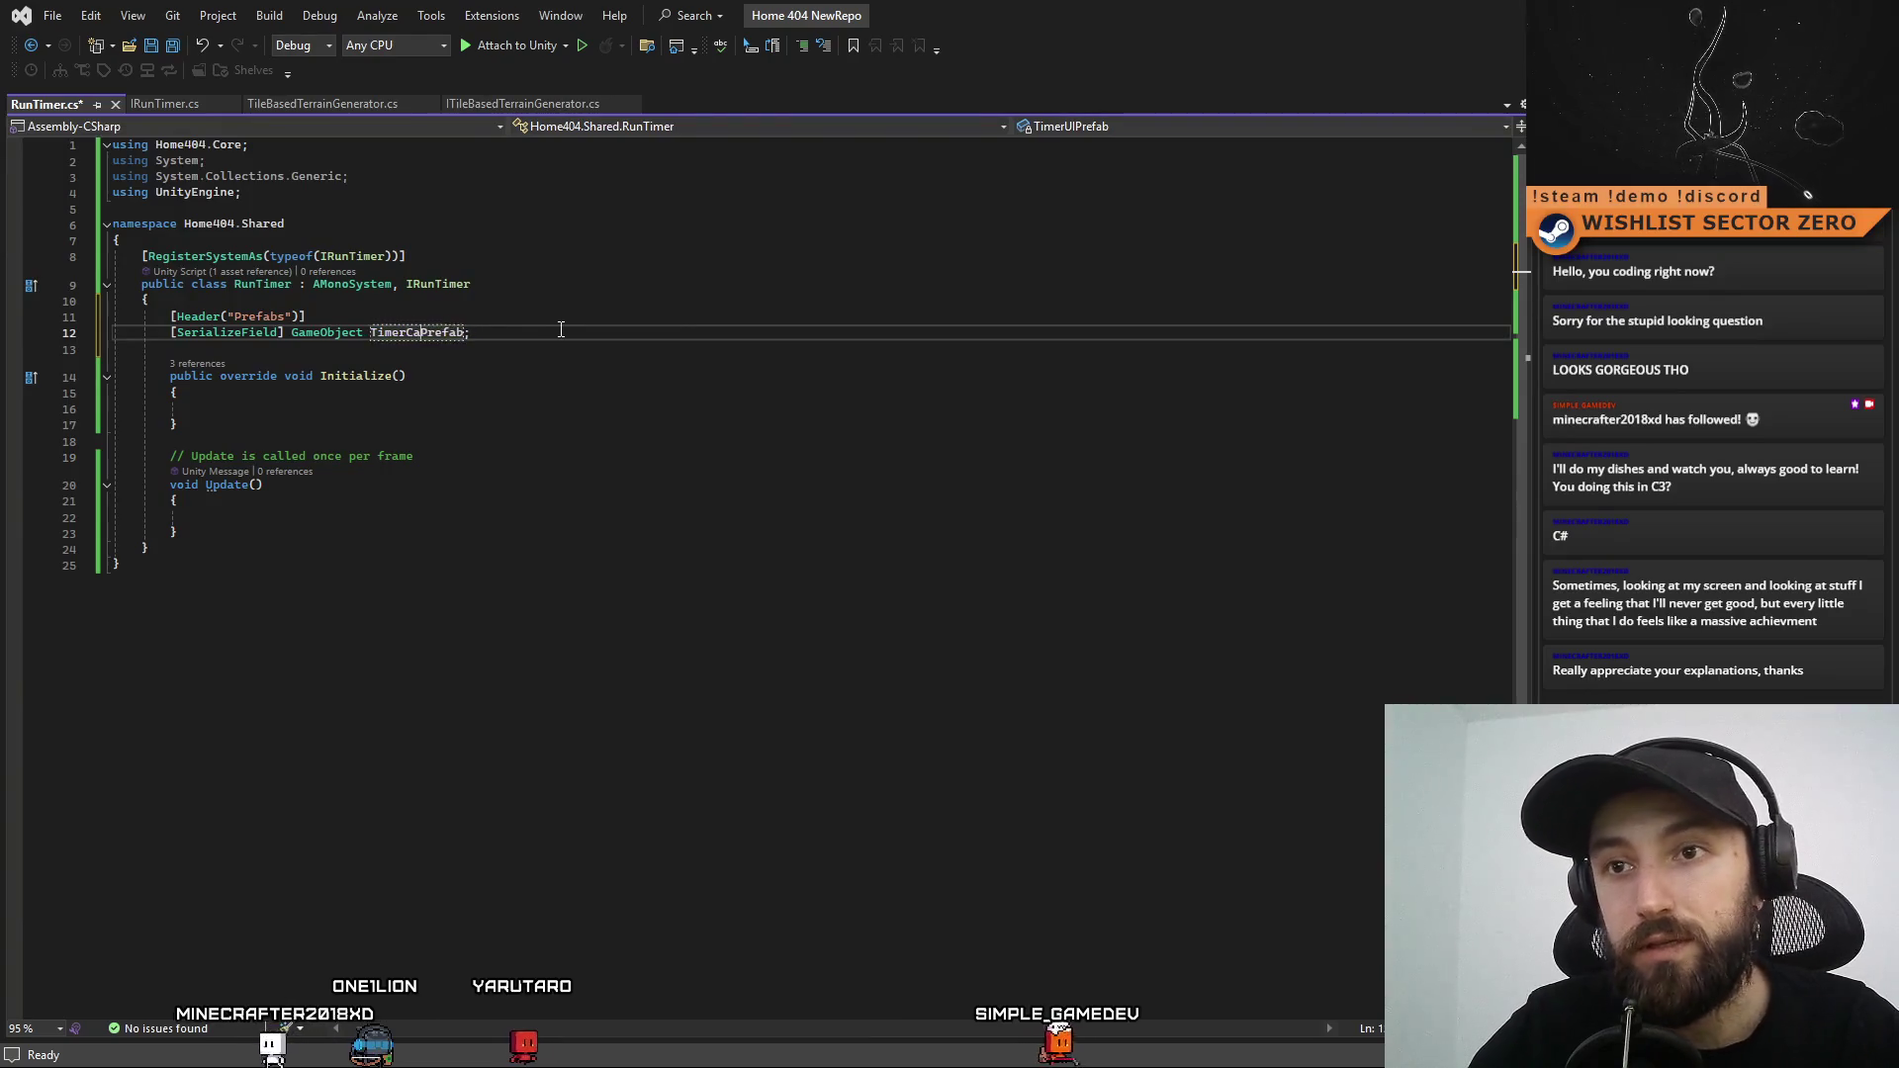
left_click(584, 394)
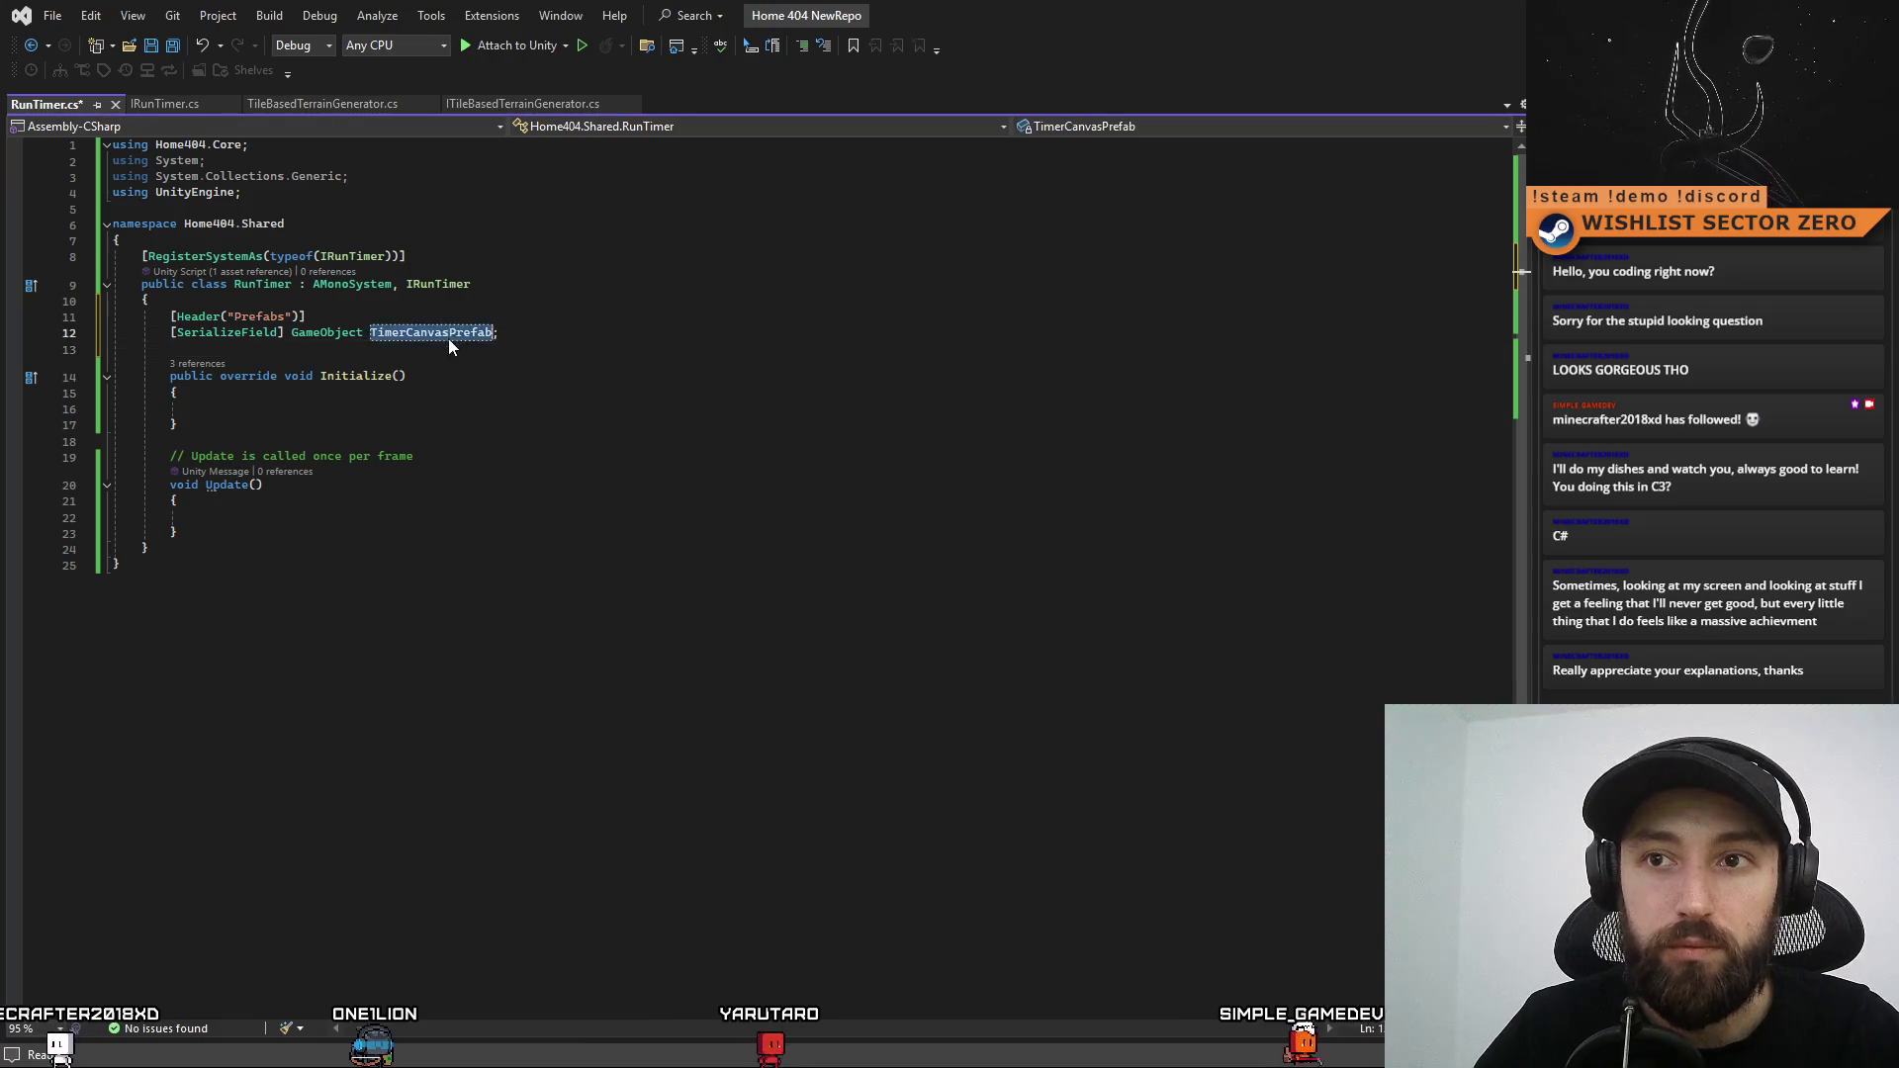
Add a private GameObject _timerCanvasInstace field below TimerCanvasPrefab
left_click(594, 352)
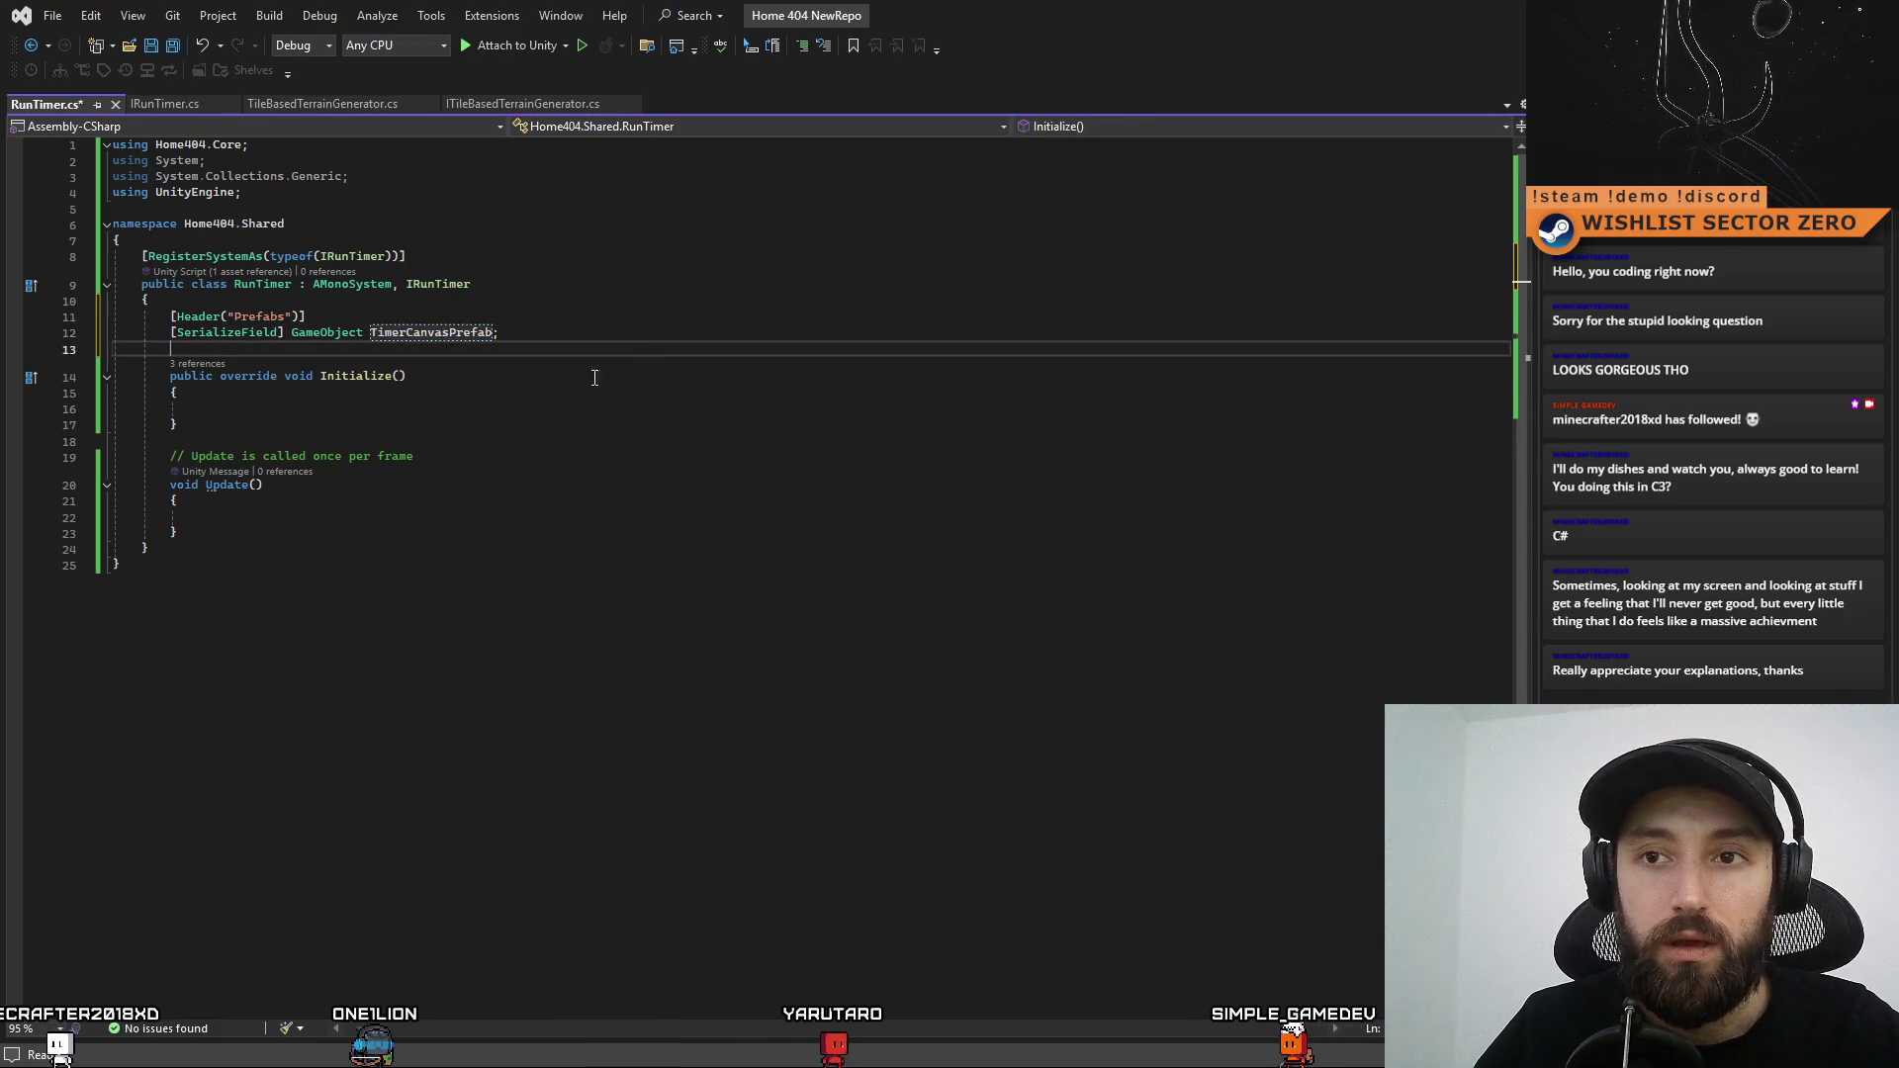
left_click(556, 409)
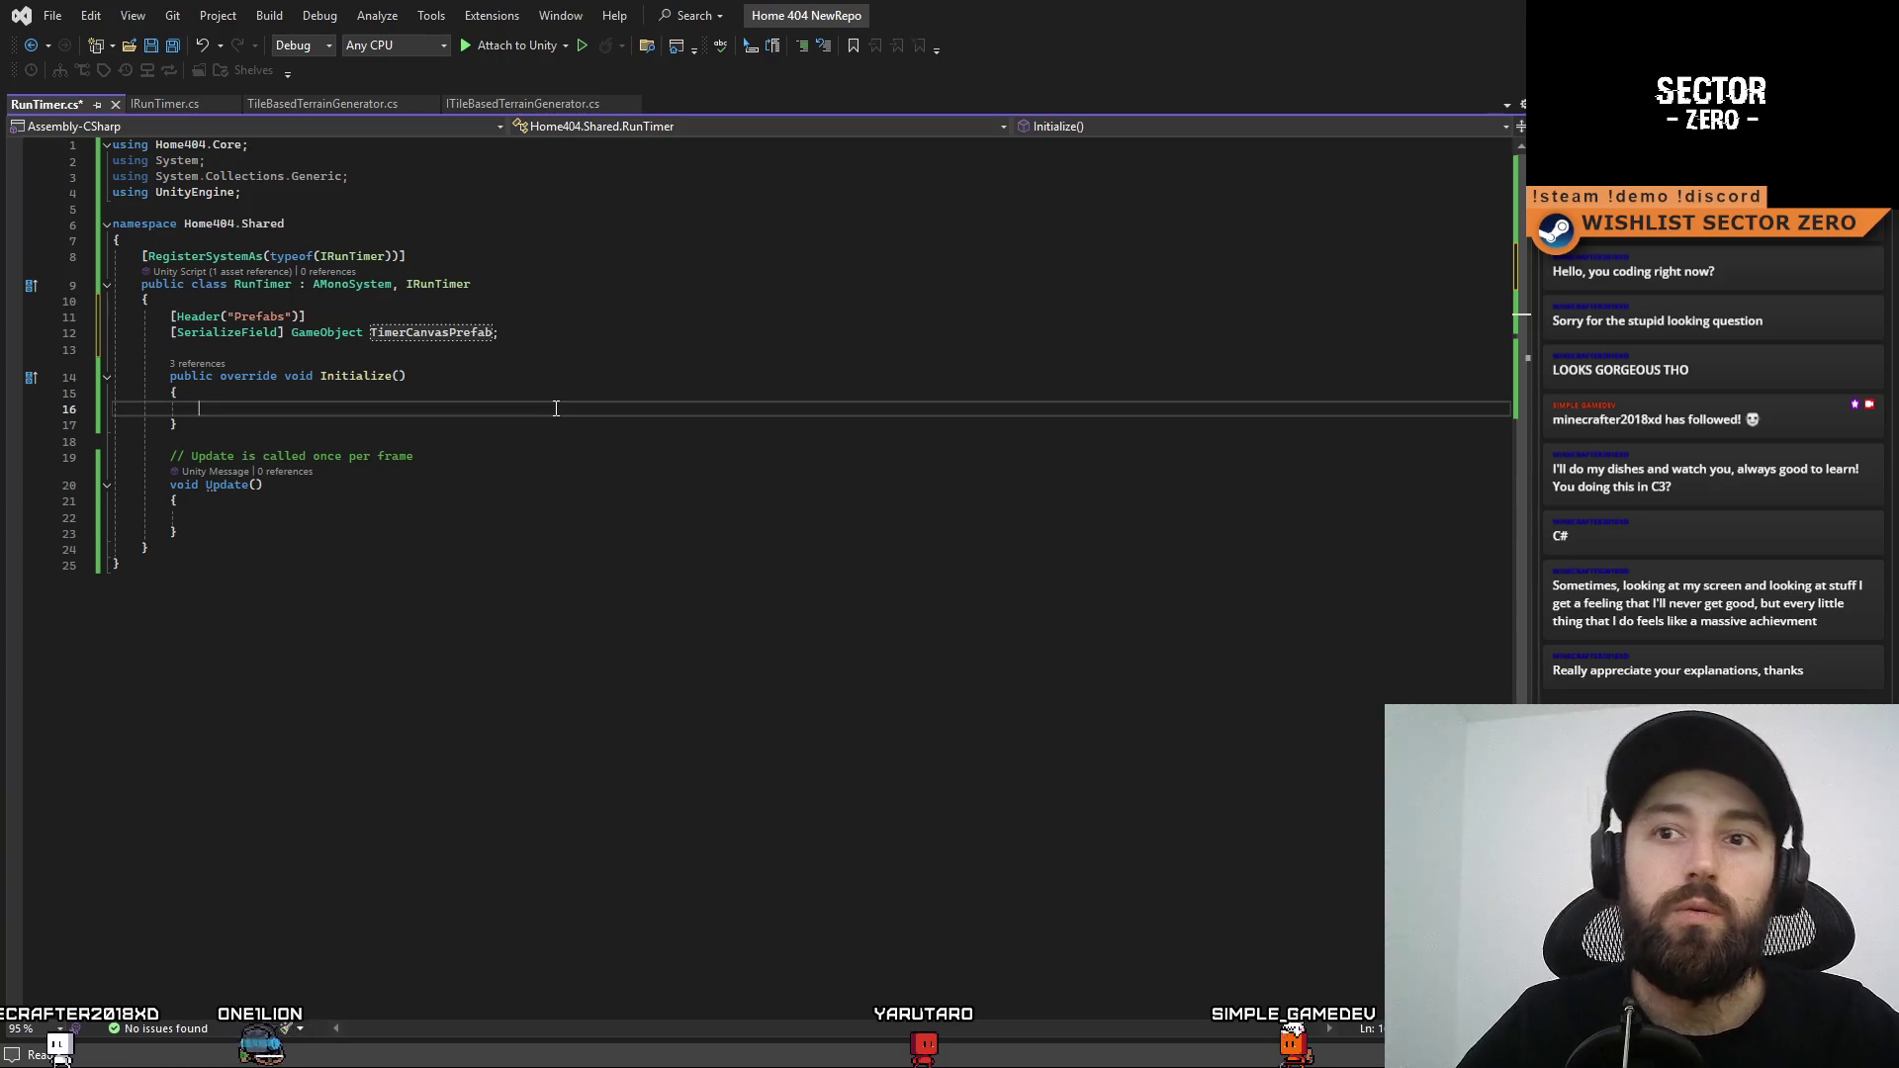
left_click(580, 333)
key("Return")
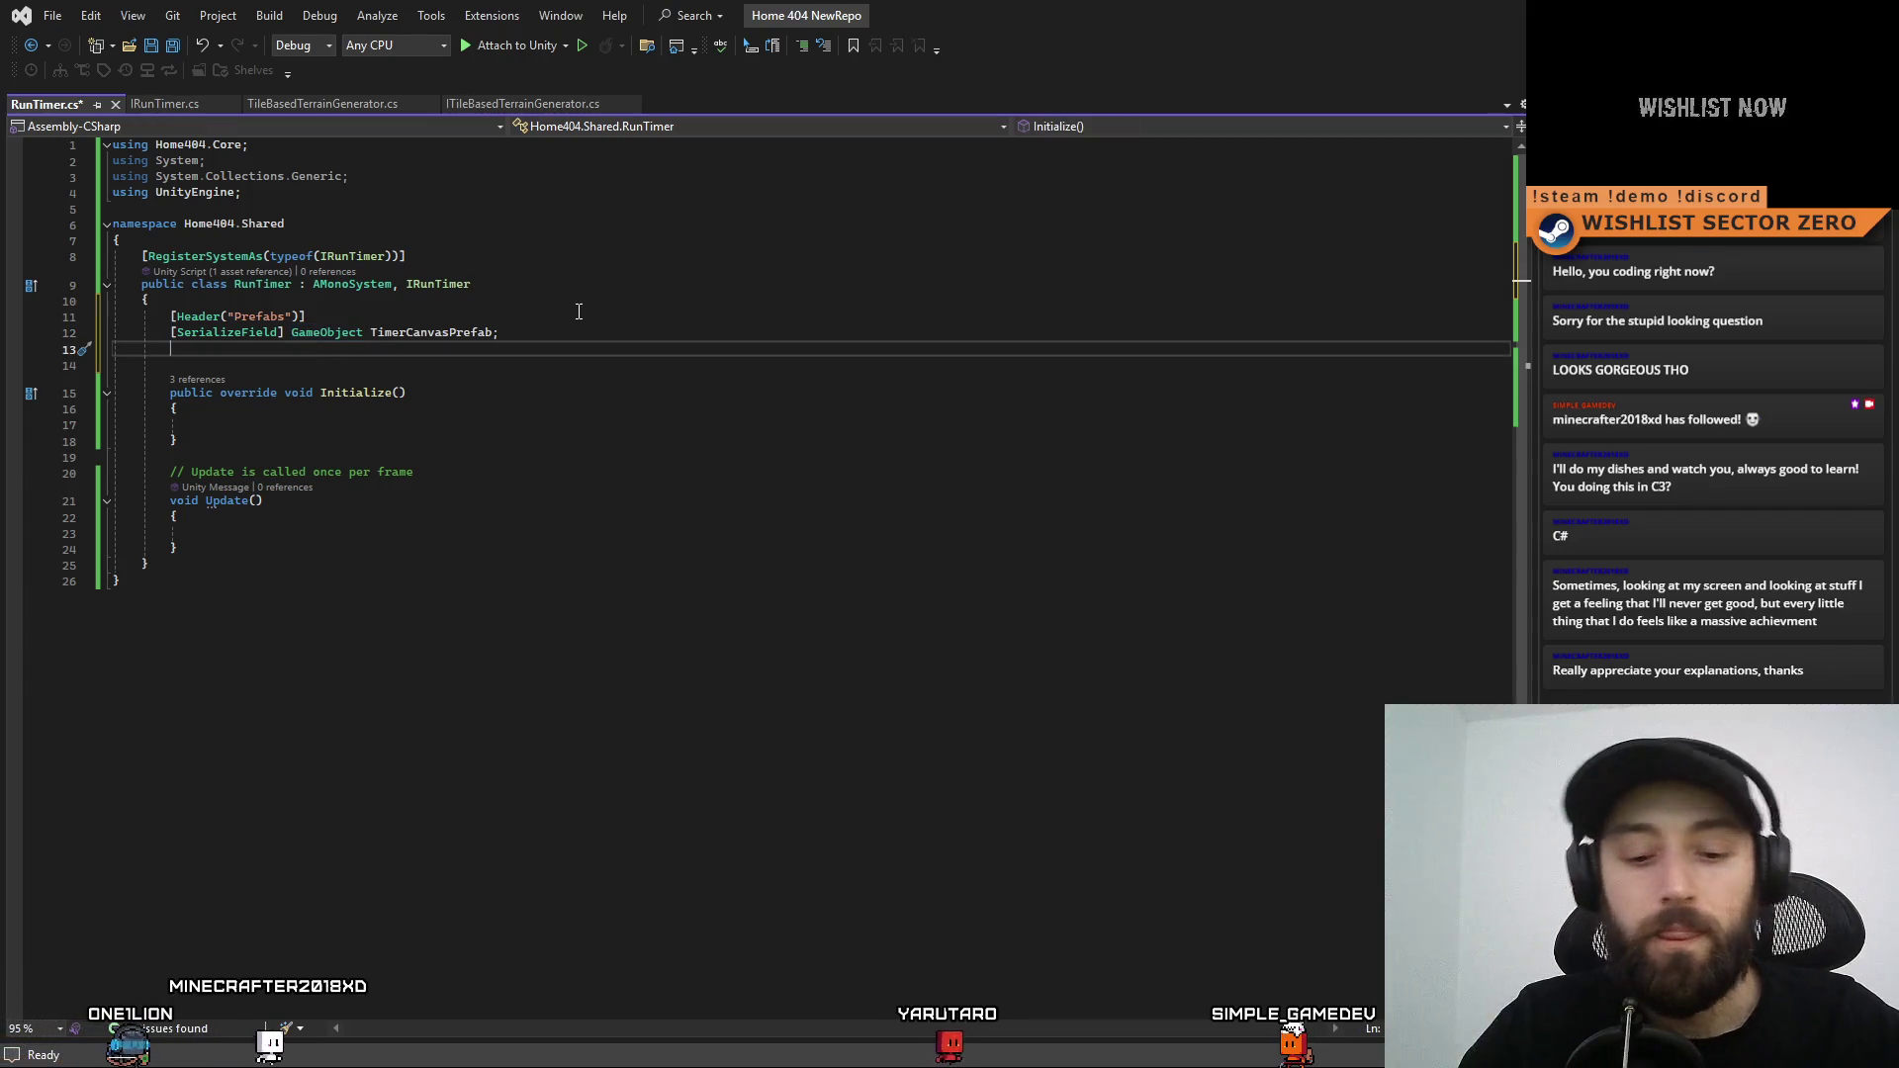
type("private GameObject timerCanvas;")
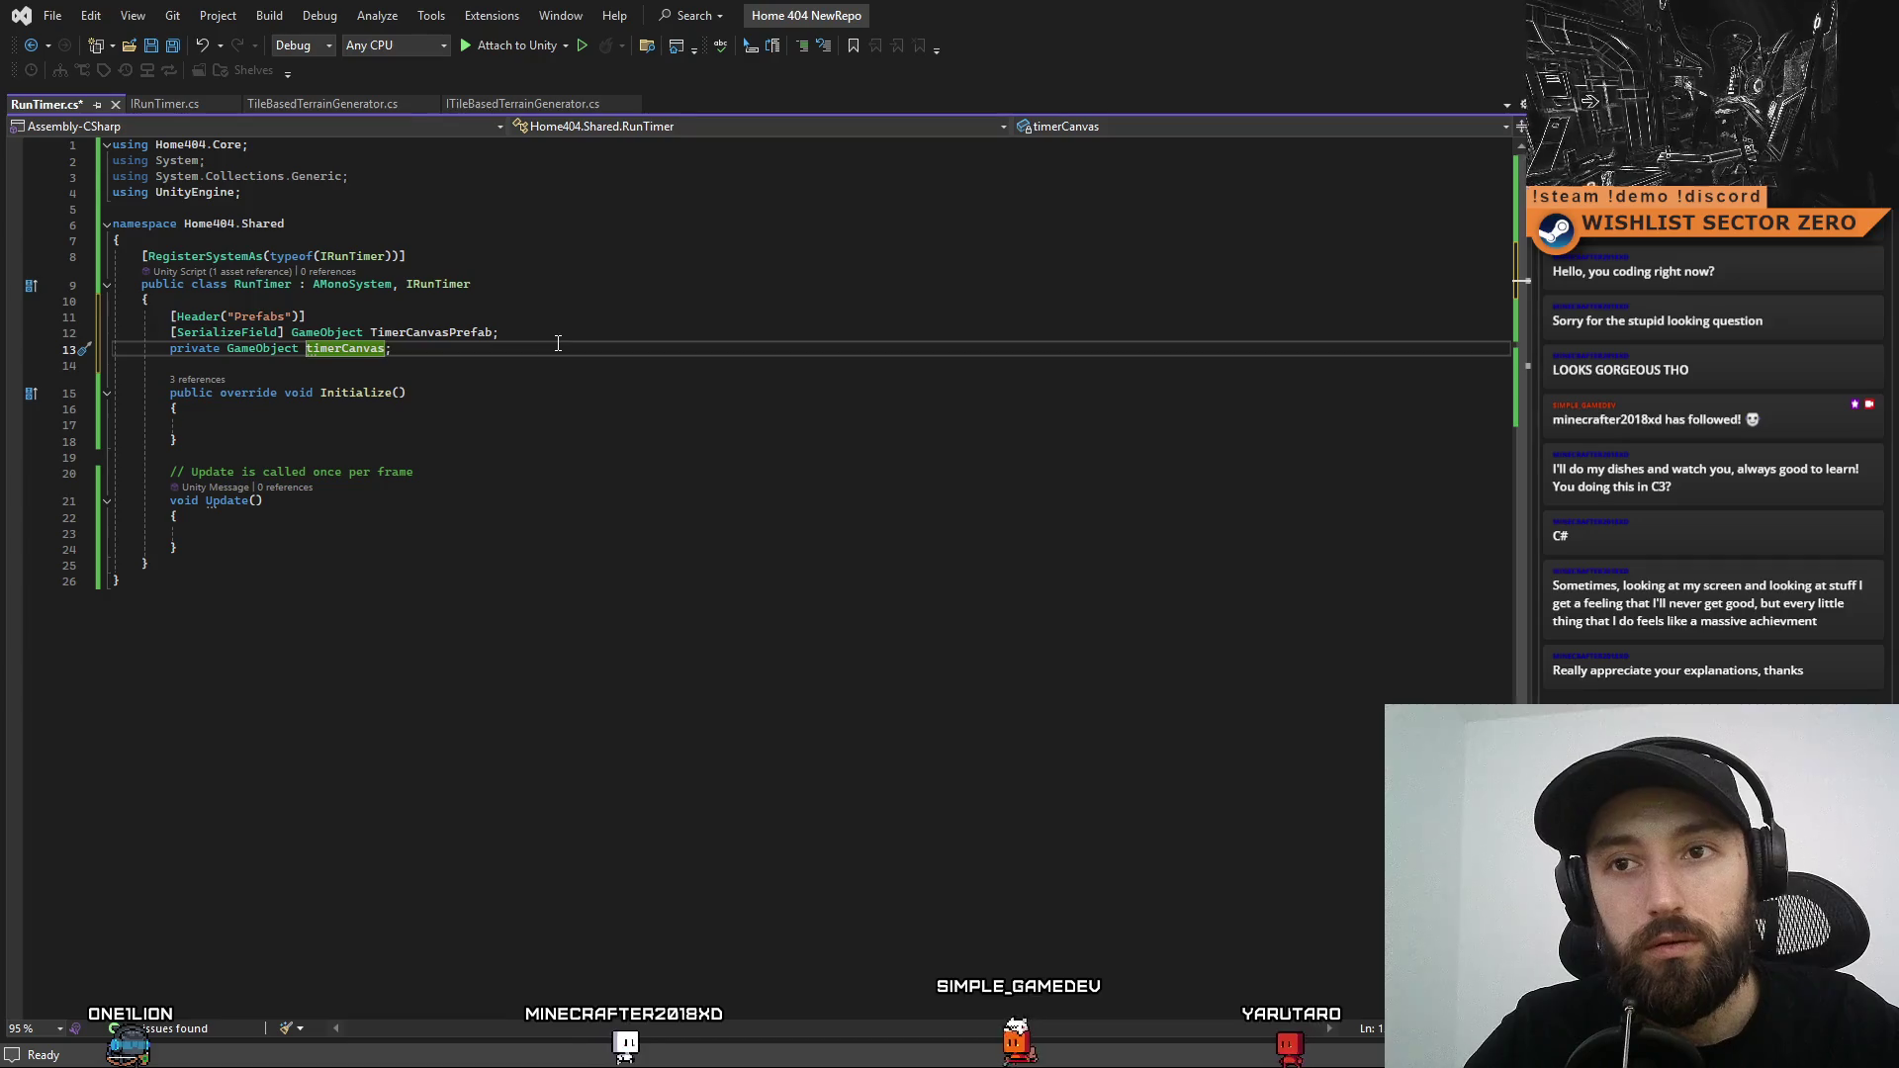
type("_")
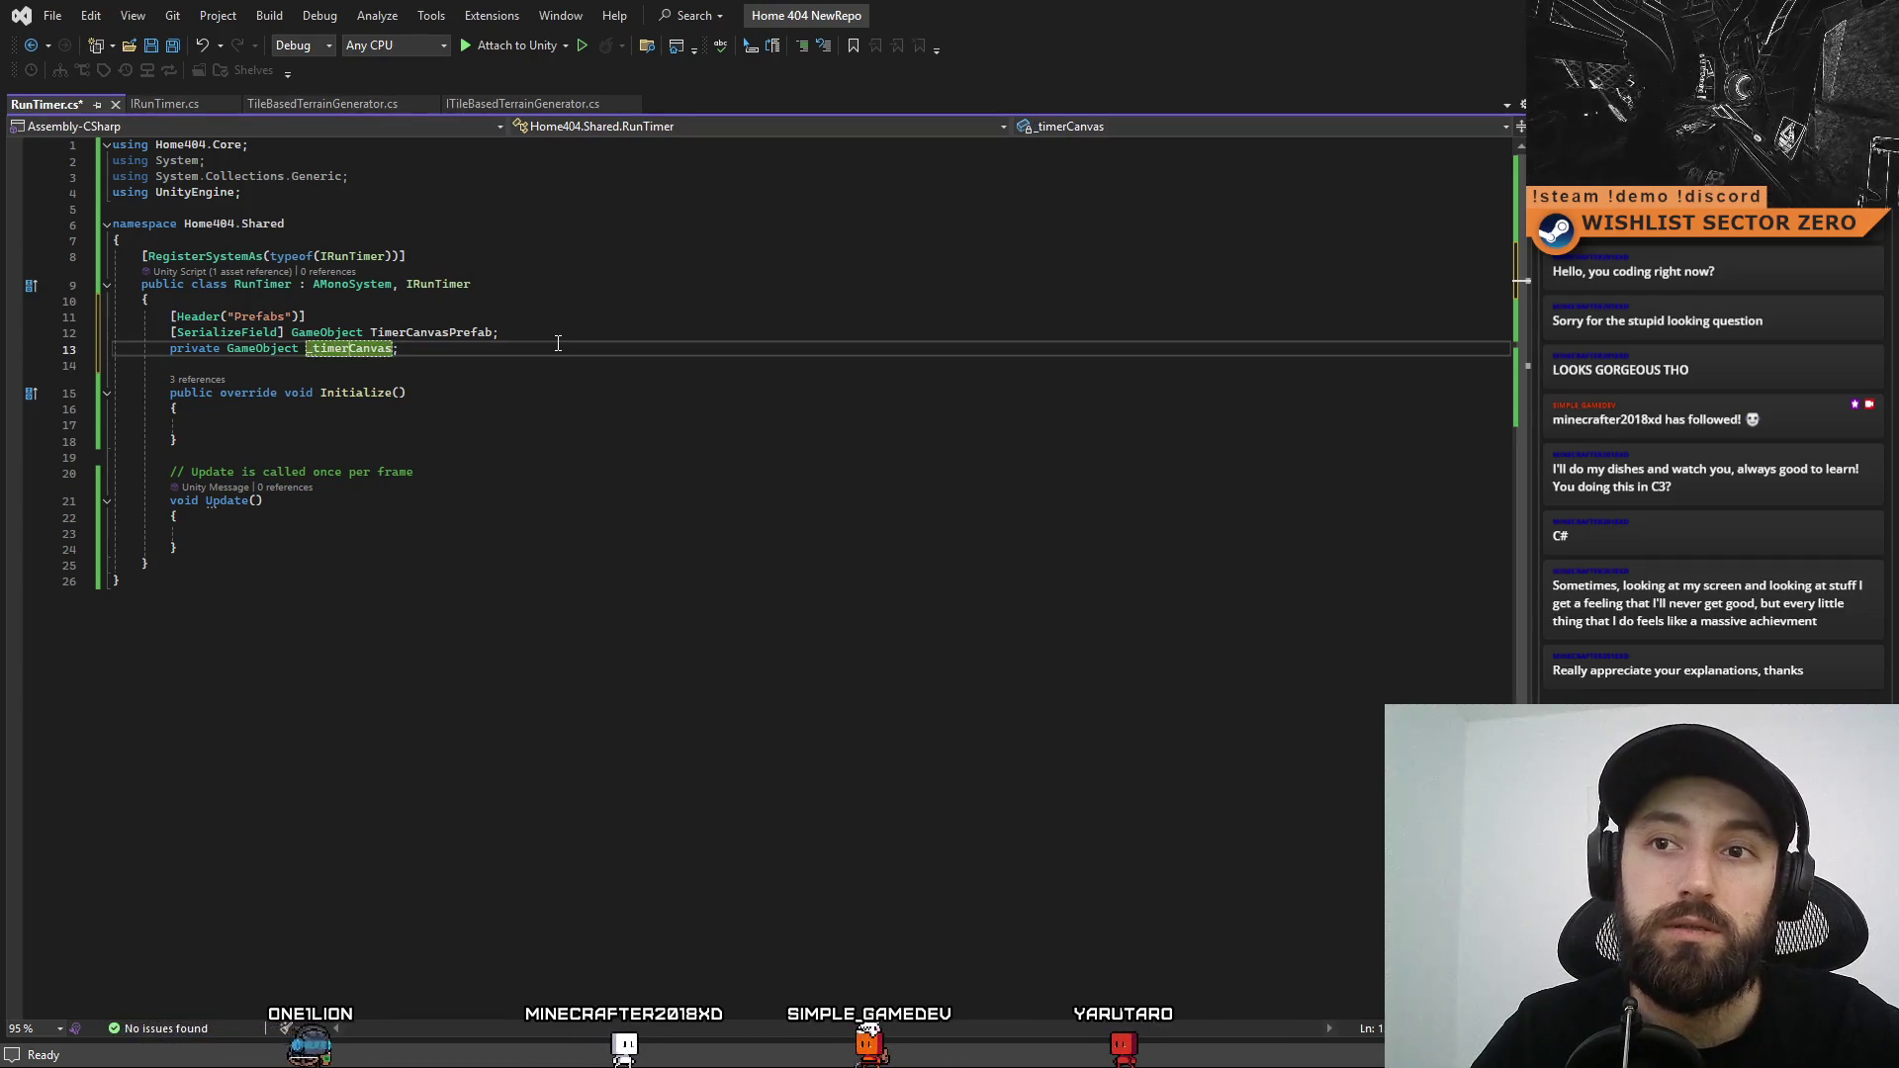
type("ce")
left_click(318, 425)
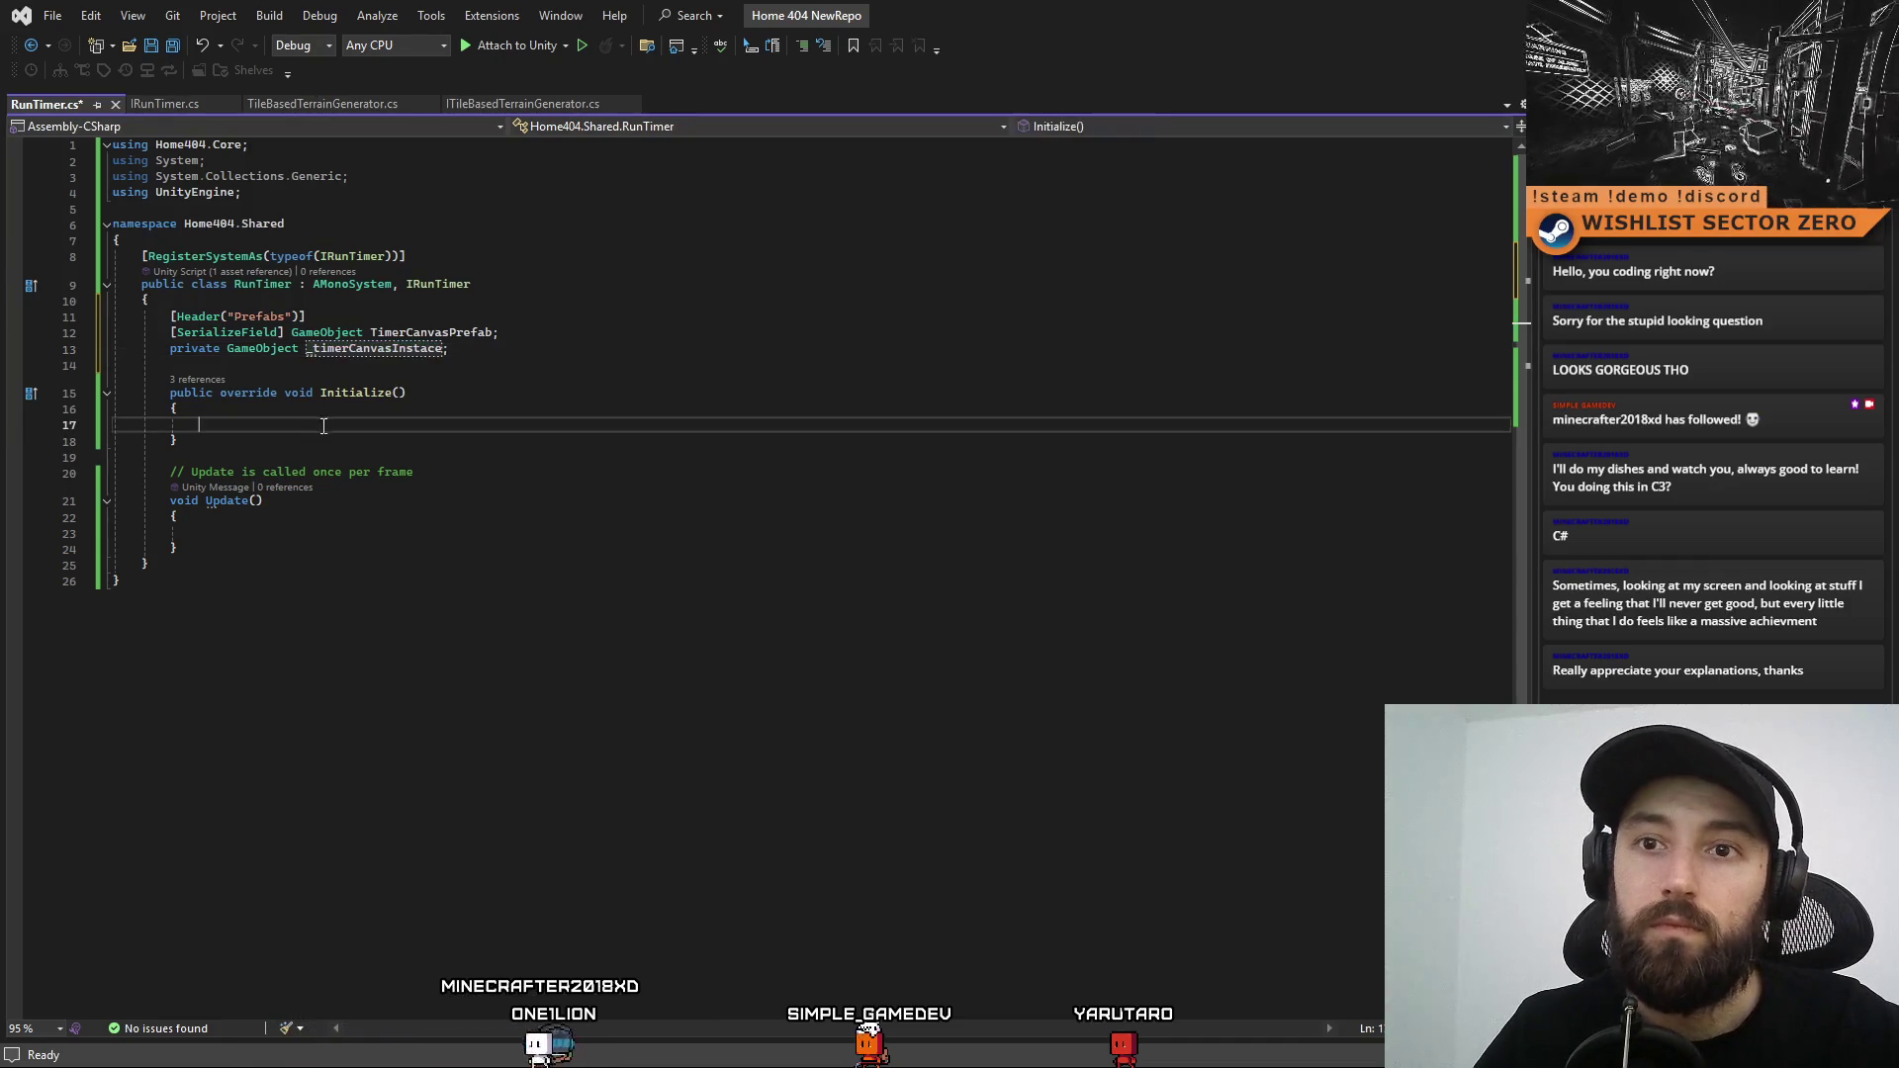
Start line 17 as _timerCanvasInstace = Initialize(TimerCanvasPrefab, pasting the copied field name
type("_timerCanvasInstace = In")
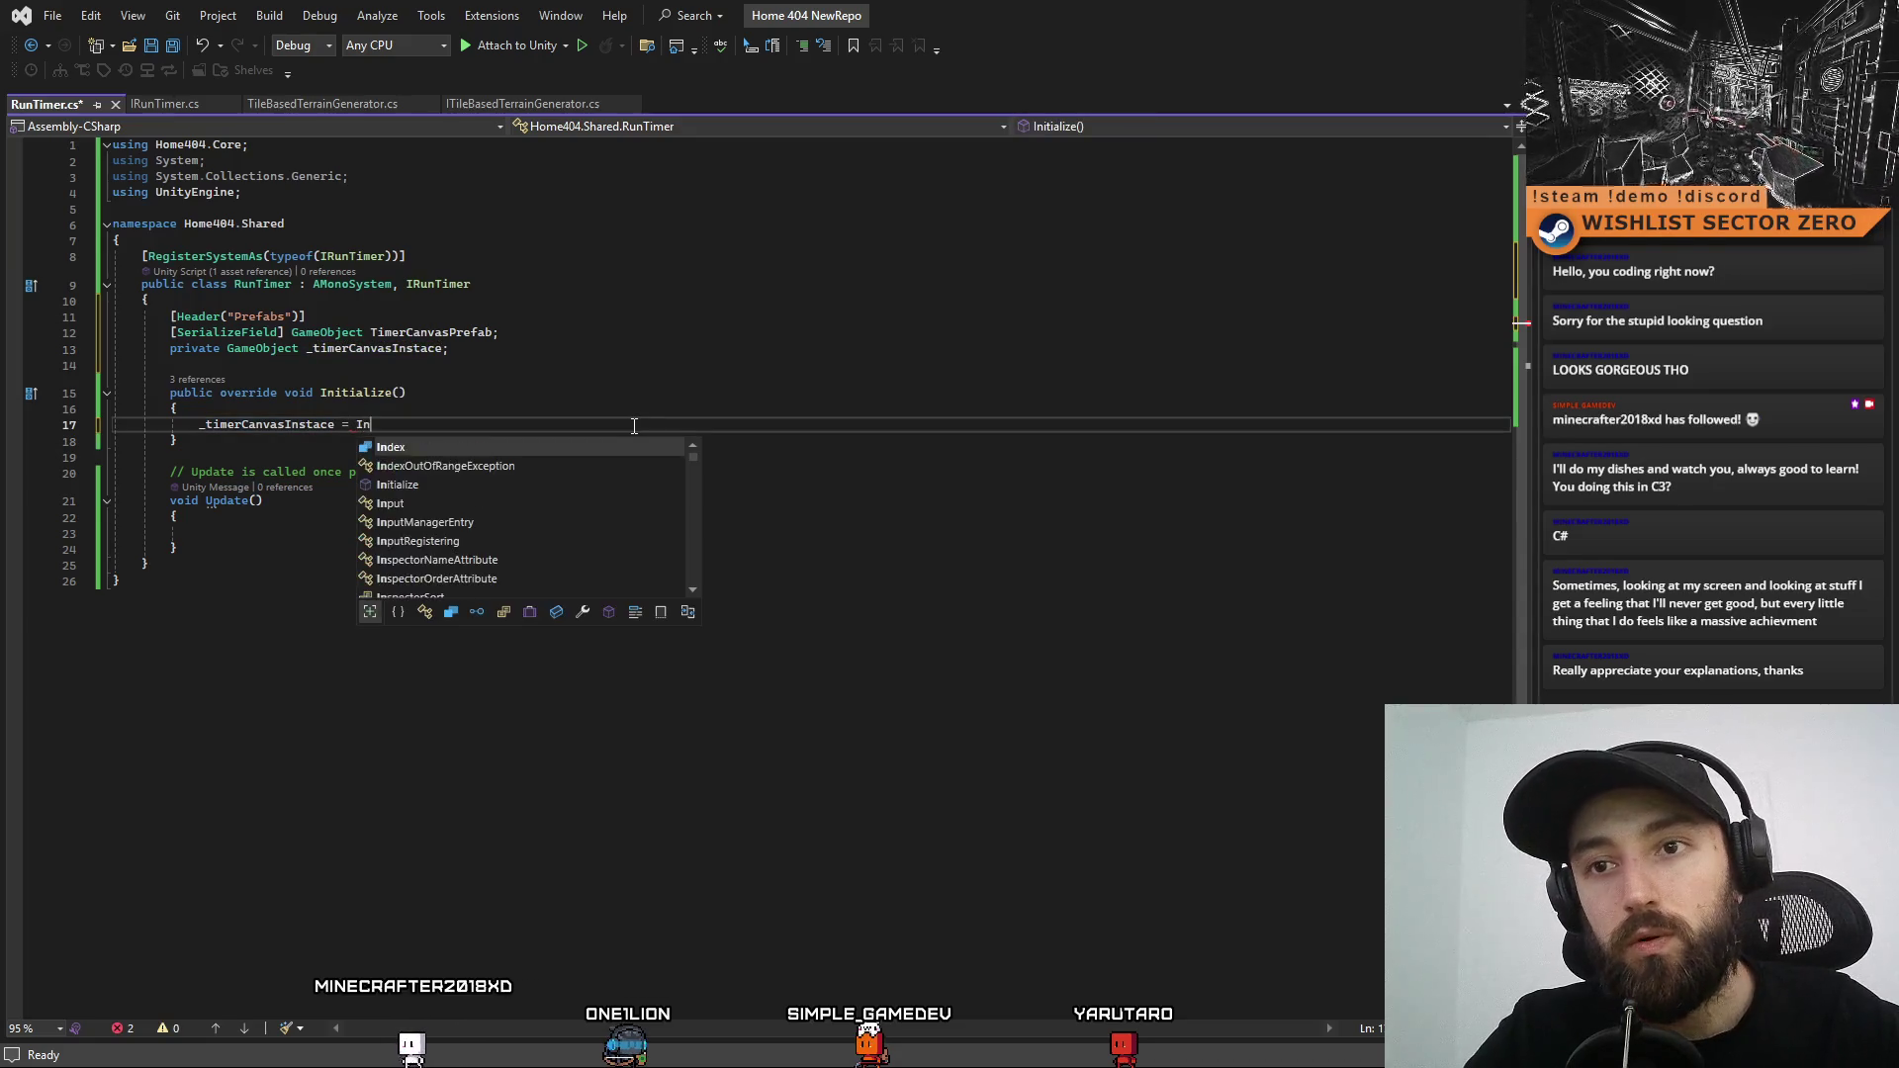
key("Down")
key("Down")
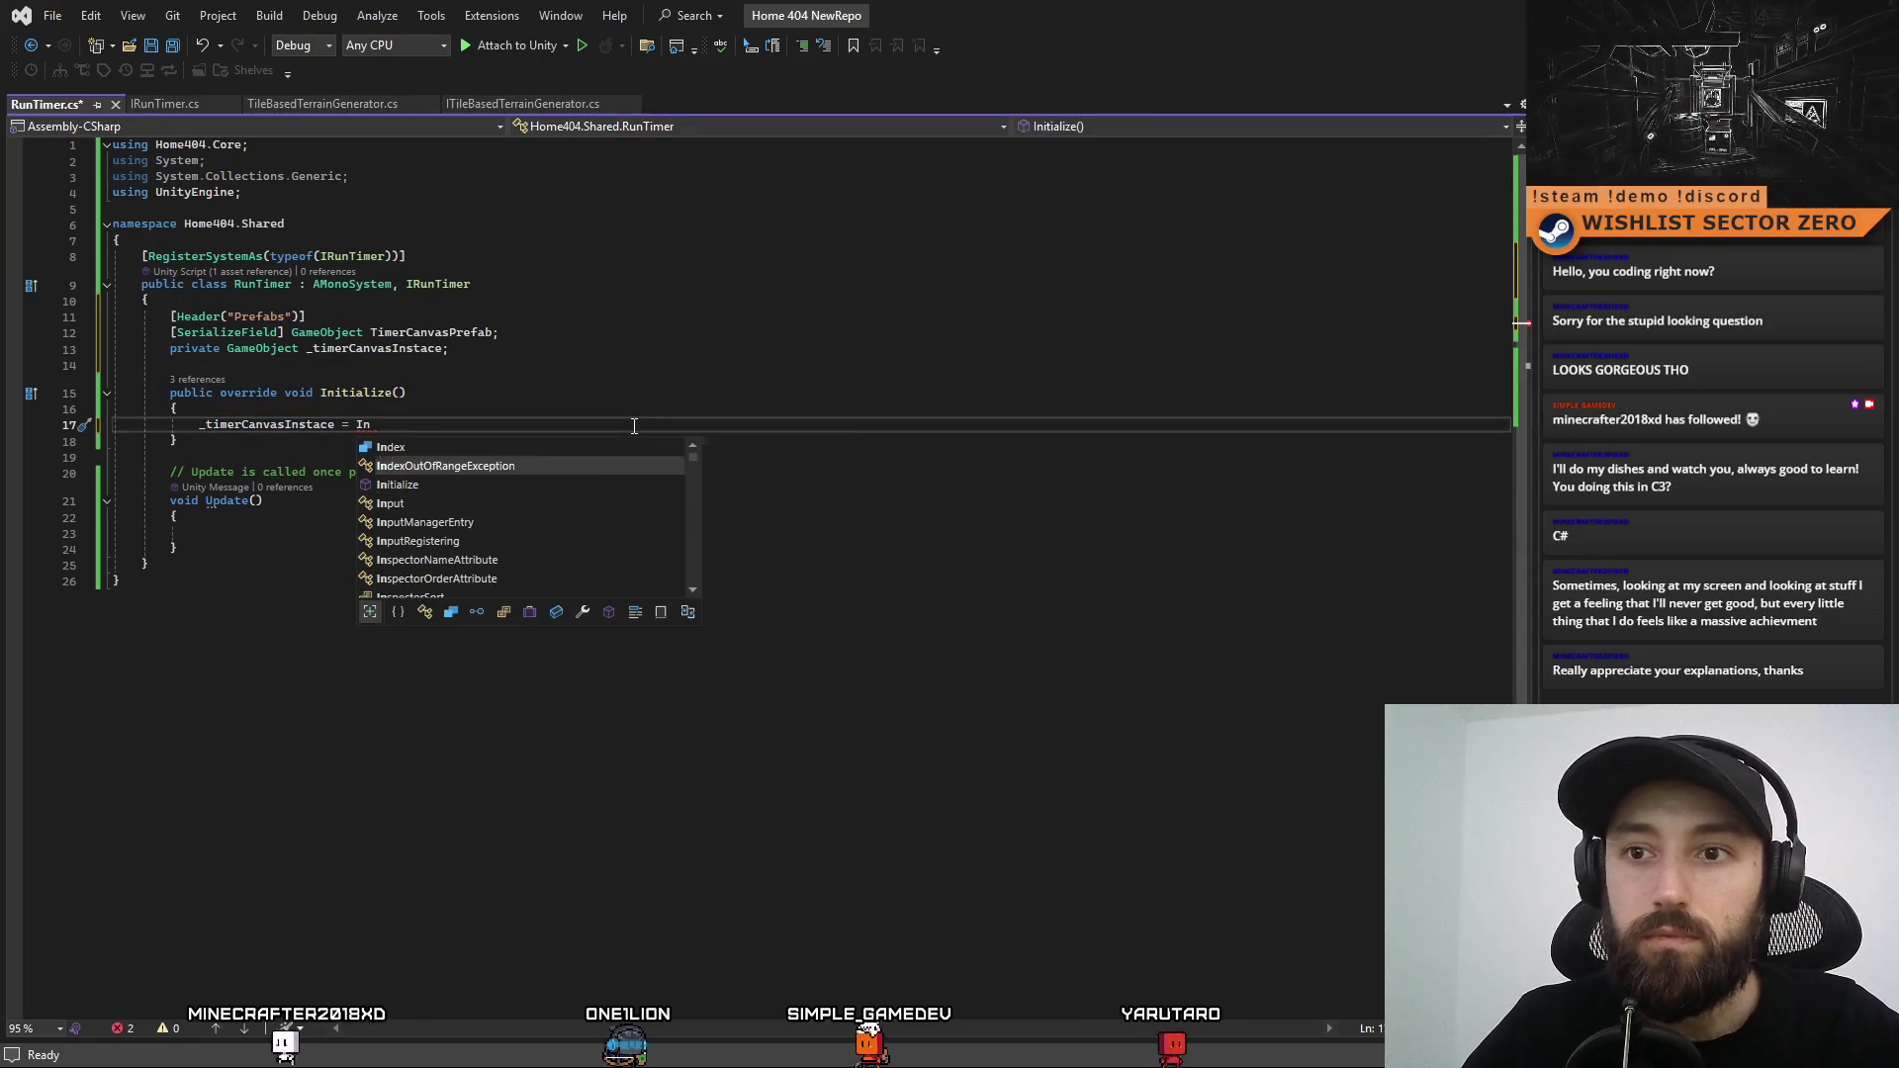
key("Tab")
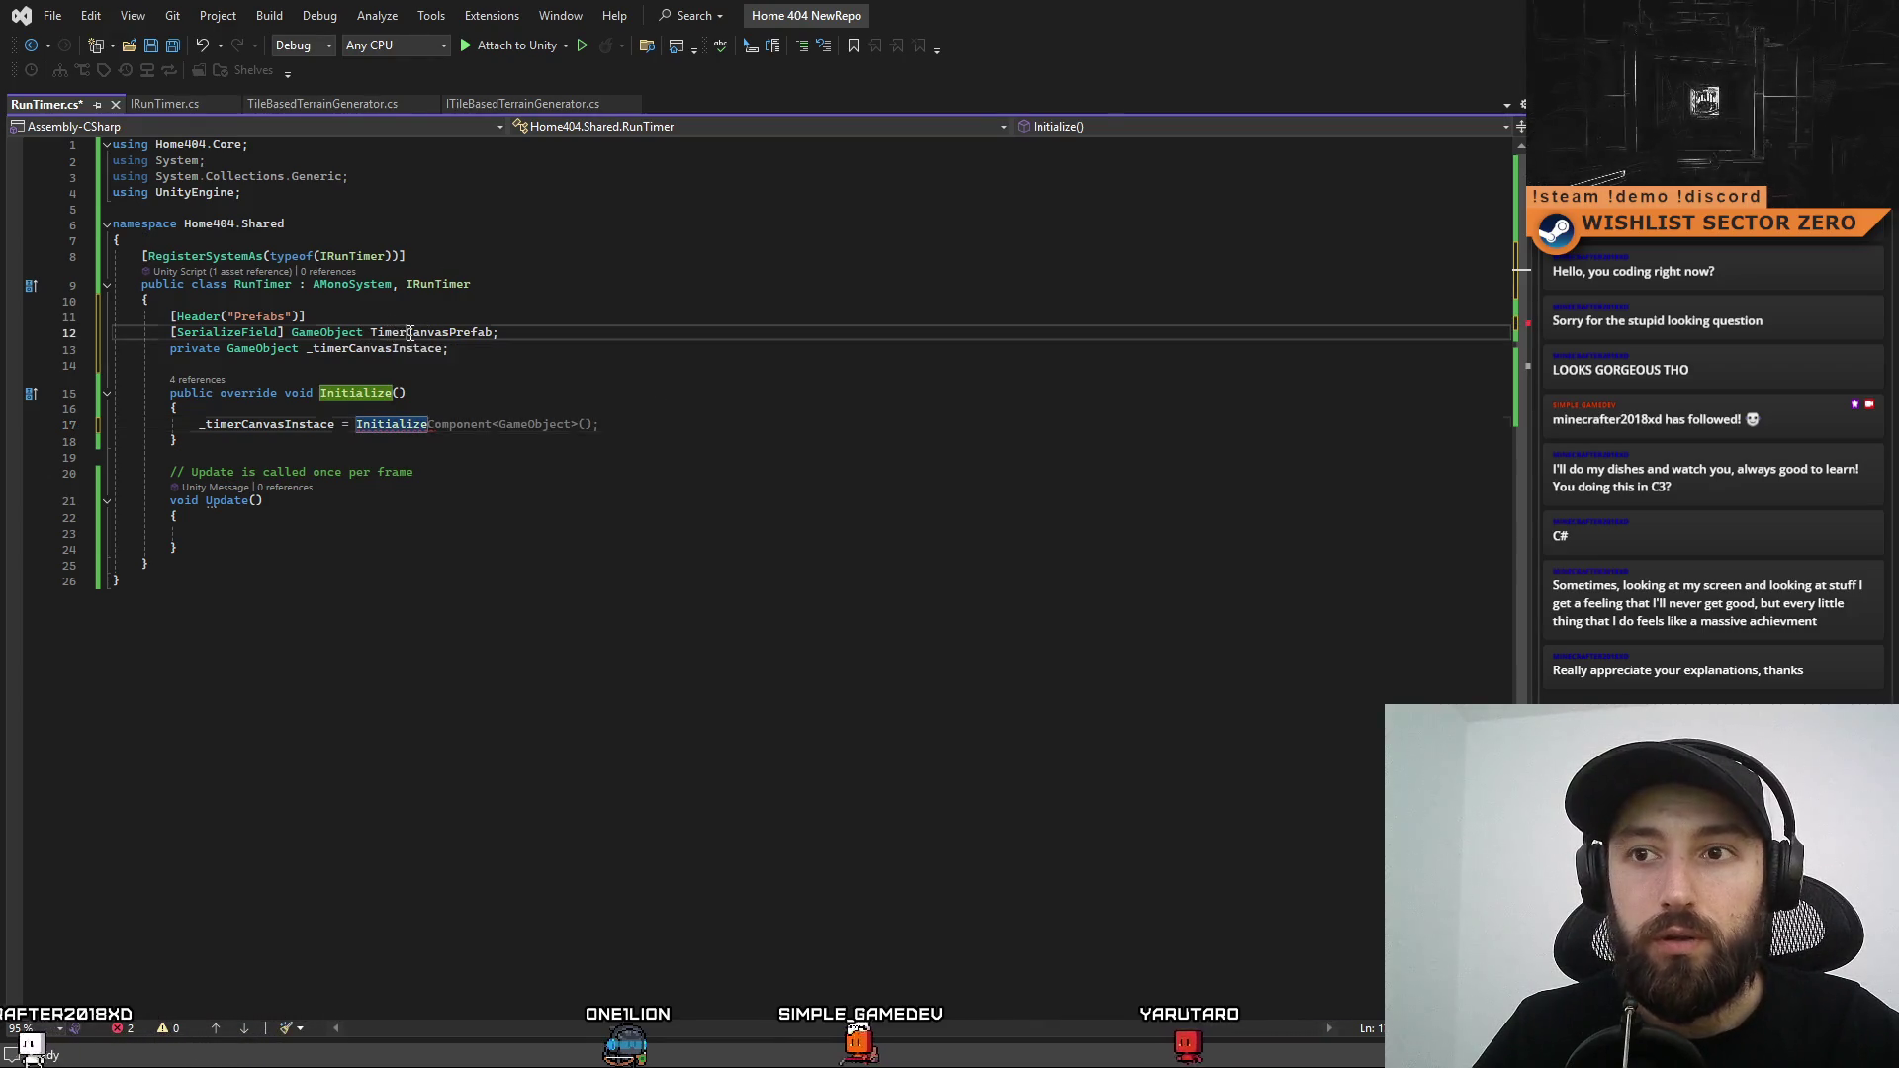
left_click(449, 331)
double_click(450, 331)
key("ctrl+c")
left_click(430, 424)
type("(")
key("ctrl+v")
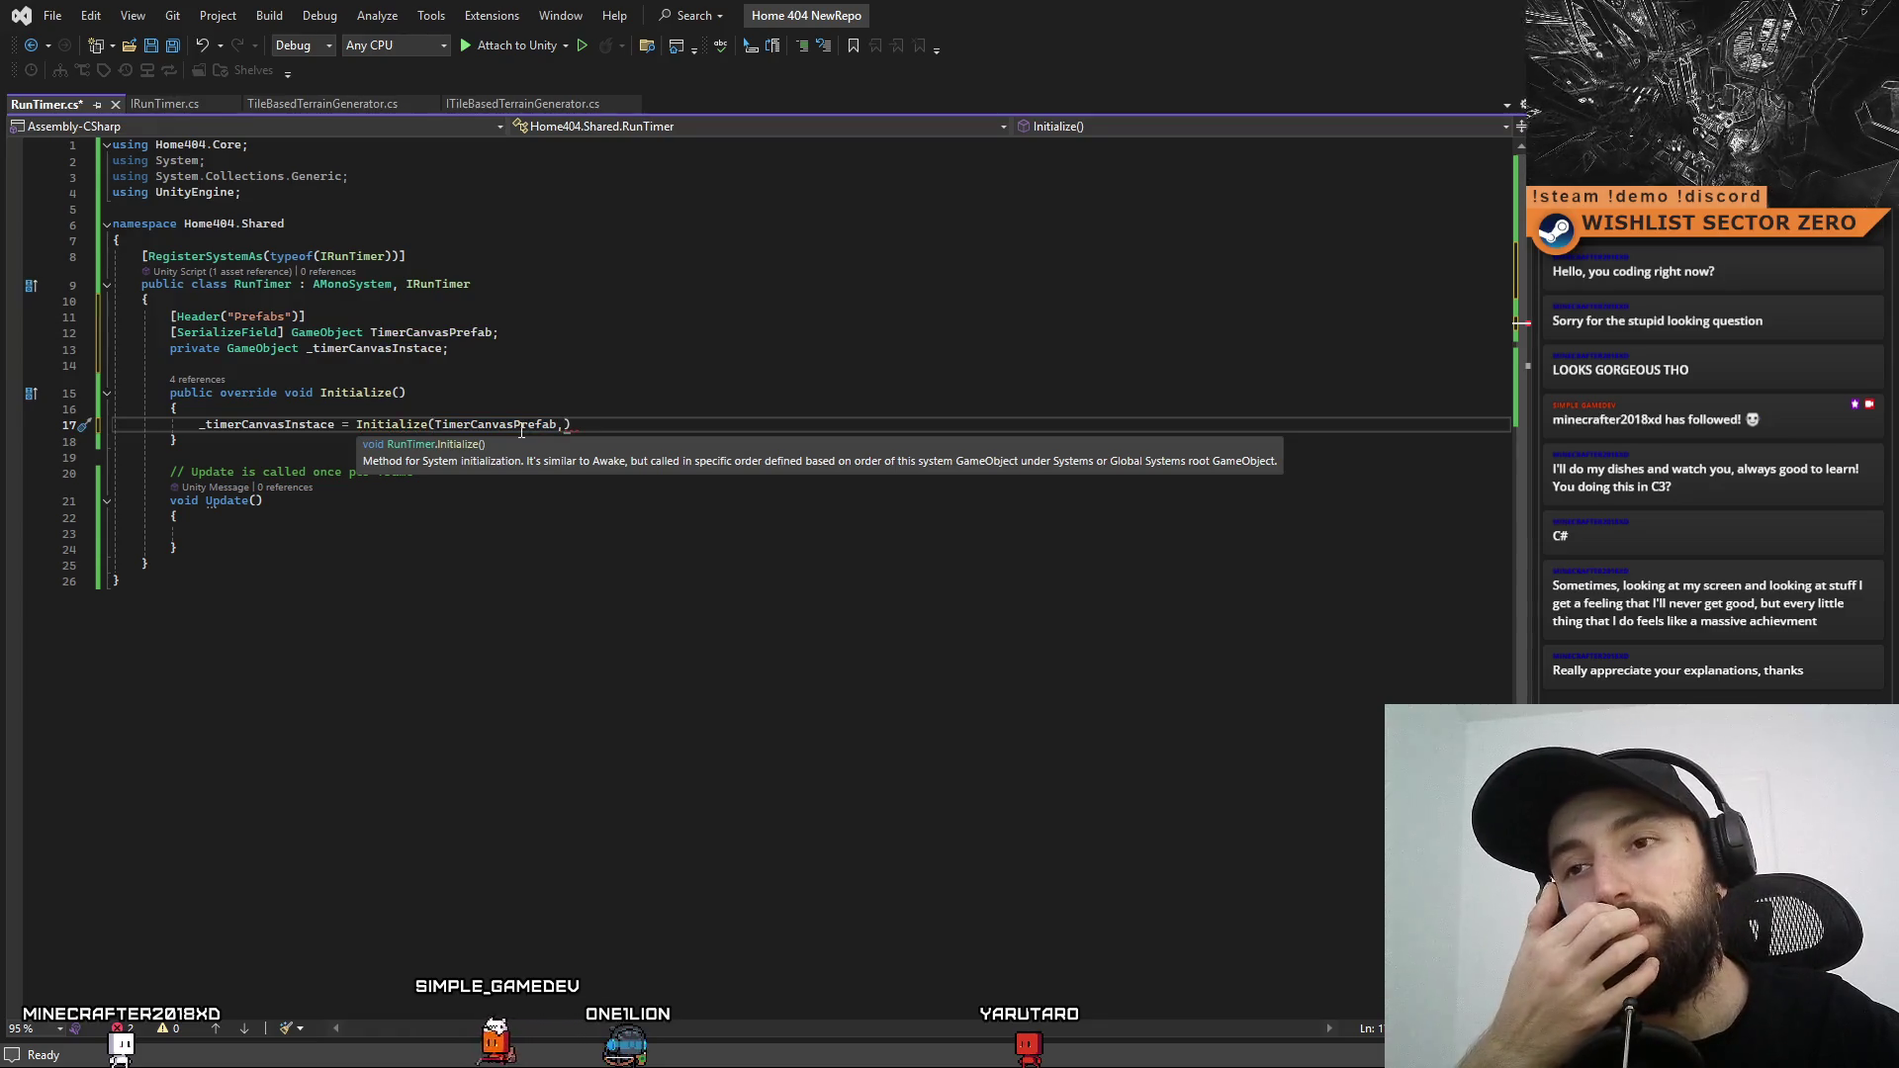
Add UI.instance.gameObject.transform as the parent argument after TimerCanvasPrefab
type("UI.")
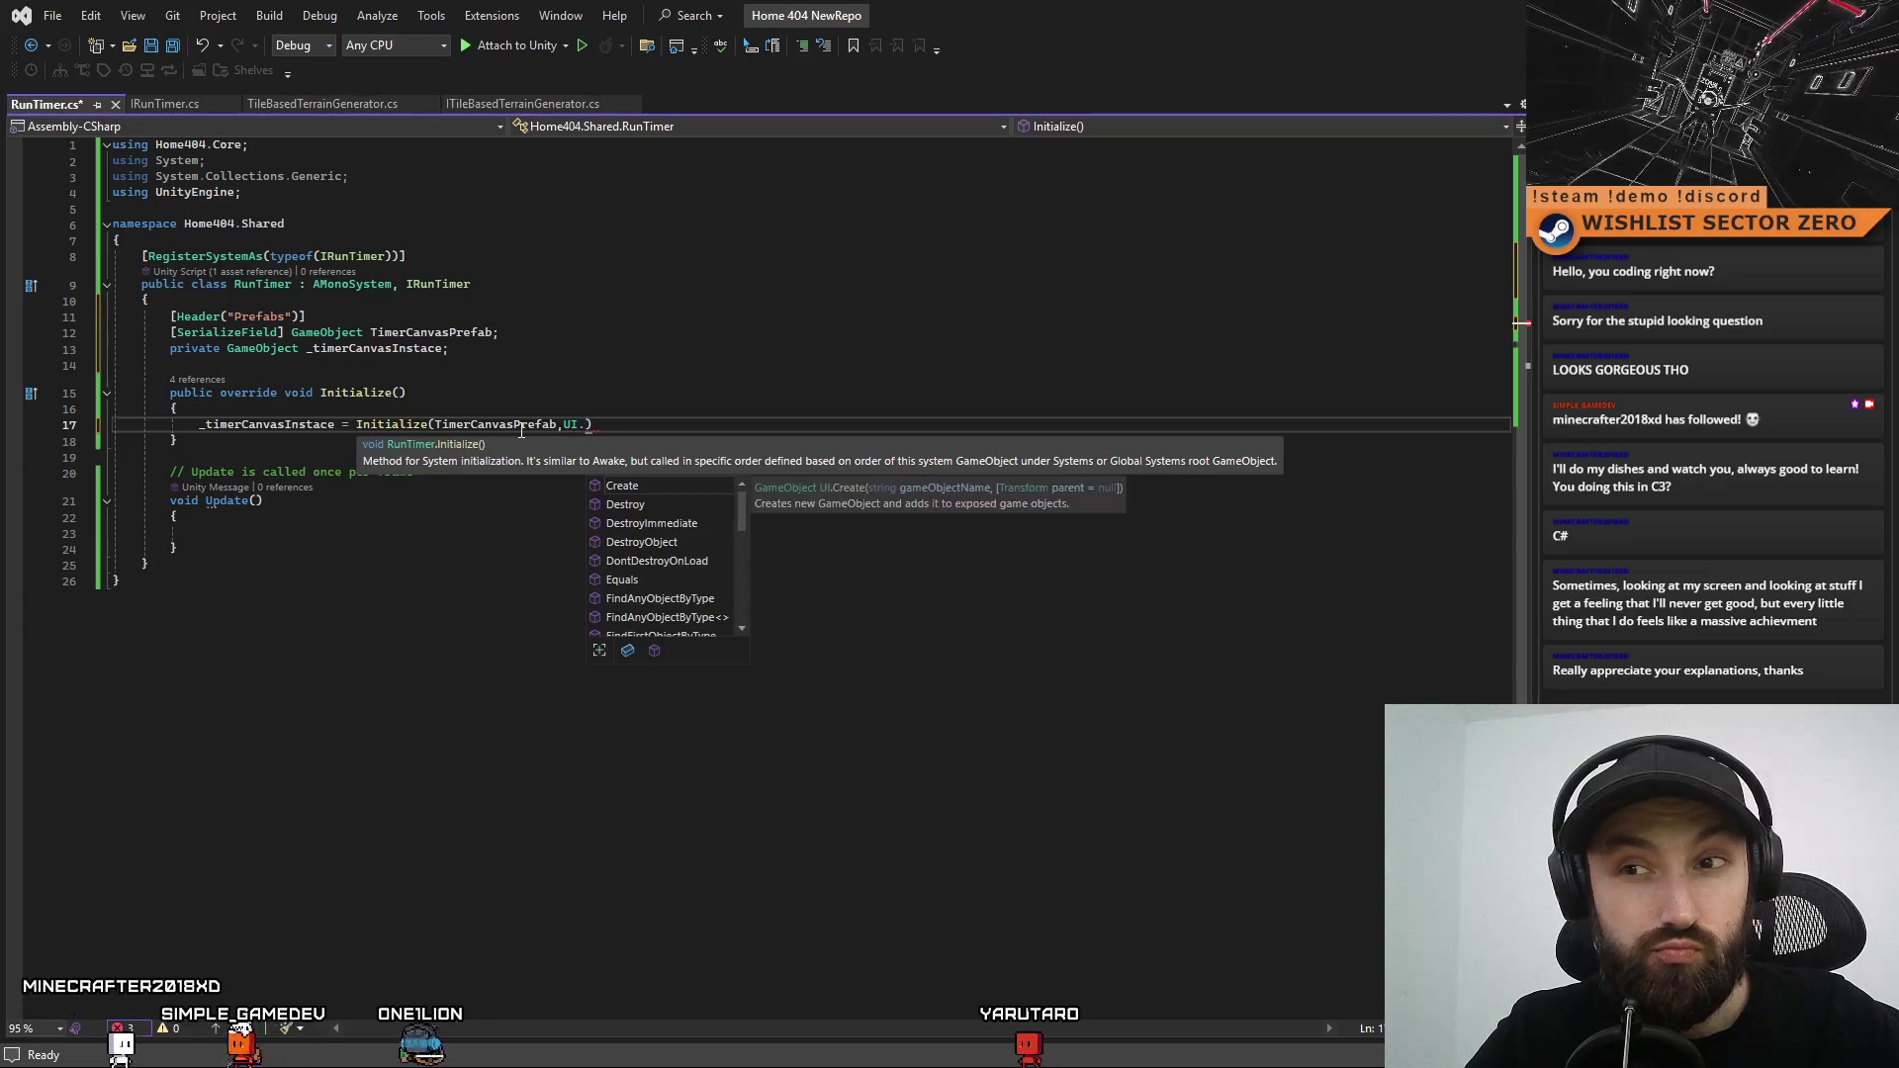
type("Ins")
key("Down")
key("Down")
key("Down")
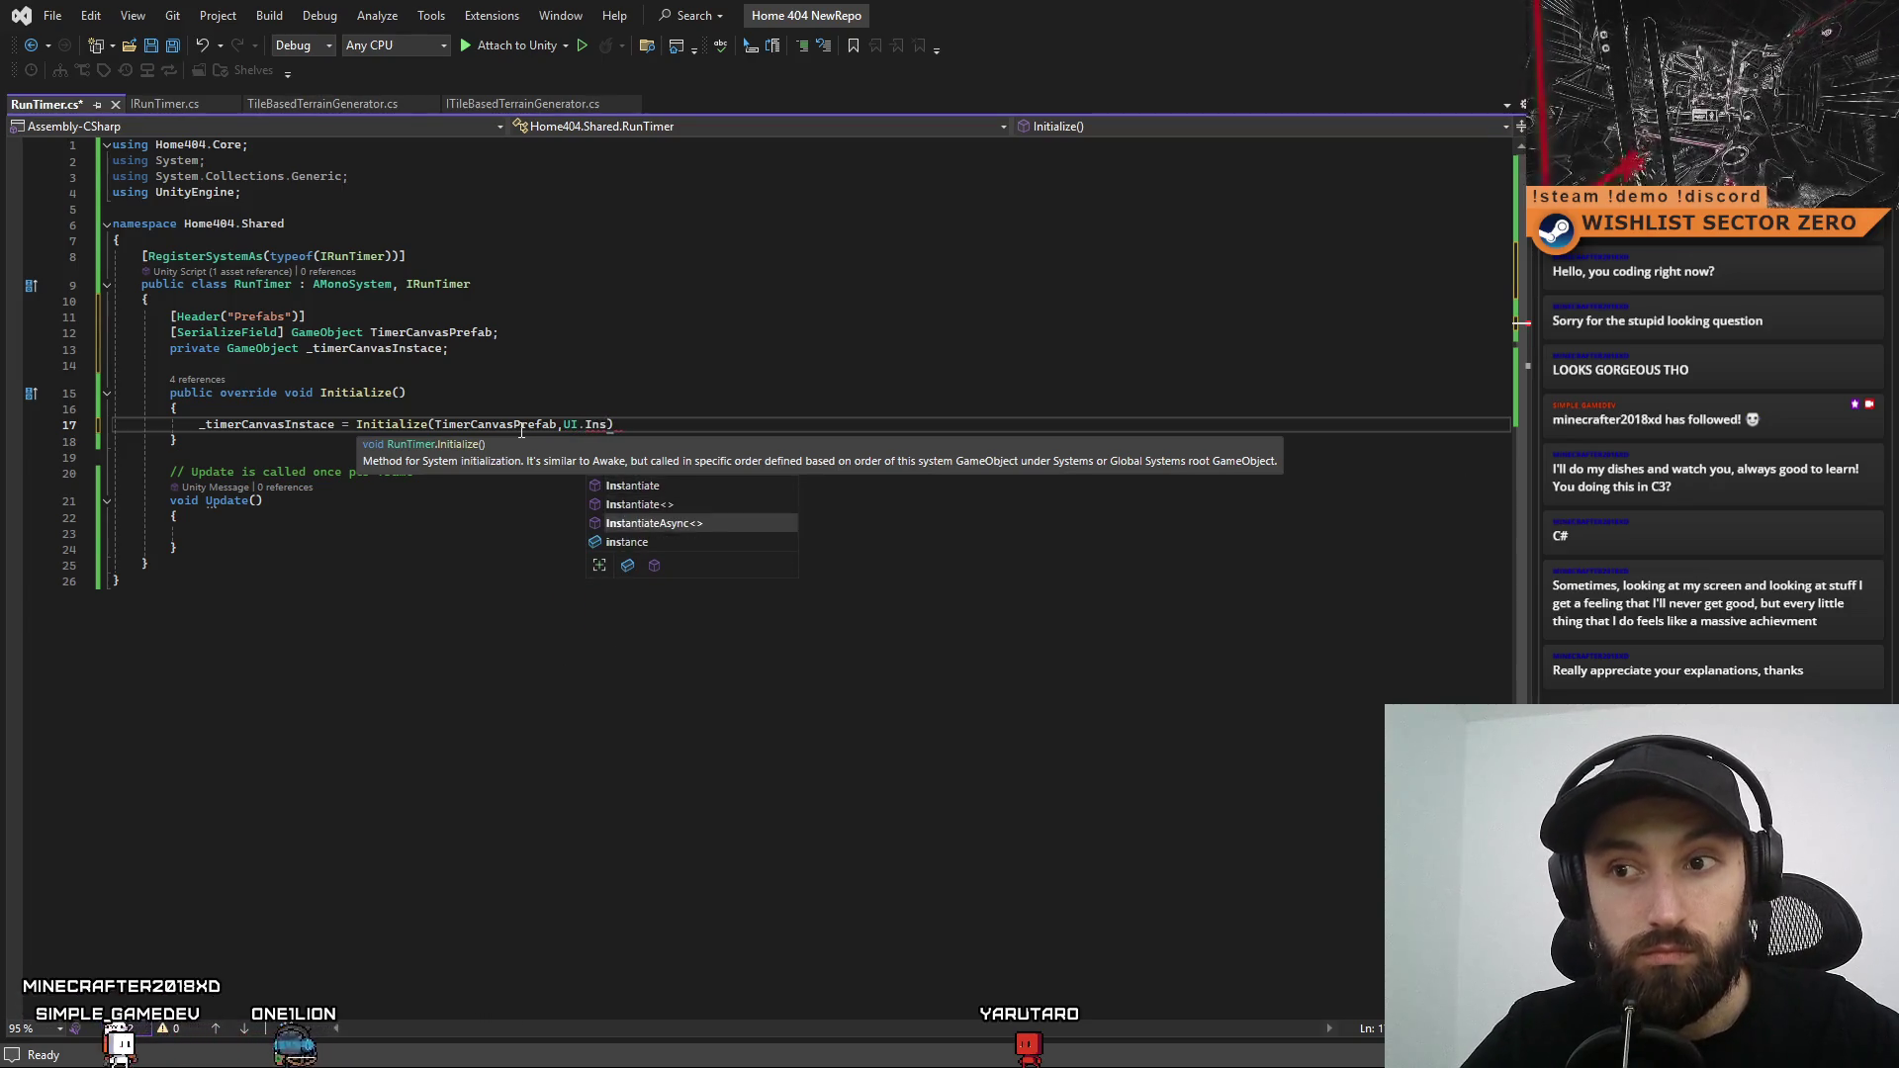
key("Tab")
type("ga")
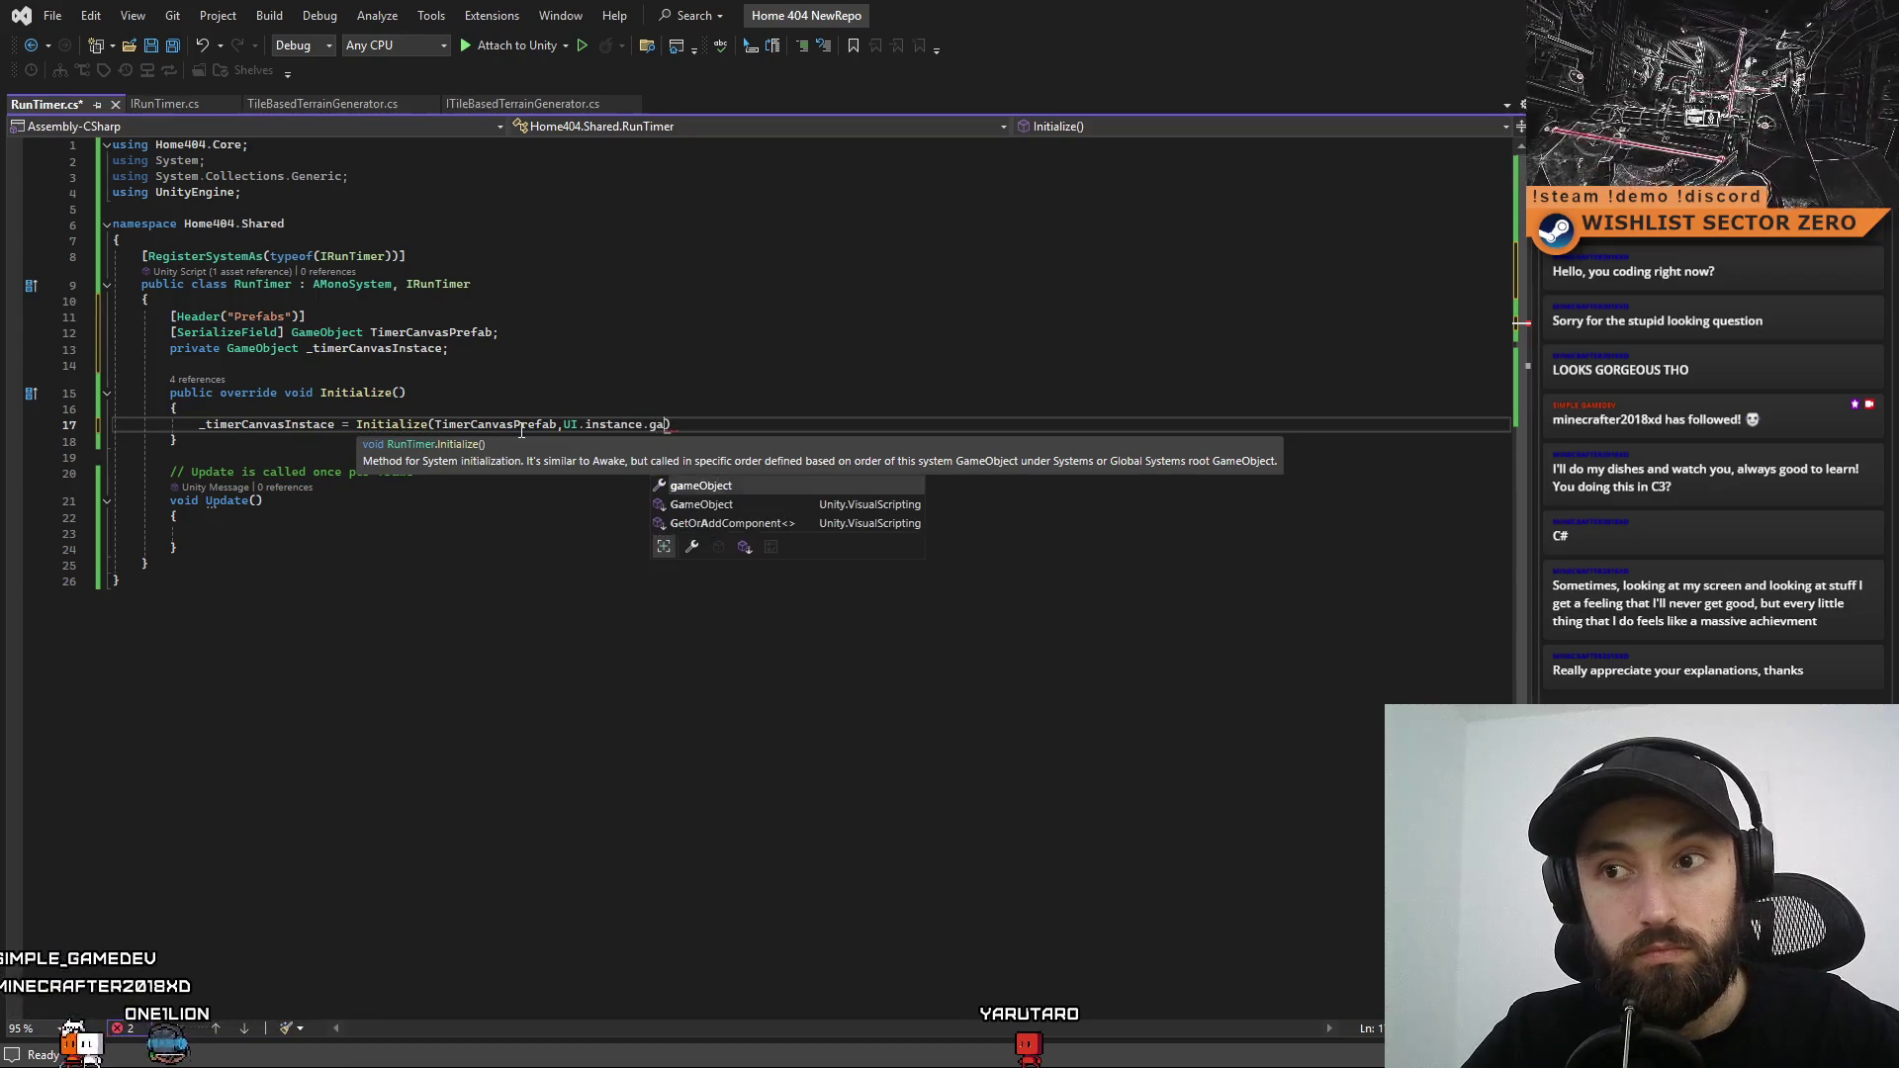
key("Tab")
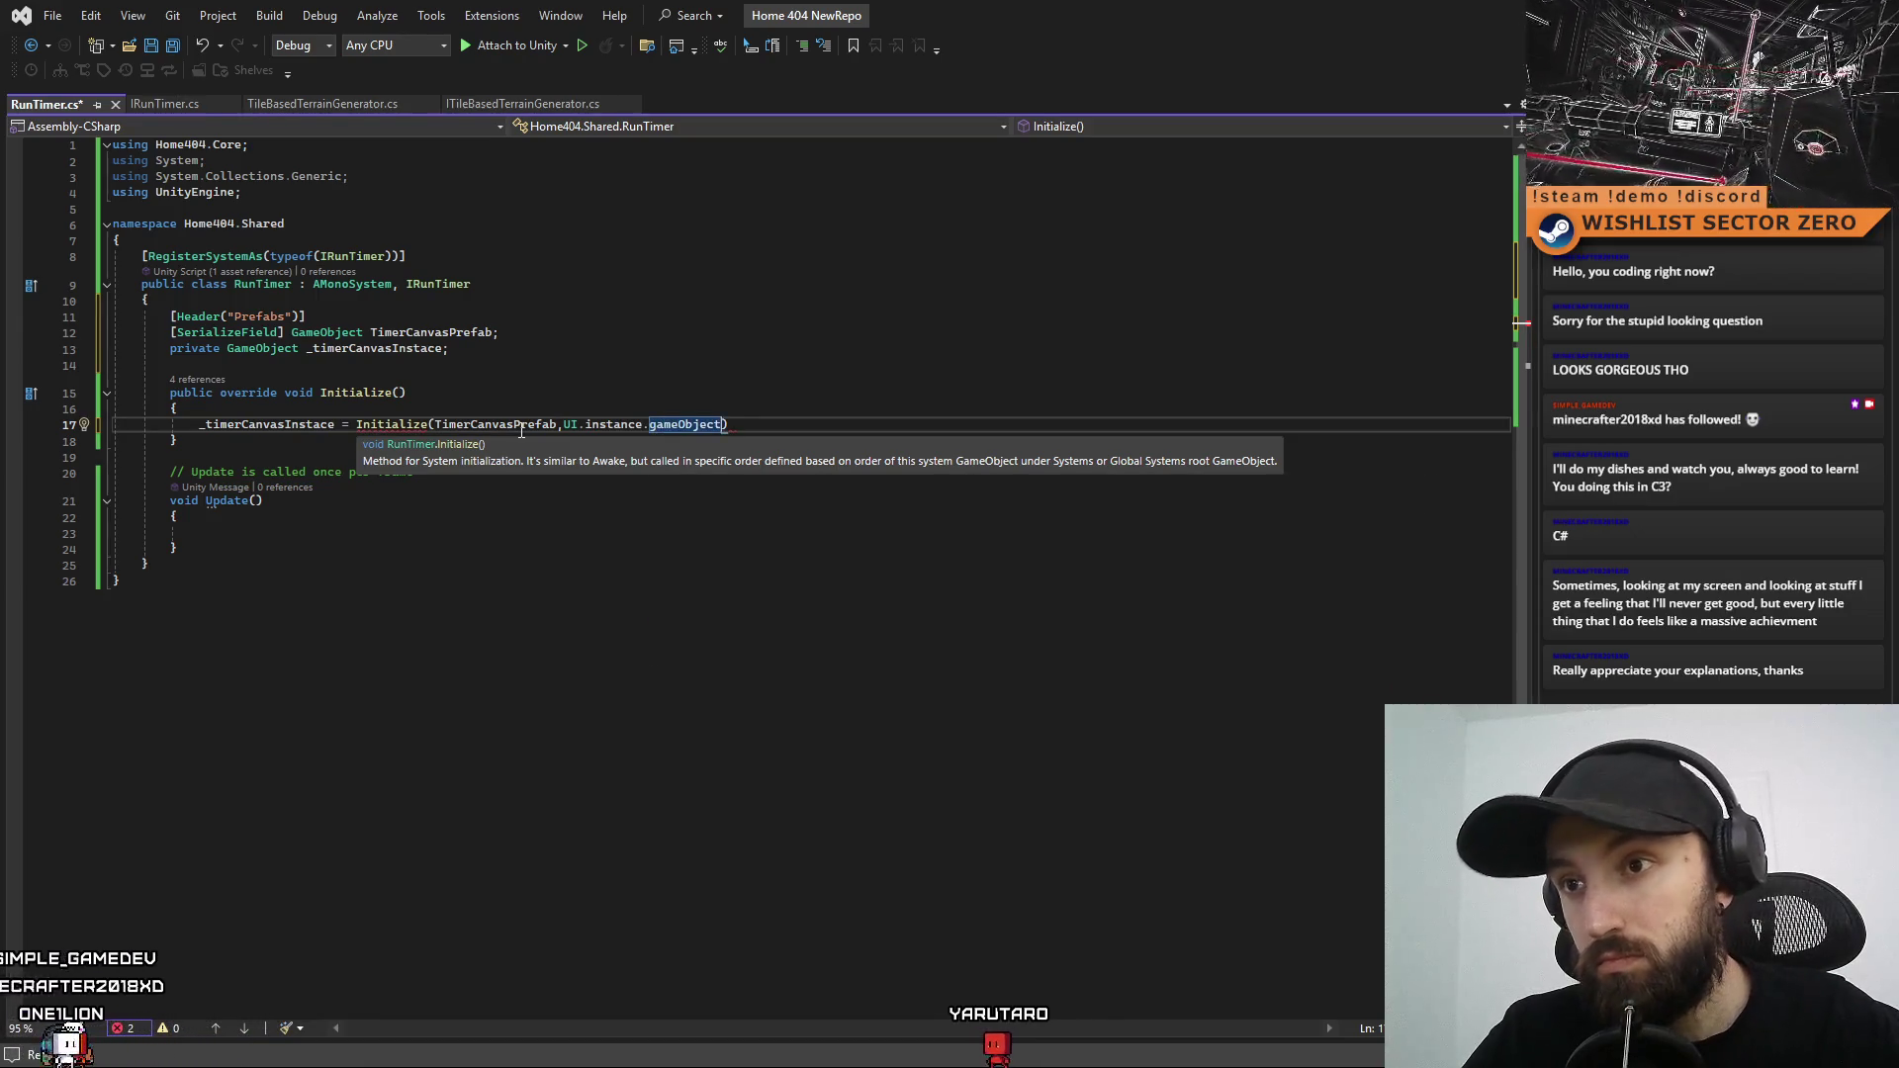
type(";")
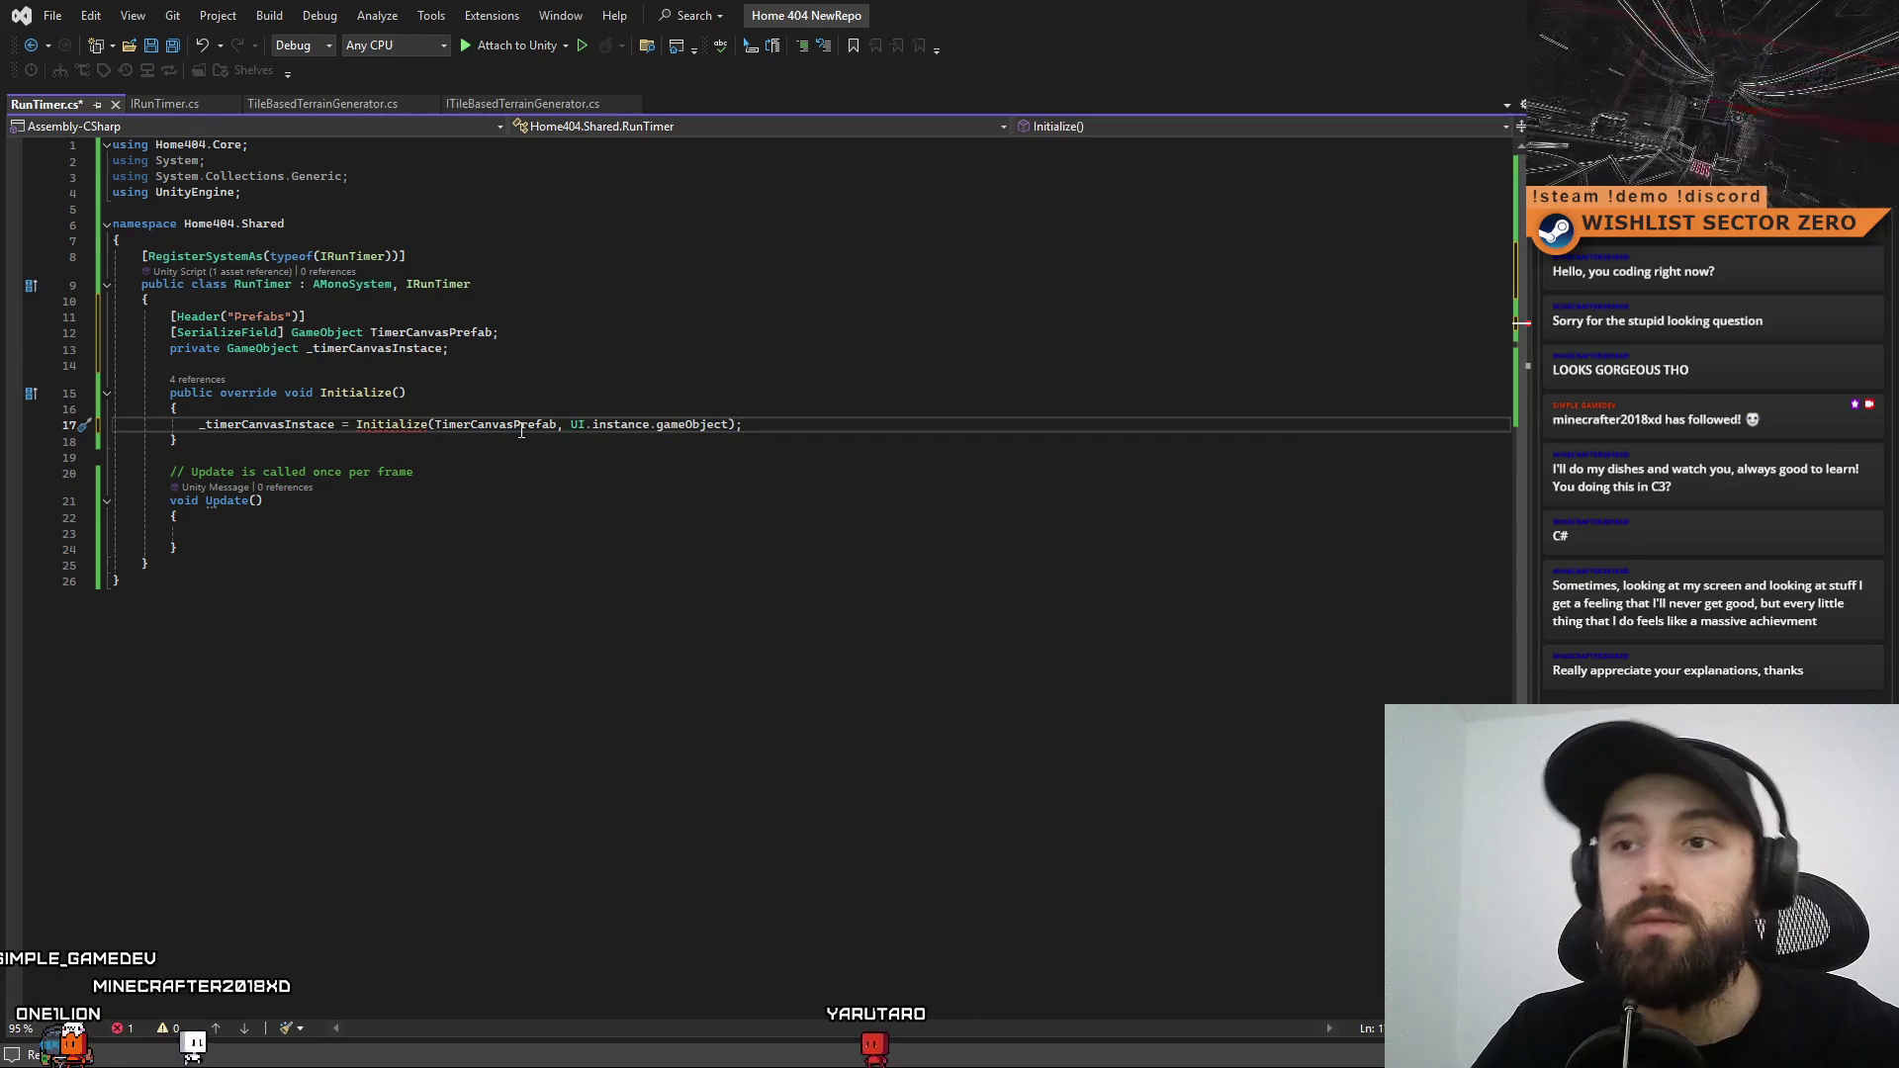
key("Down")
key("Down")
key("Down")
left_click(735, 424)
type(".tr")
key("Tab")
left_click(838, 505)
left_click(400, 442)
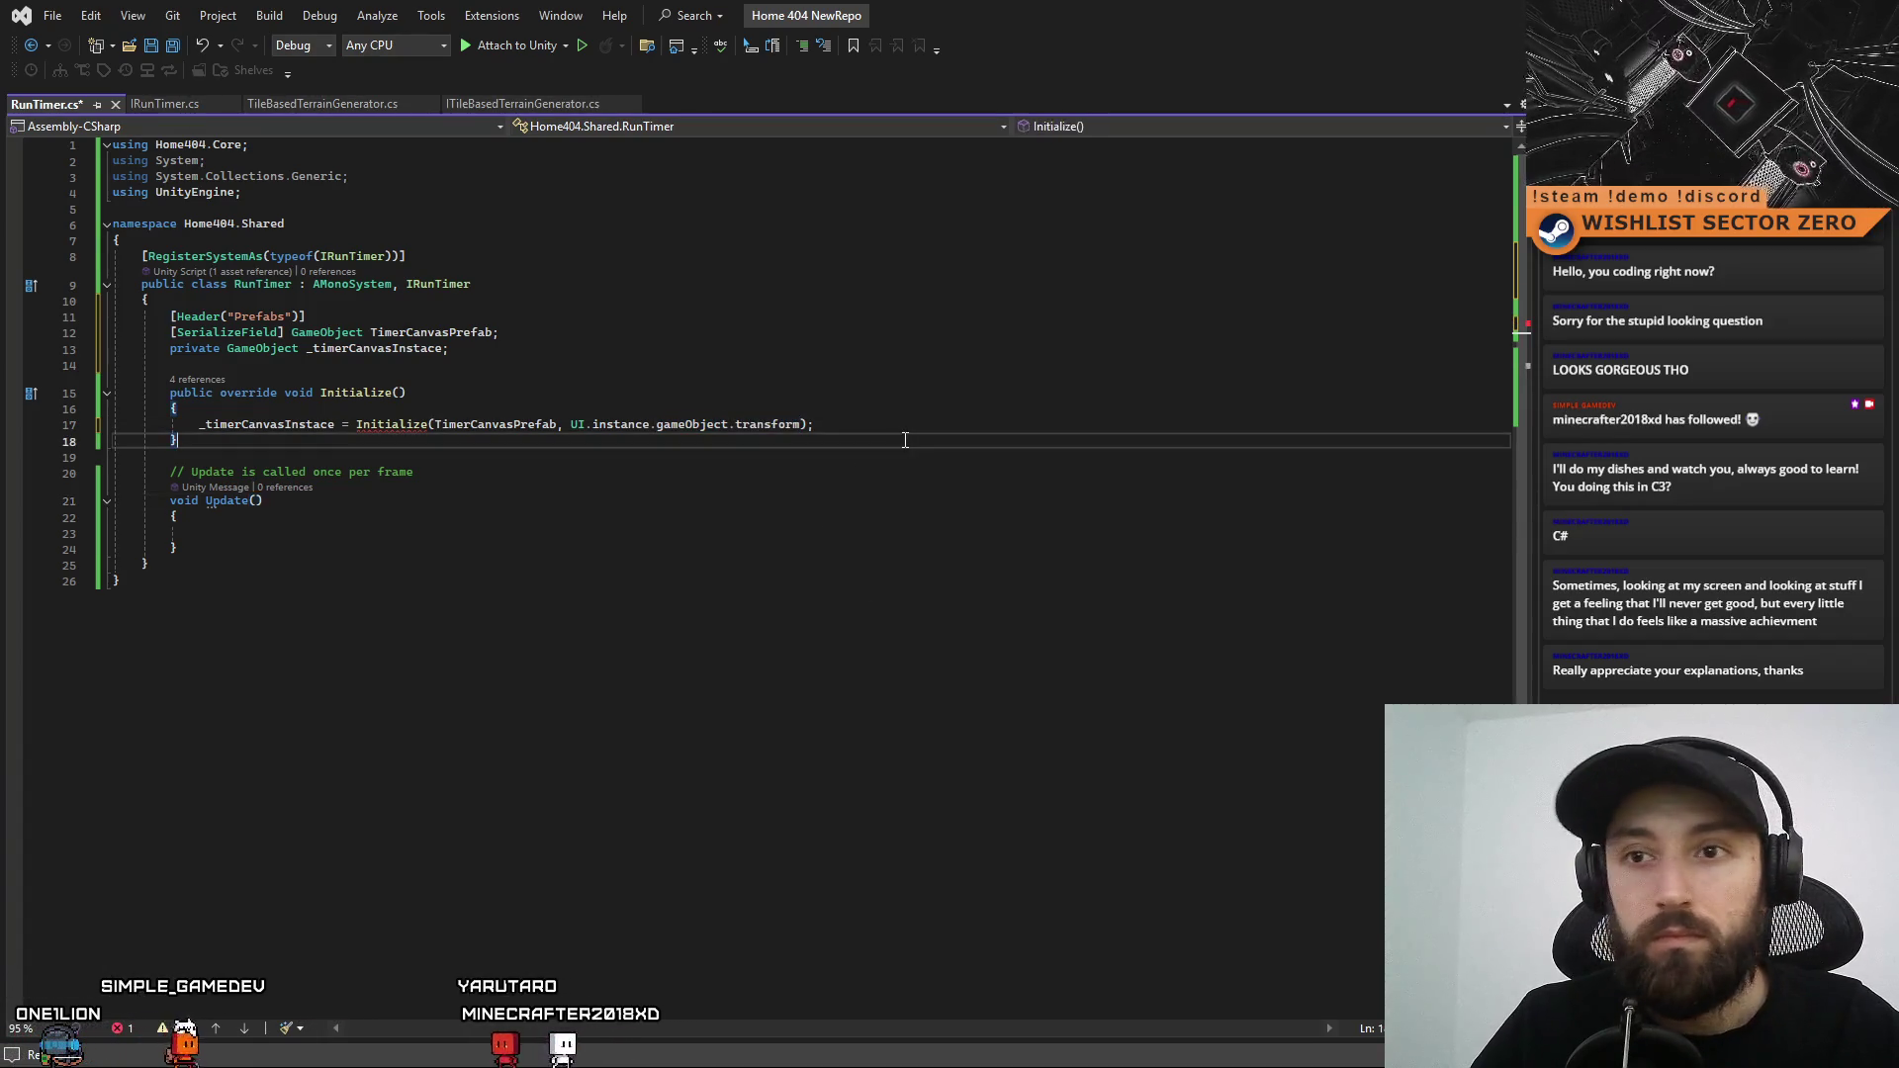
mouse_move(401, 423)
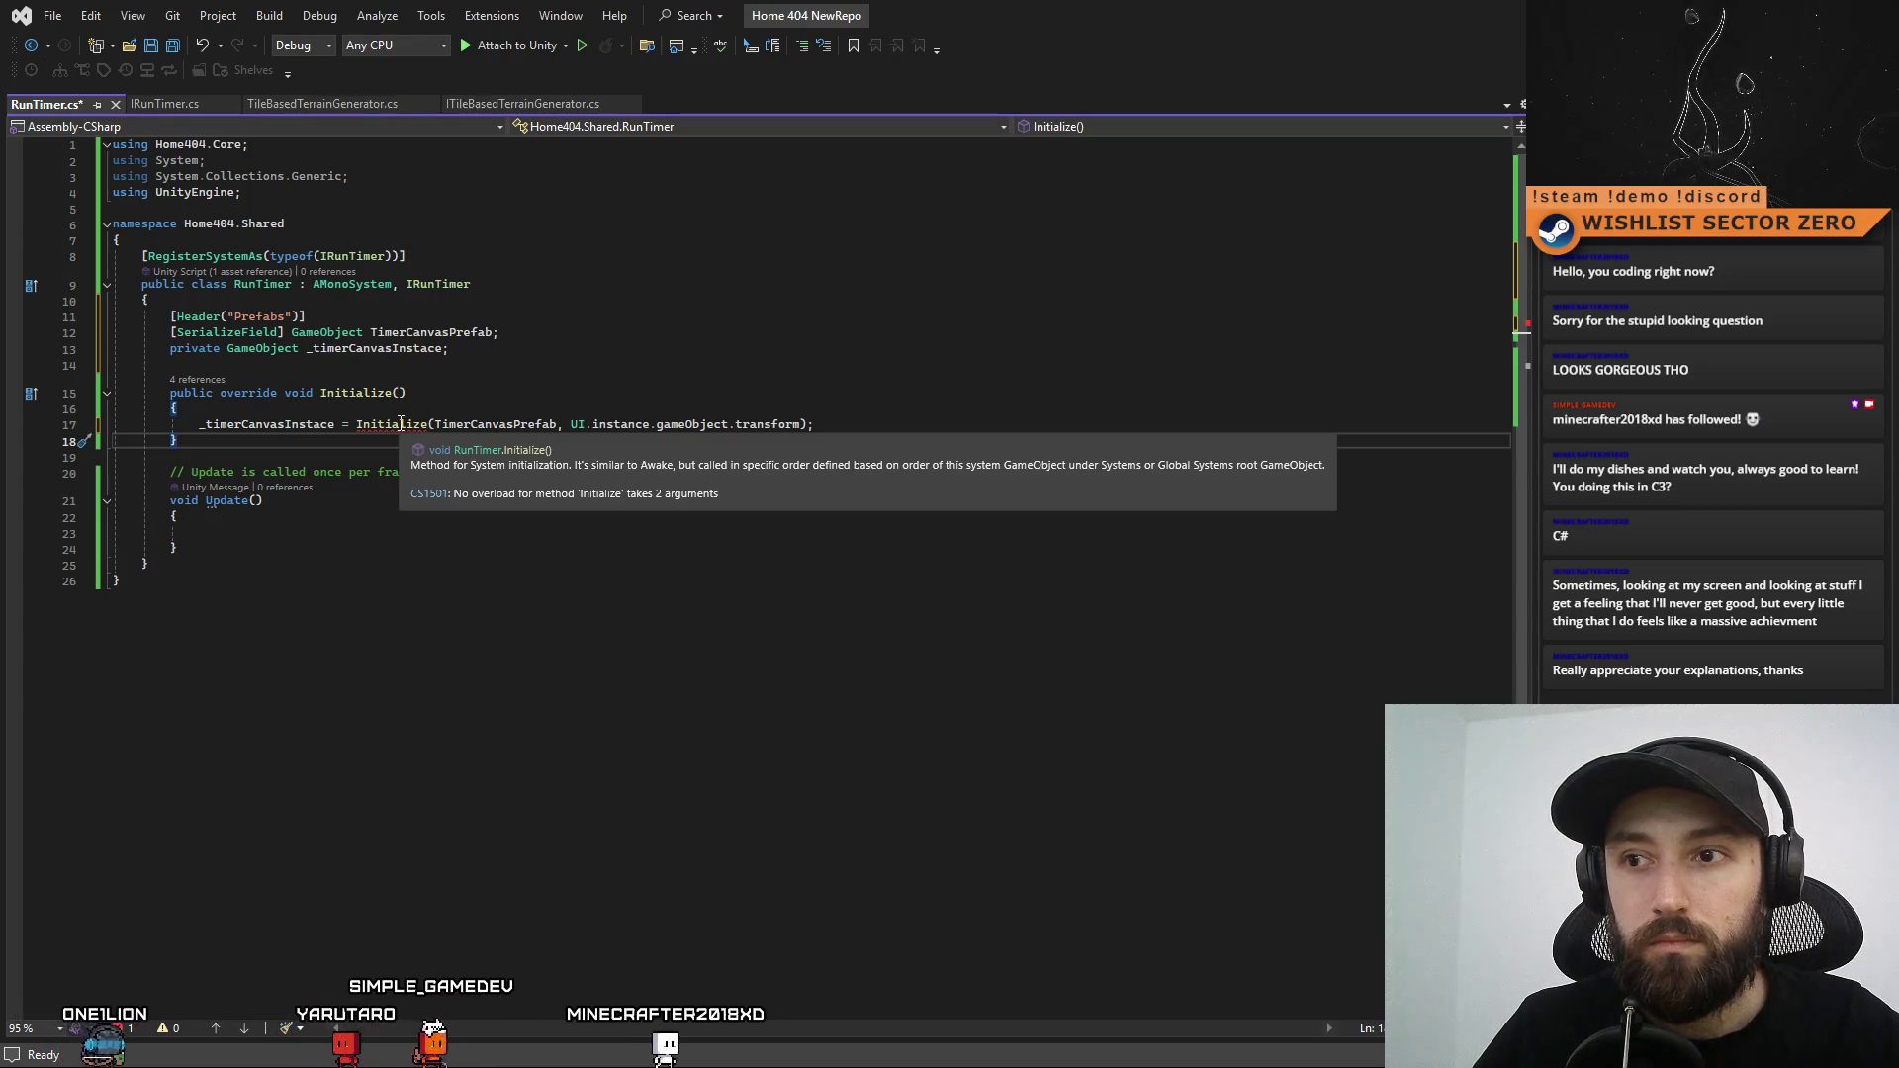
Fix the line's punctuation and replace the mistaken Initialize call with Instantiate
left_click(810, 425)
type(";")
type(",")
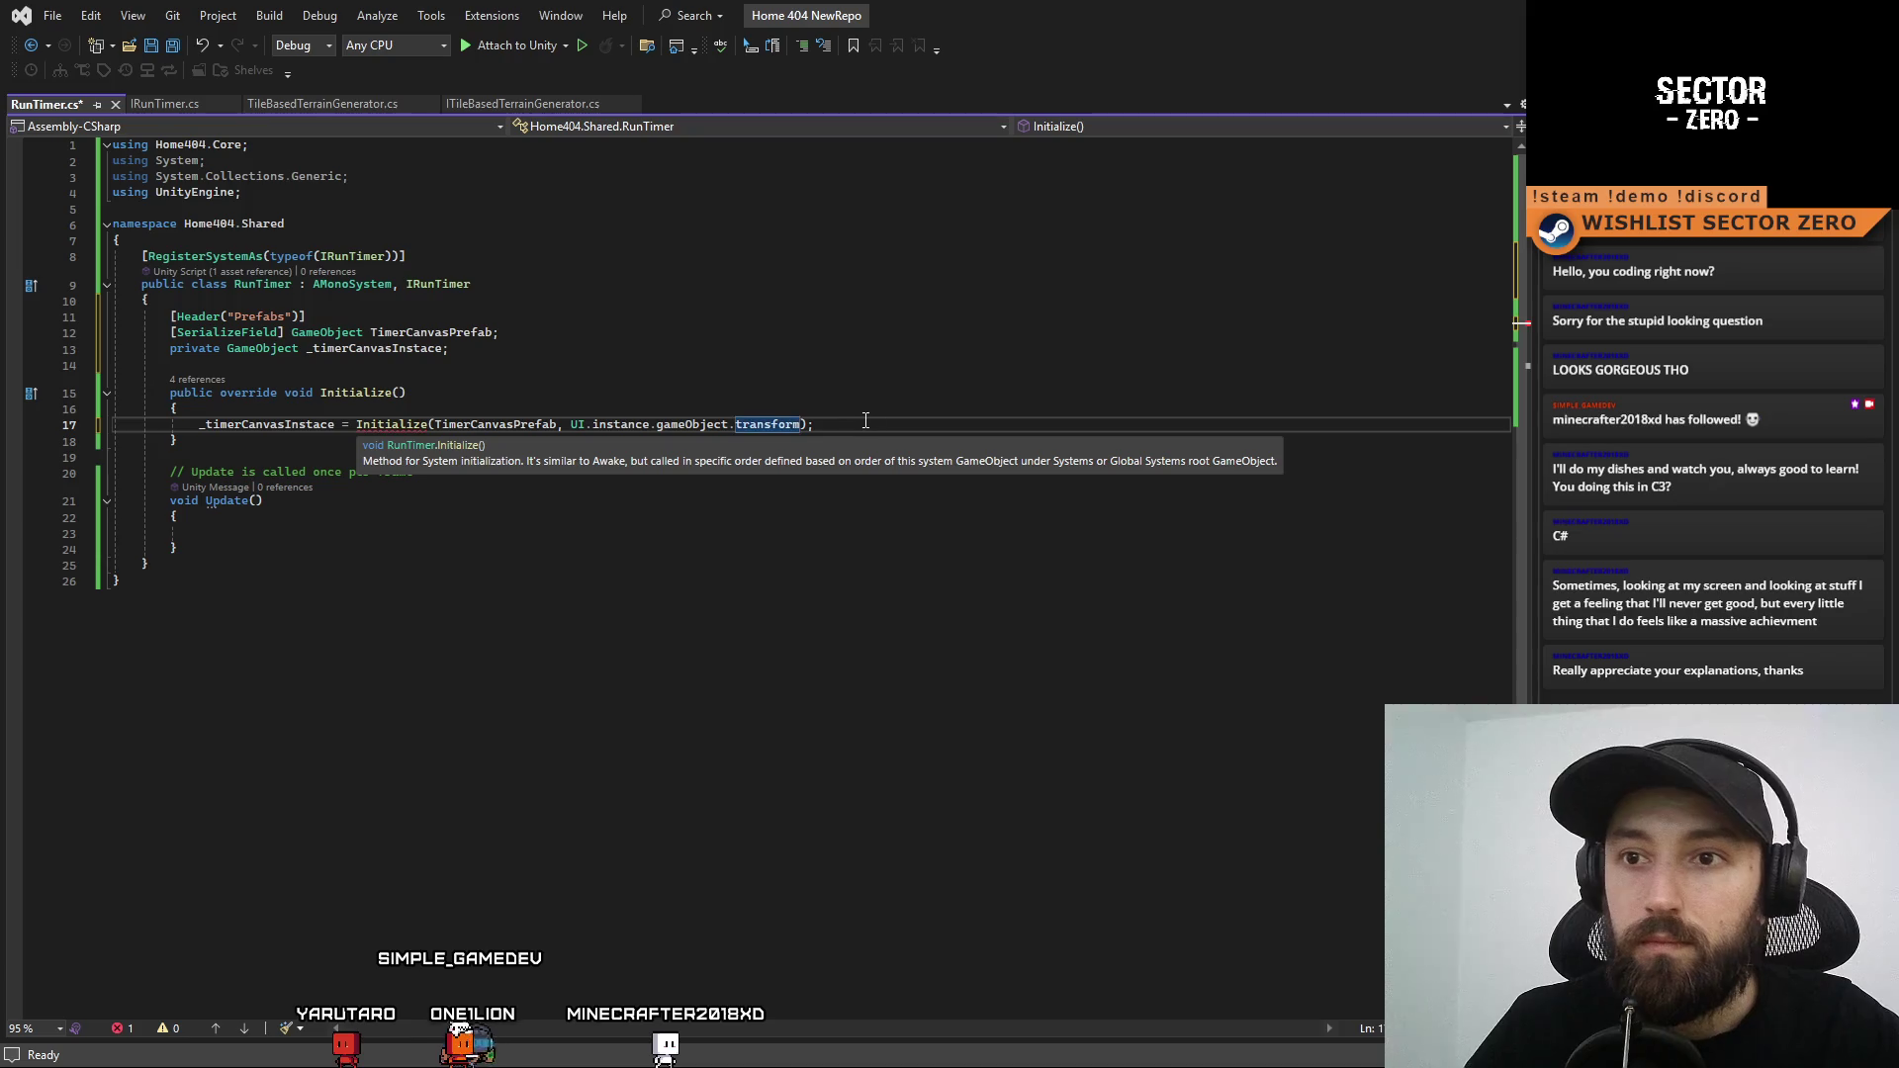
left_click_drag(799, 425, 722, 425)
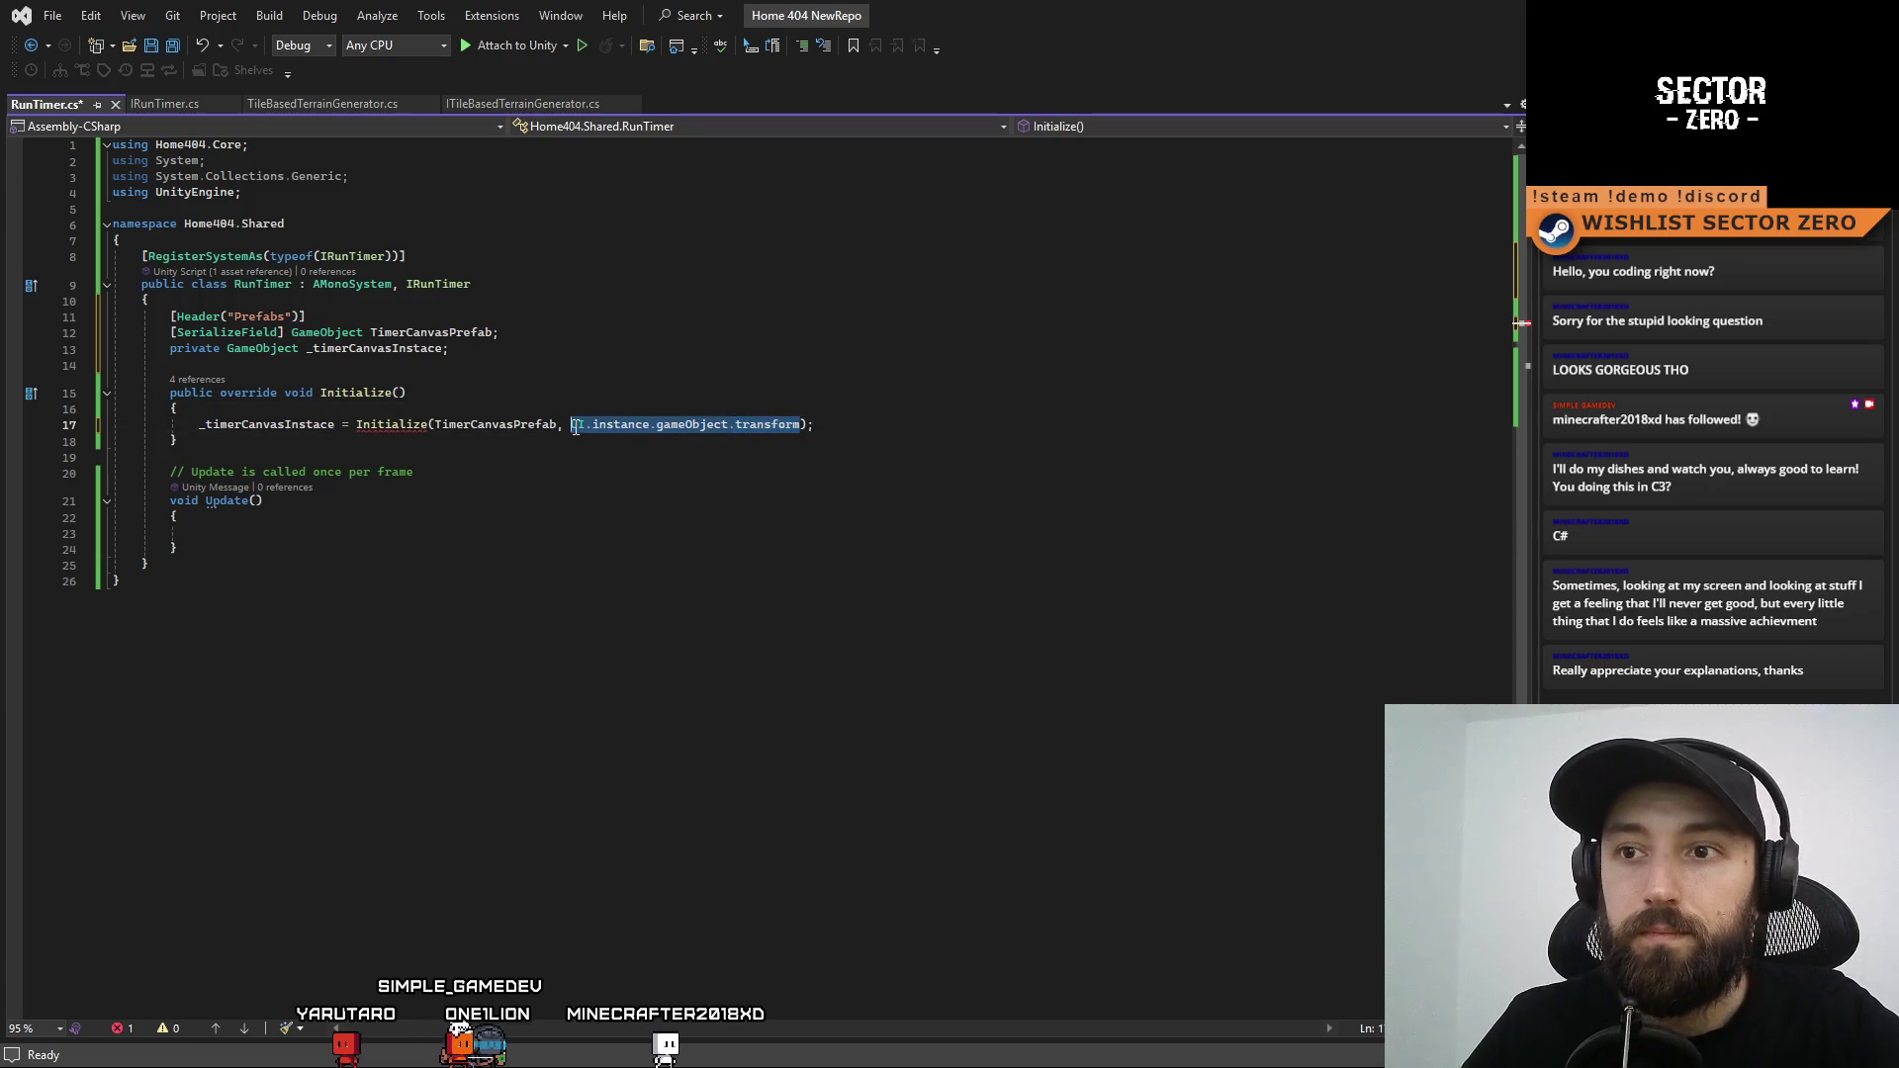
key("Delete")
key("BackSpace")
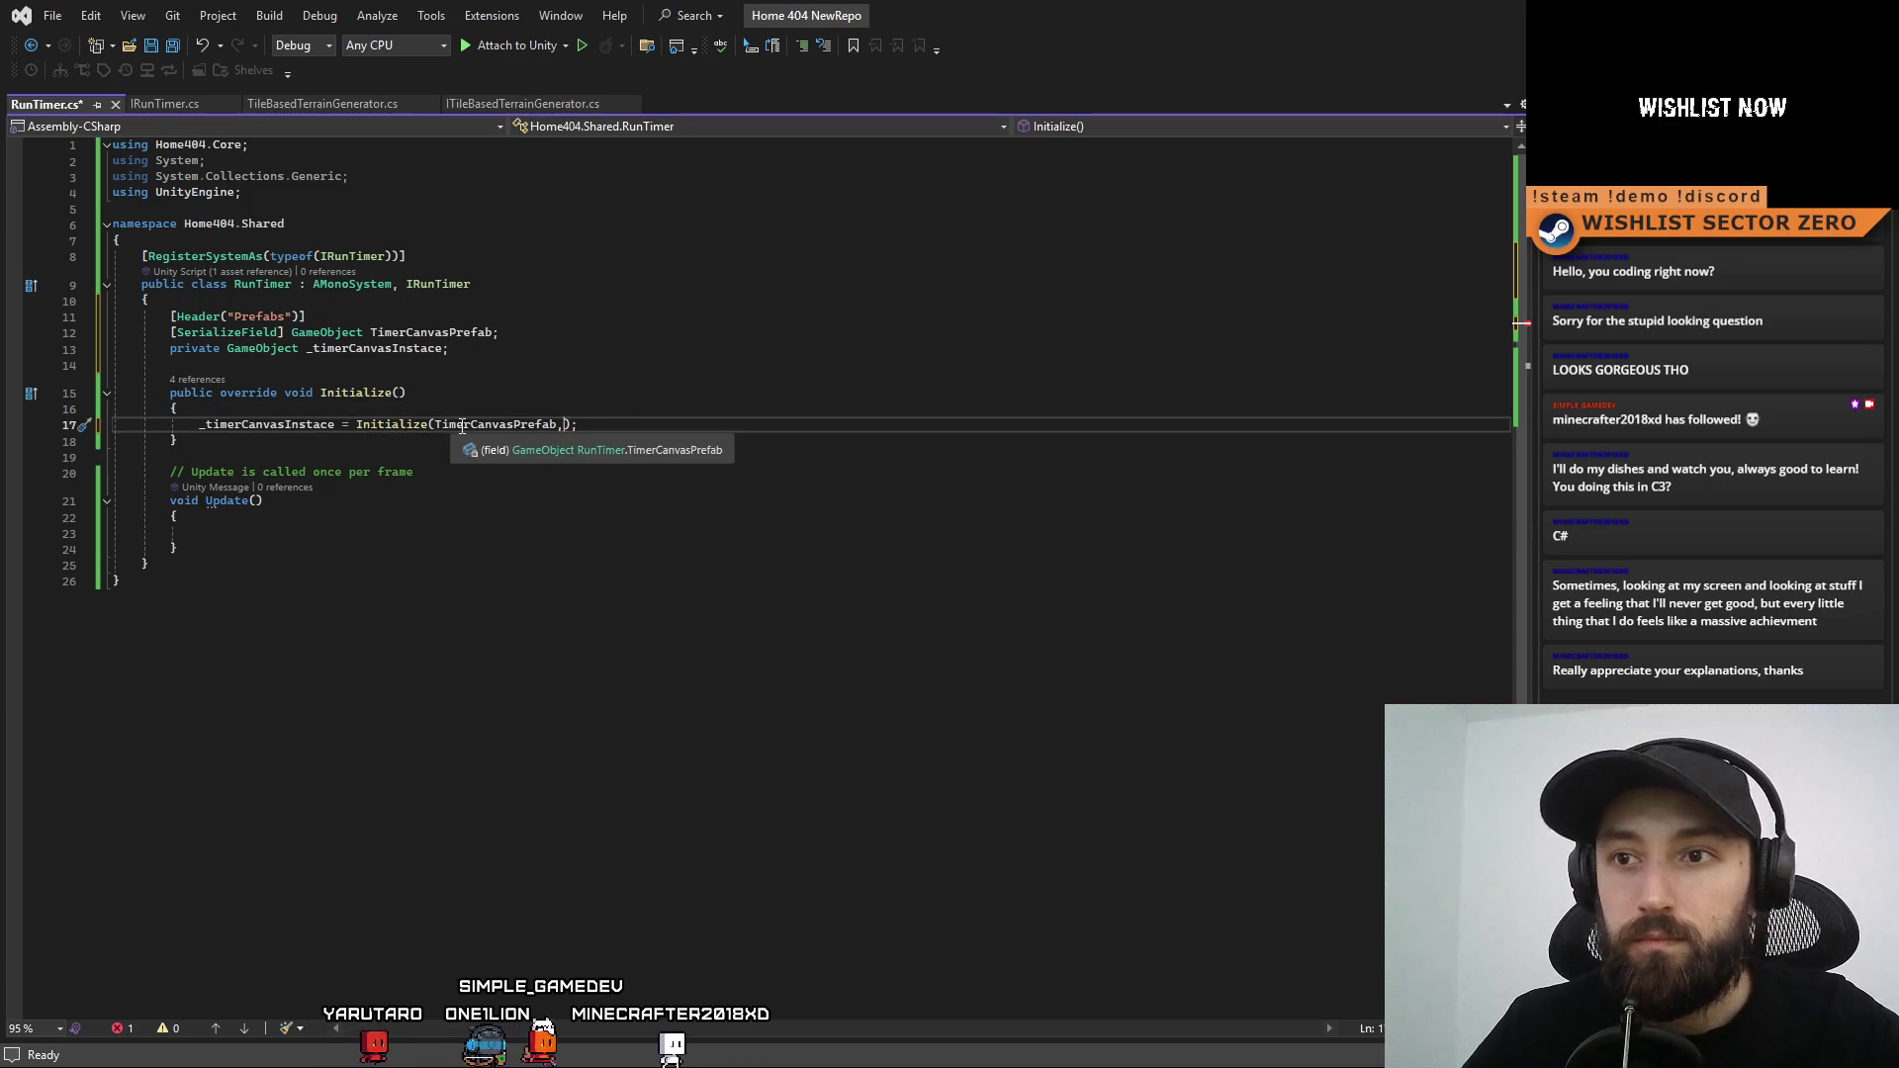
type(",")
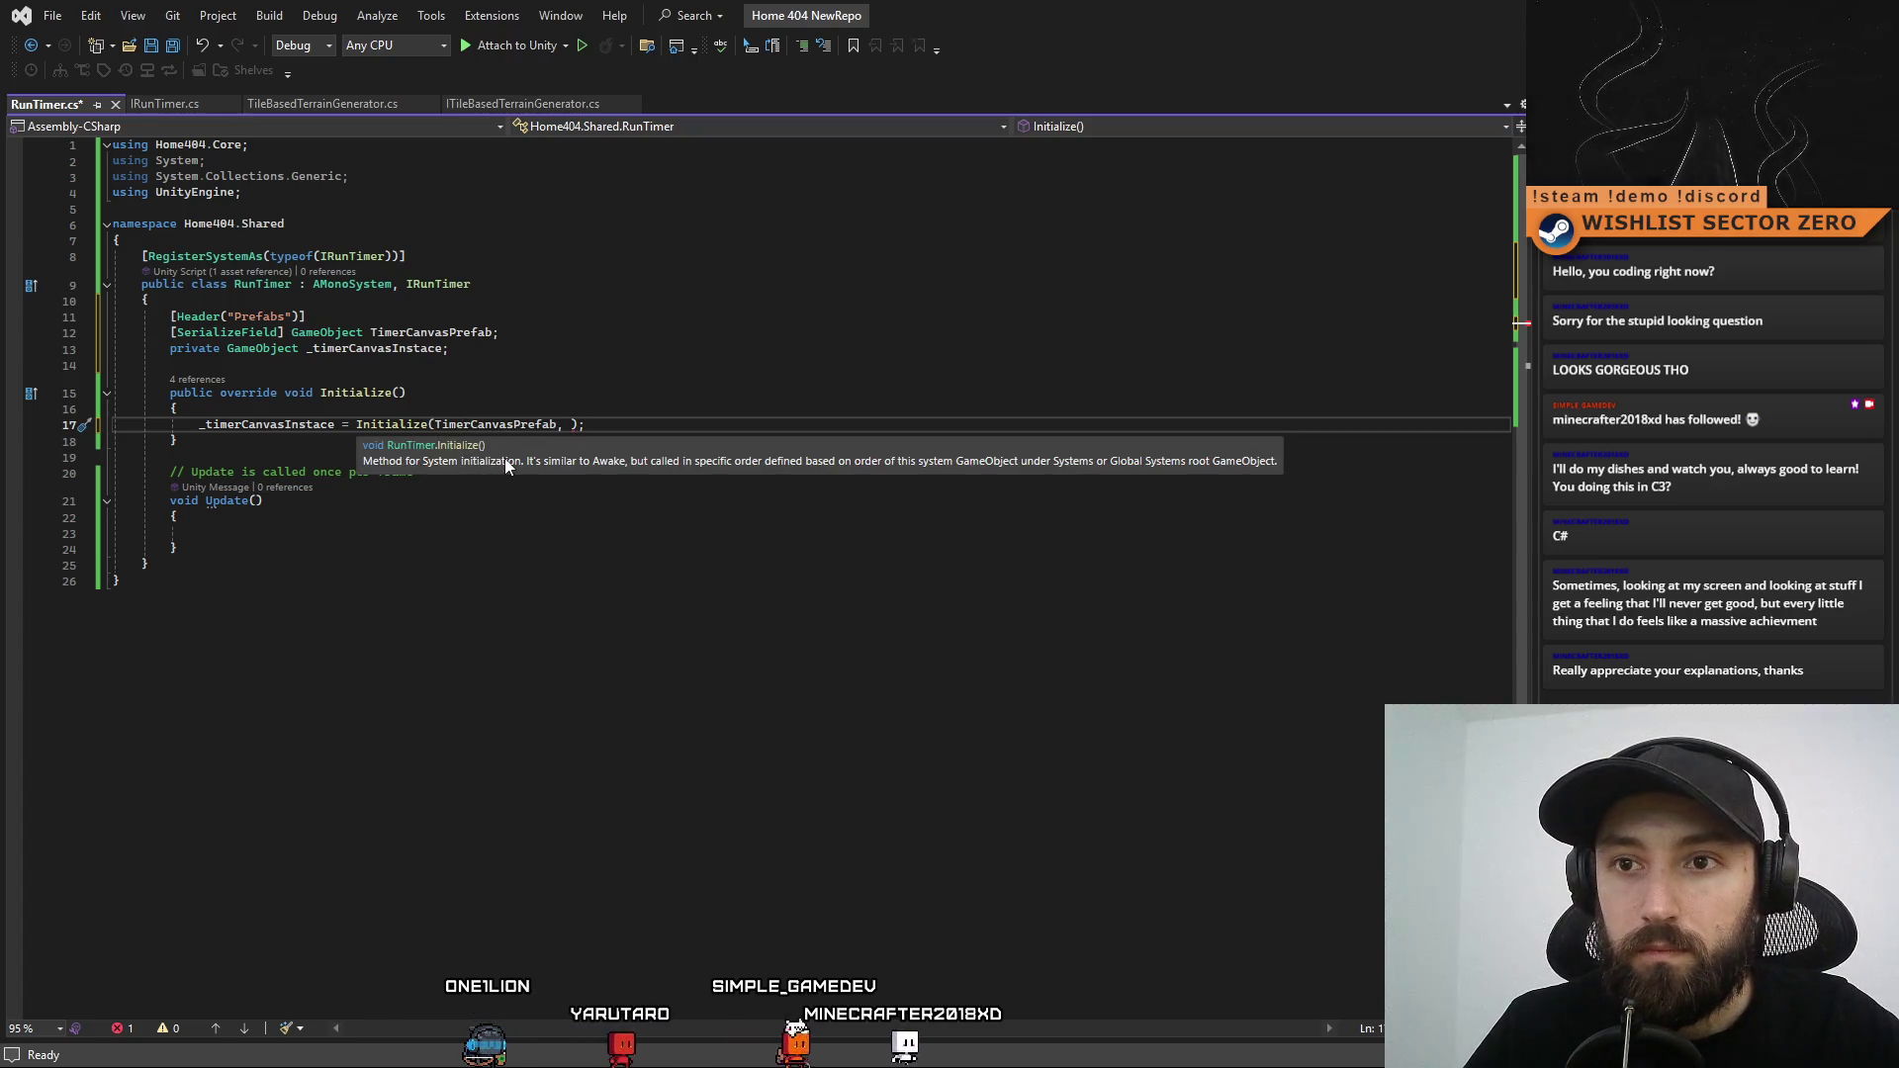
double_click(393, 425)
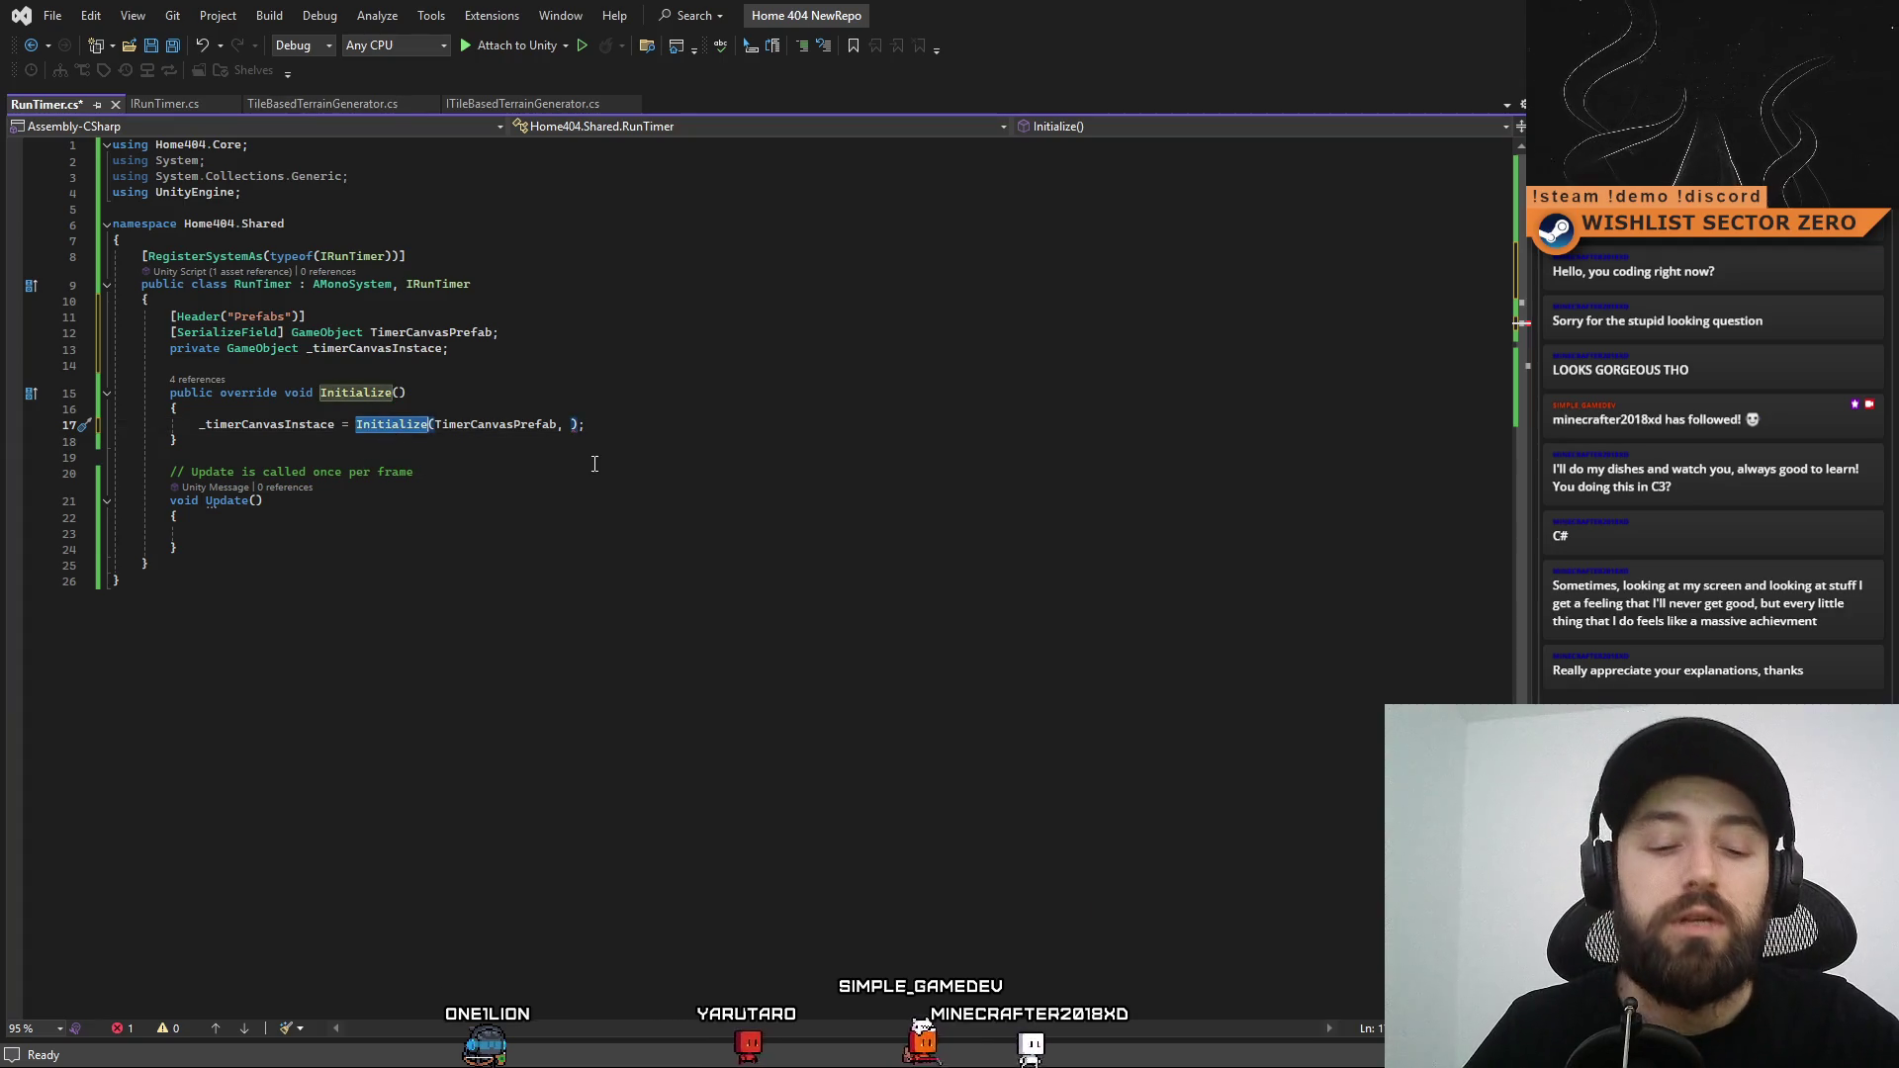
type("Inst")
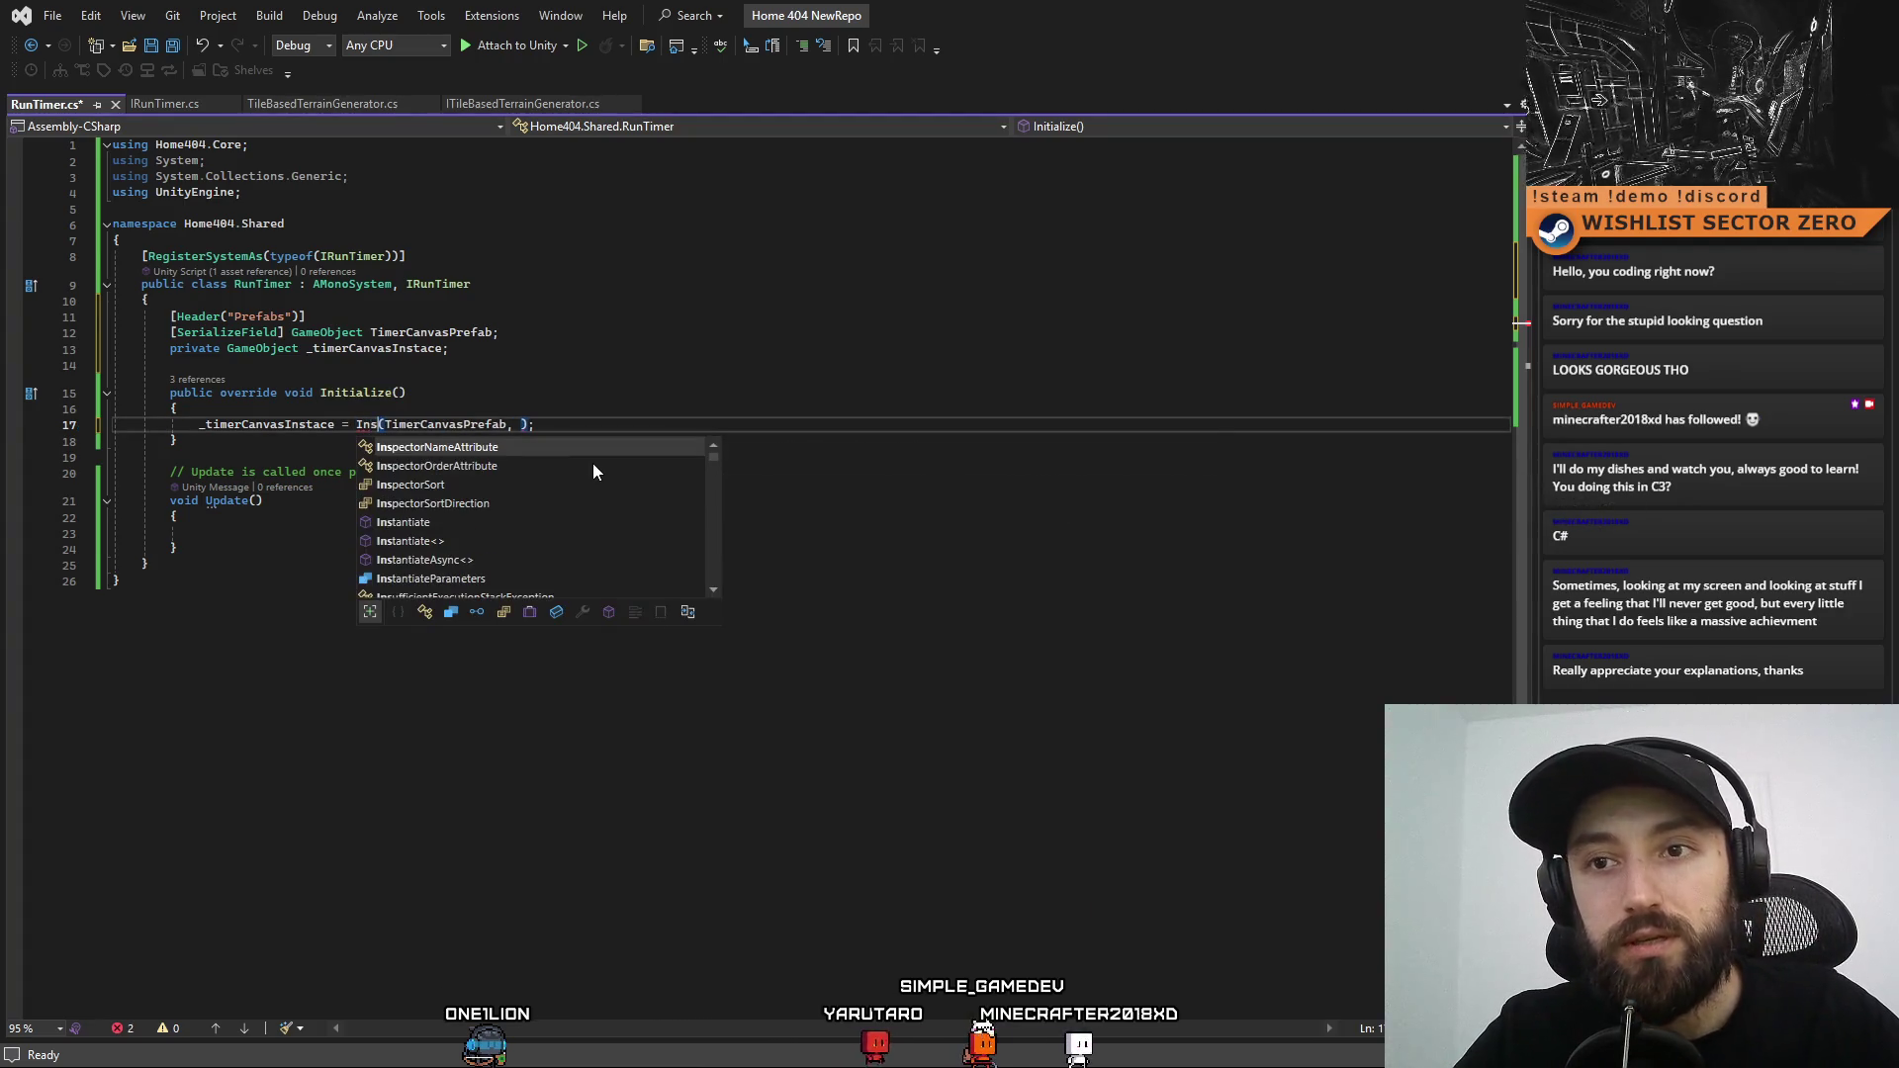
key("ctrl+z")
key("ctrl+z")
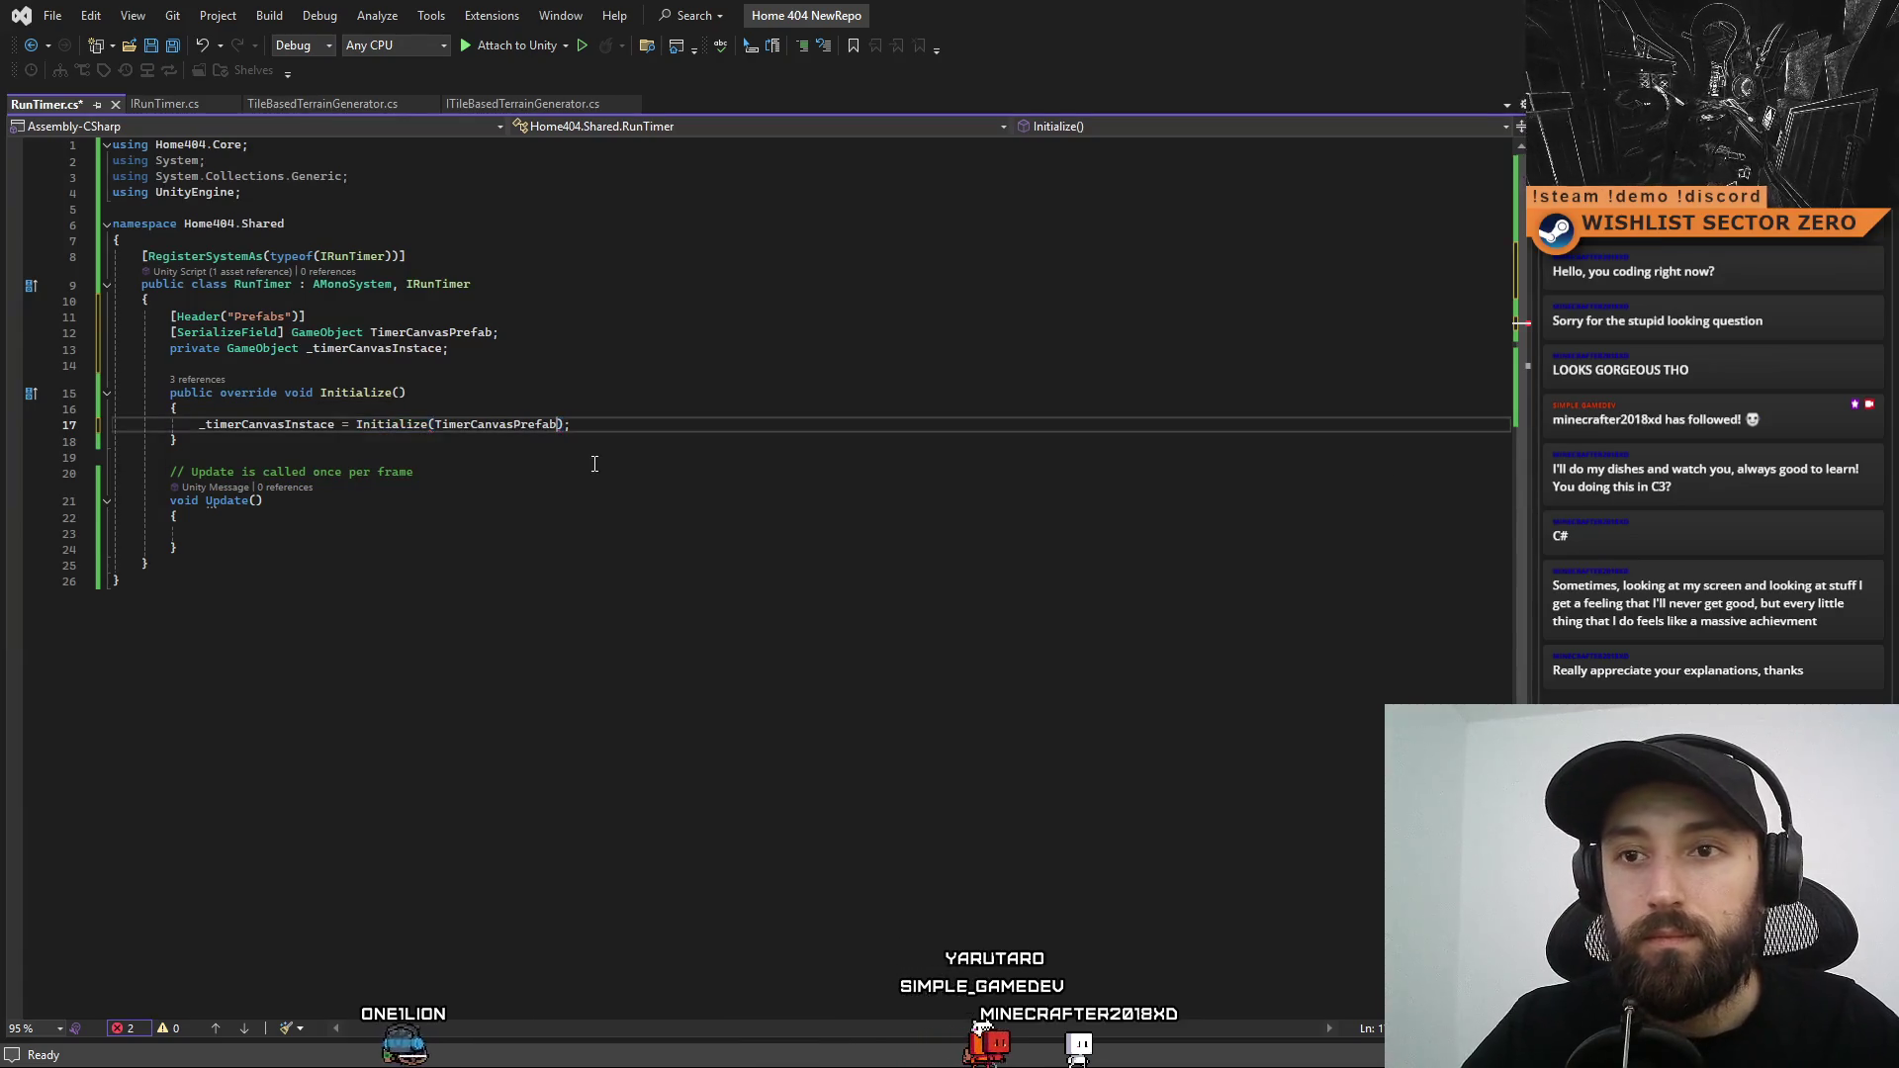
key("ctrl+z")
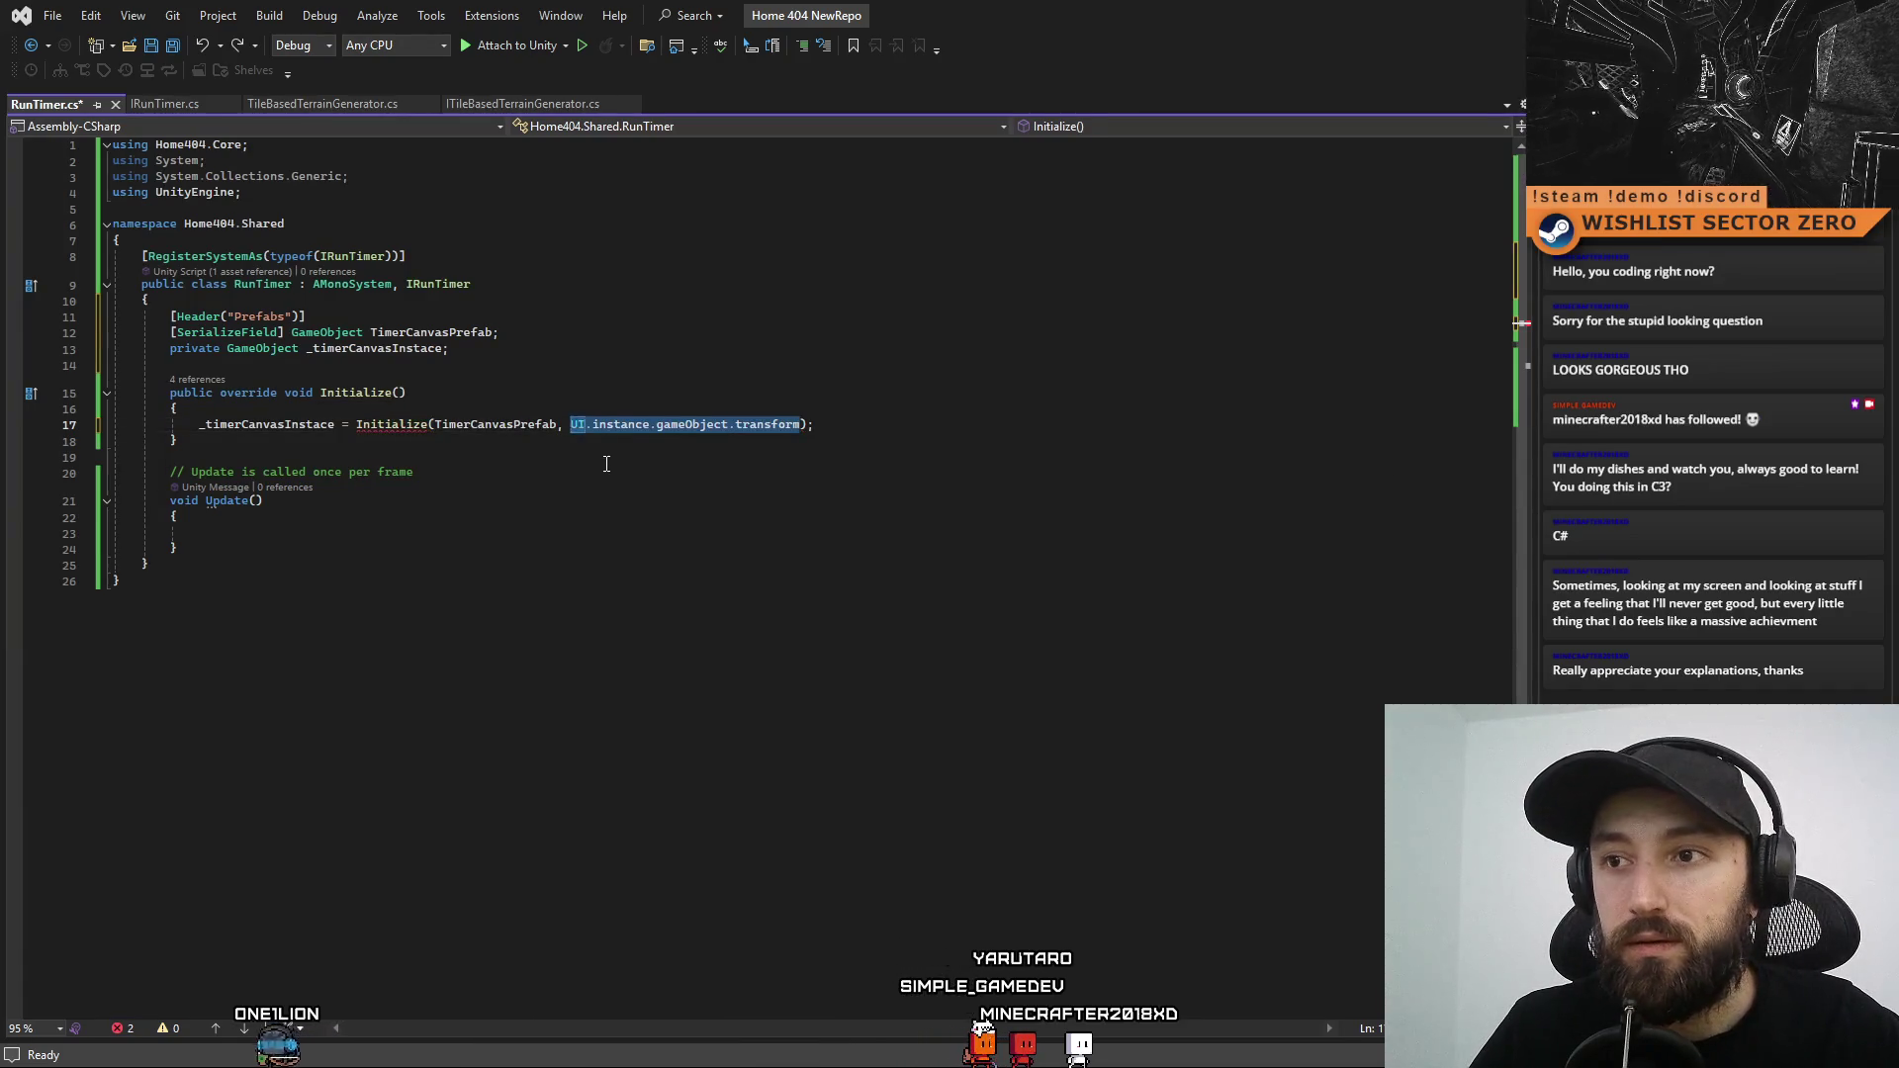
double_click(394, 424)
type("Instan")
key("Tab")
Move the caret through the Update body and below the field declarations to review the script
left_click(841, 497)
left_click(841, 460)
left_click(860, 548)
left_click(877, 531)
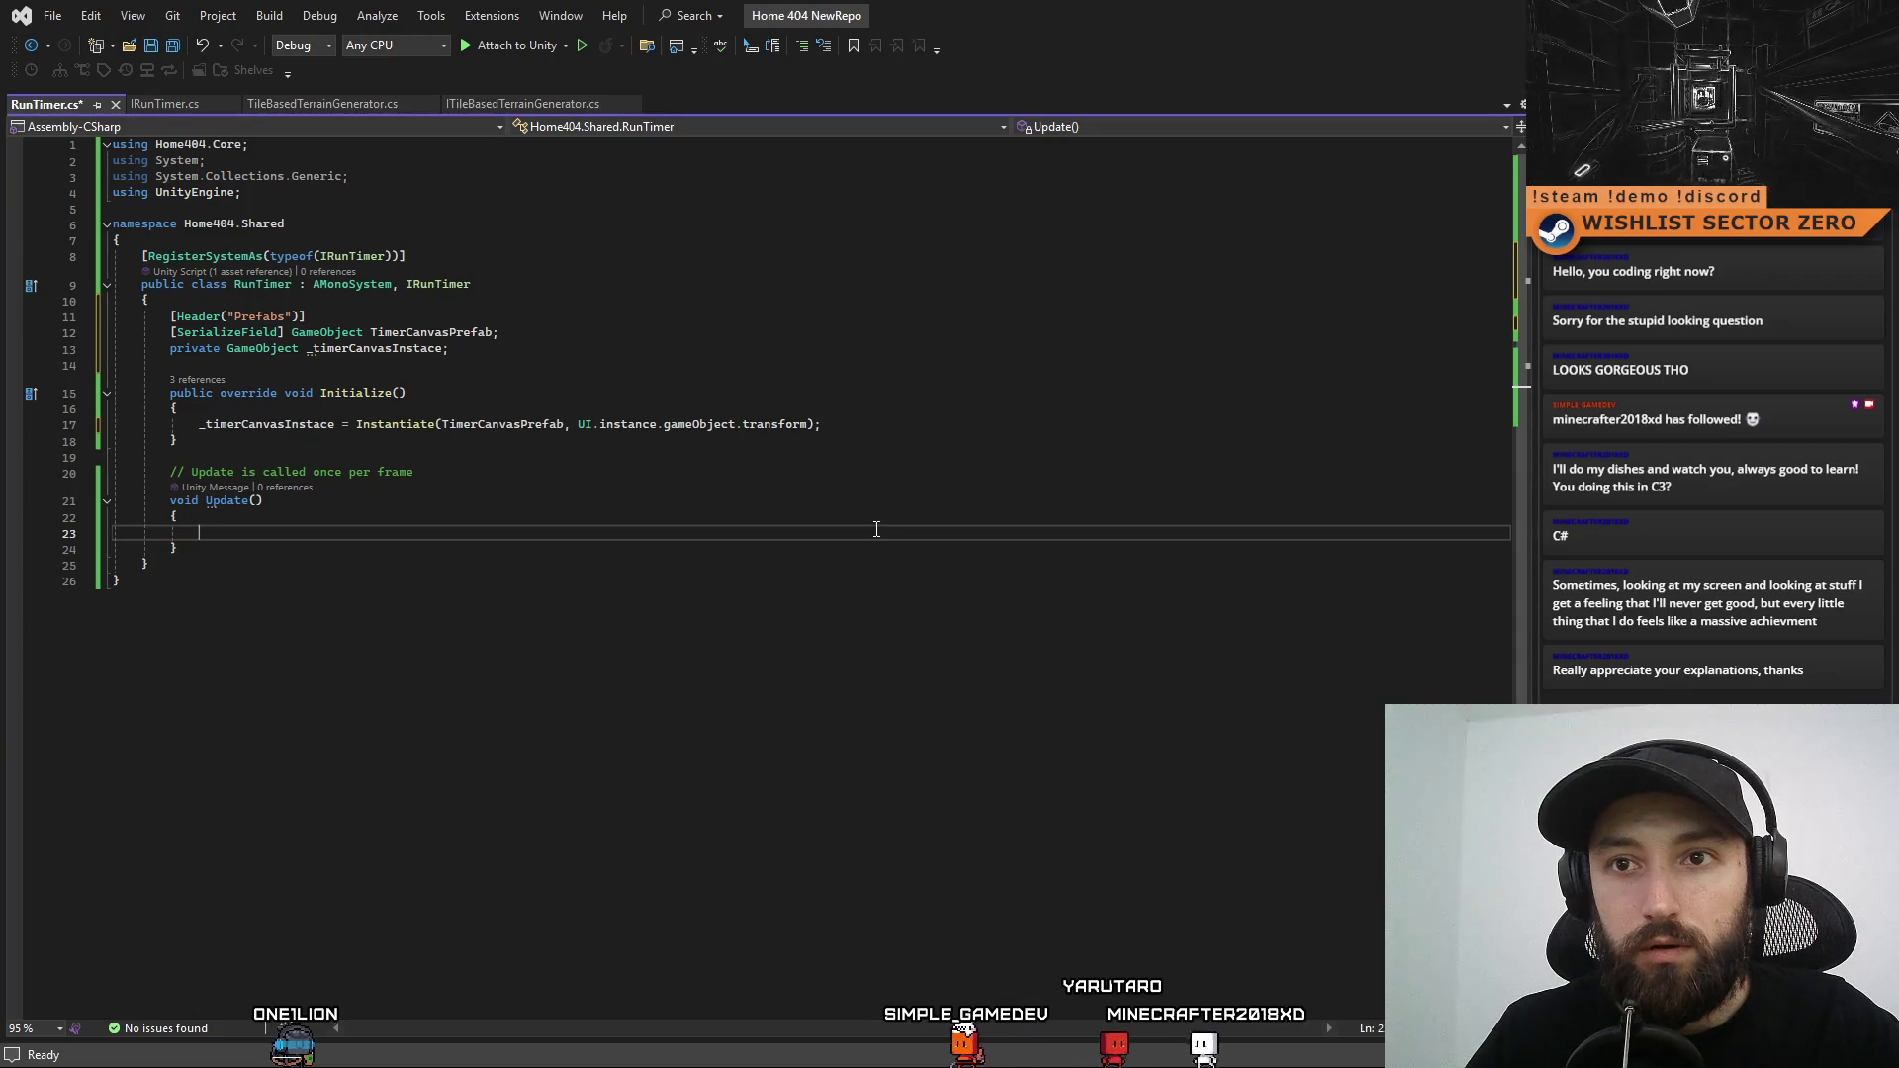
left_click(874, 472)
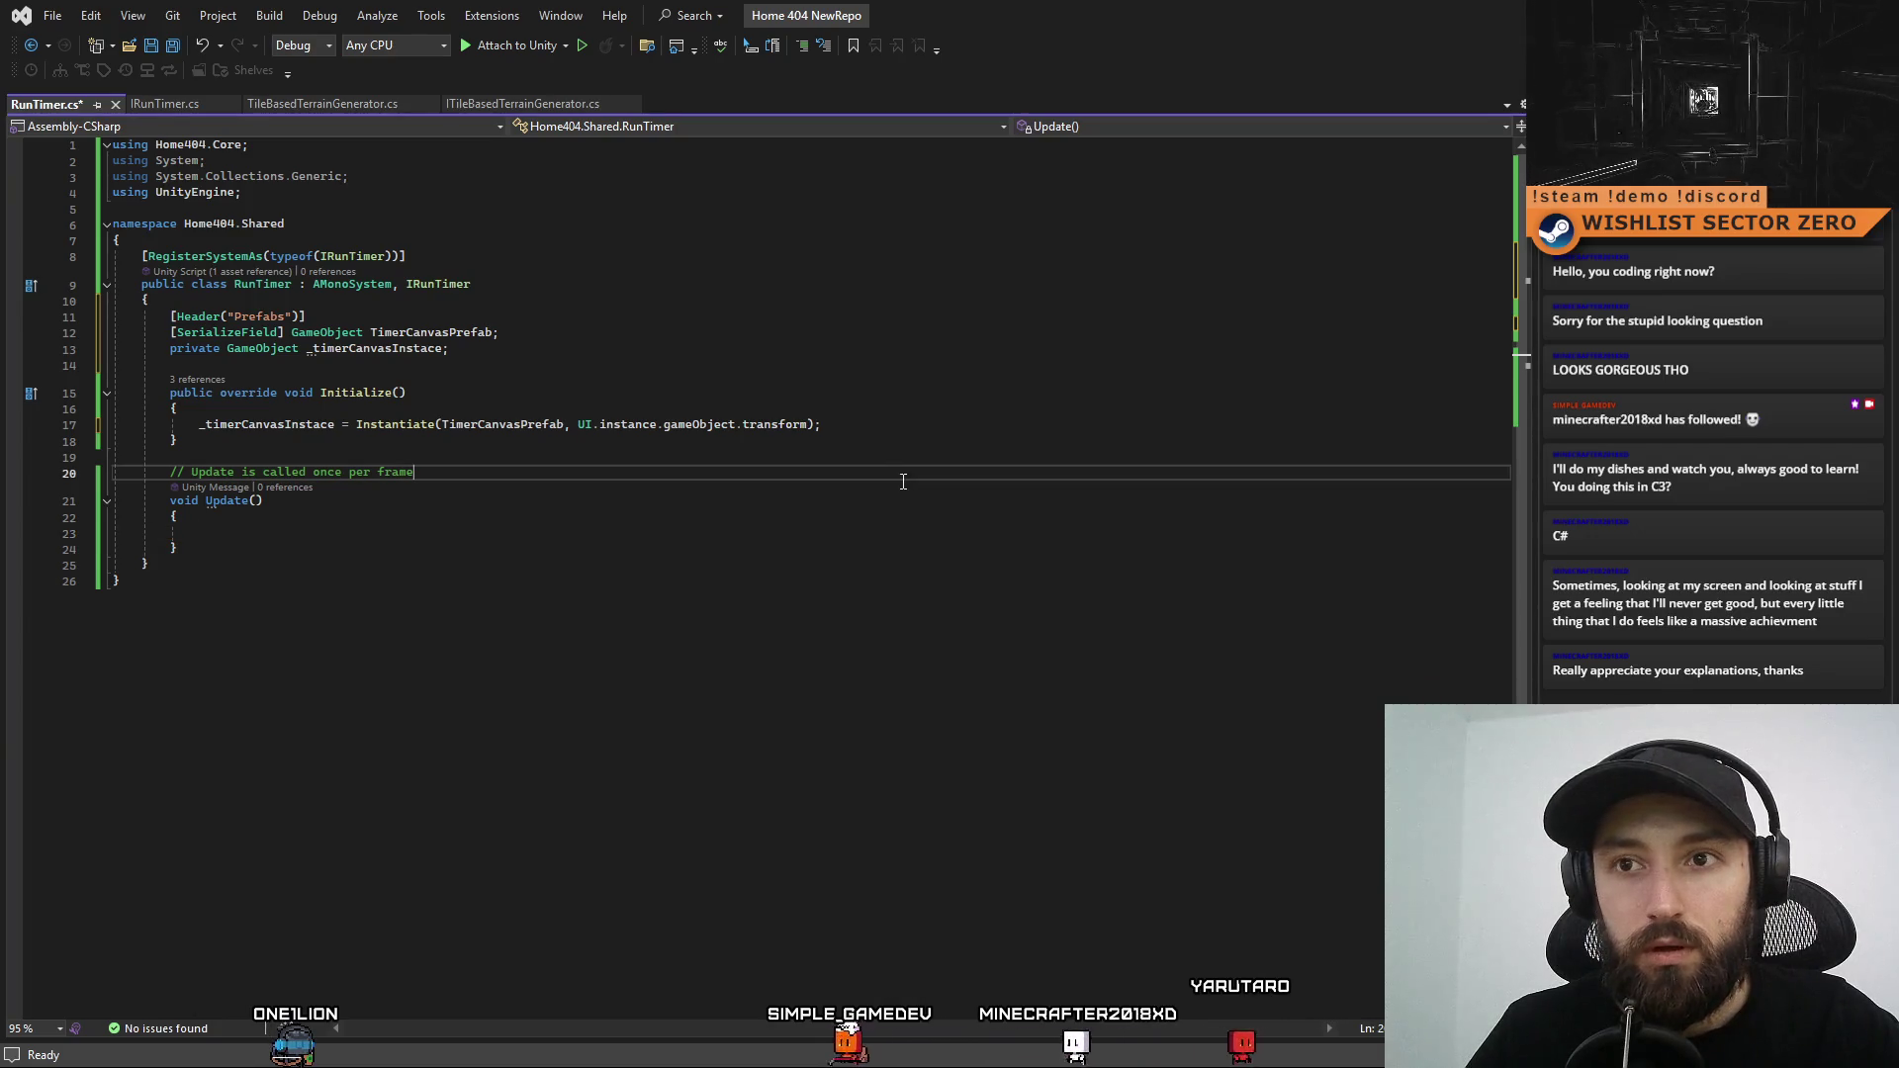
left_click(872, 566)
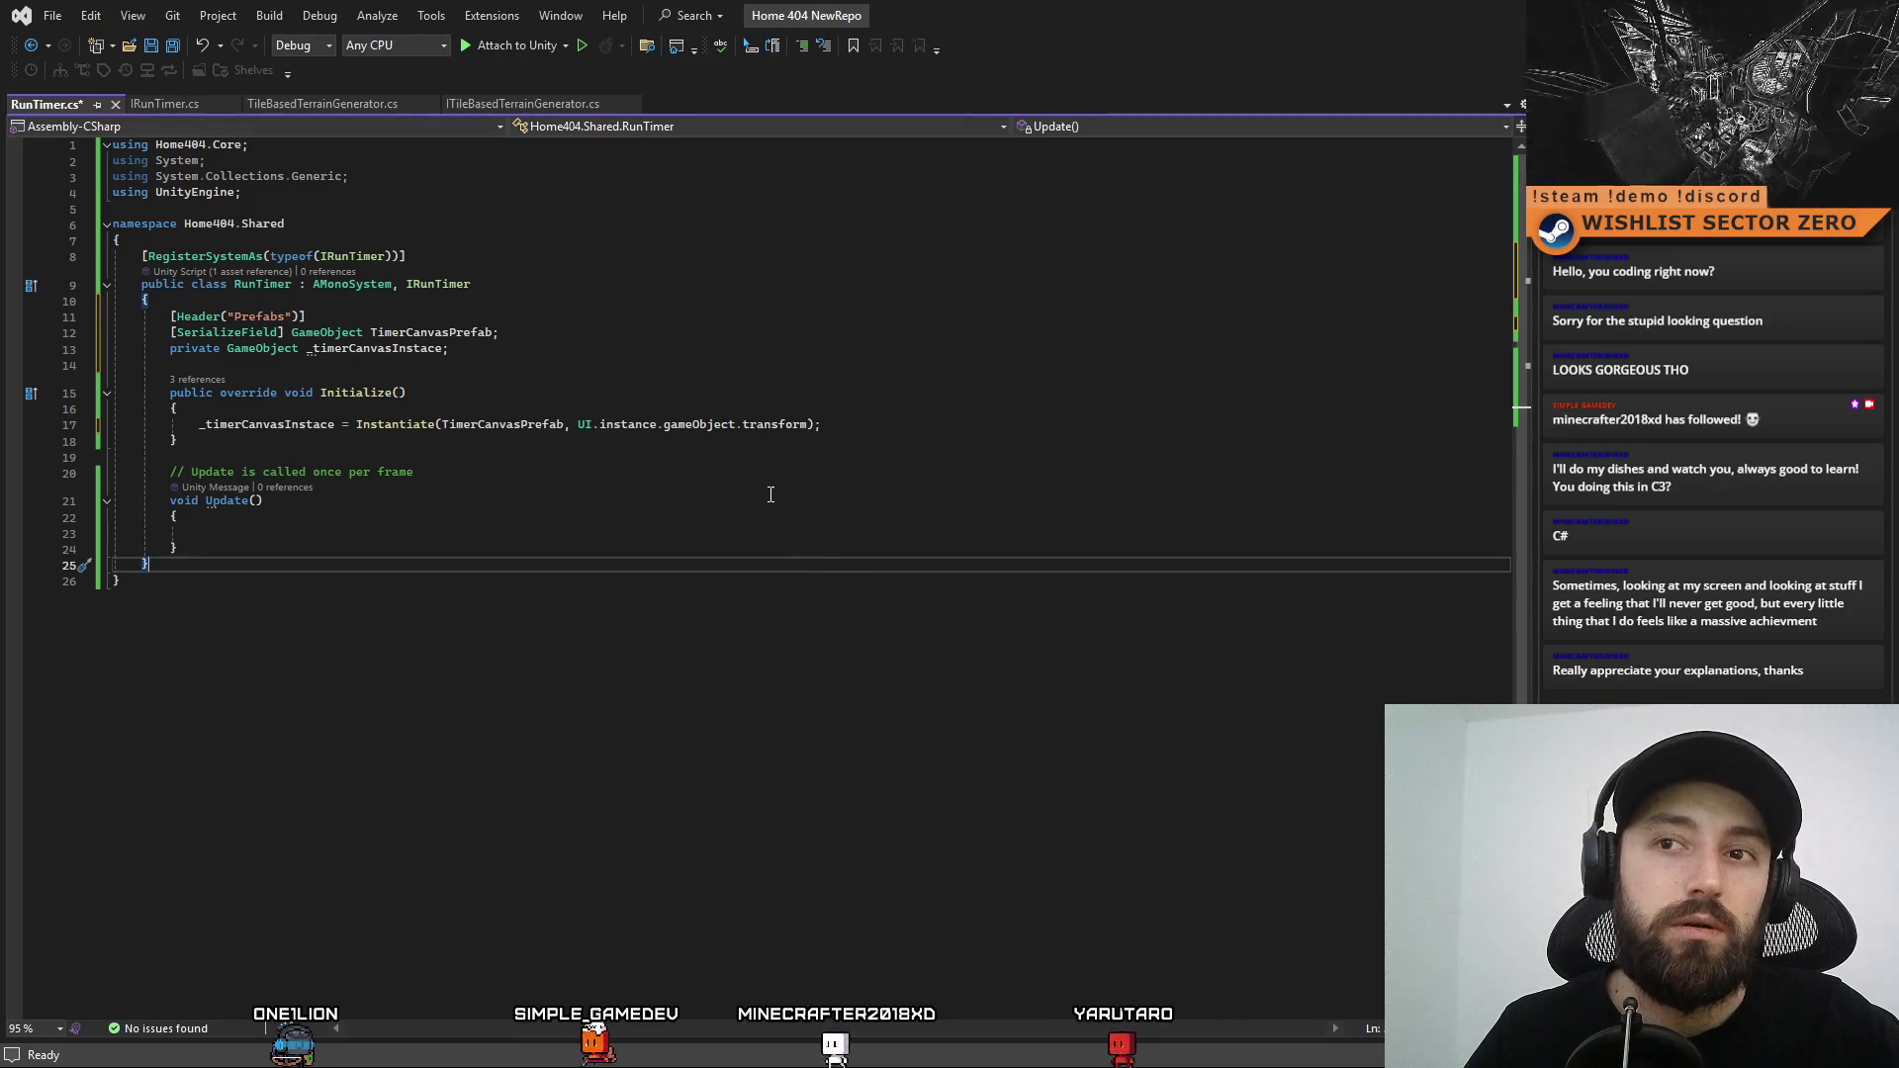
left_click(580, 362)
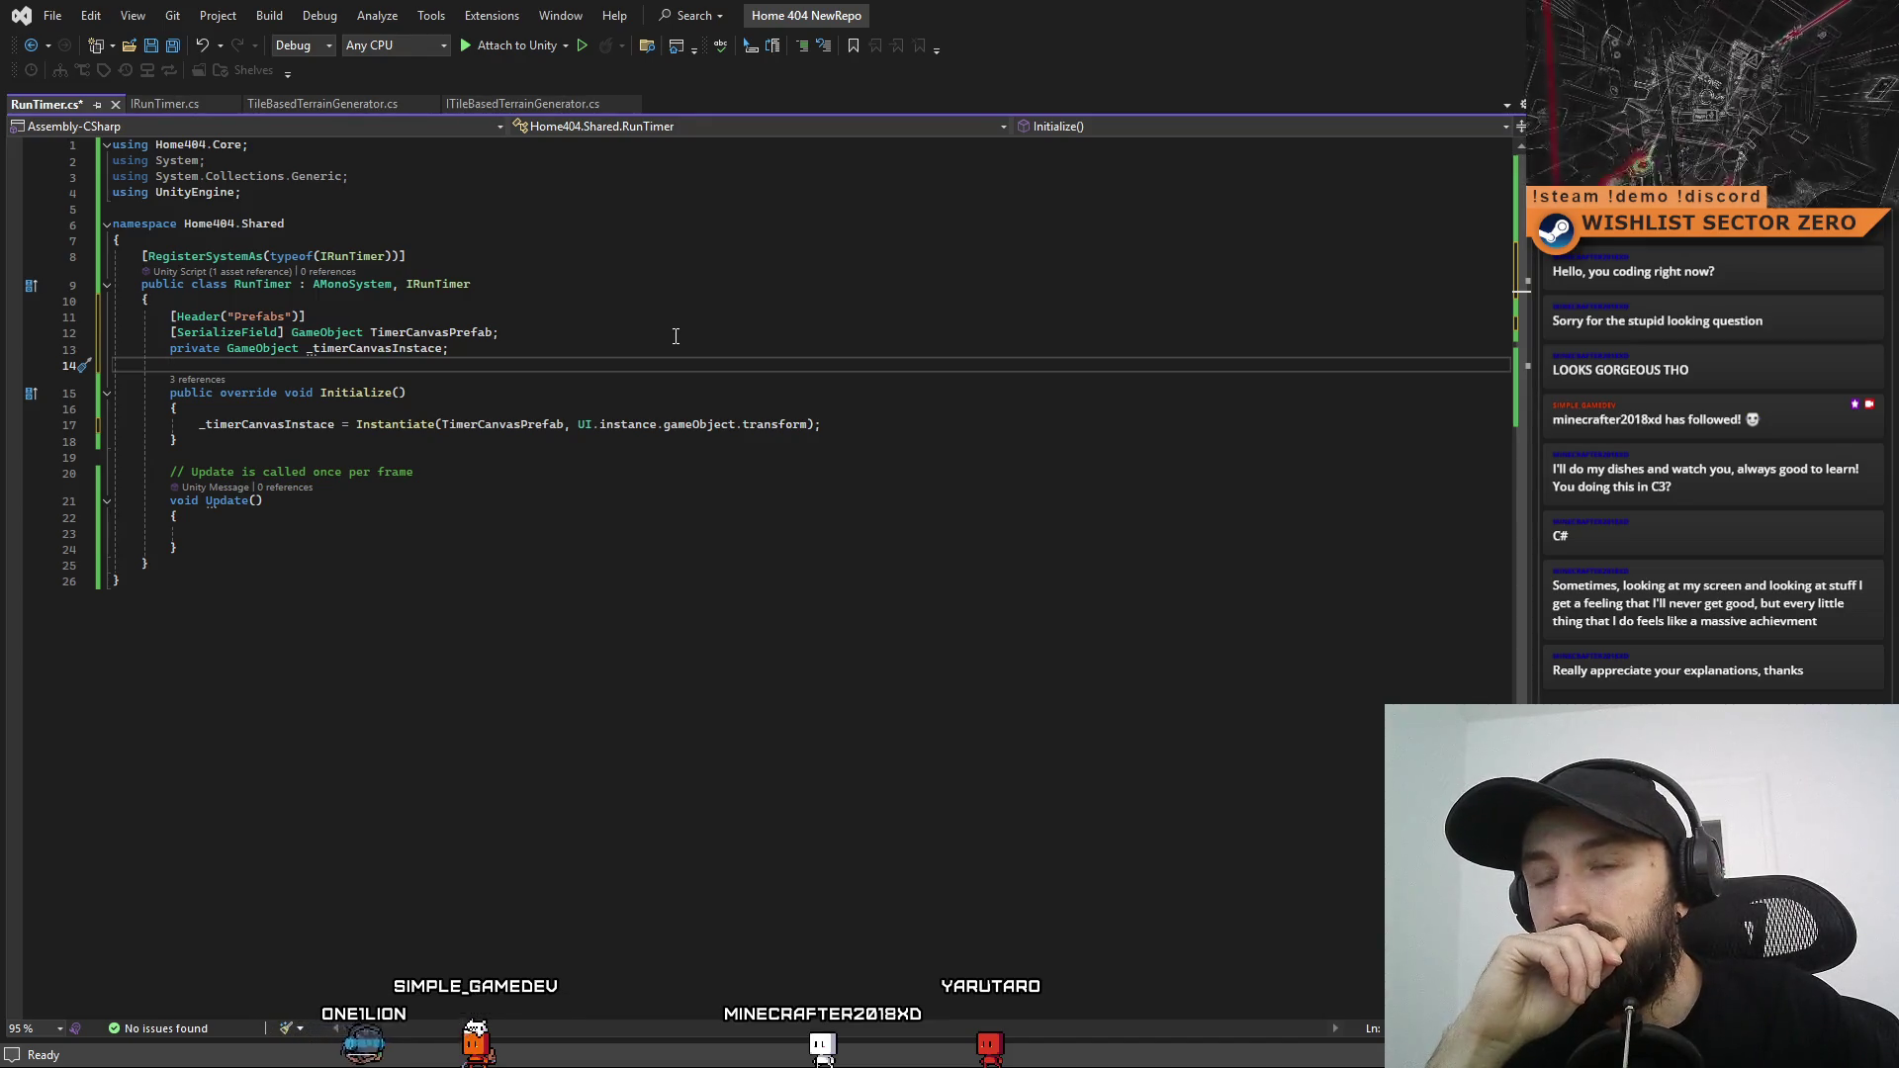
left_click(983, 621)
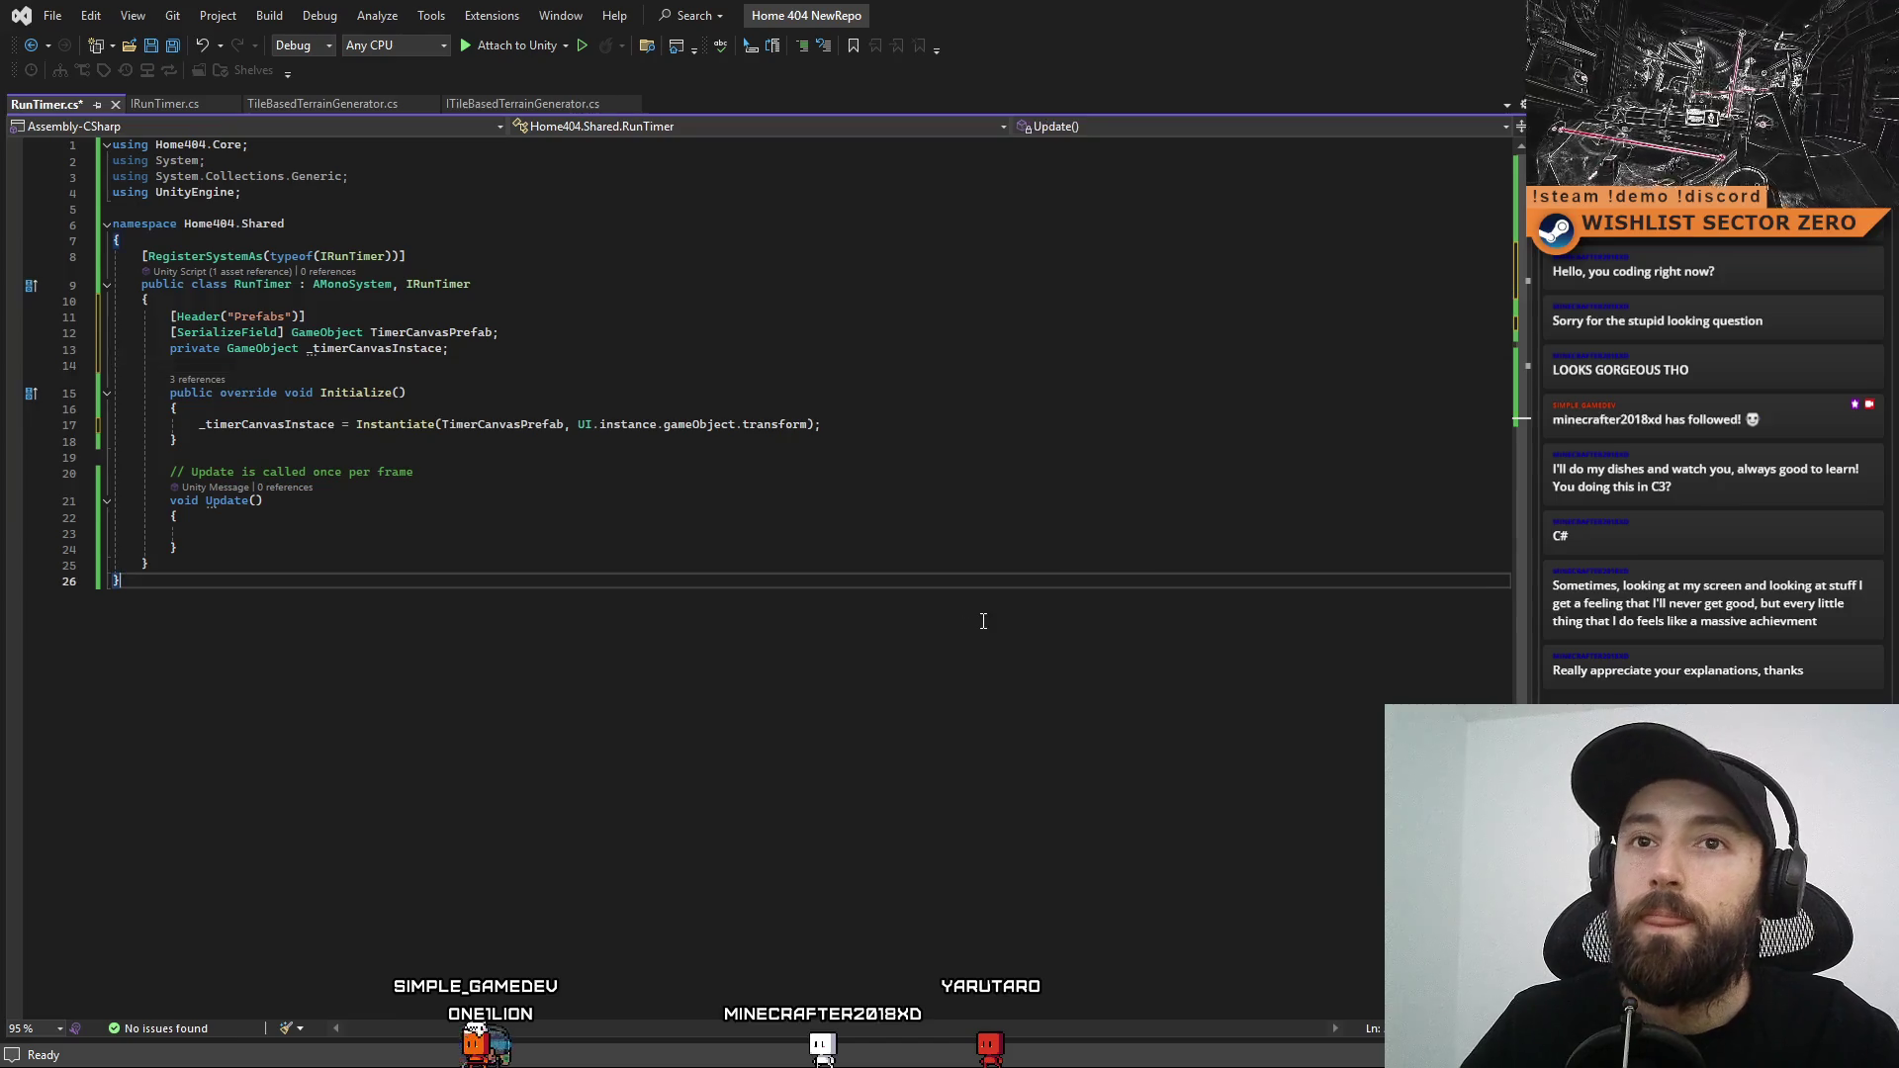
Back in Unity, duplicate the CANVAS - COMPASS prefab into the Assets folder
key("alt+Tab")
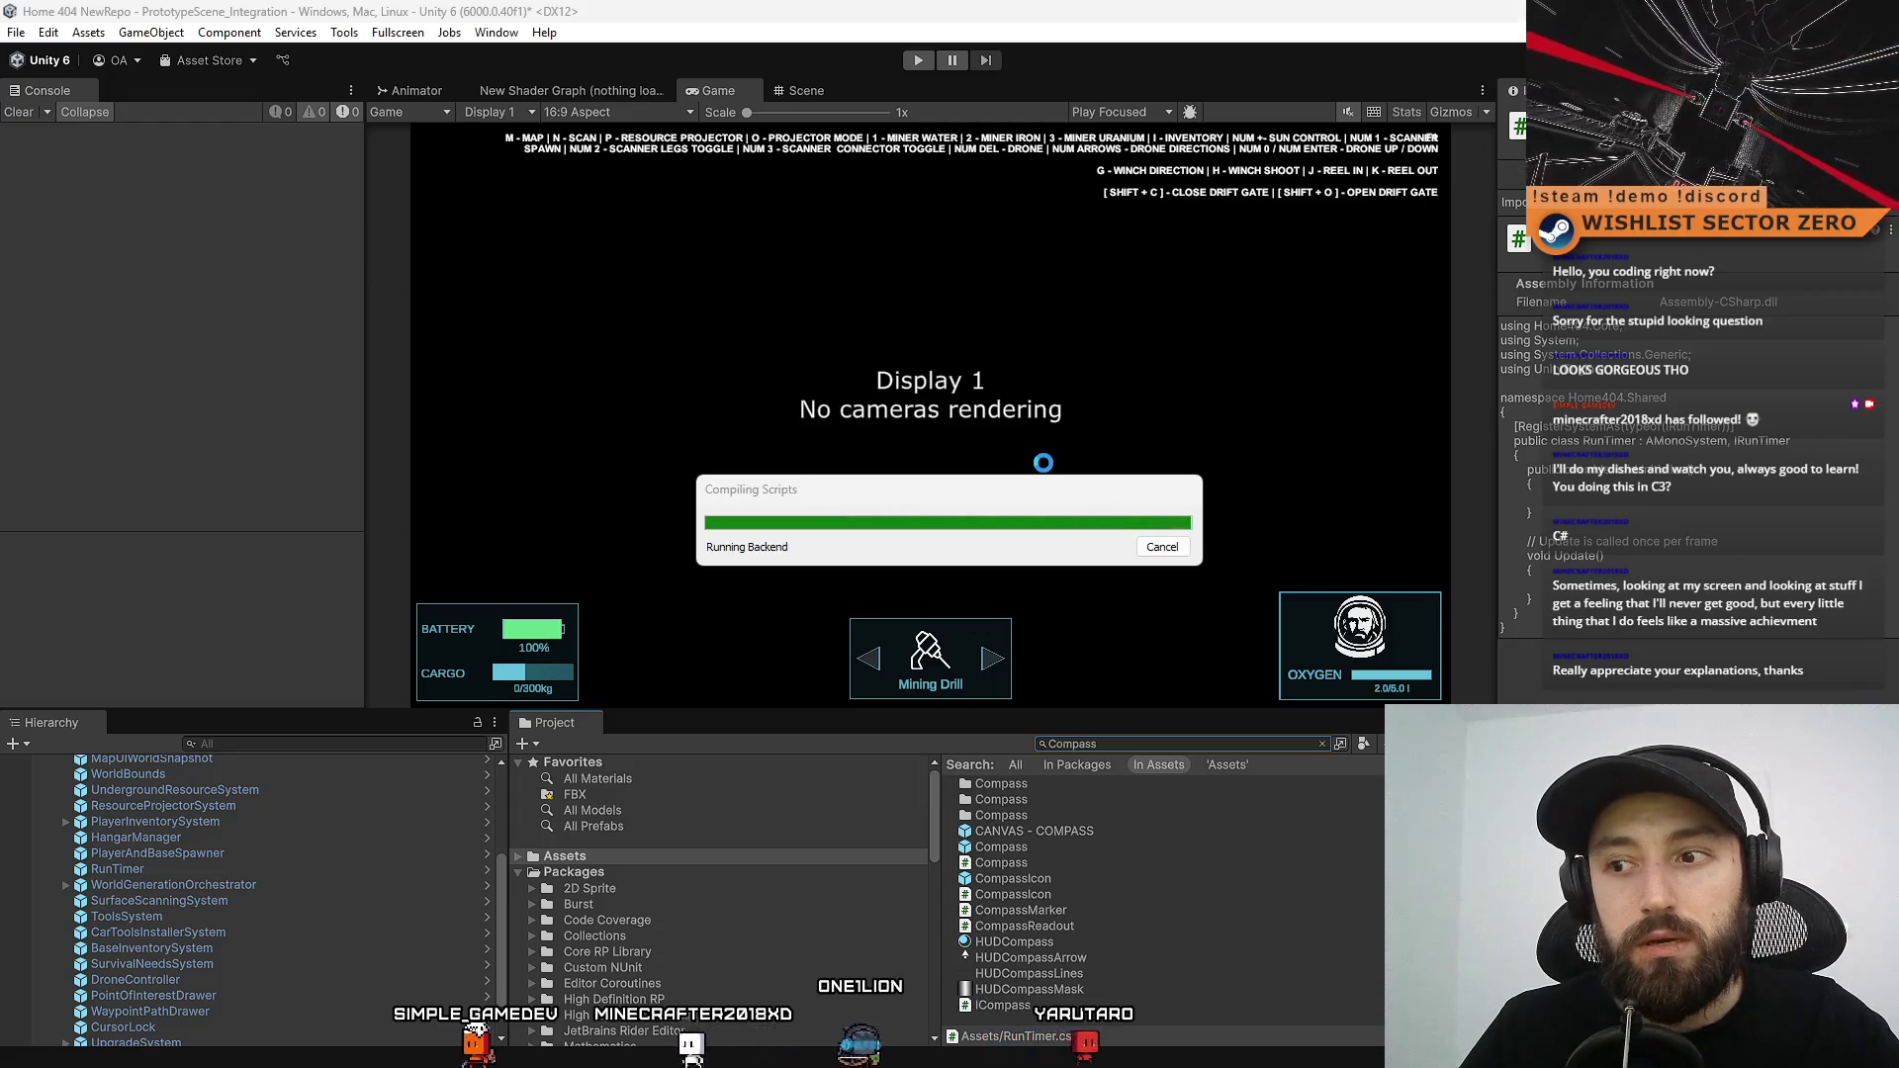
left_click(1088, 836)
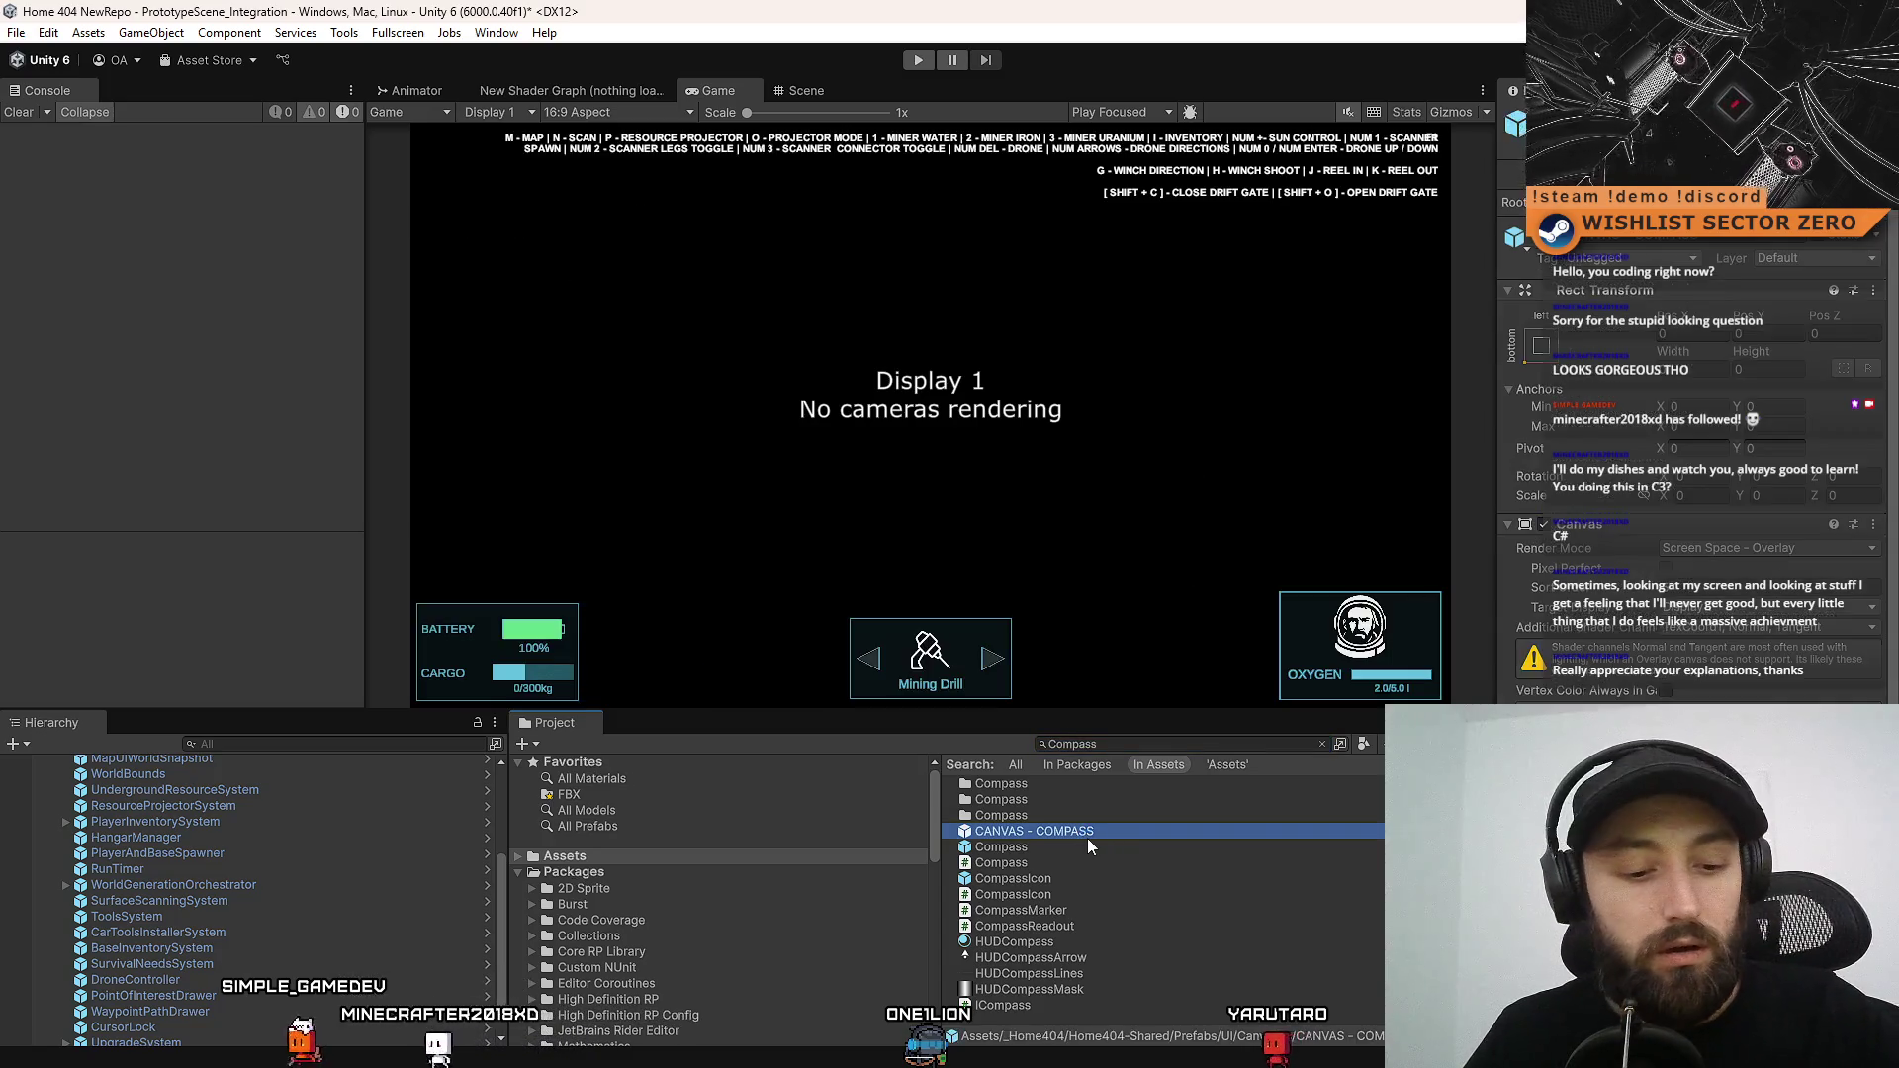
key("ctrl+d")
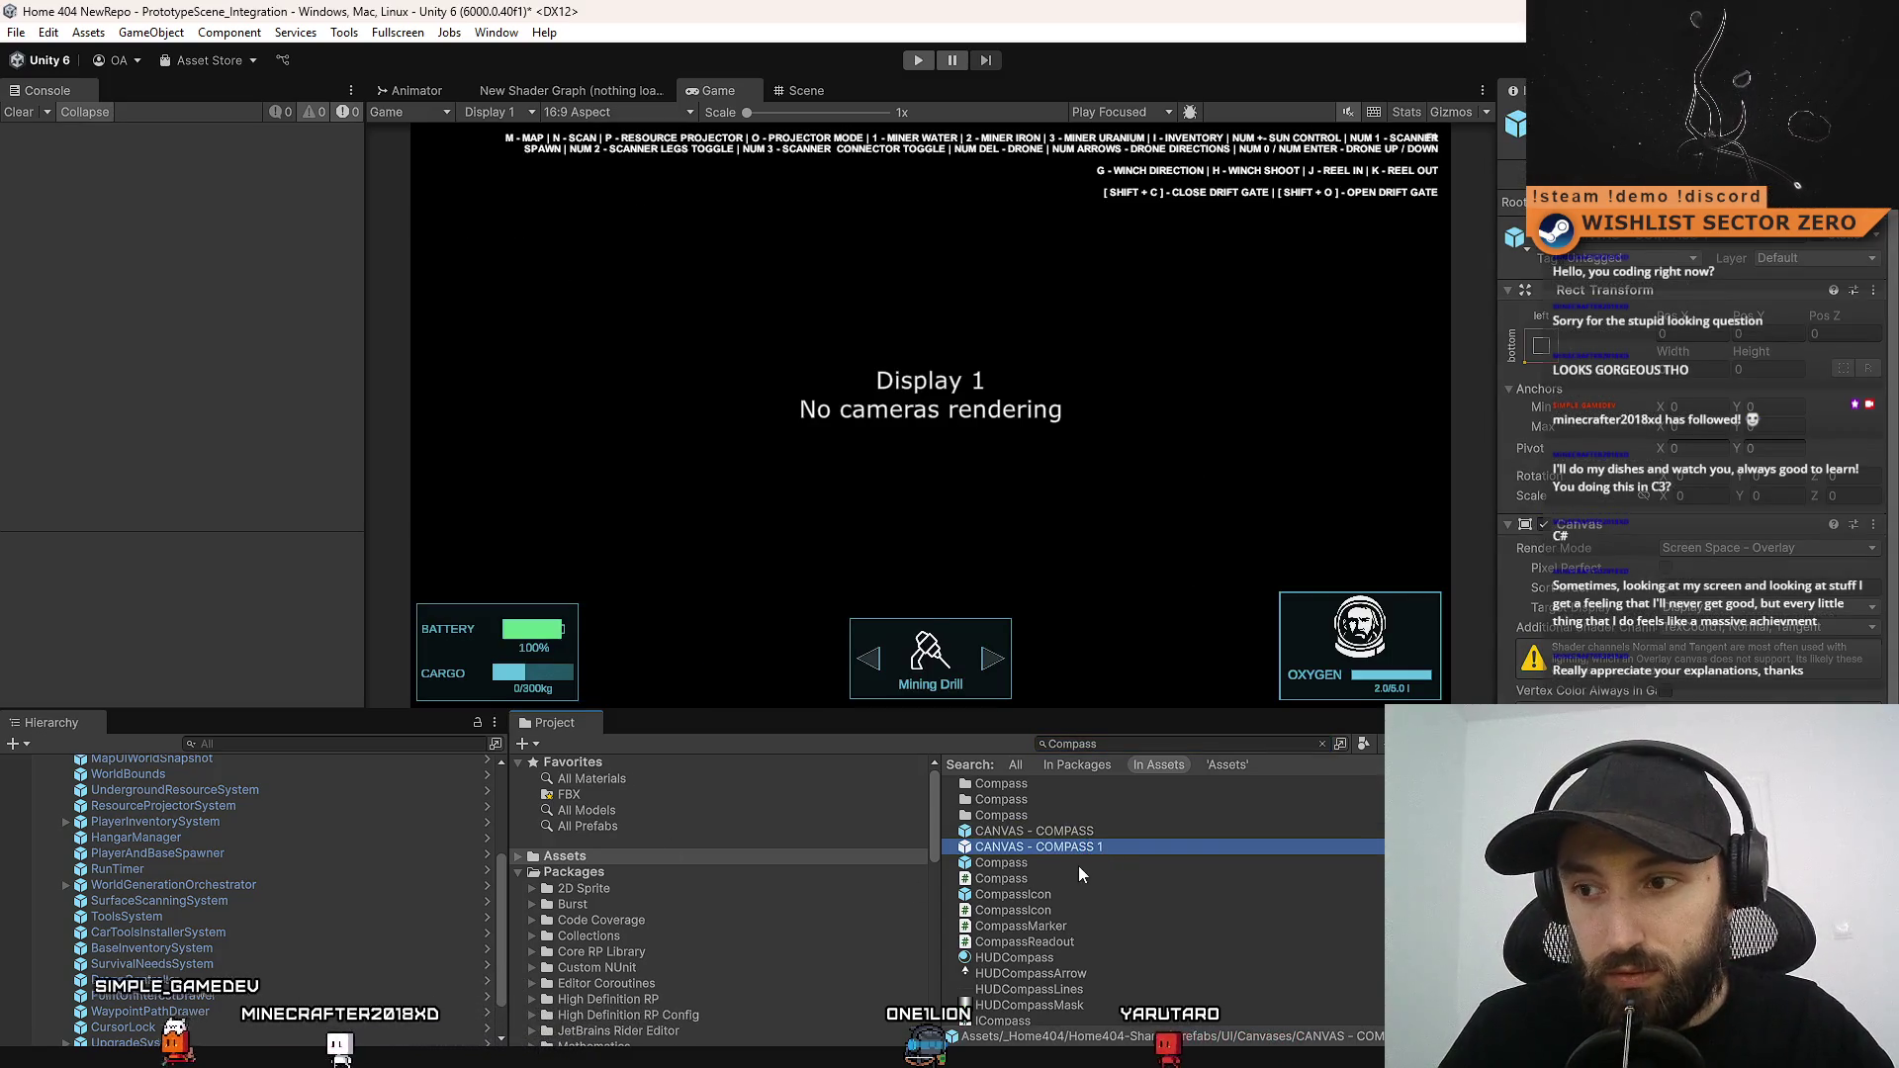
left_click_drag(566, 854, 568, 857)
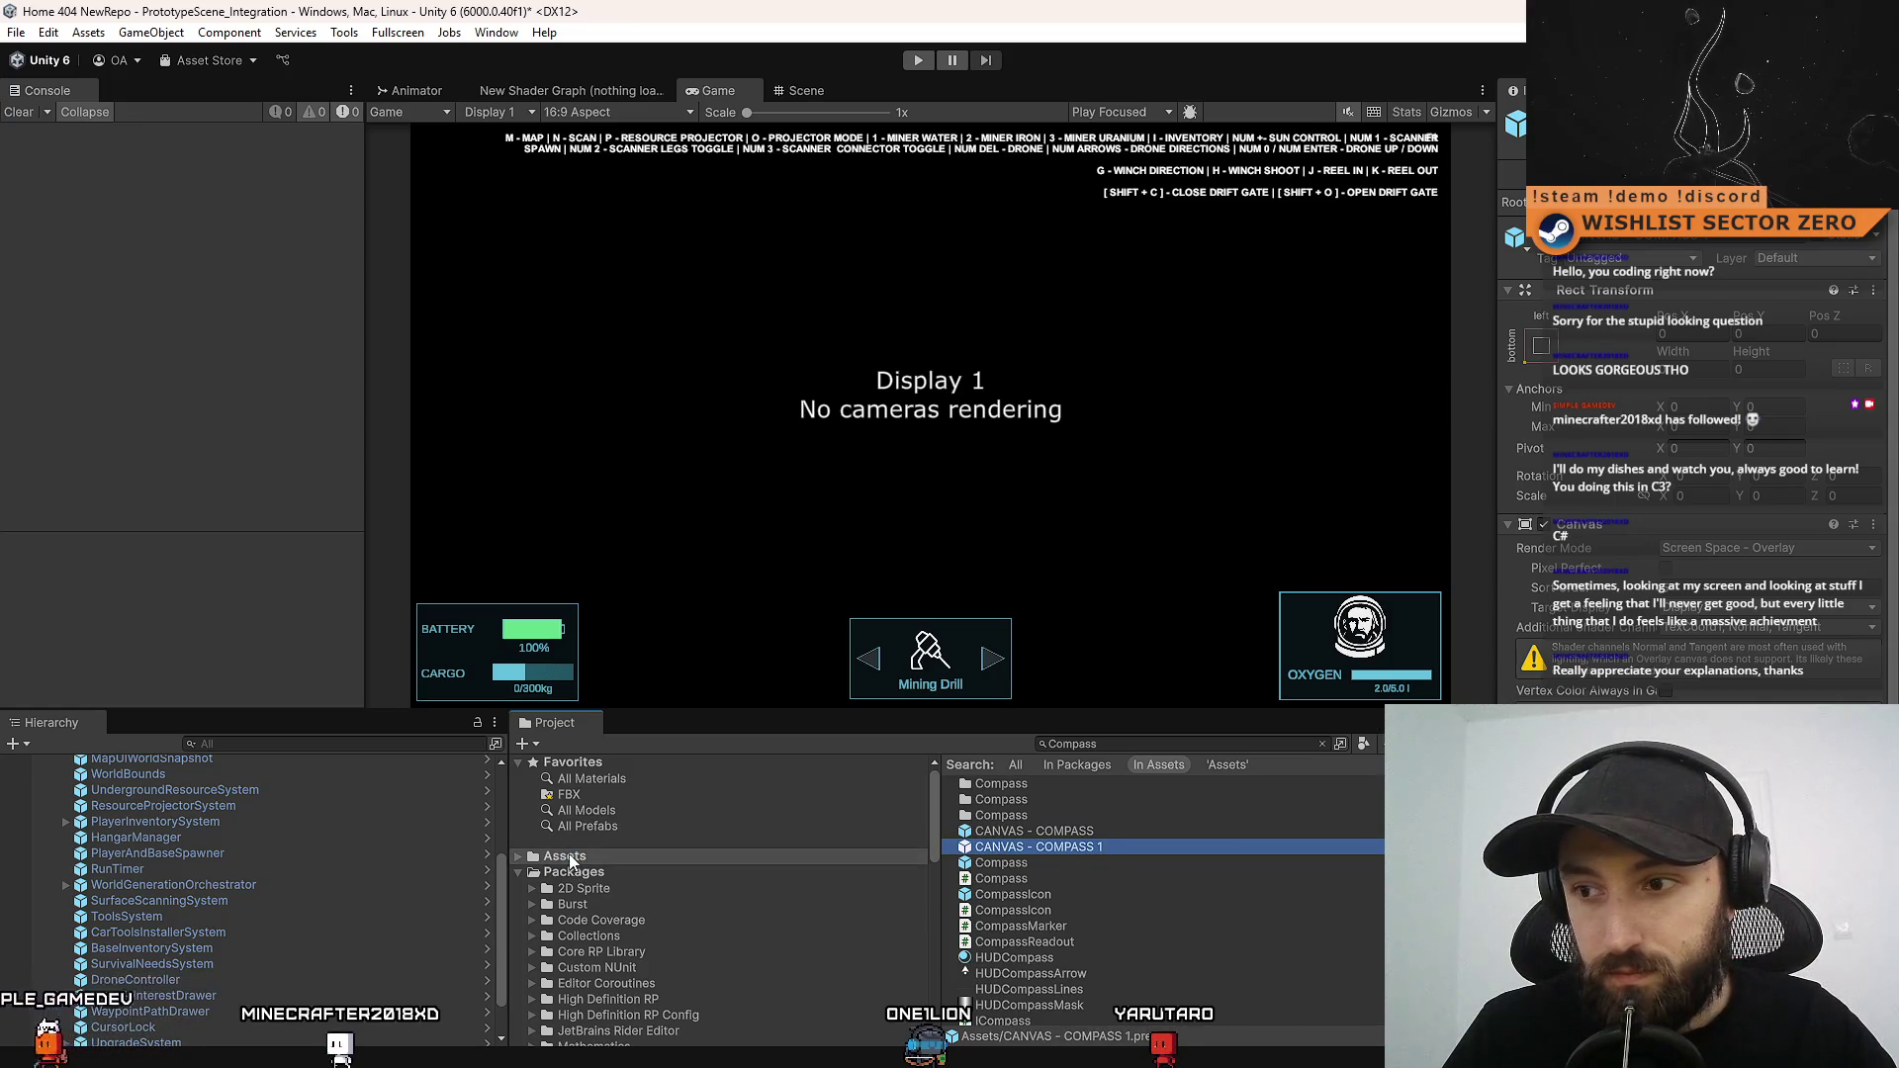
Rename CANVAS - COMPASS 1 to CANVAS - RUN TIMER and open it in Prefab Mode
left_click(1088, 847)
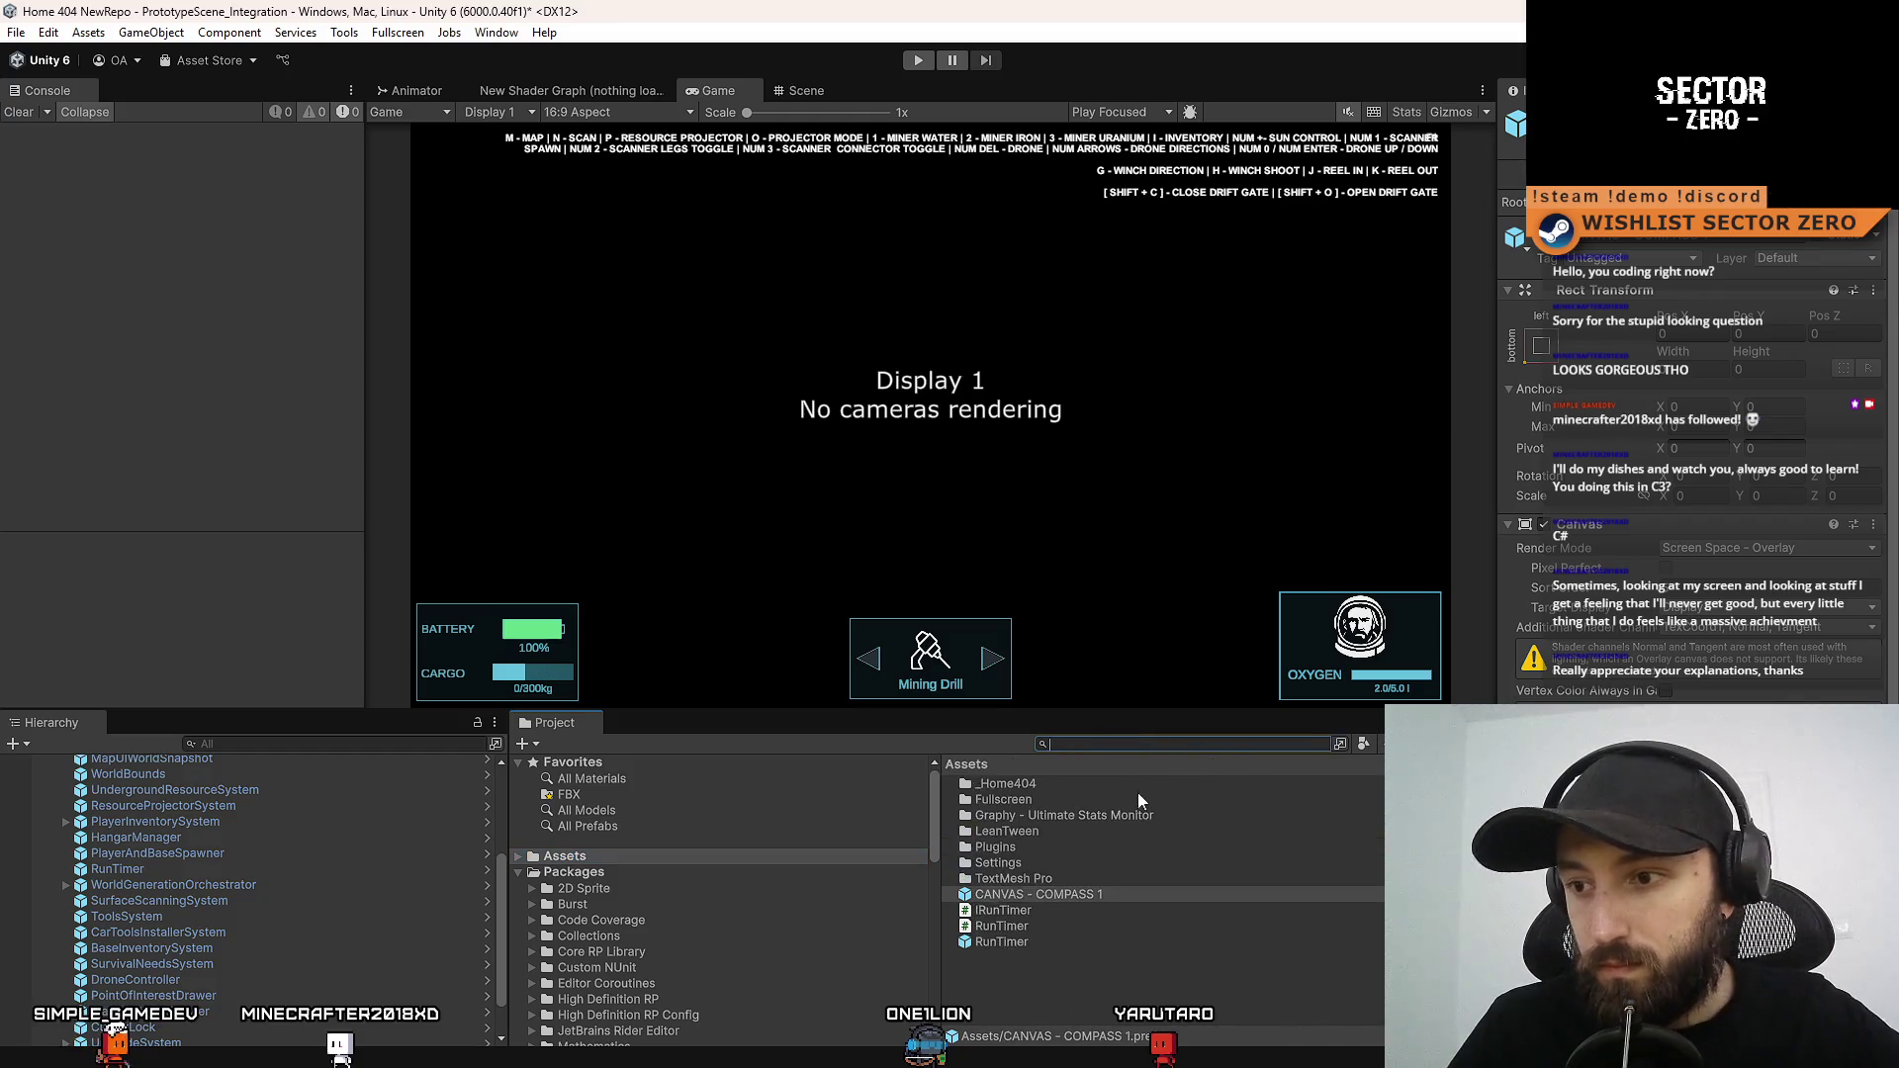
left_click(1117, 882)
left_click(1132, 897)
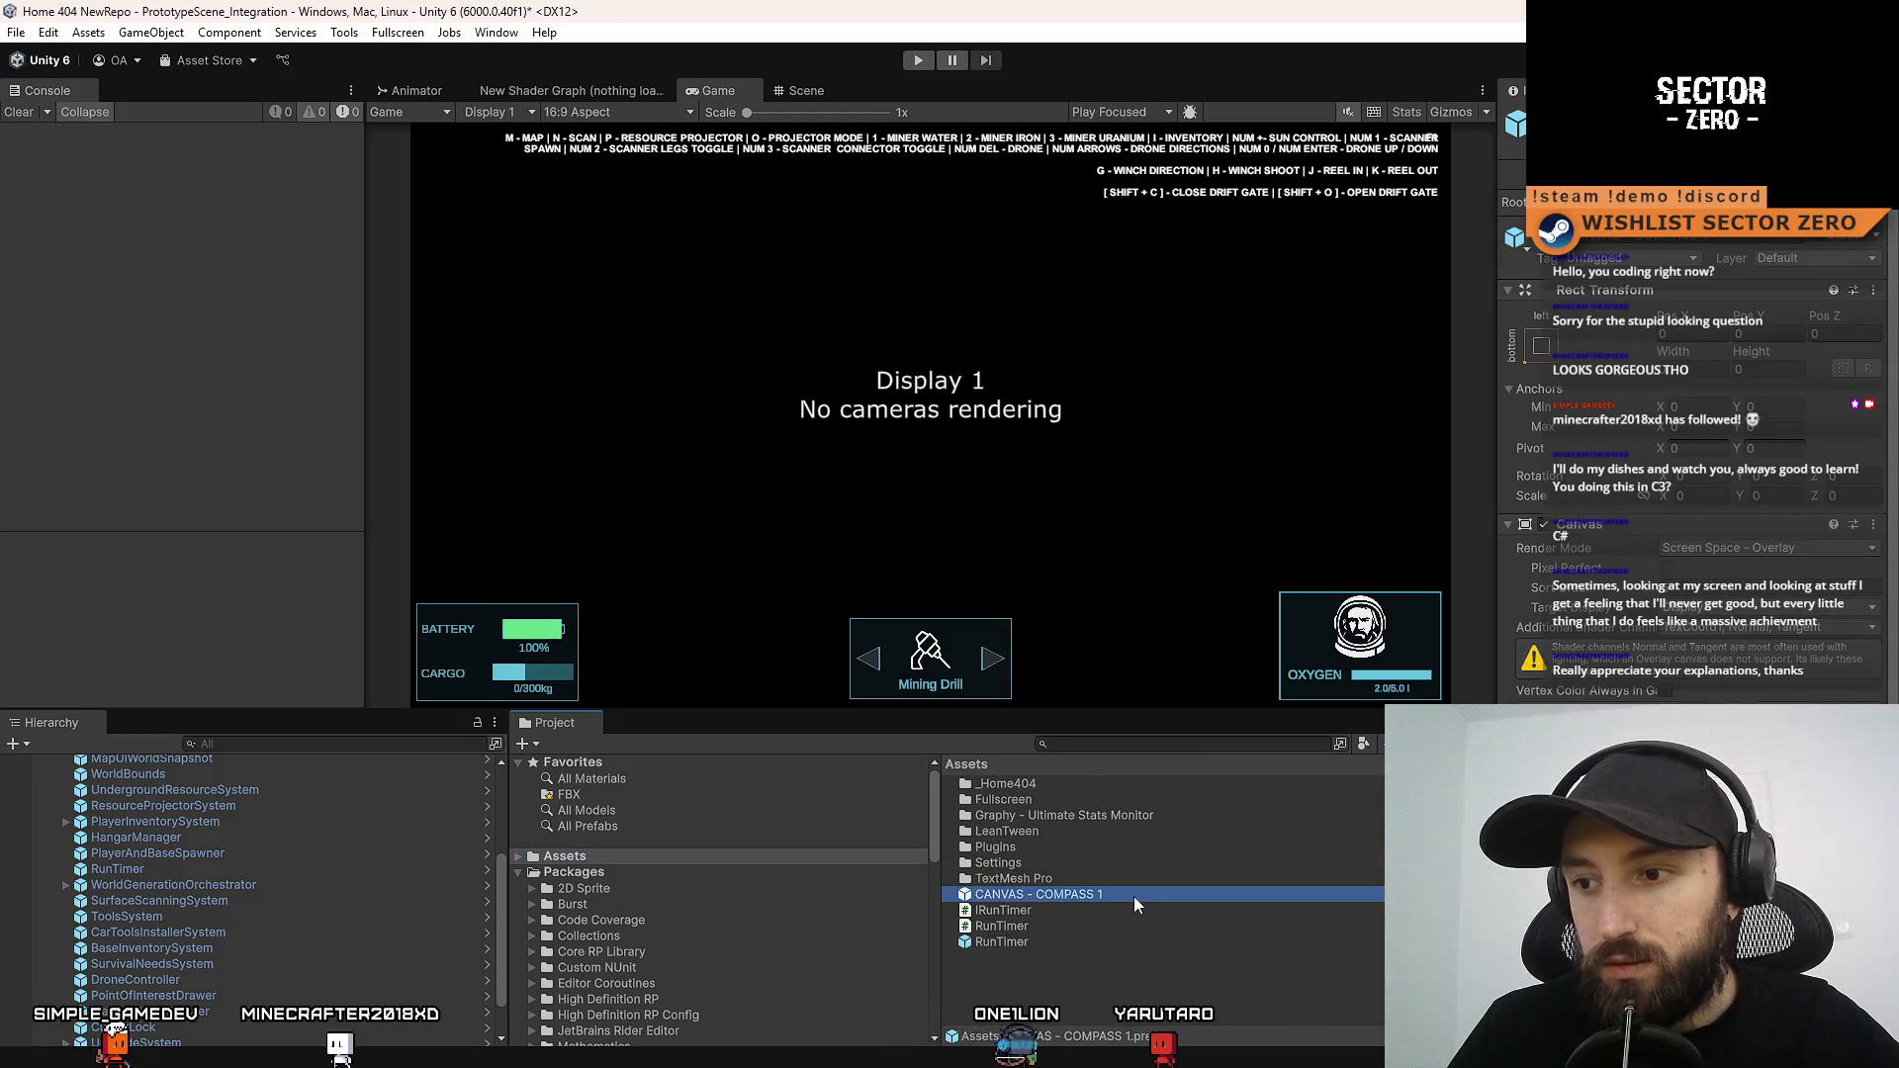
left_click(1122, 896)
left_click_drag(1122, 896, 1038, 896)
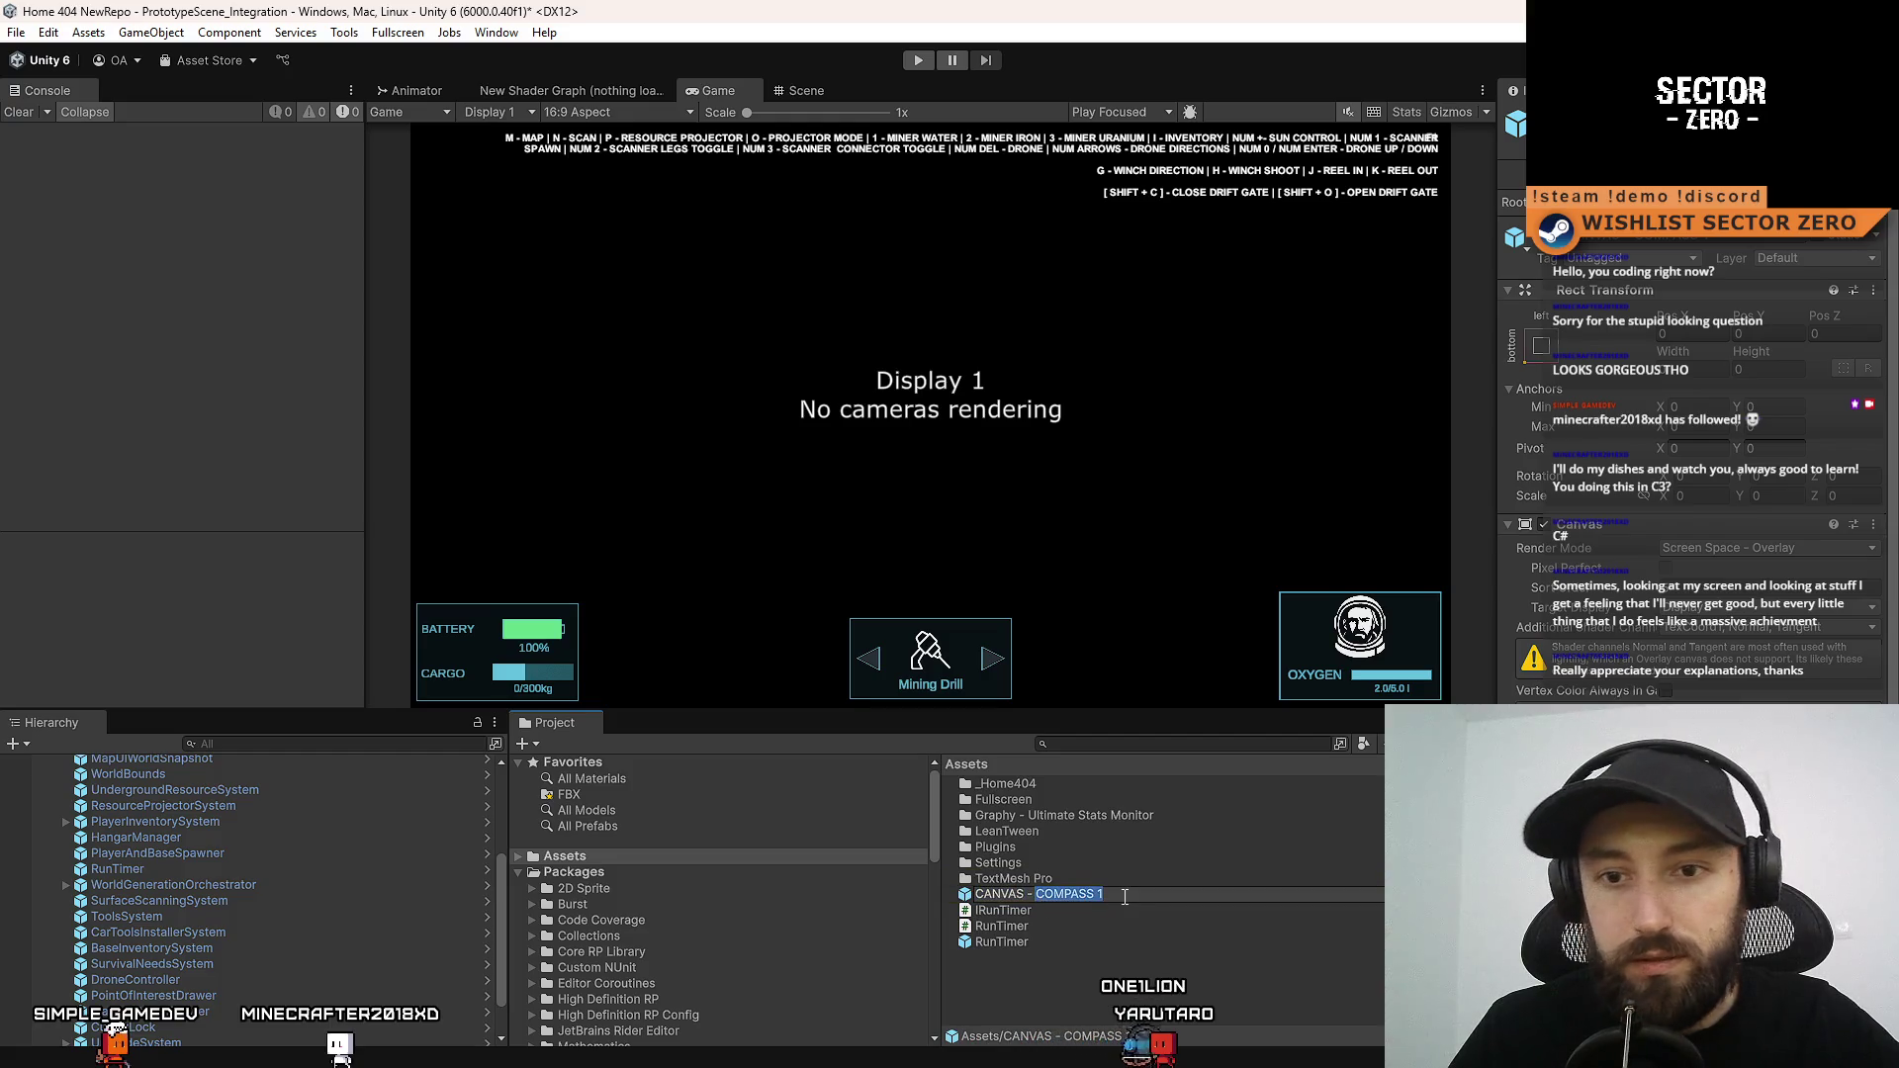
type("G")
type("RUN TIMER")
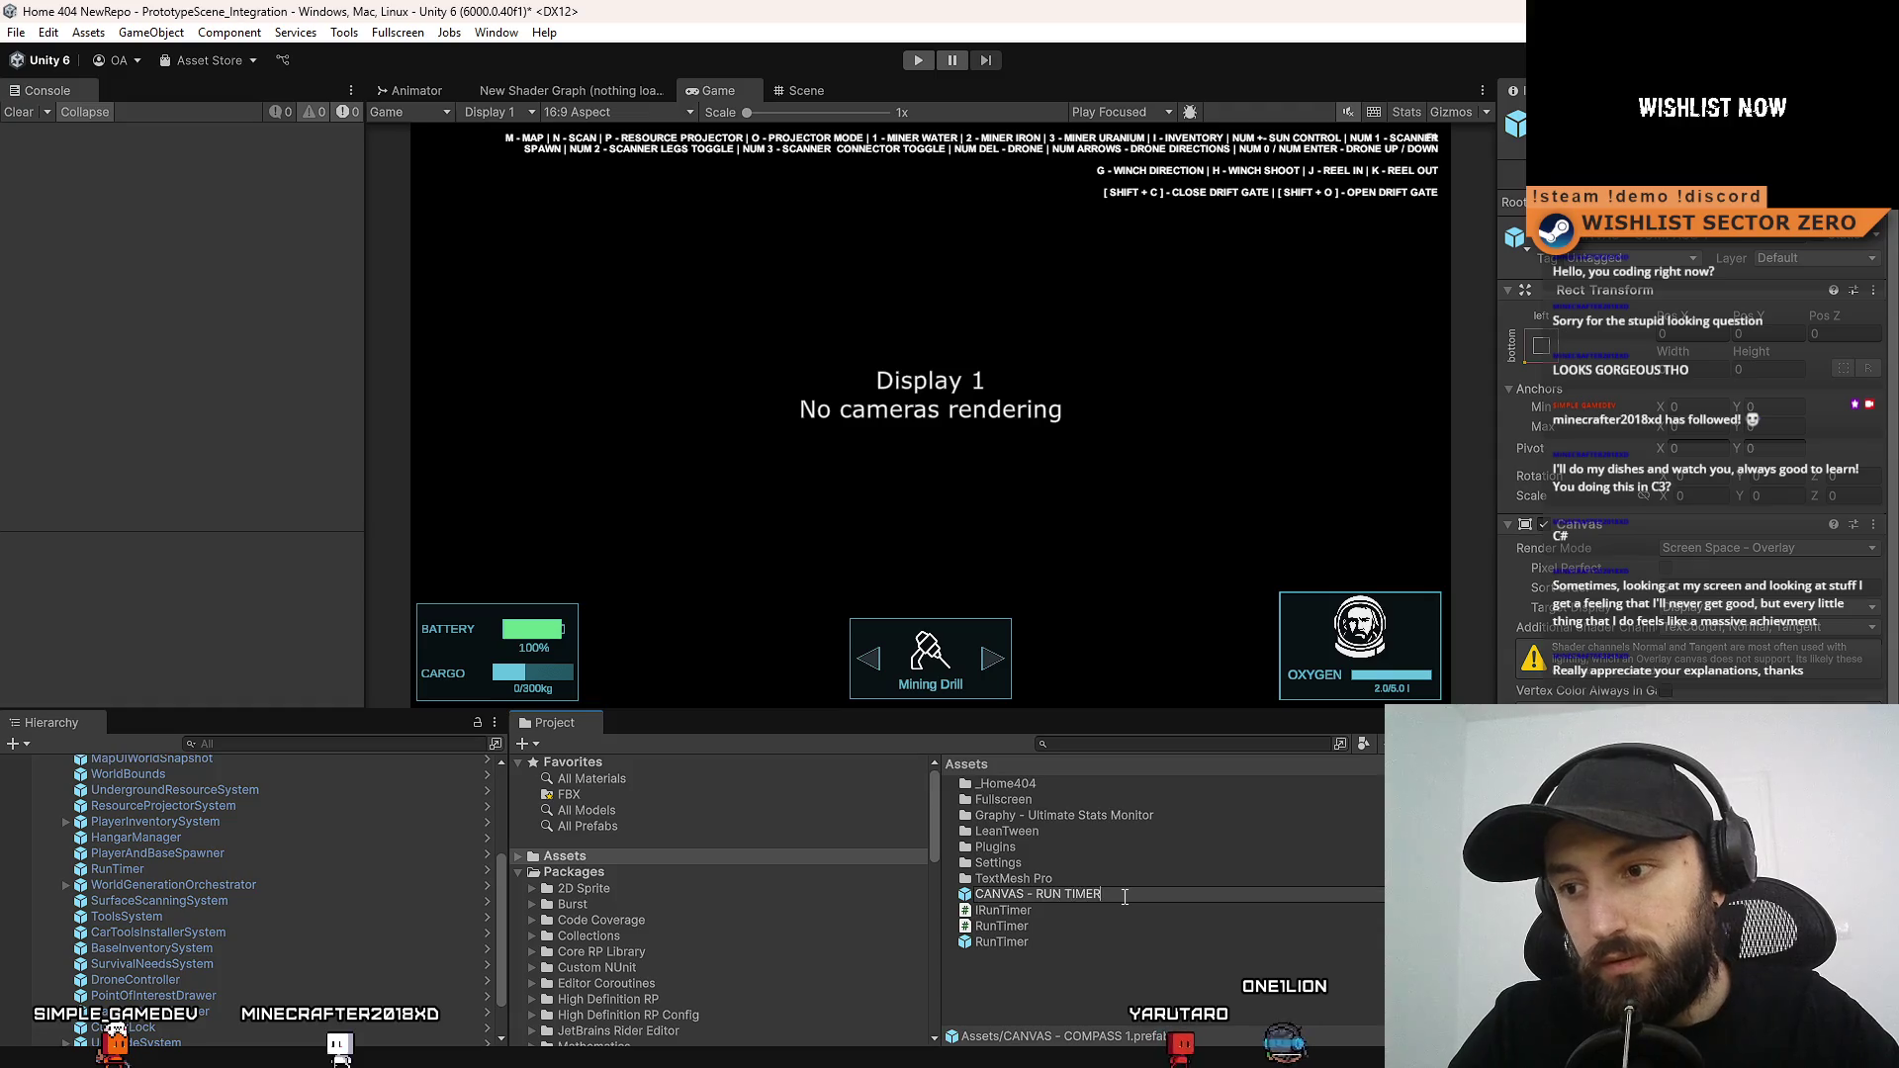
key("Return")
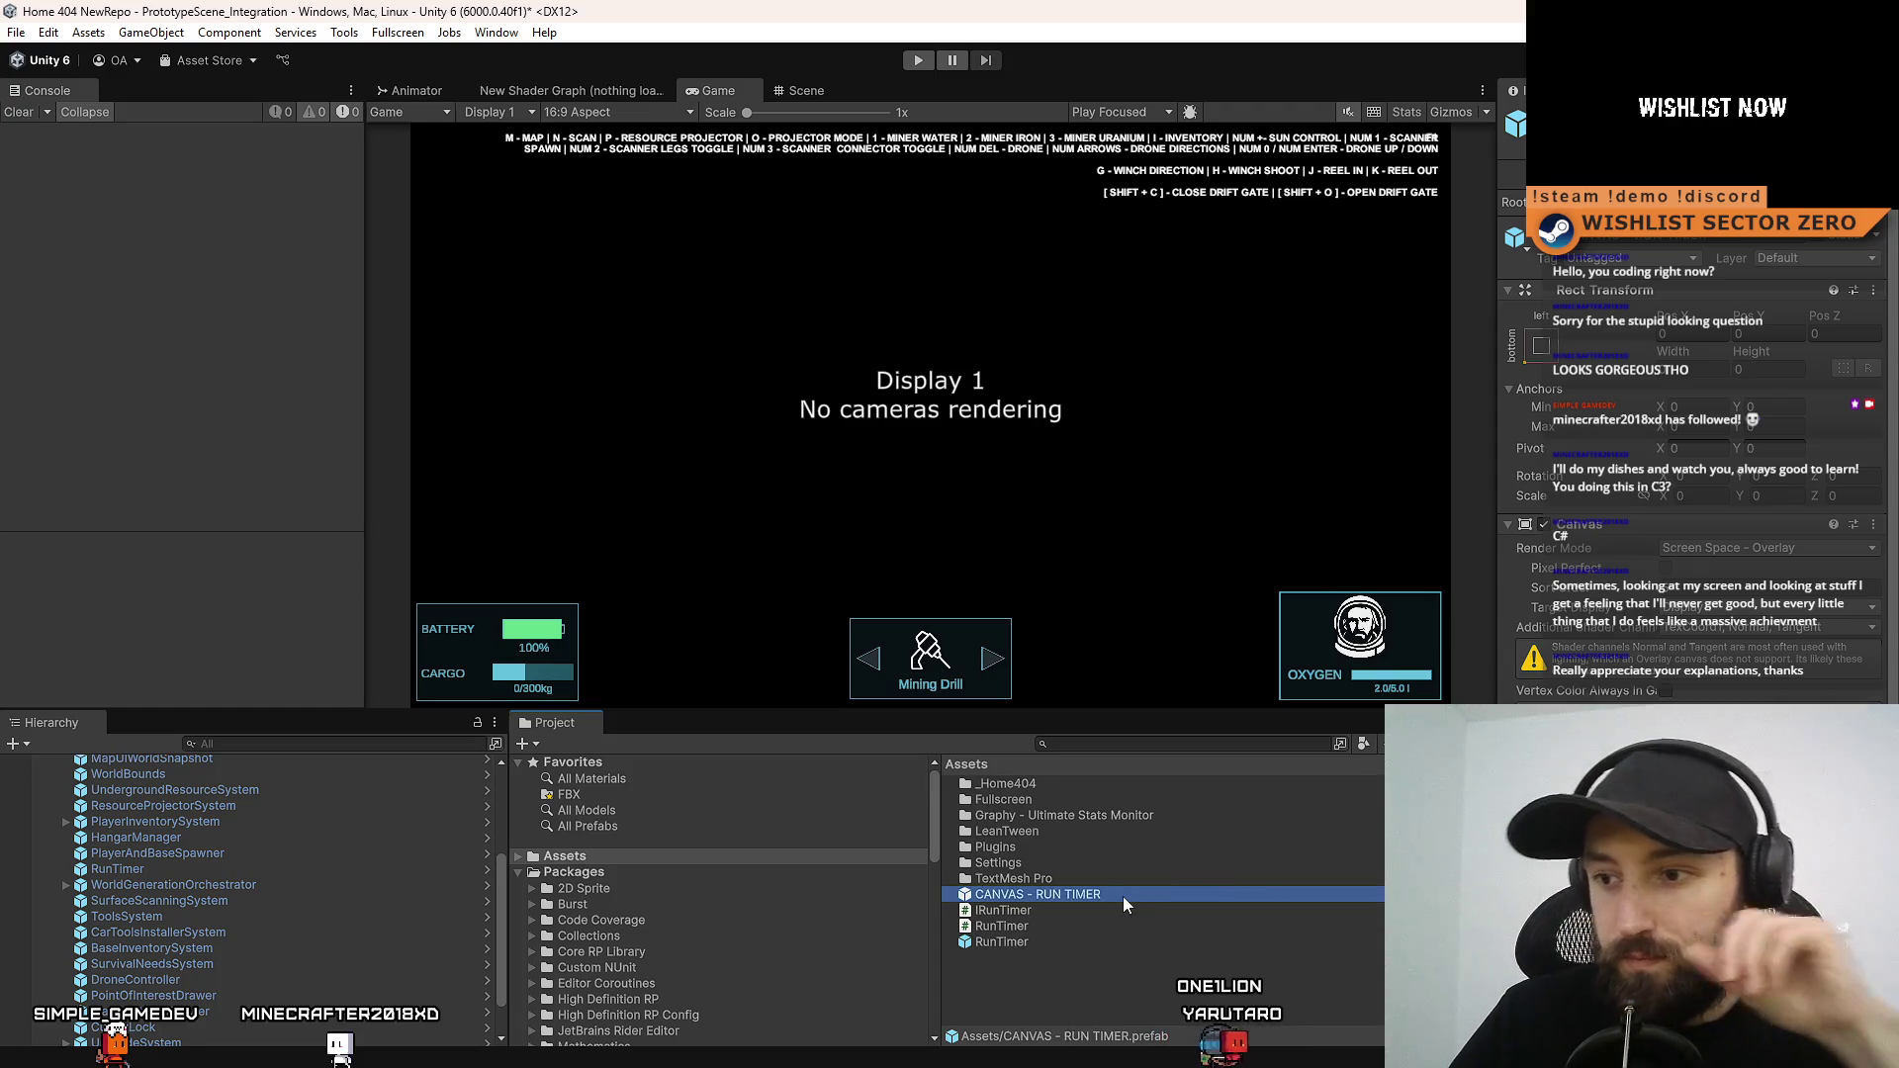
double_click(1137, 894)
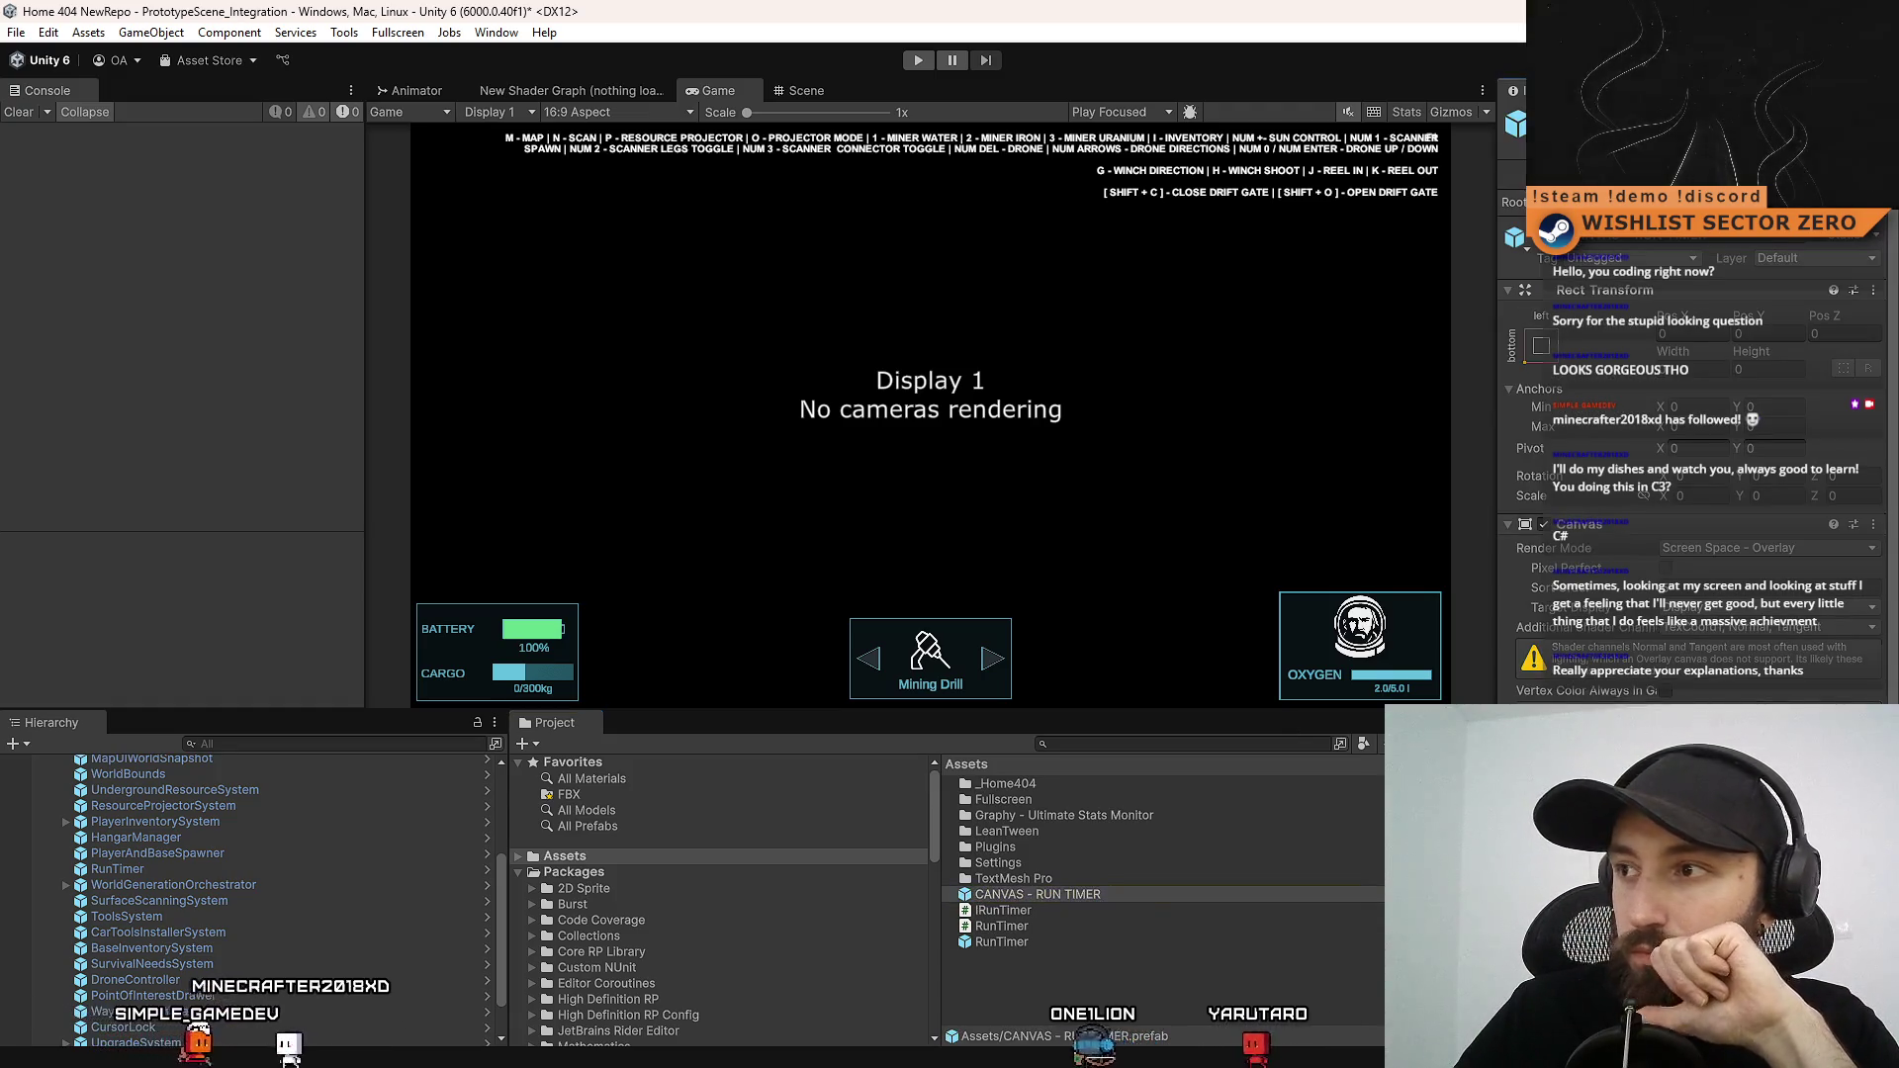
left_click(308, 804)
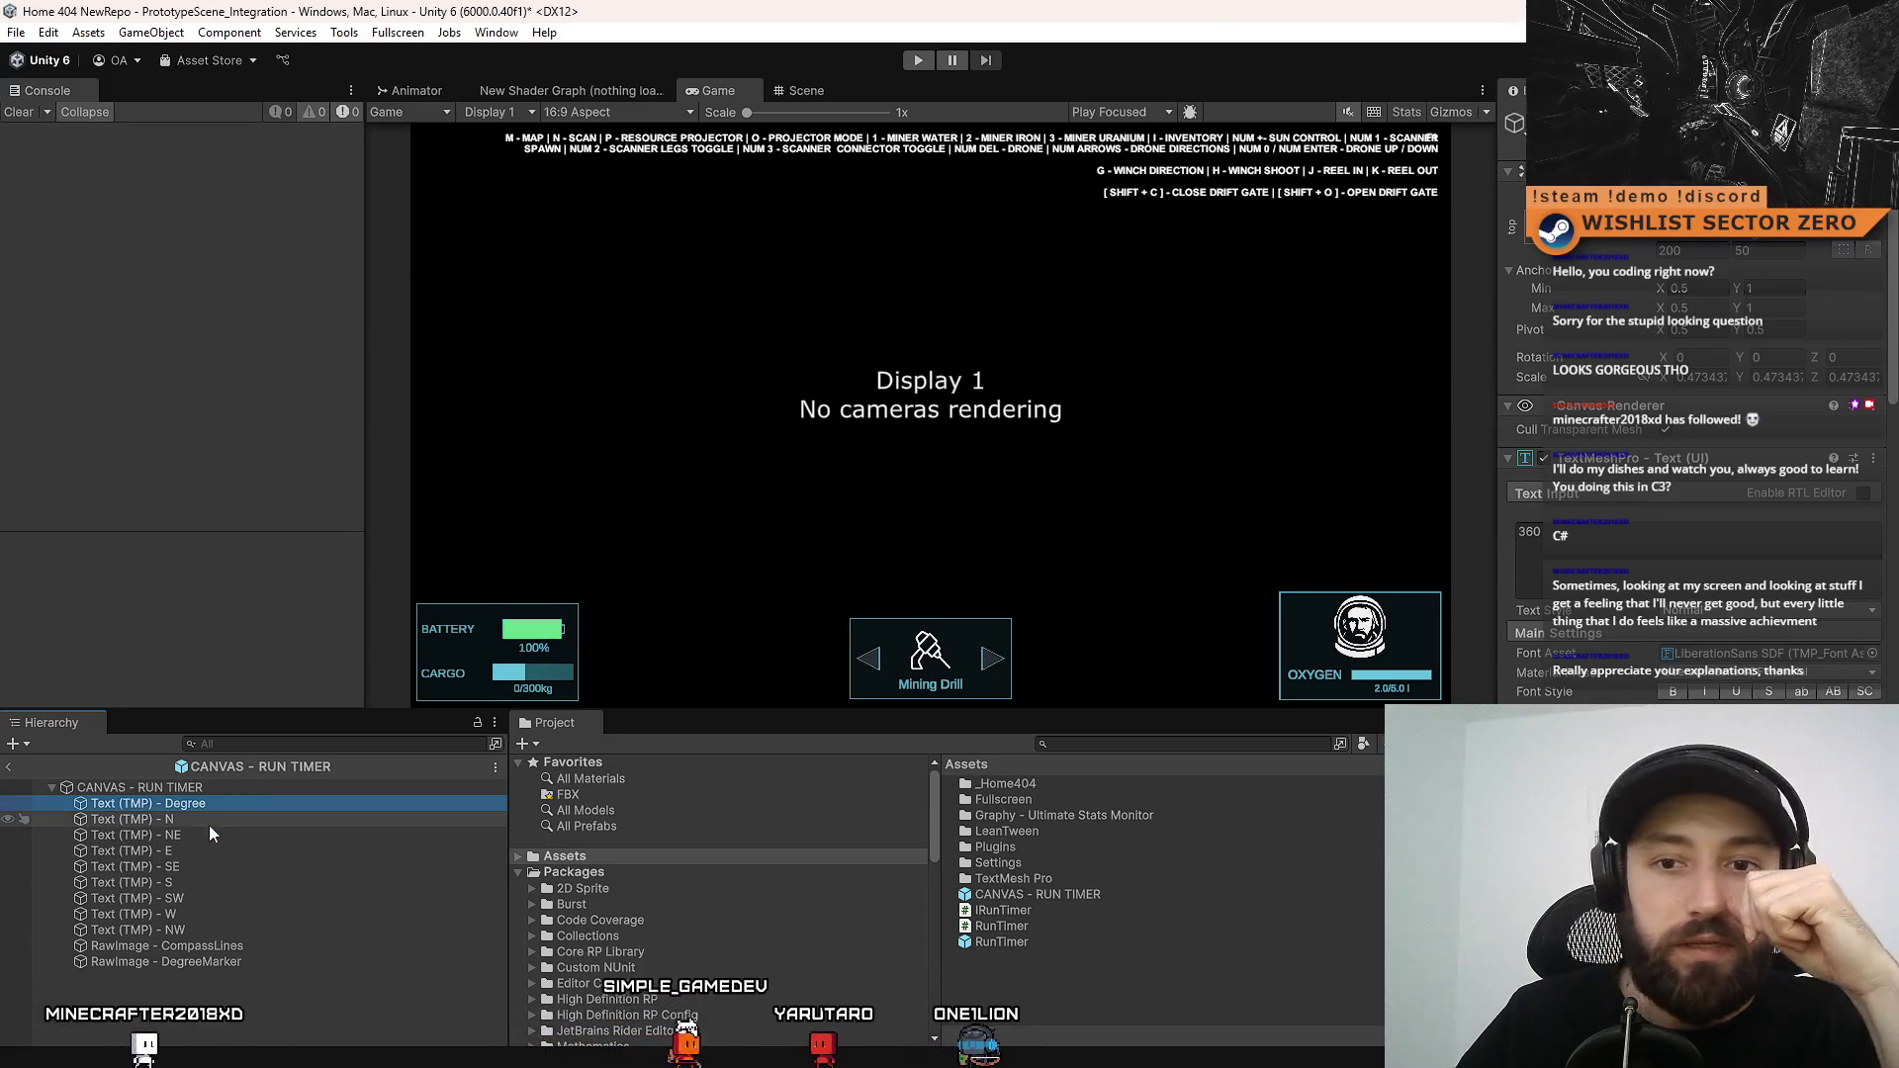
Frame the Degree text in Back view, move the 360 readout above the tick strip, and type :00:00
left_click(789, 89)
double_click(255, 804)
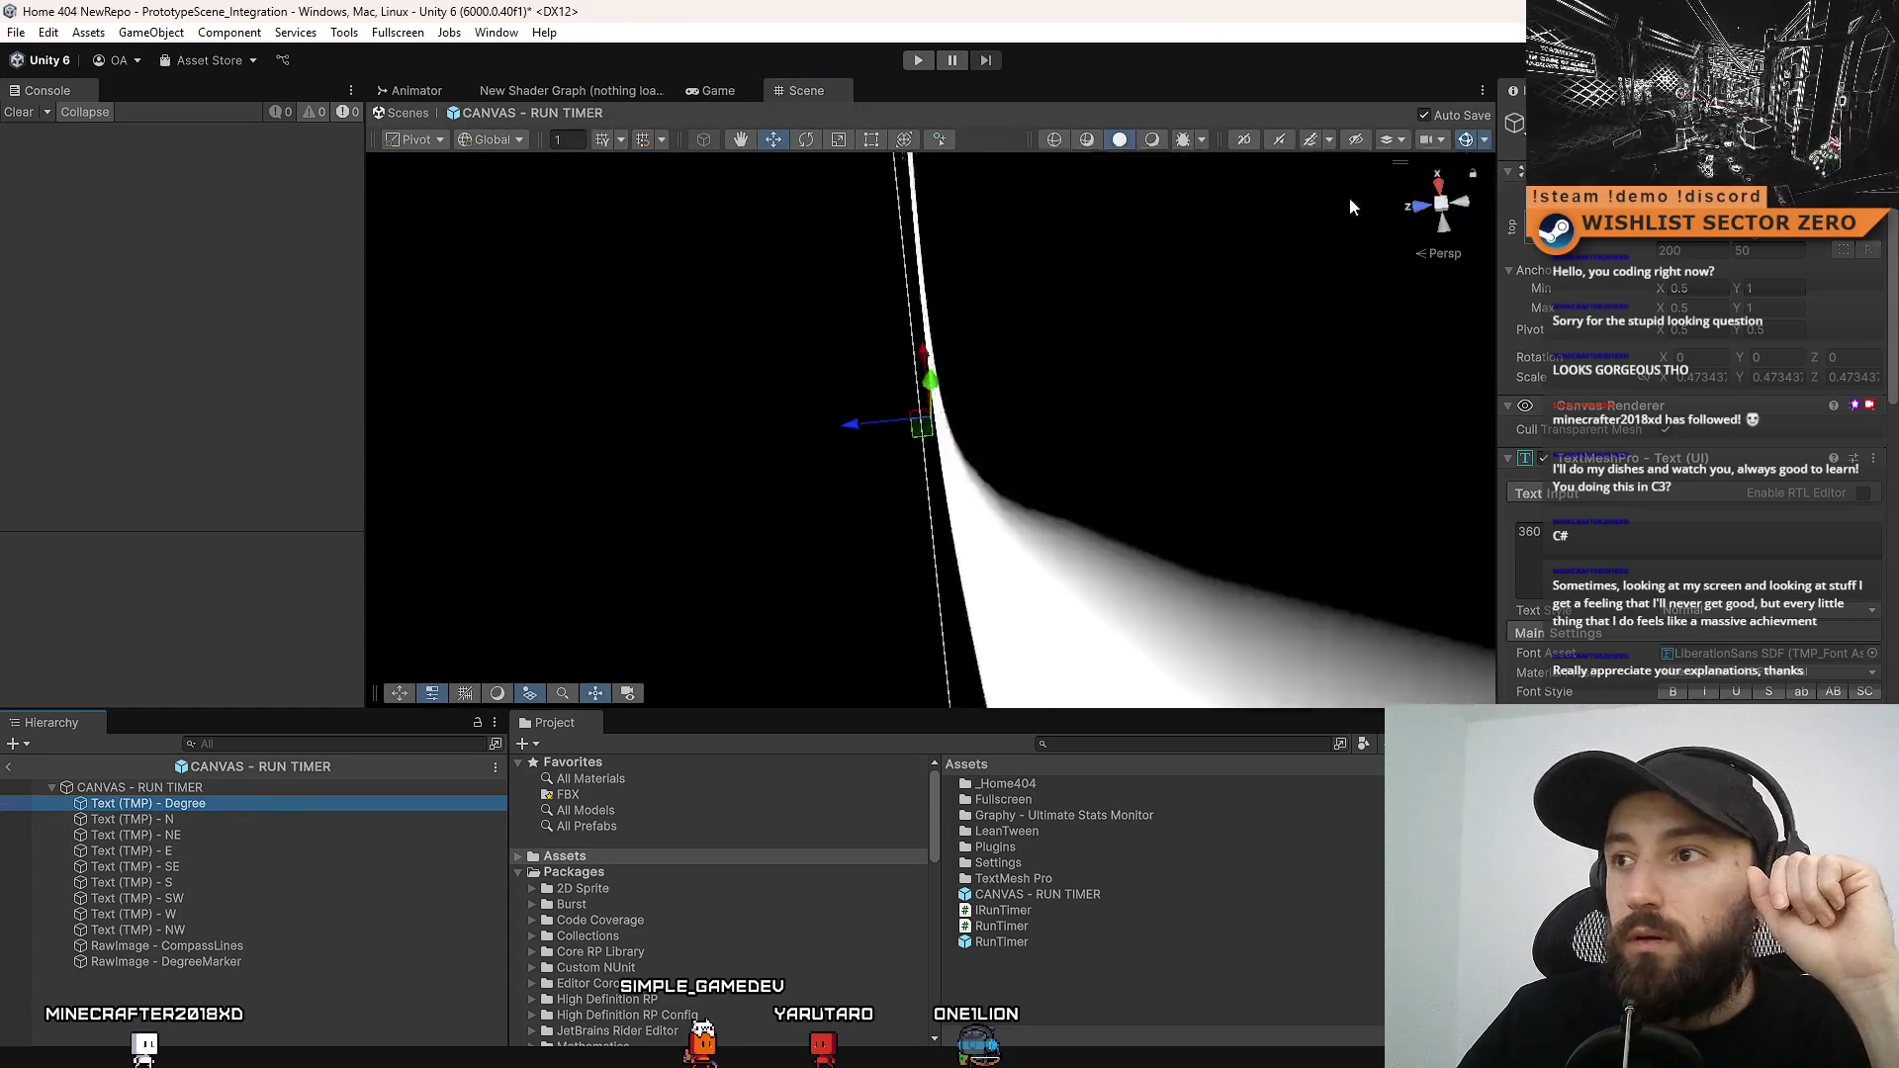
left_click(1417, 204)
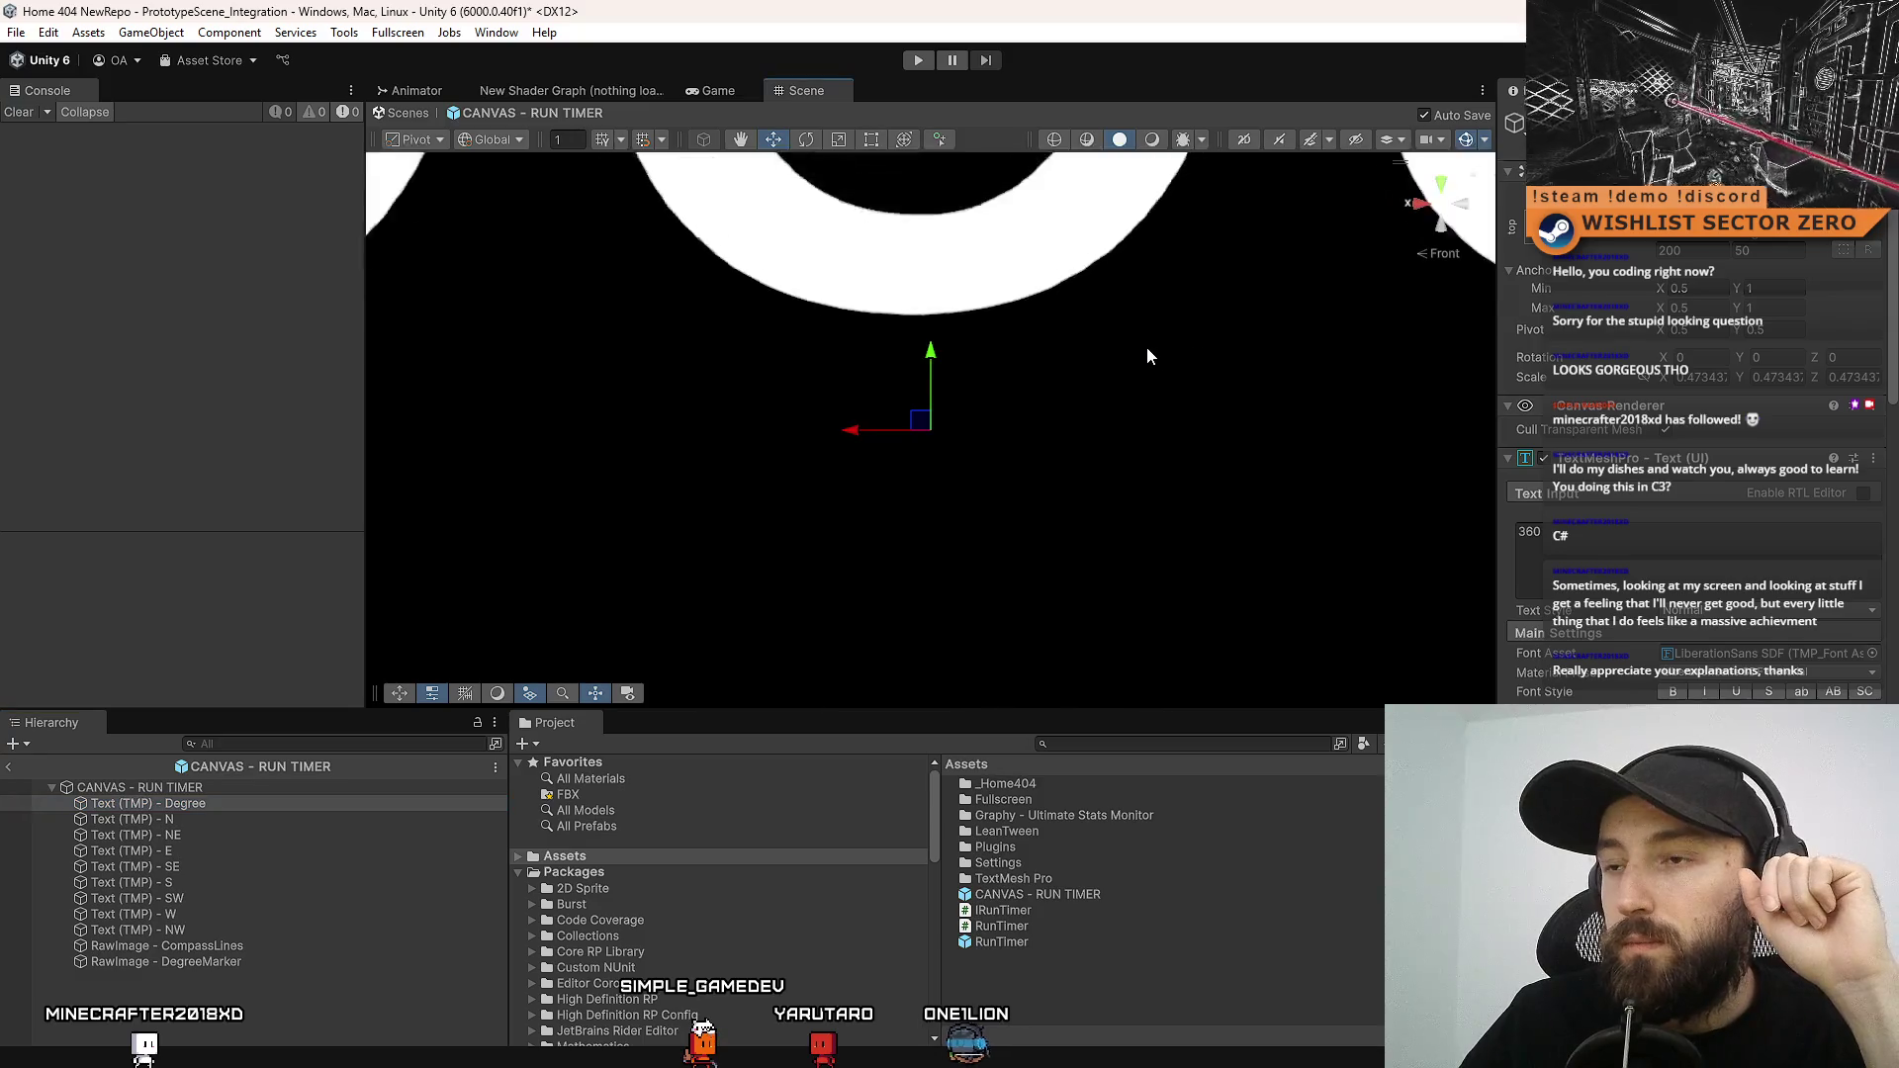
scroll(1146, 354, "down", 3)
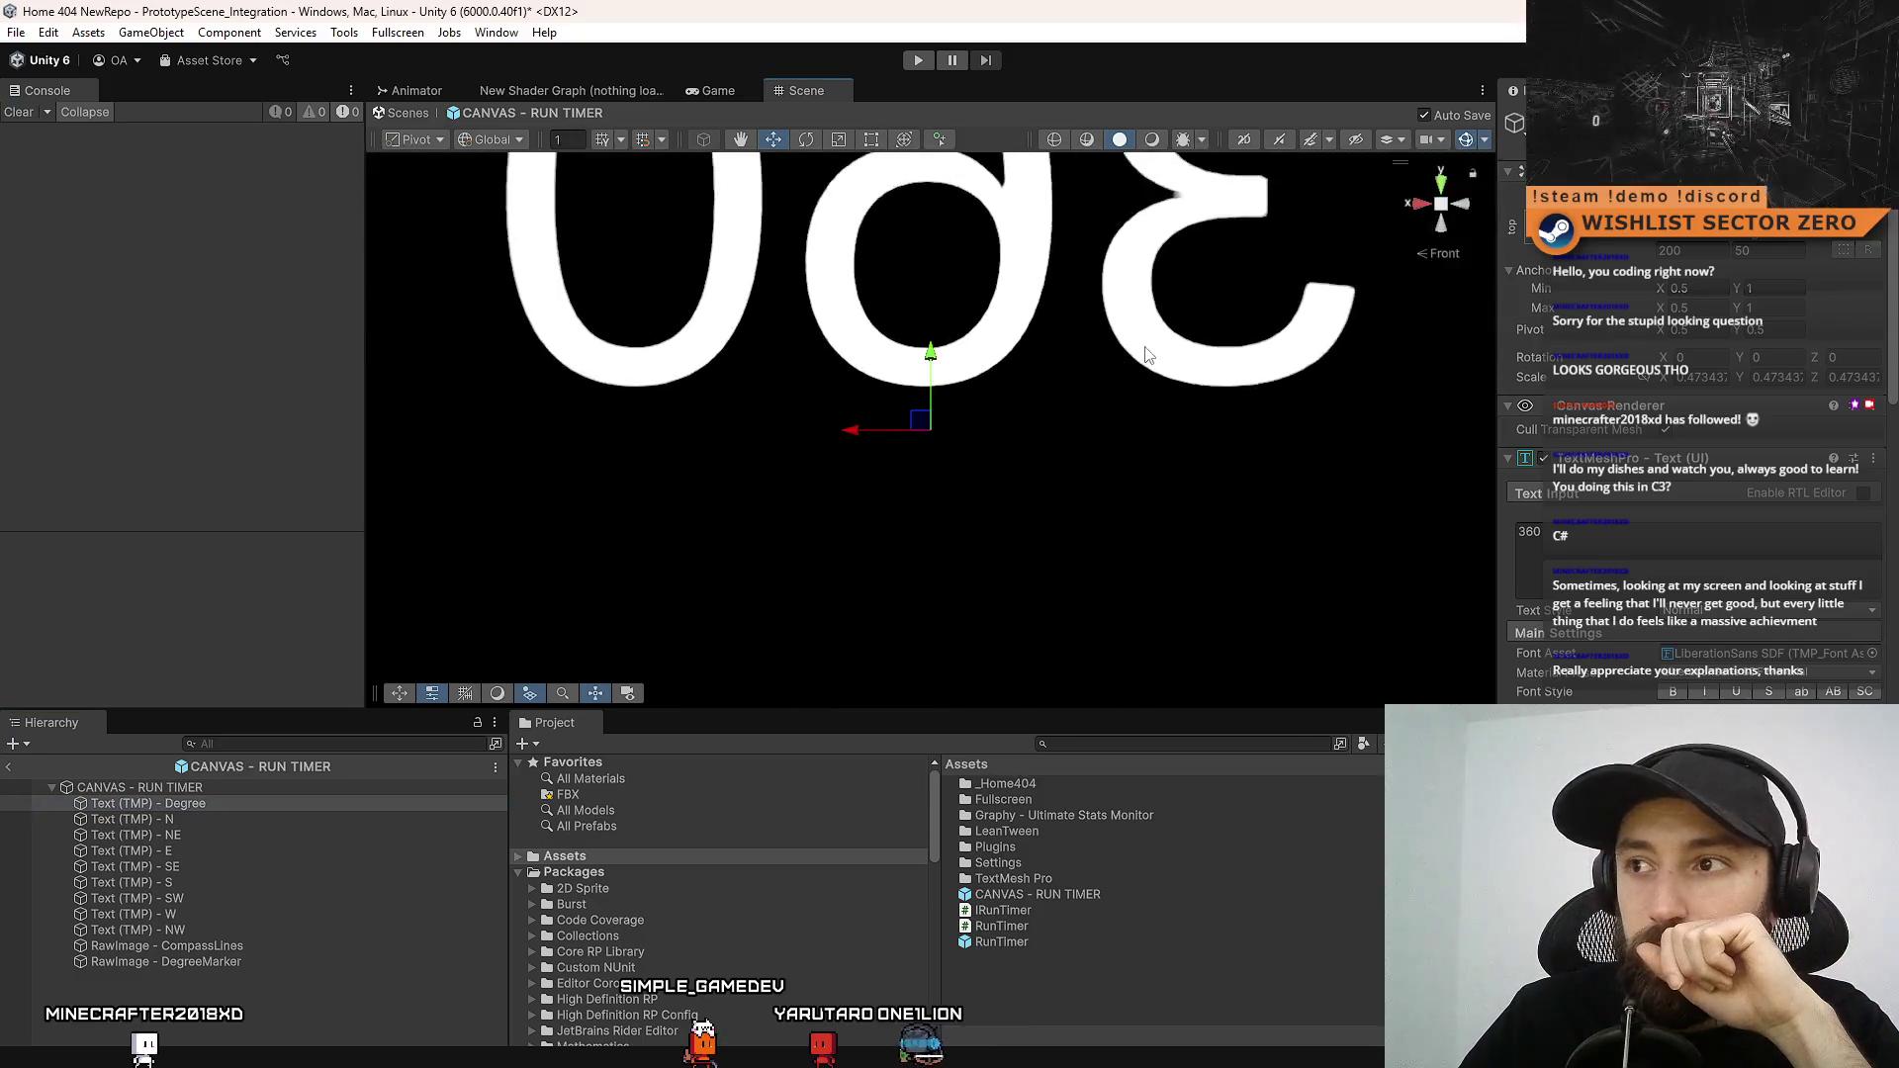
left_click(1463, 205)
scroll(1102, 472, "down", 3)
scroll(1103, 467, "down", 6)
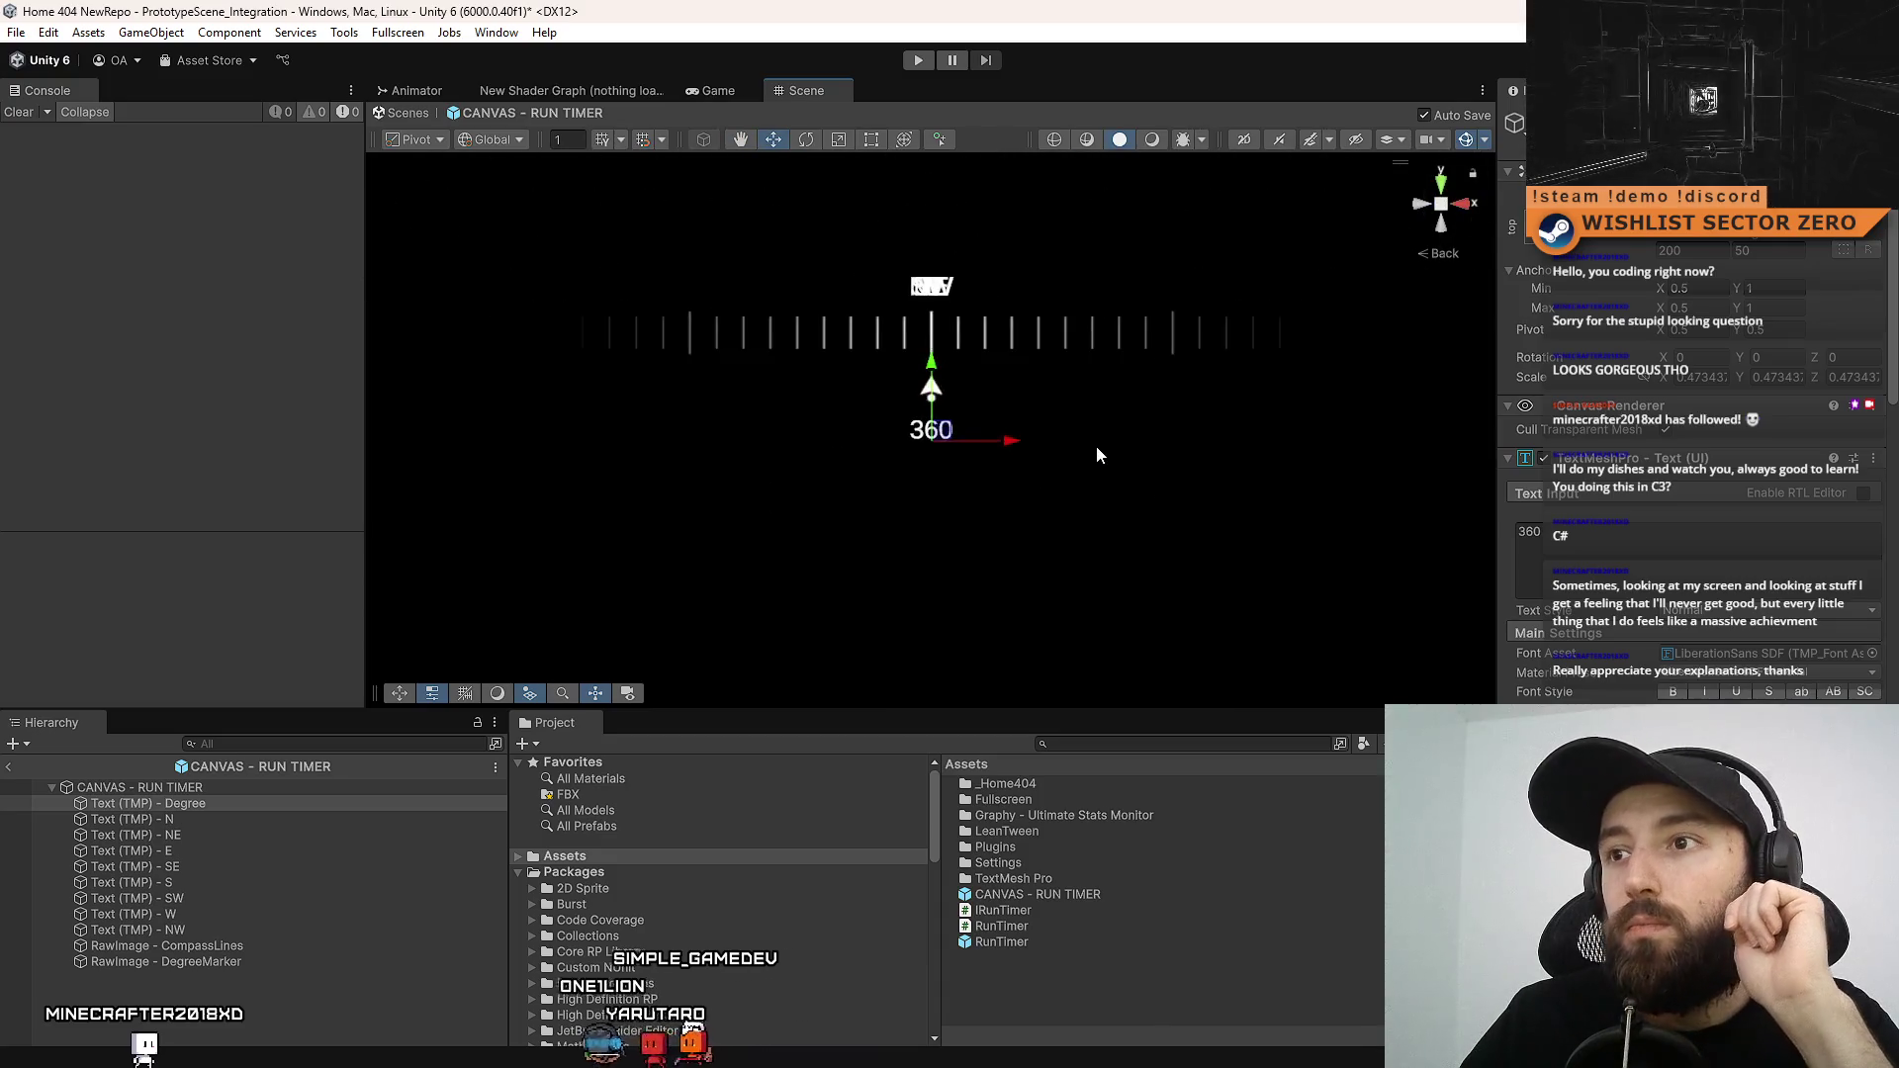
scroll(1096, 448, "down", 2)
mouse_move(939, 435)
left_mouse_down()
mouse_move(977, 289)
mouse_move(1026, 277)
left_mouse_up()
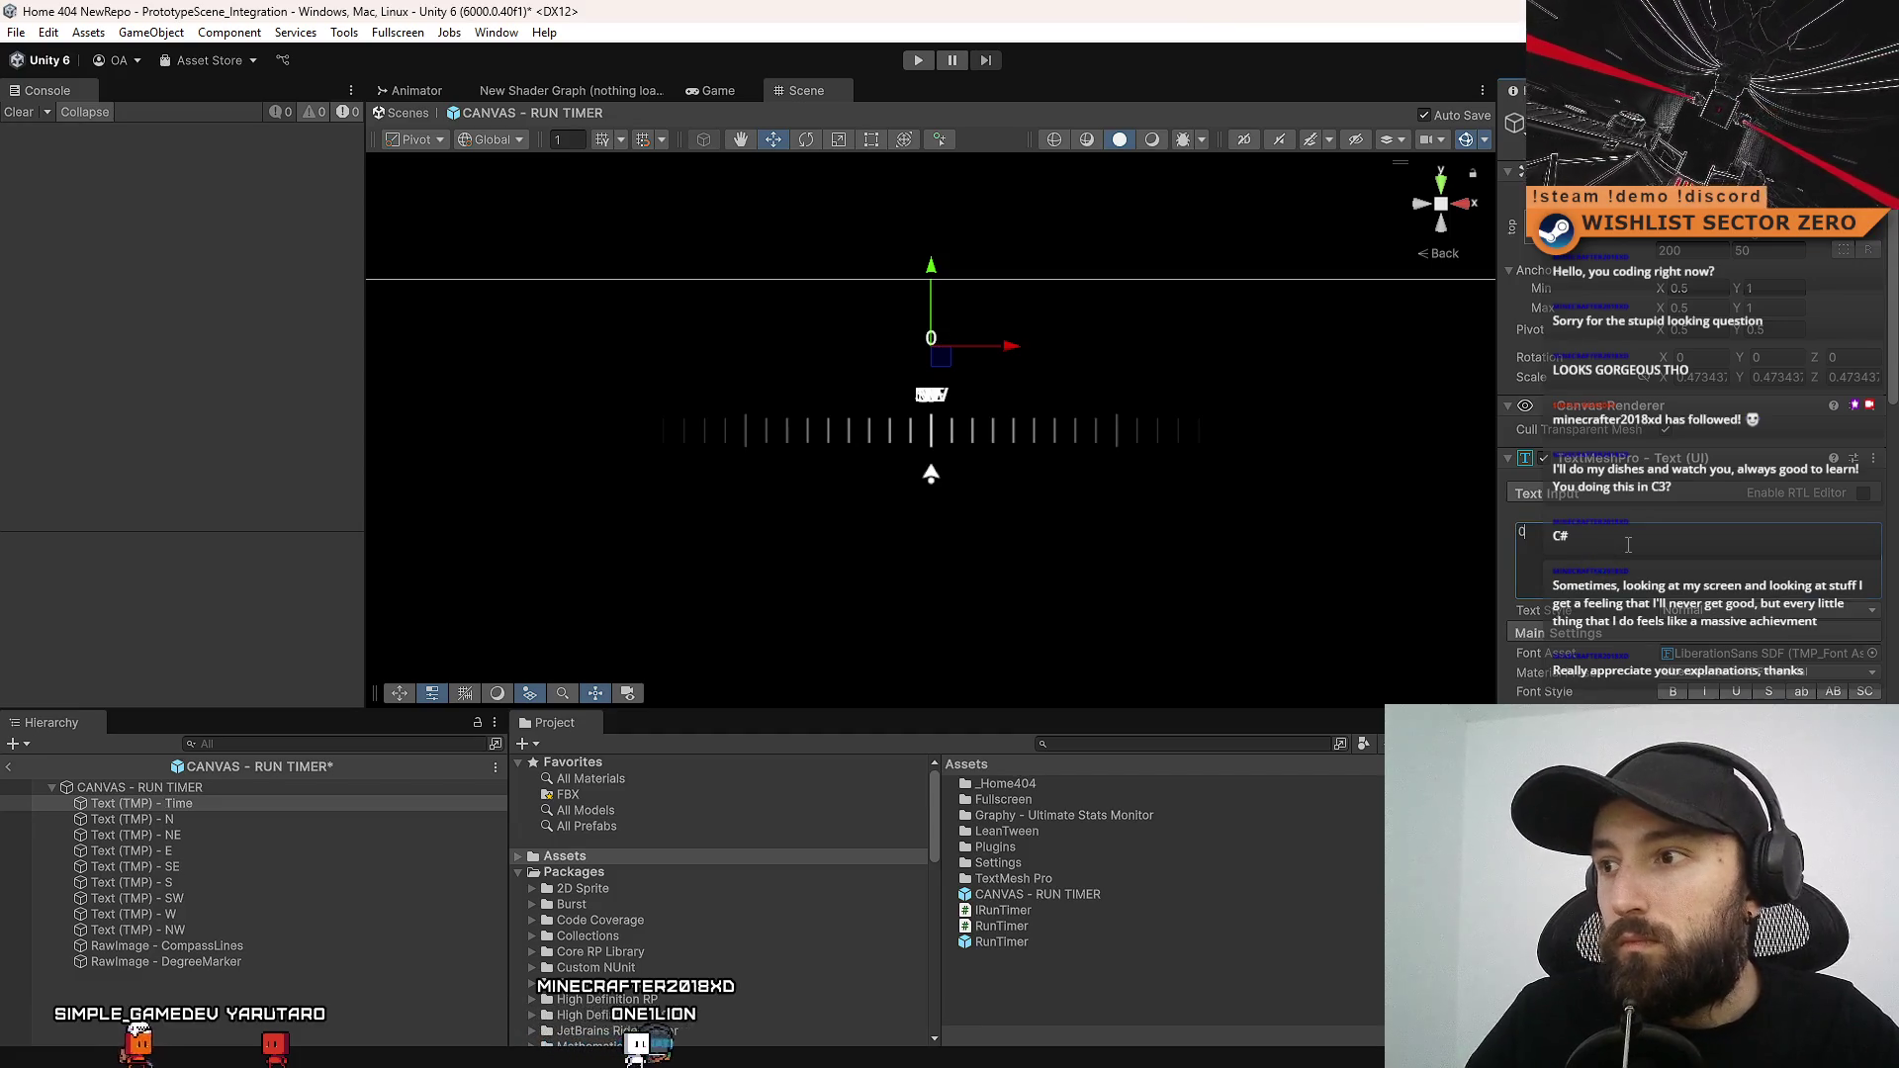
type("0:00:0")
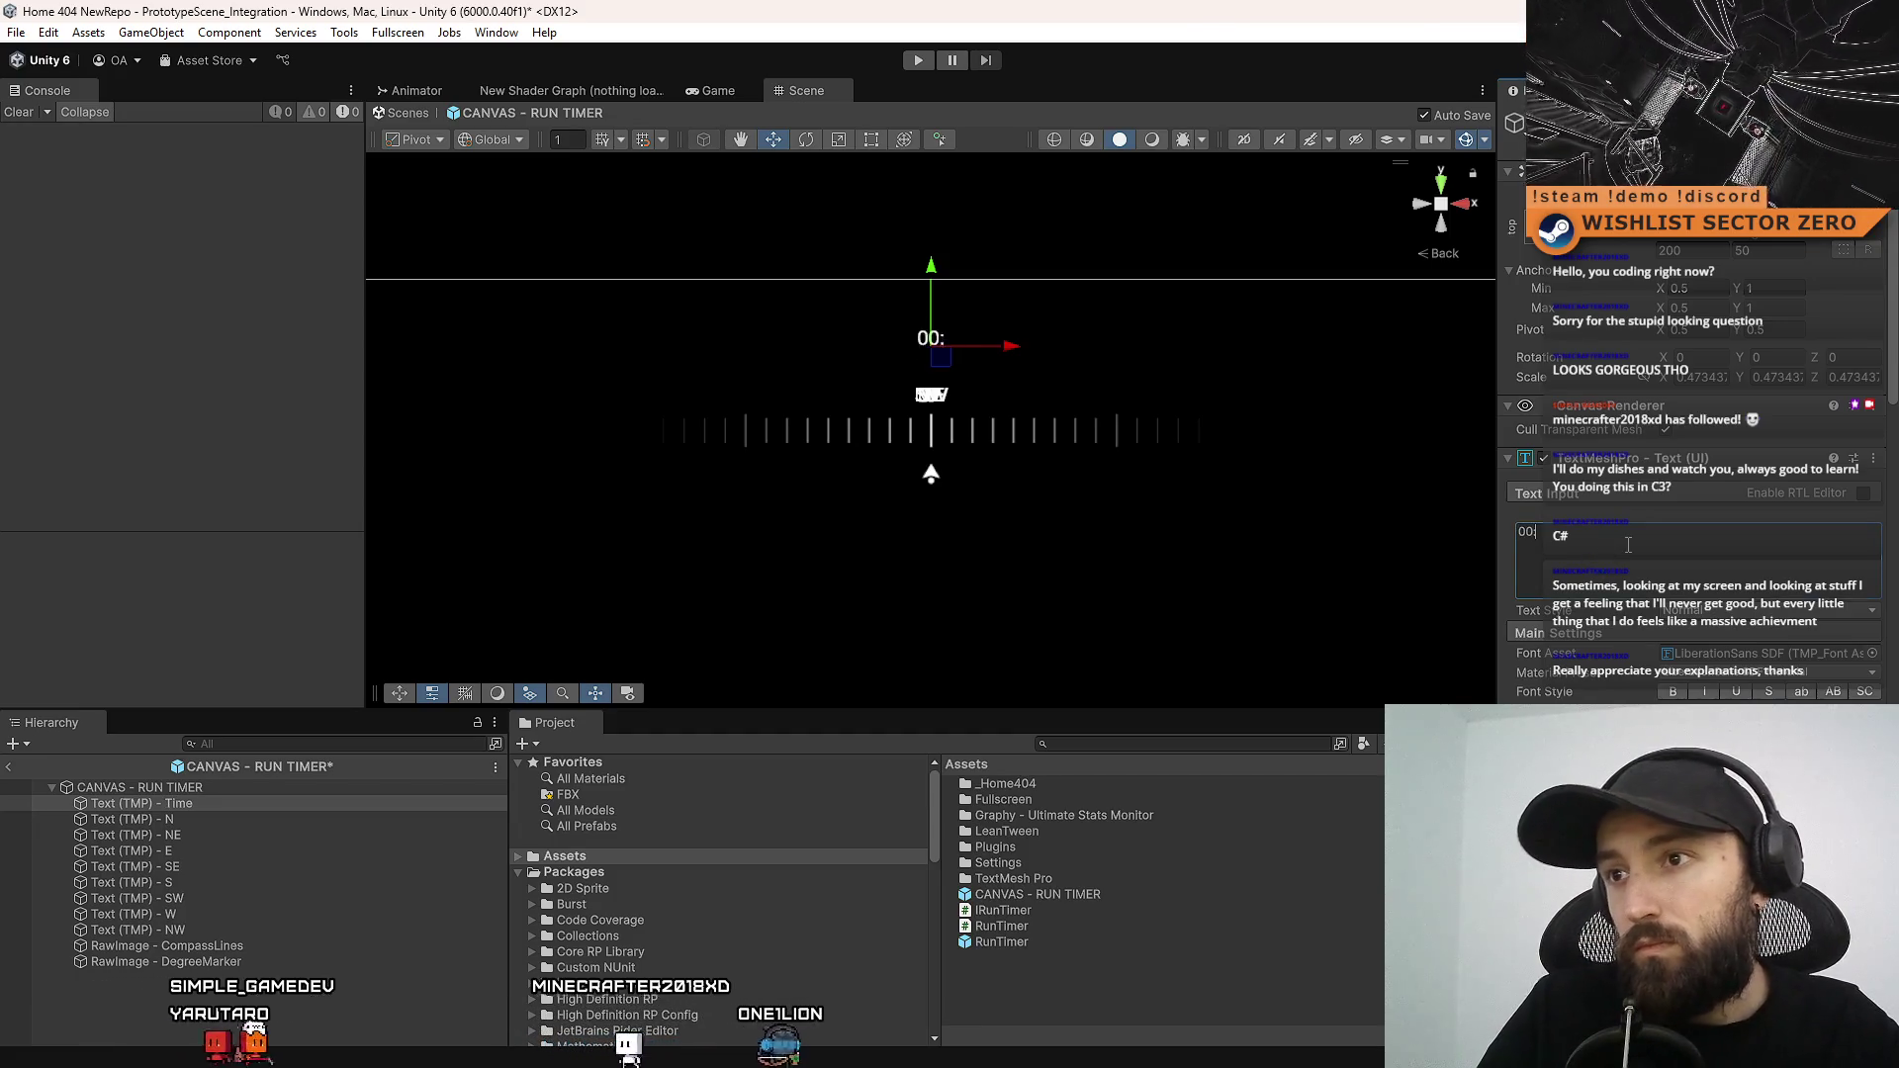
type("0")
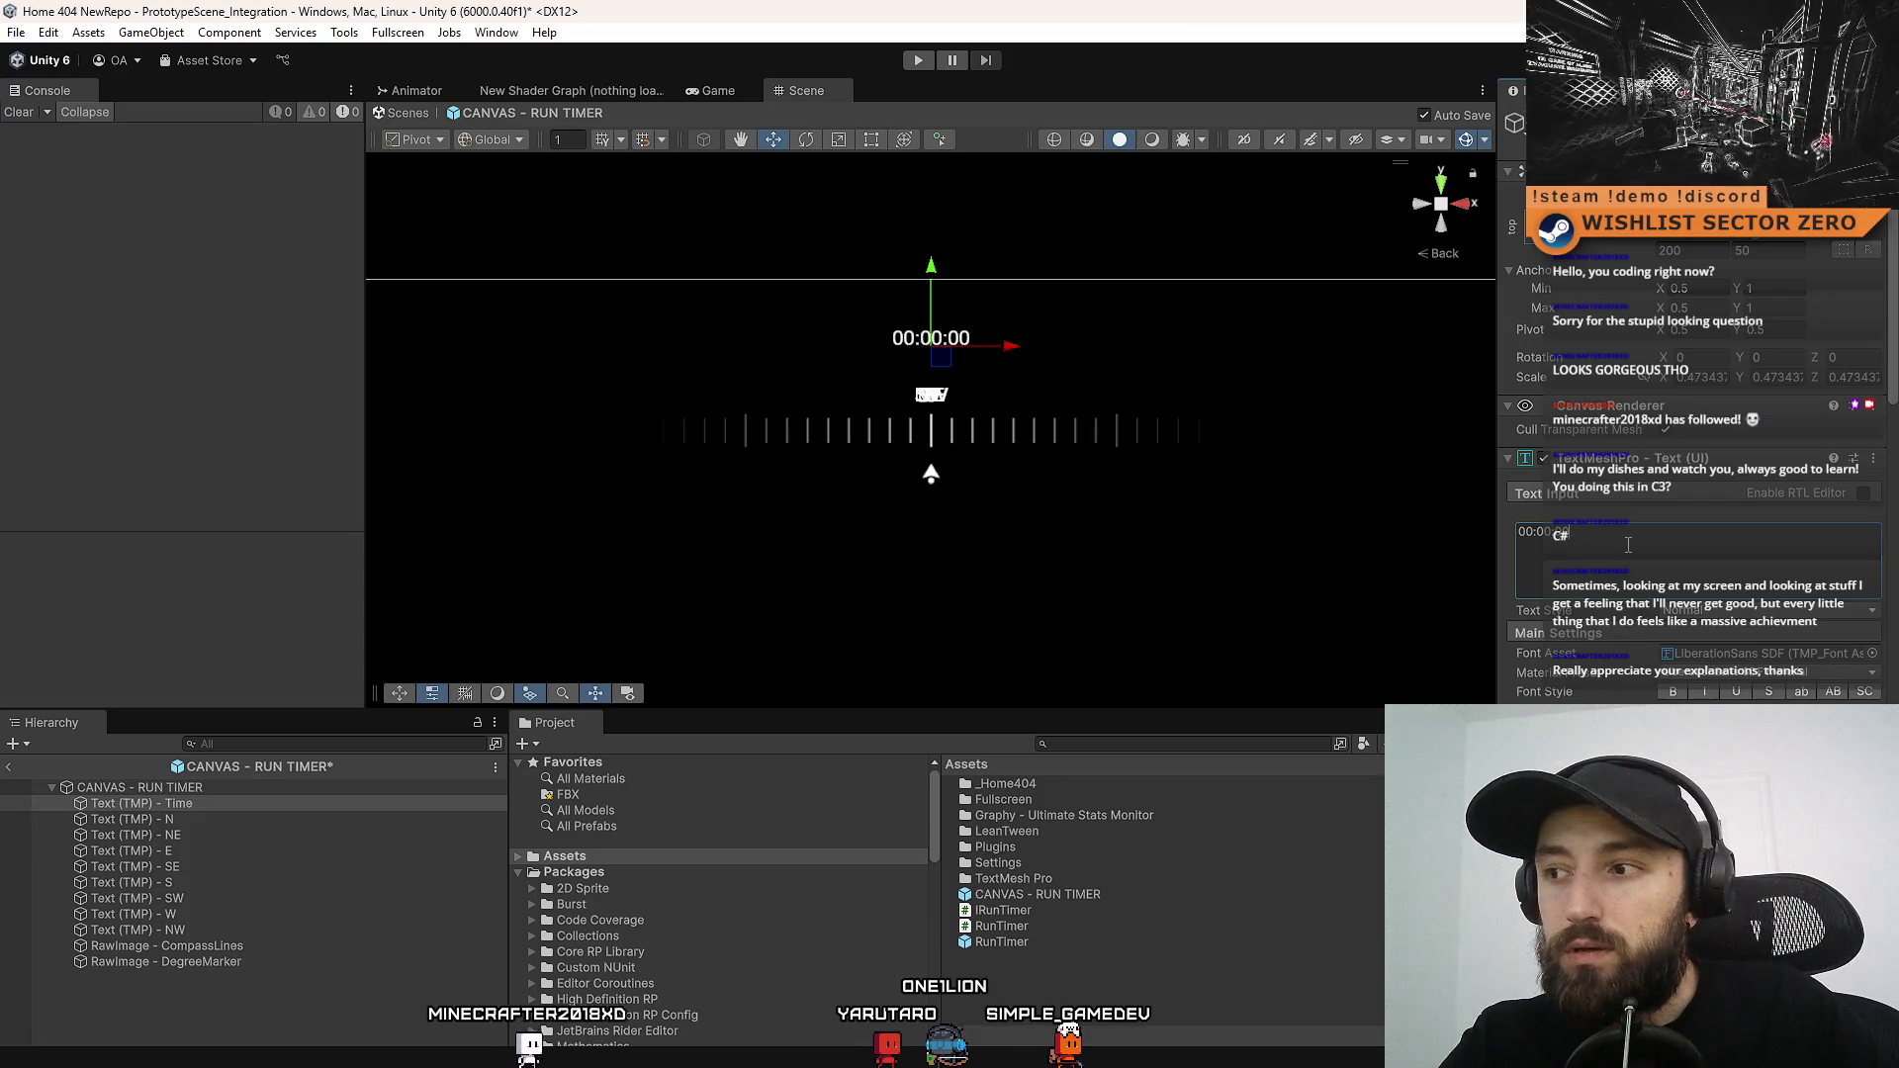
Remove the CompassReadout component, nudge the Time text up, and raise its font size to 47.24
scroll(1627, 545, "down", 10)
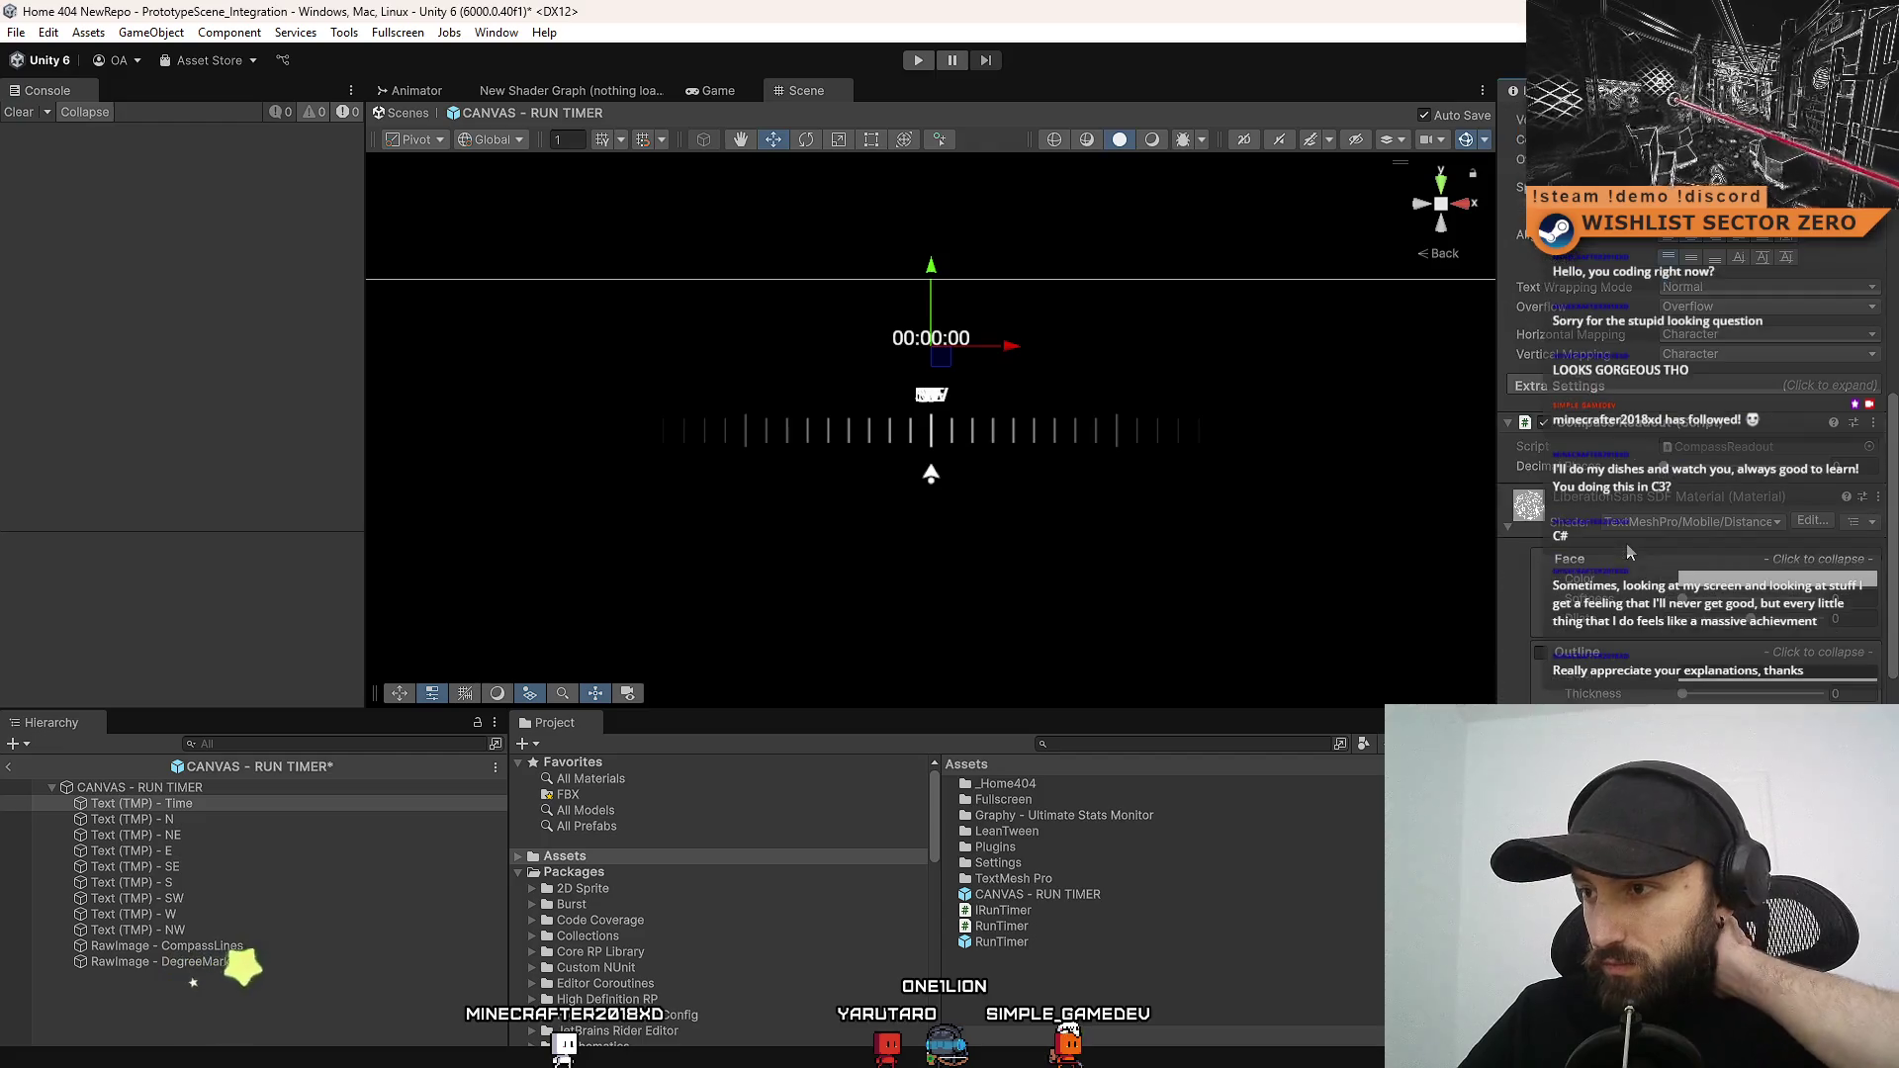
right_click(1608, 425)
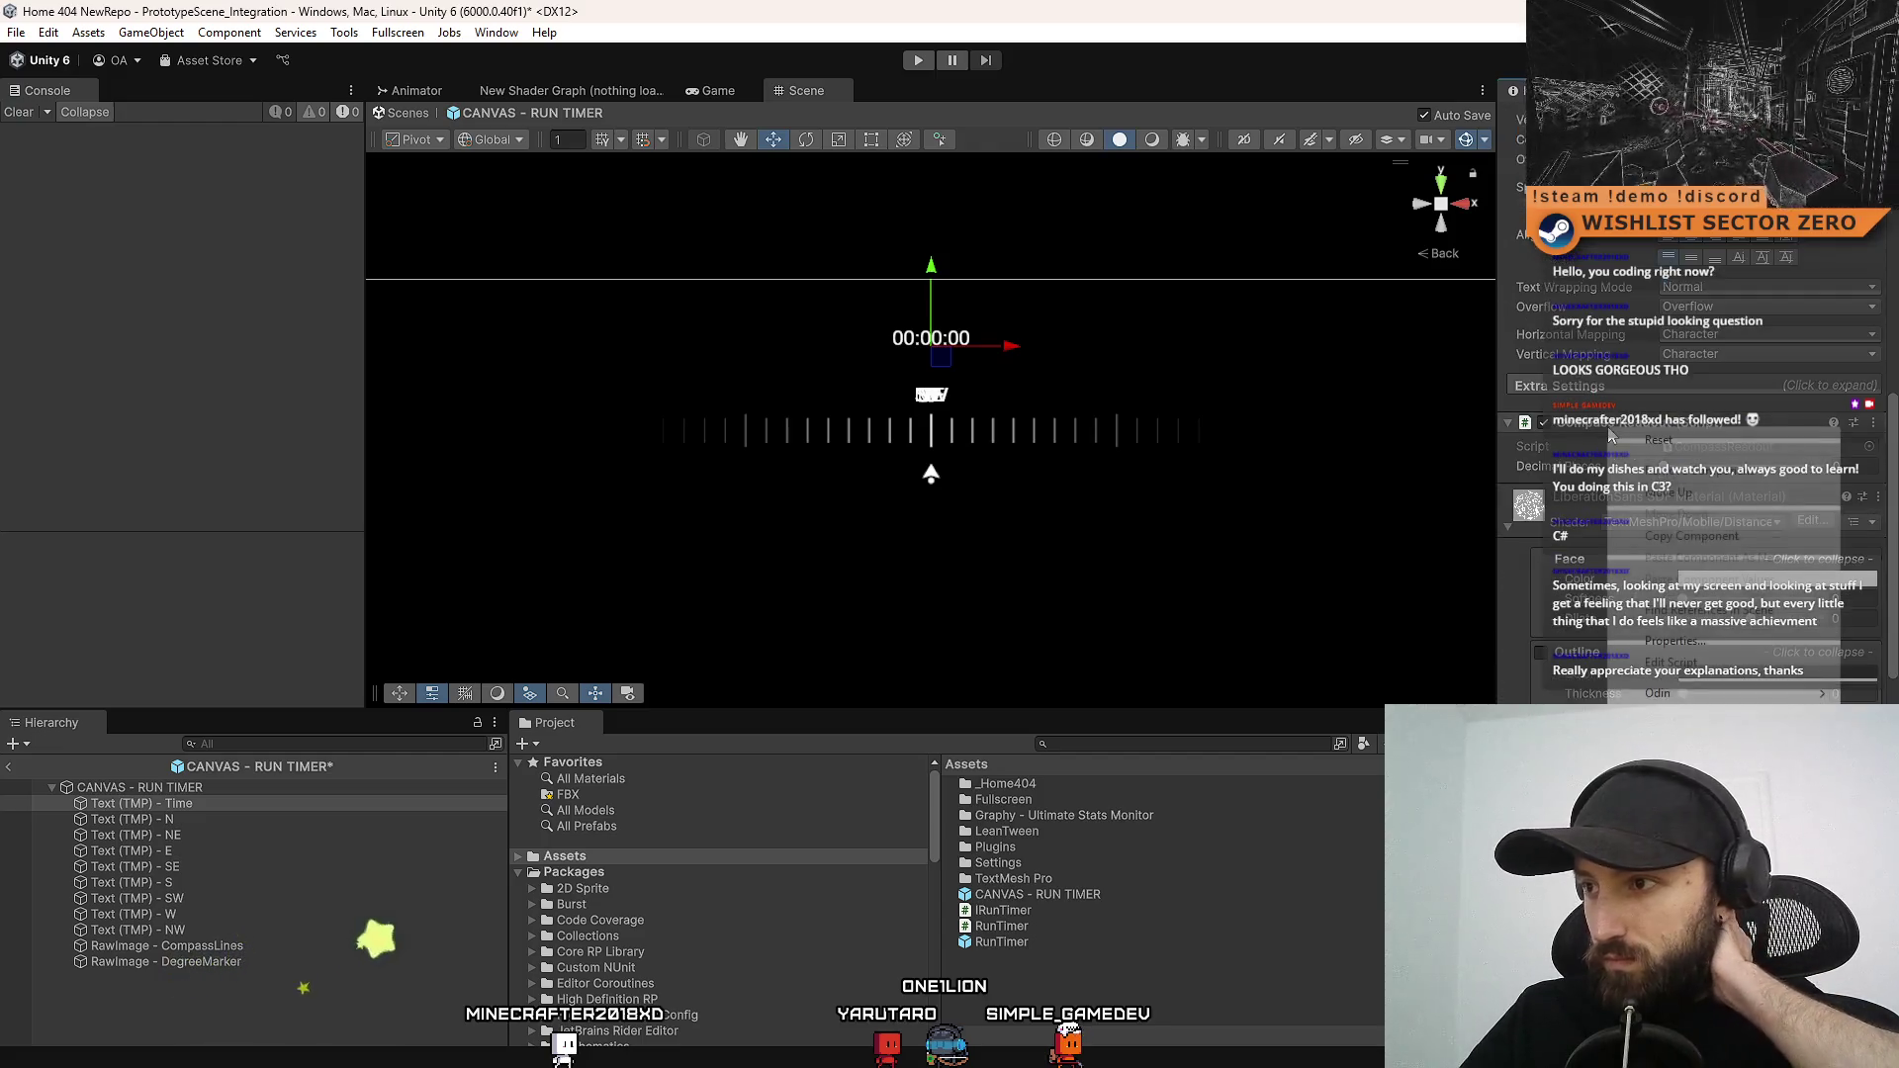
left_click(1701, 477)
scroll(1622, 442, "up", 10)
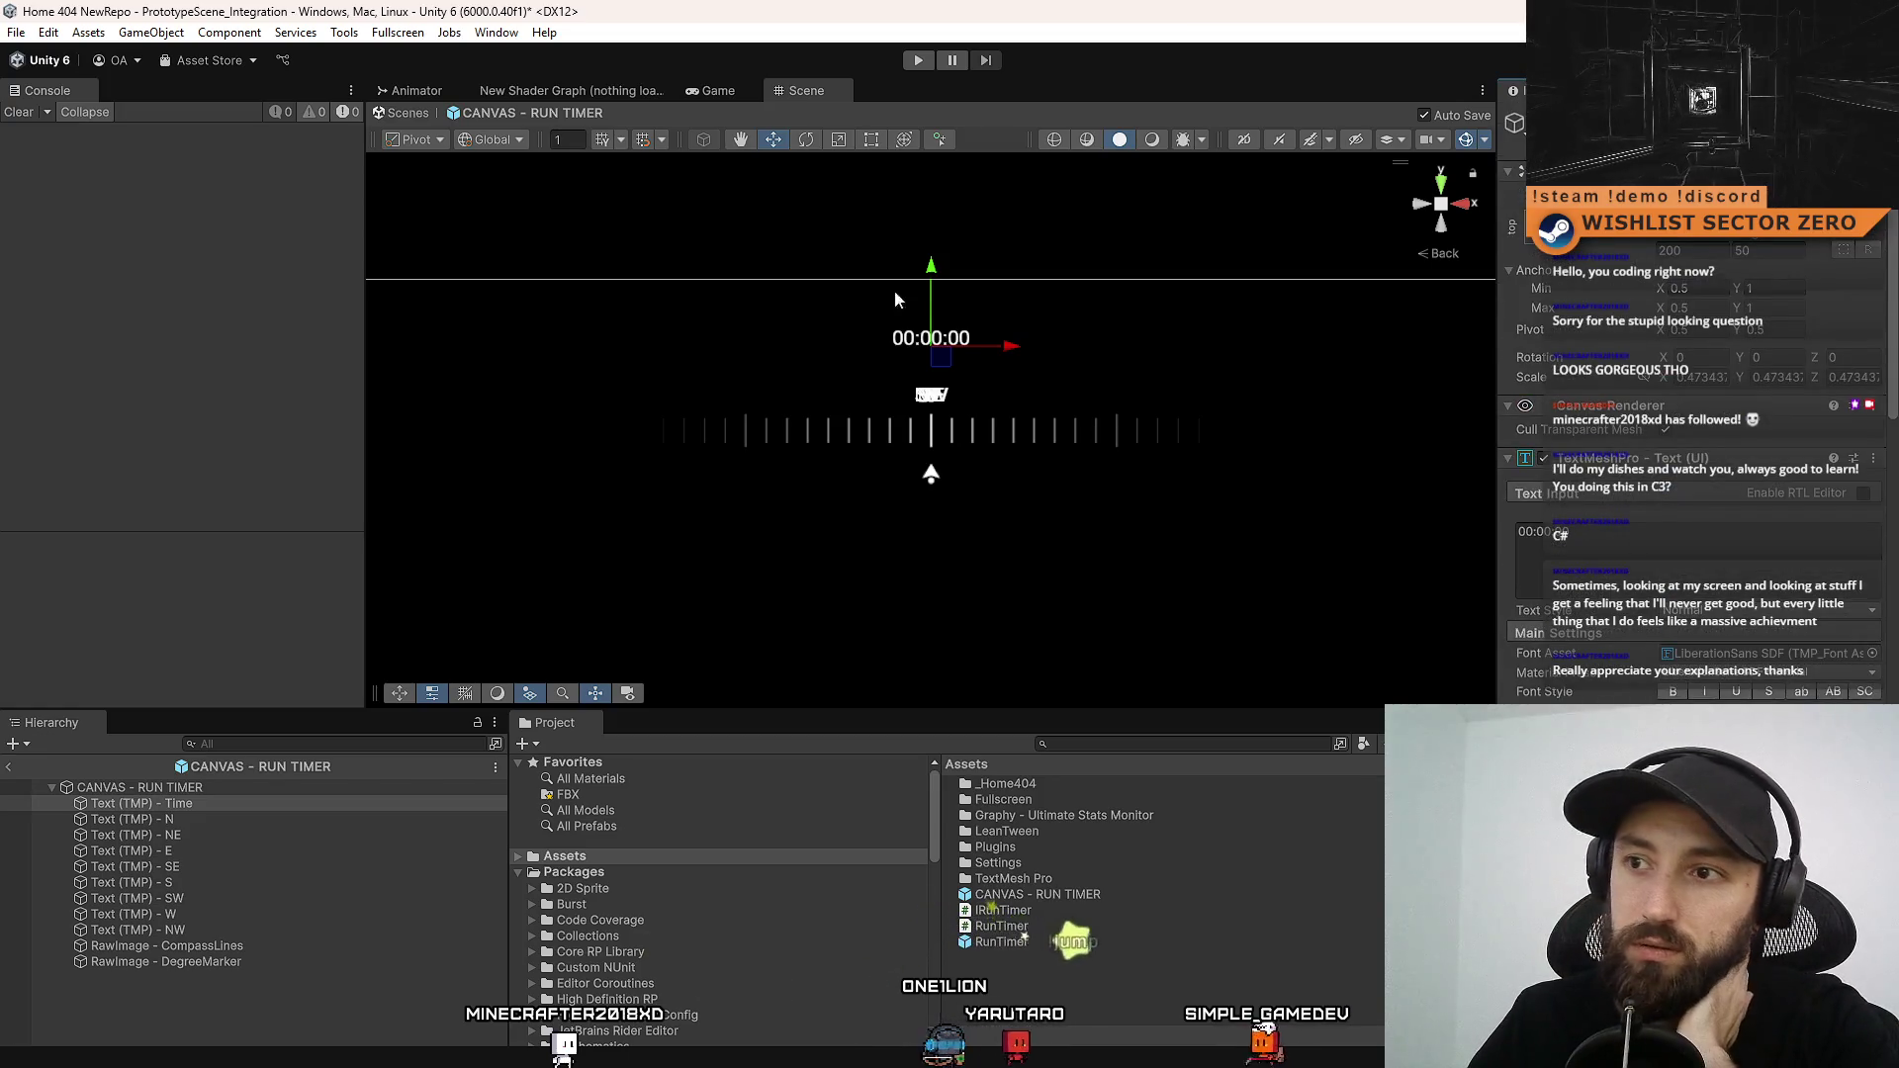
left_click_drag(934, 269, 945, 268)
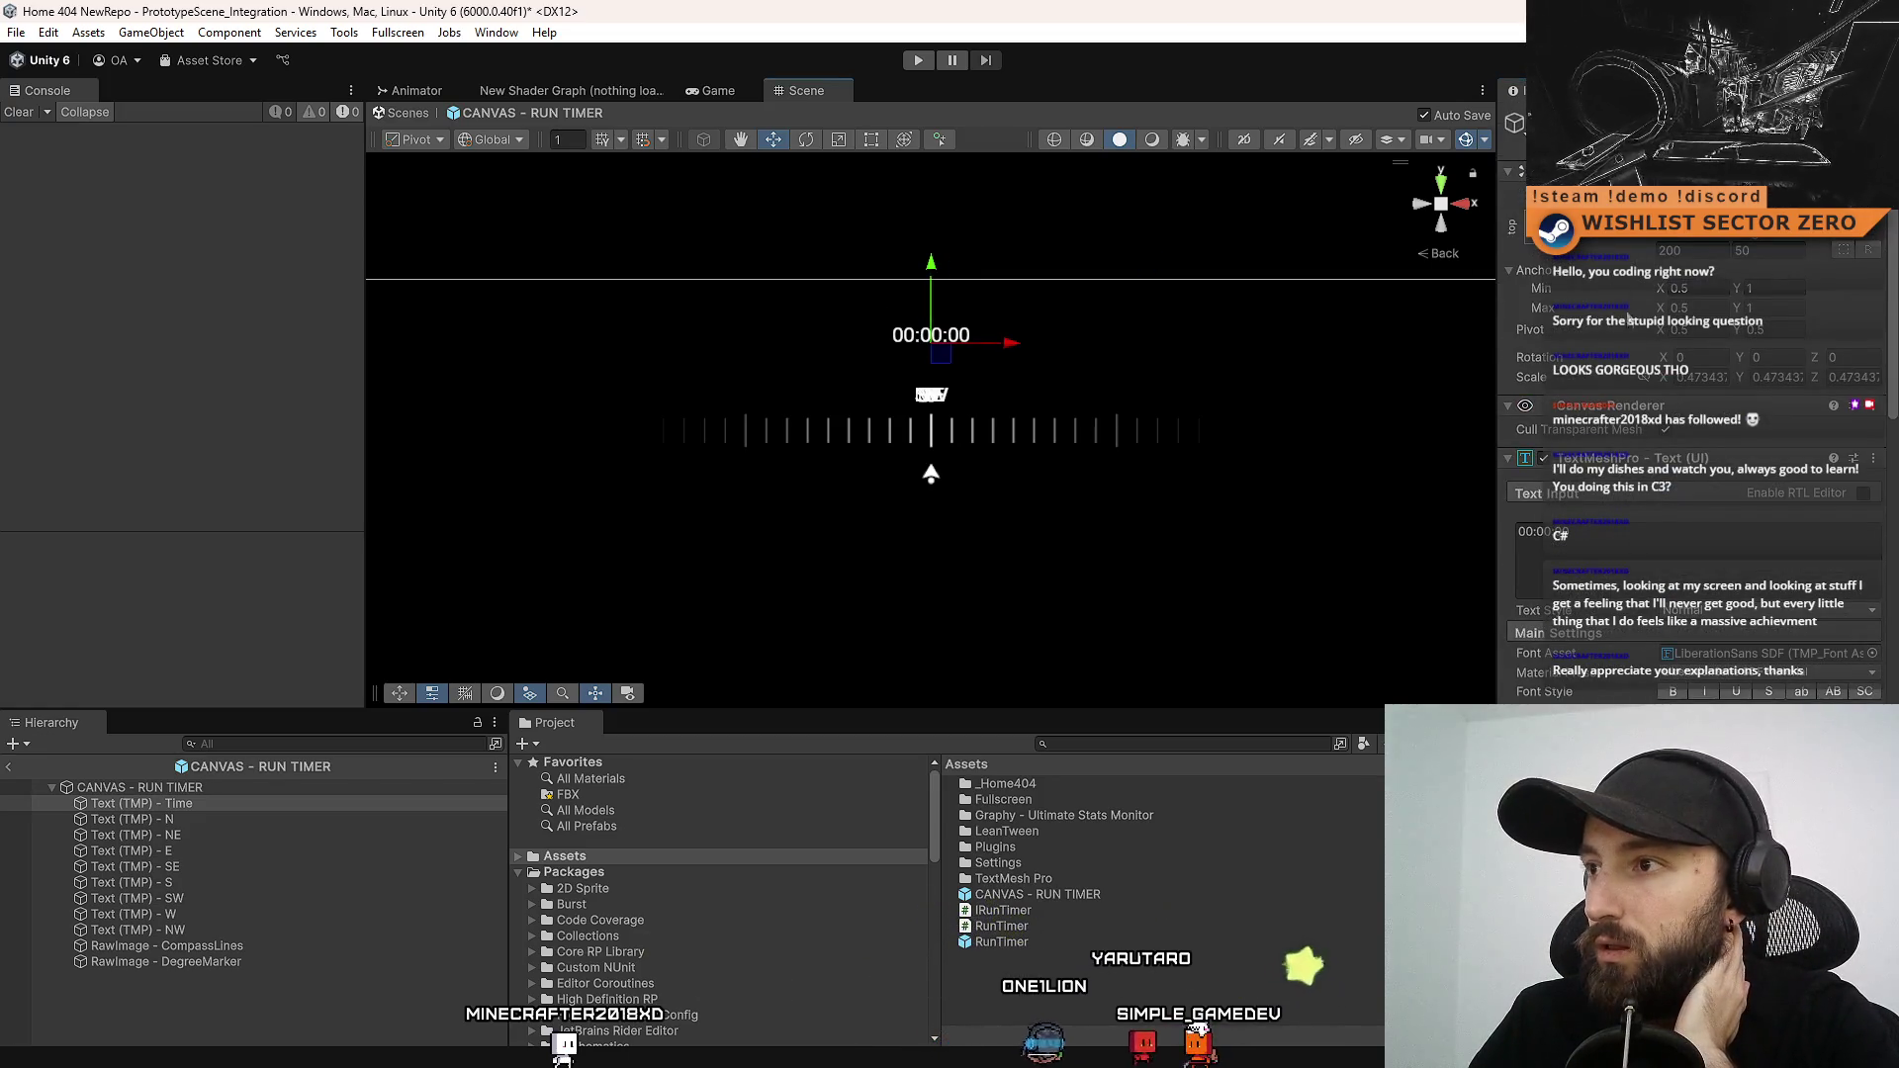
scroll(1580, 596, "down", 4)
mouse_move(1558, 560)
left_mouse_down()
mouse_move(1581, 557)
mouse_move(514, 573)
mouse_move(212, 548)
mouse_move(415, 546)
mouse_move(936, 262)
mouse_move(920, 286)
left_mouse_up()
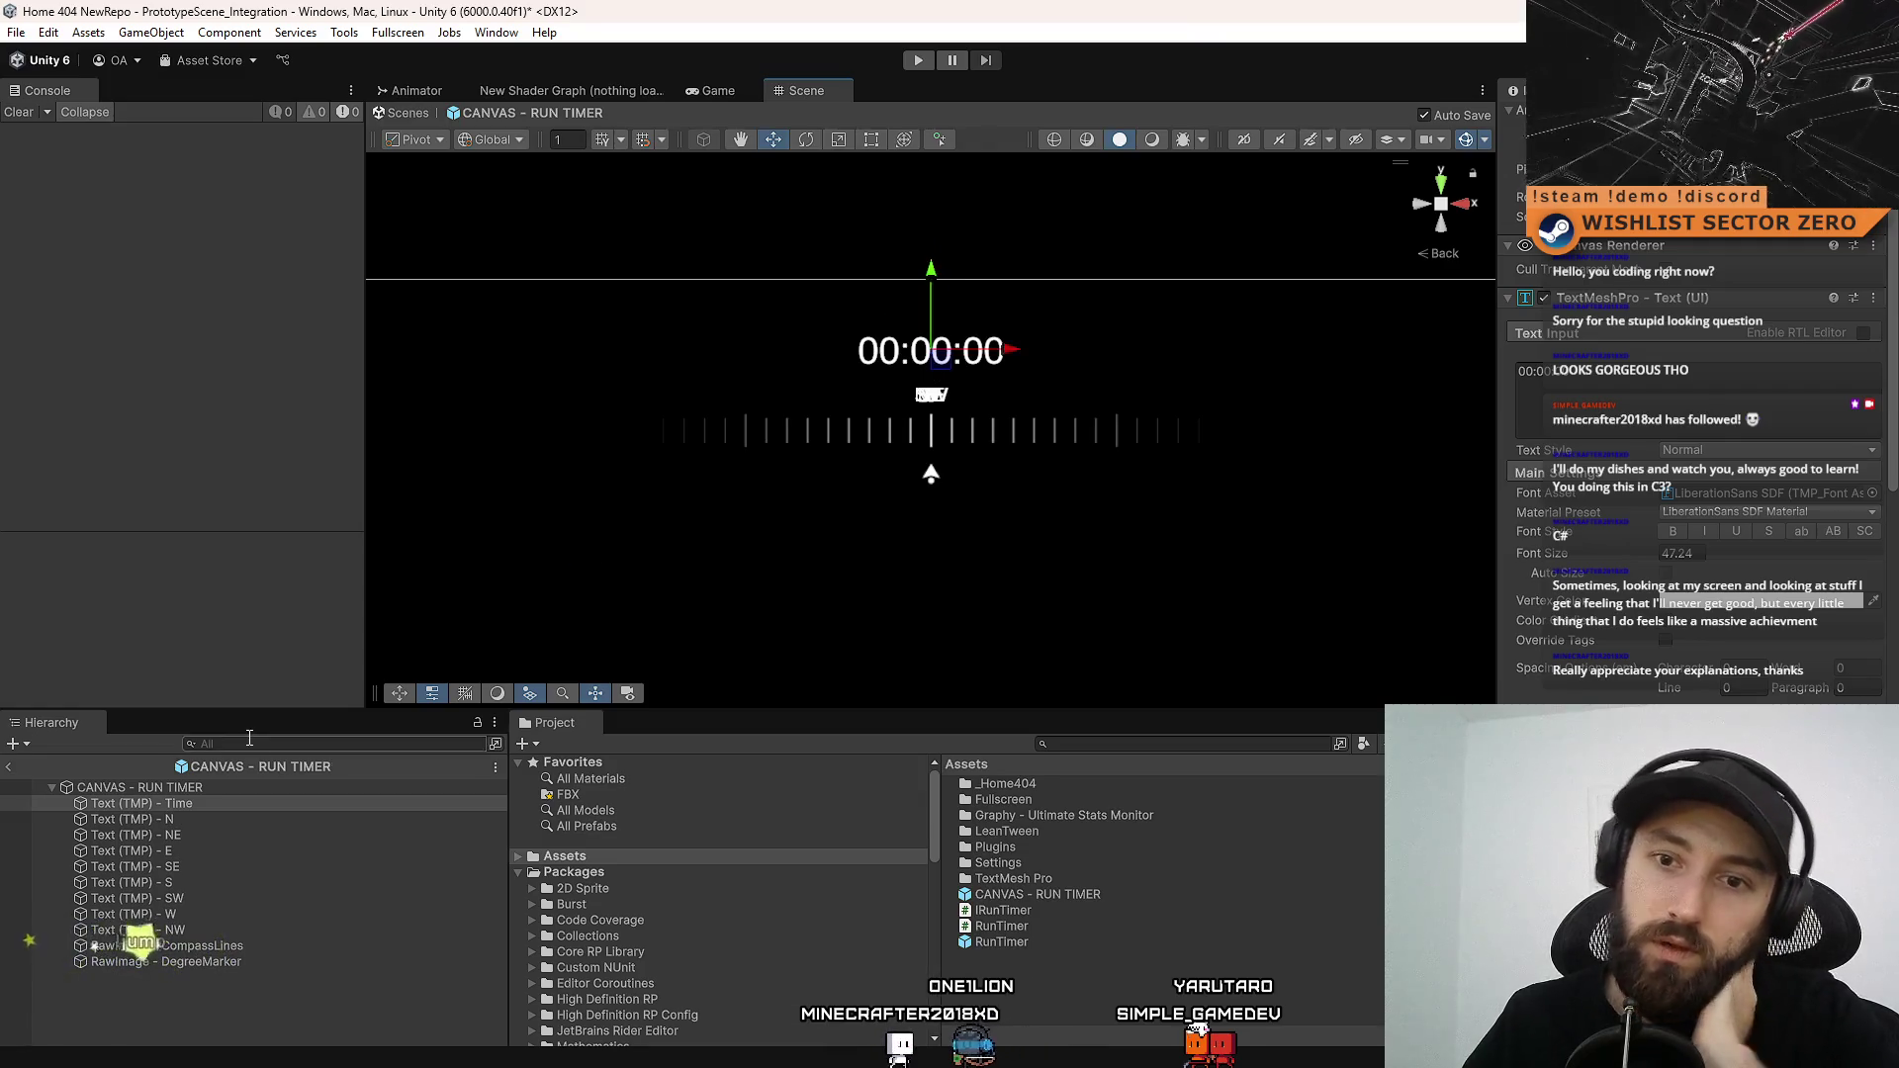
Delete the compass labels and images, then duplicate the Time text and move the copy above the timer
left_click(218, 821)
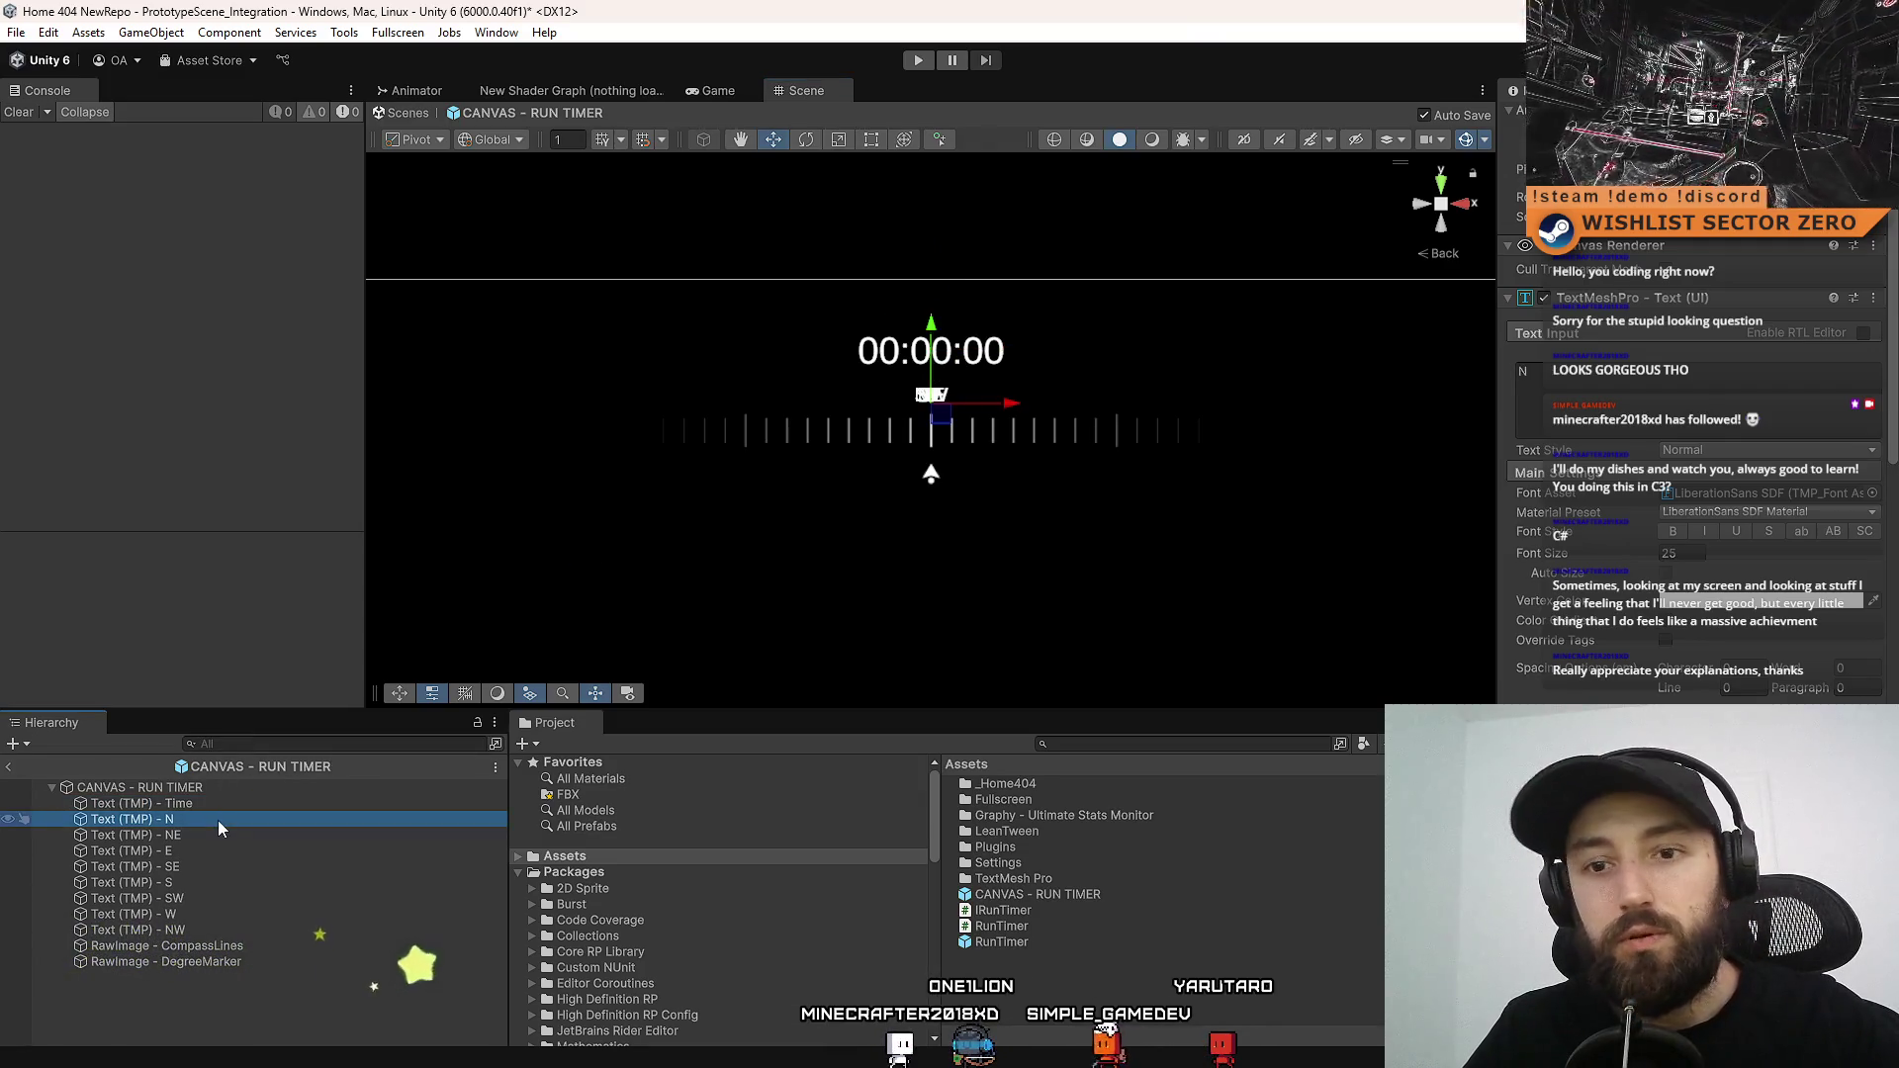
left_click(259, 960, "shift")
key("Delete")
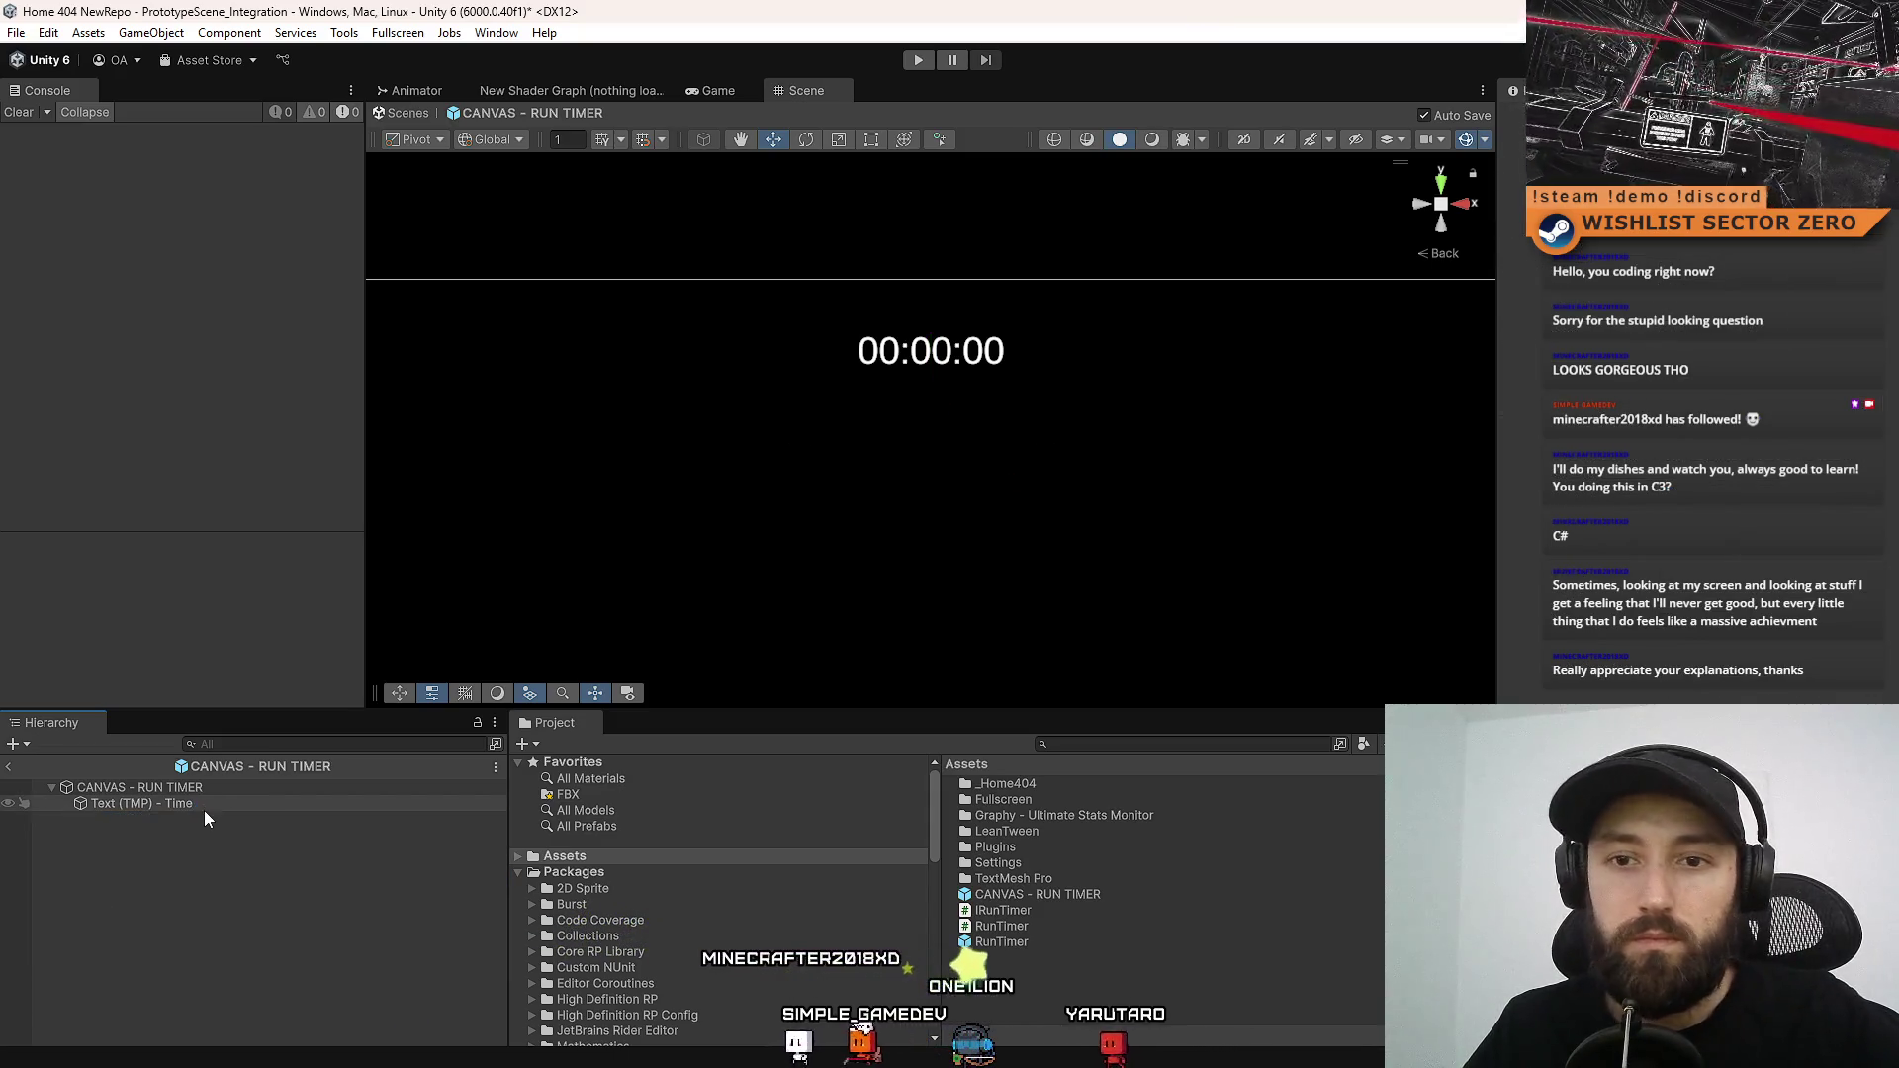
left_click(204, 803)
key("ctrl+d")
key("F2")
double_click(199, 819)
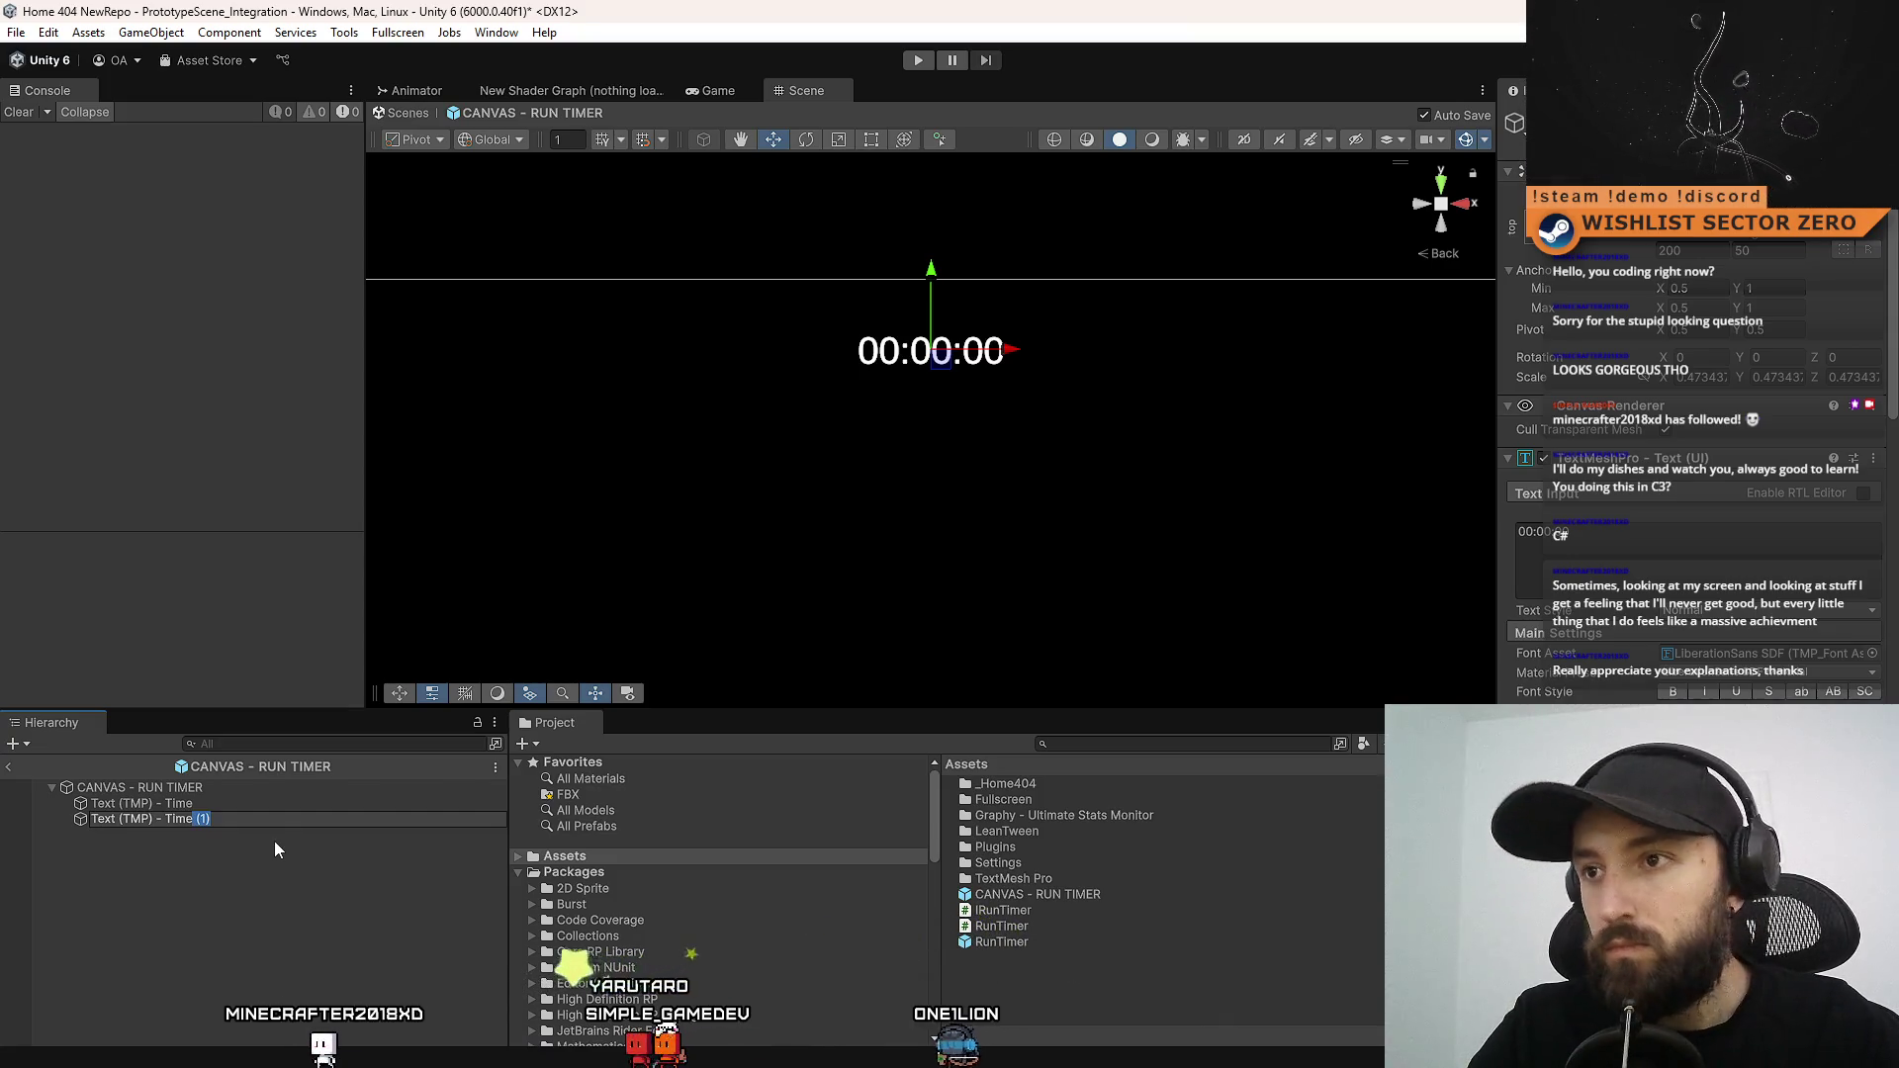
left_click_drag(935, 274, 949, 242)
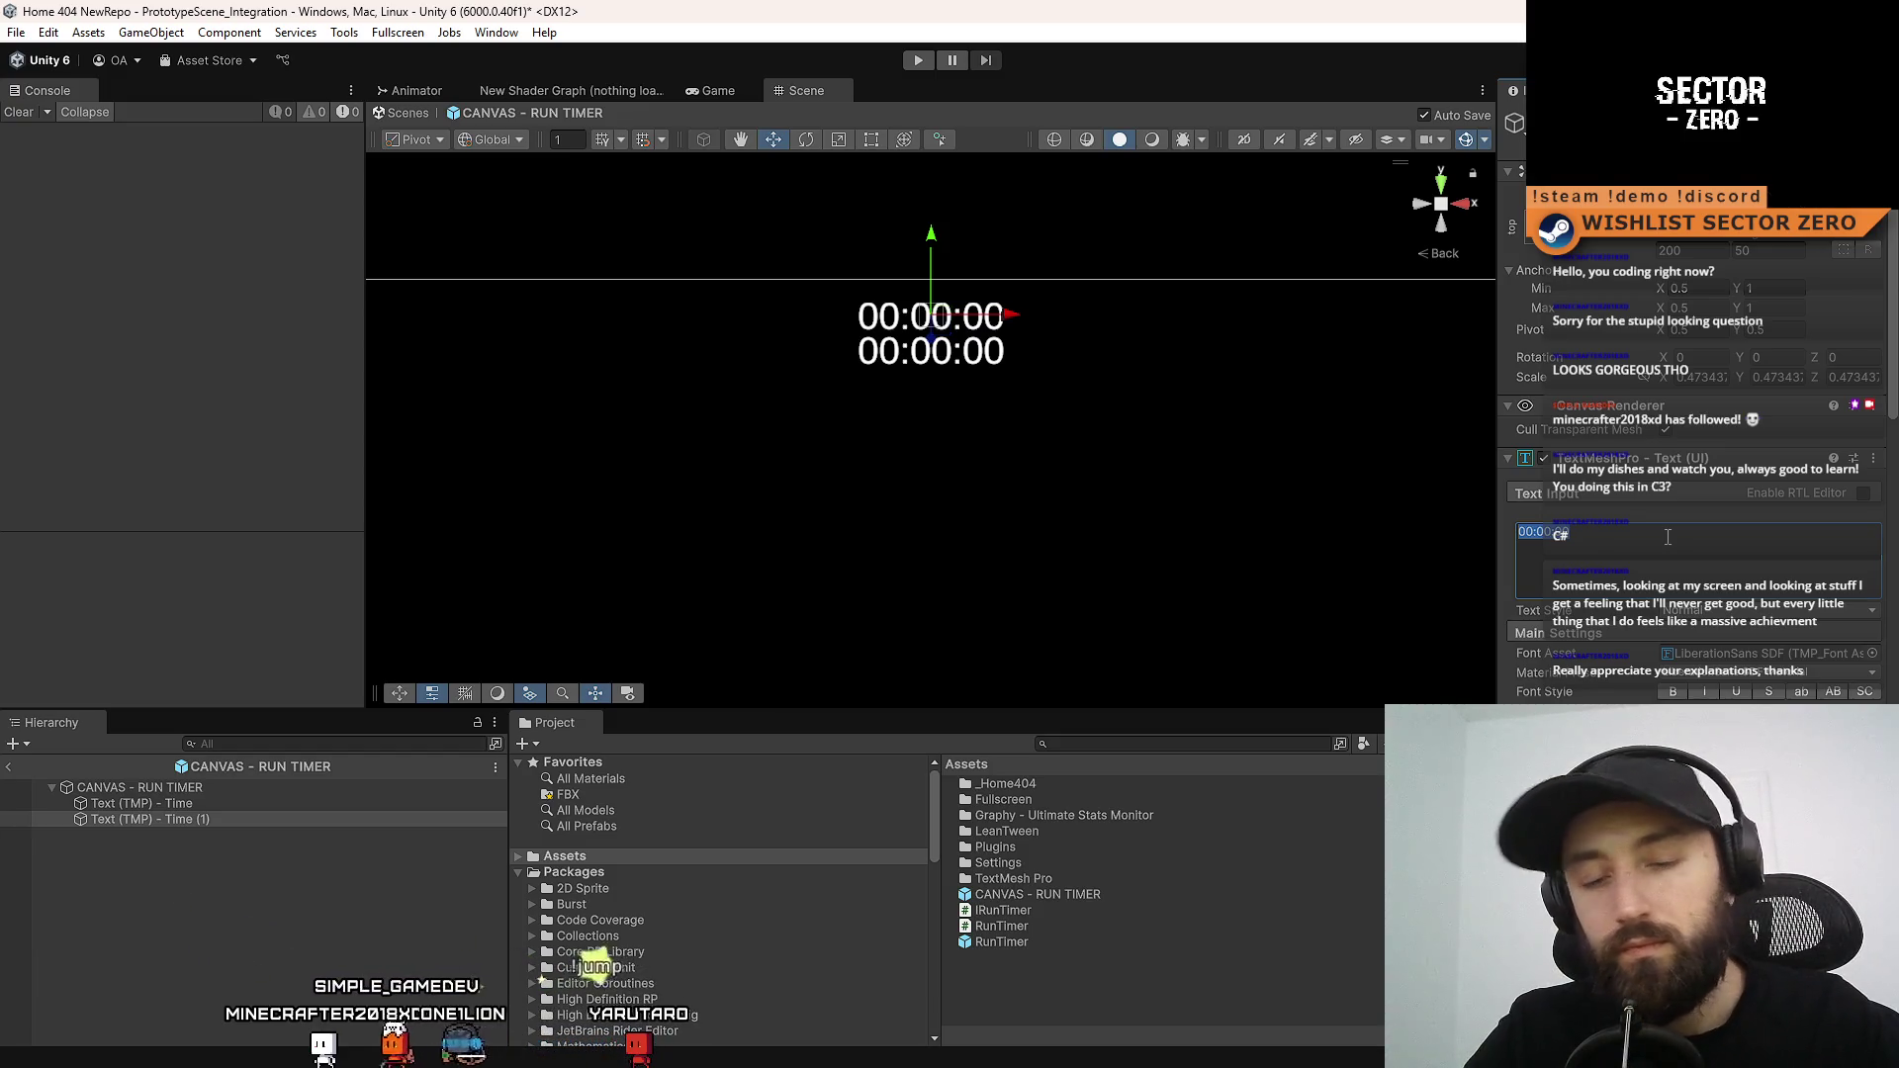
Try headings like GATE CLOSING and DRIFT STABIL, settle on DRIFT, and save the prefab
type("GATE CLOSING")
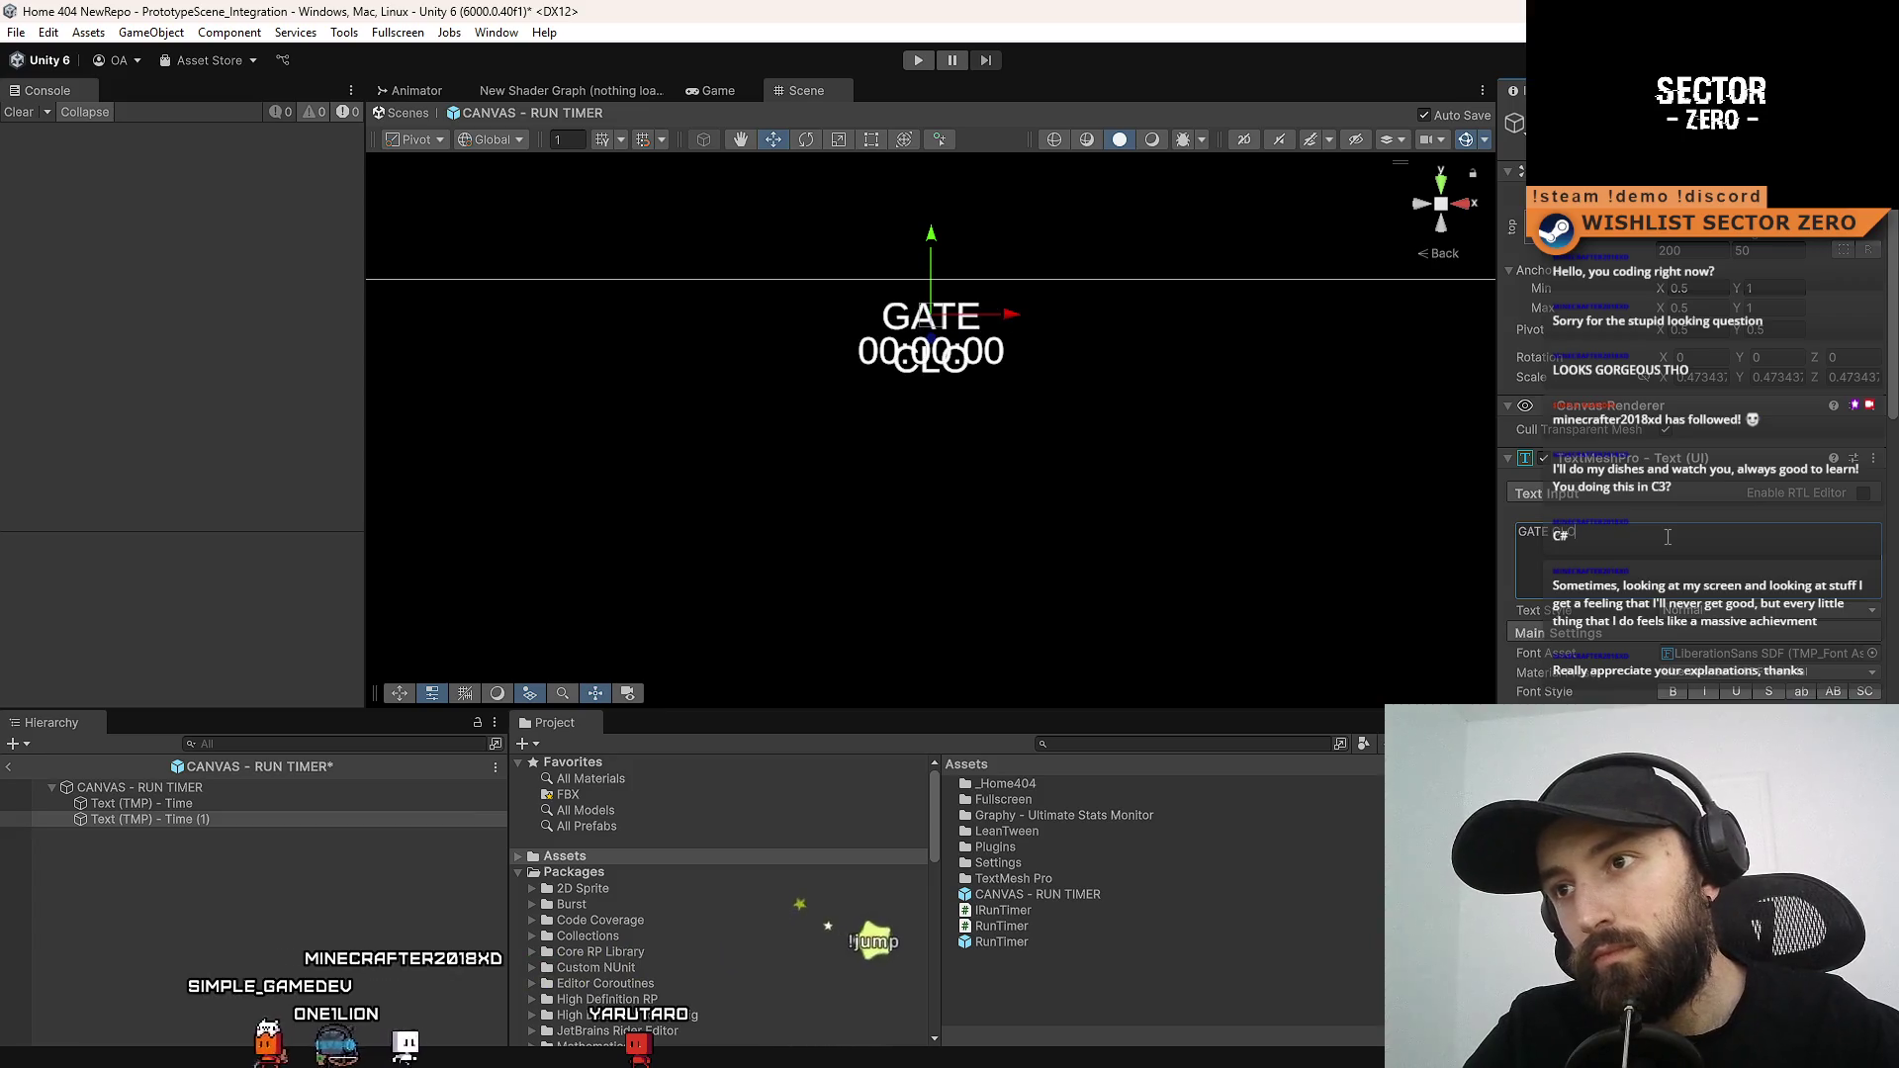
key("BackSpace")
key("BackSpace")
key("BackSpace")
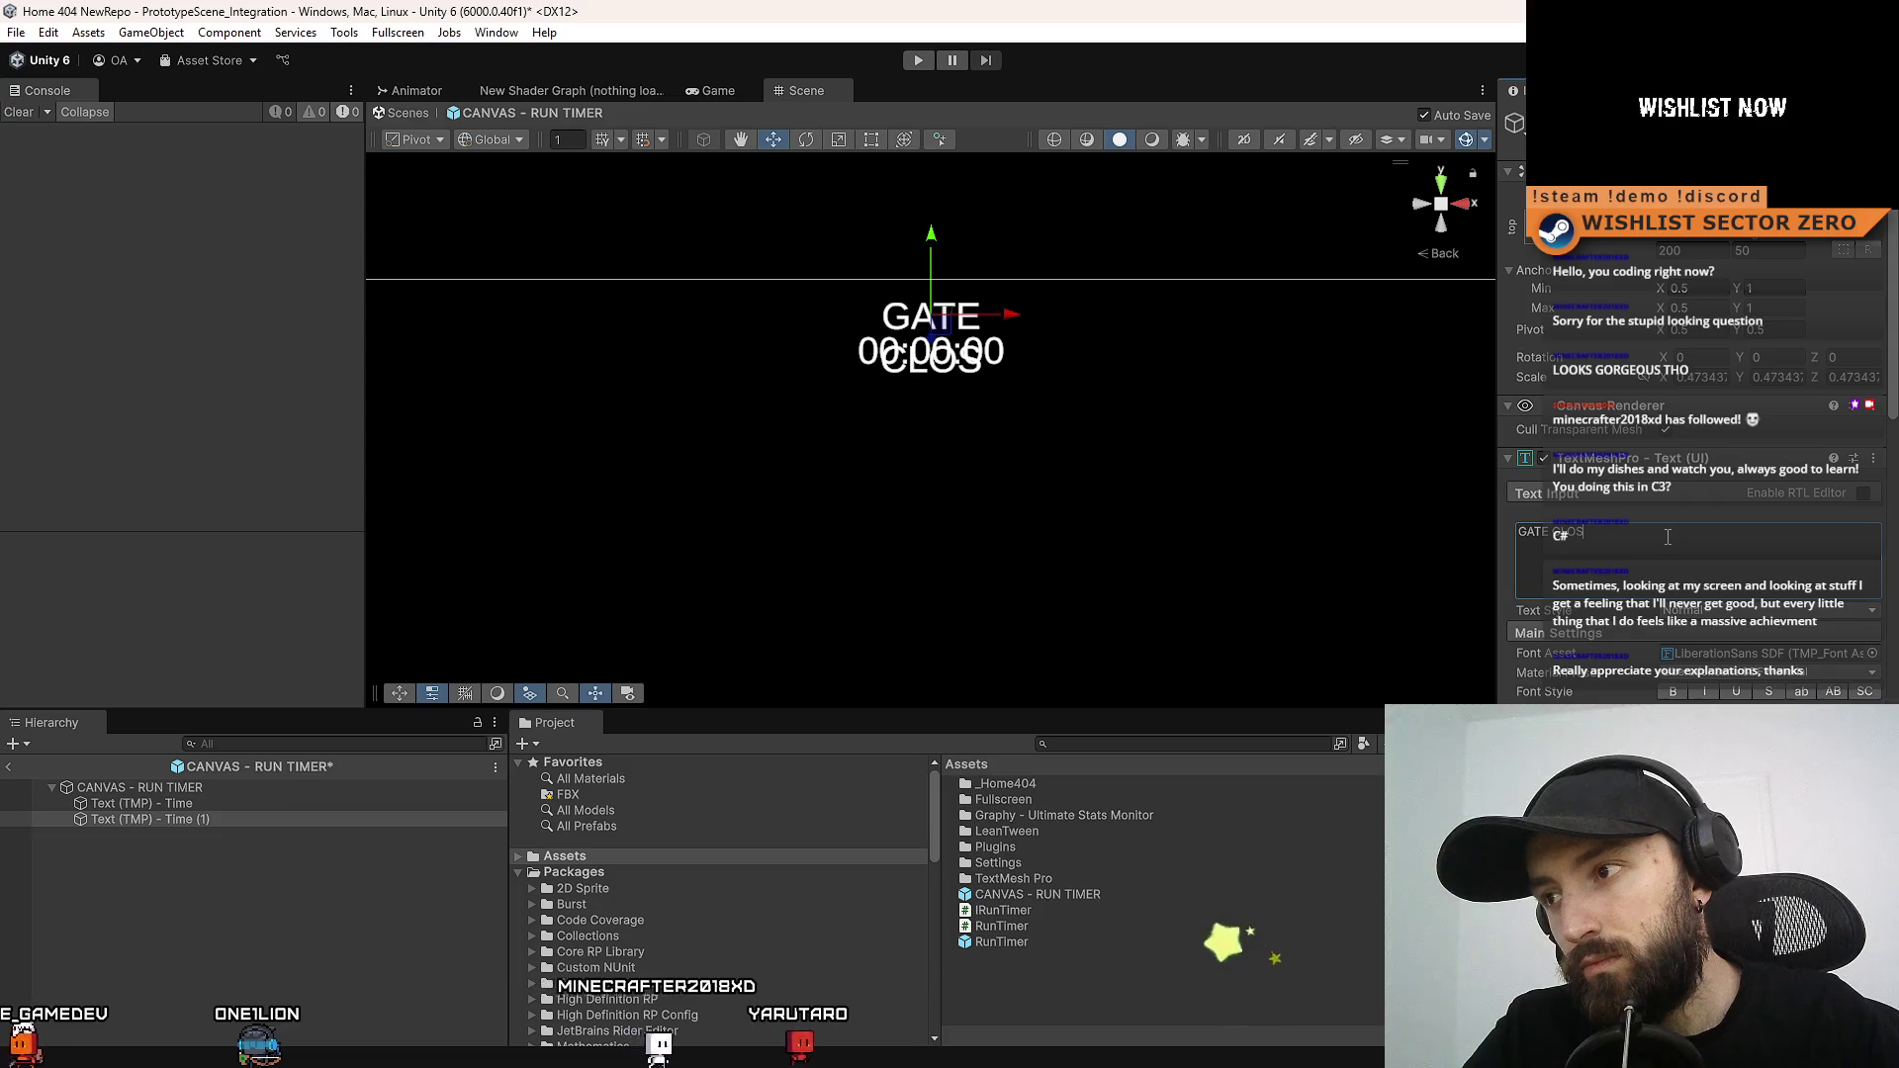
key("BackSpace")
key("BackSpace")
key("BackSpace")
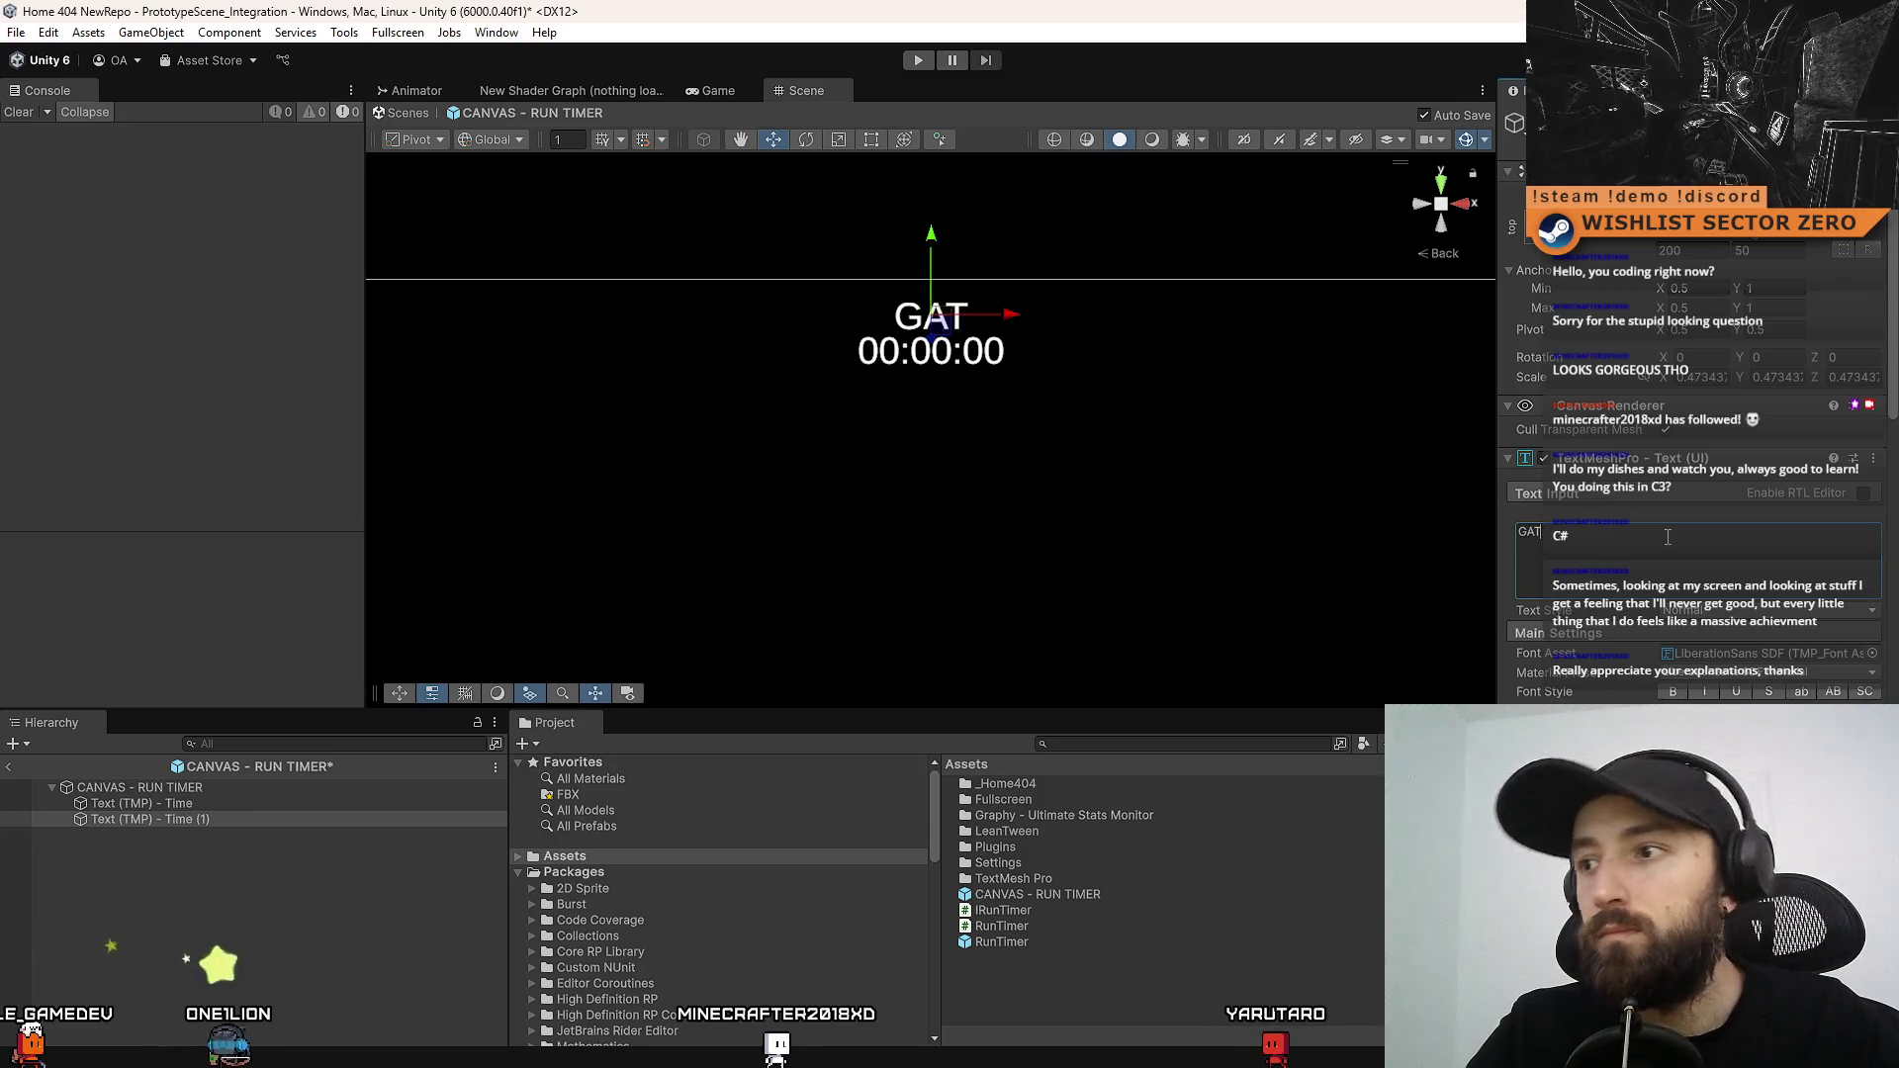
key("BackSpace")
type("DRIFT")
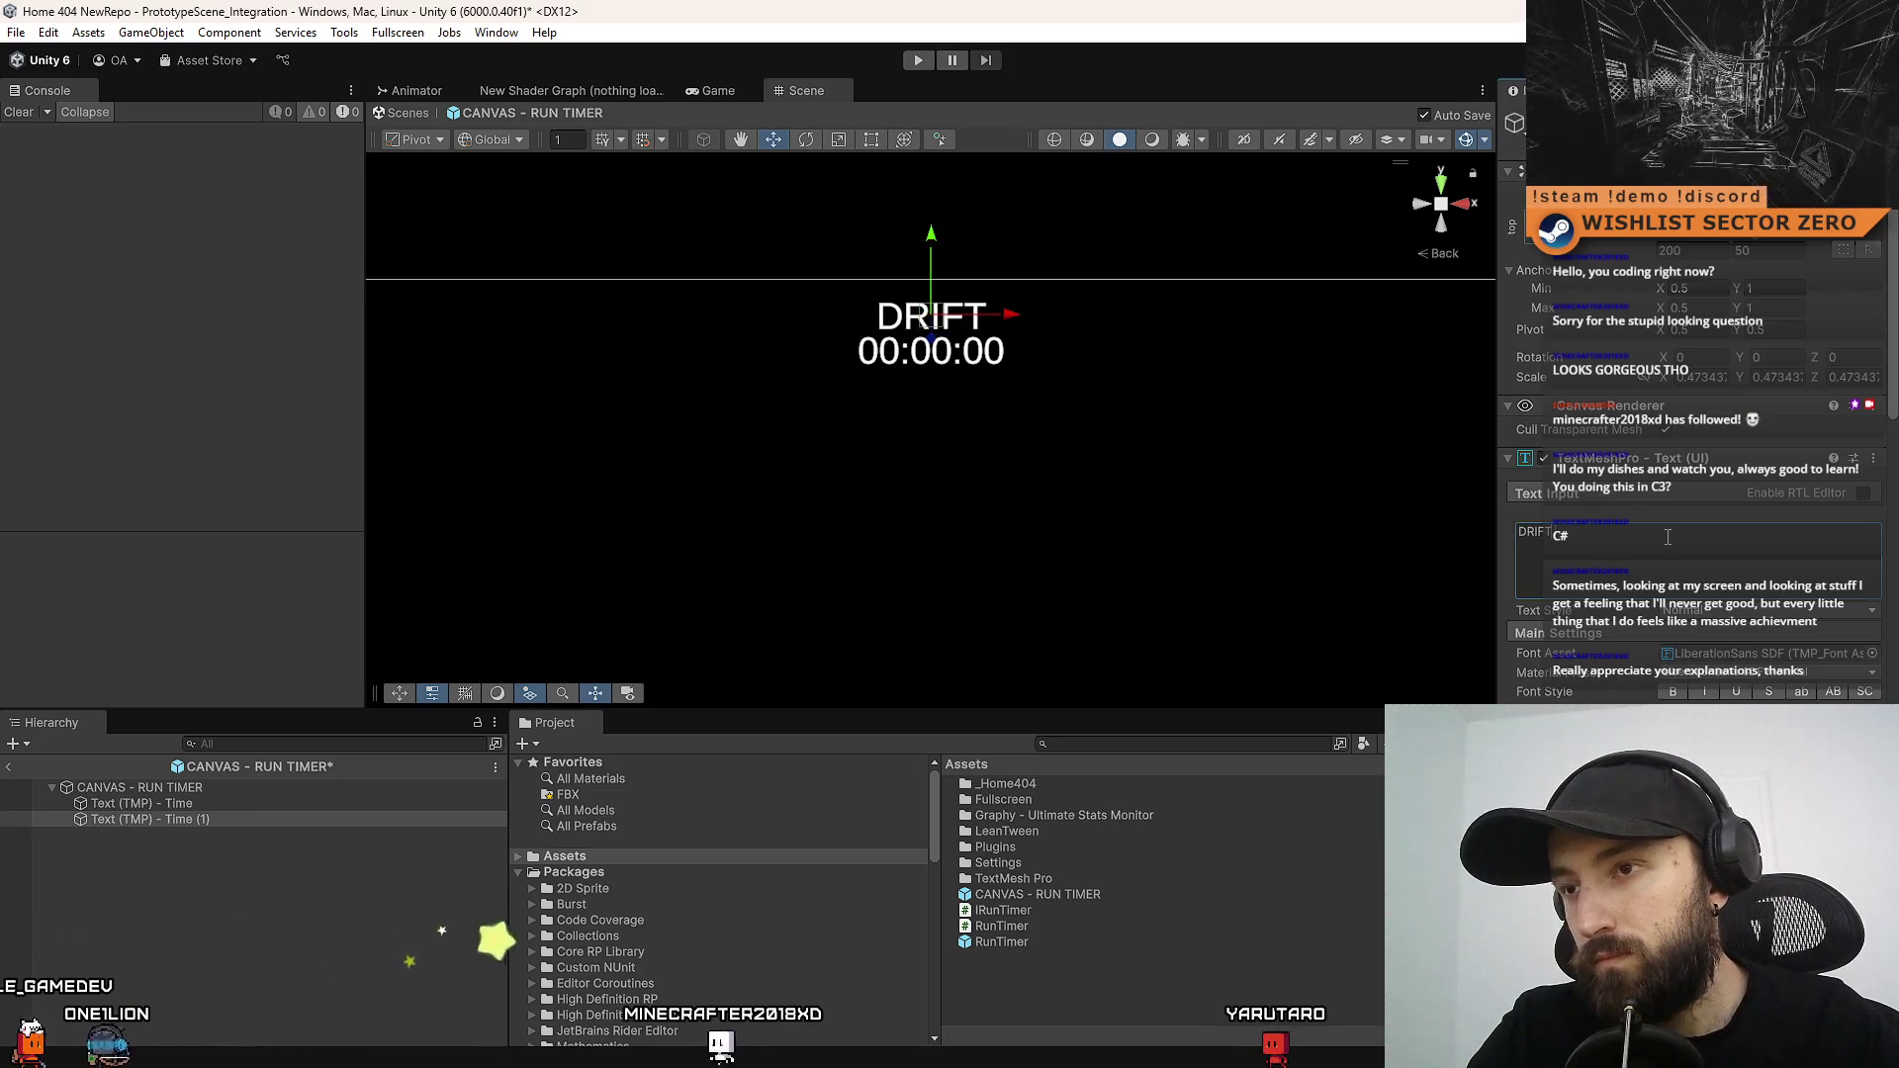
type(" STABIL")
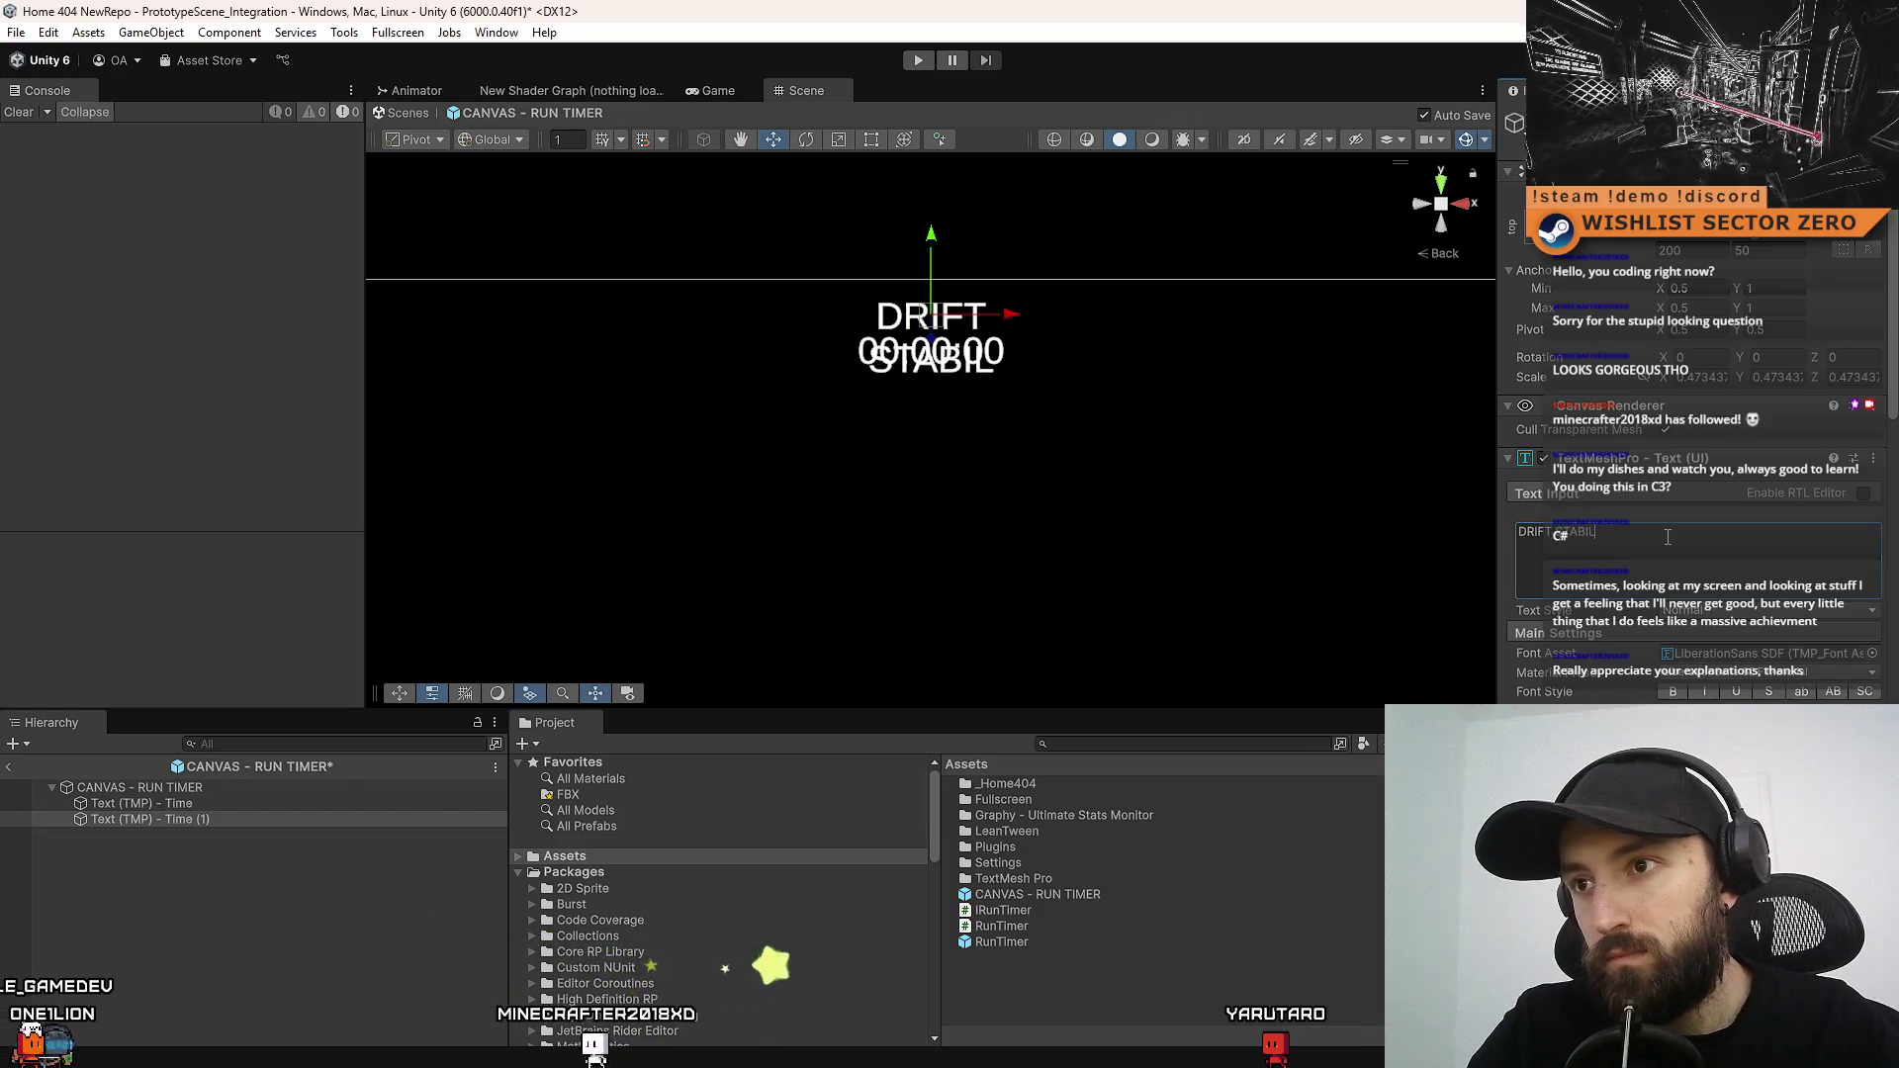
key("BackSpace")
key("BackSpace")
key("BackSpace")
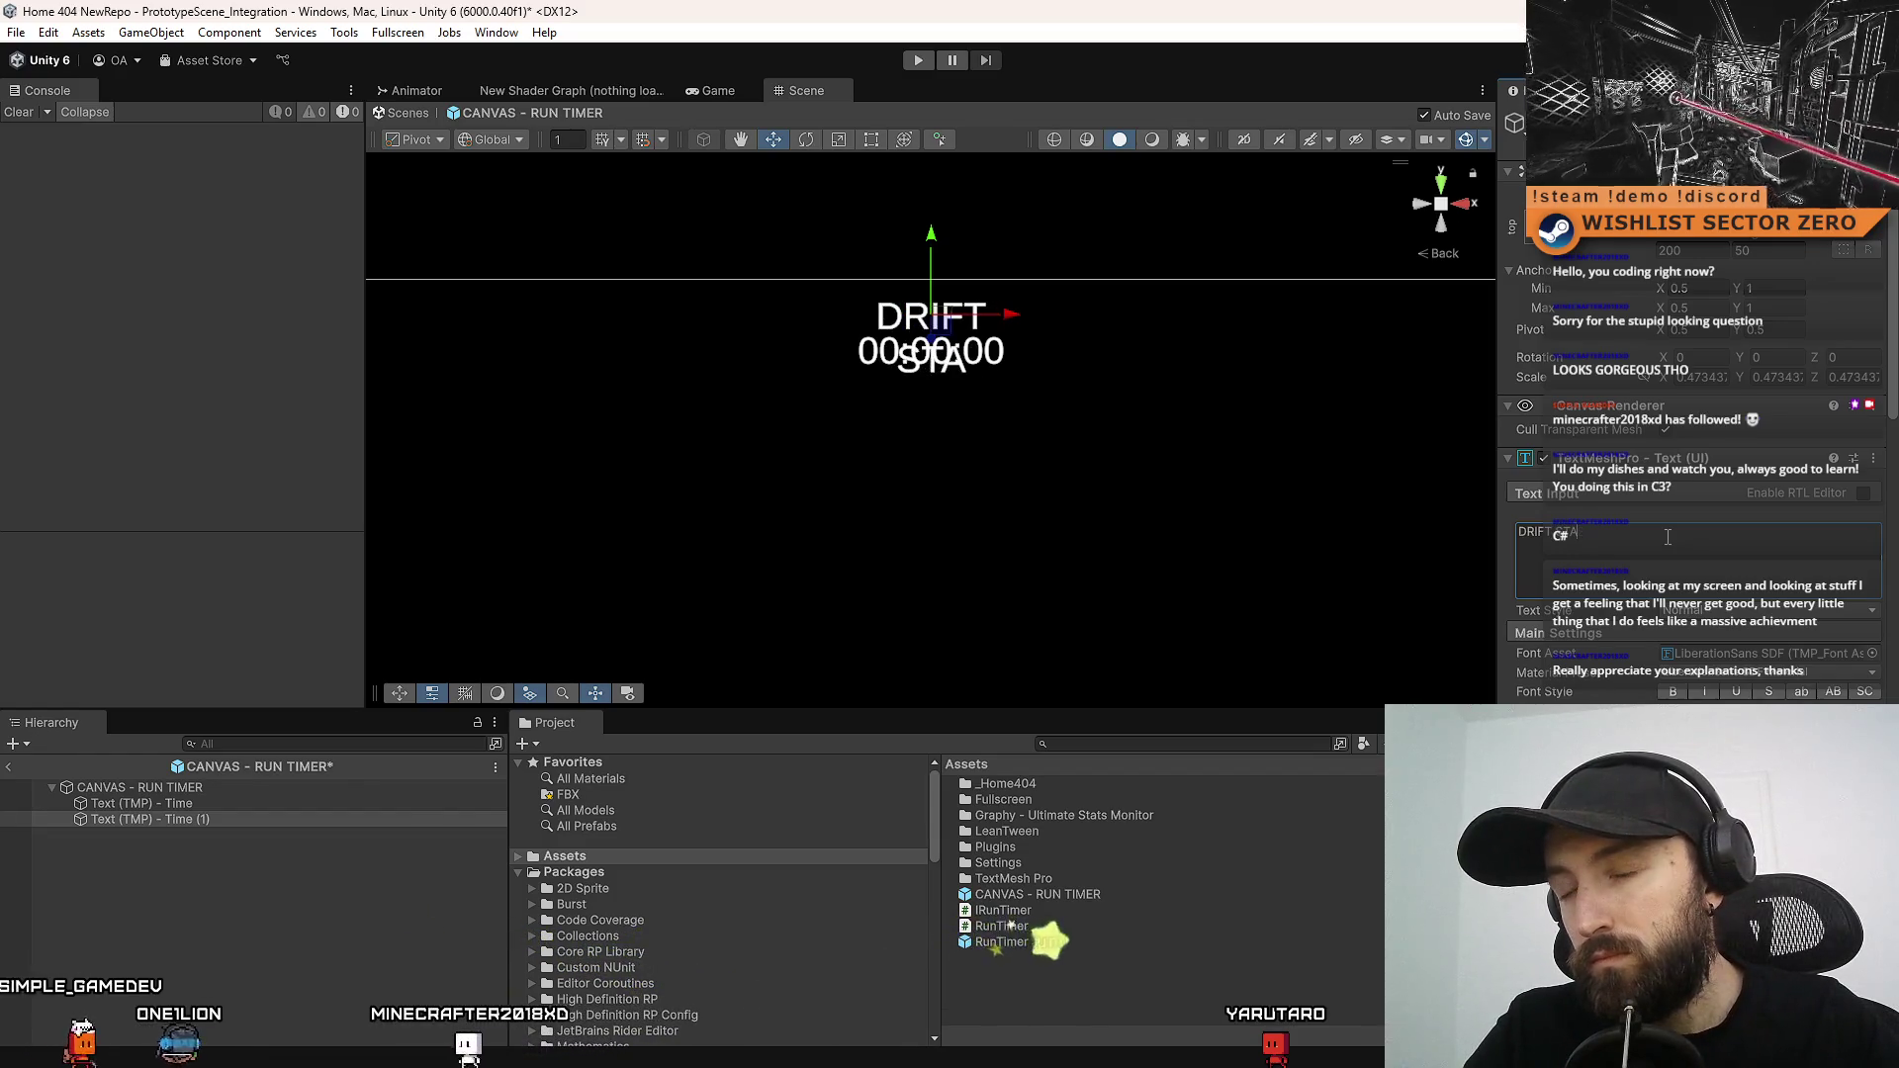
key("BackSpace")
key("BackSpace")
key("BackSpace")
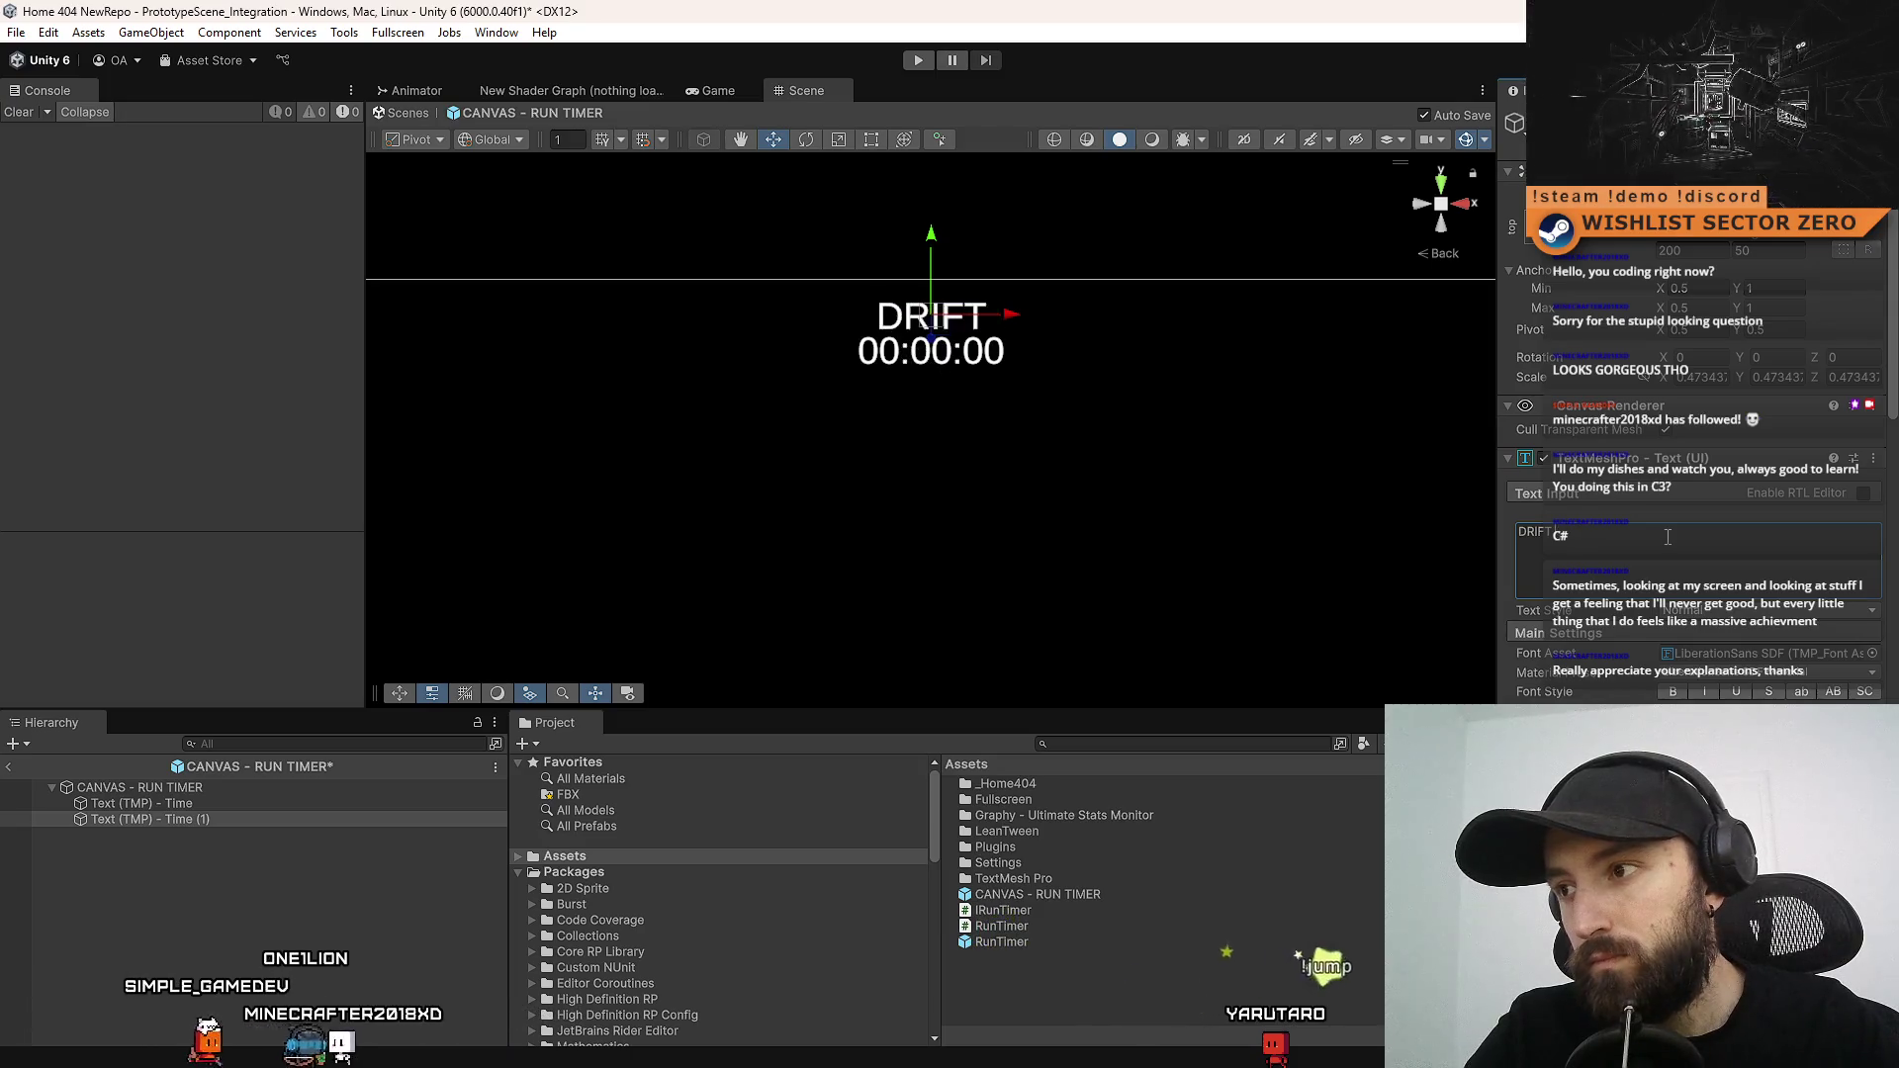
type("P")
key("BackSpace")
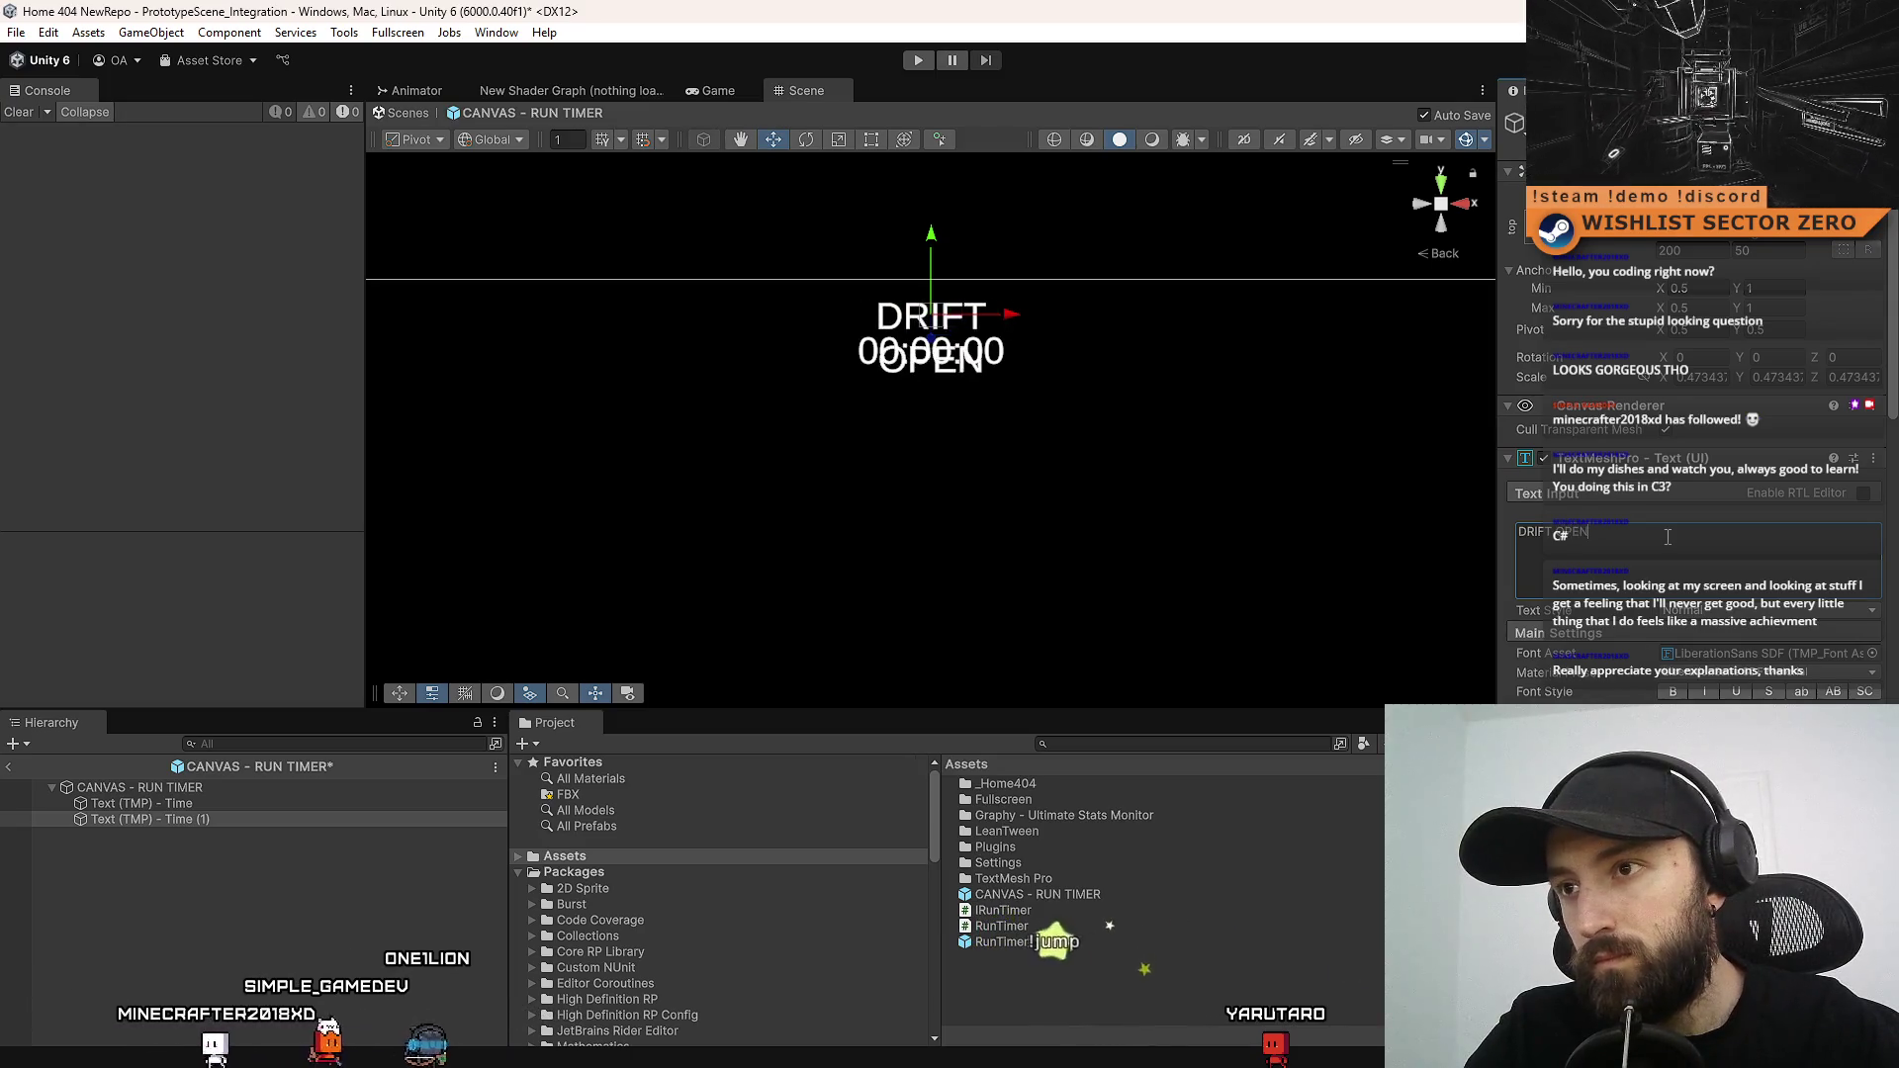
type("C")
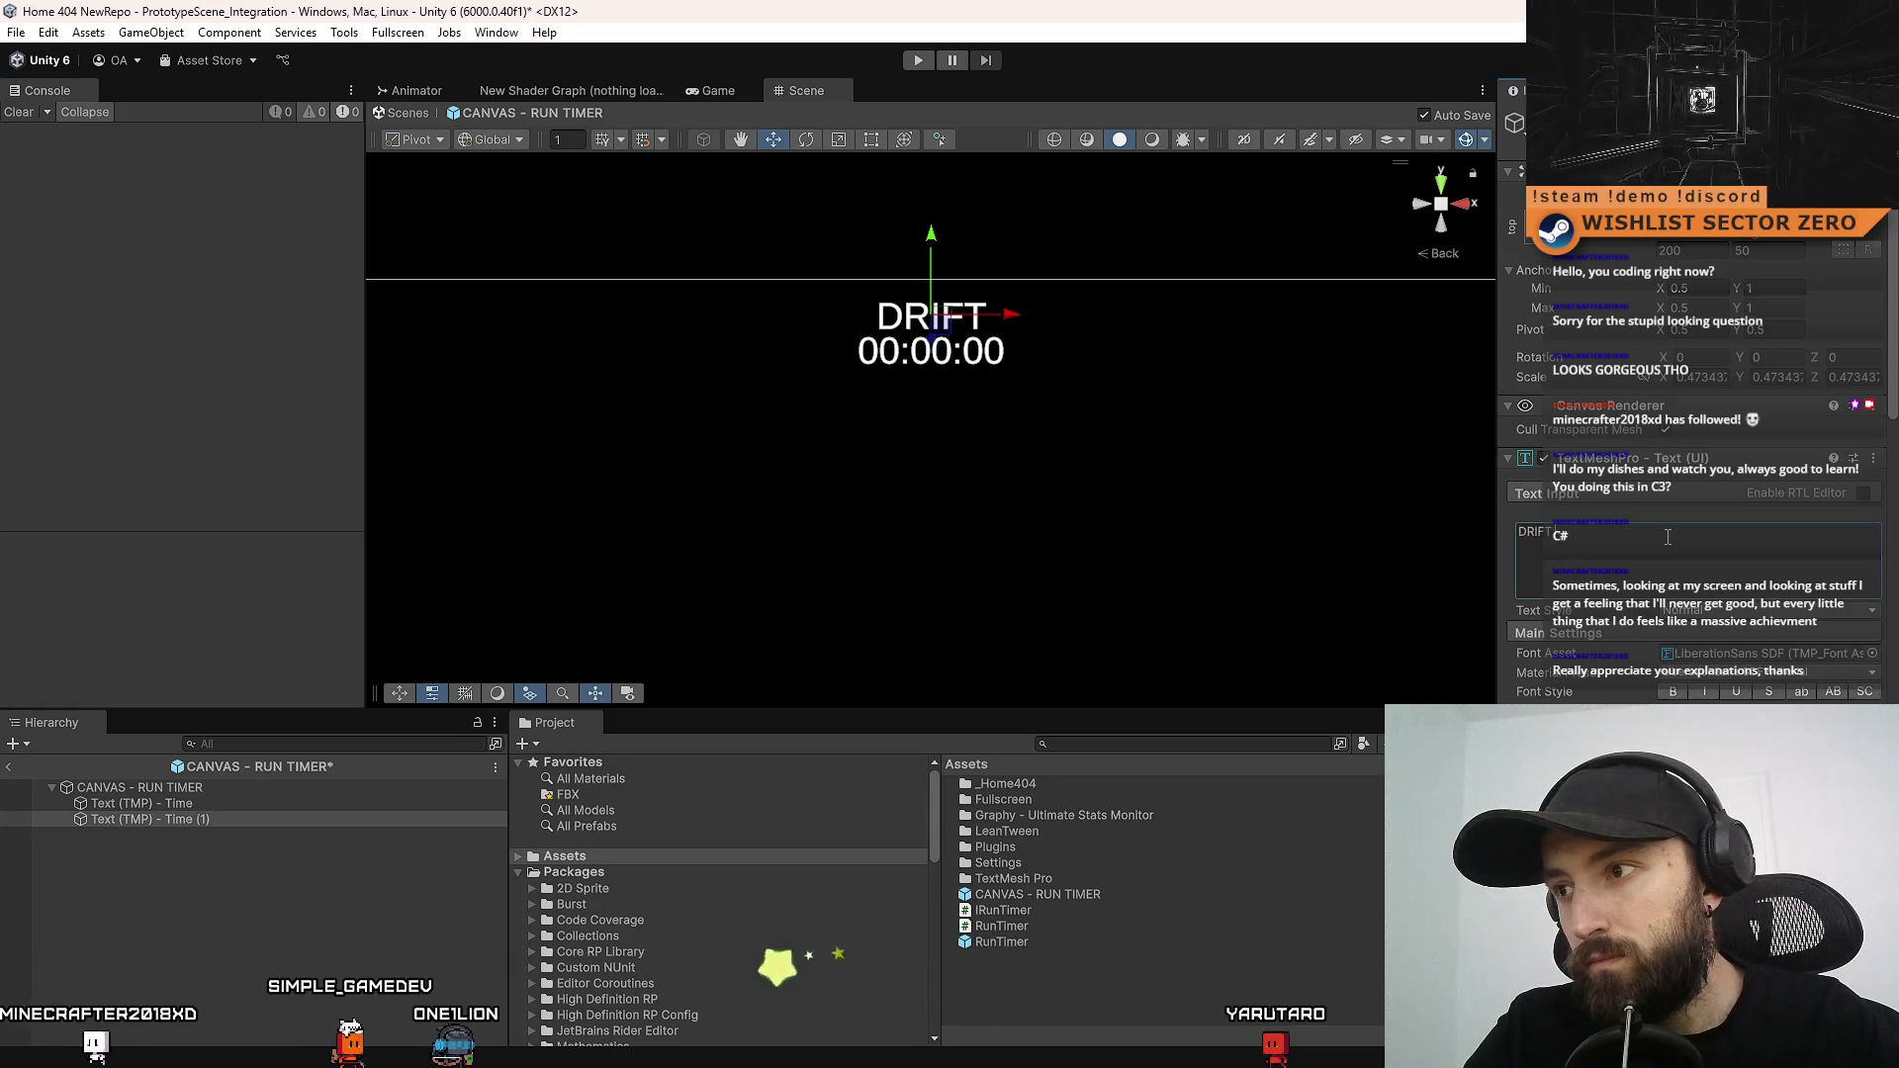
type("MER")
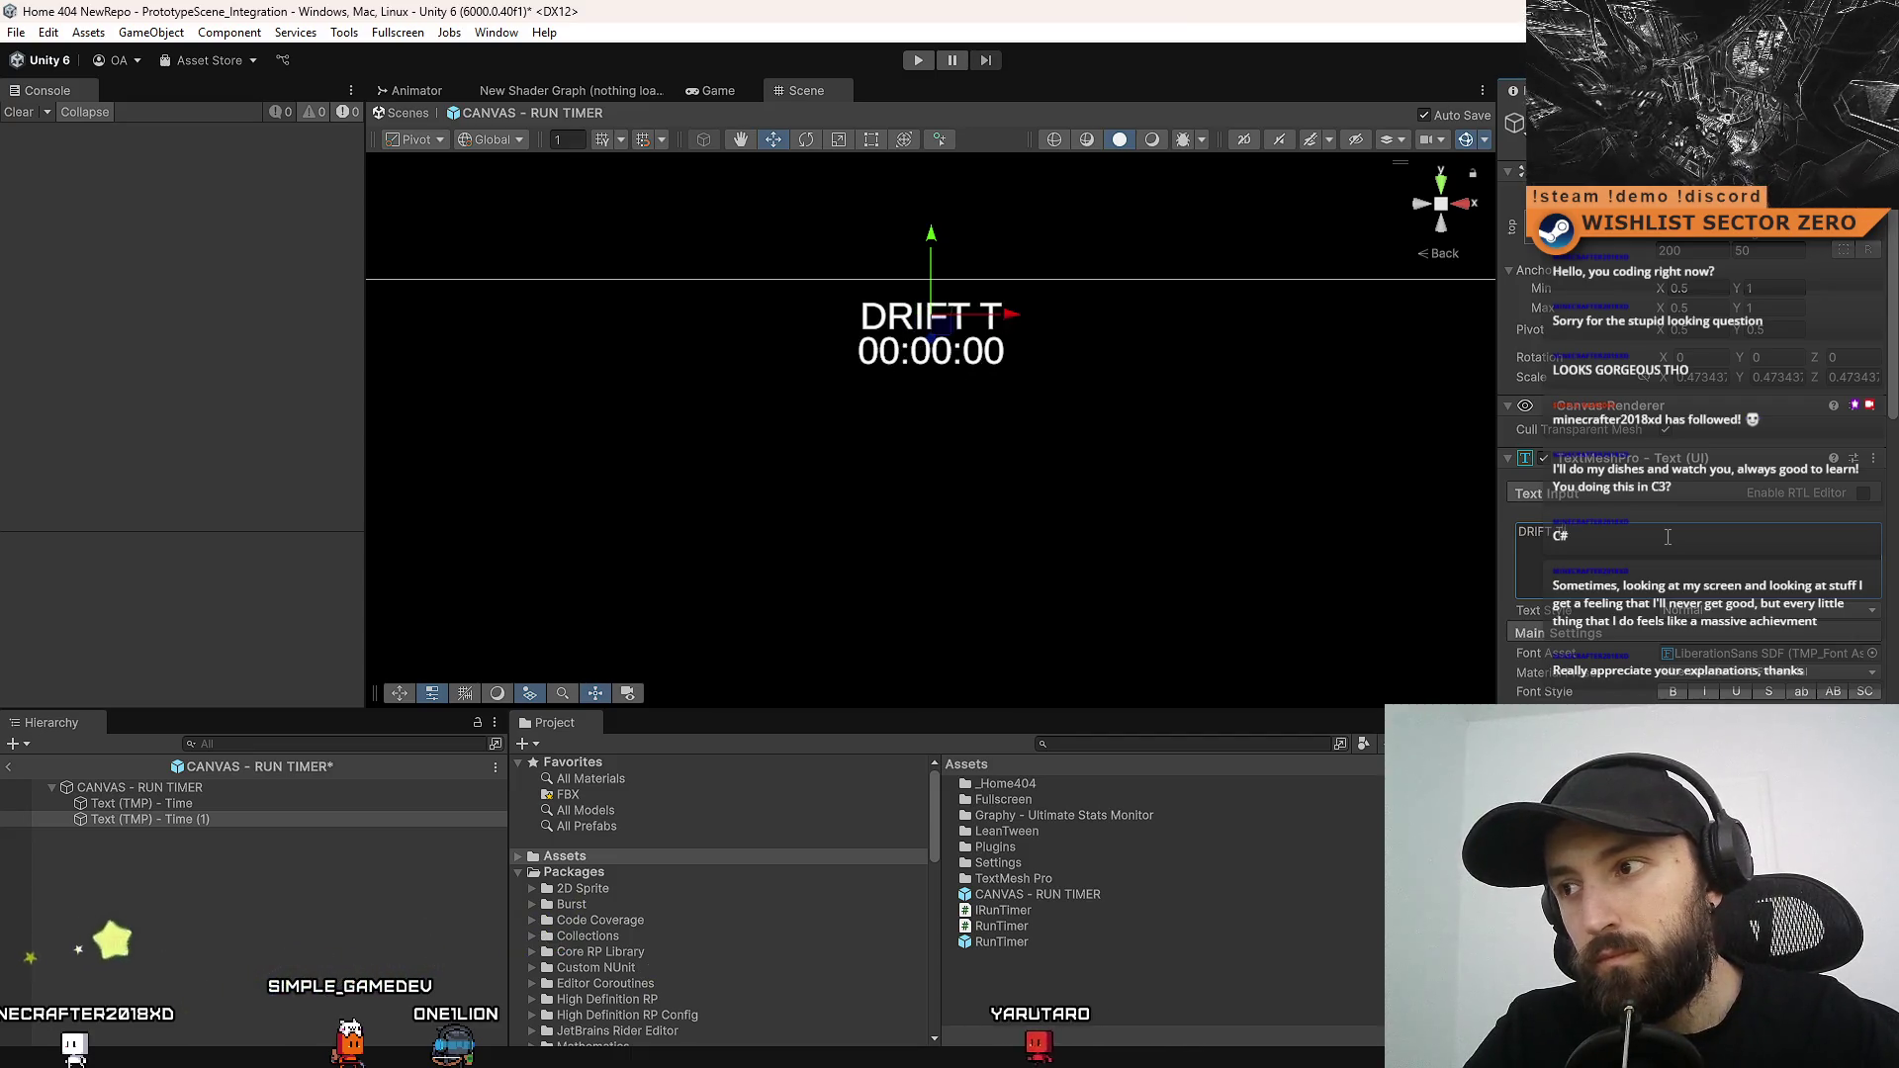
type("IMIT")
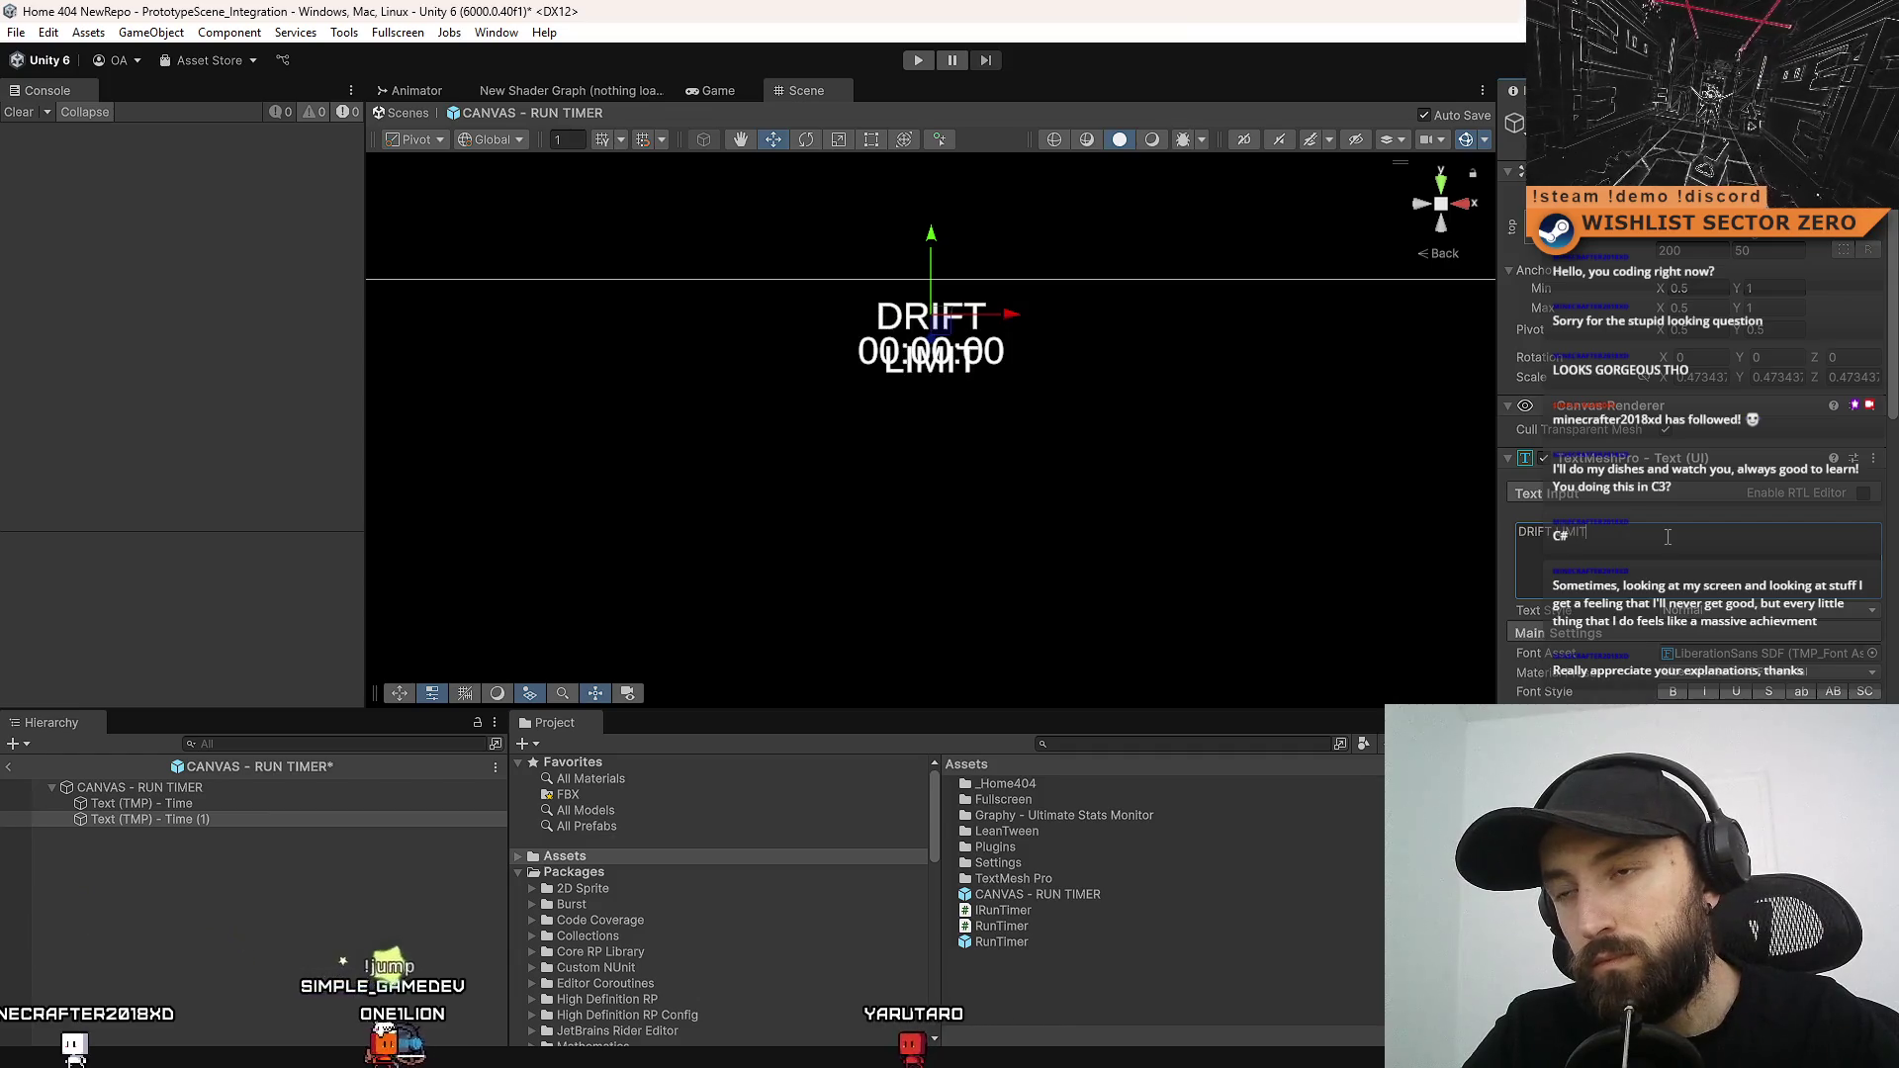
key("BackSpace")
key("BackSpace")
key("BackSpace")
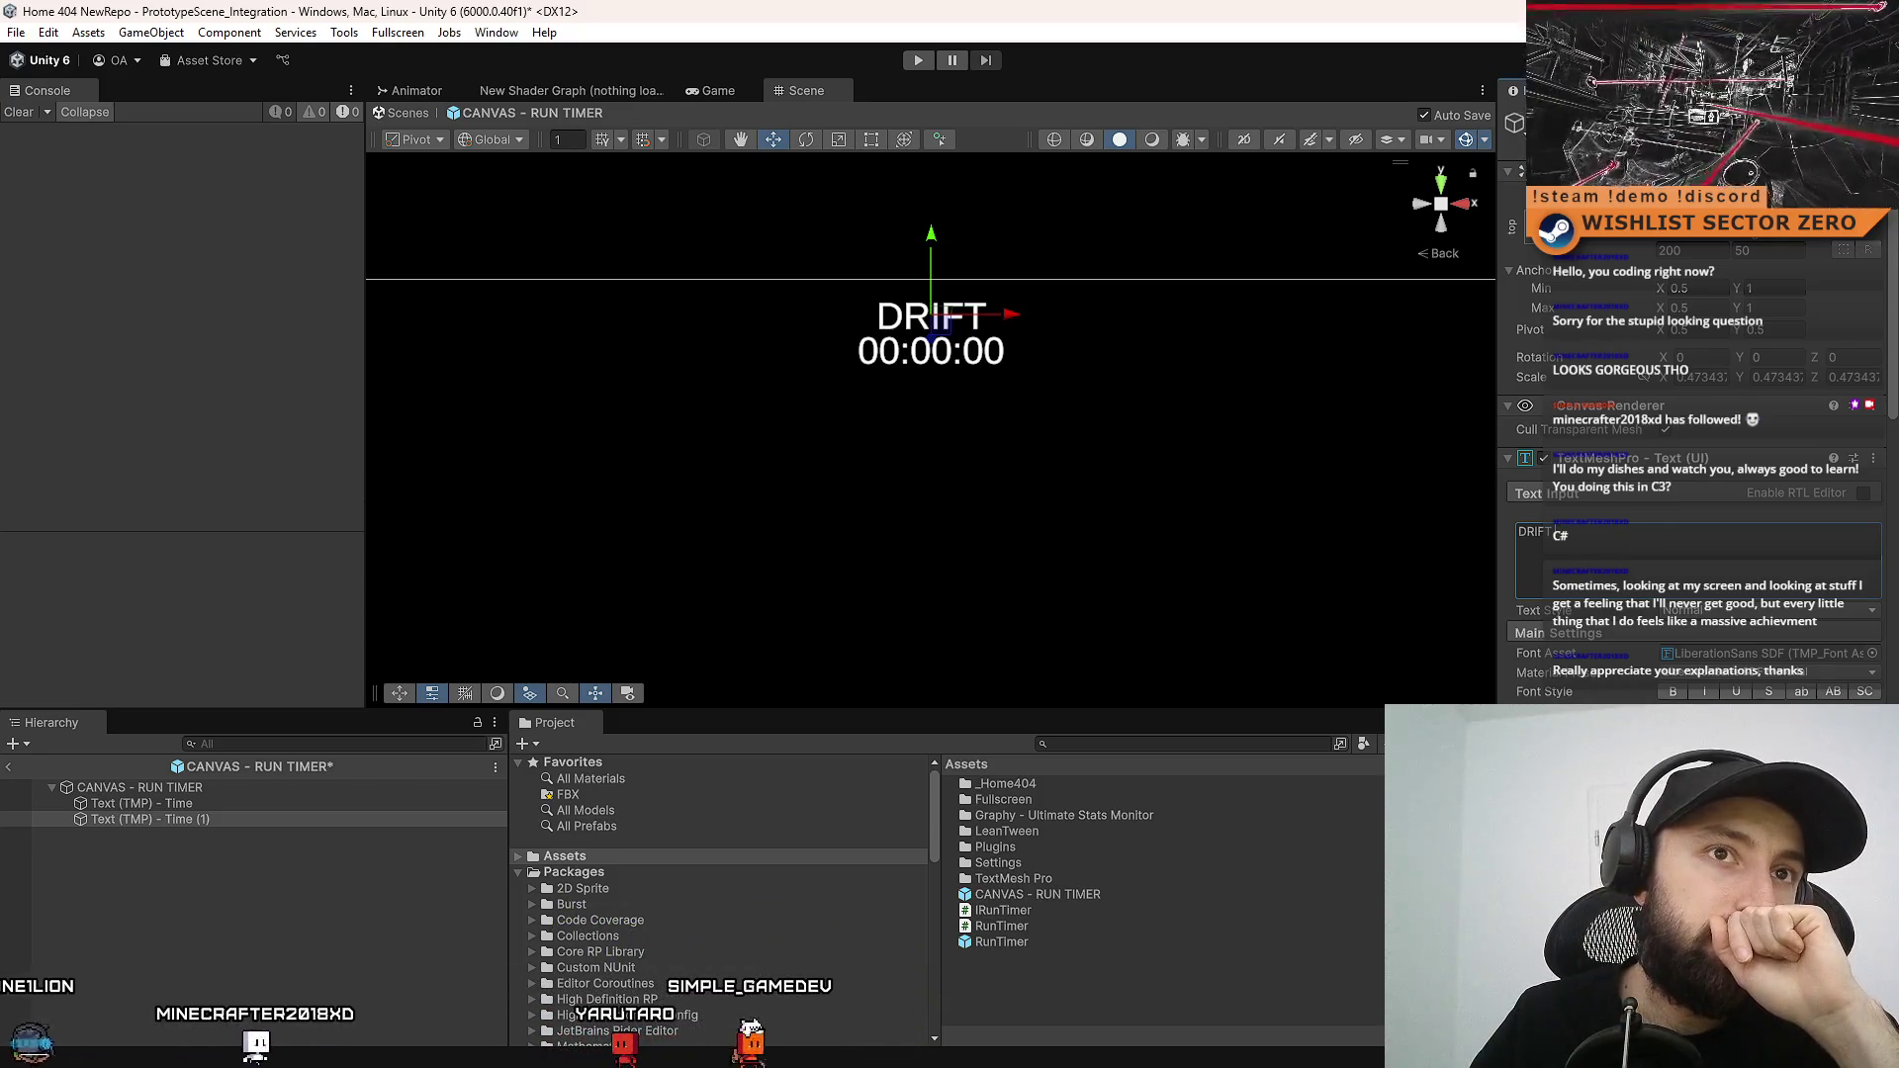
key("ctrl+s")
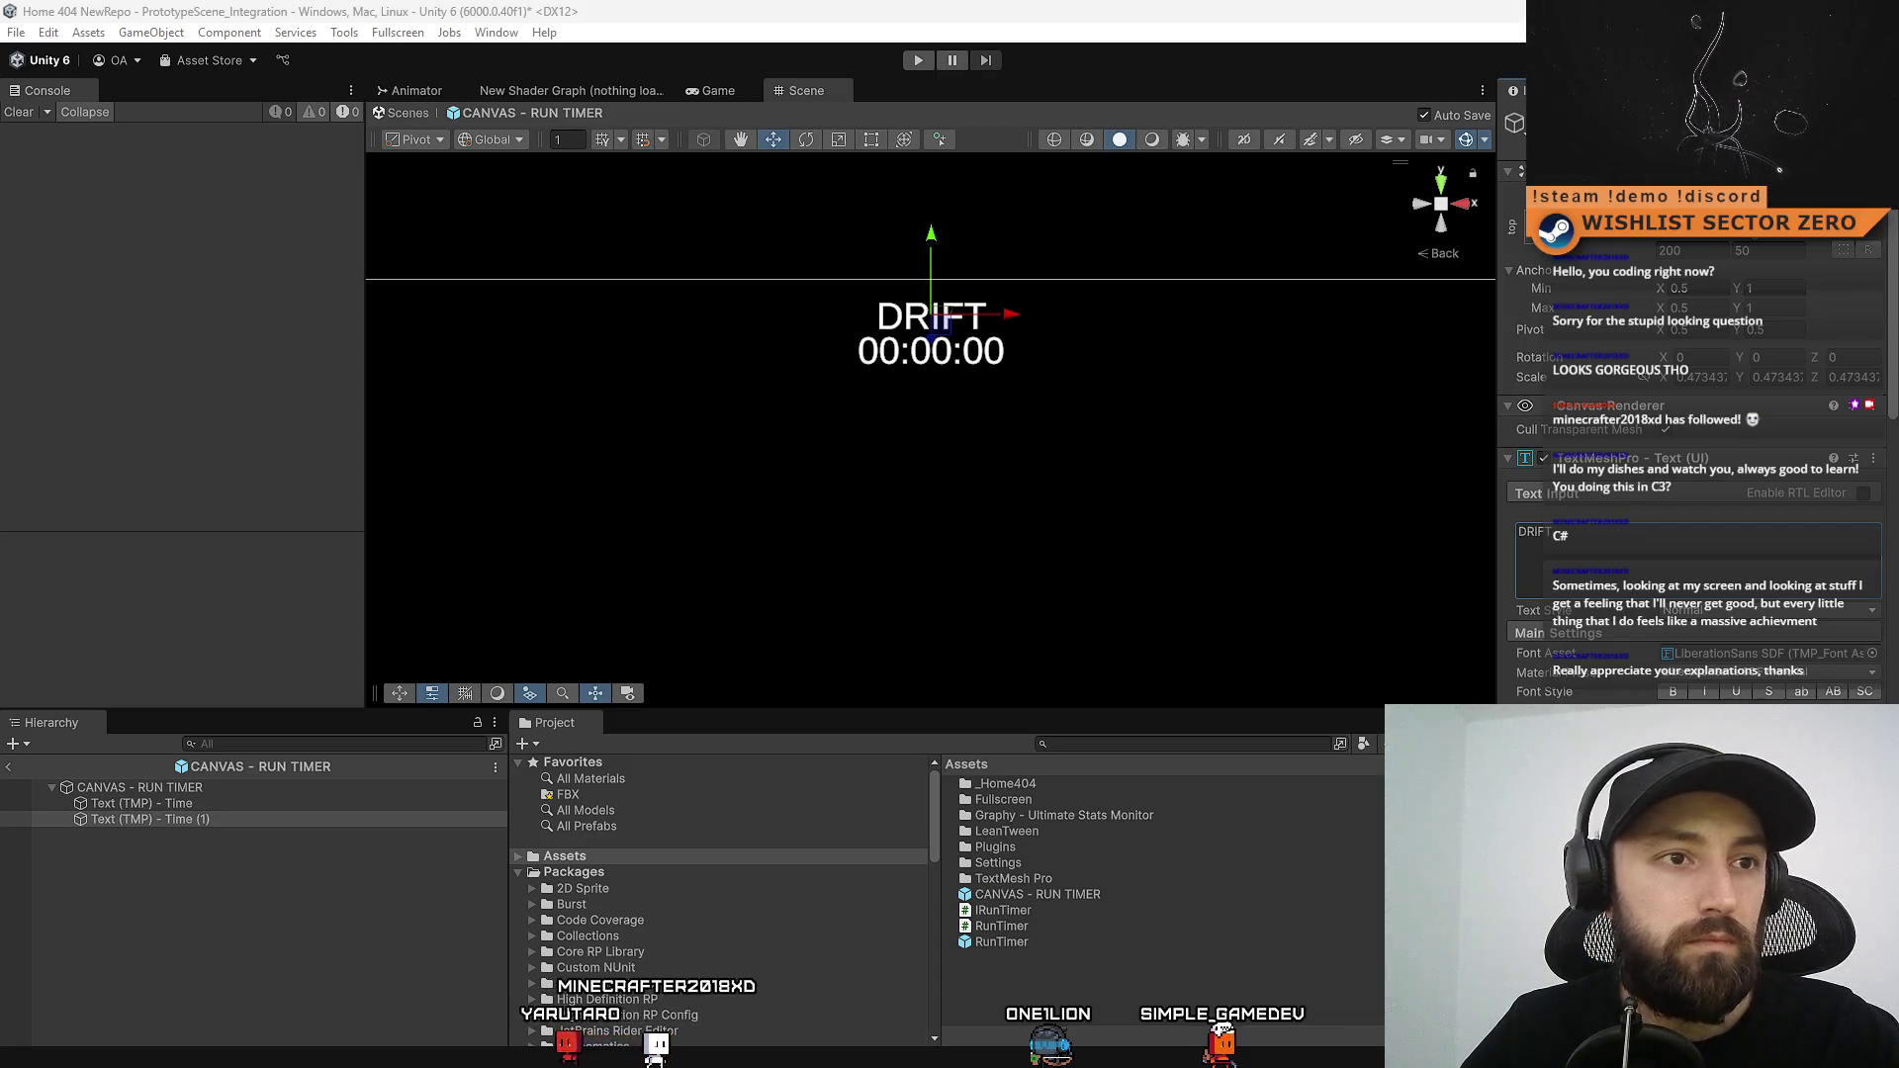
type("Gate Collapse In")
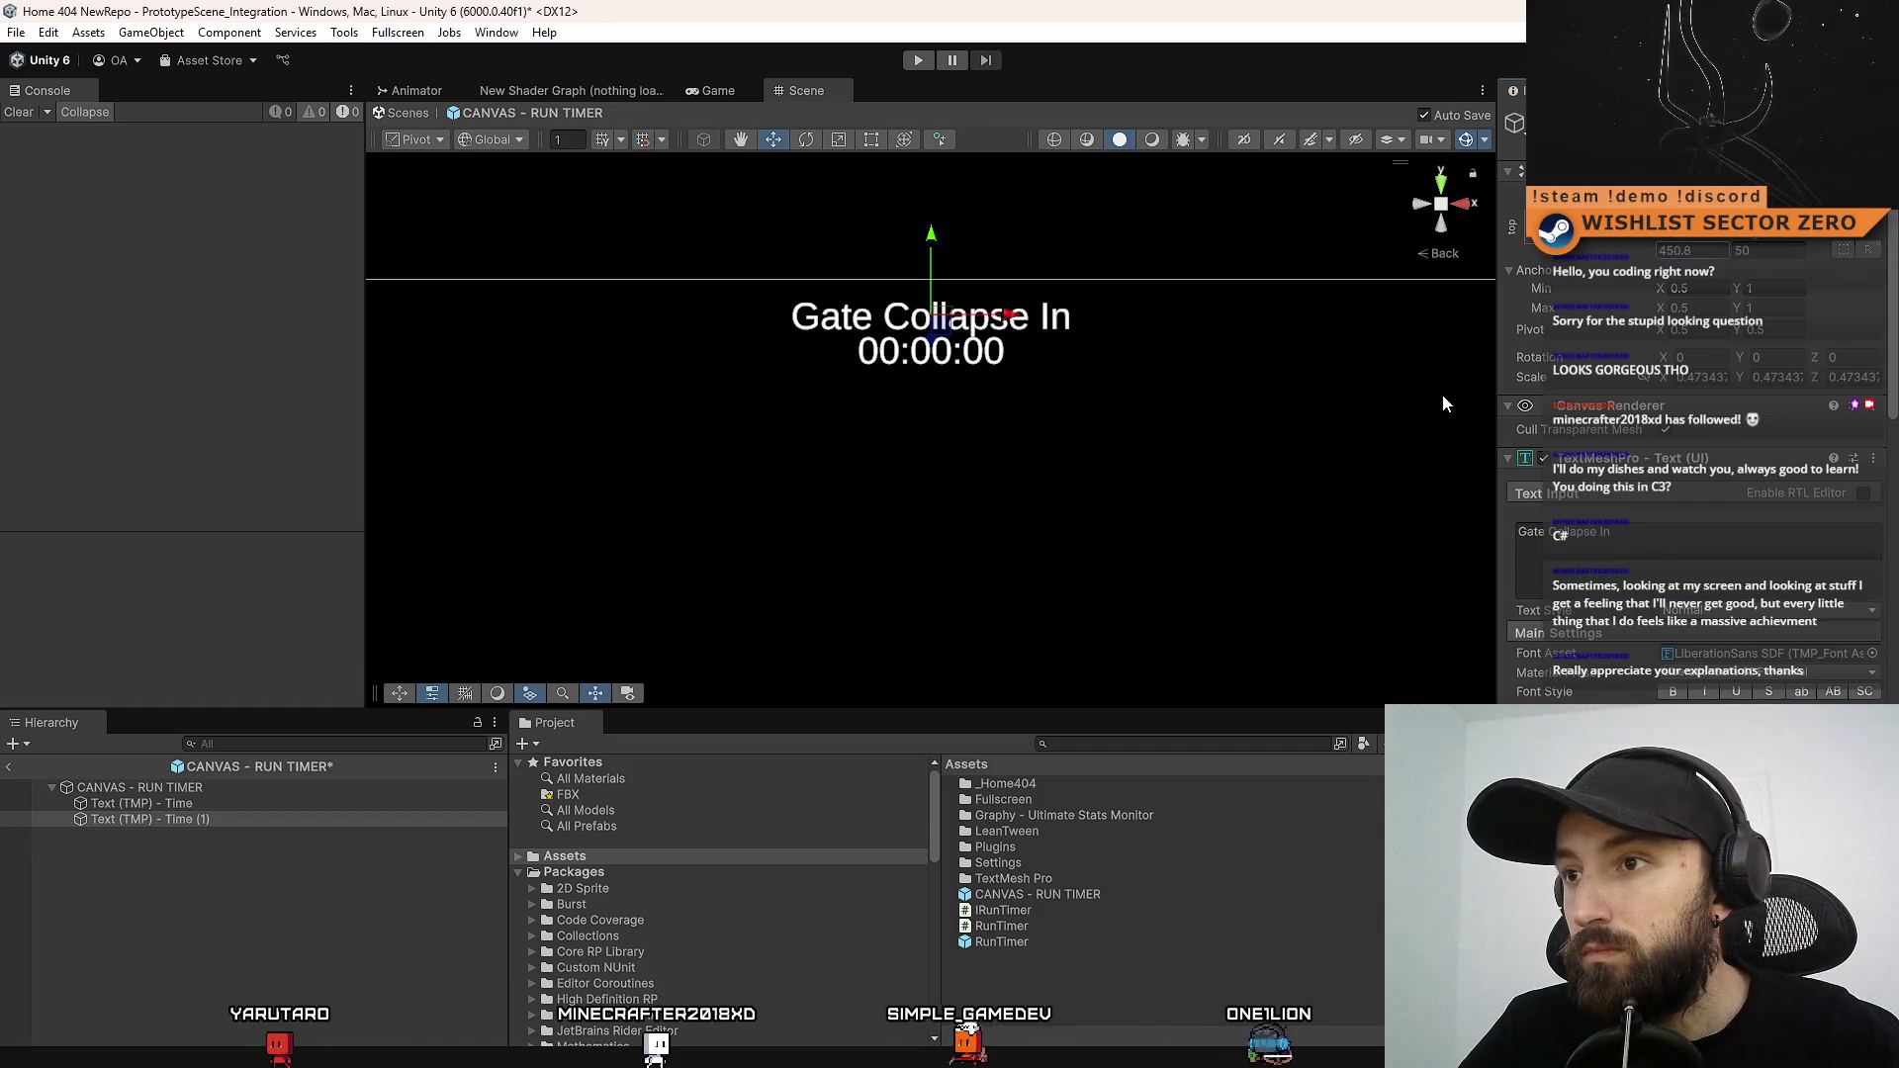
Set the heading's Text Wrapping Mode to No Wrap
scroll(1806, 521, "down", 3)
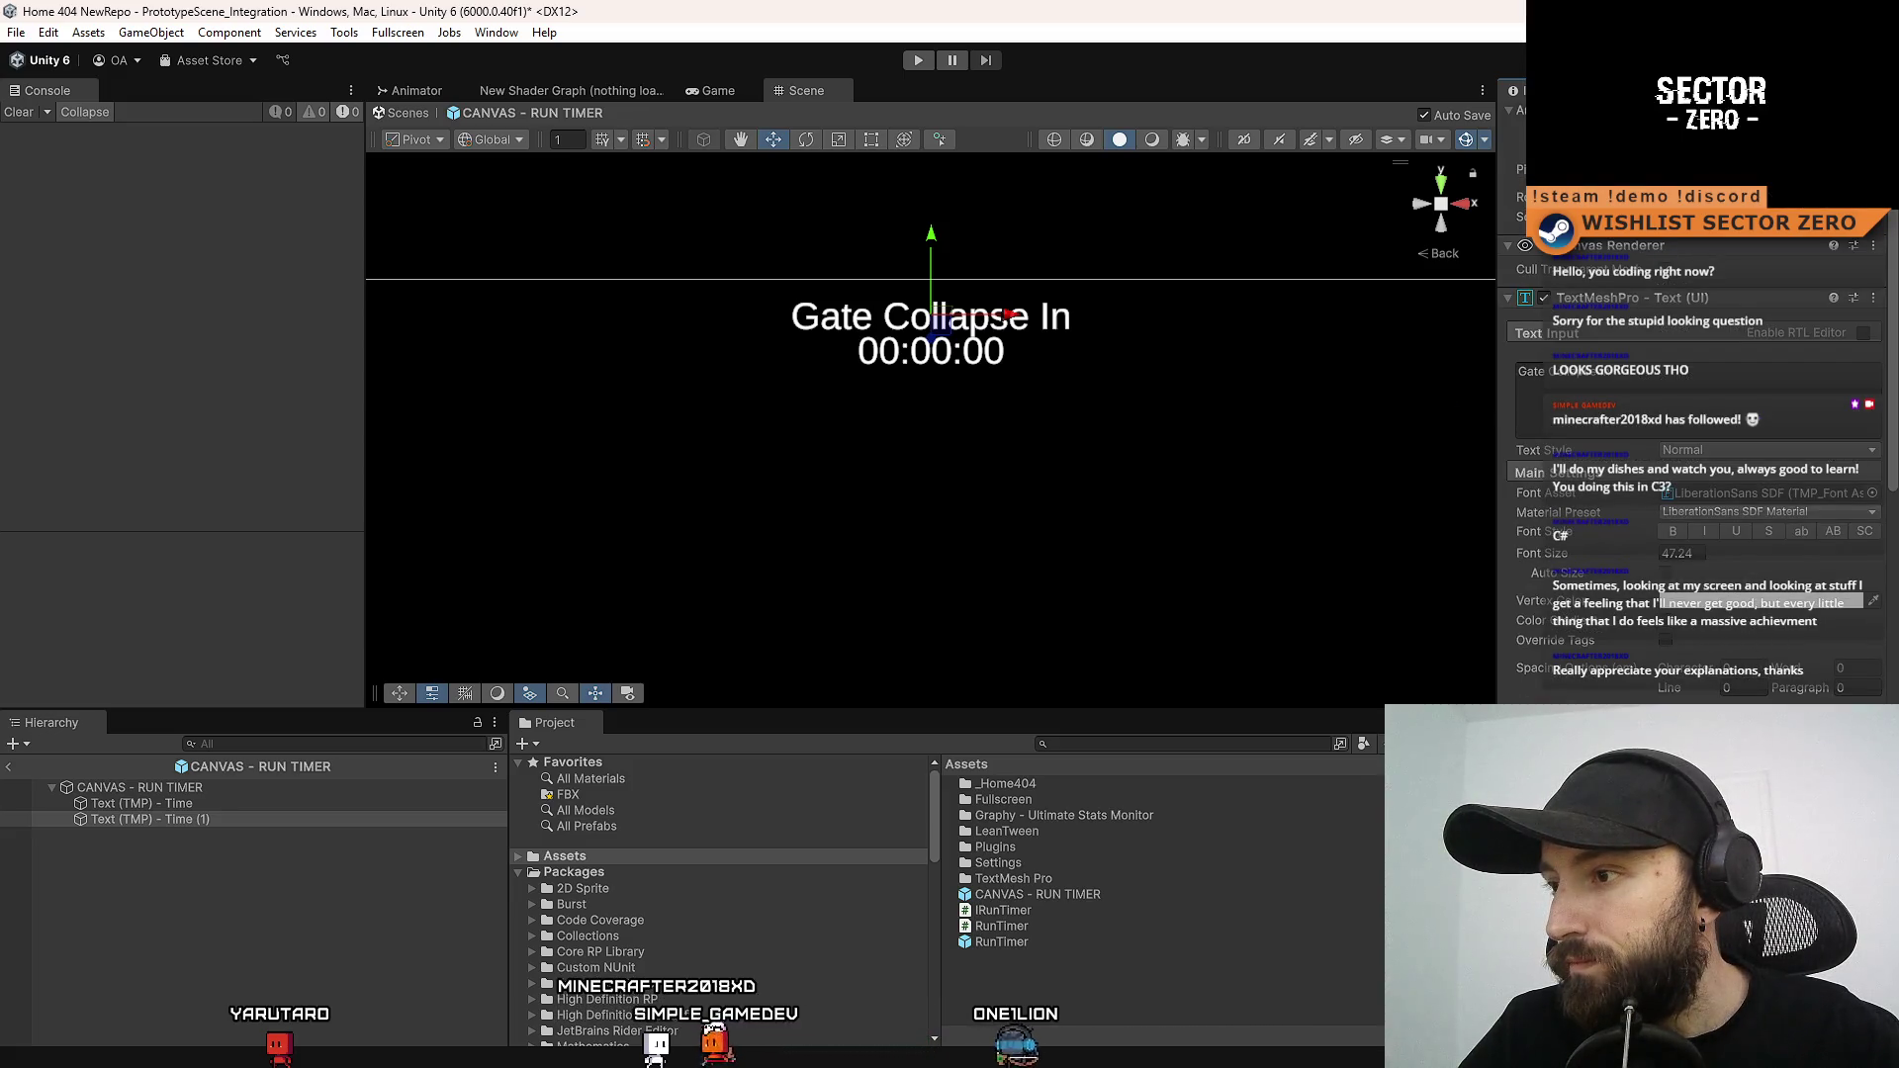
scroll(1718, 682, "down", 2)
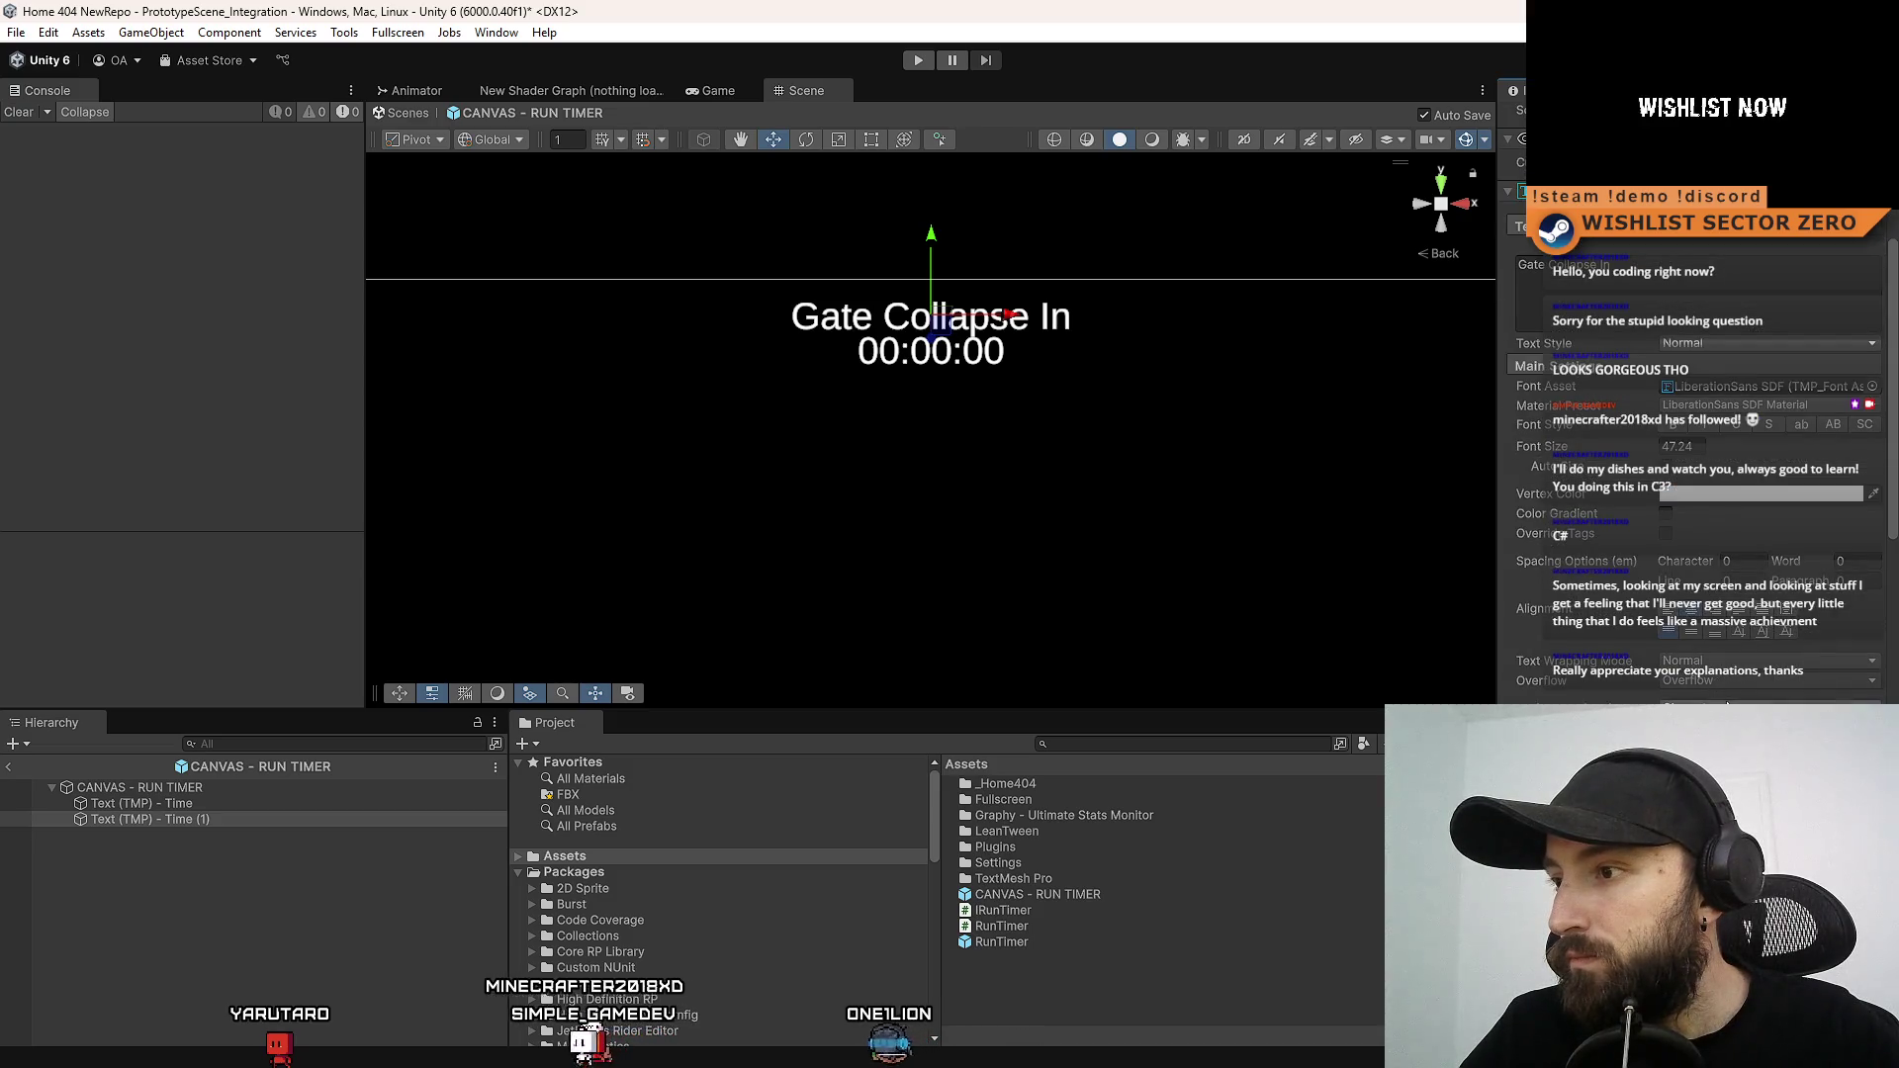
left_click(1741, 661)
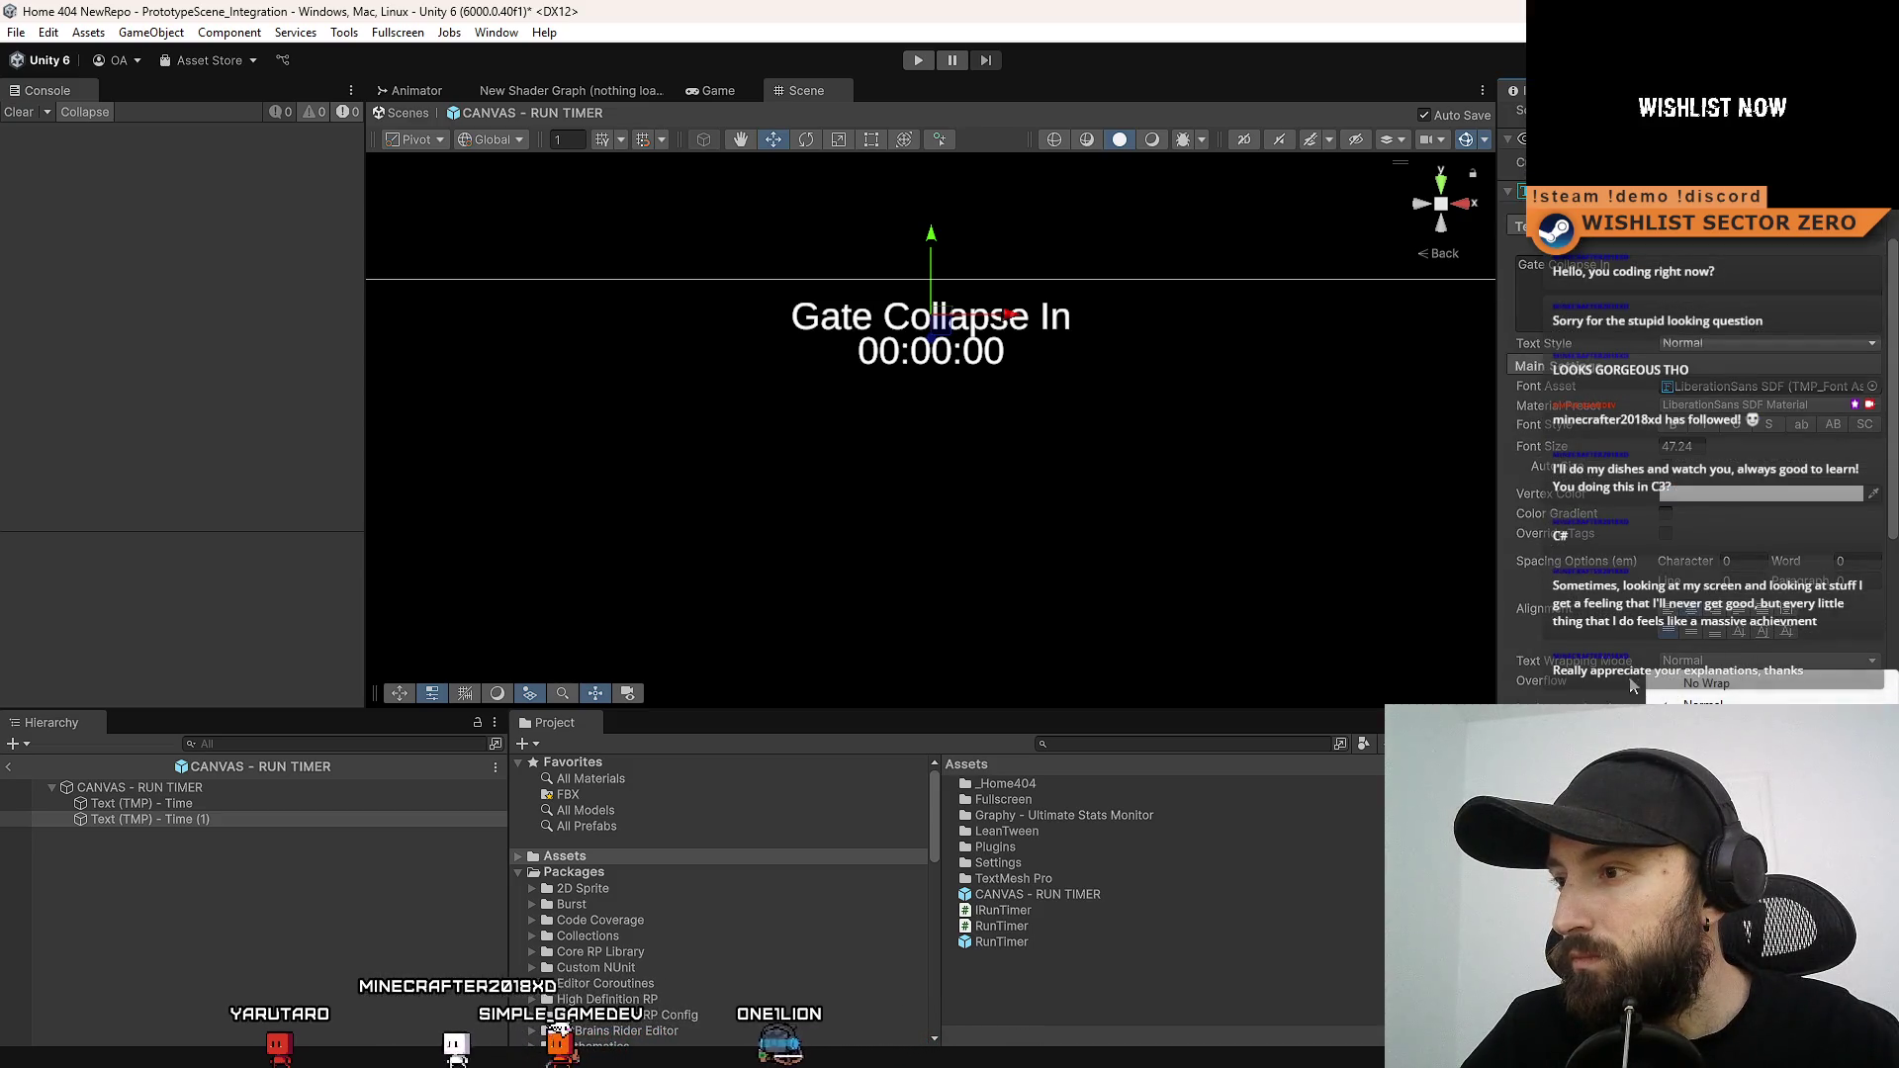
left_click(1563, 689)
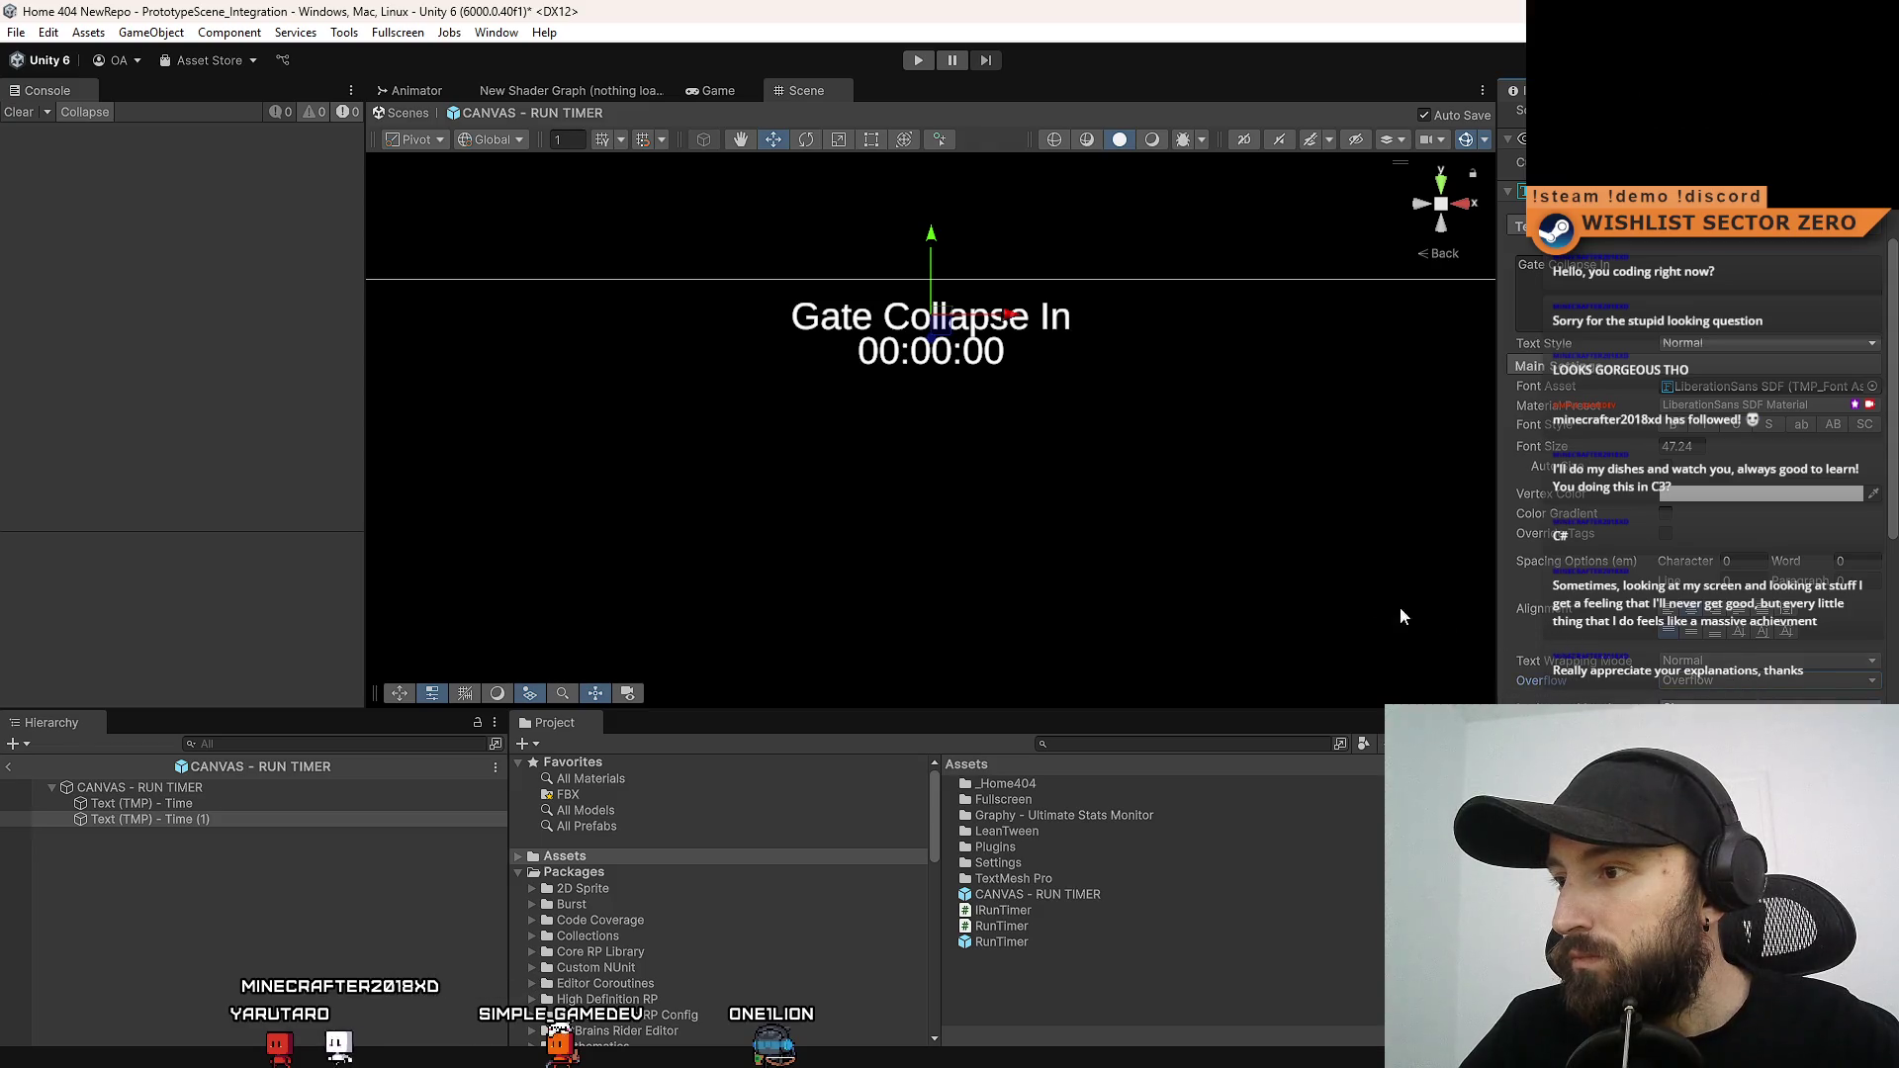
left_click(1729, 682)
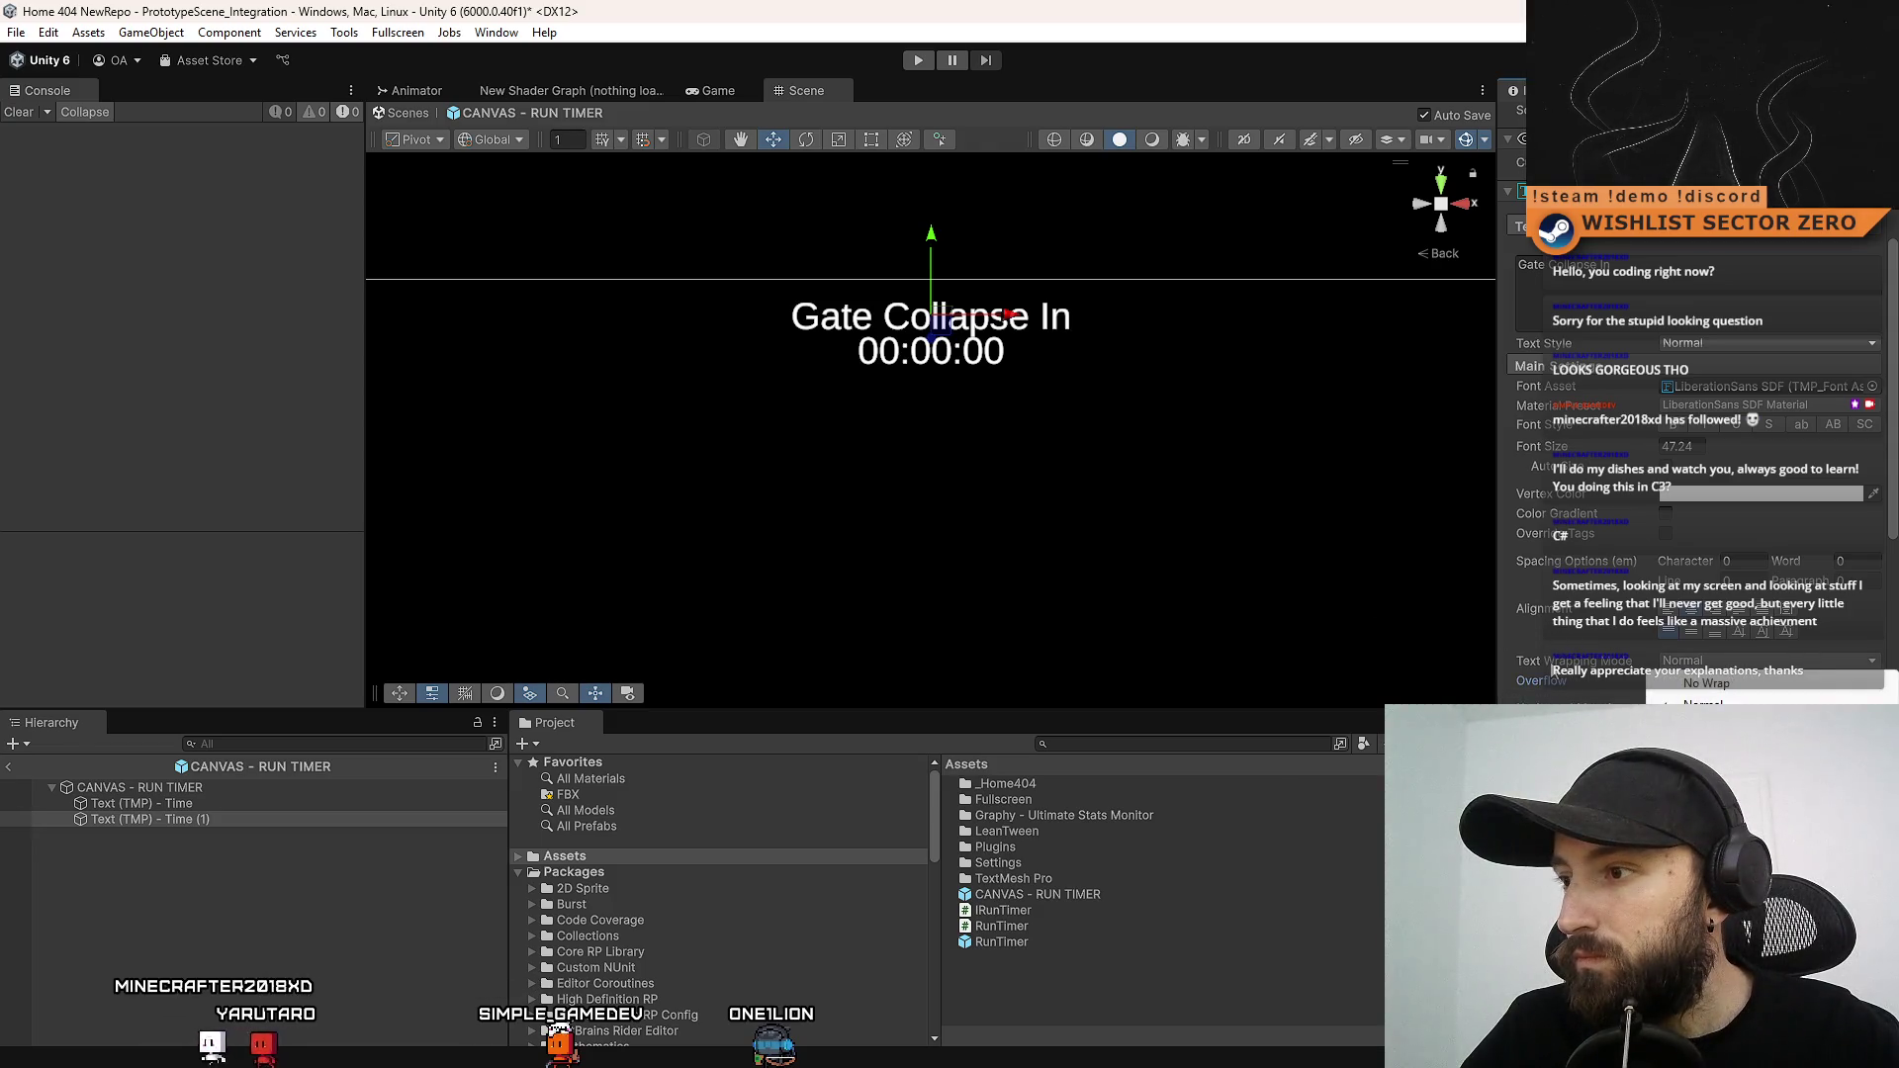
left_click(1707, 683)
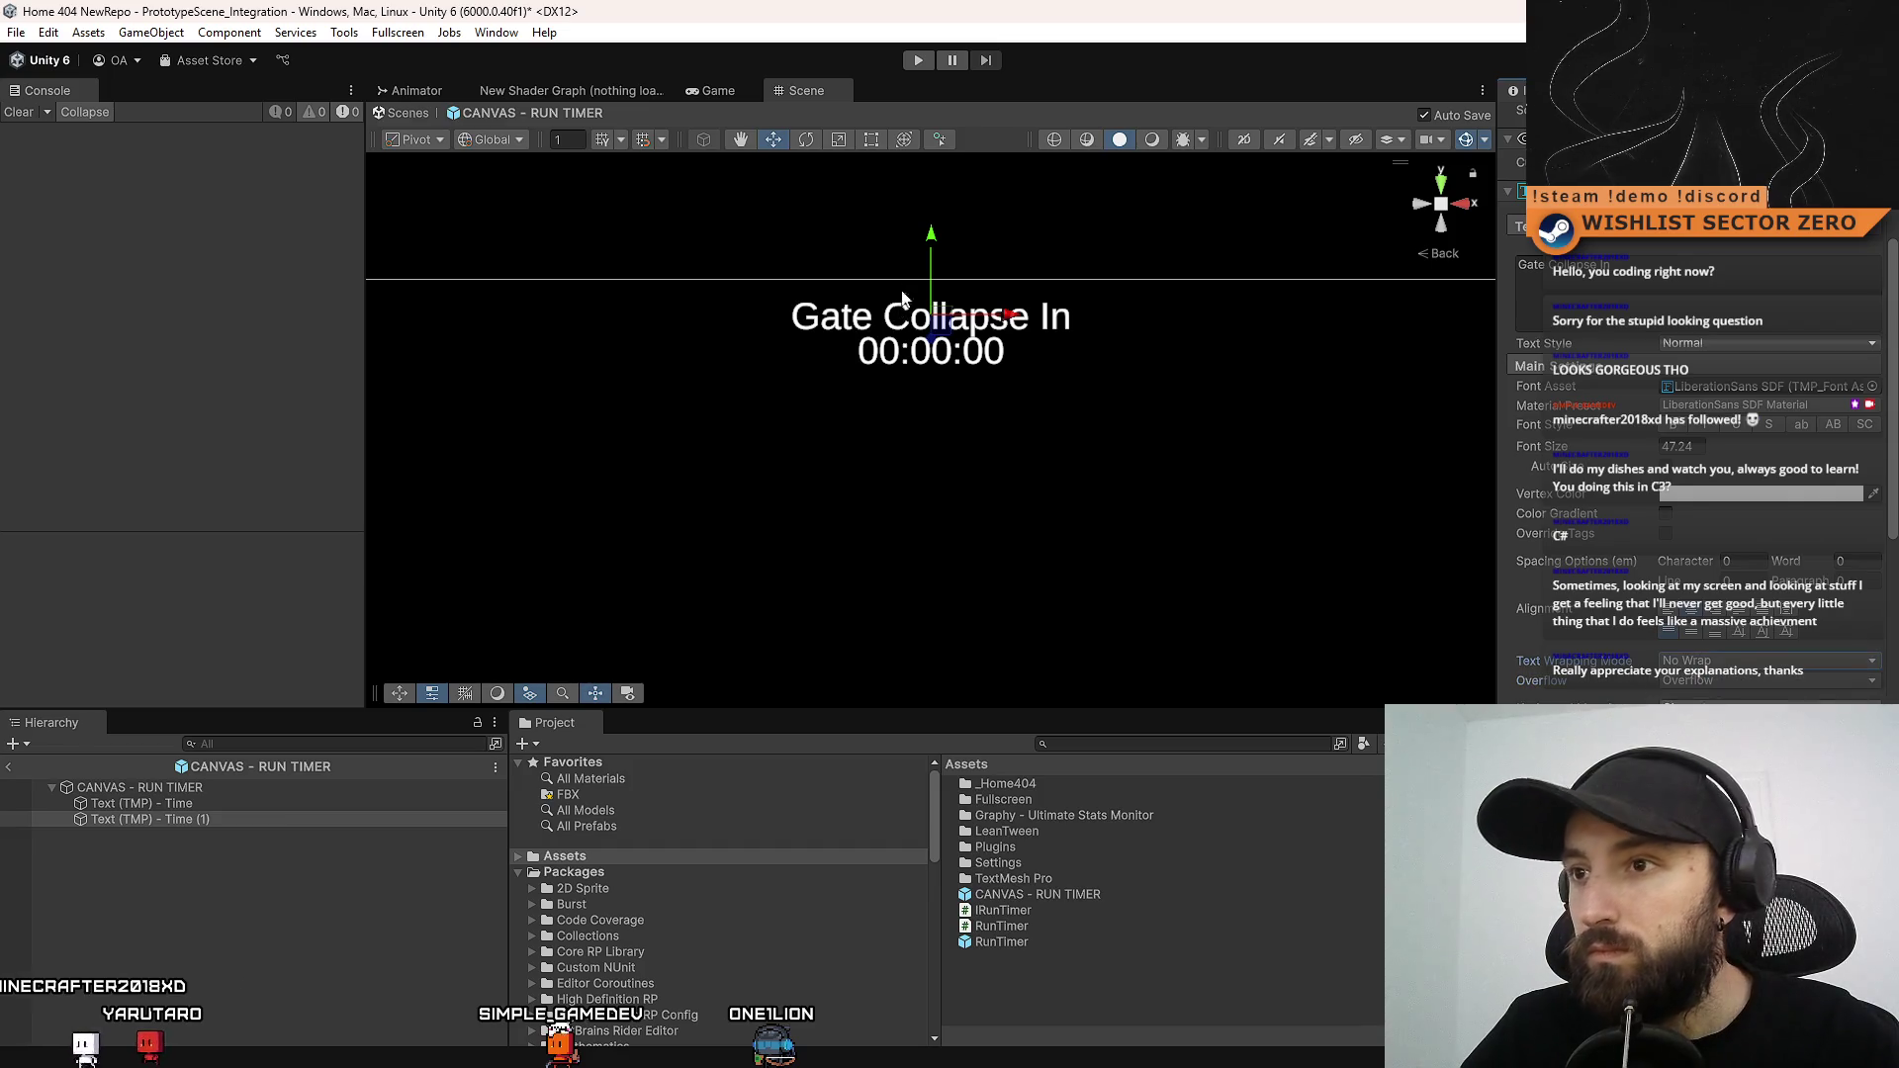
Replace the heading text with GATE COLLAPSE and save the RUN TIMER prefab
left_click(1688, 292)
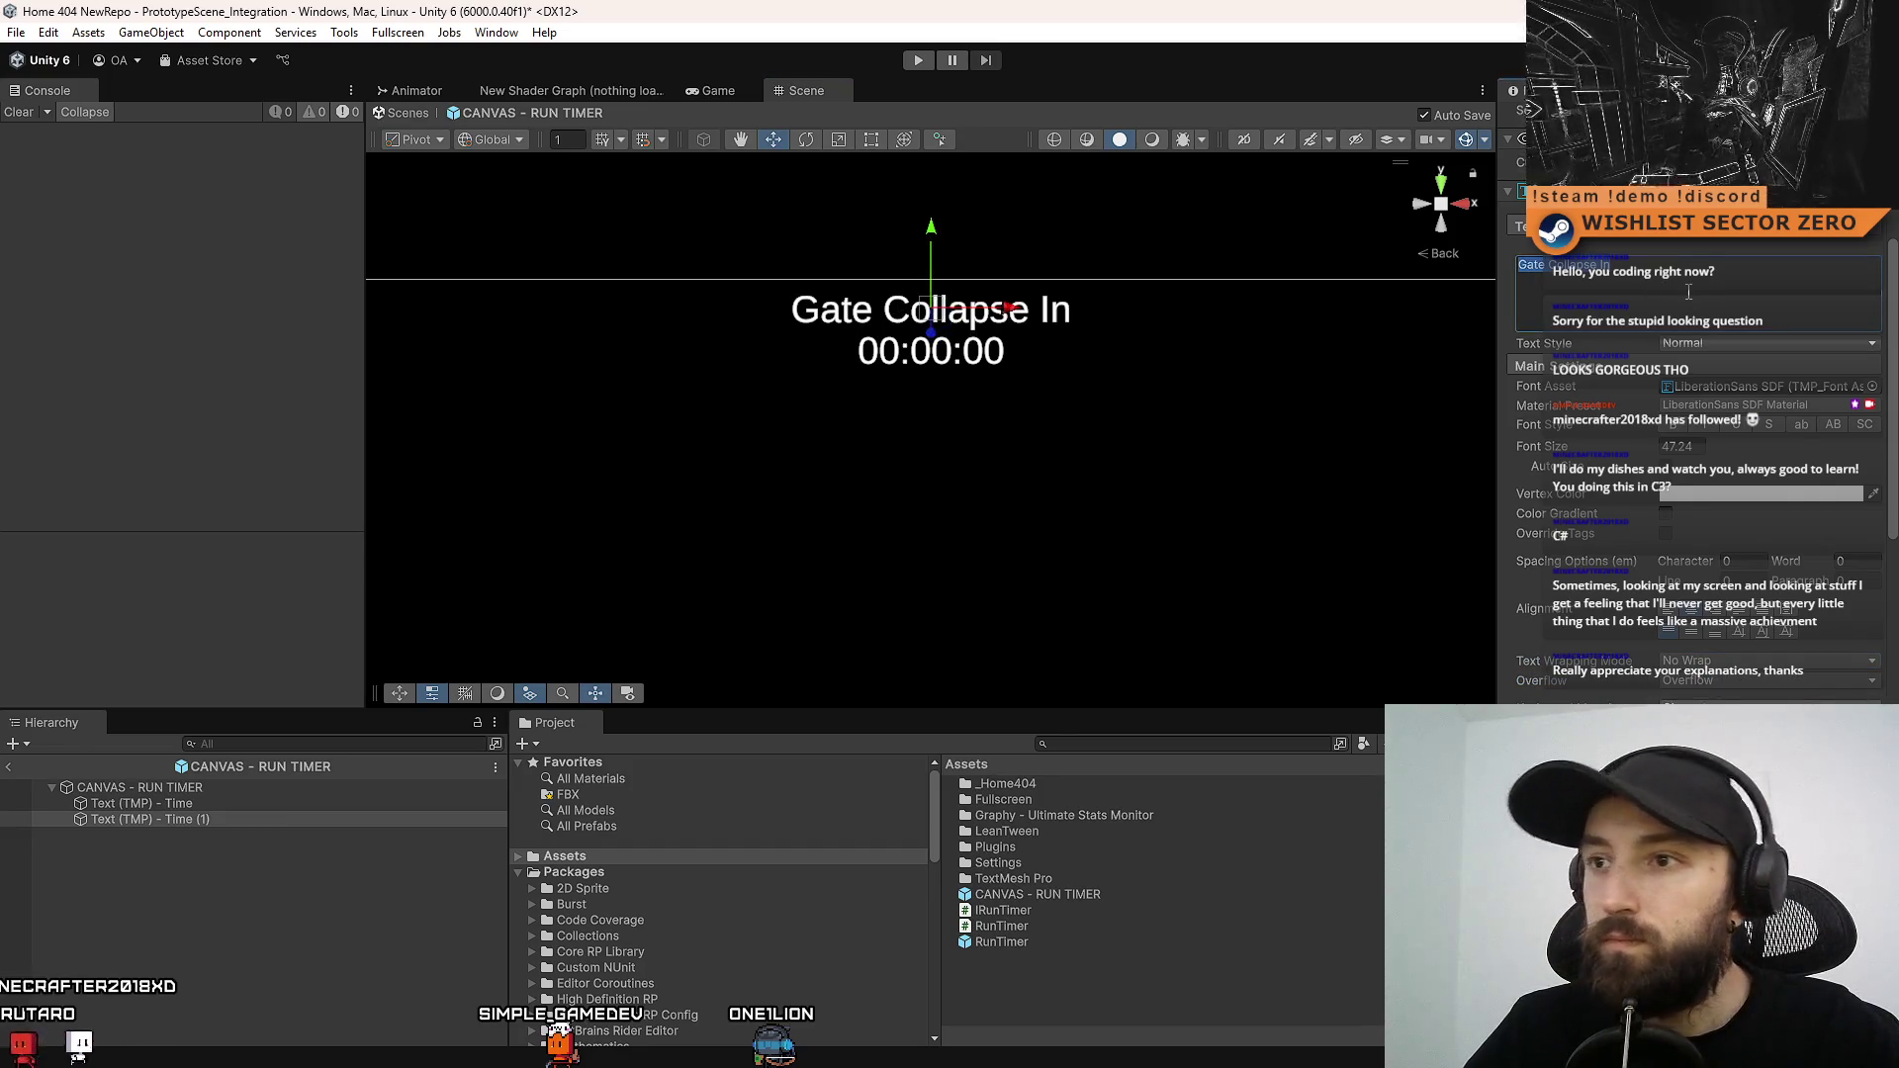
key("ctrl+a")
type("GATE COLLAPSE")
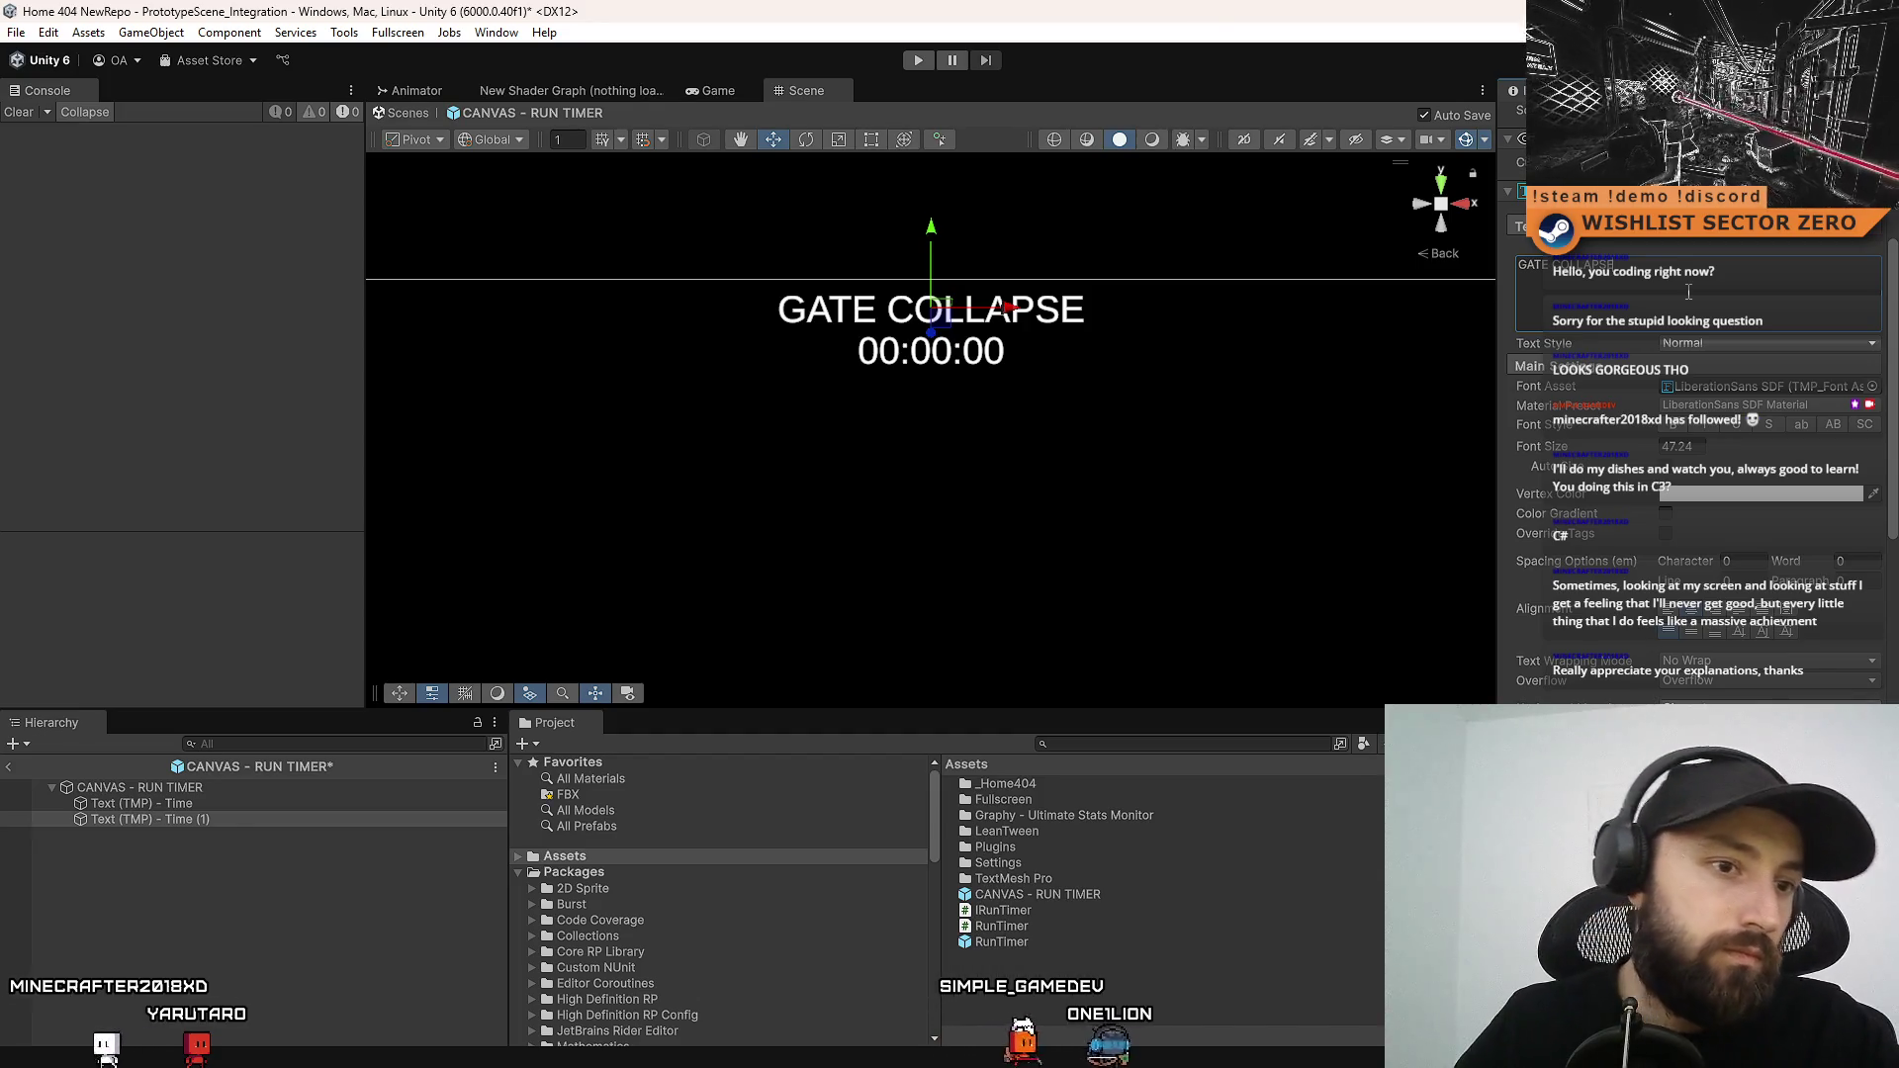
key("ctrl+s")
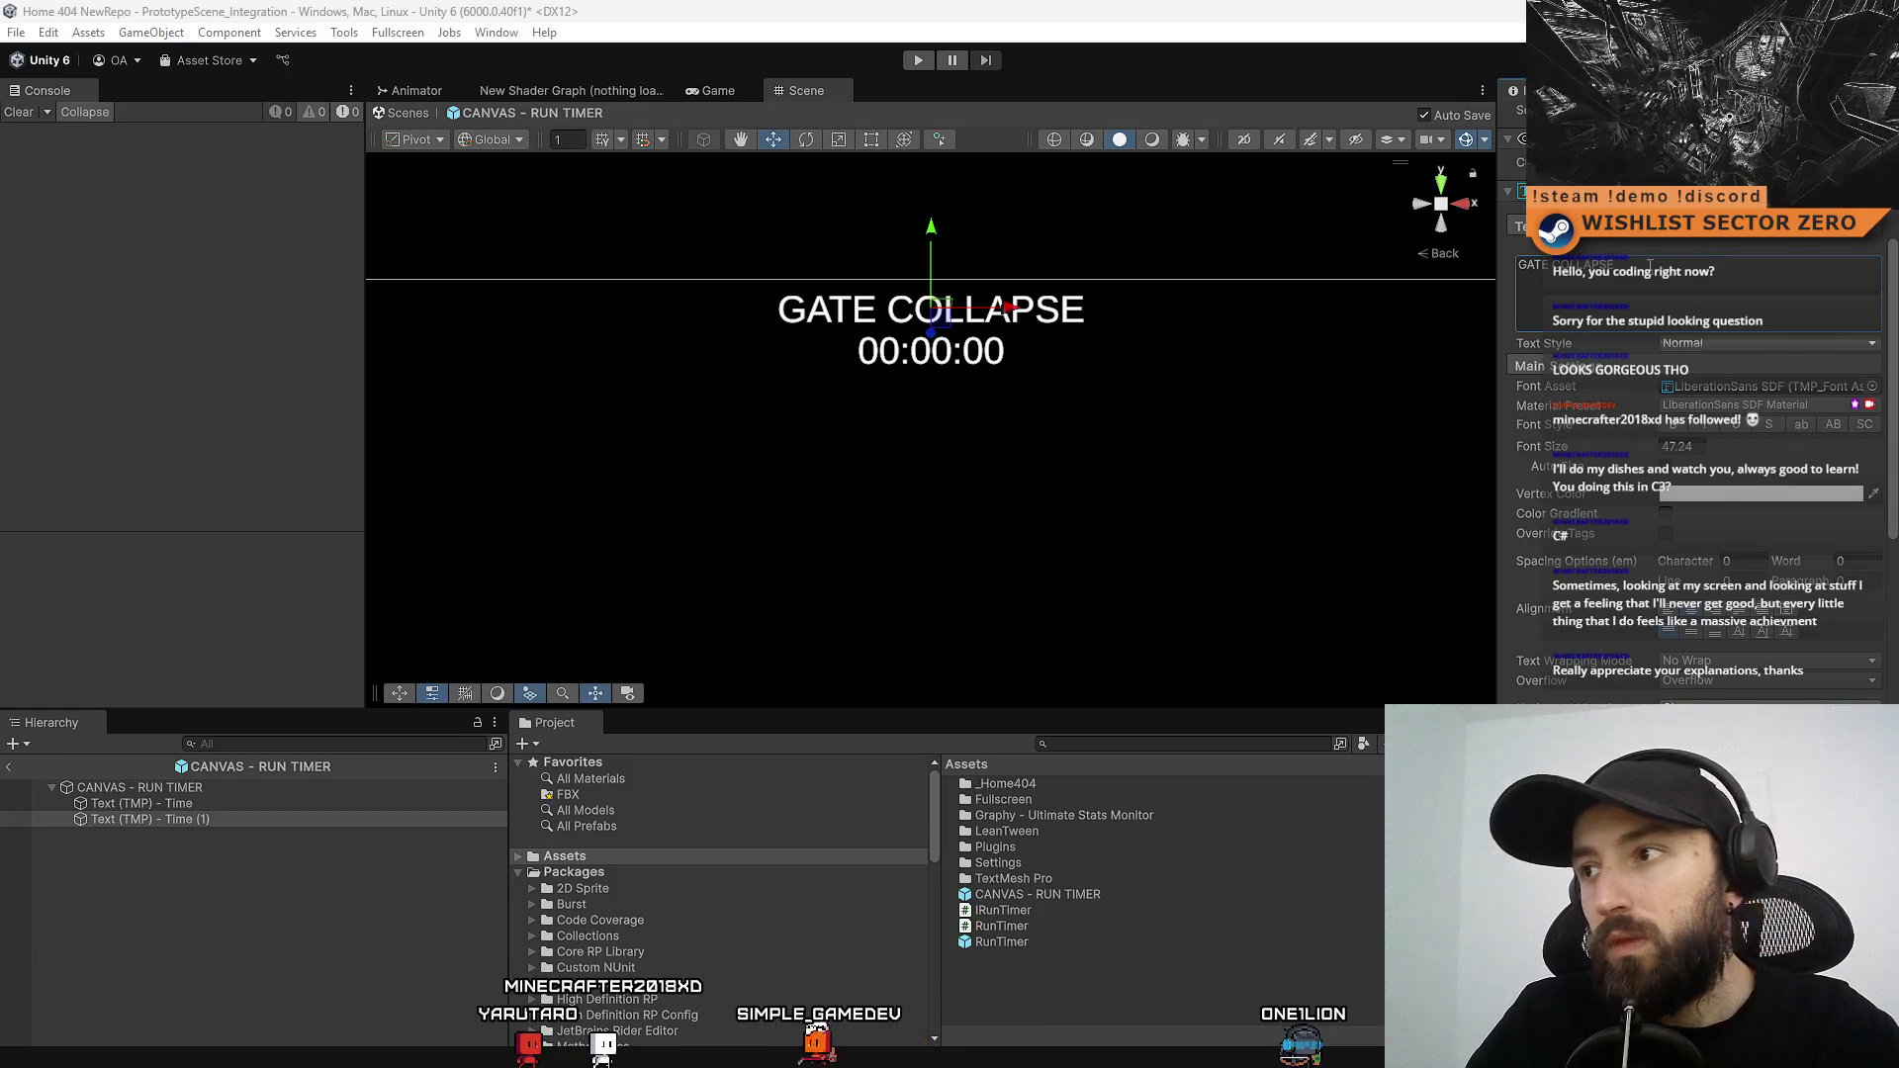
Try DRIFT STABILITY and DRIFT INTEGRITY, then retype the heading as DRIFT GATE STABILITY
type("DRIFT STABILIT")
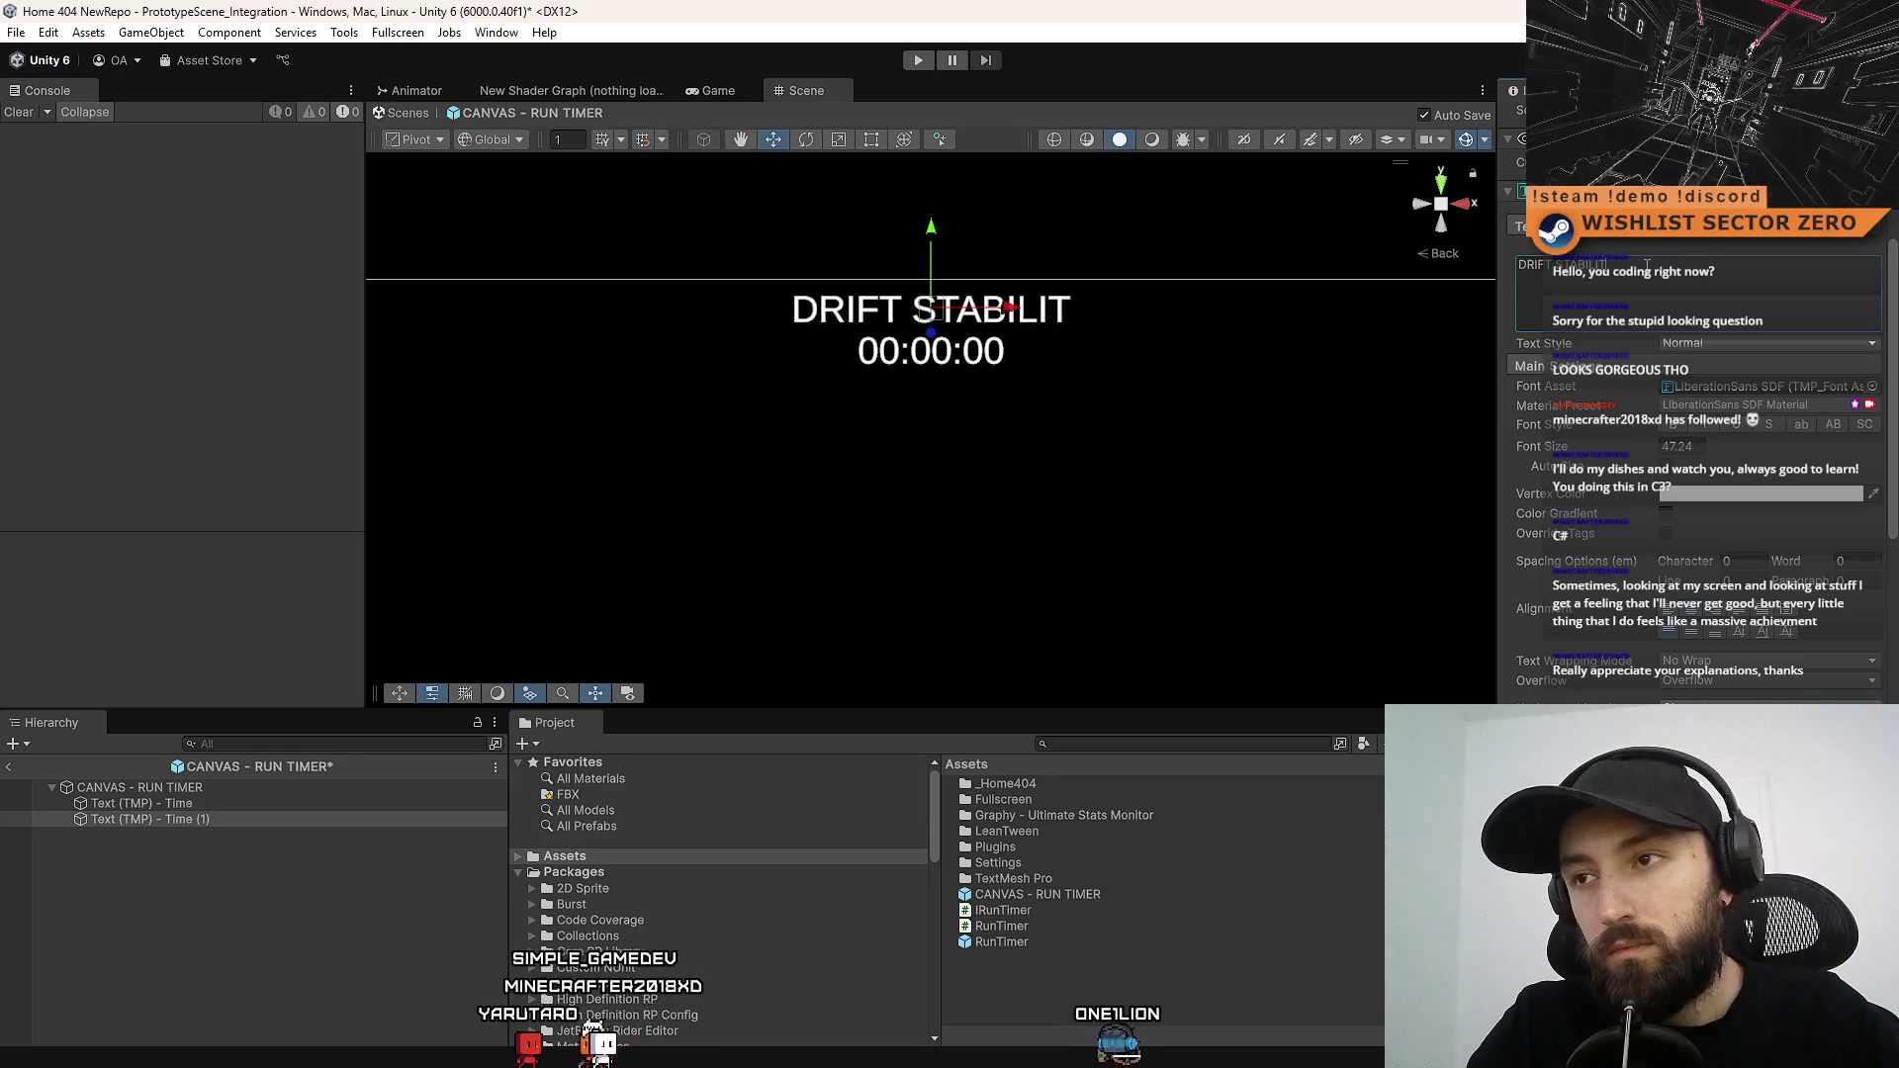
type("Y")
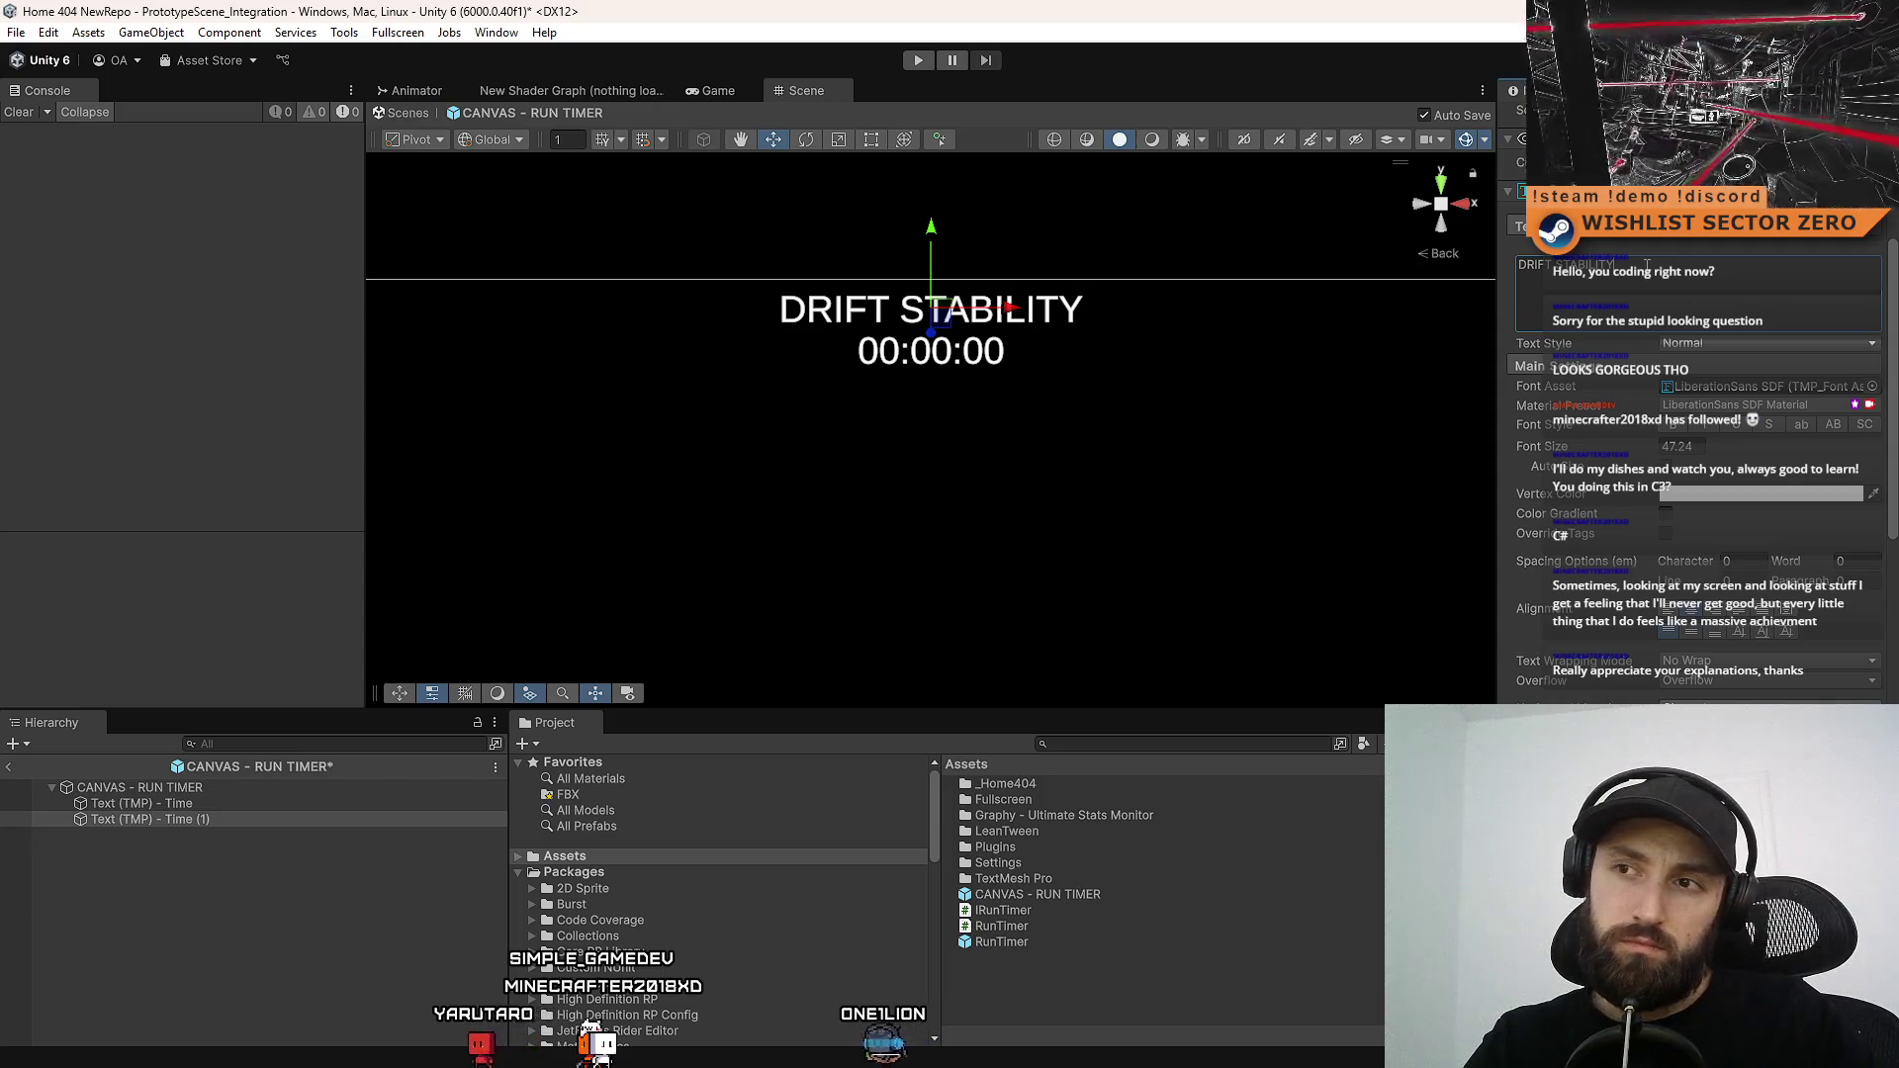
key("BackSpace")
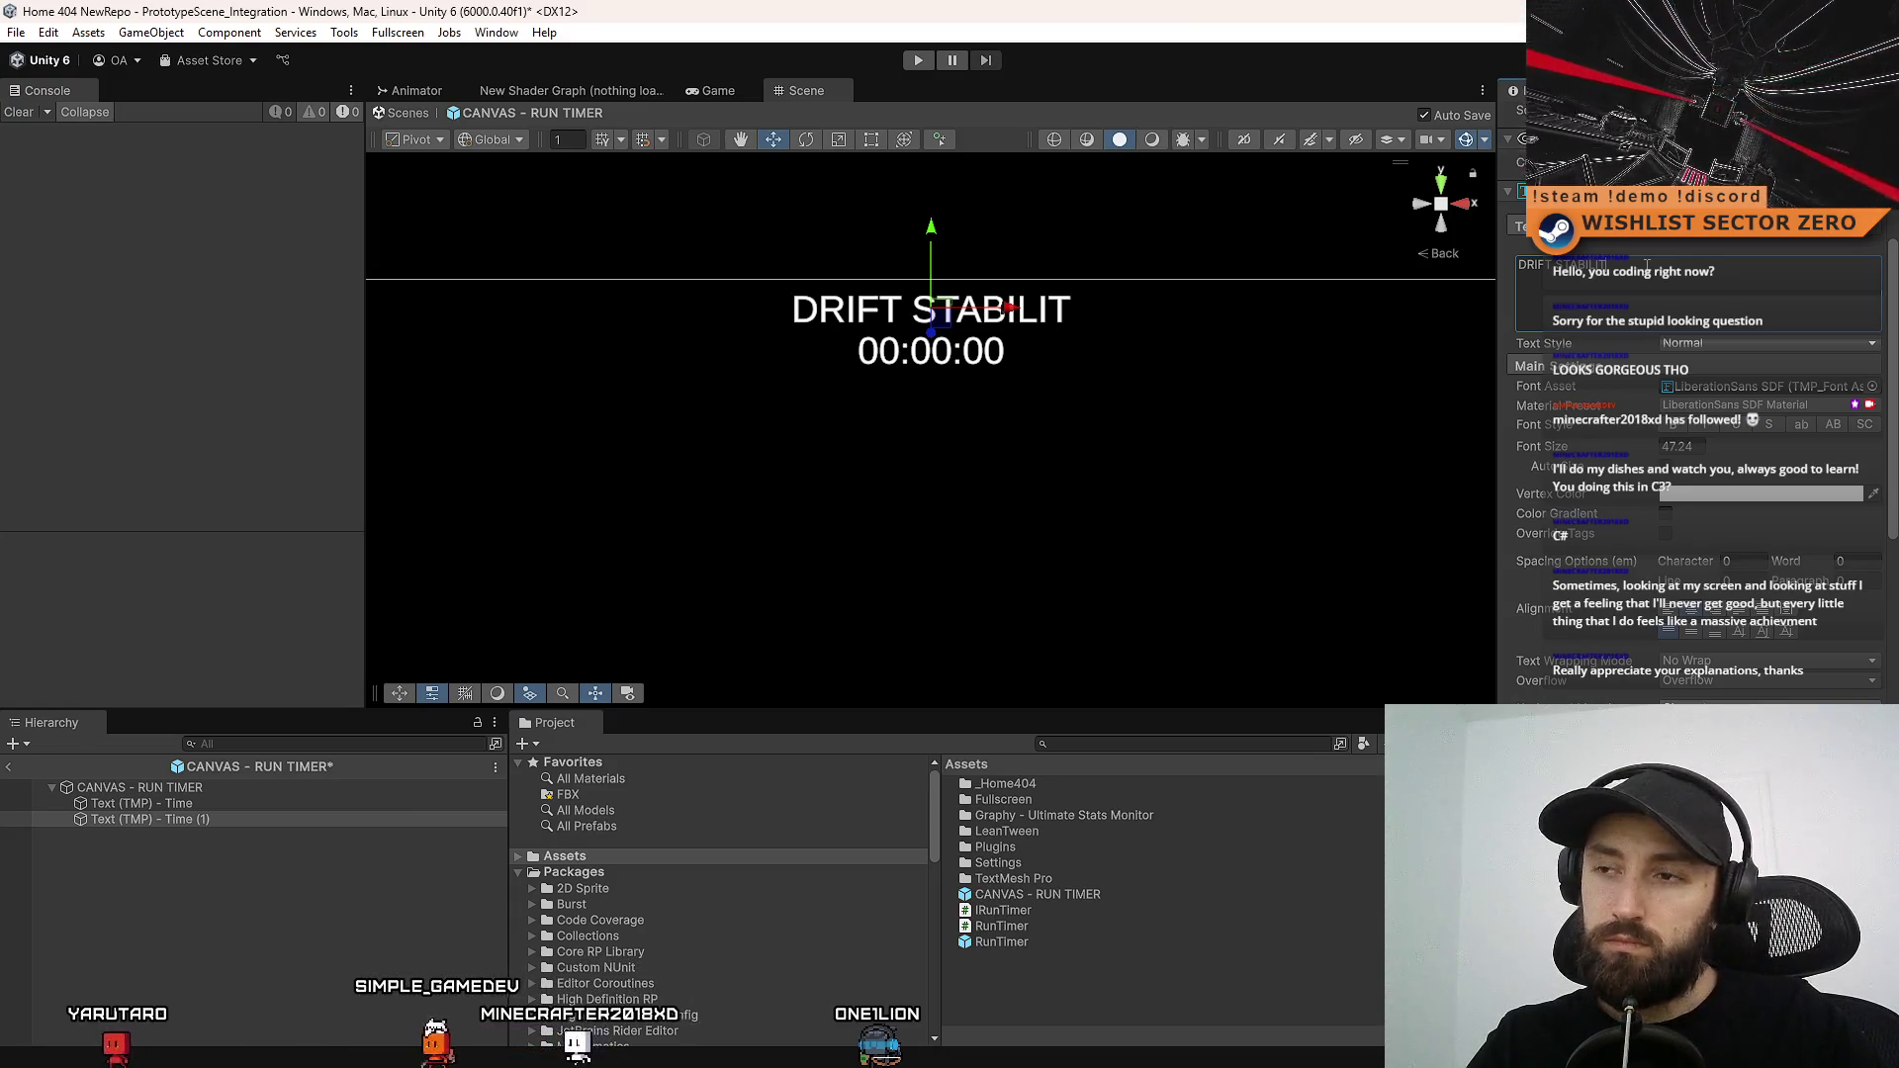
key("BackSpace")
key("BackSpace")
key("BackSpace")
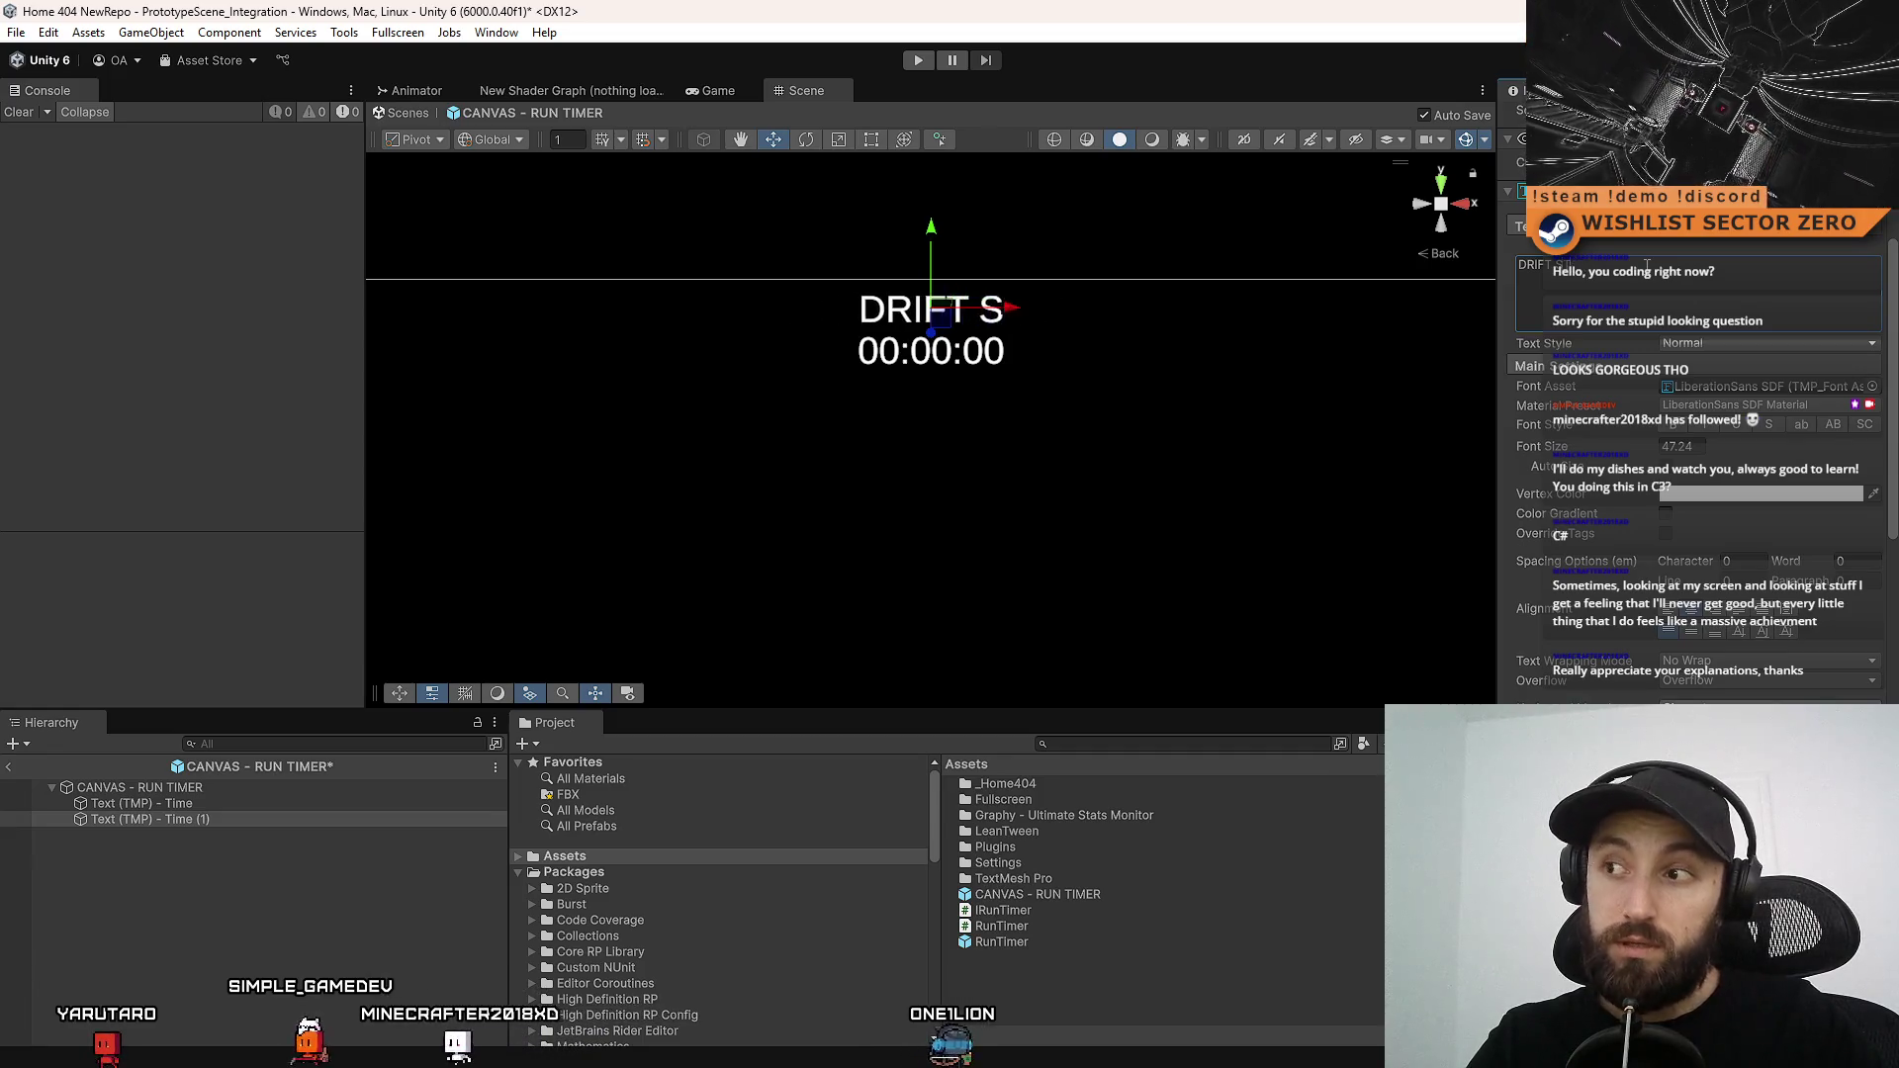
type("INTEGRITY")
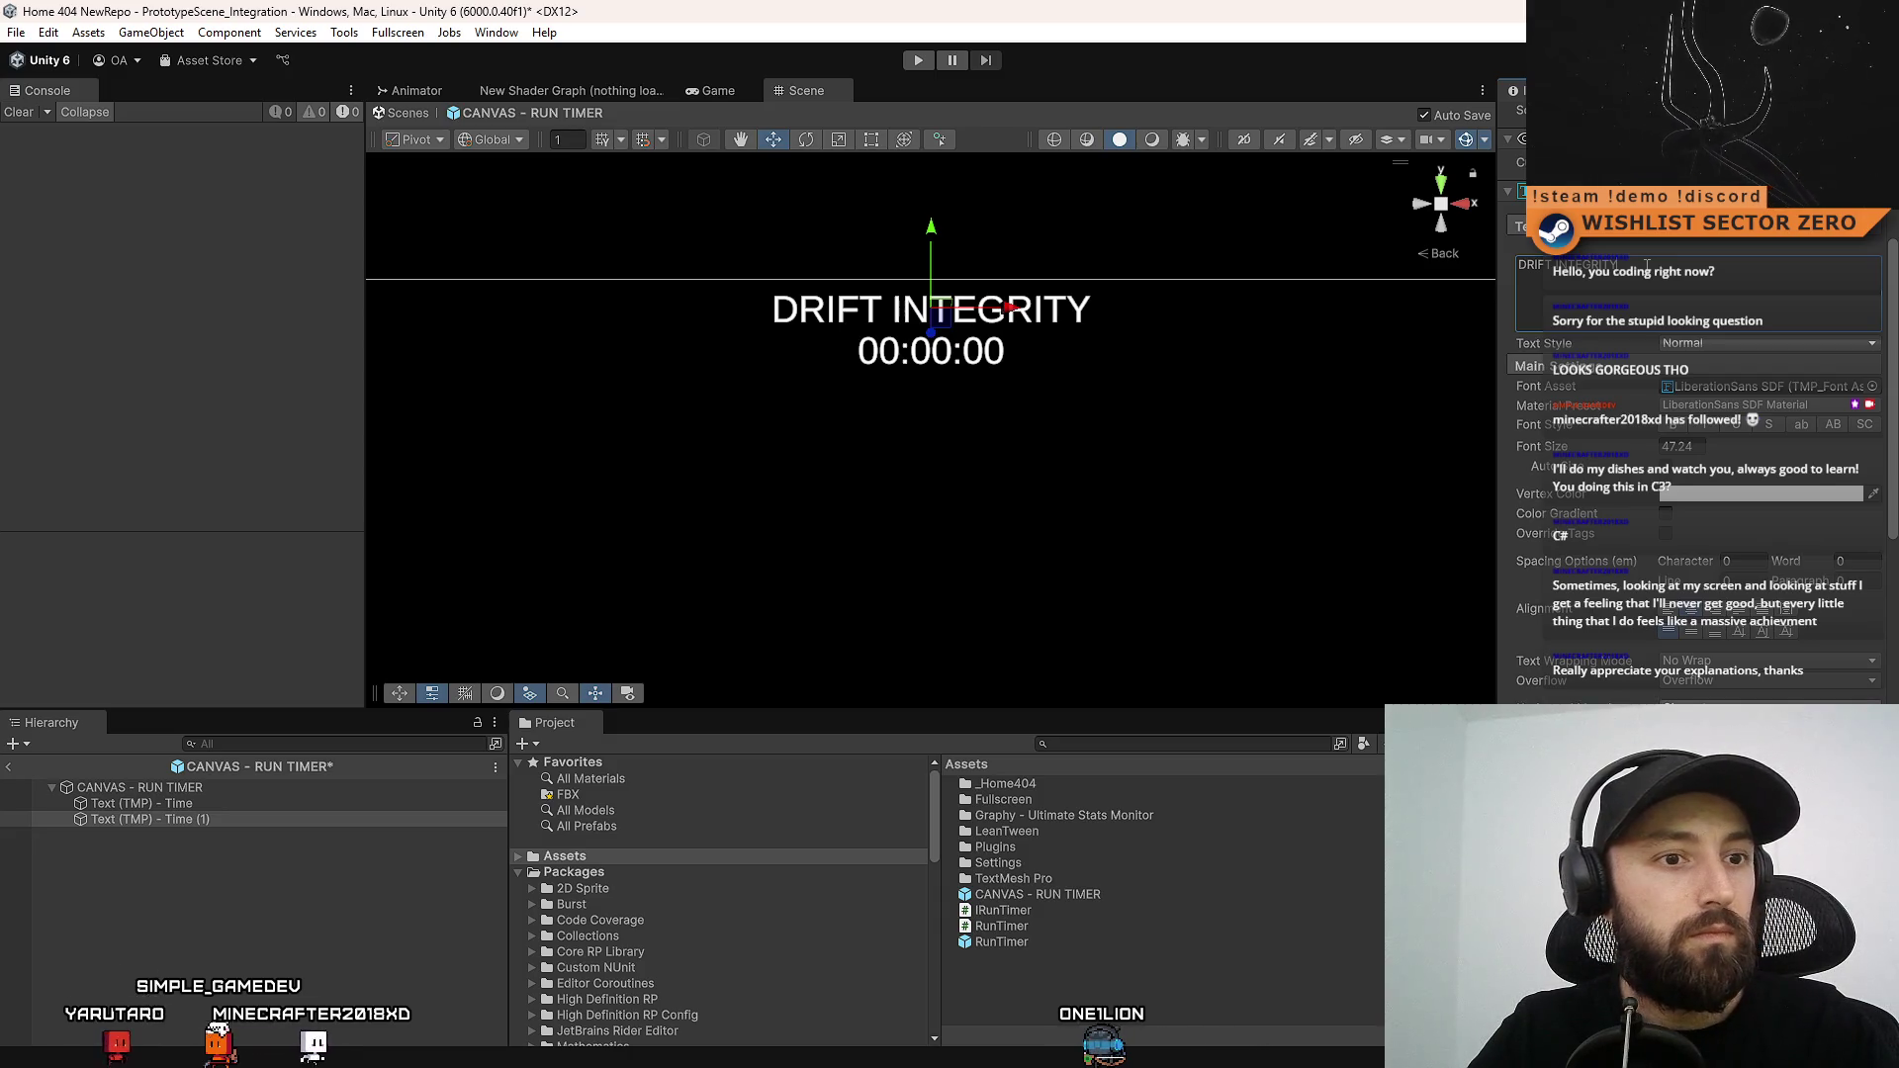
left_click(1647, 264)
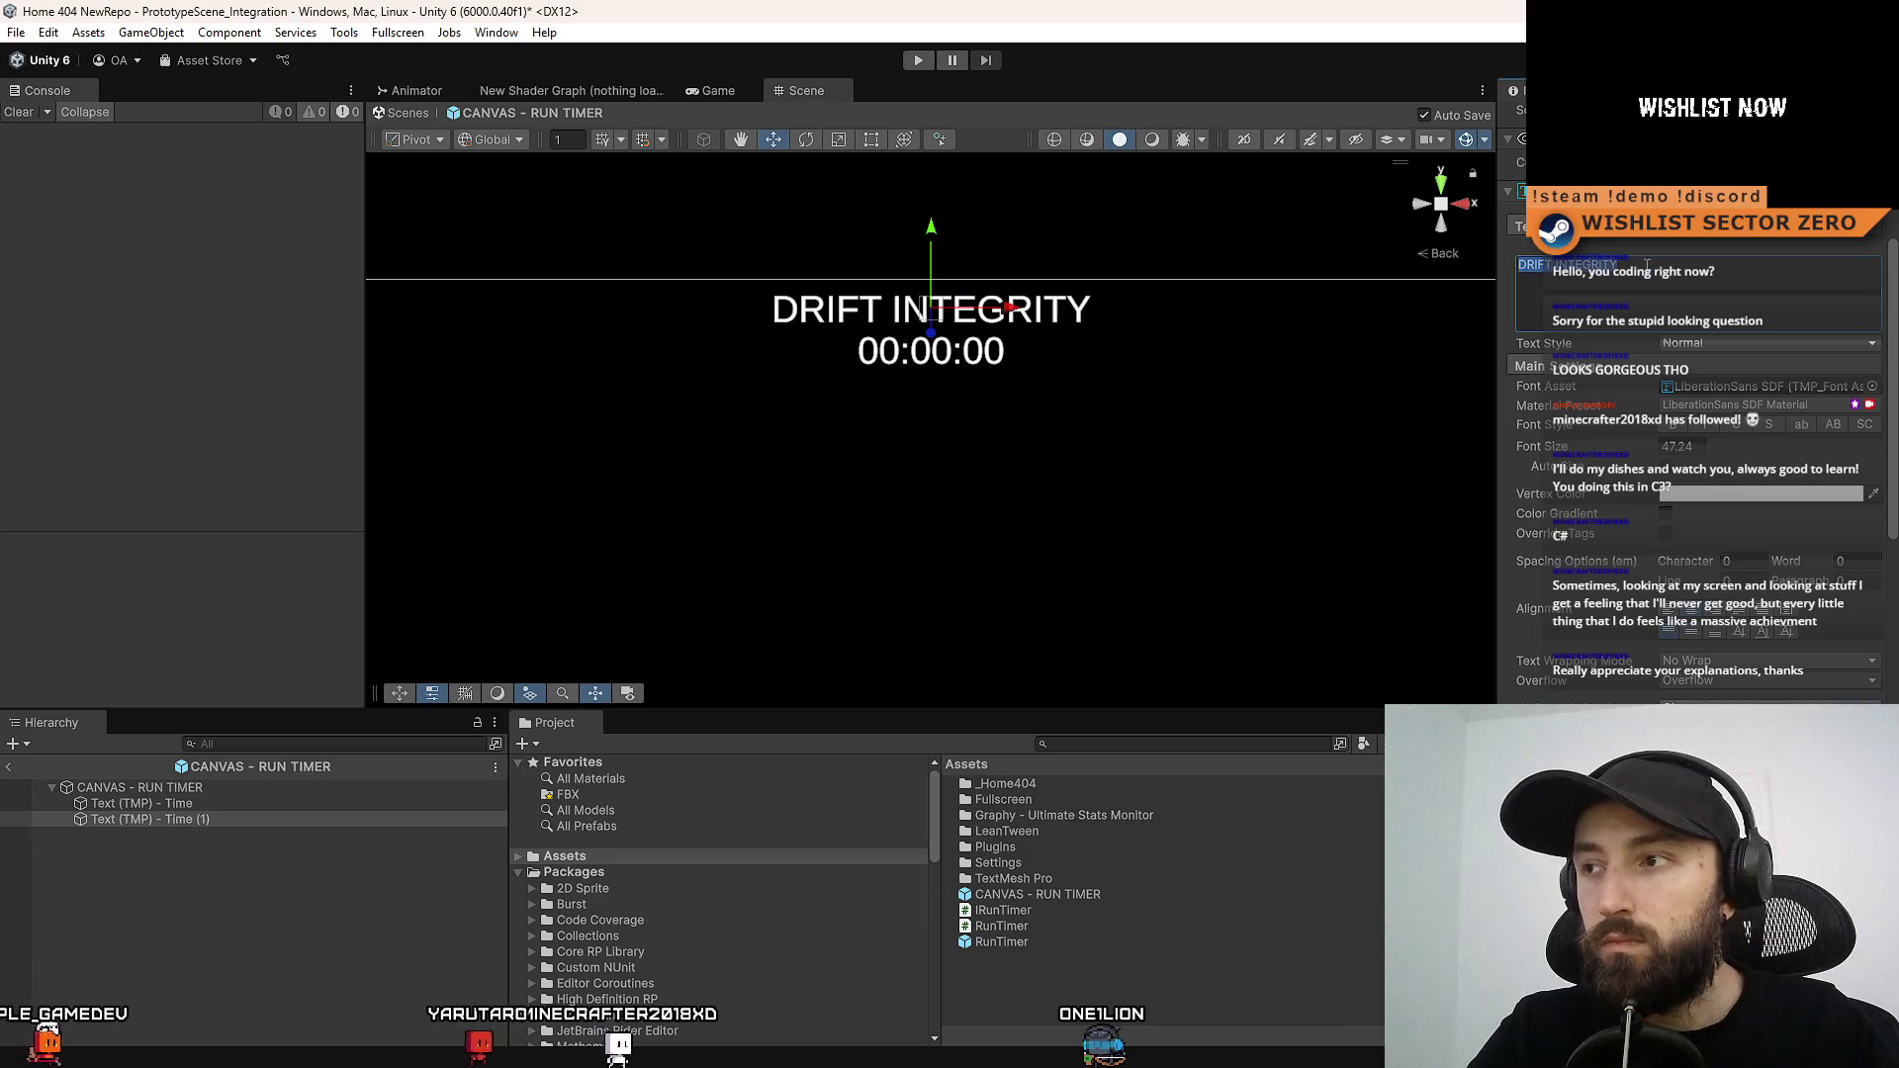
type("DRIFT GATE")
type(" IN")
key("BackSpace")
key("BackSpace")
type("STABILITY")
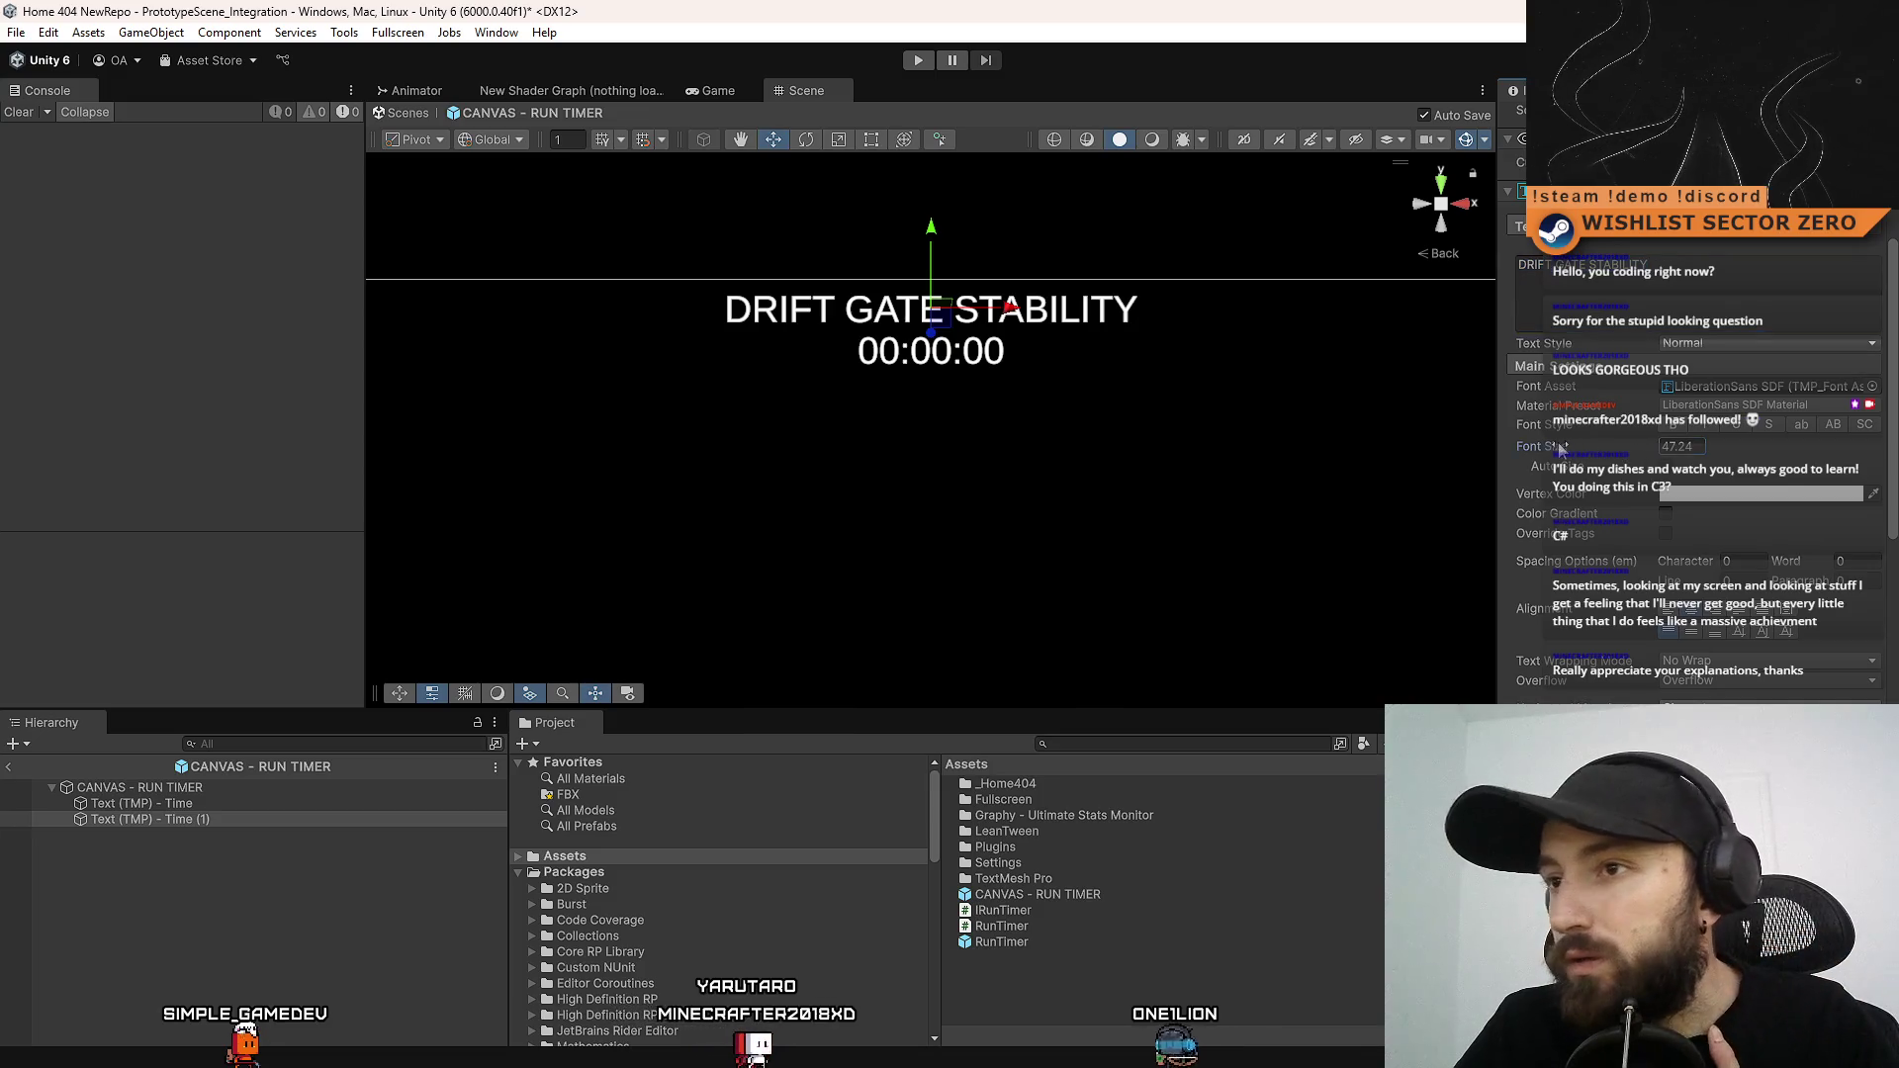
Shrink the heading to font size 23.2, lower it, retype DRIFT FIELD INTEGRITY, and reorder Time (1) above Time
left_click_drag(1560, 450, 1507, 448)
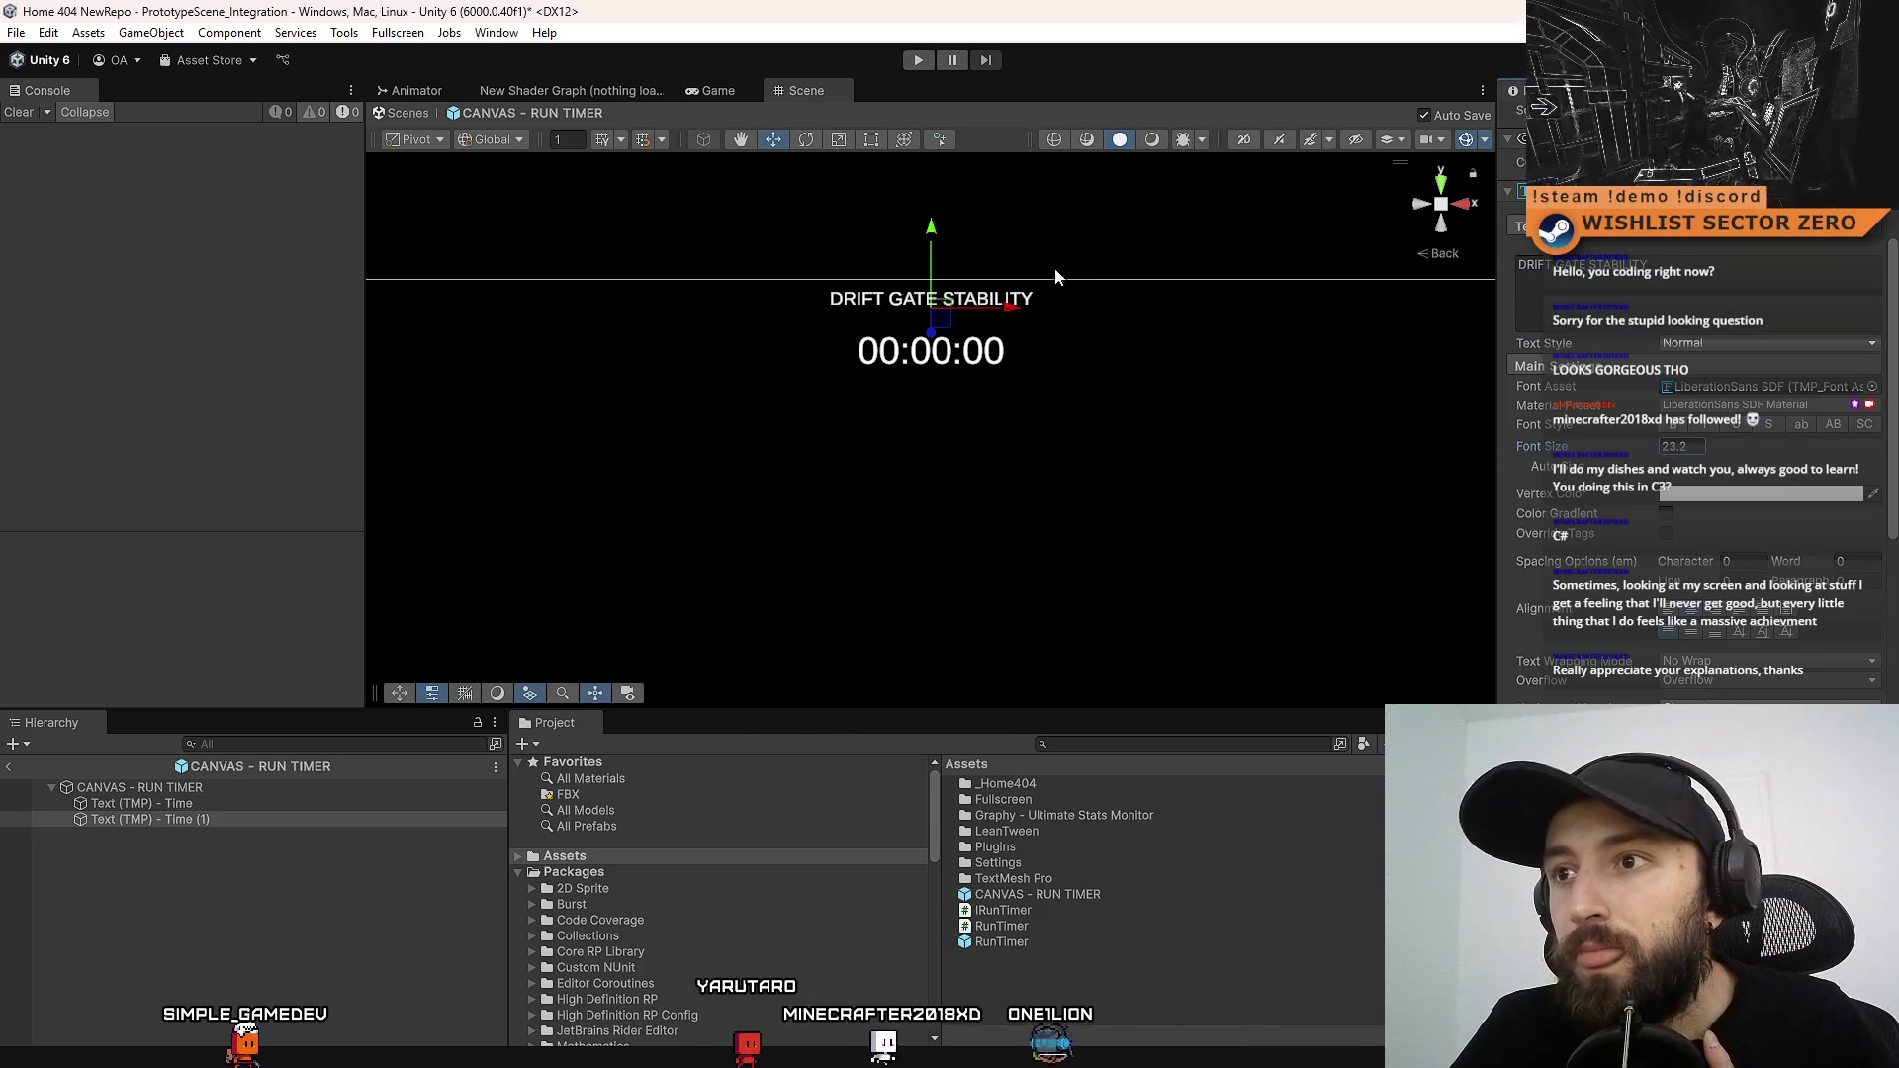
left_click_drag(931, 235, 933, 254)
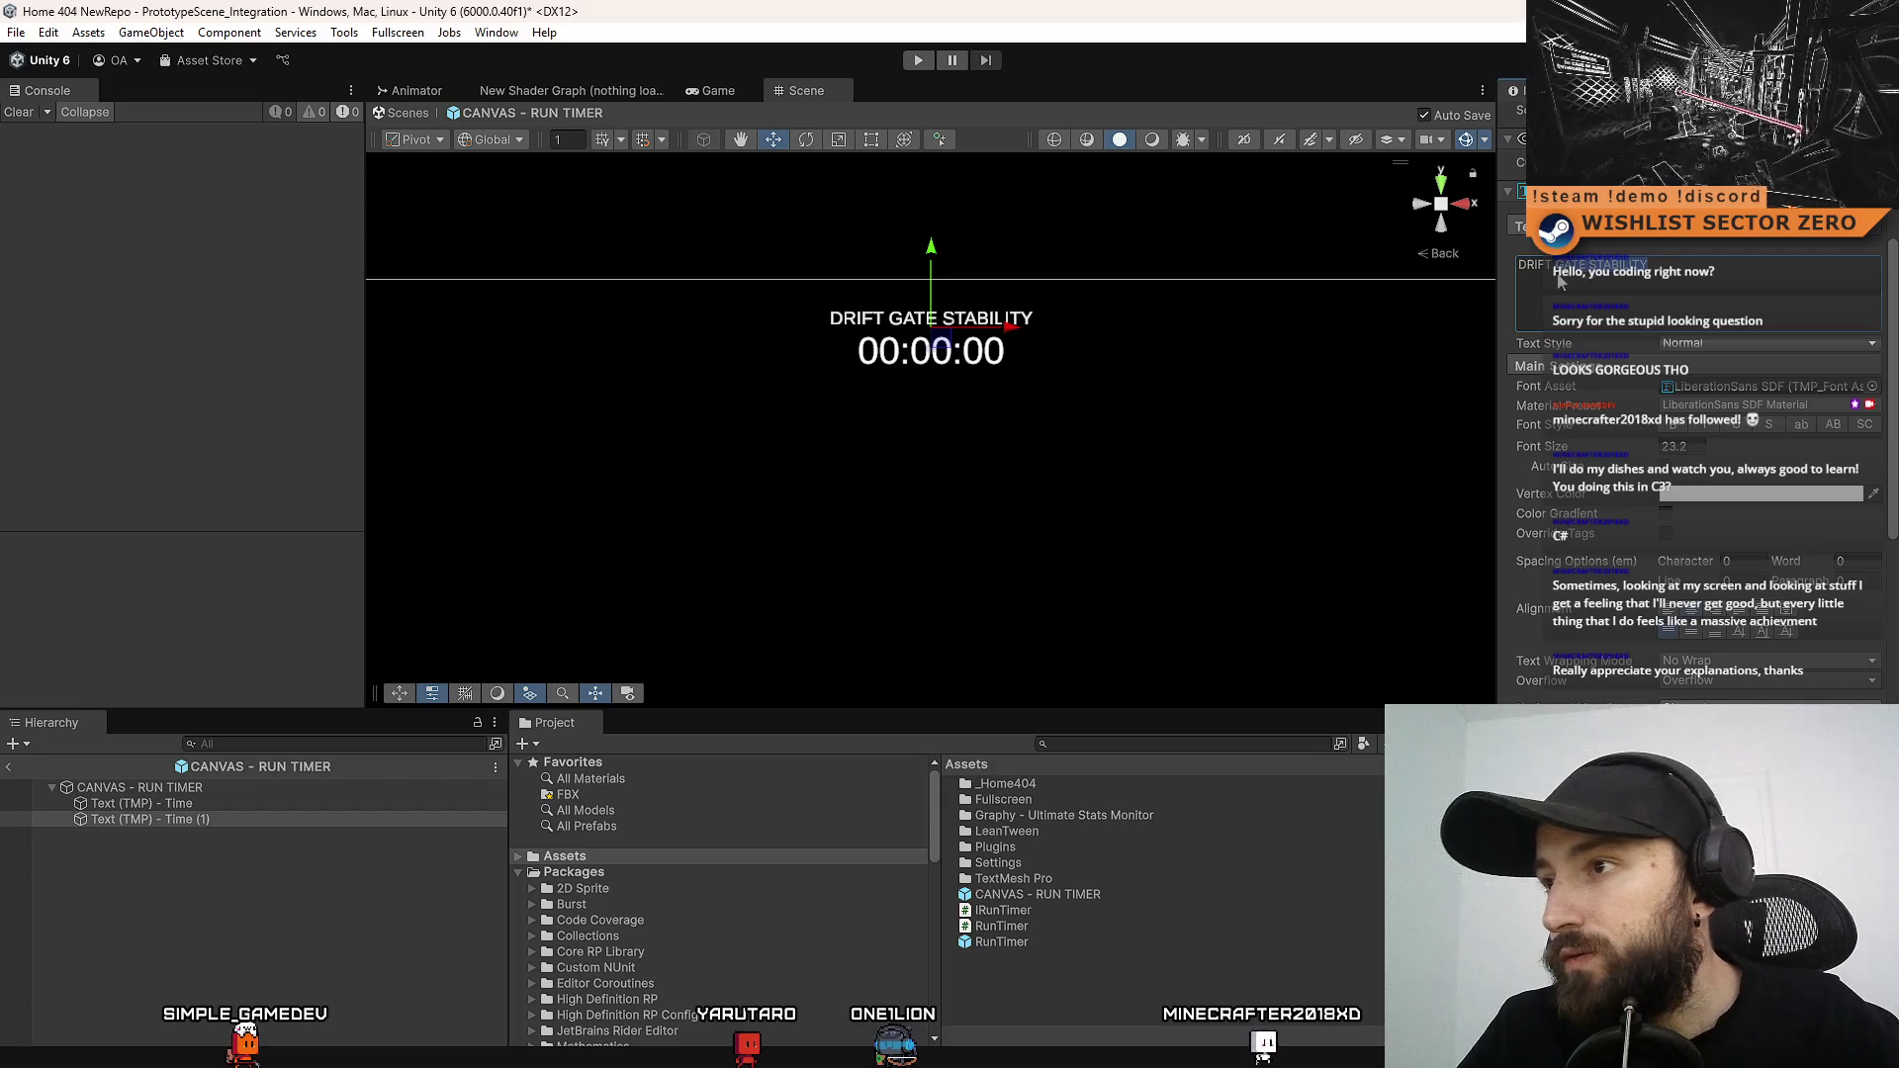
type("FIELD INTEGRITY")
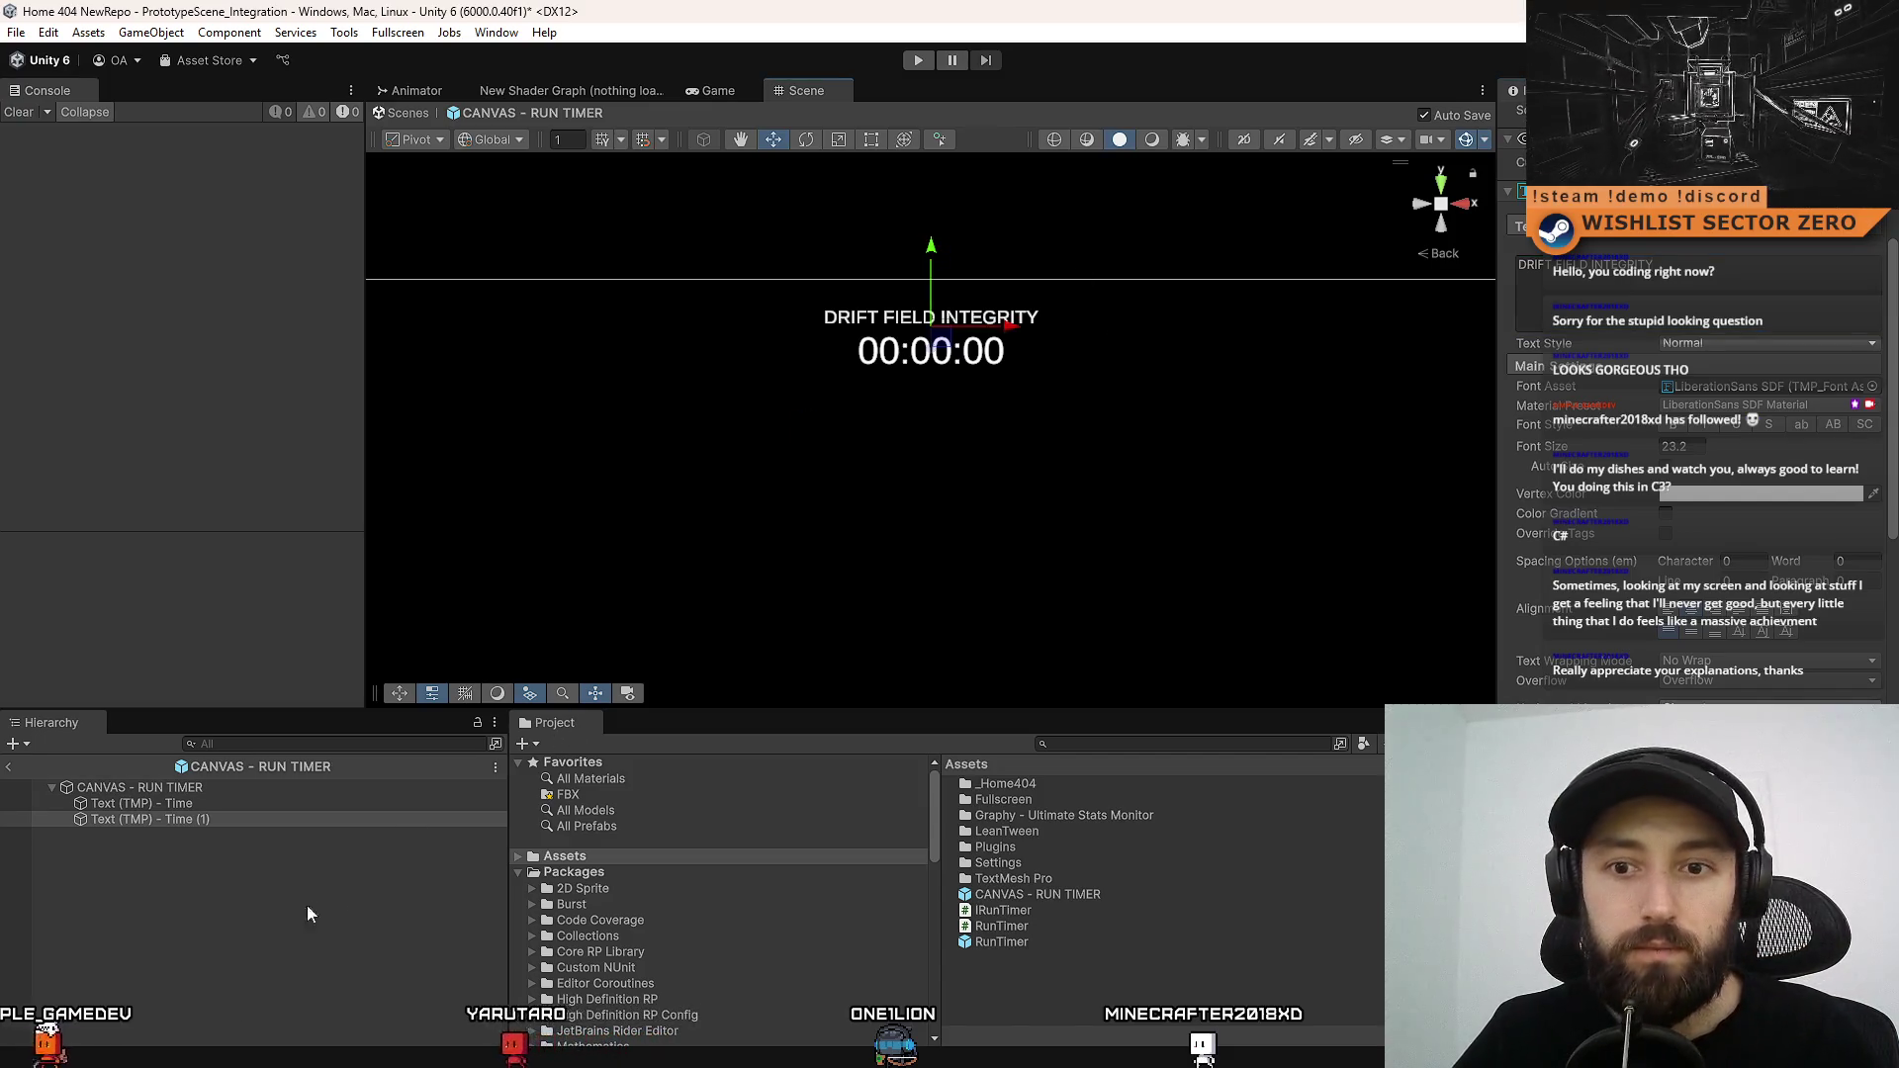
left_click(259, 843)
left_click_drag(237, 822, 251, 801)
left_click(242, 804)
key("BackSpace")
key("BackSpace")
key("BackSpace")
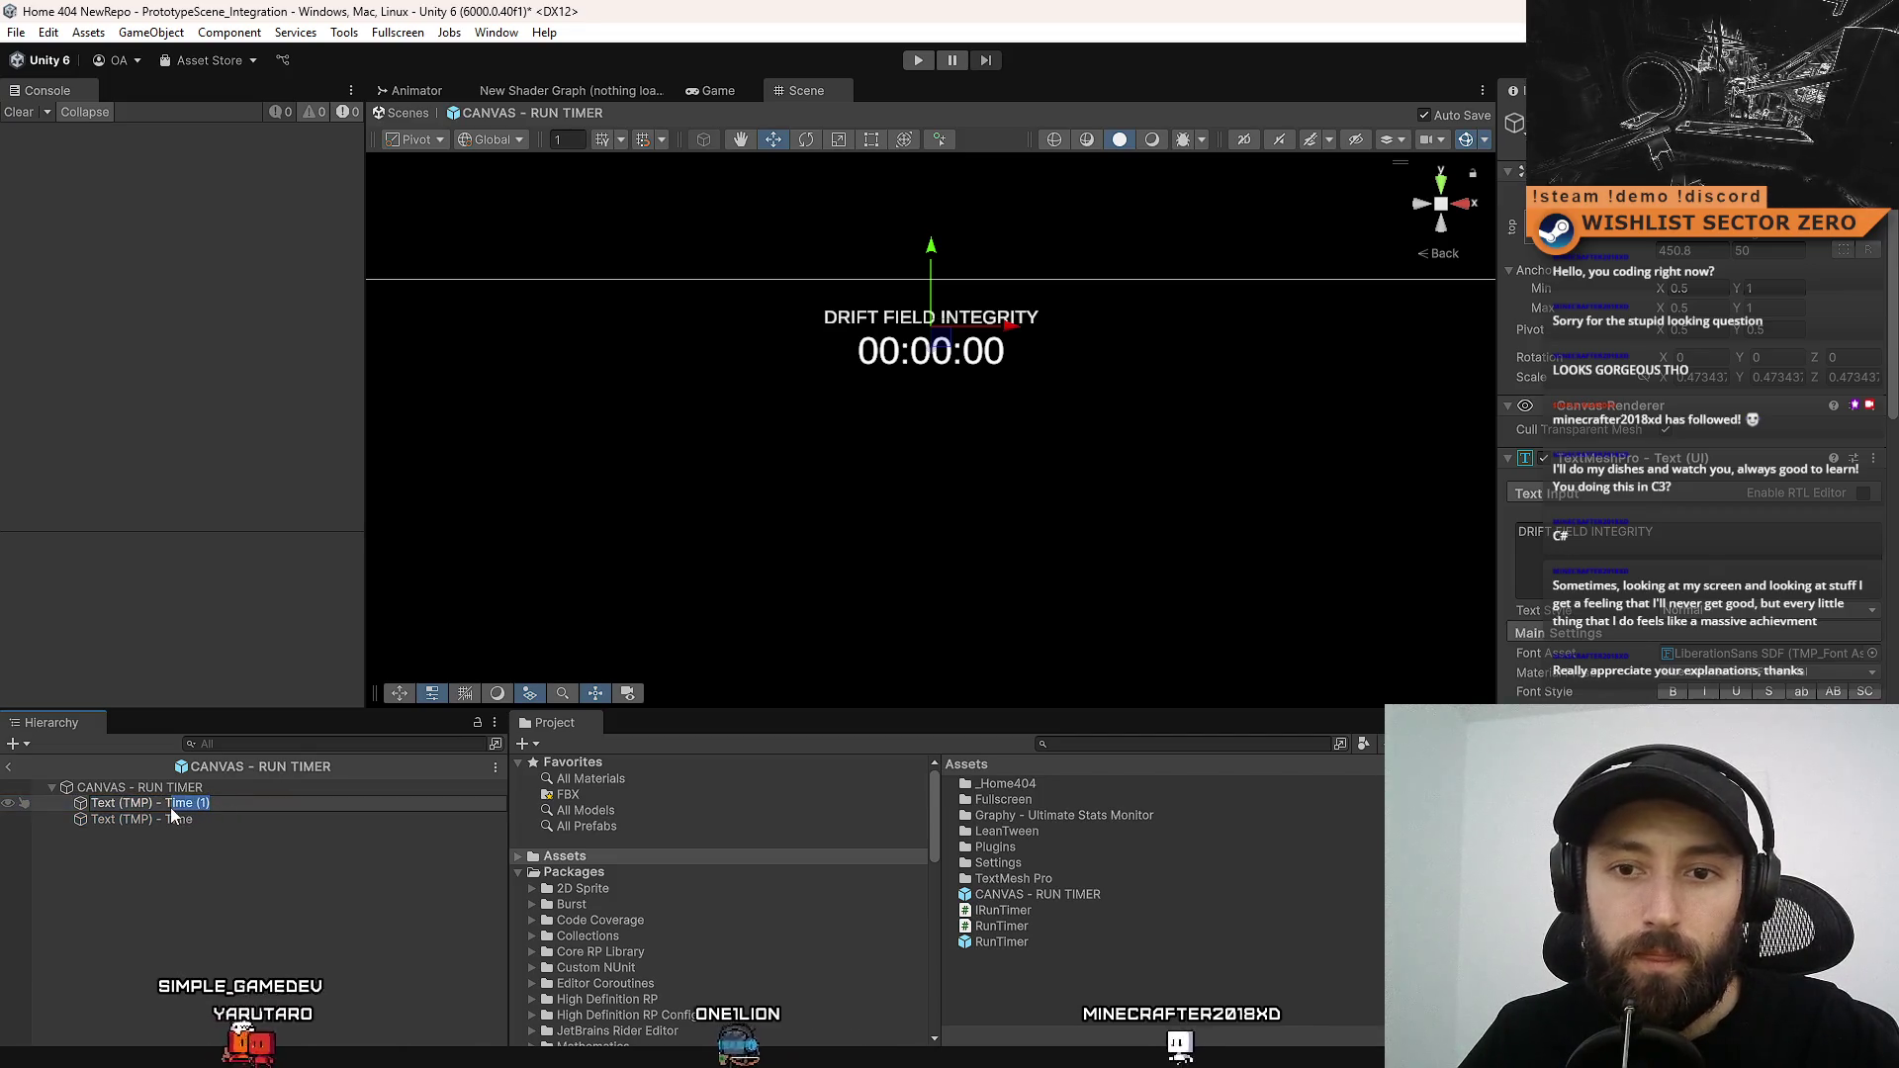
Rename Text (TMP) - Time (1) to Text (TMP) - Text
type("Text")
left_click(239, 838)
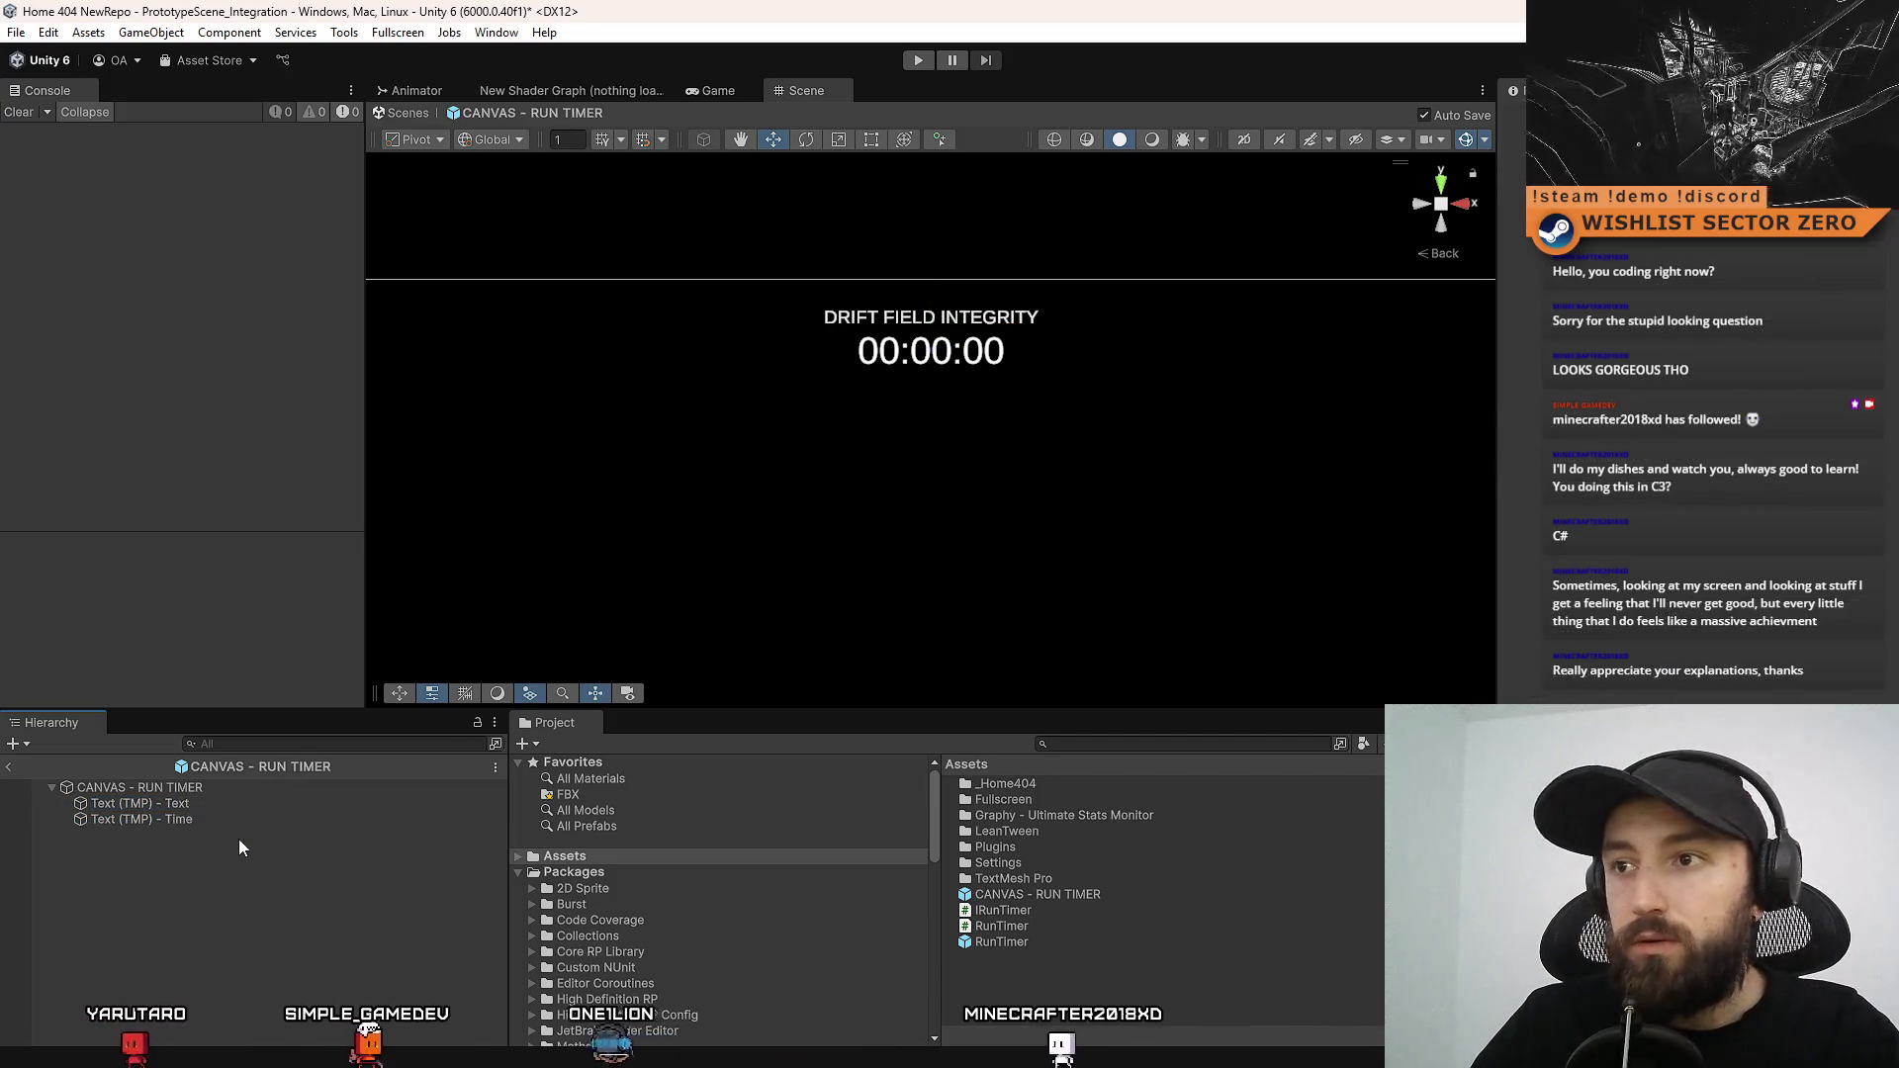
left_click(252, 819)
left_click(287, 803)
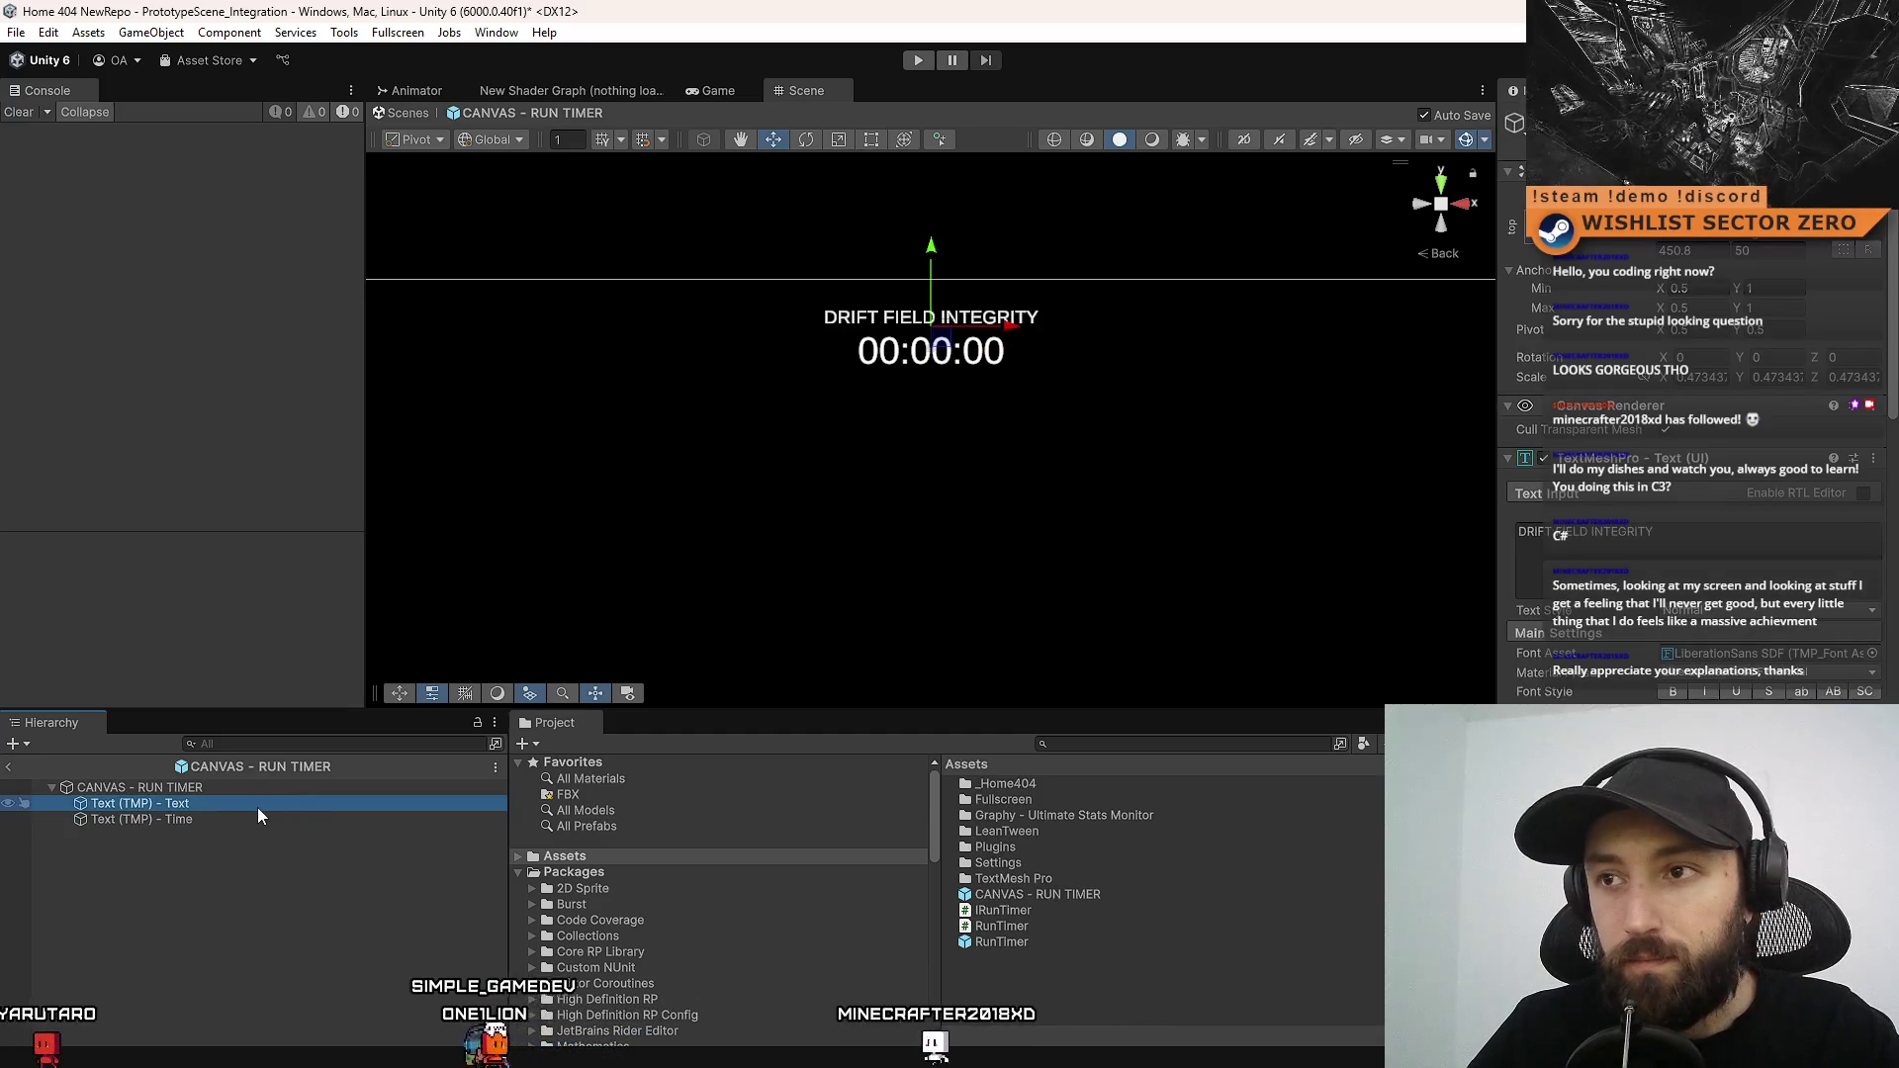
left_click(219, 802)
left_click(225, 821)
Rename Text (TMP) - Time to Text (TMP) - Timer
left_click(249, 804)
left_click(224, 817)
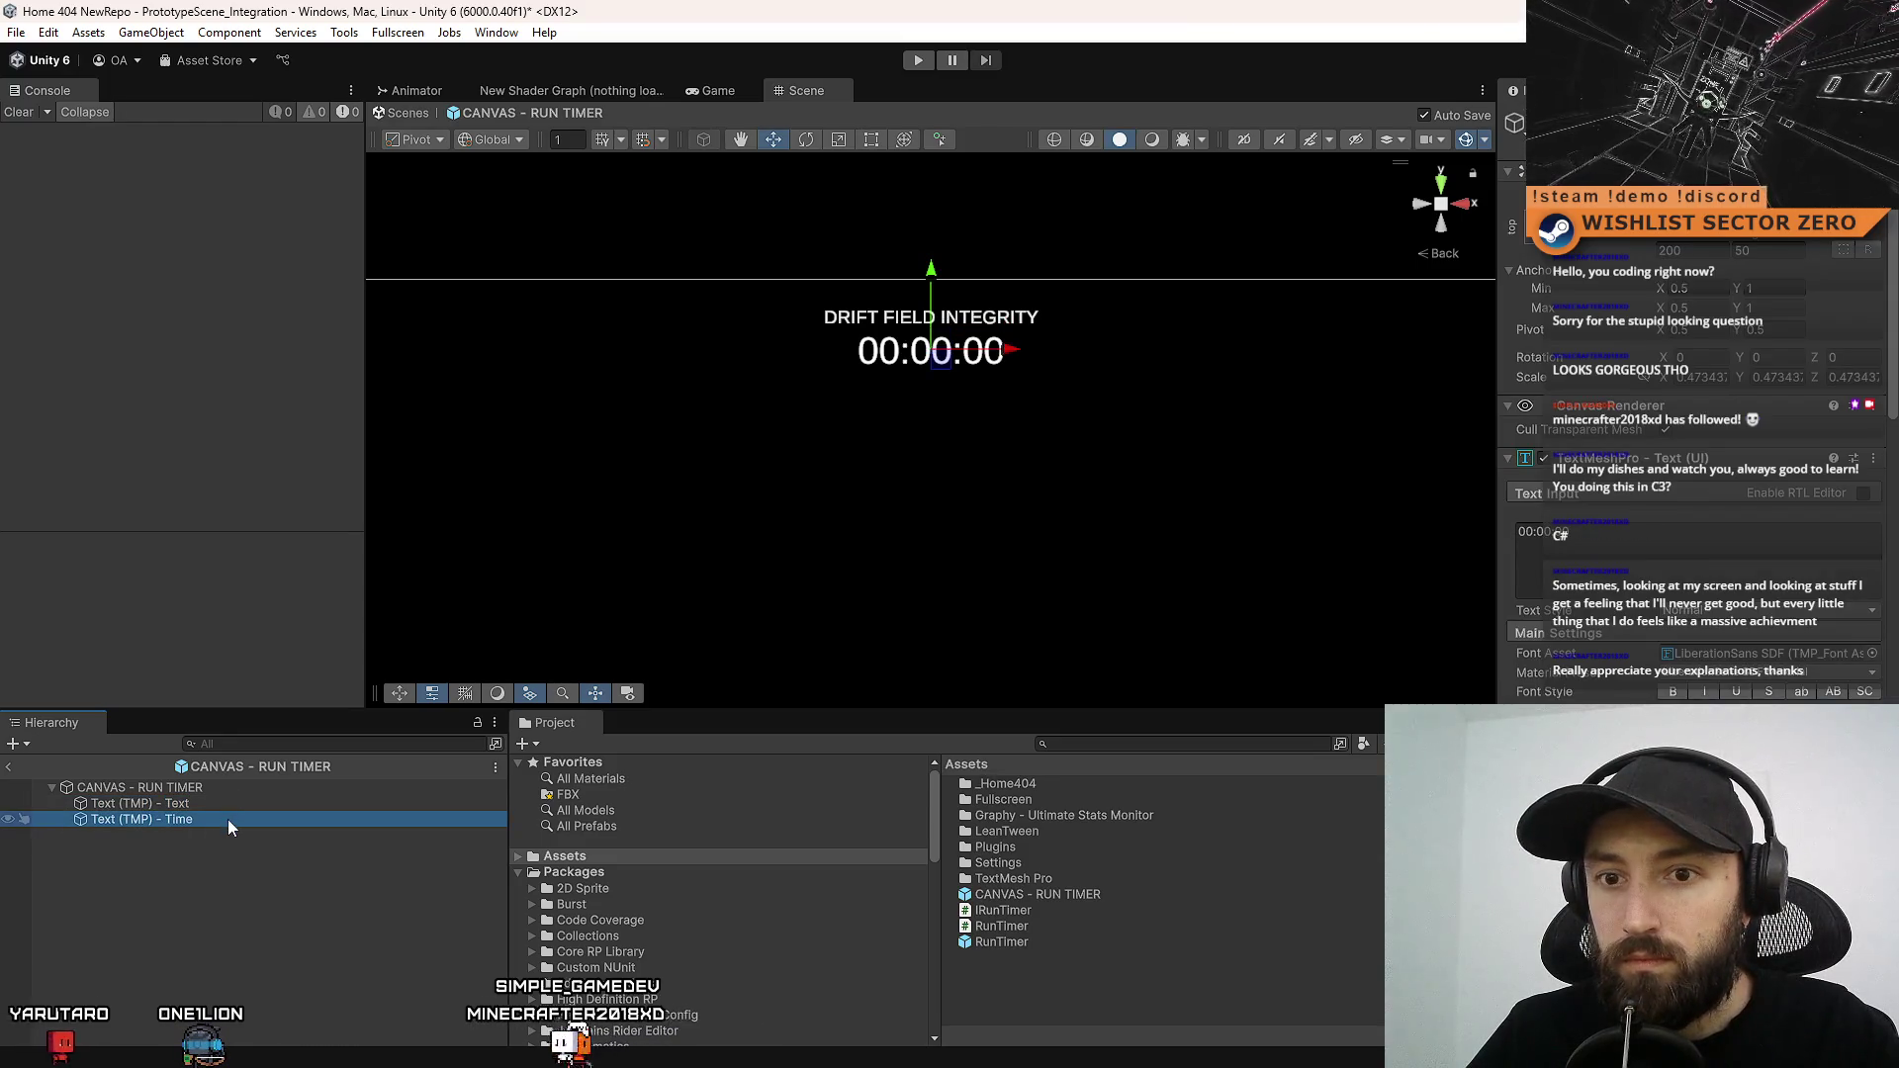
key("F2")
type("r")
left_click(235, 805)
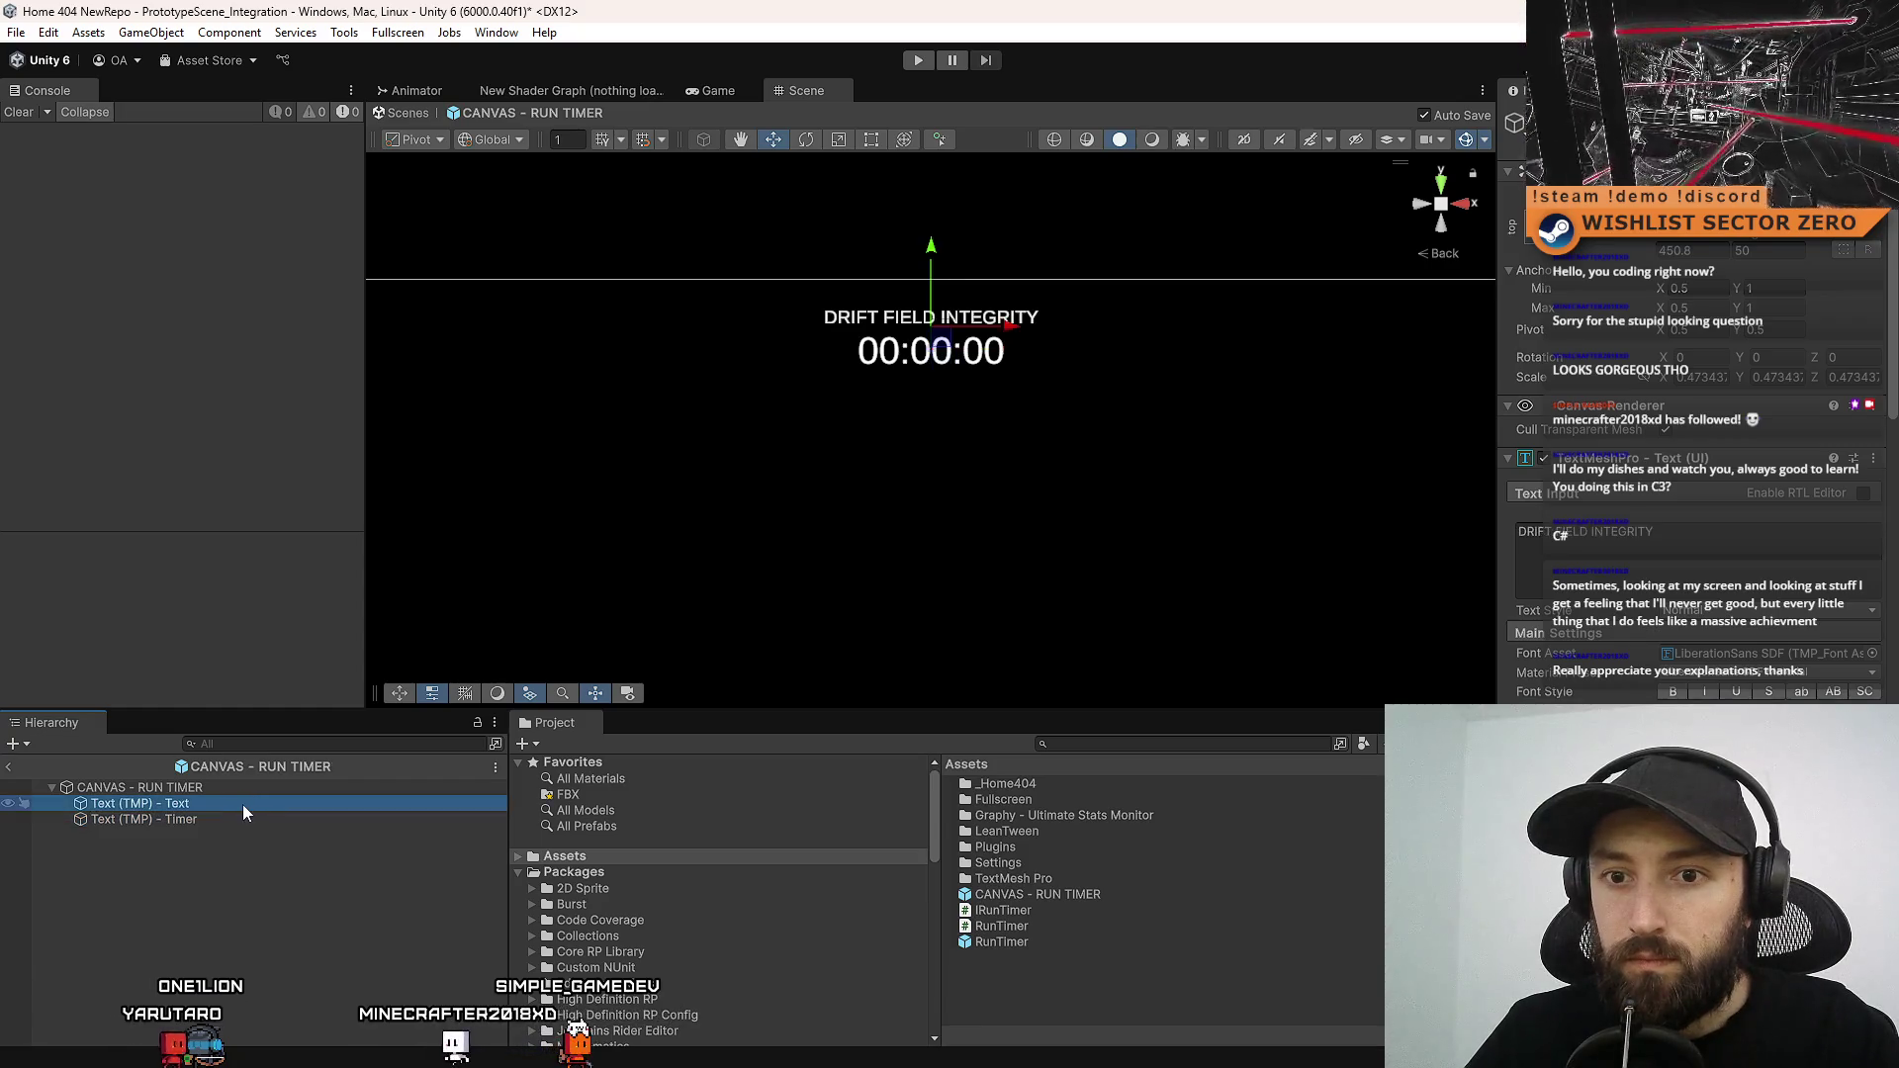
left_click(249, 817)
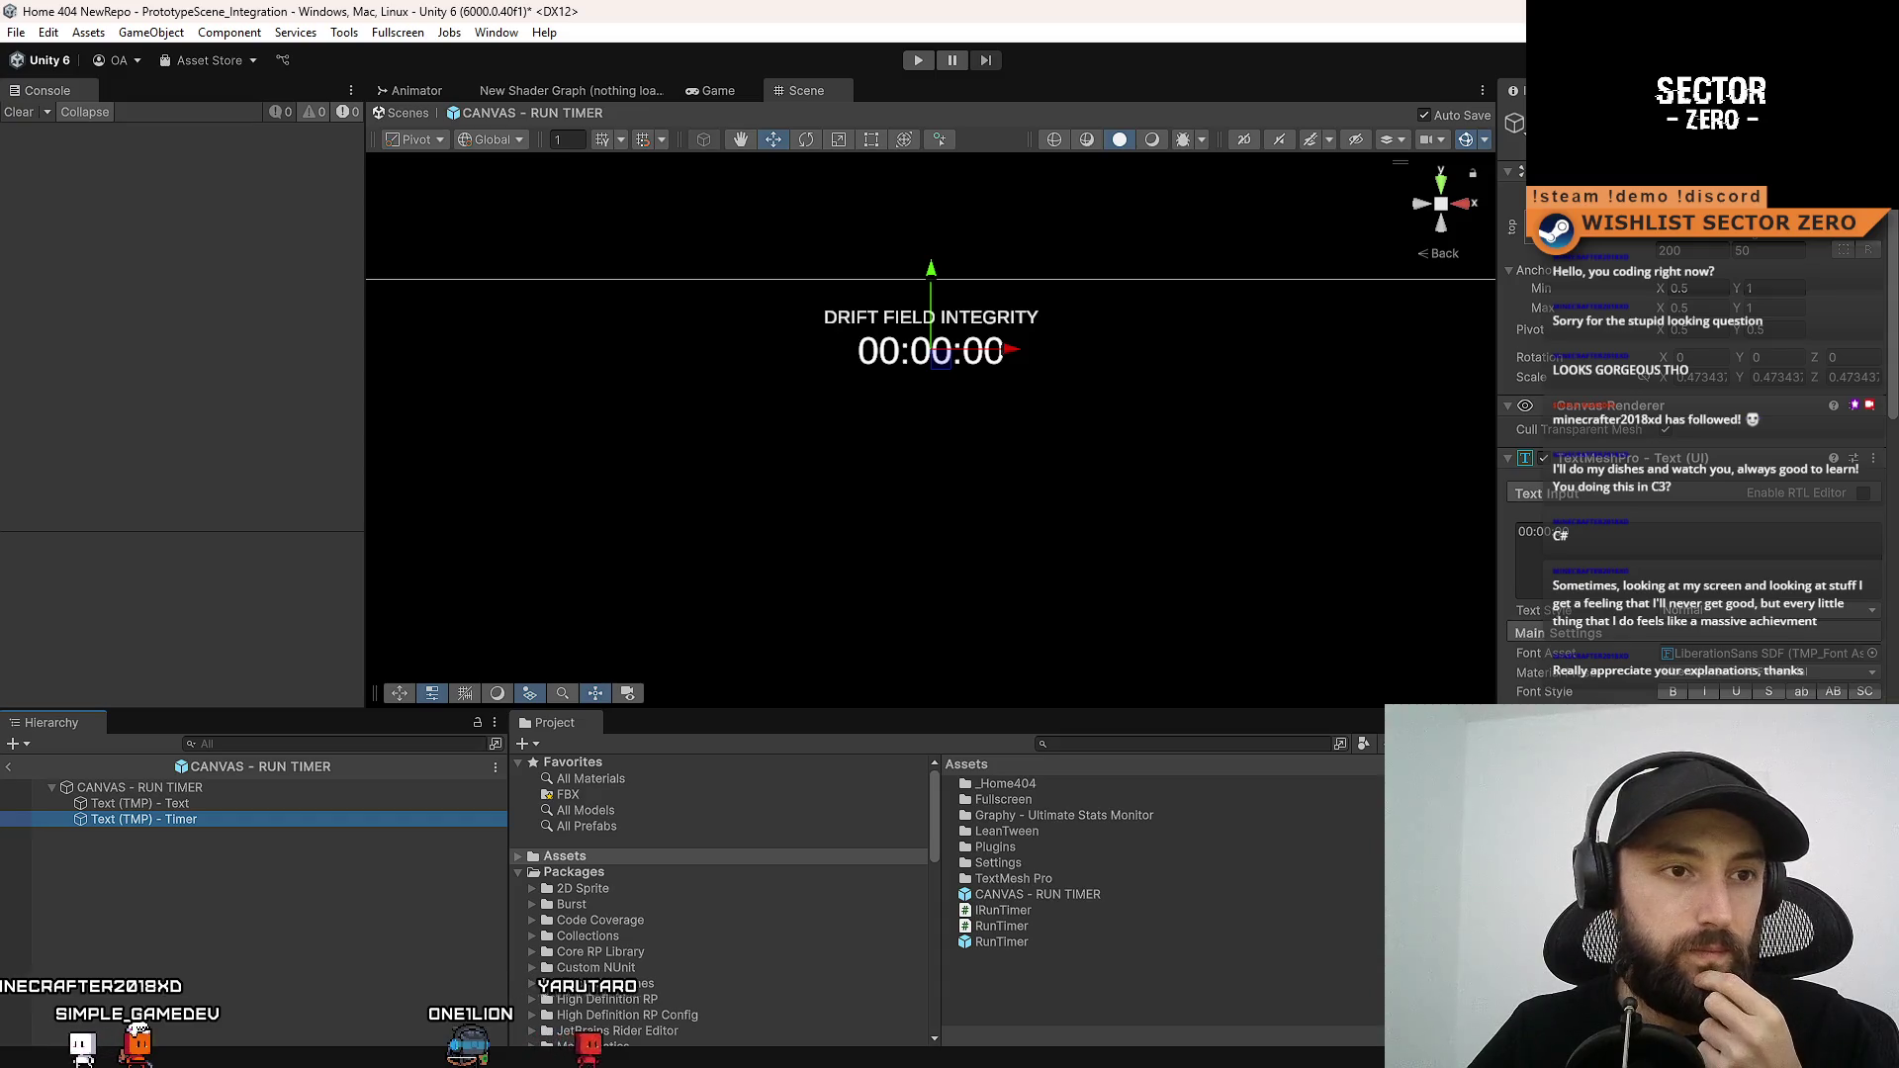
key("alt+Tab")
Filter the Project window for compass assets and open CompassMarker.cs in the code editor
left_click(580, 538)
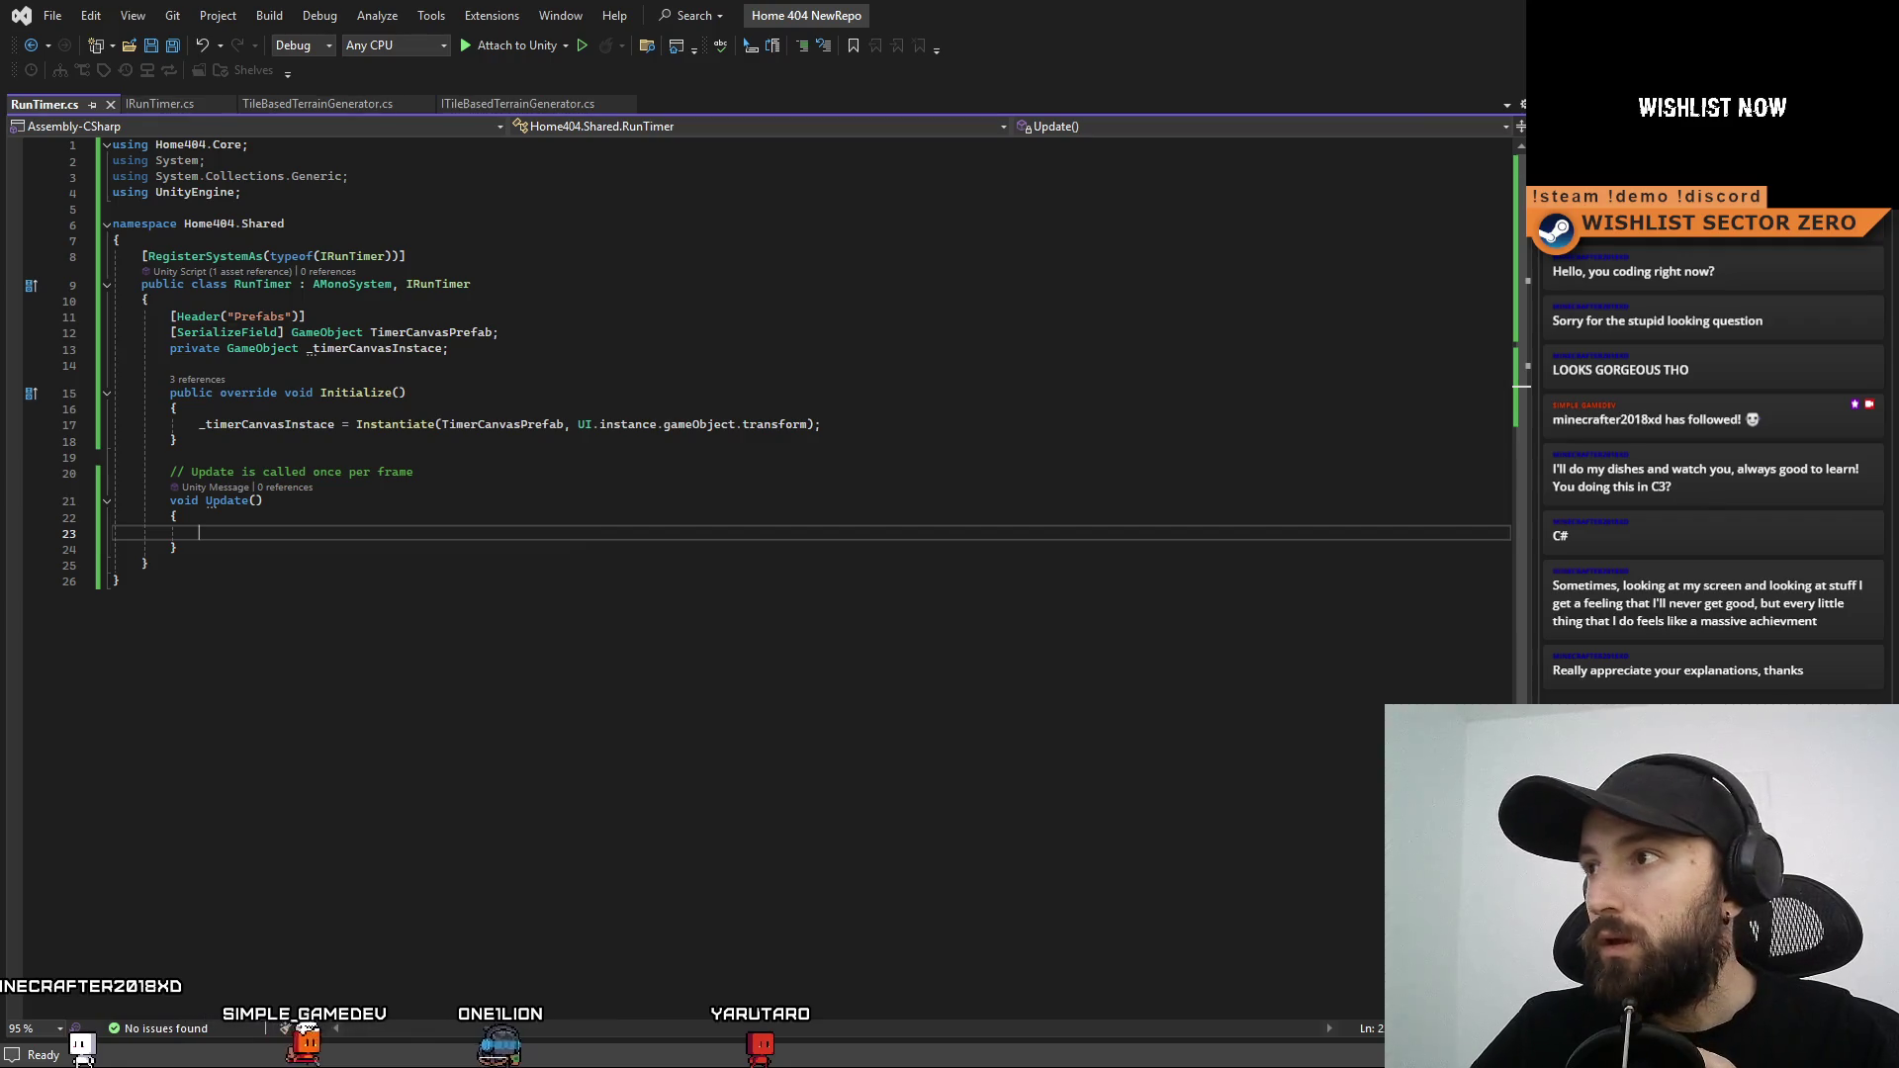
key("alt+Tab")
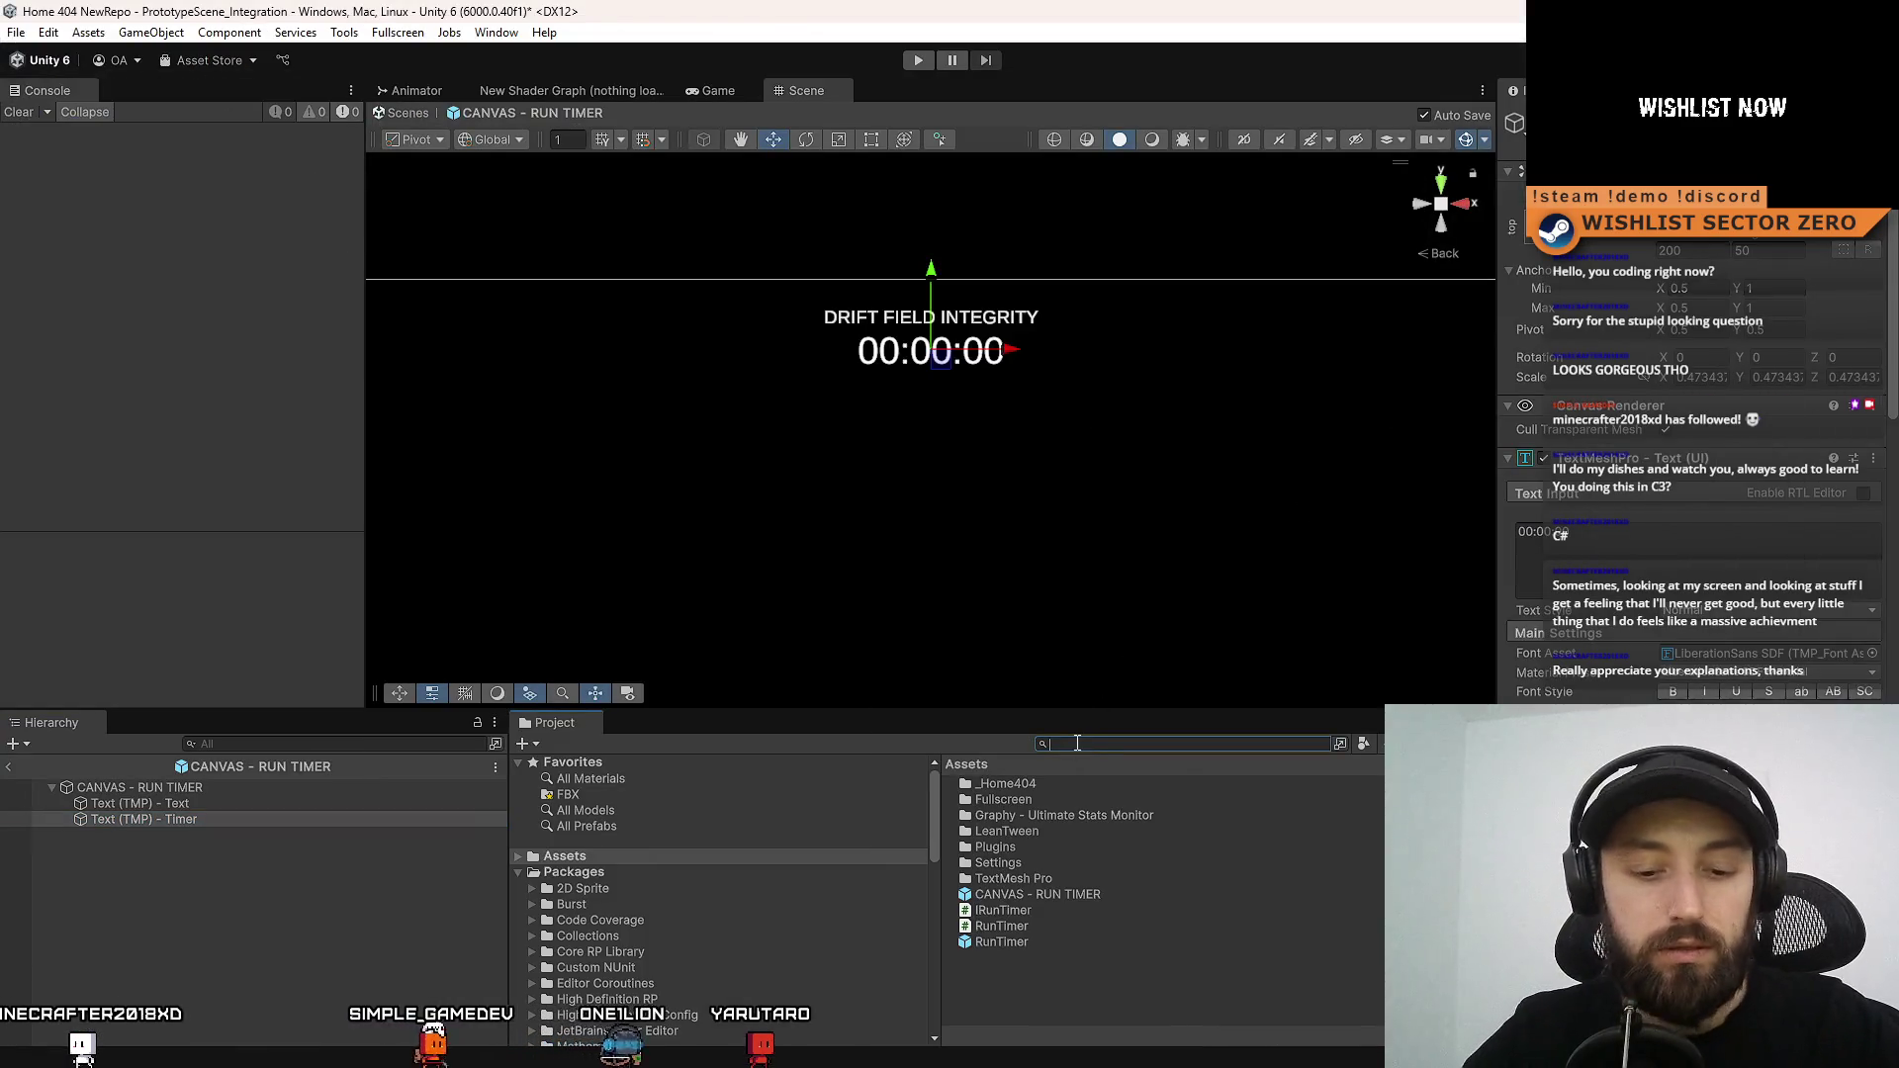
type("compas")
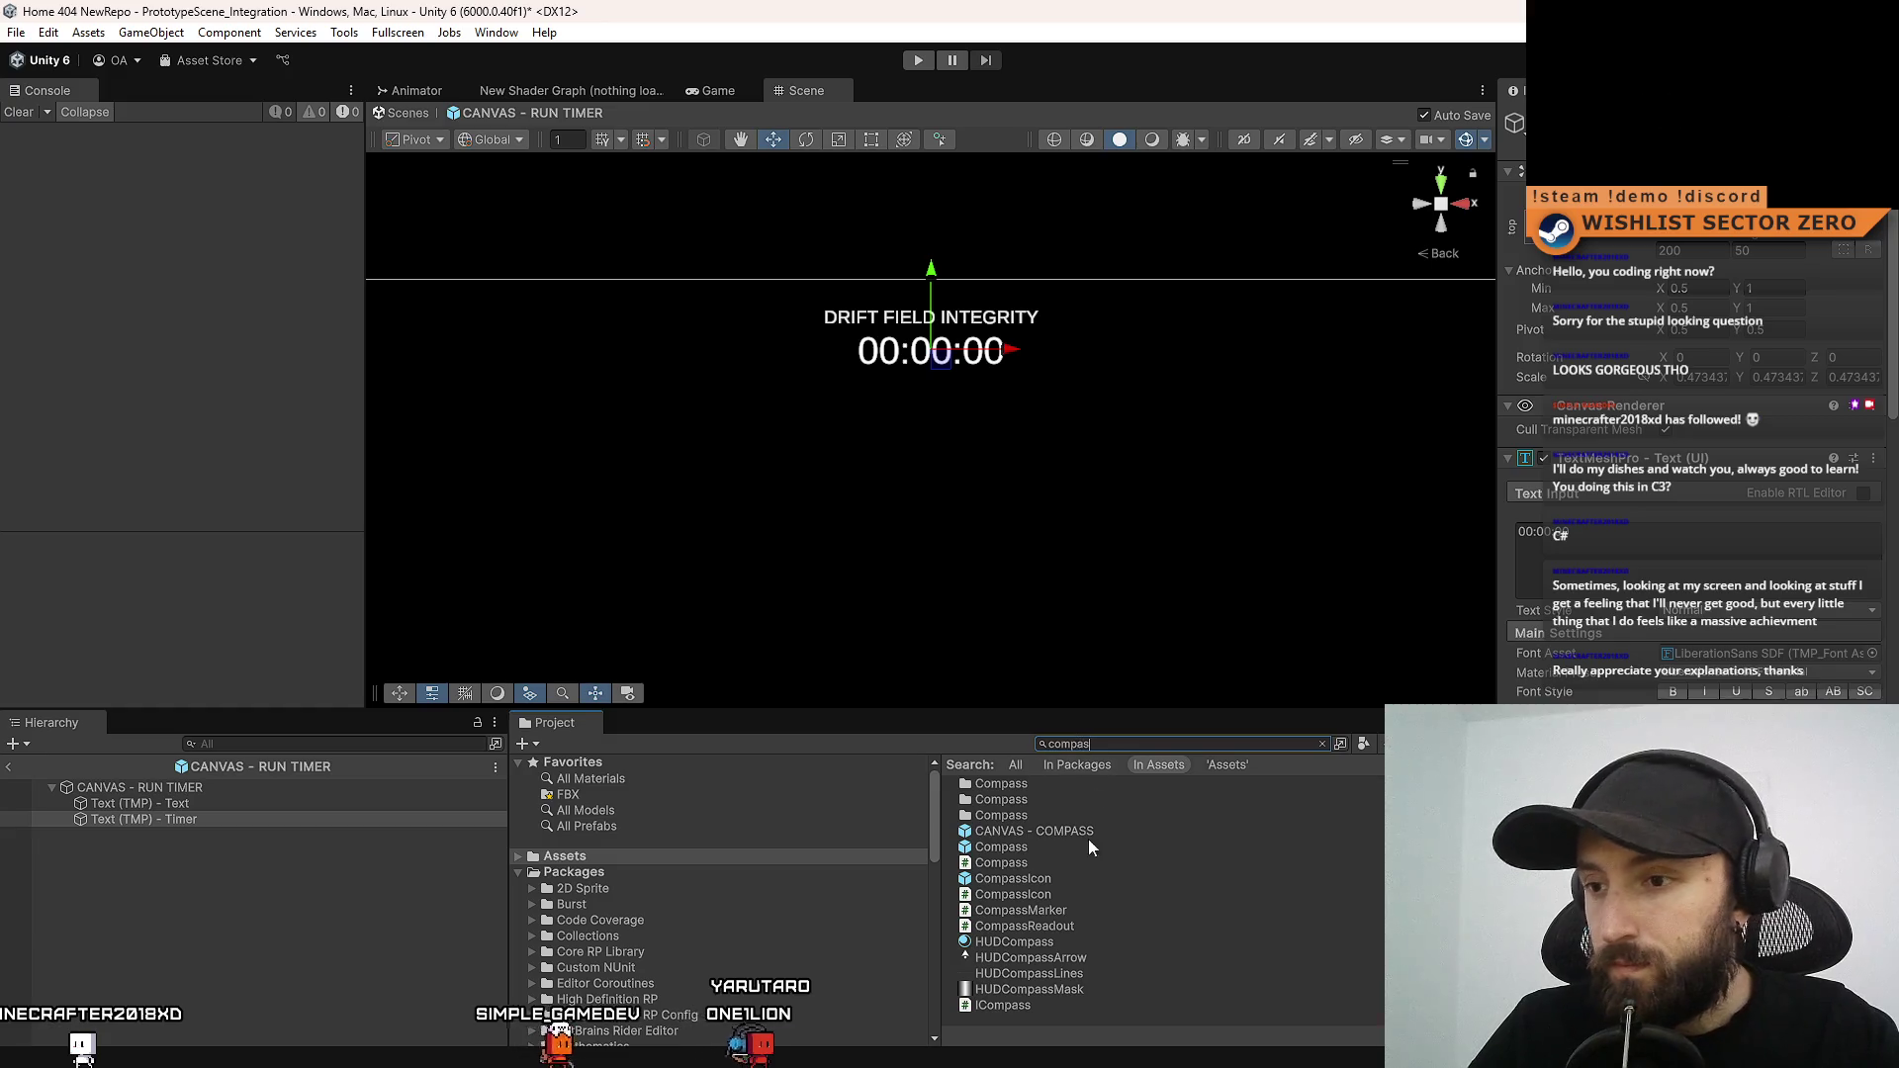
left_click(1090, 872)
left_click(1084, 892)
left_click(1122, 912)
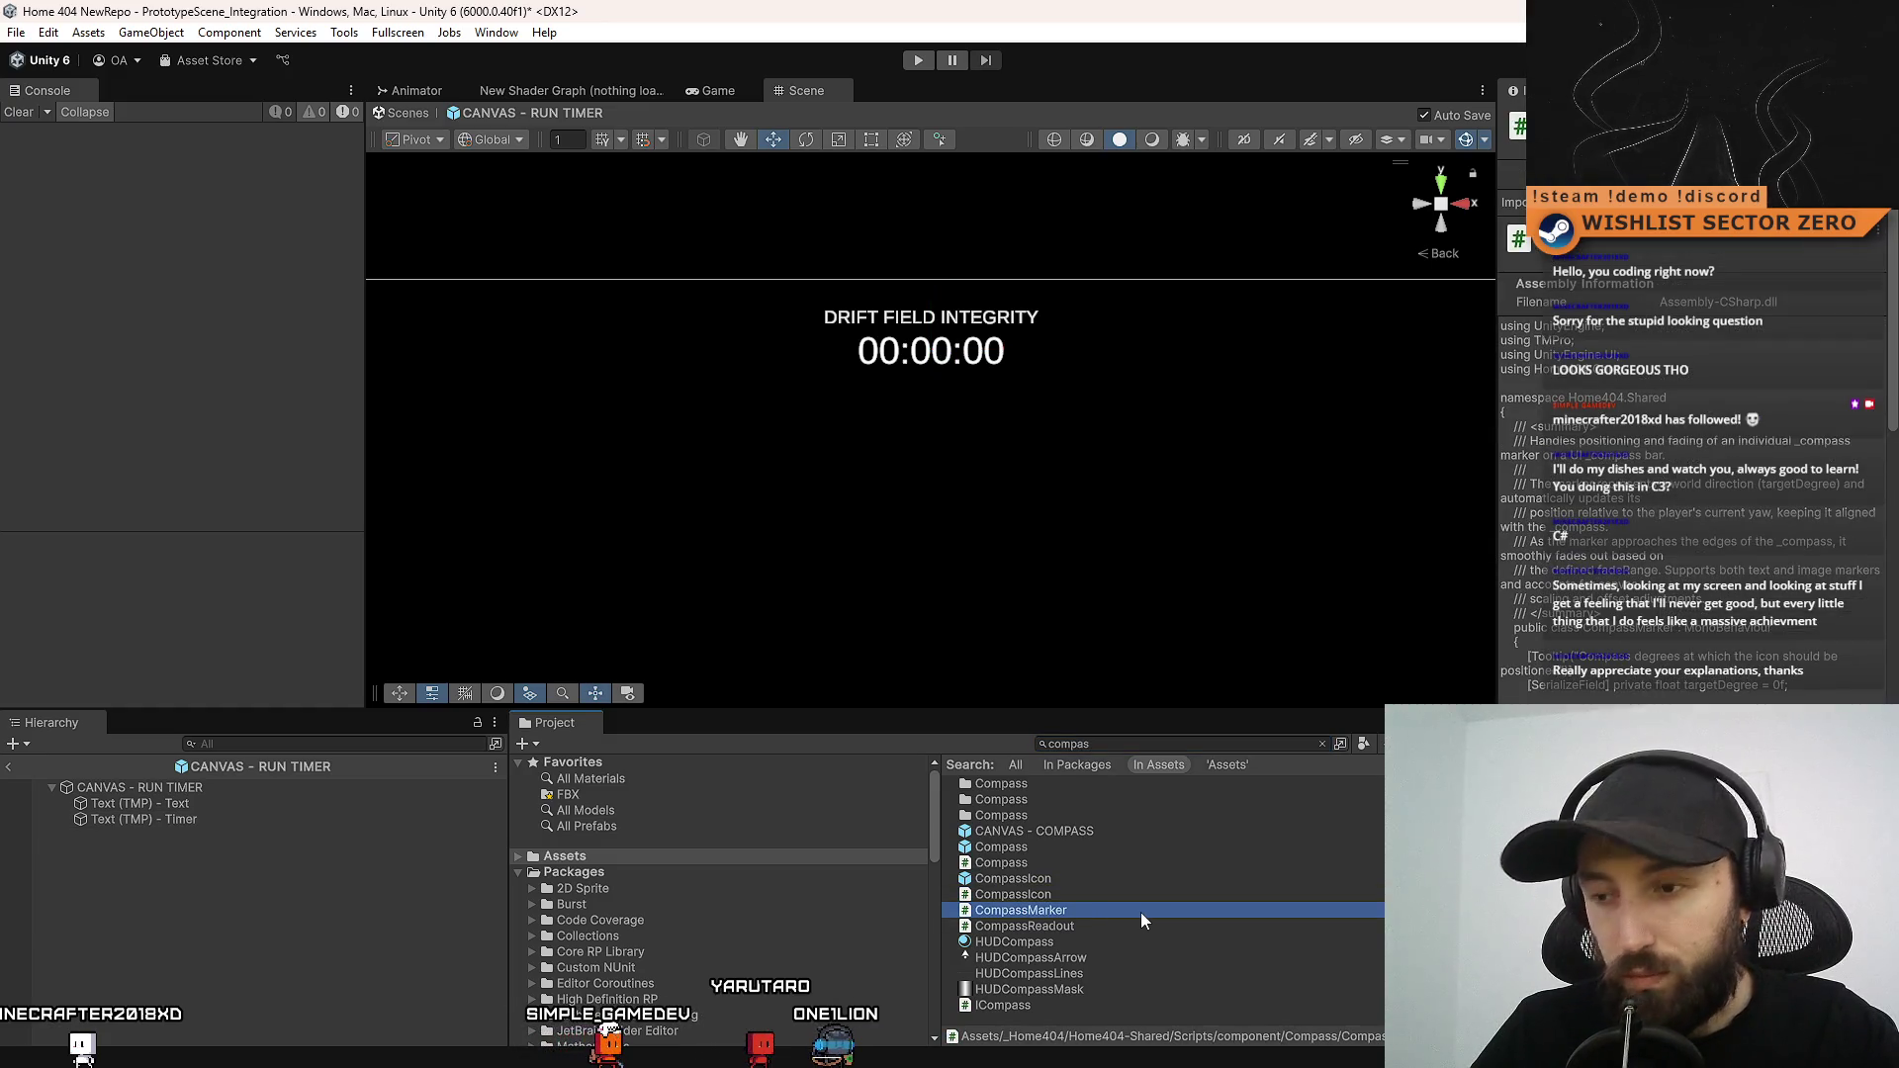
double_click(1141, 912)
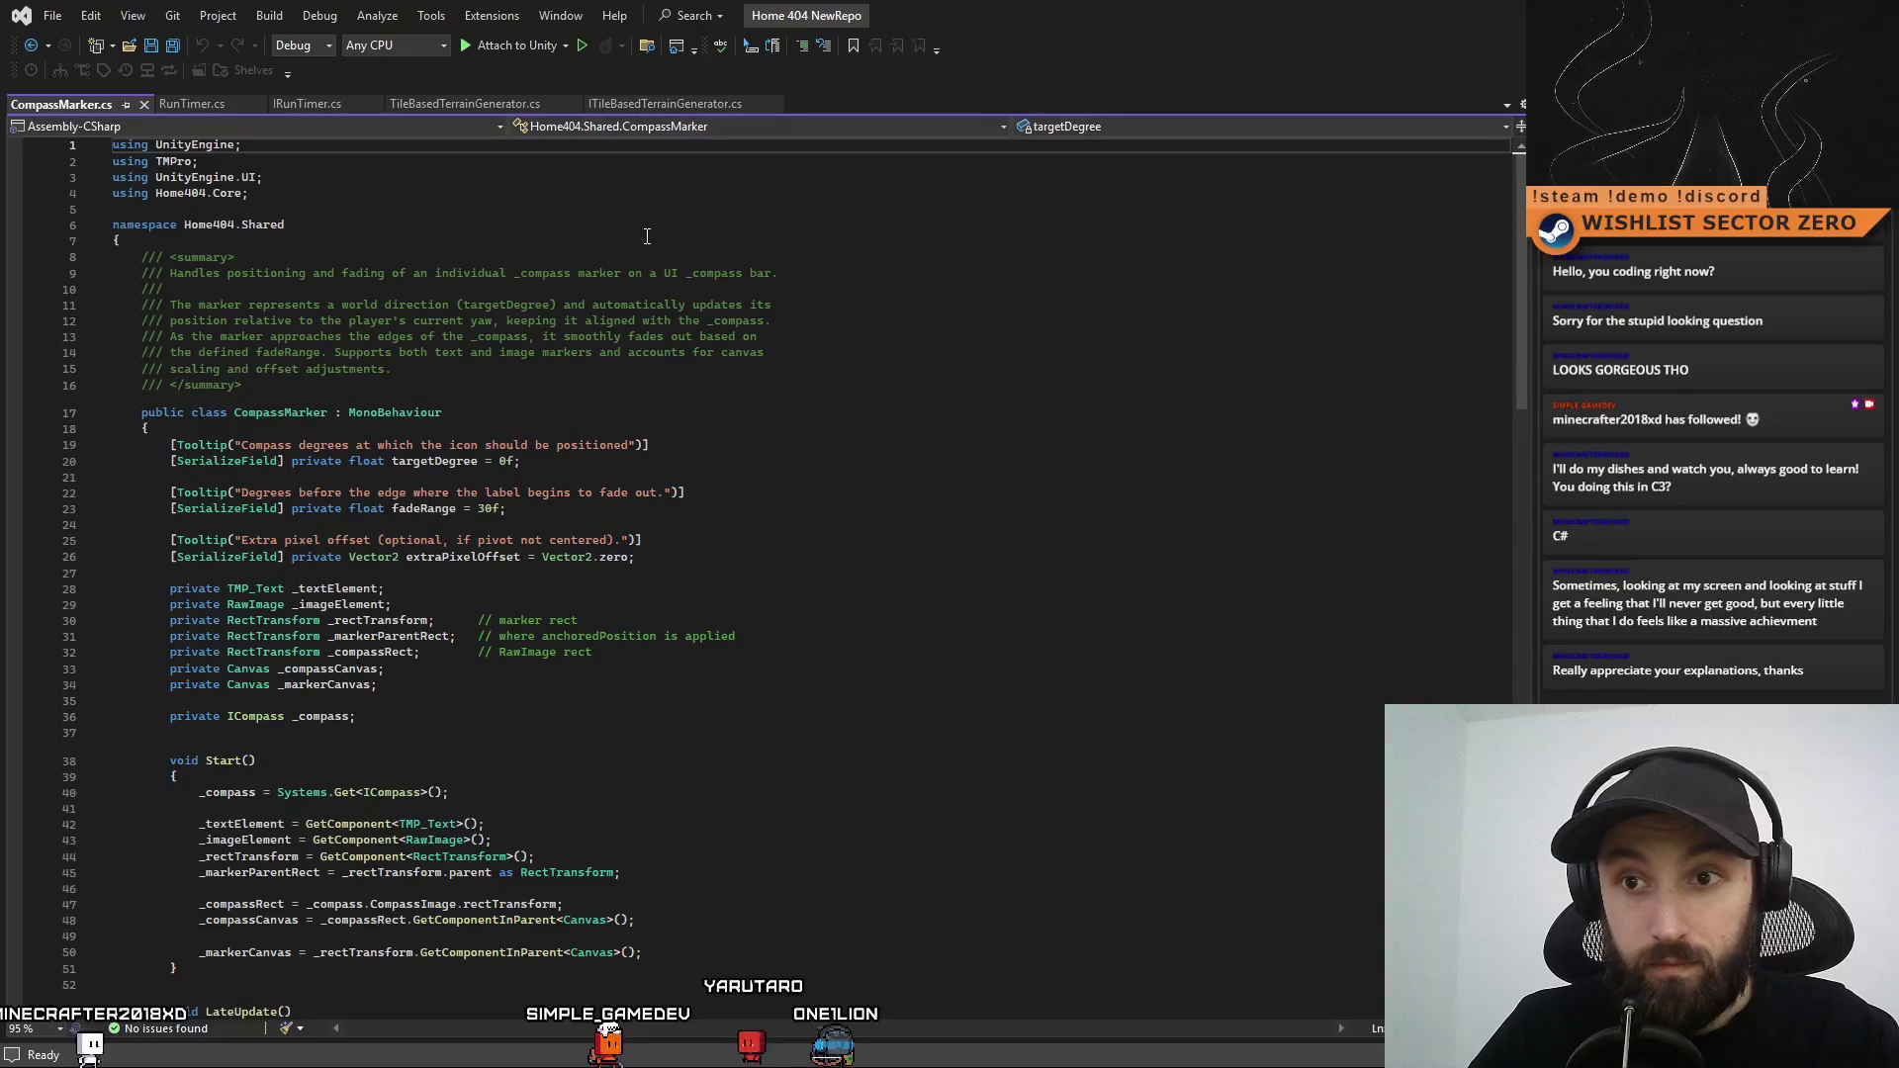
Copy CompassMarker.cs's TMP_Text field pattern into RunTimer.cs as 'private TMP_Text _textElement;'
scroll(647, 236, "down", 3)
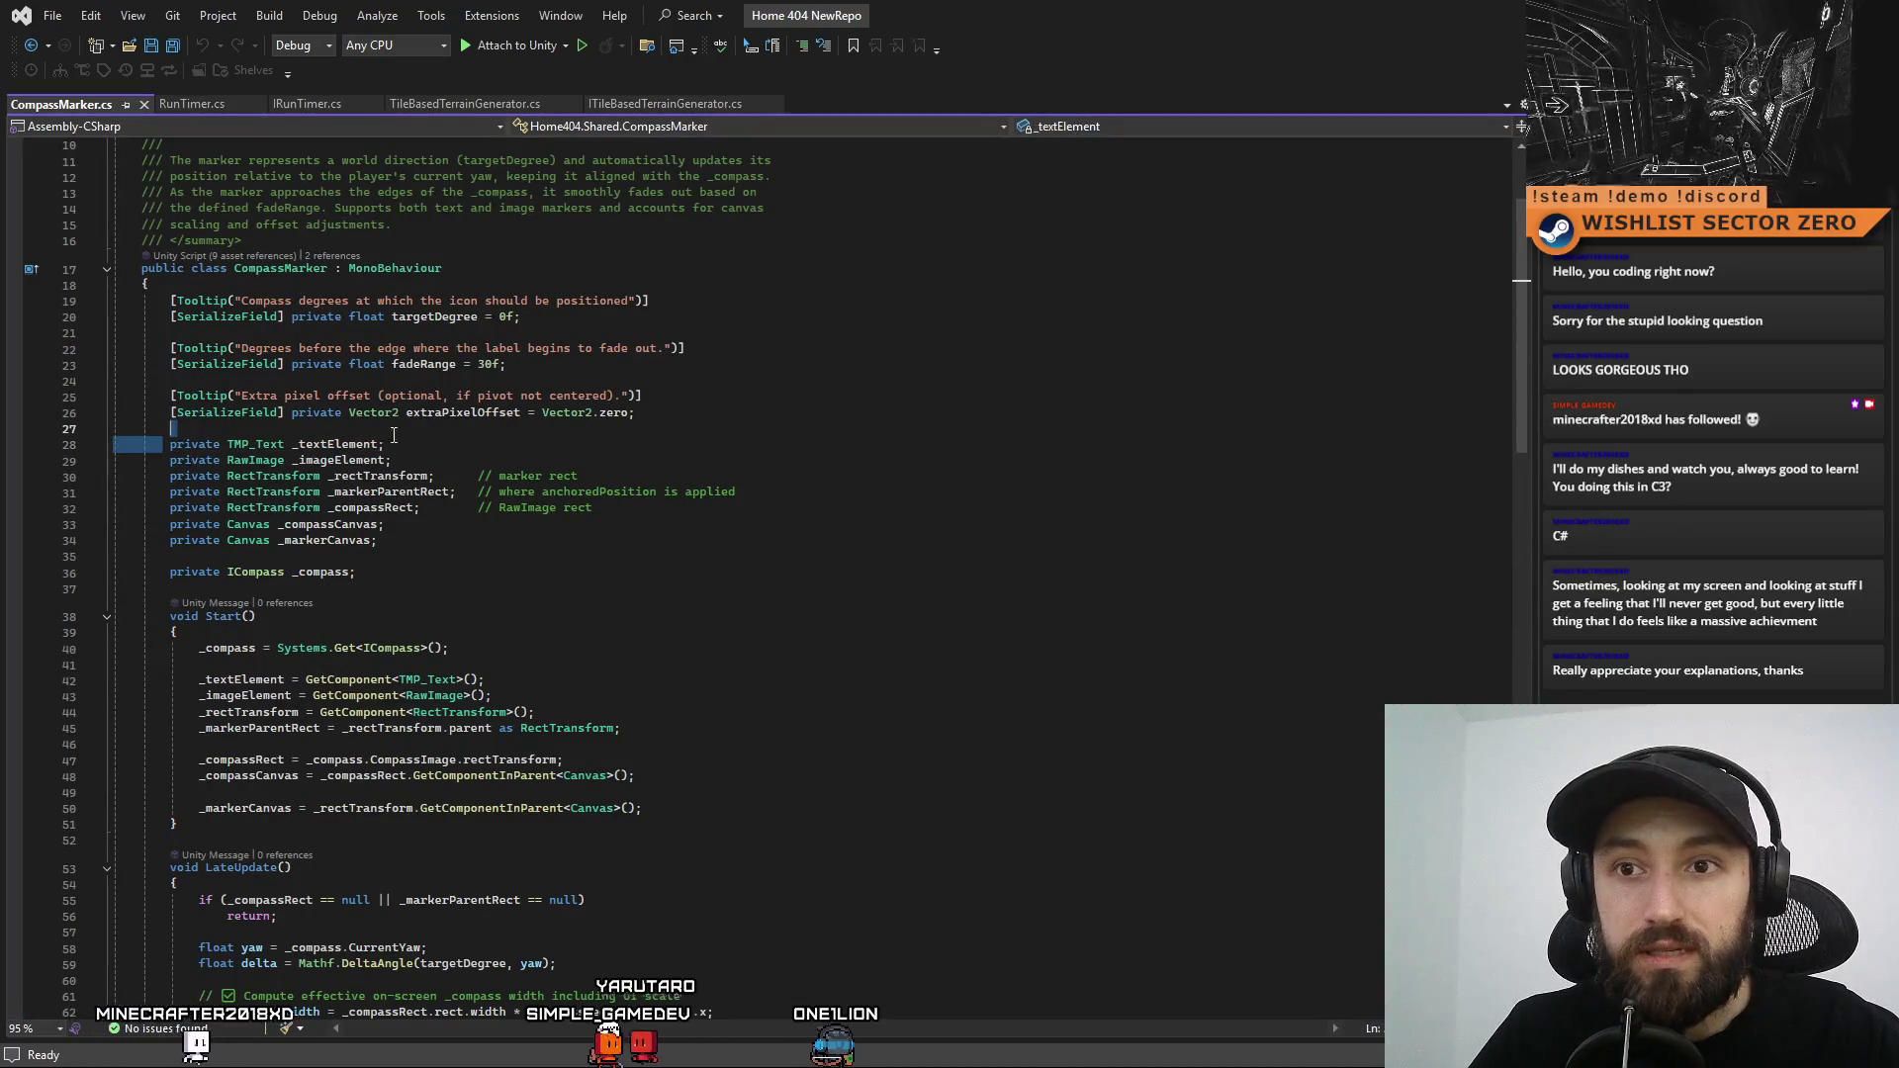
left_click_drag(165, 444, 420, 442)
left_click(620, 568)
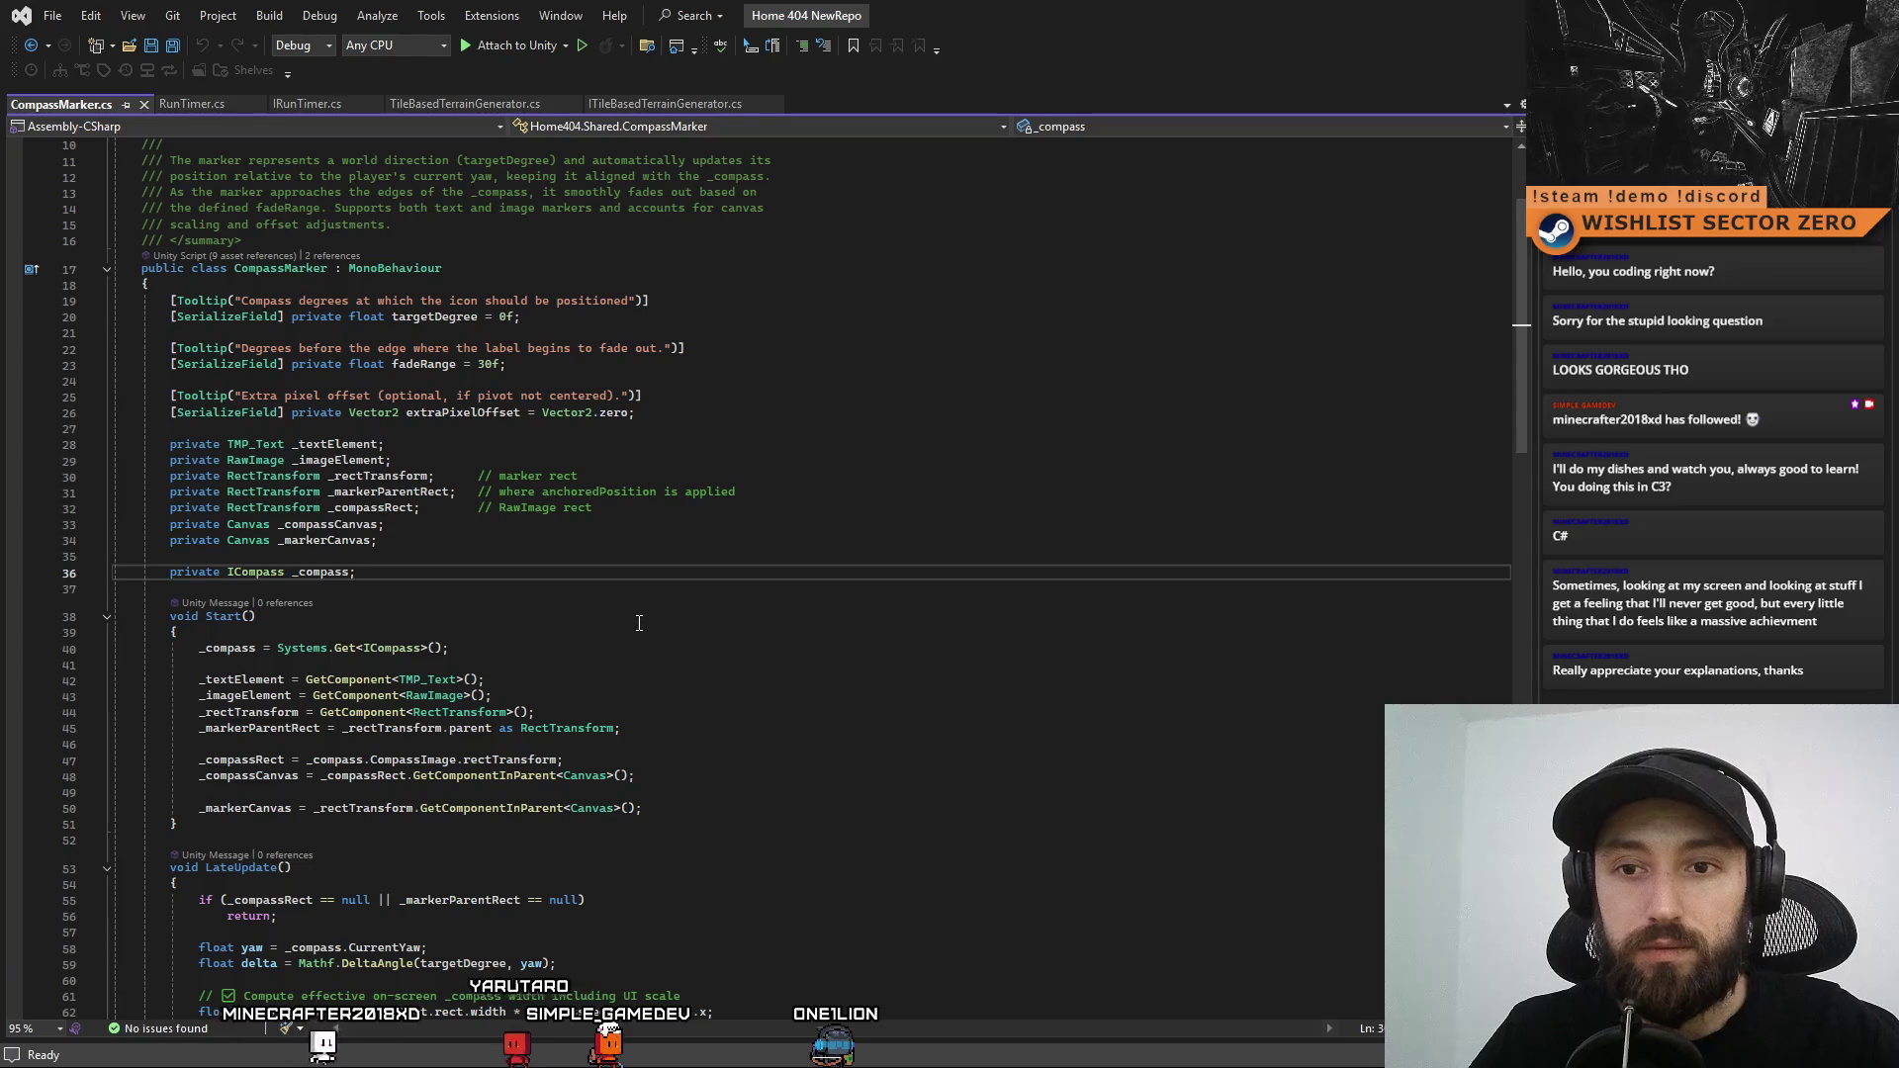
left_click(175, 109)
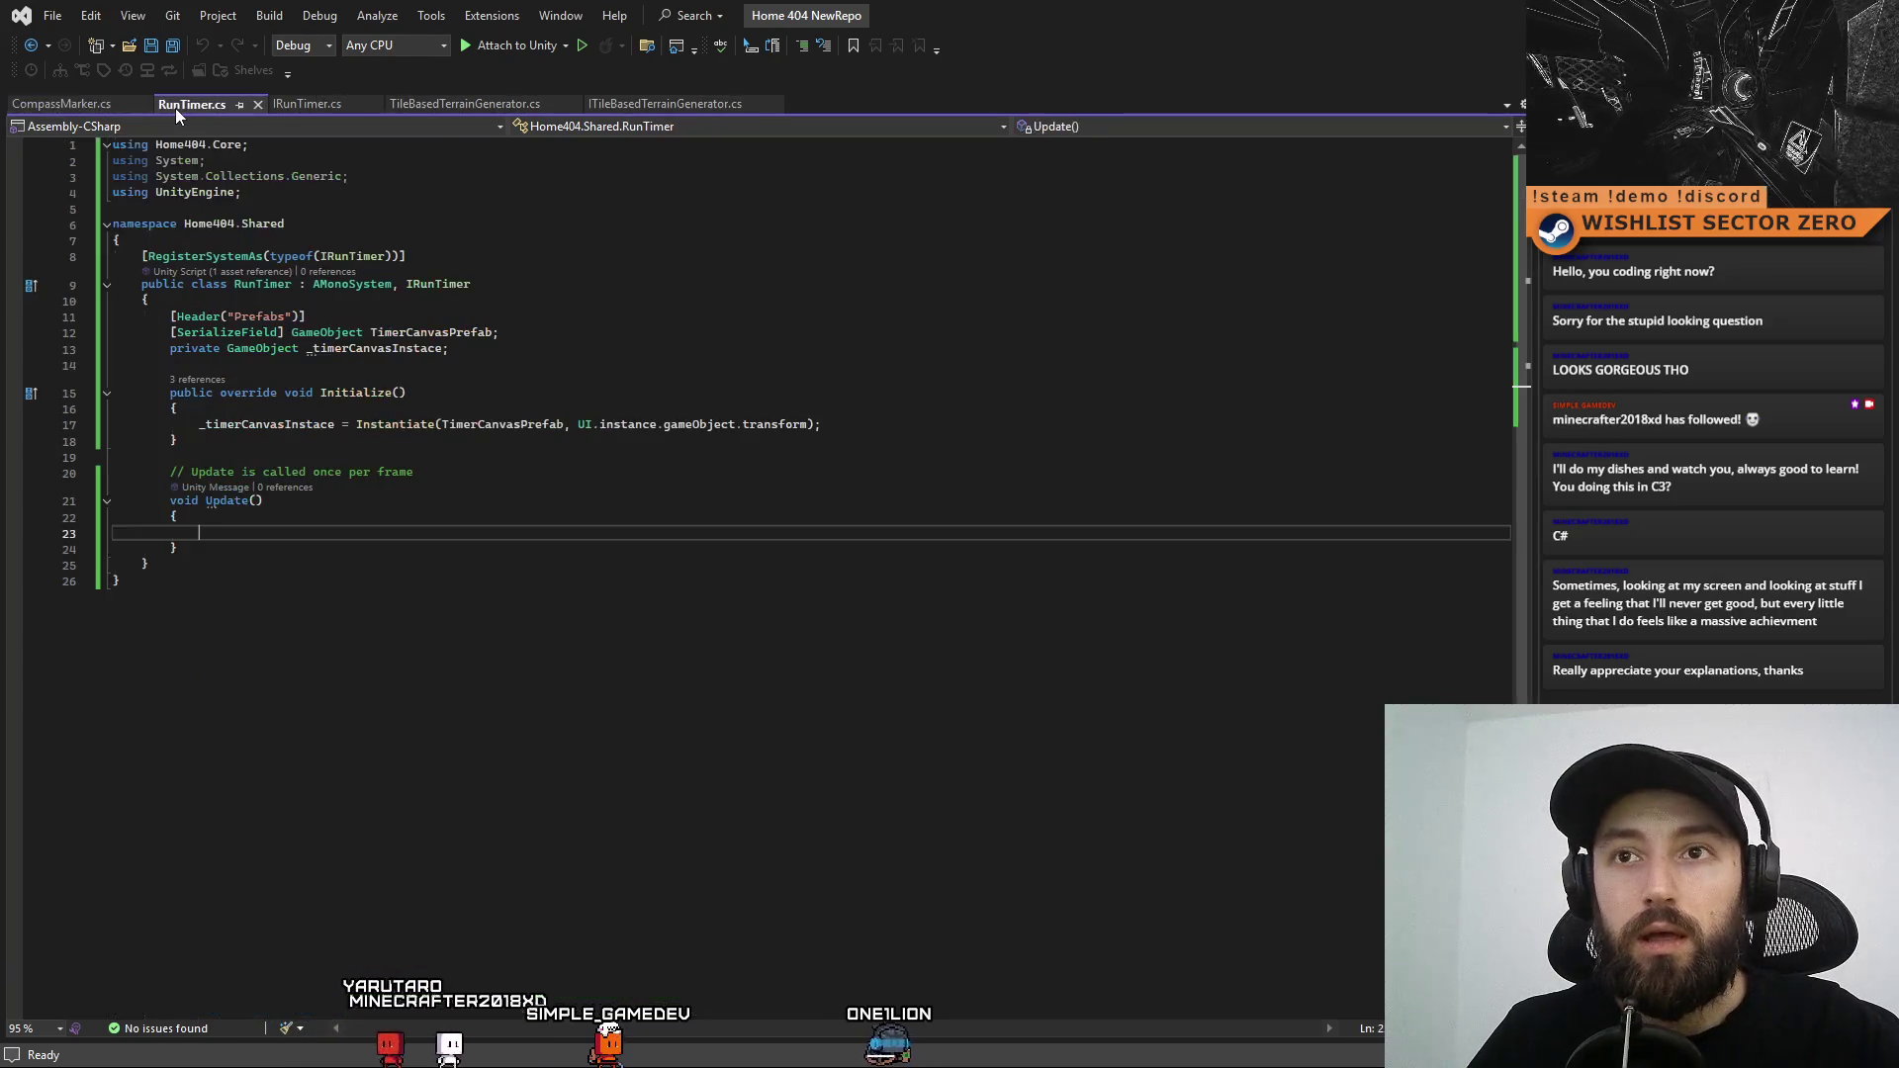
left_click(396, 457)
left_click(608, 341)
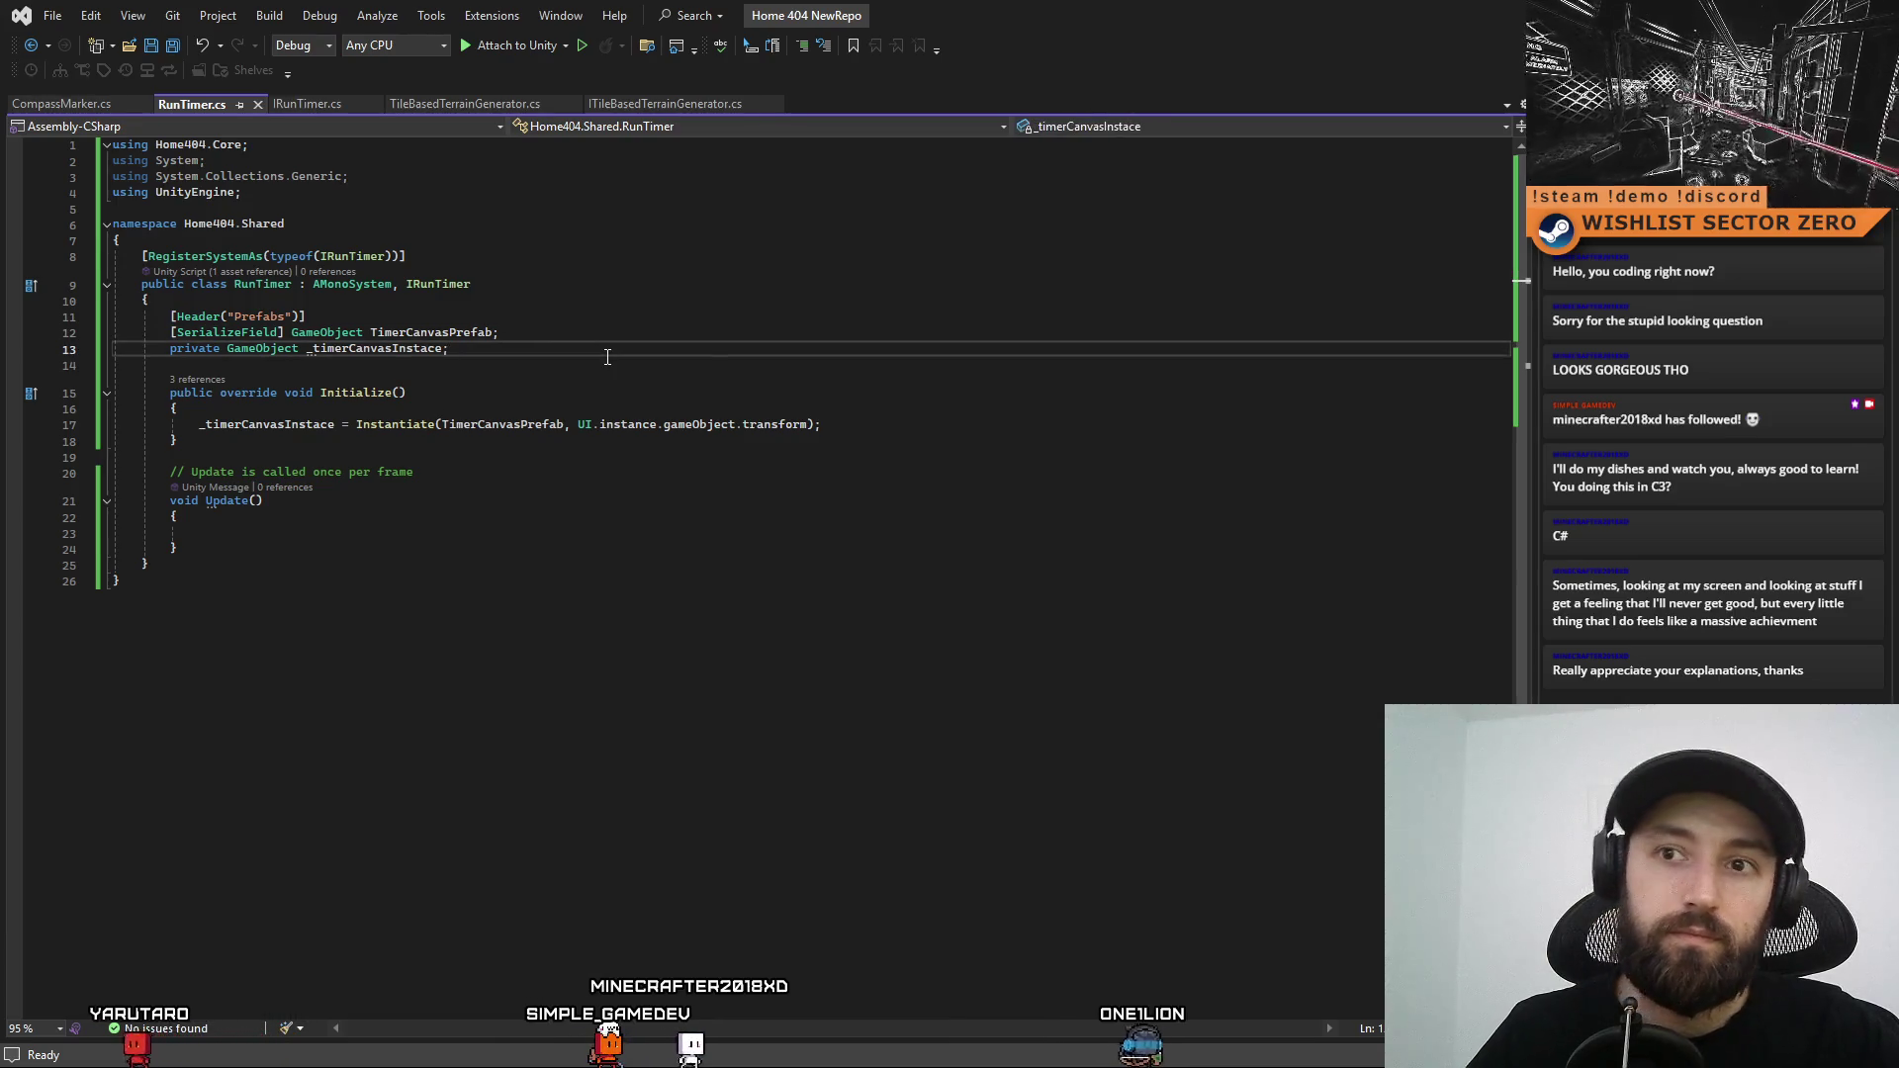
key("Return")
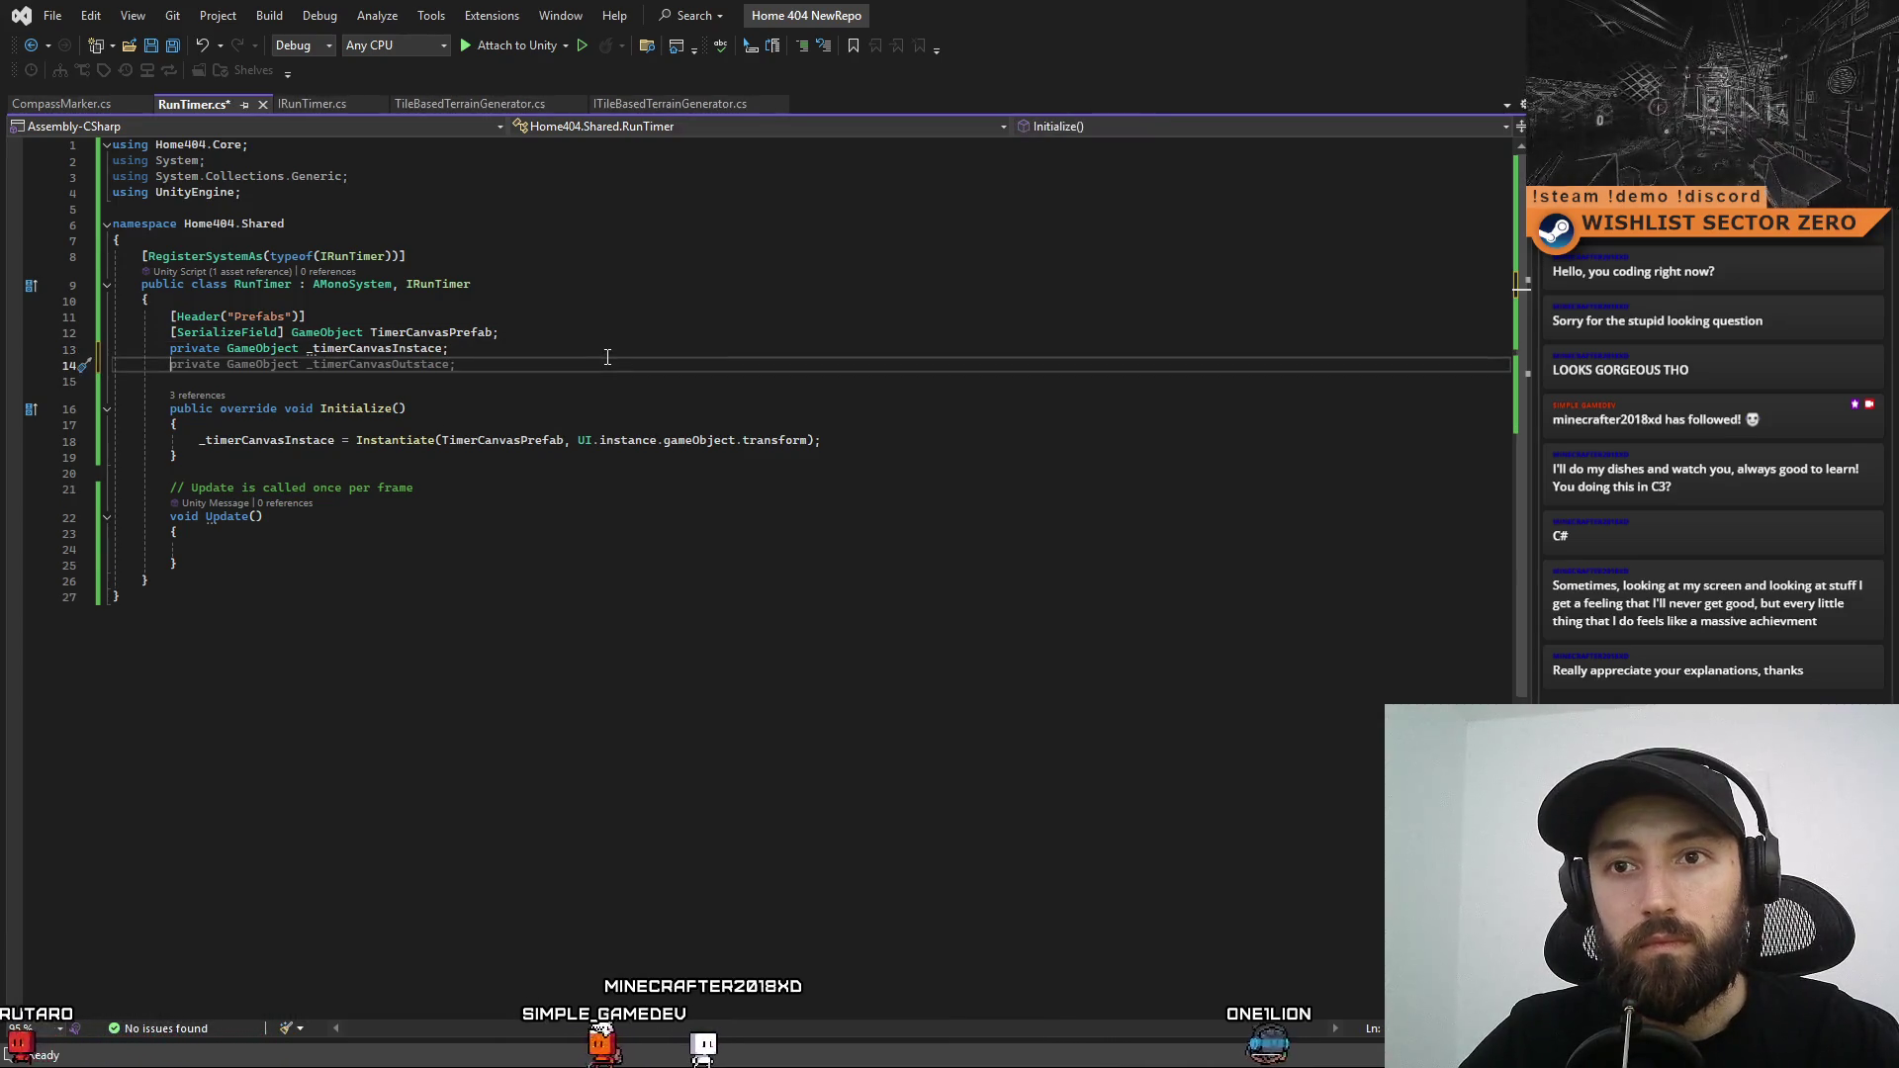
type("private TMP_Text _textElement;")
Rename the new field from _textElement to _timeElement
left_click(475, 370)
left_click_drag(378, 385, 350, 386)
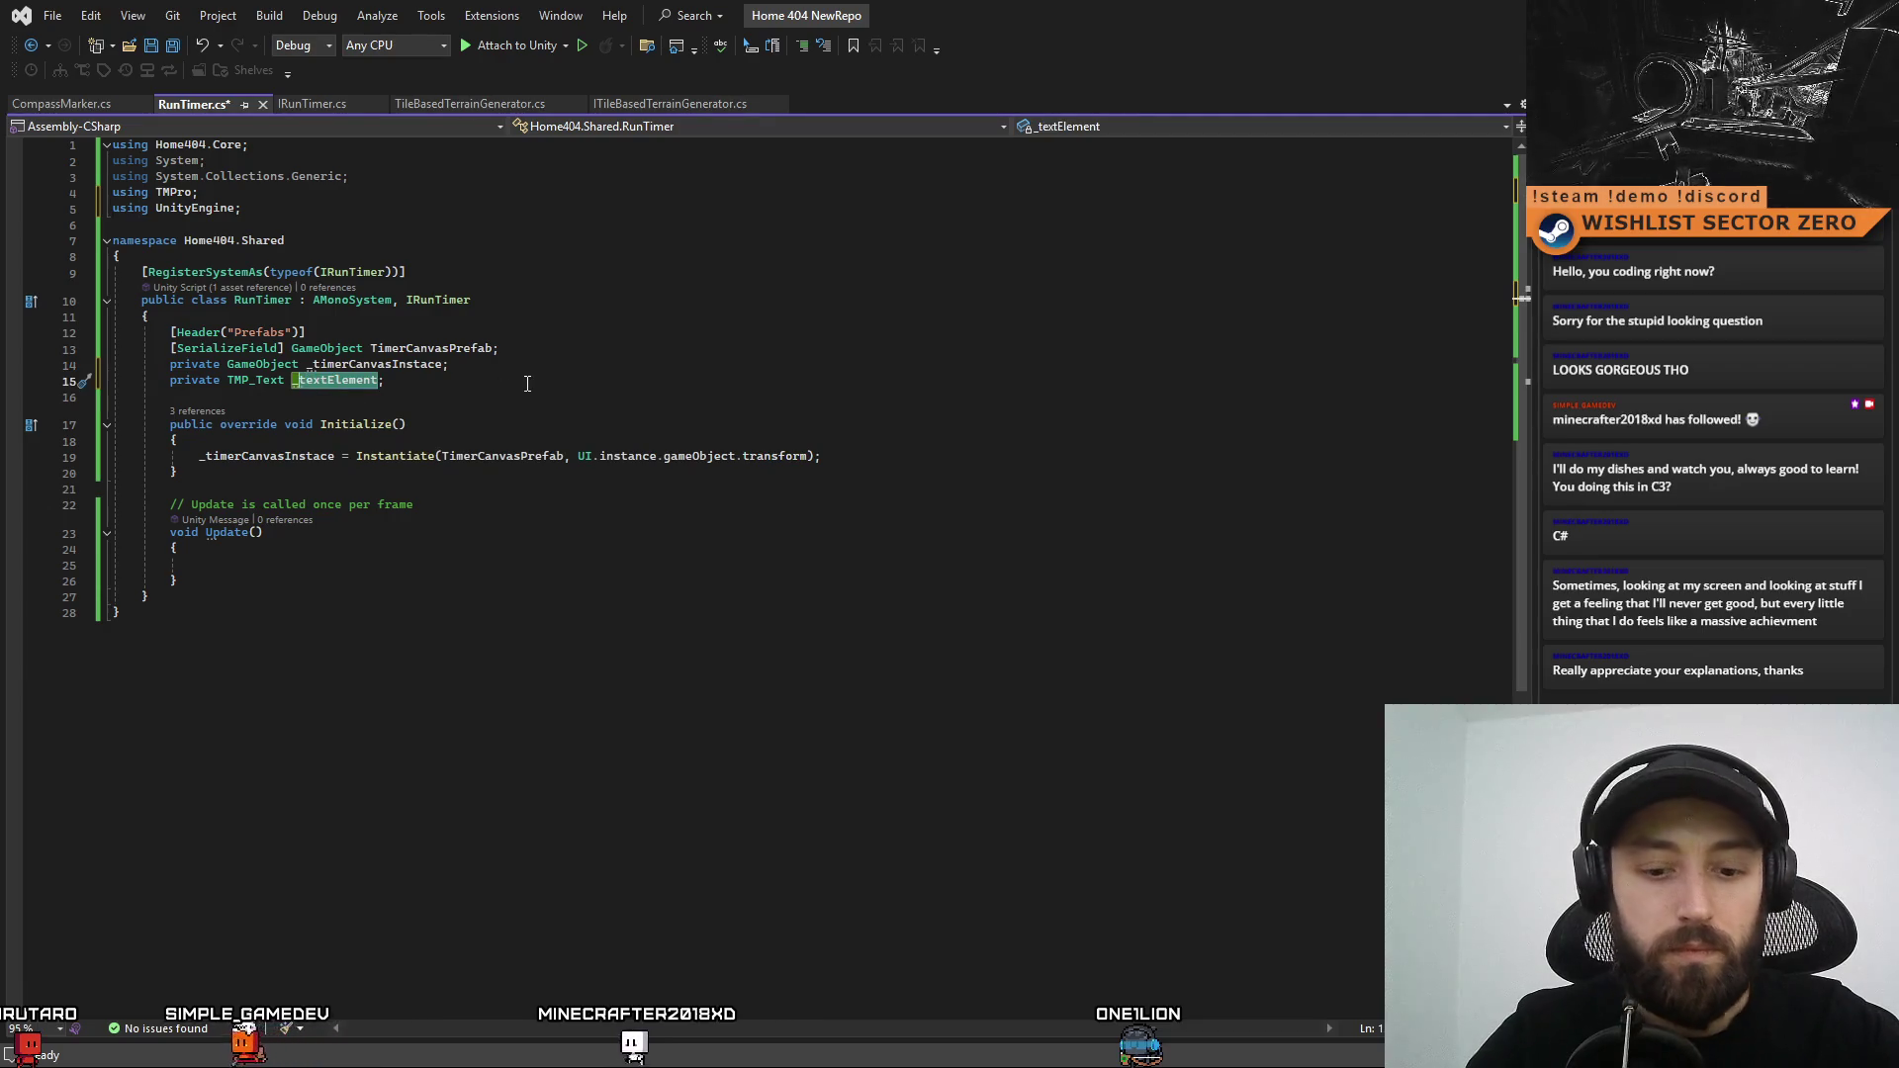
type("_tim")
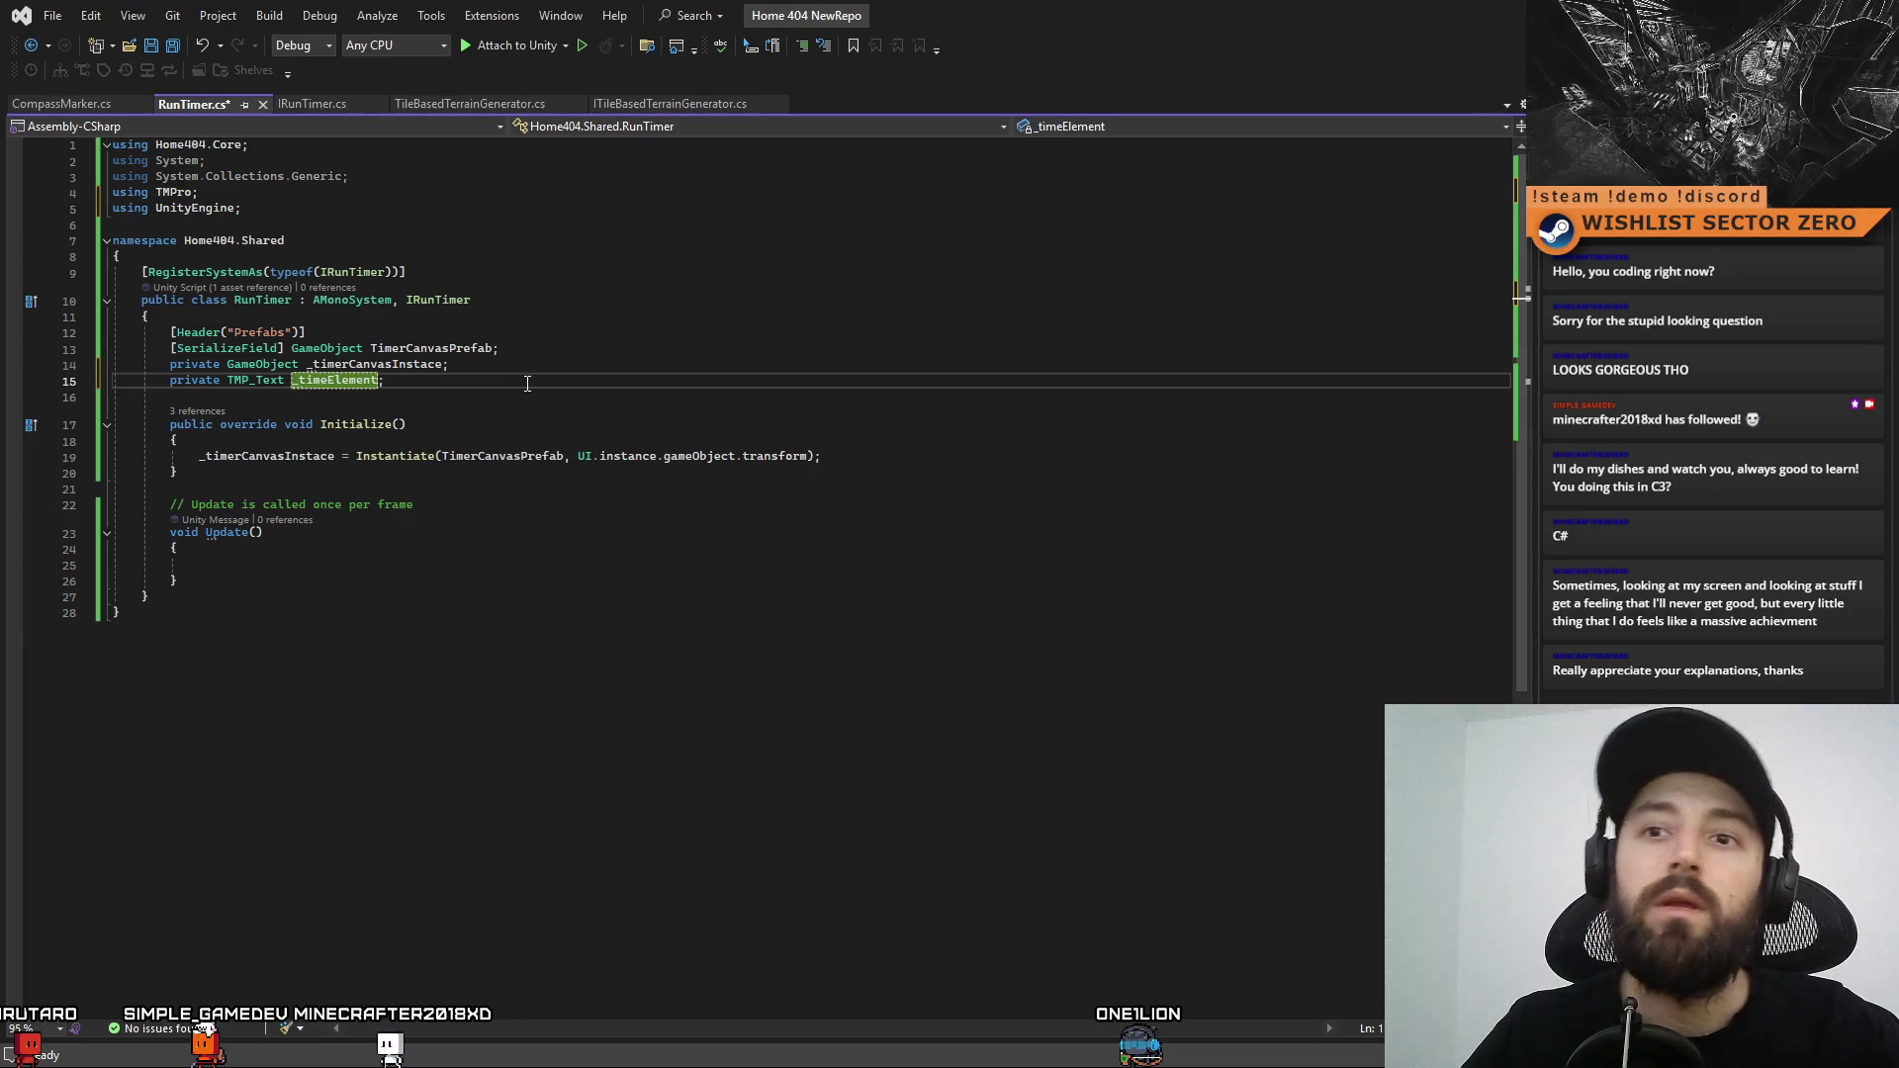
key("Return")
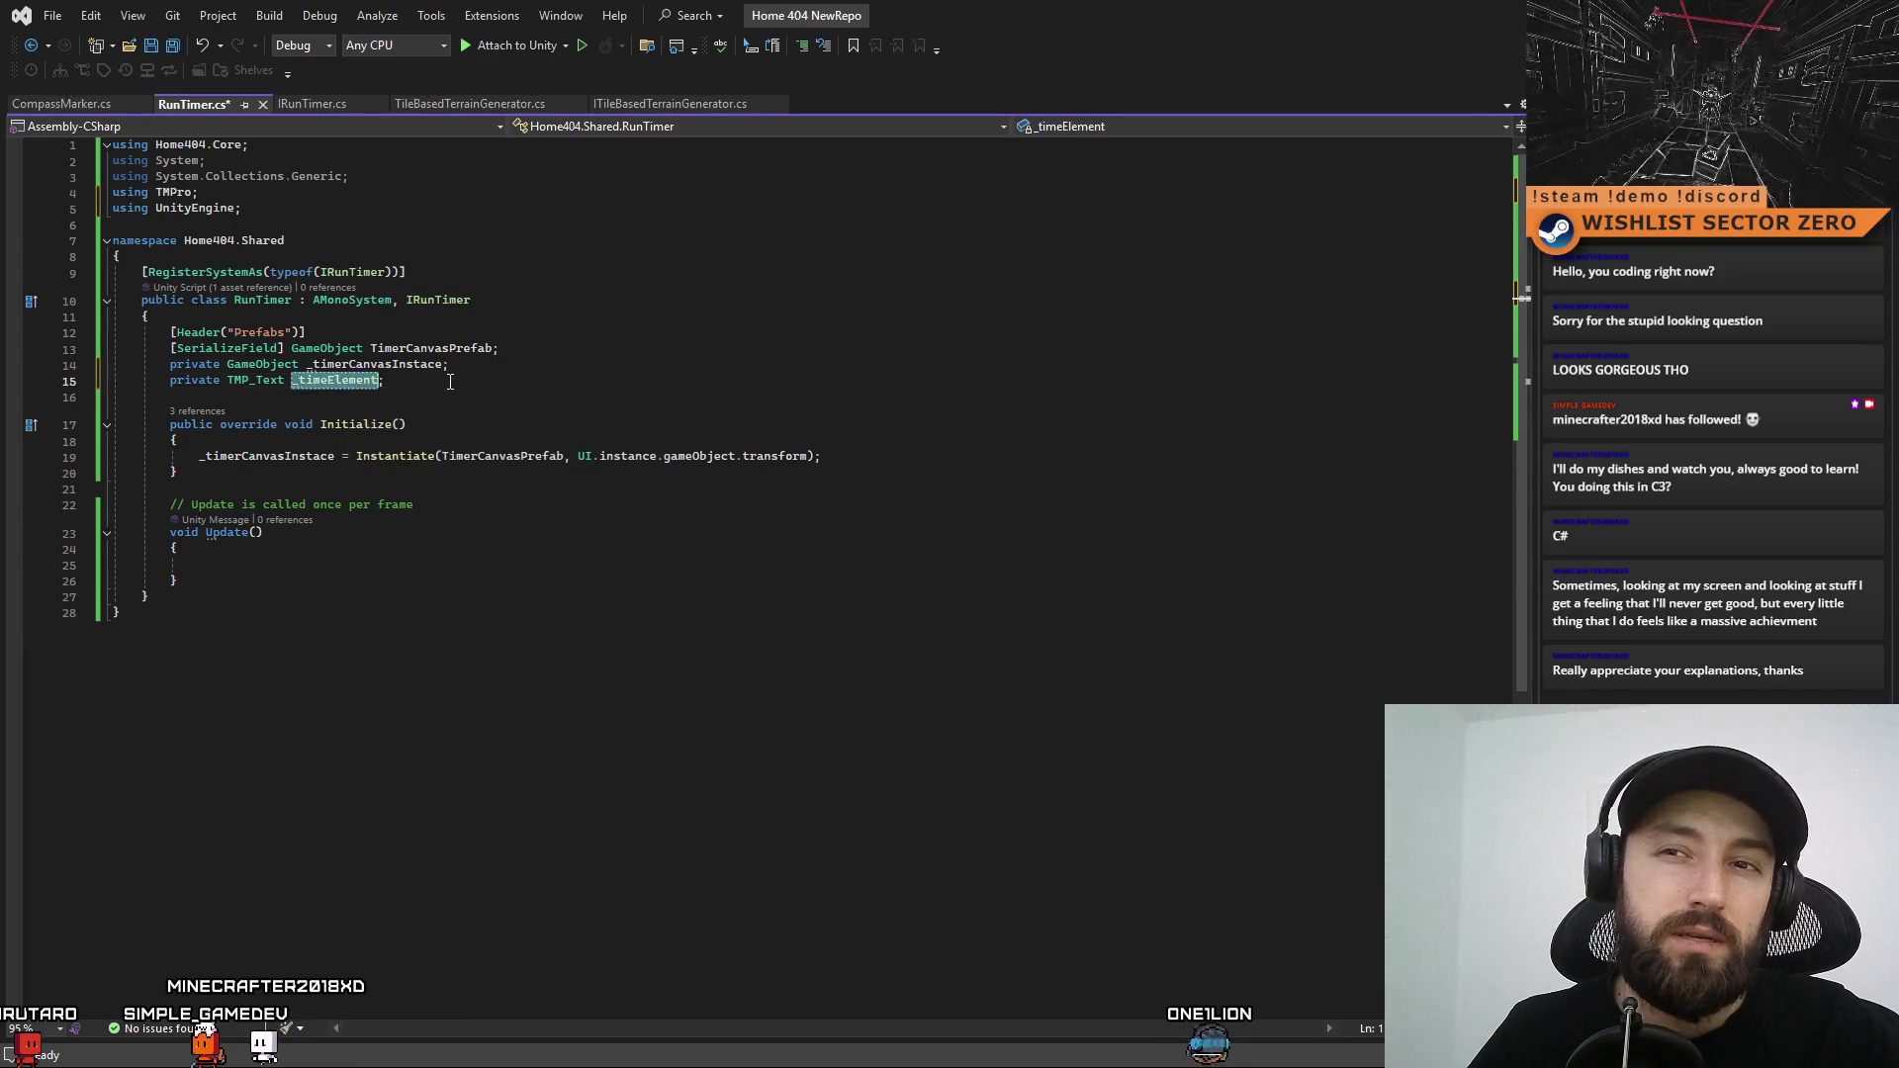
Start a _timeElement assignment after the Instantiate call, checking the Text (TMP) object in Unity
left_click(362, 382)
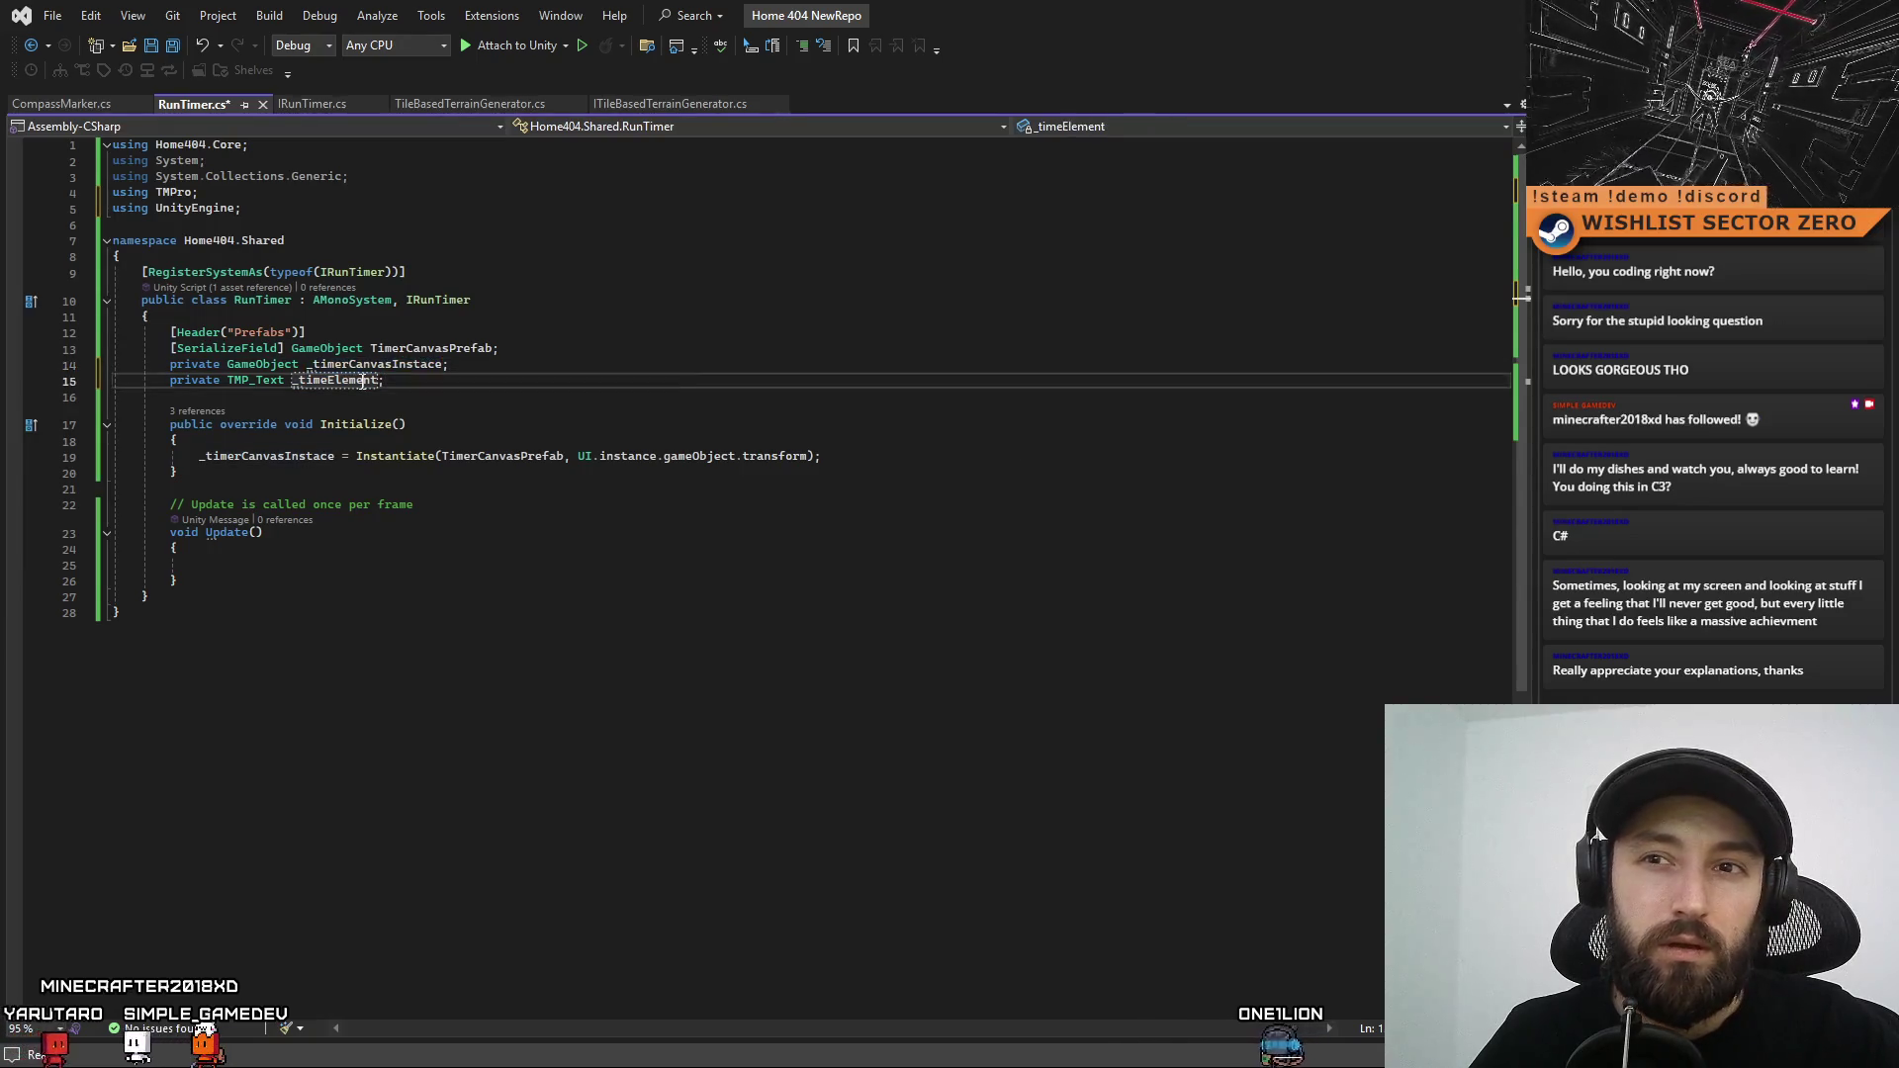
left_click(876, 458)
key("Return")
type("_timeElement =")
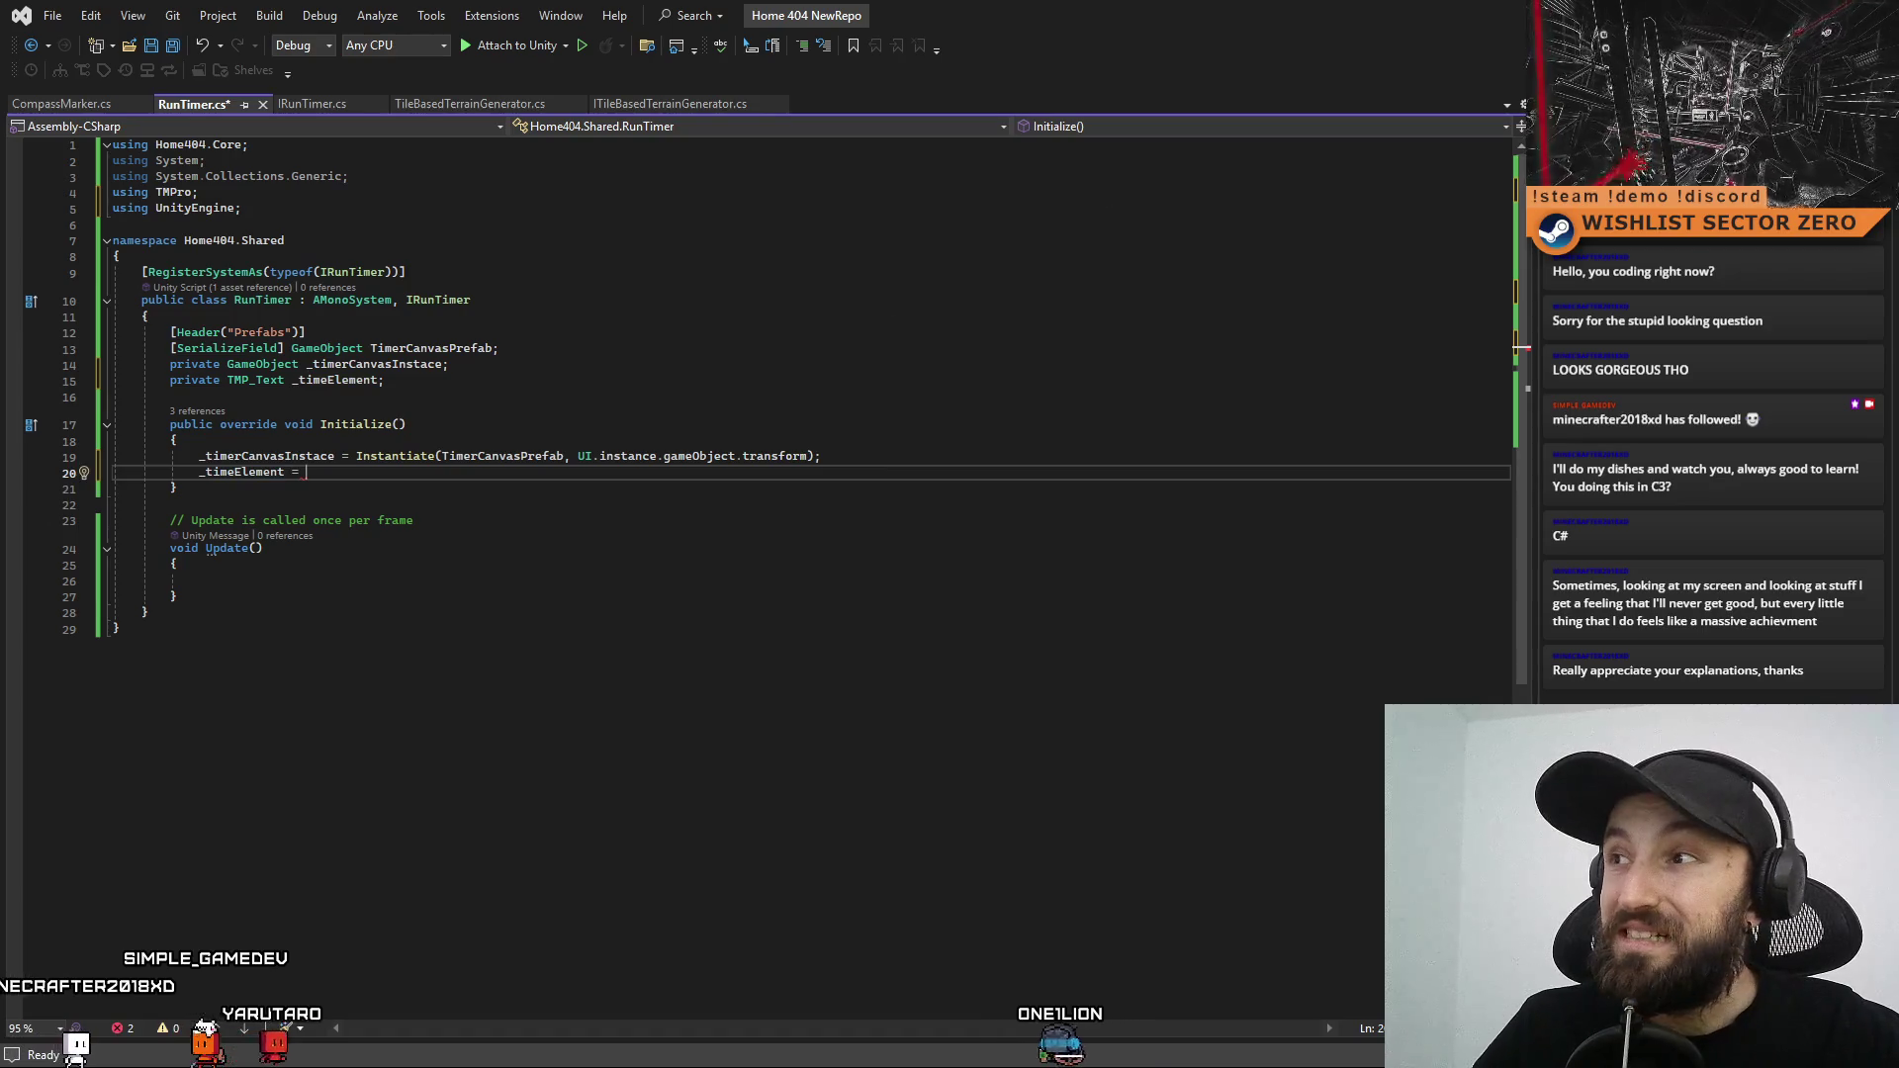
key("alt+Tab")
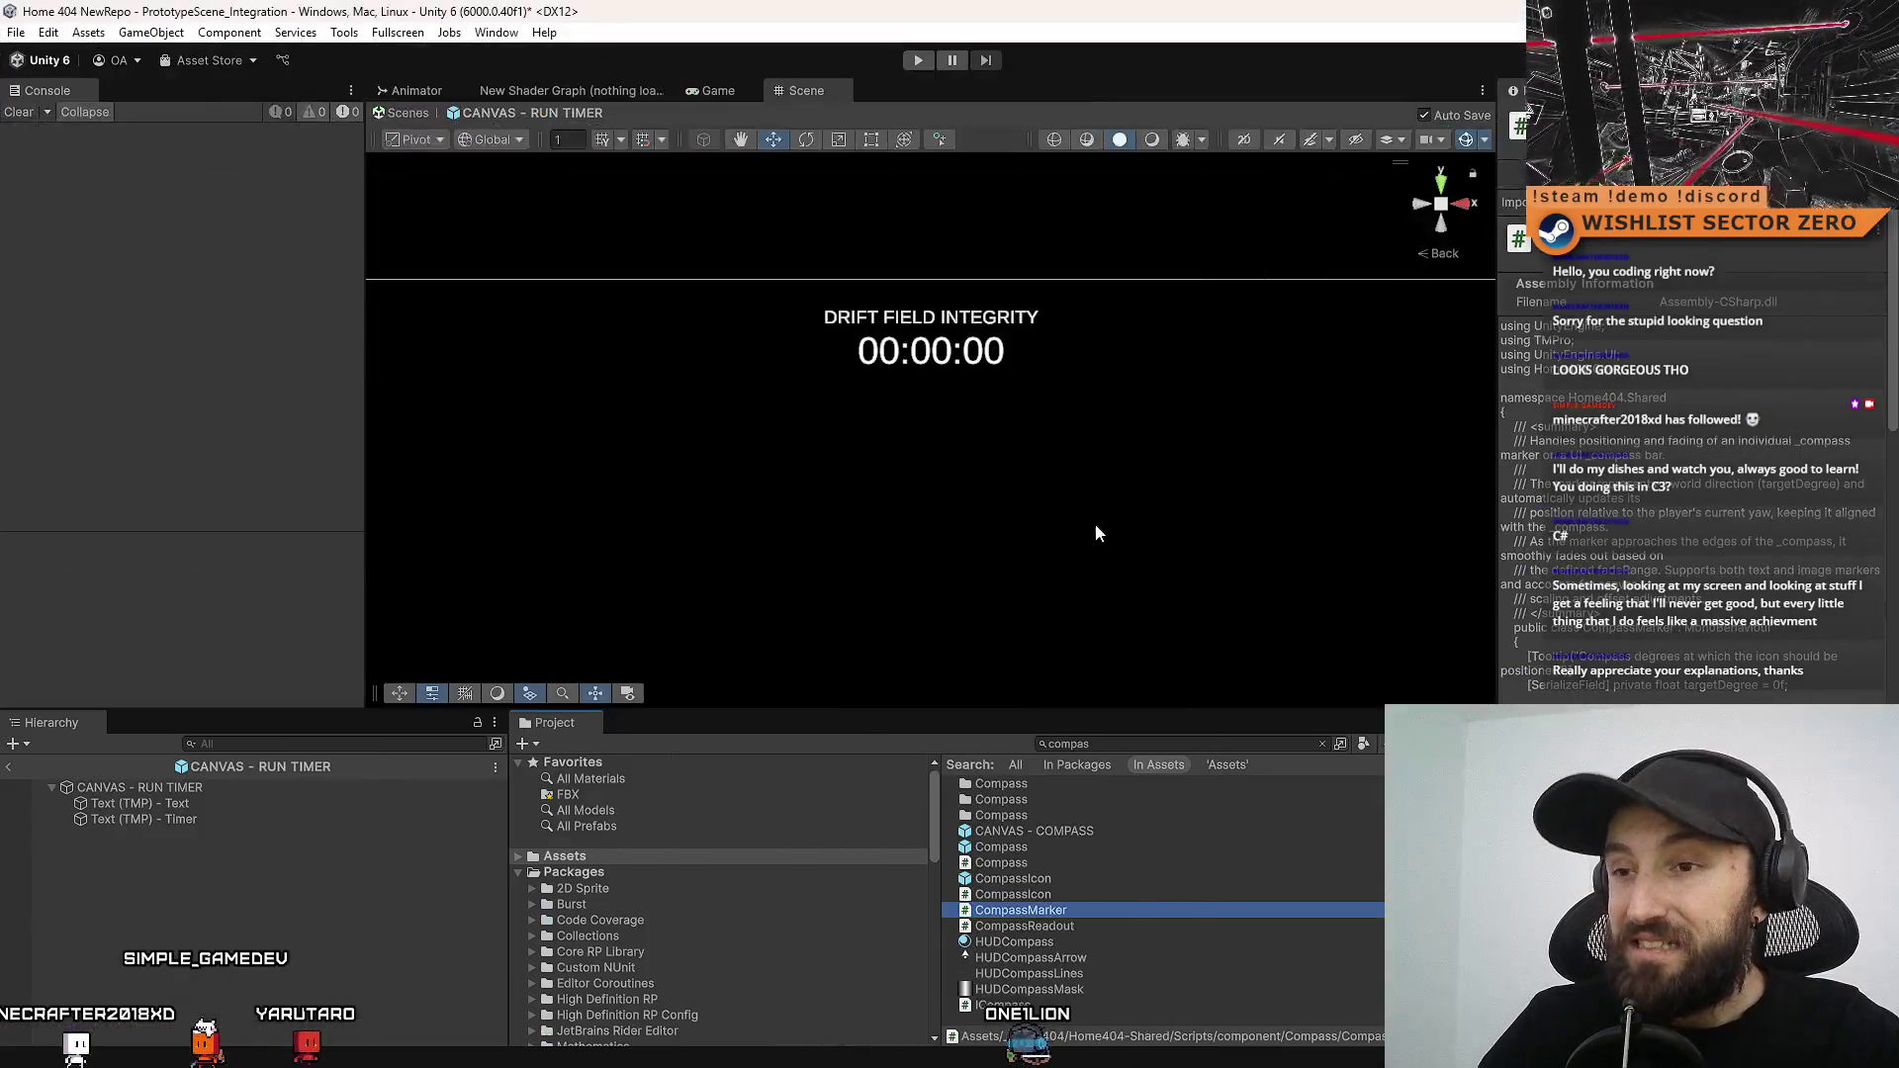
left_click(353, 804)
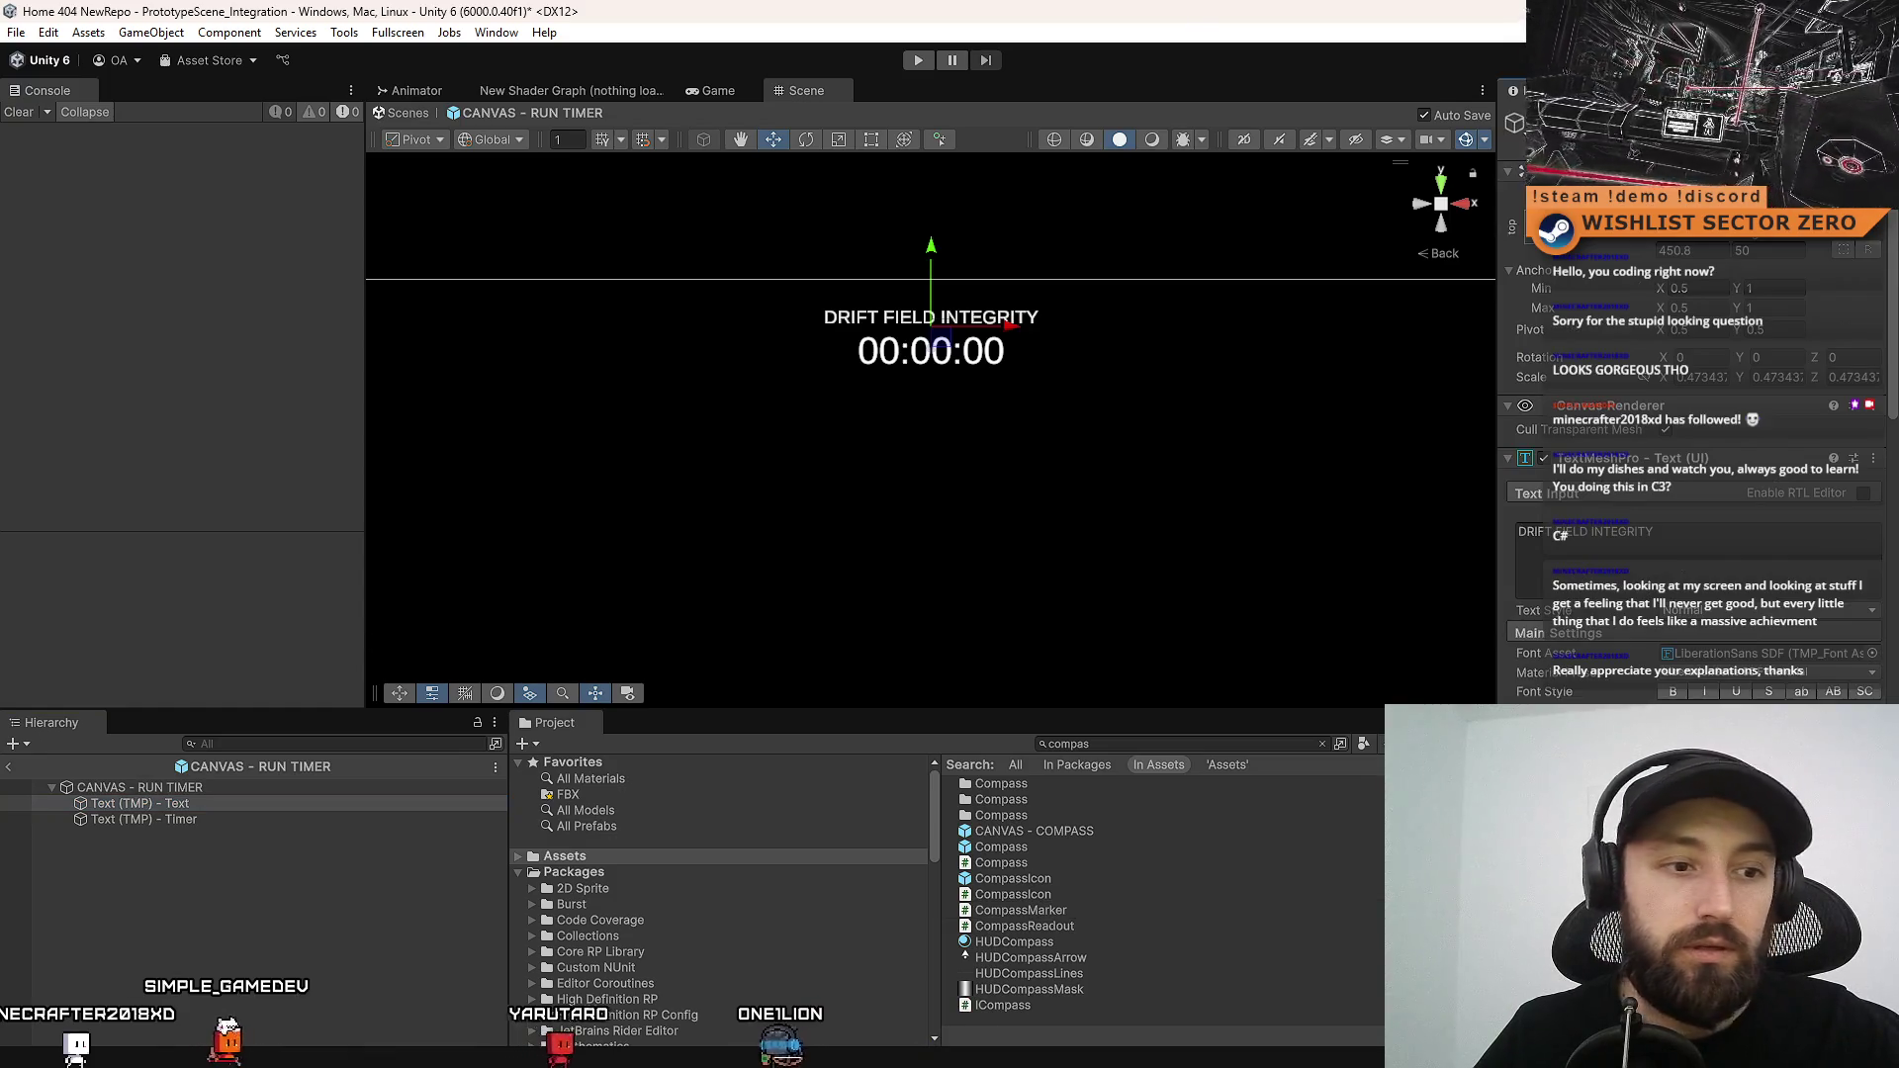
key("alt+Tab")
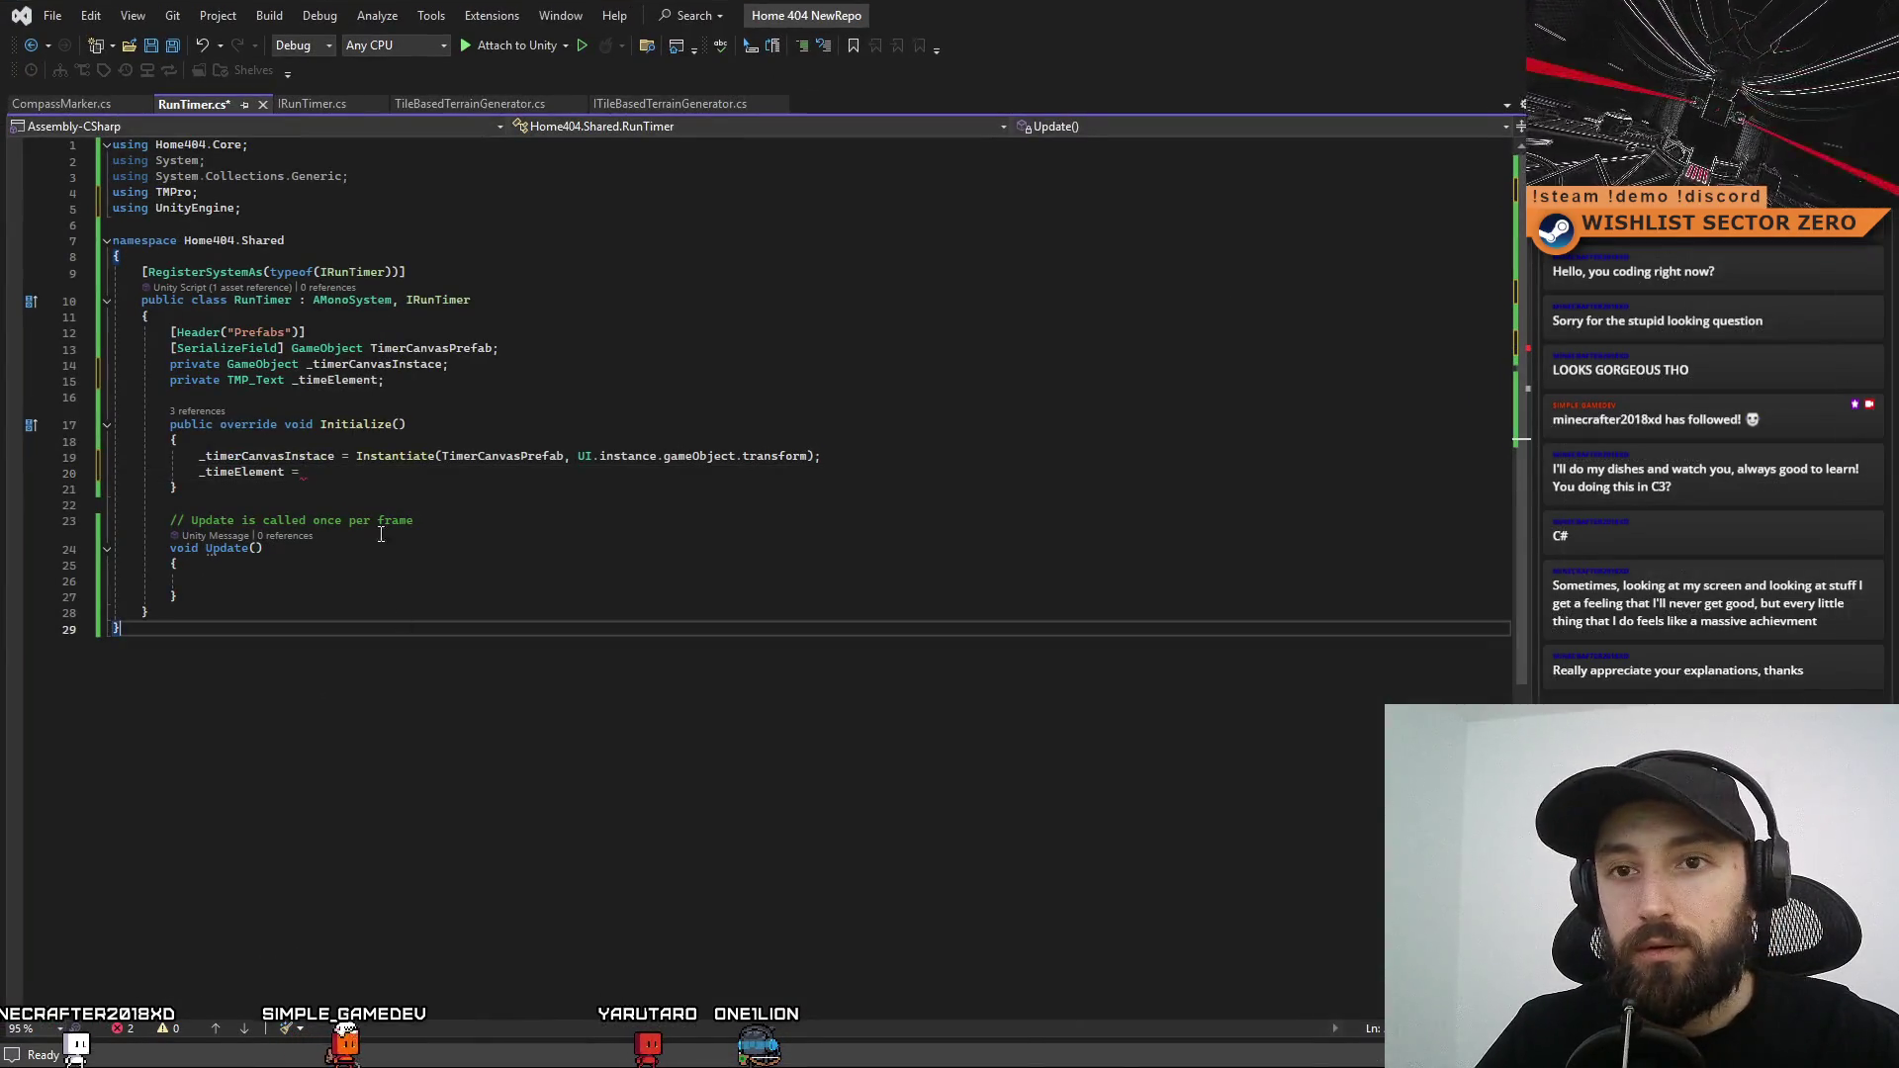
Assign _timeElement from _timerCanvasInstace.transform.Find(" on line 20, then inspect the prefab's Text child in Unity
left_click(401, 475)
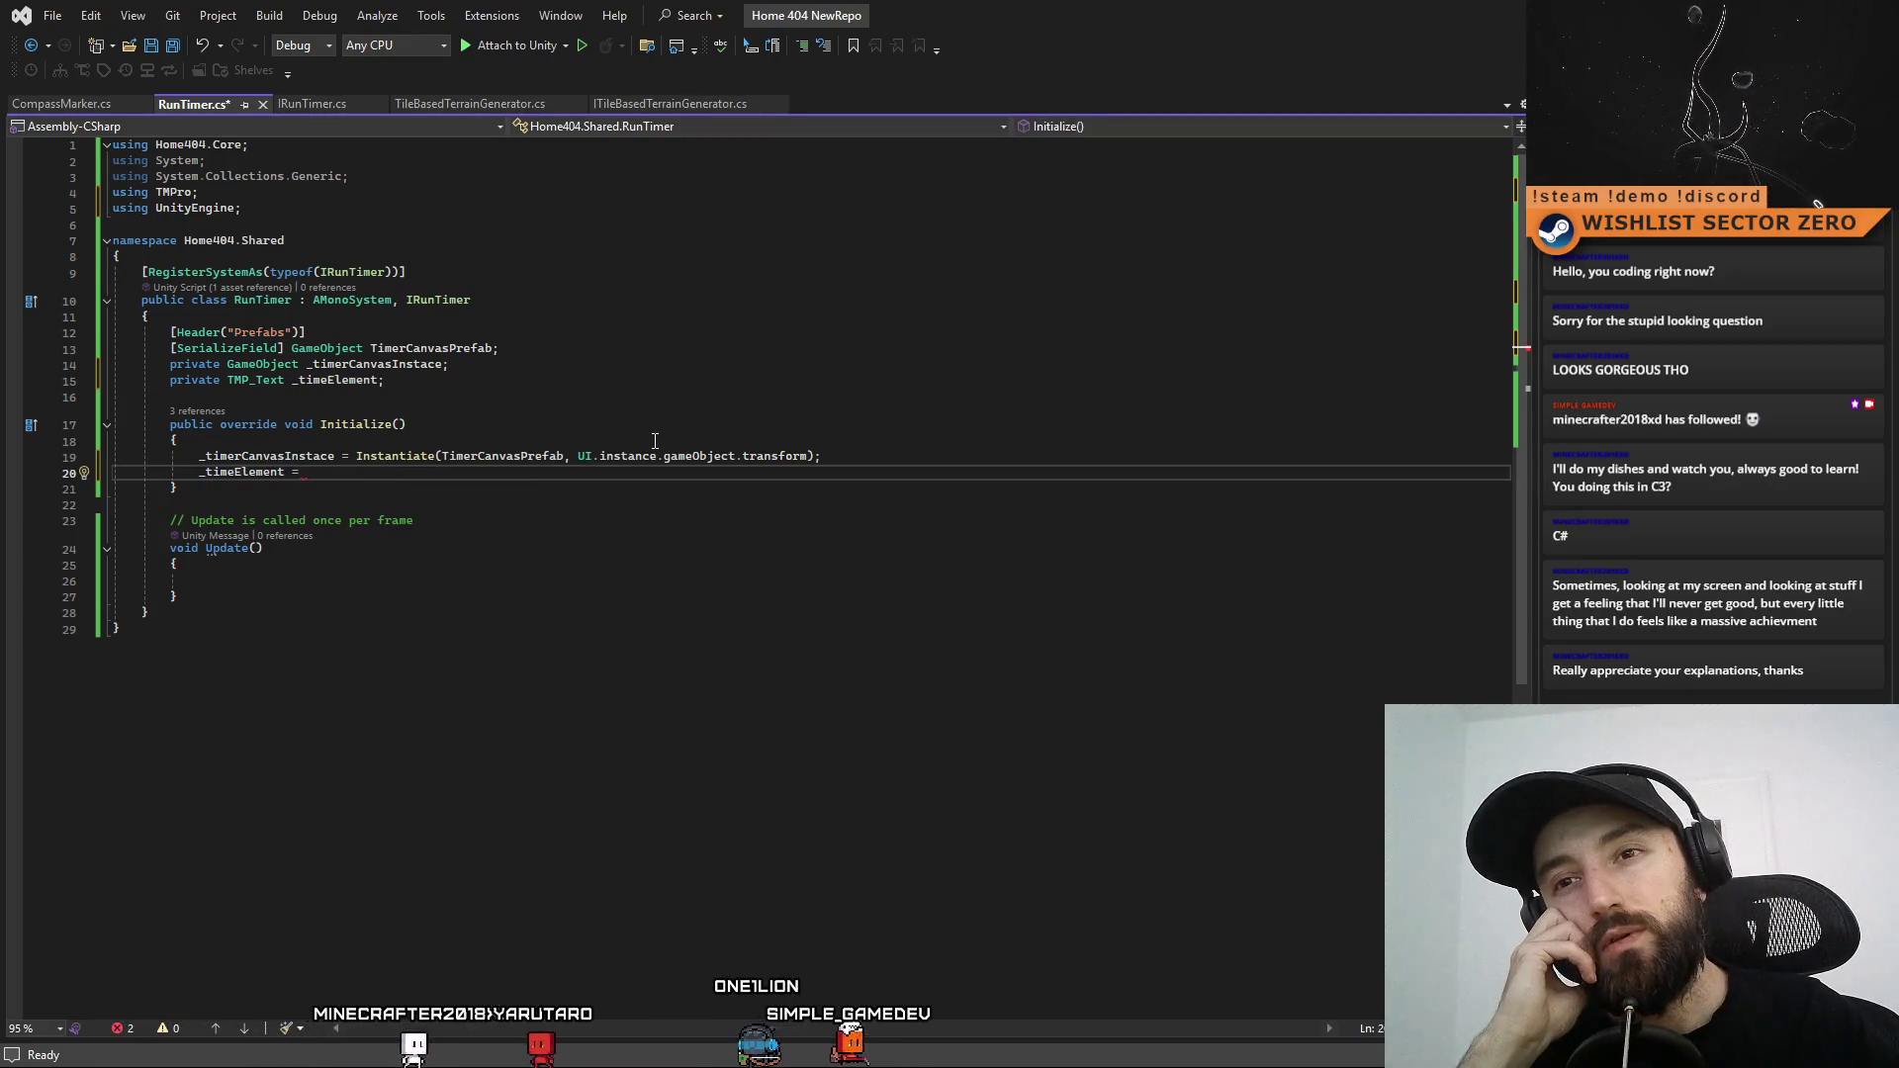
type("_timeElement")
key("ctrl+BackSpace")
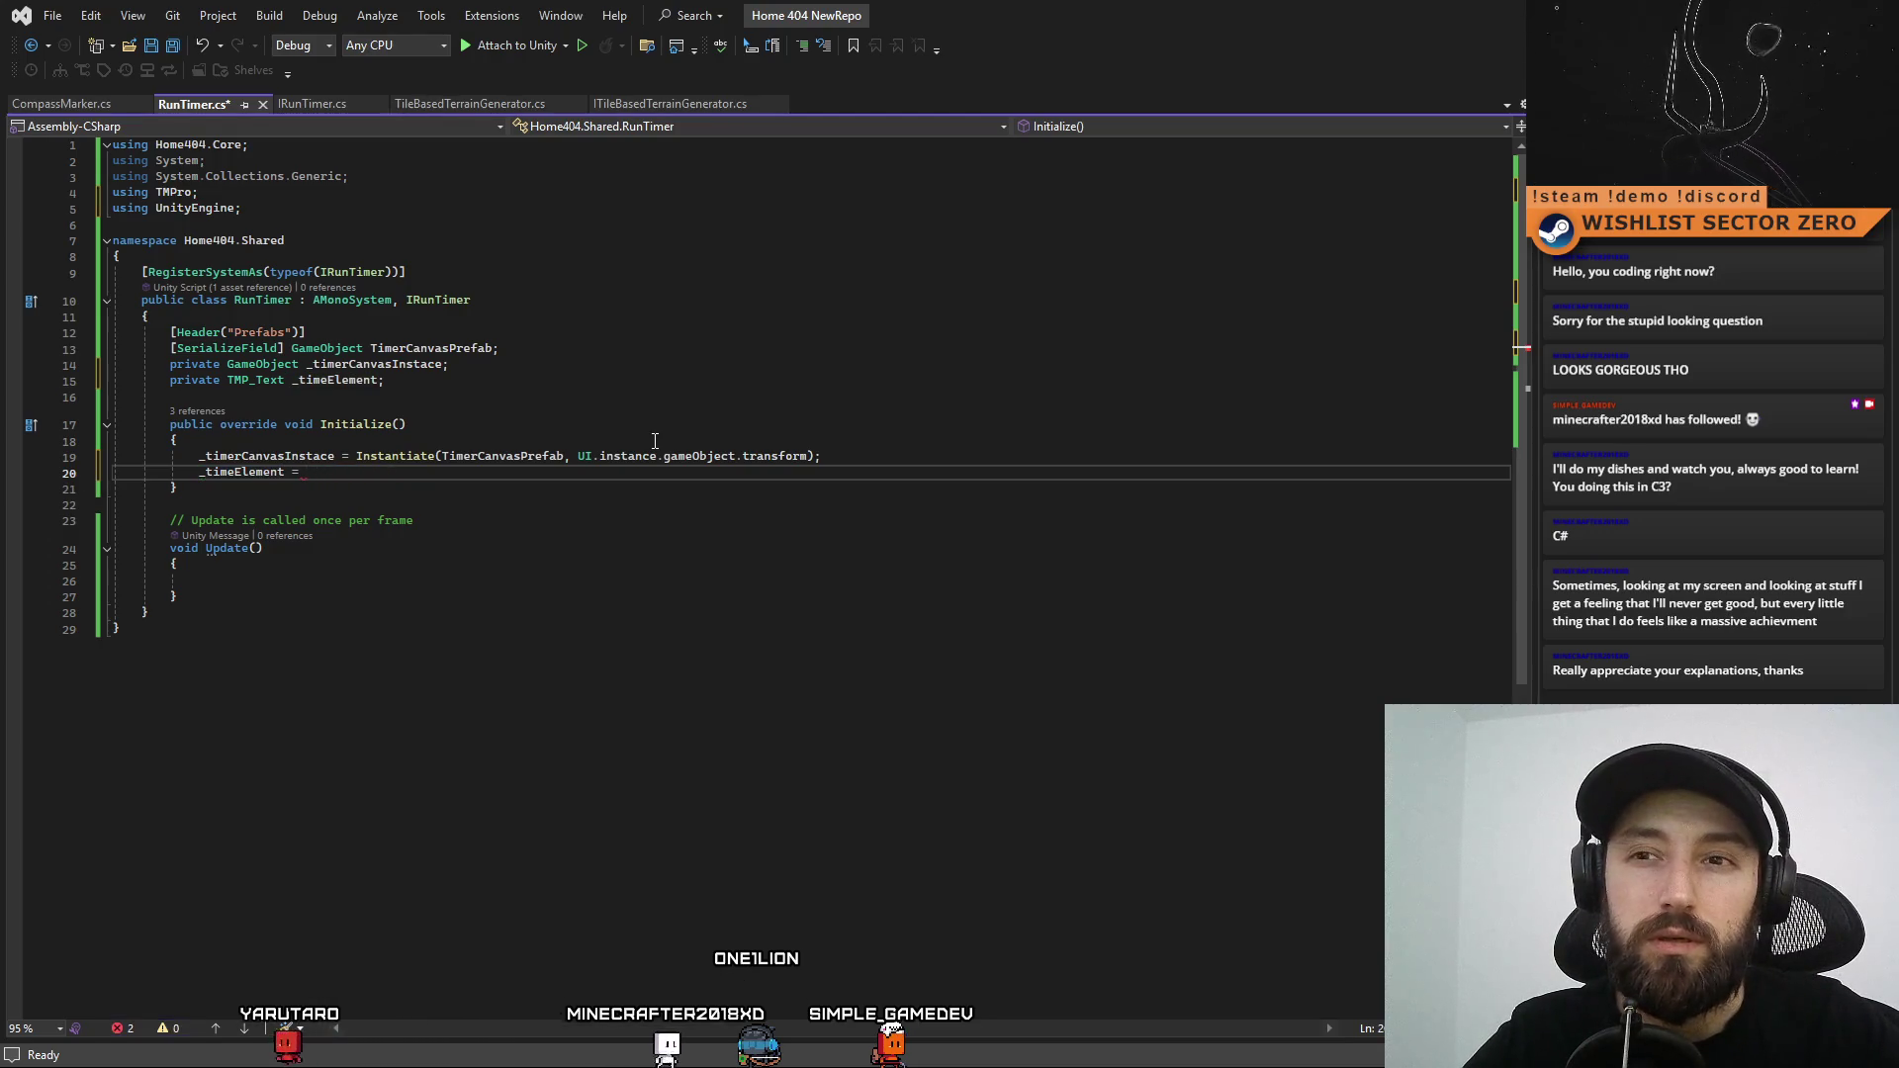
left_click(332, 458, "ctrl")
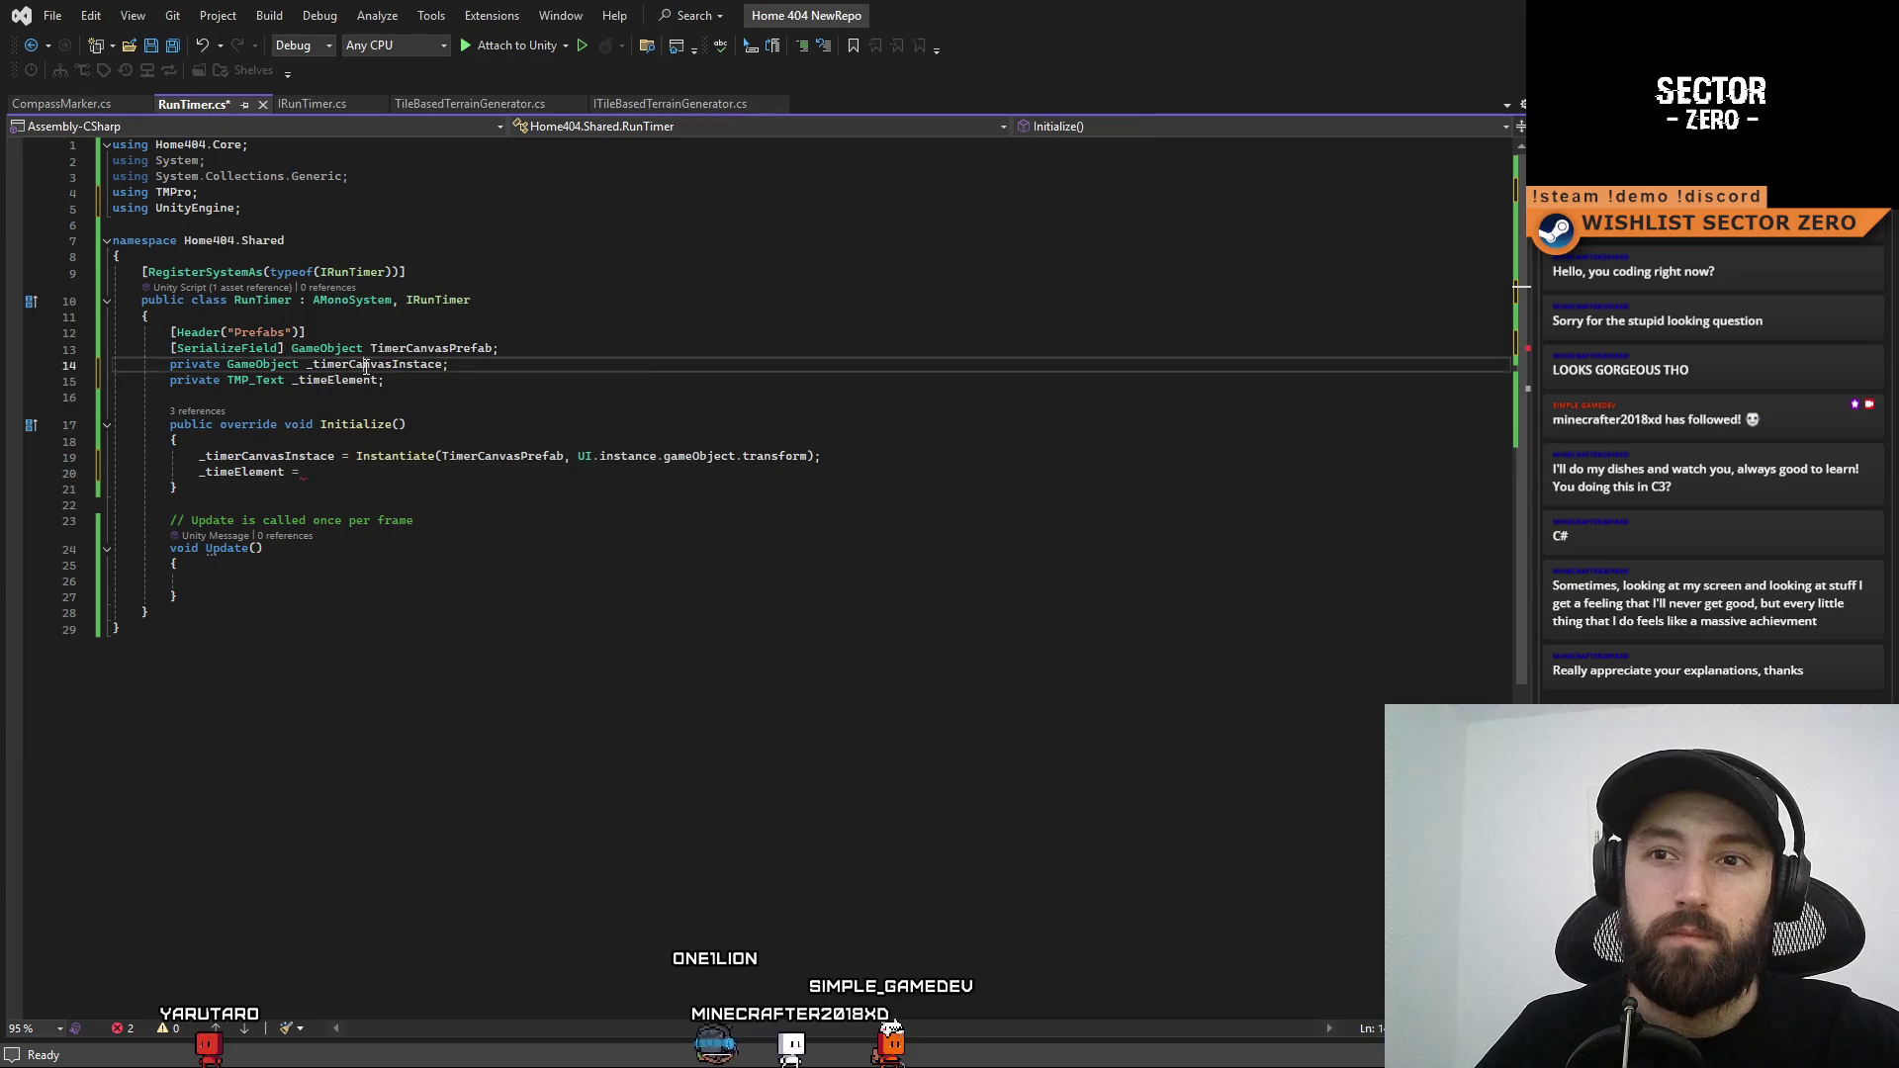
left_click(351, 473)
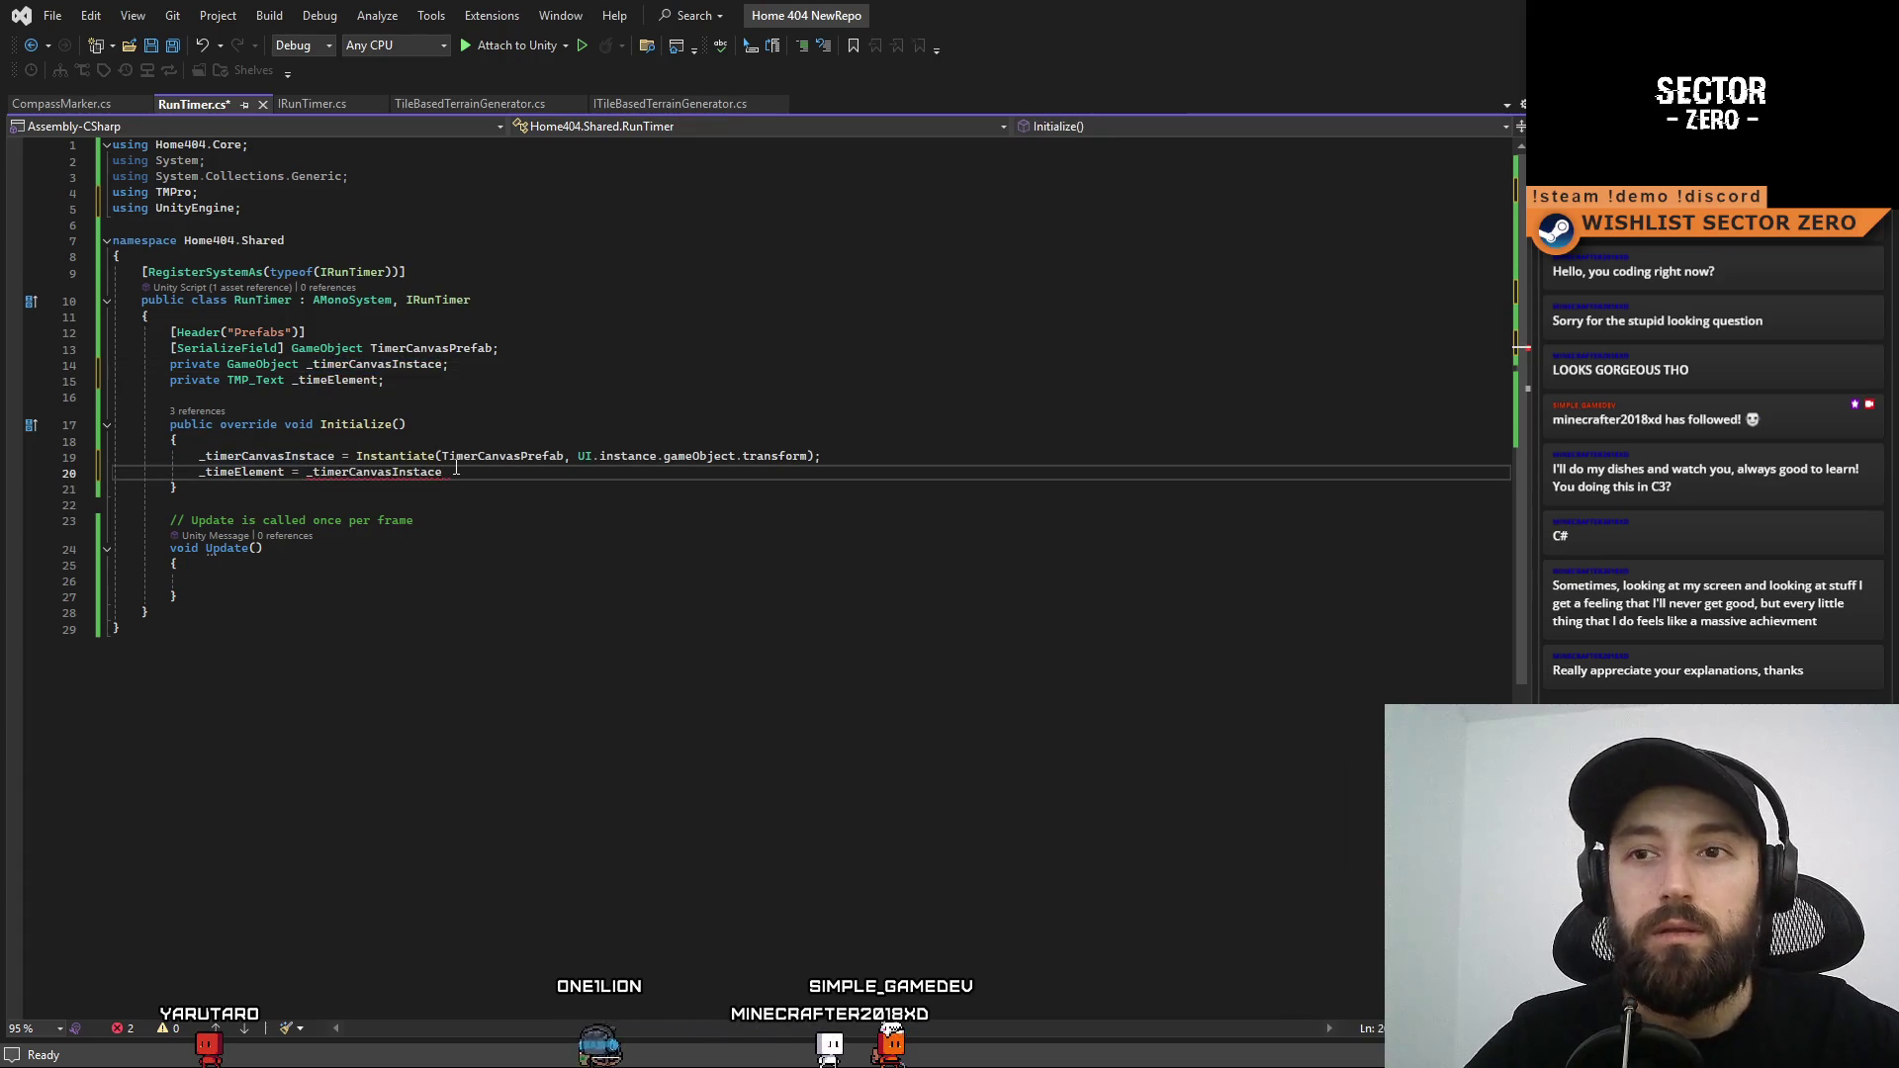
type(".")
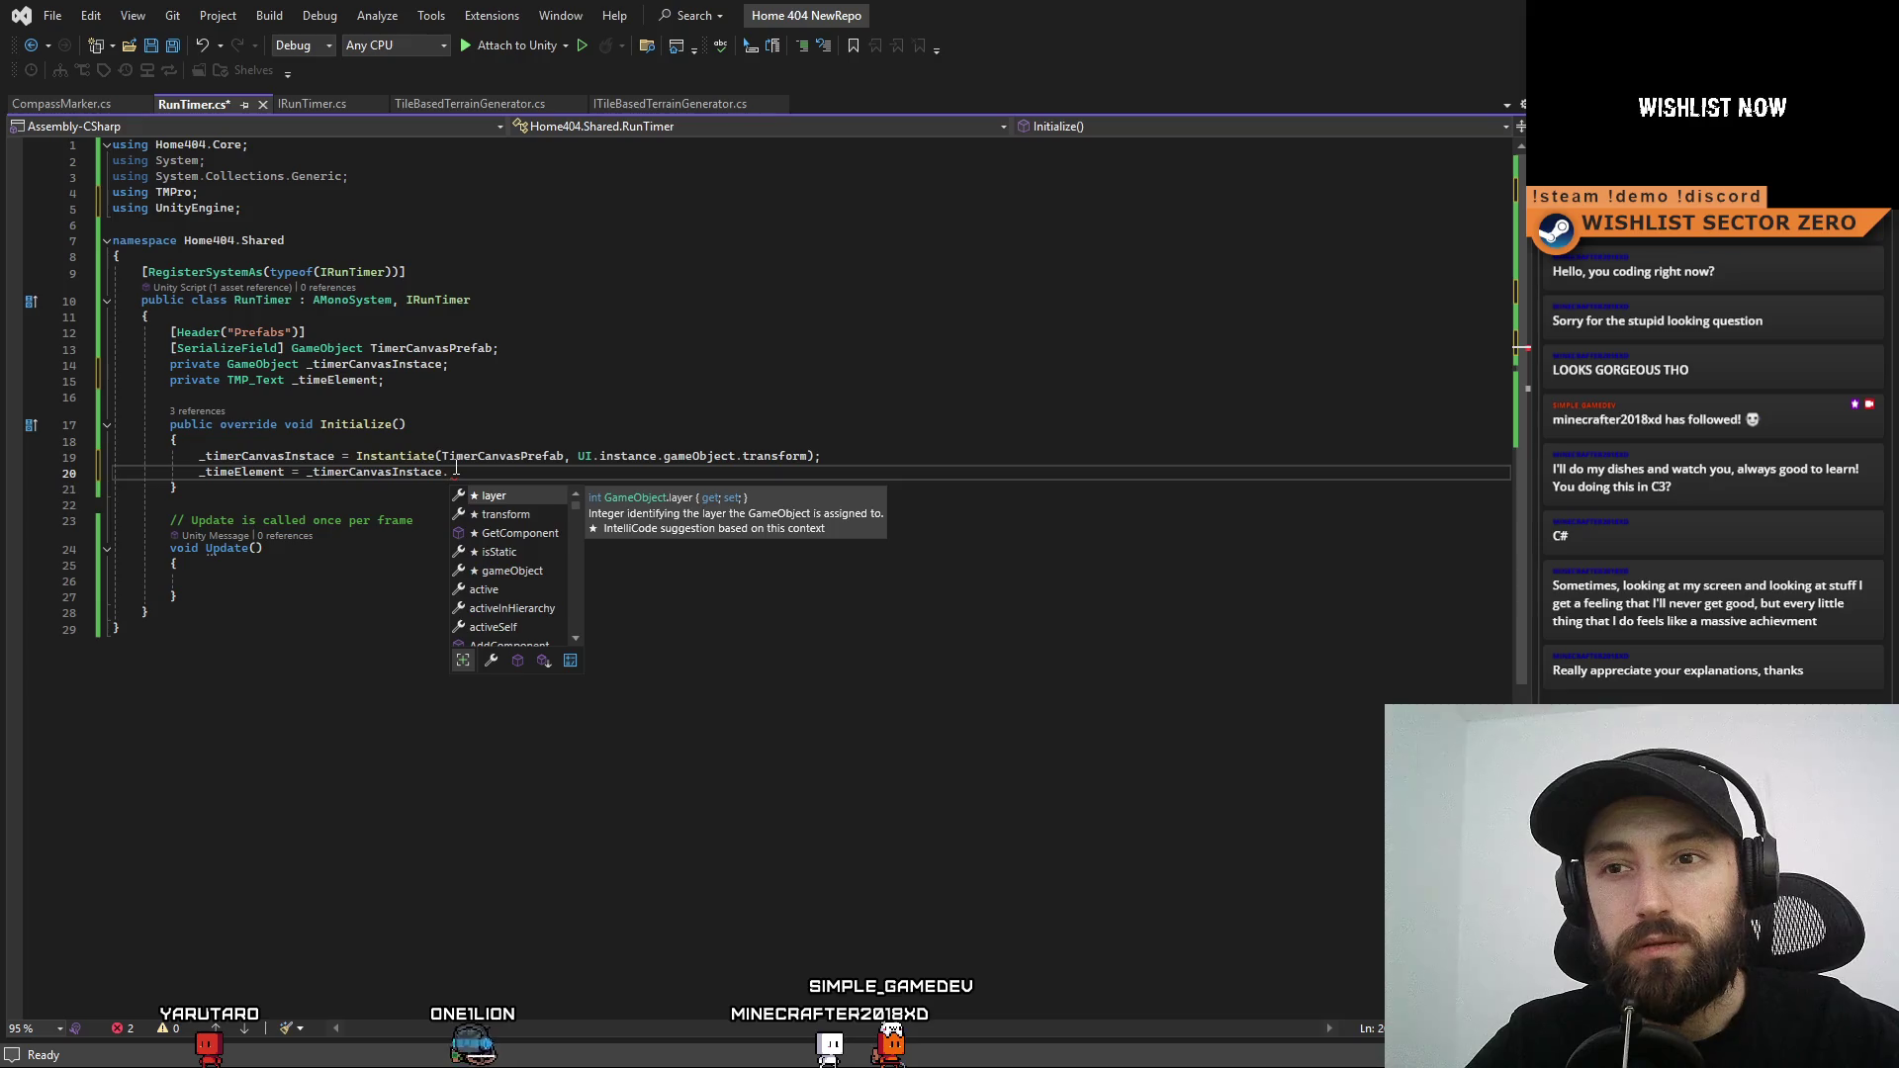
type("Get")
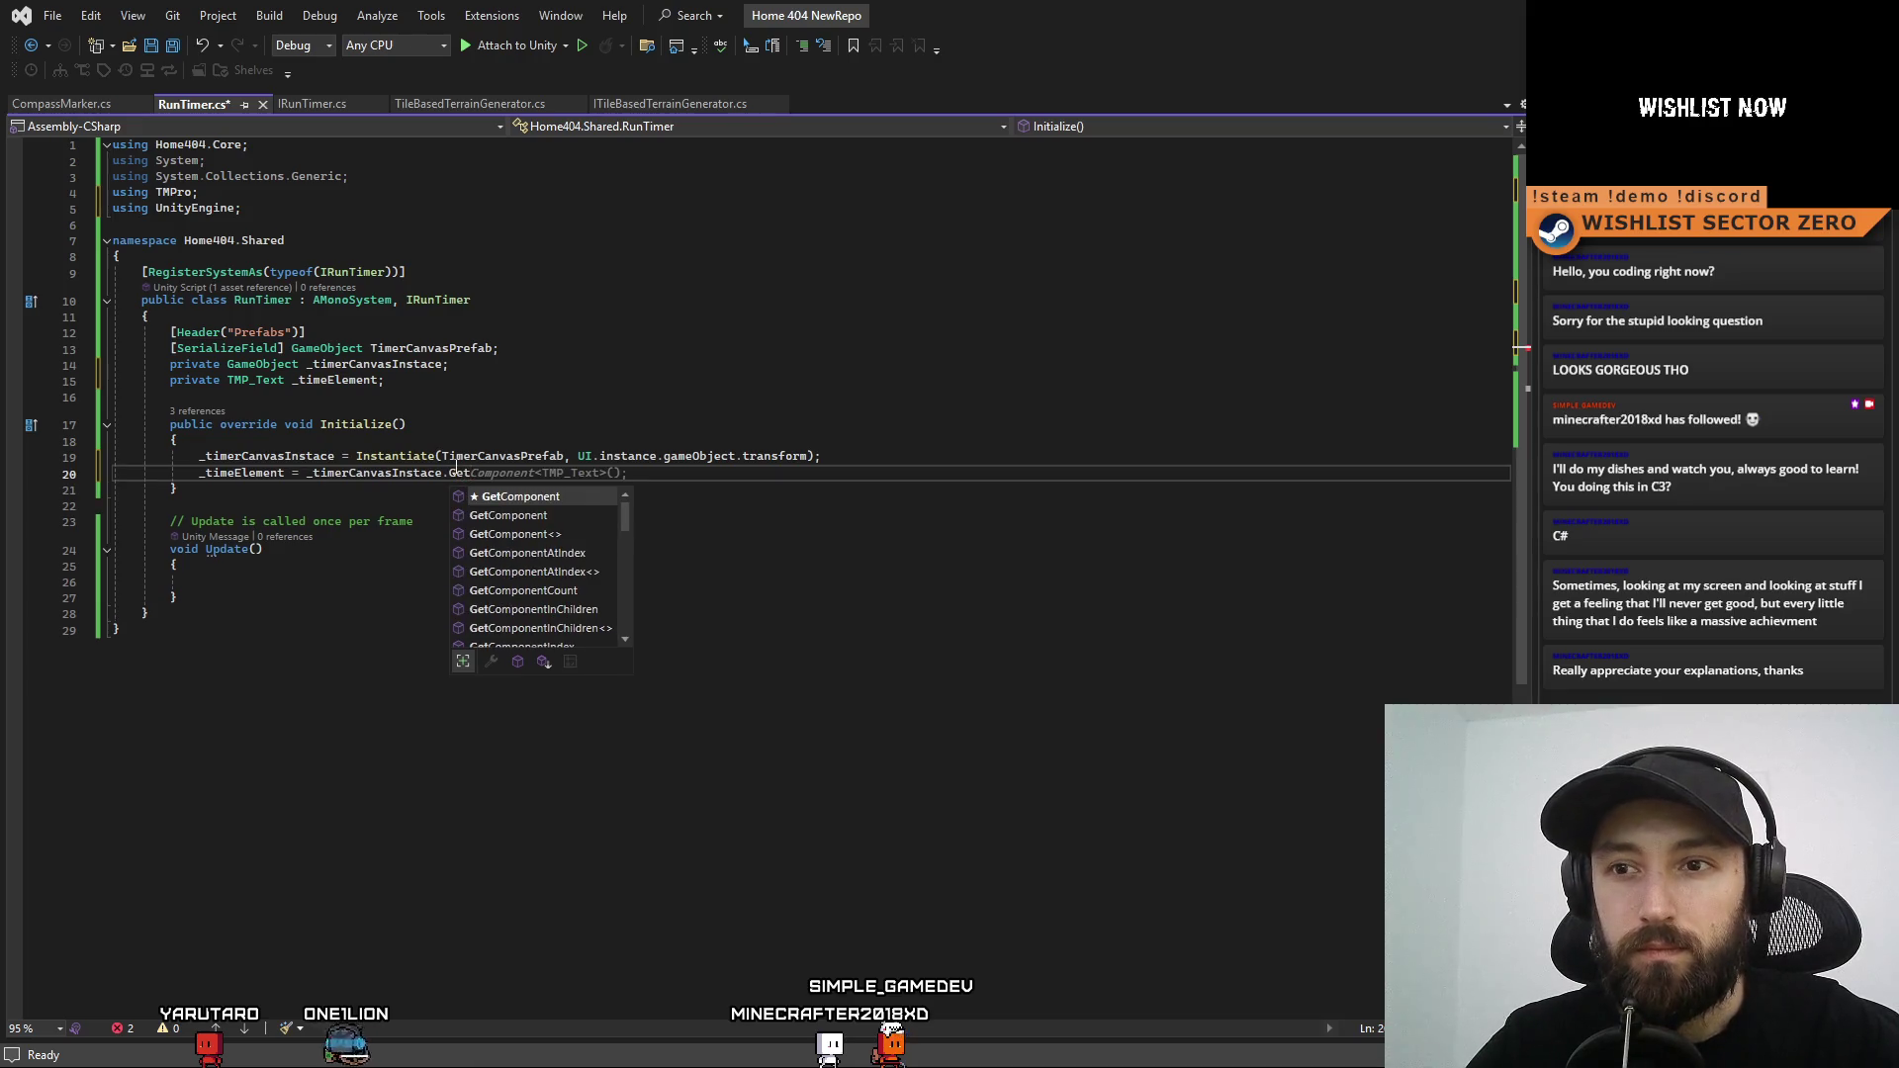
key("BackSpace")
key("BackSpace")
key("BackSpace")
type("transform")
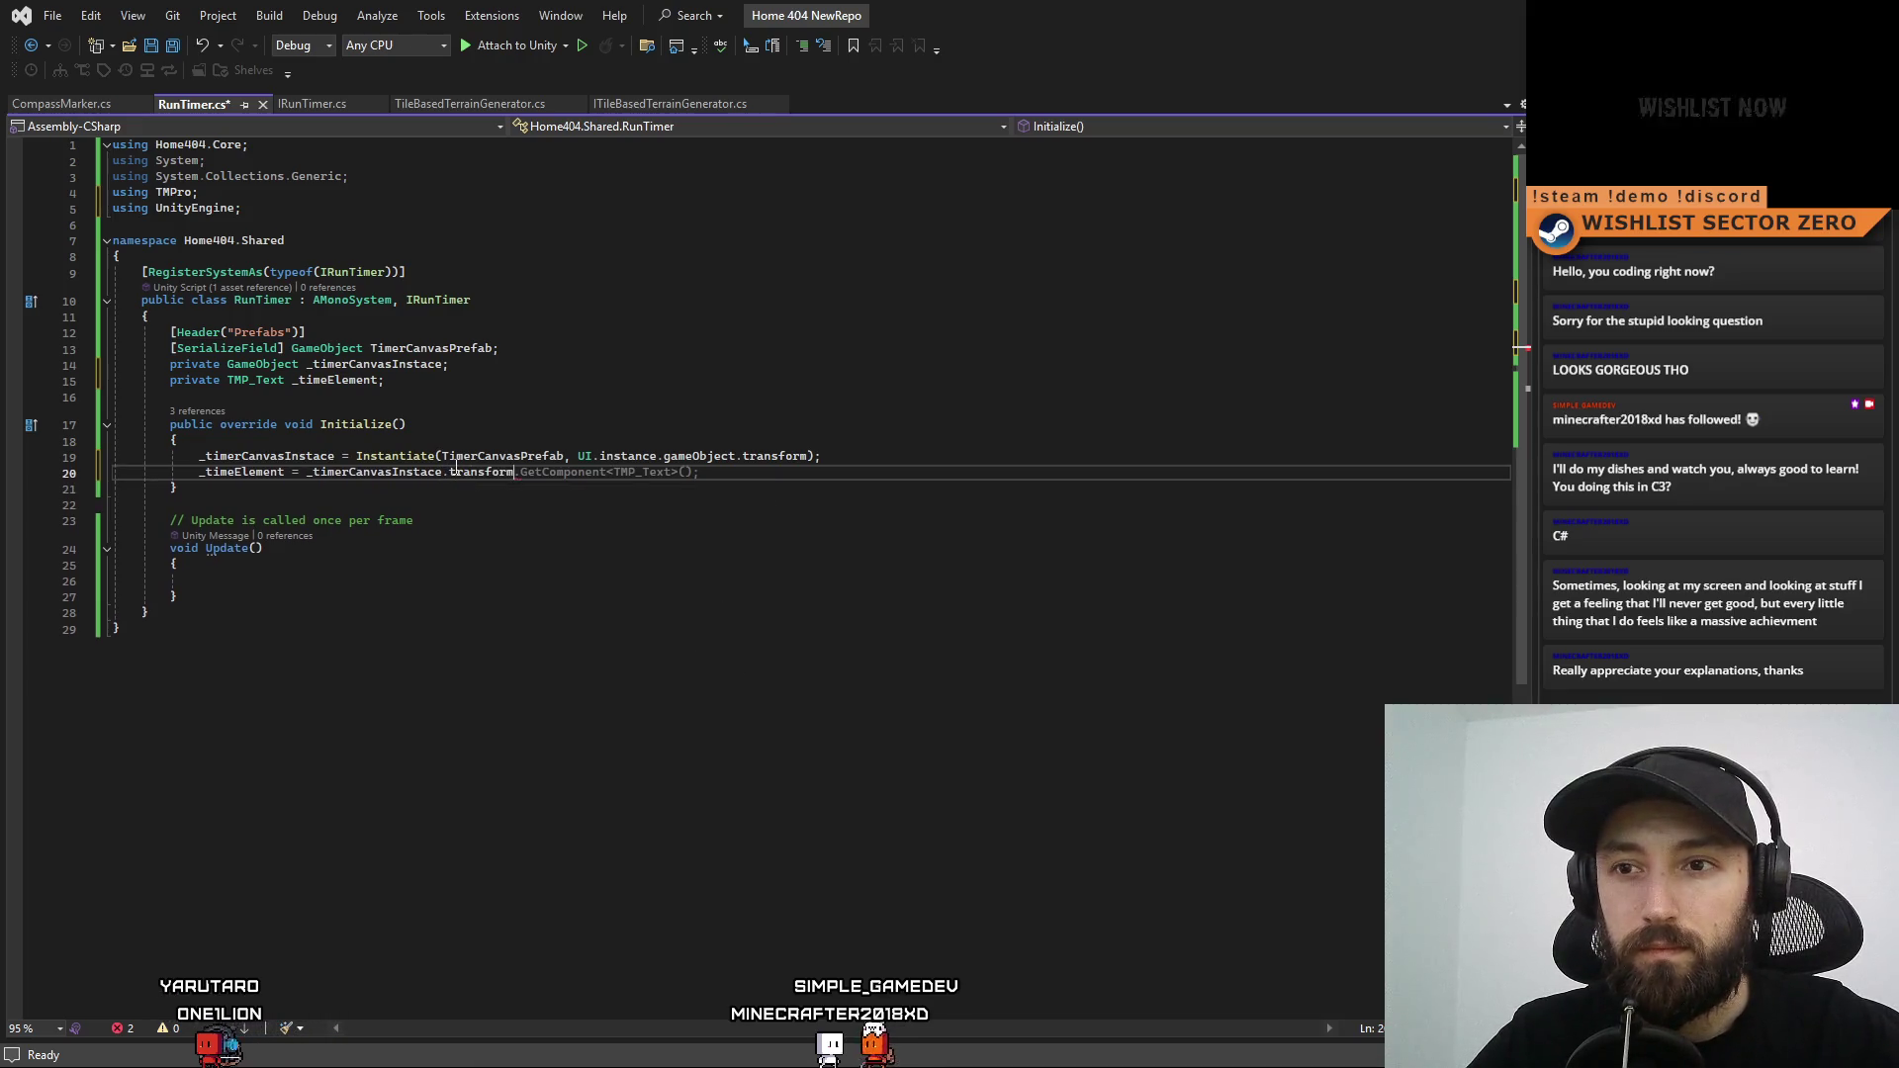
type(".find(\"")
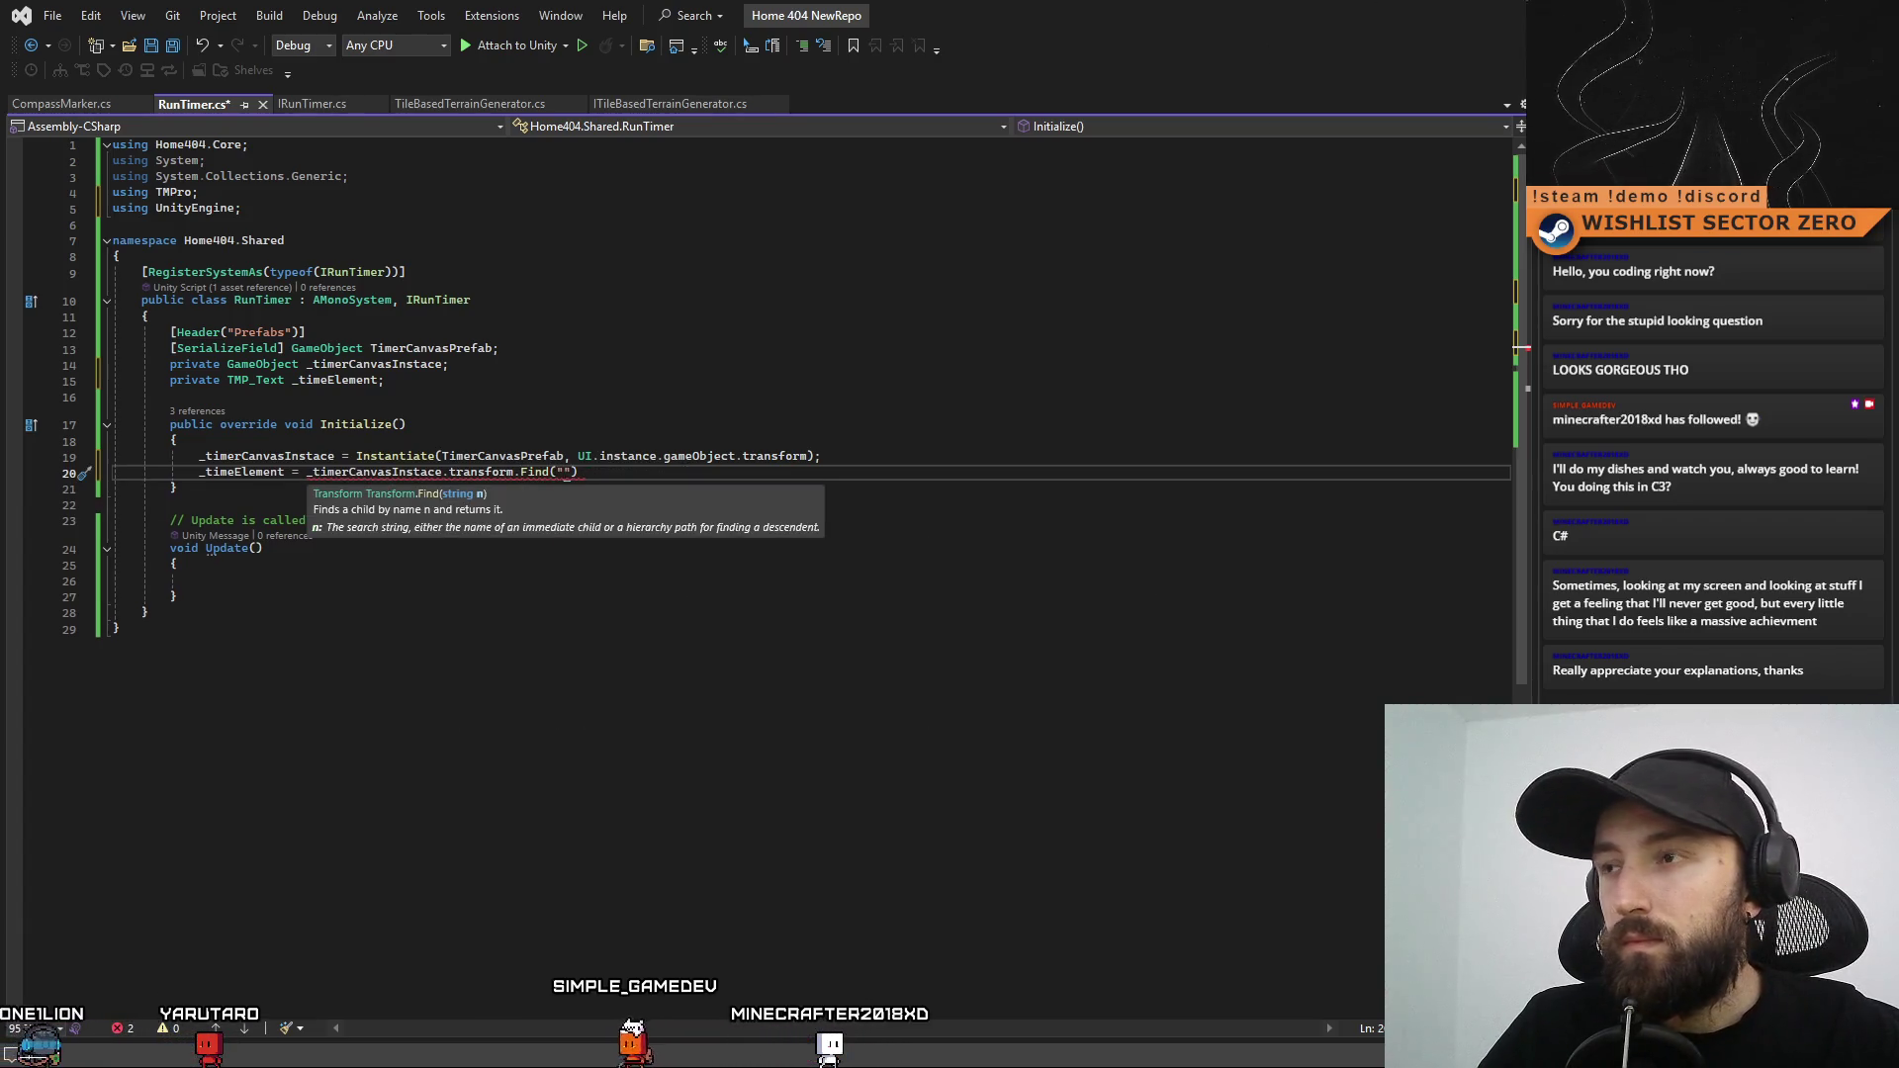
key("alt+Tab")
left_click(299, 799)
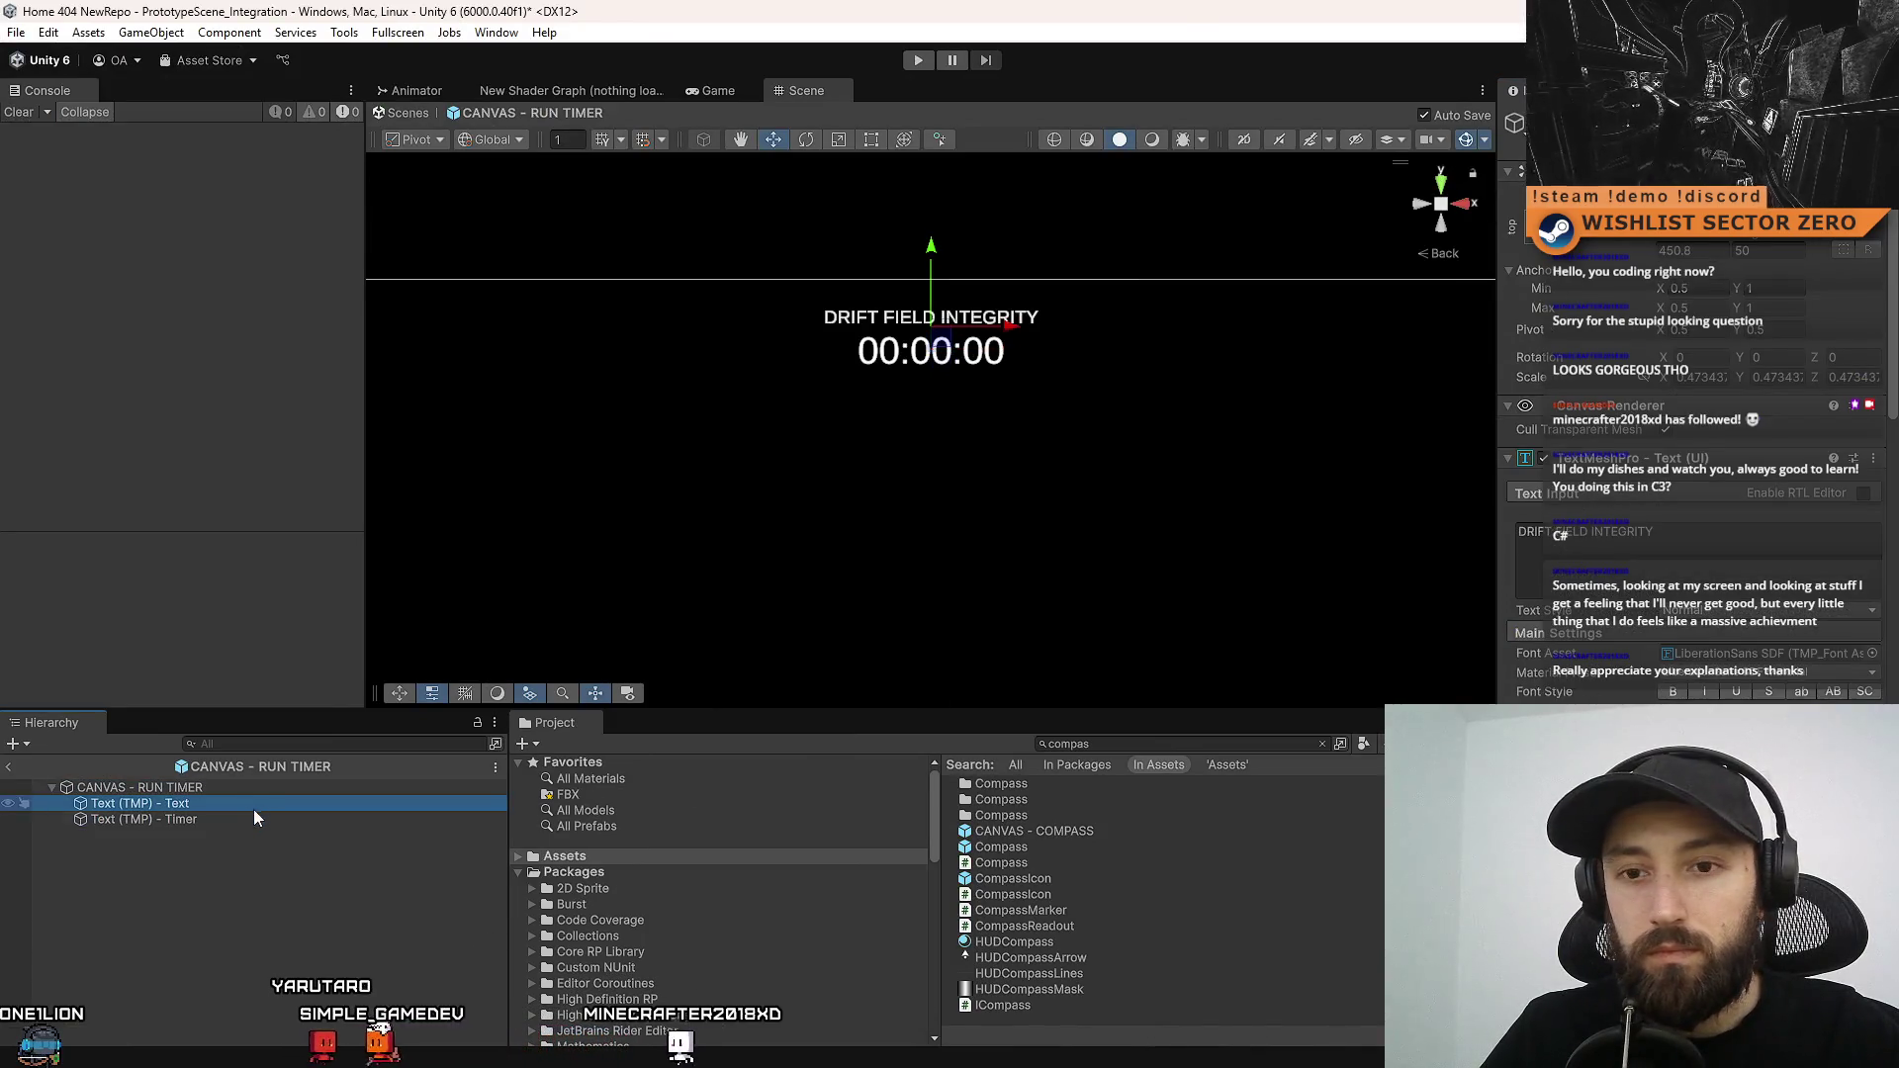
Verify the child name in Unity and complete Find("Text (TMP) - Timer").GetComponent in RunTimer.cs
left_click(203, 820)
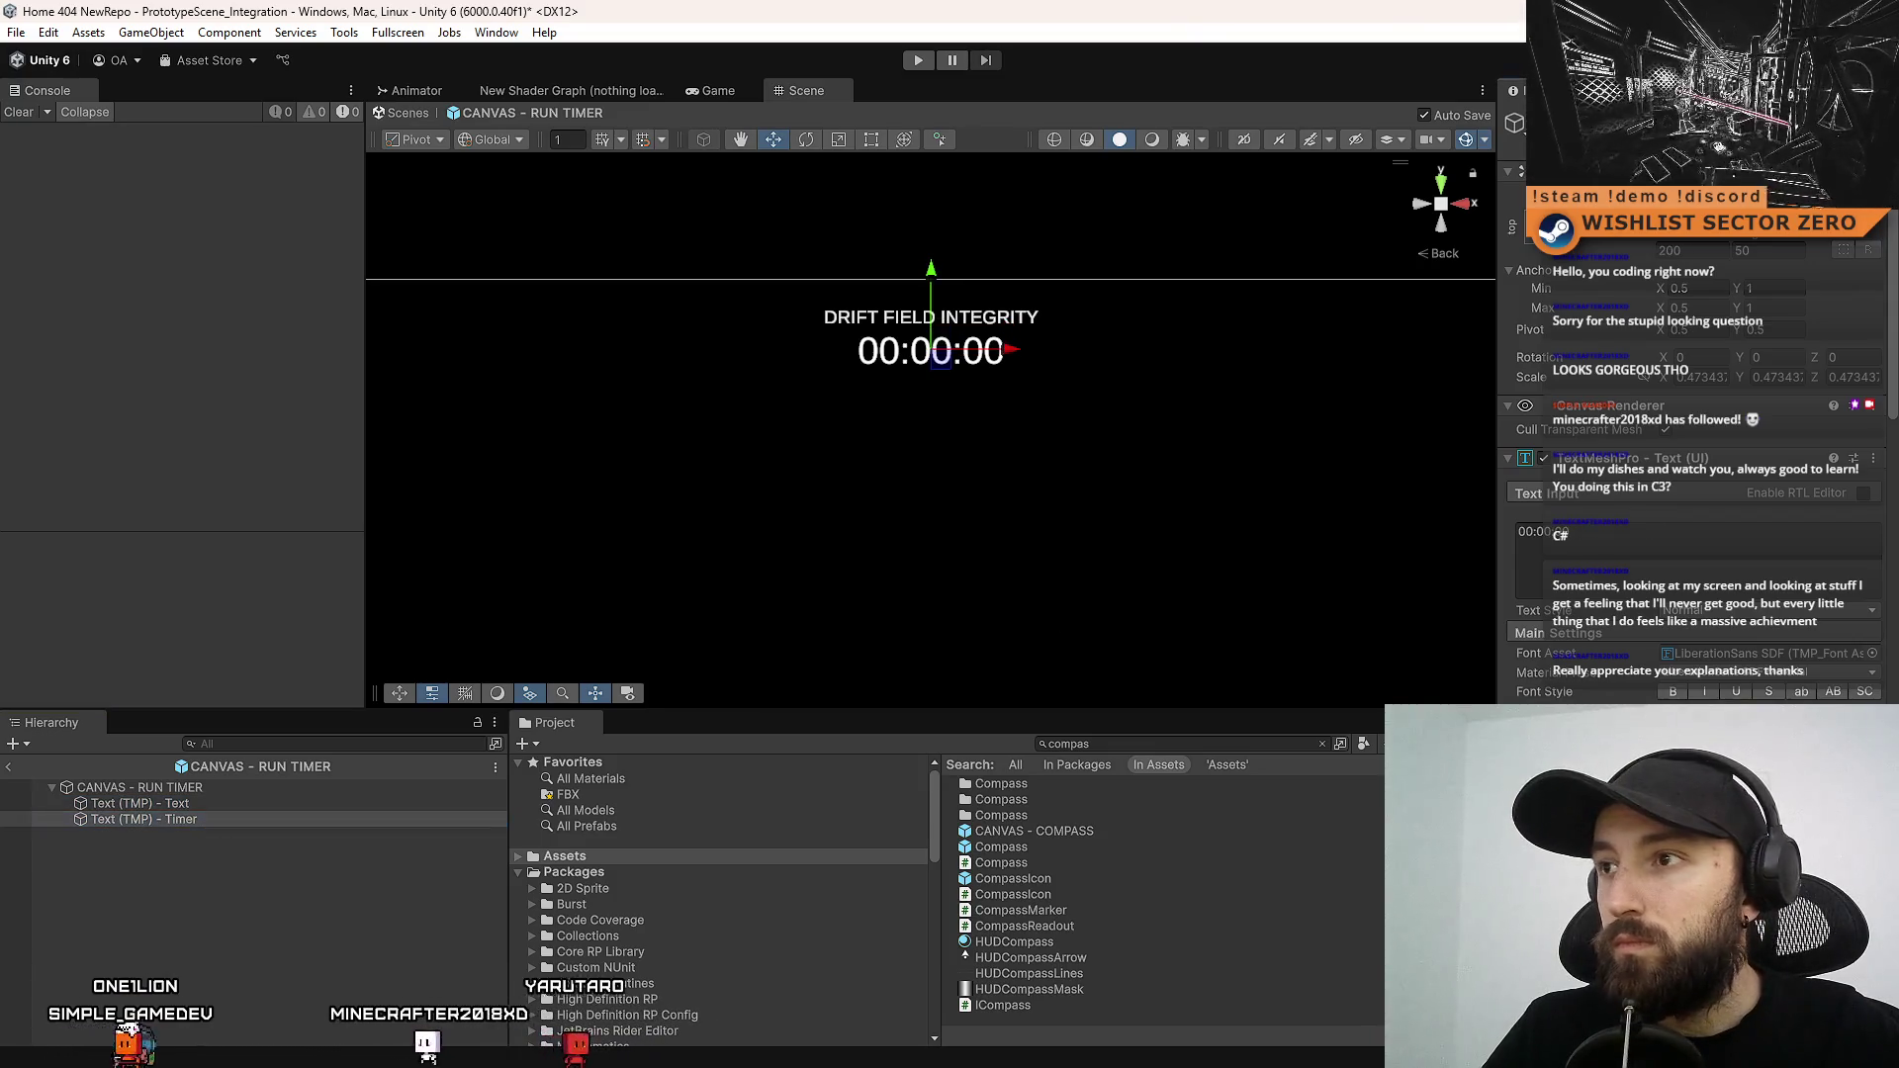
key("alt+Tab")
type("Text (TMP) - Timer\")")
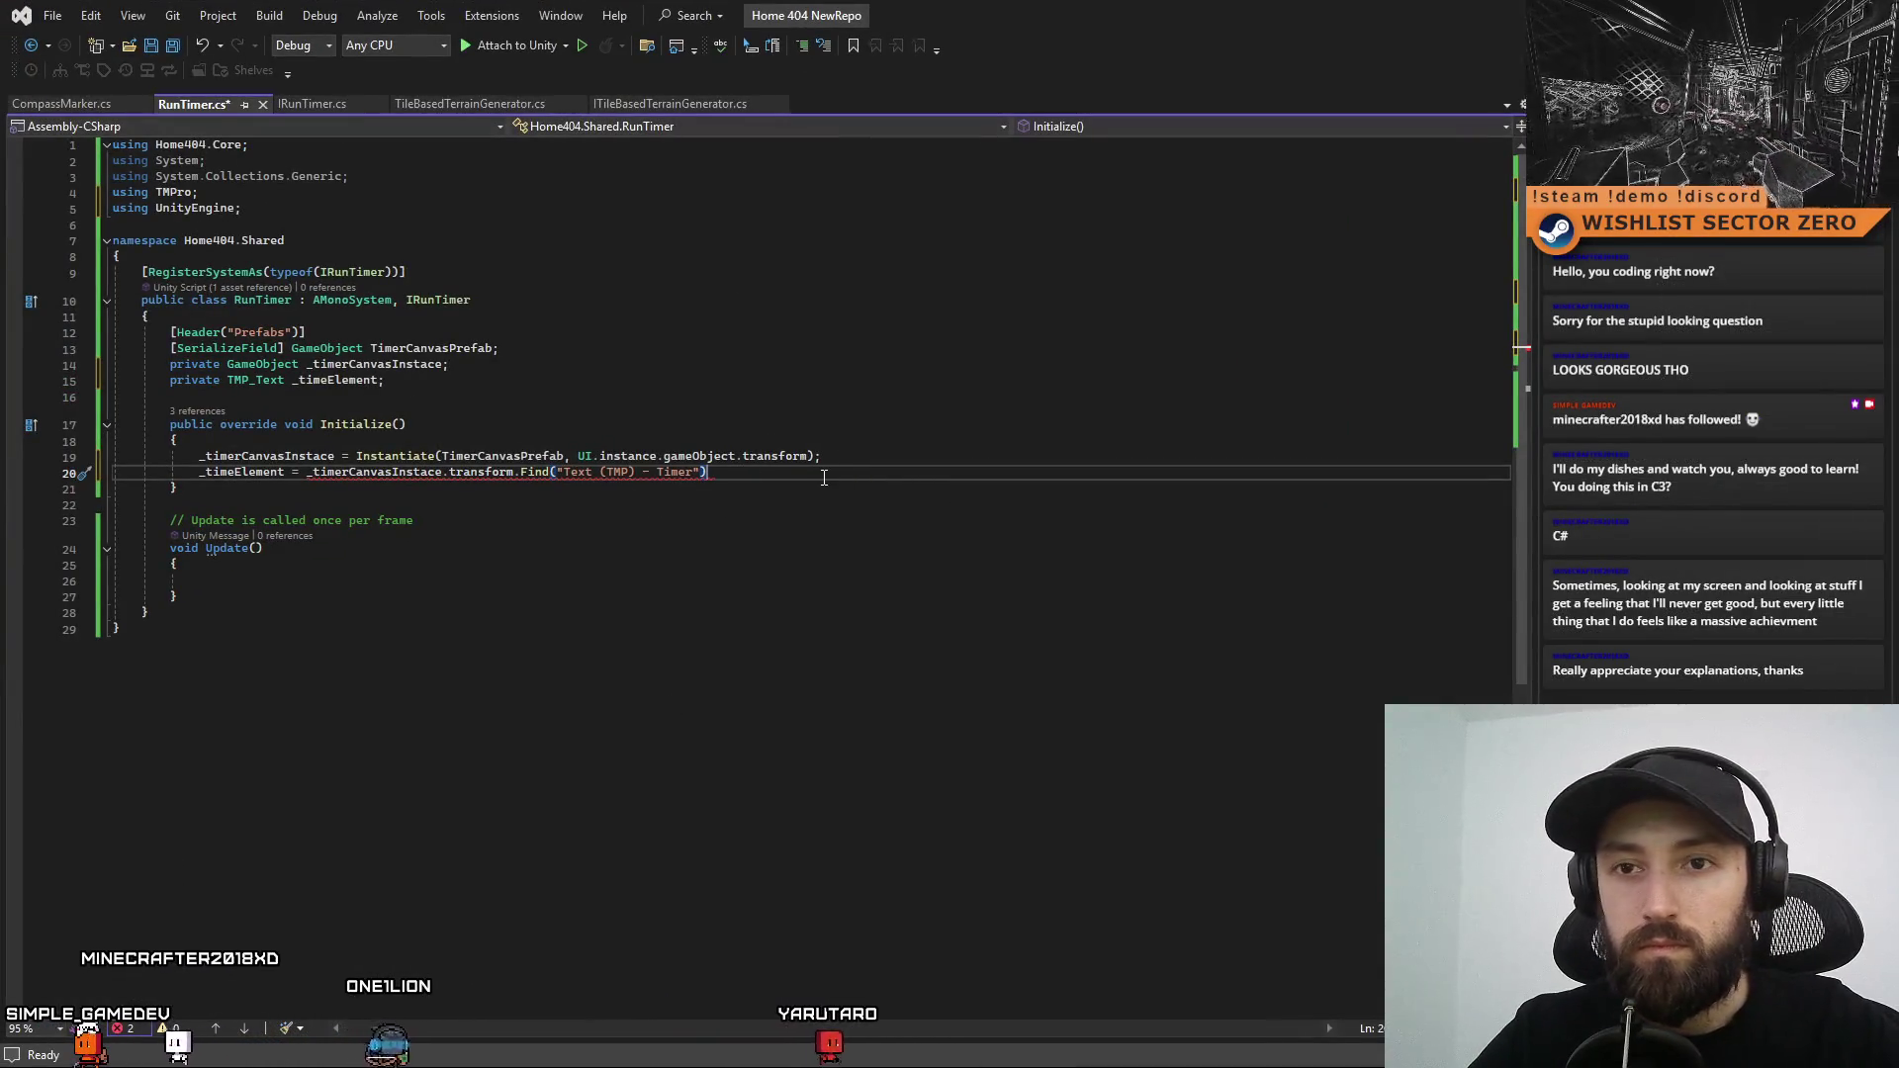
type(".GetComponent<TMP_Text>();")
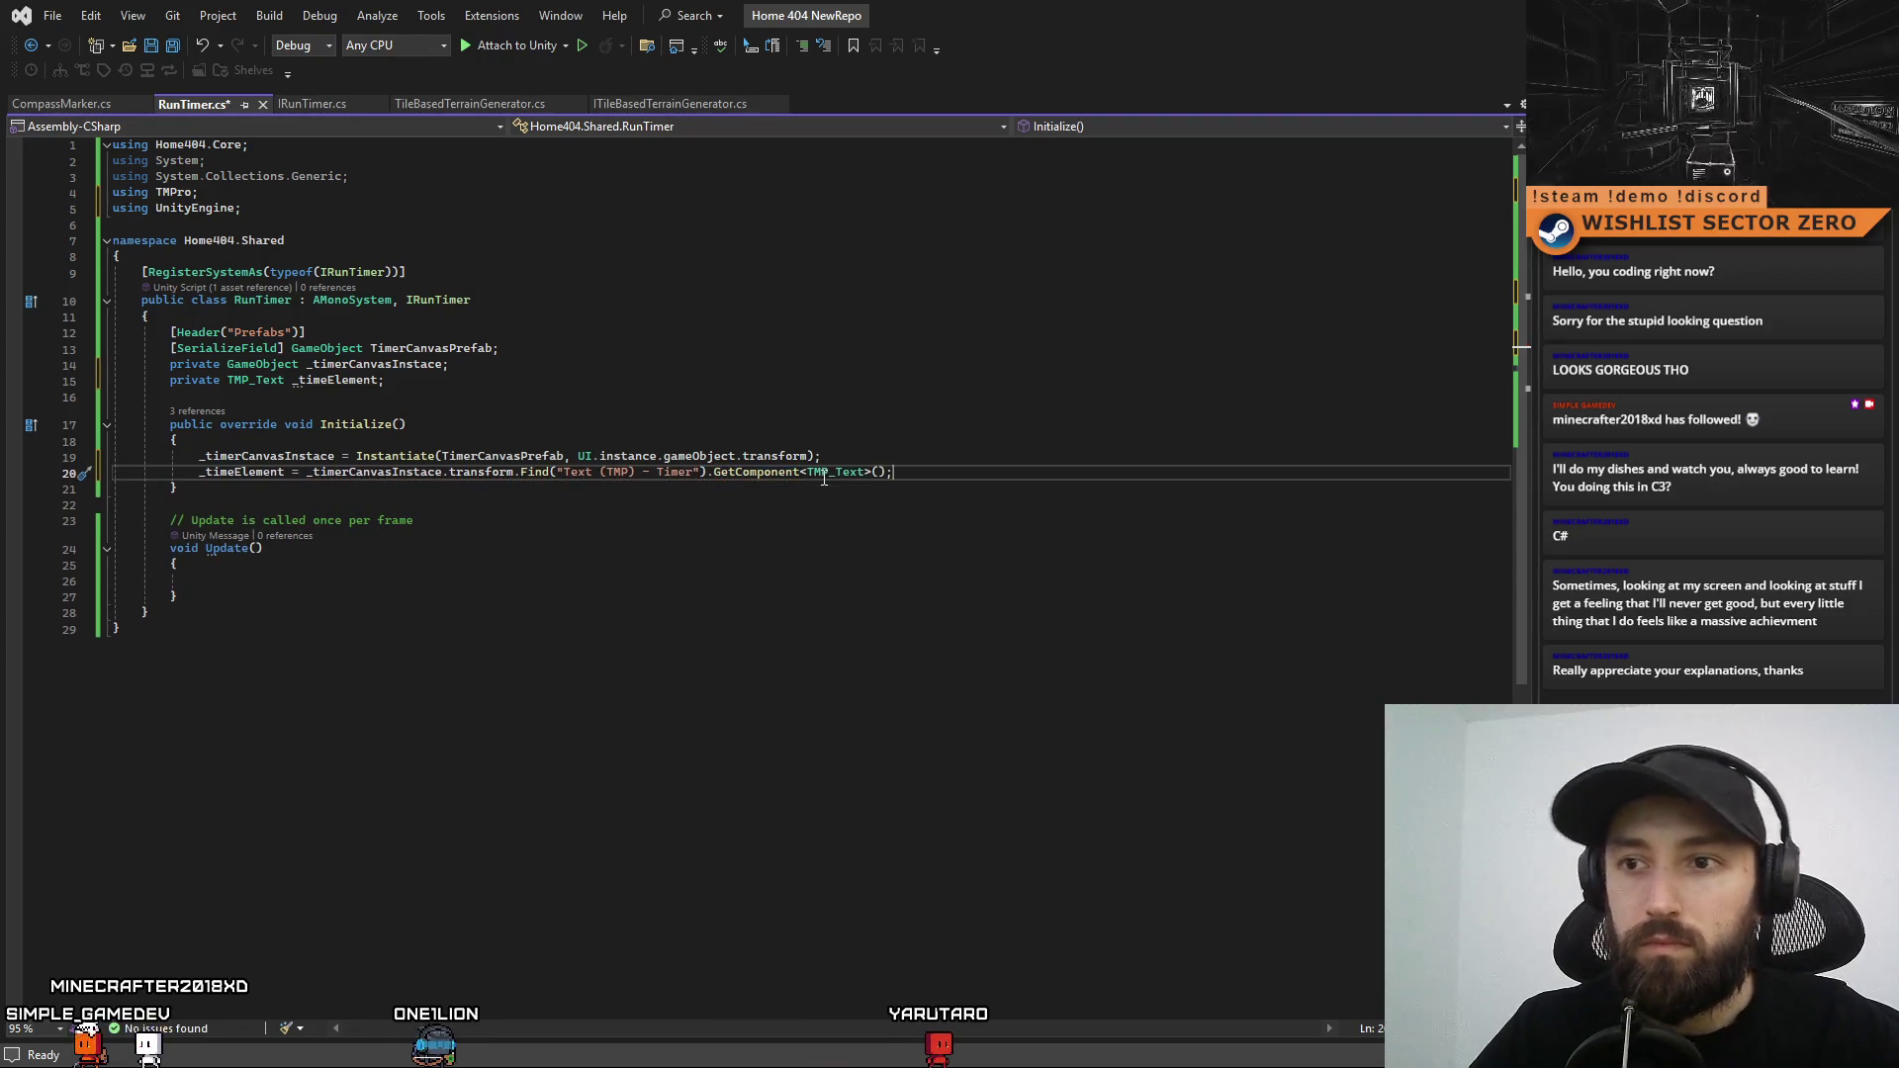
Insert a new blank line after the TimerCanvasPrefab field for another declaration
left_click(835, 550)
left_click(484, 614)
left_click(559, 563)
left_click(481, 587)
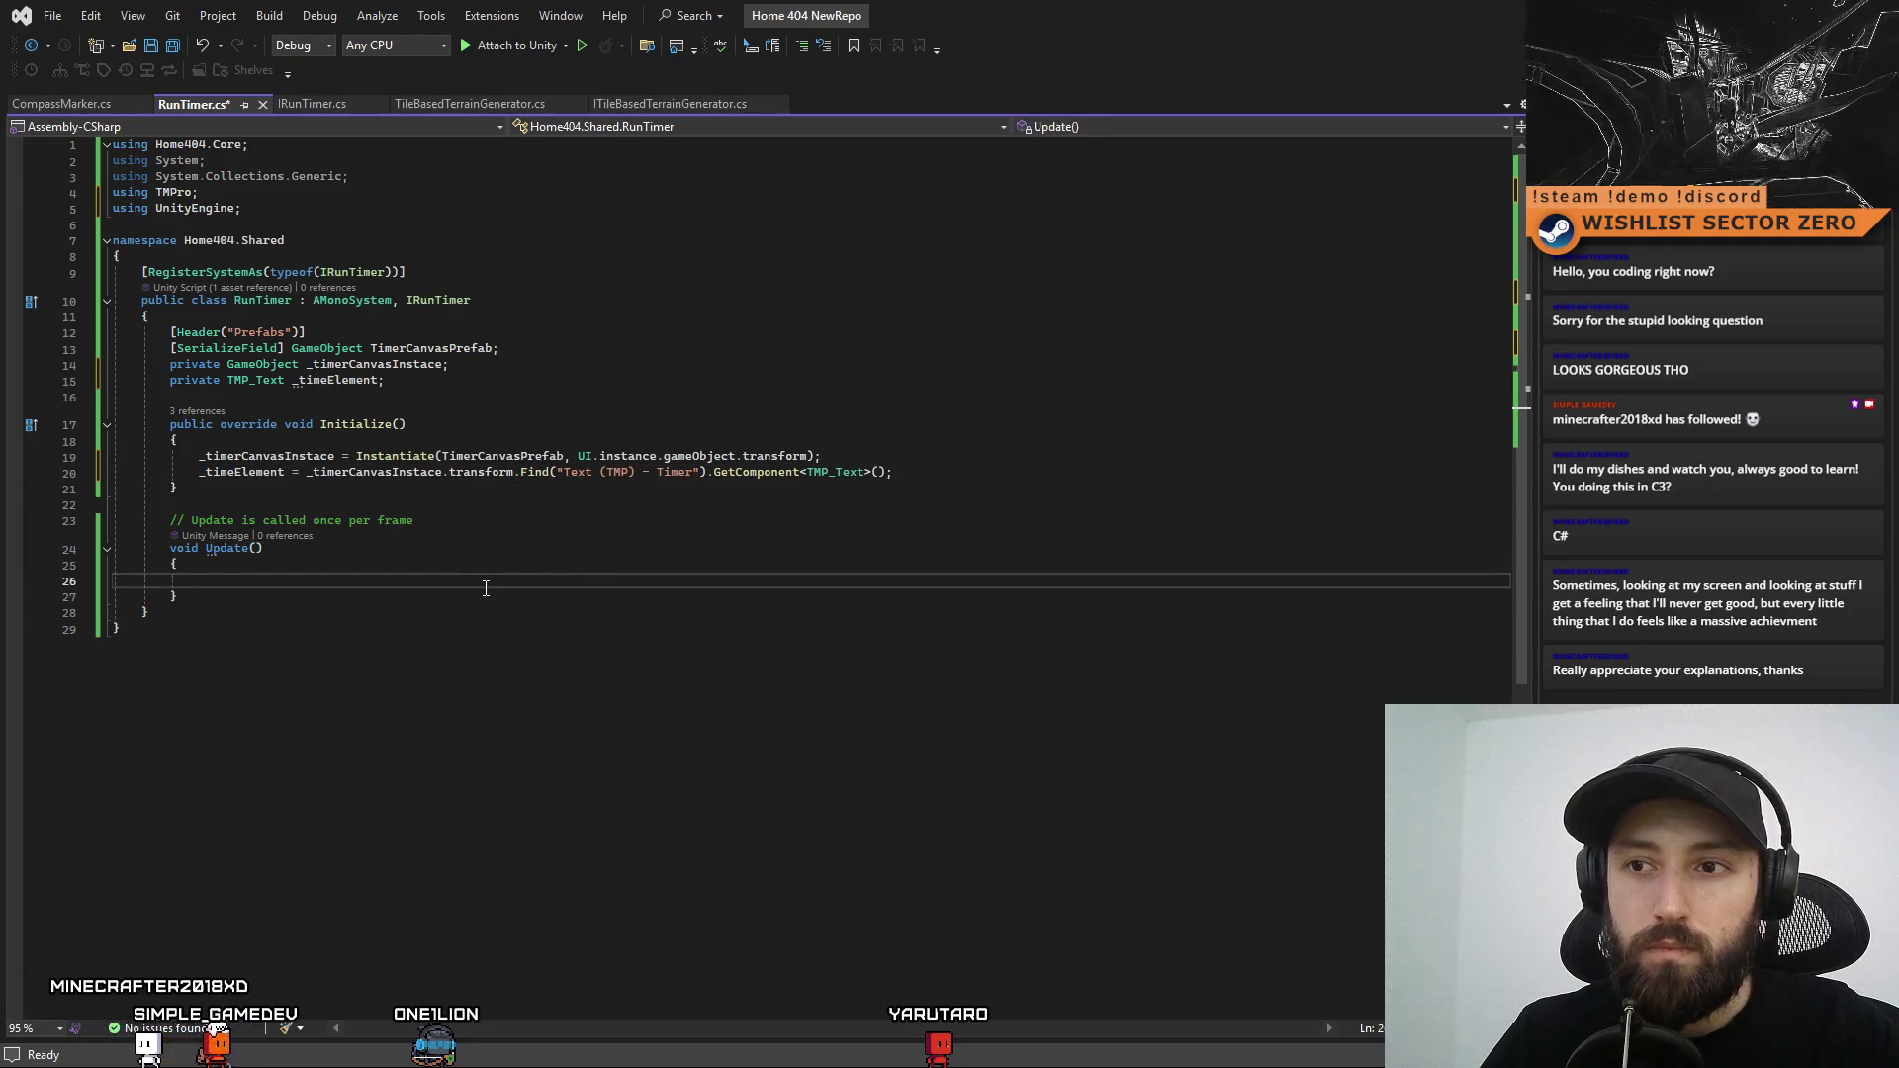
left_click(271, 479)
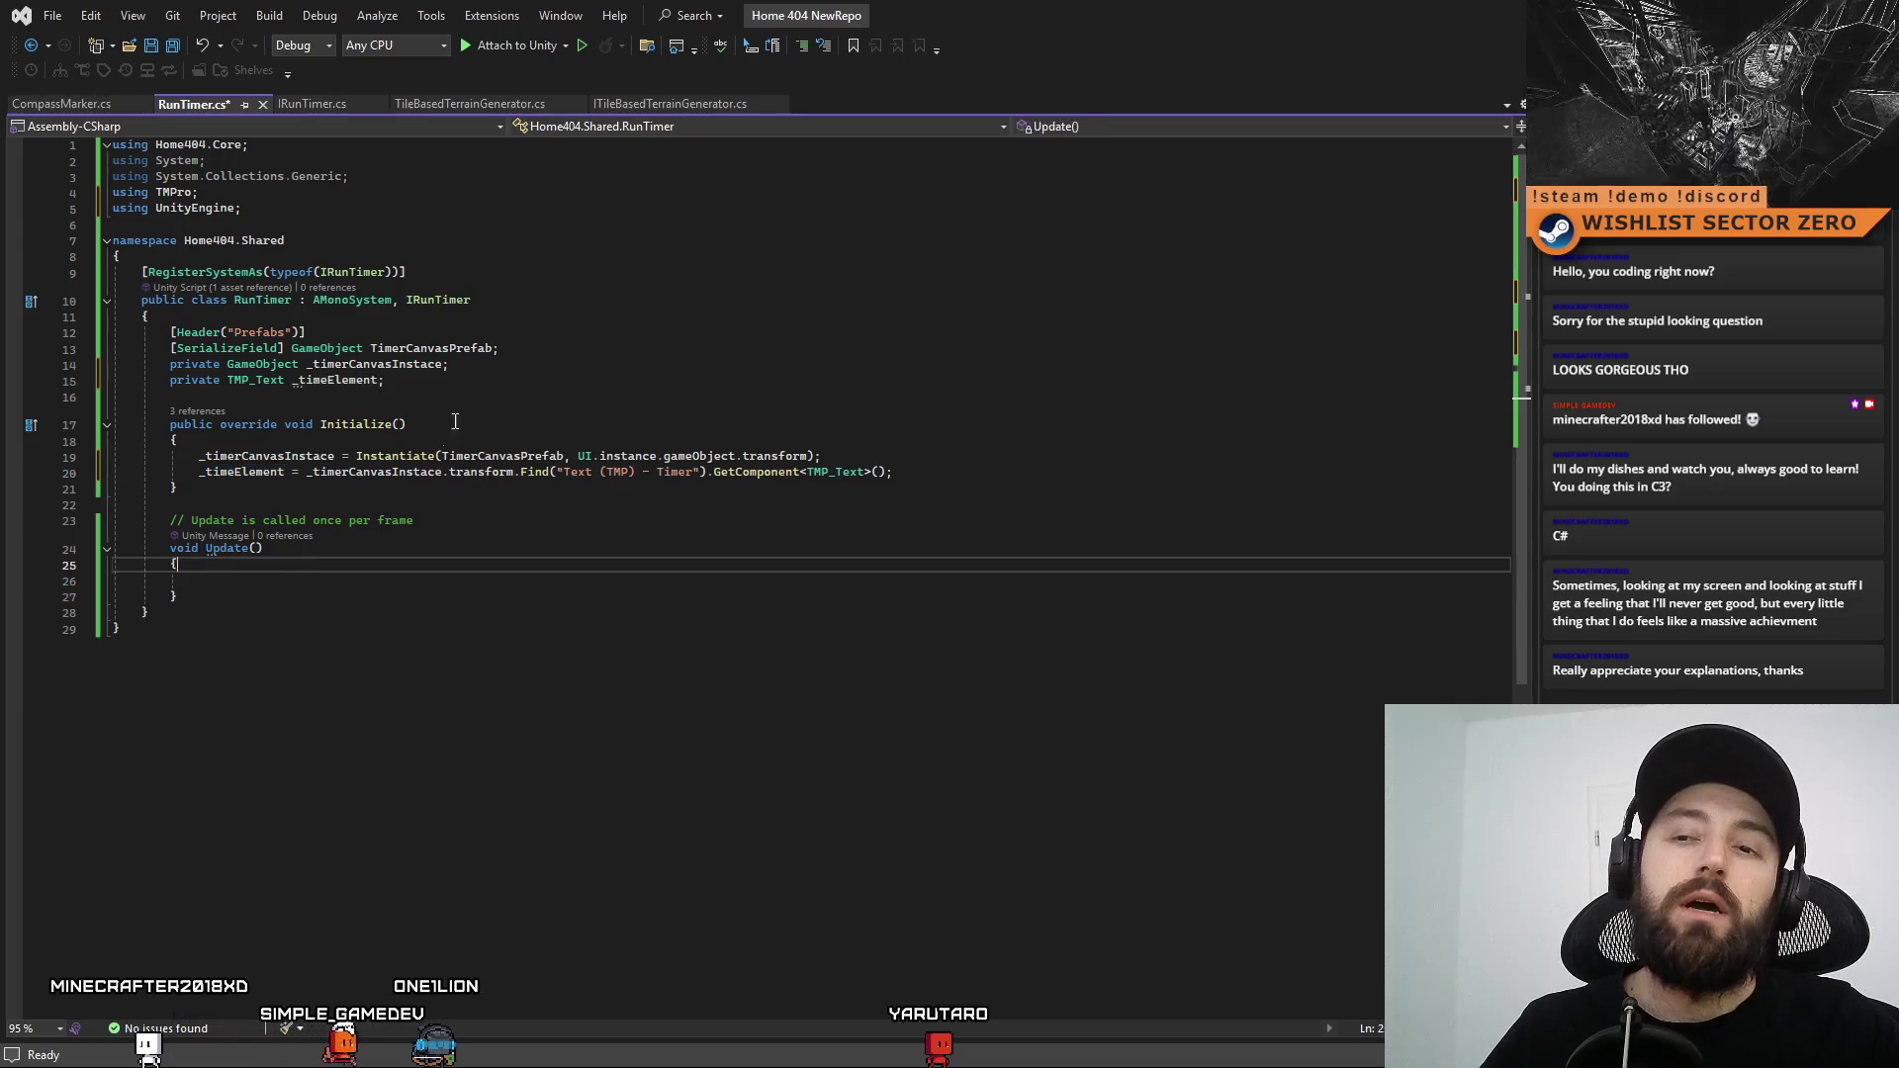
left_click(490, 394)
left_click(529, 384)
left_click(568, 354)
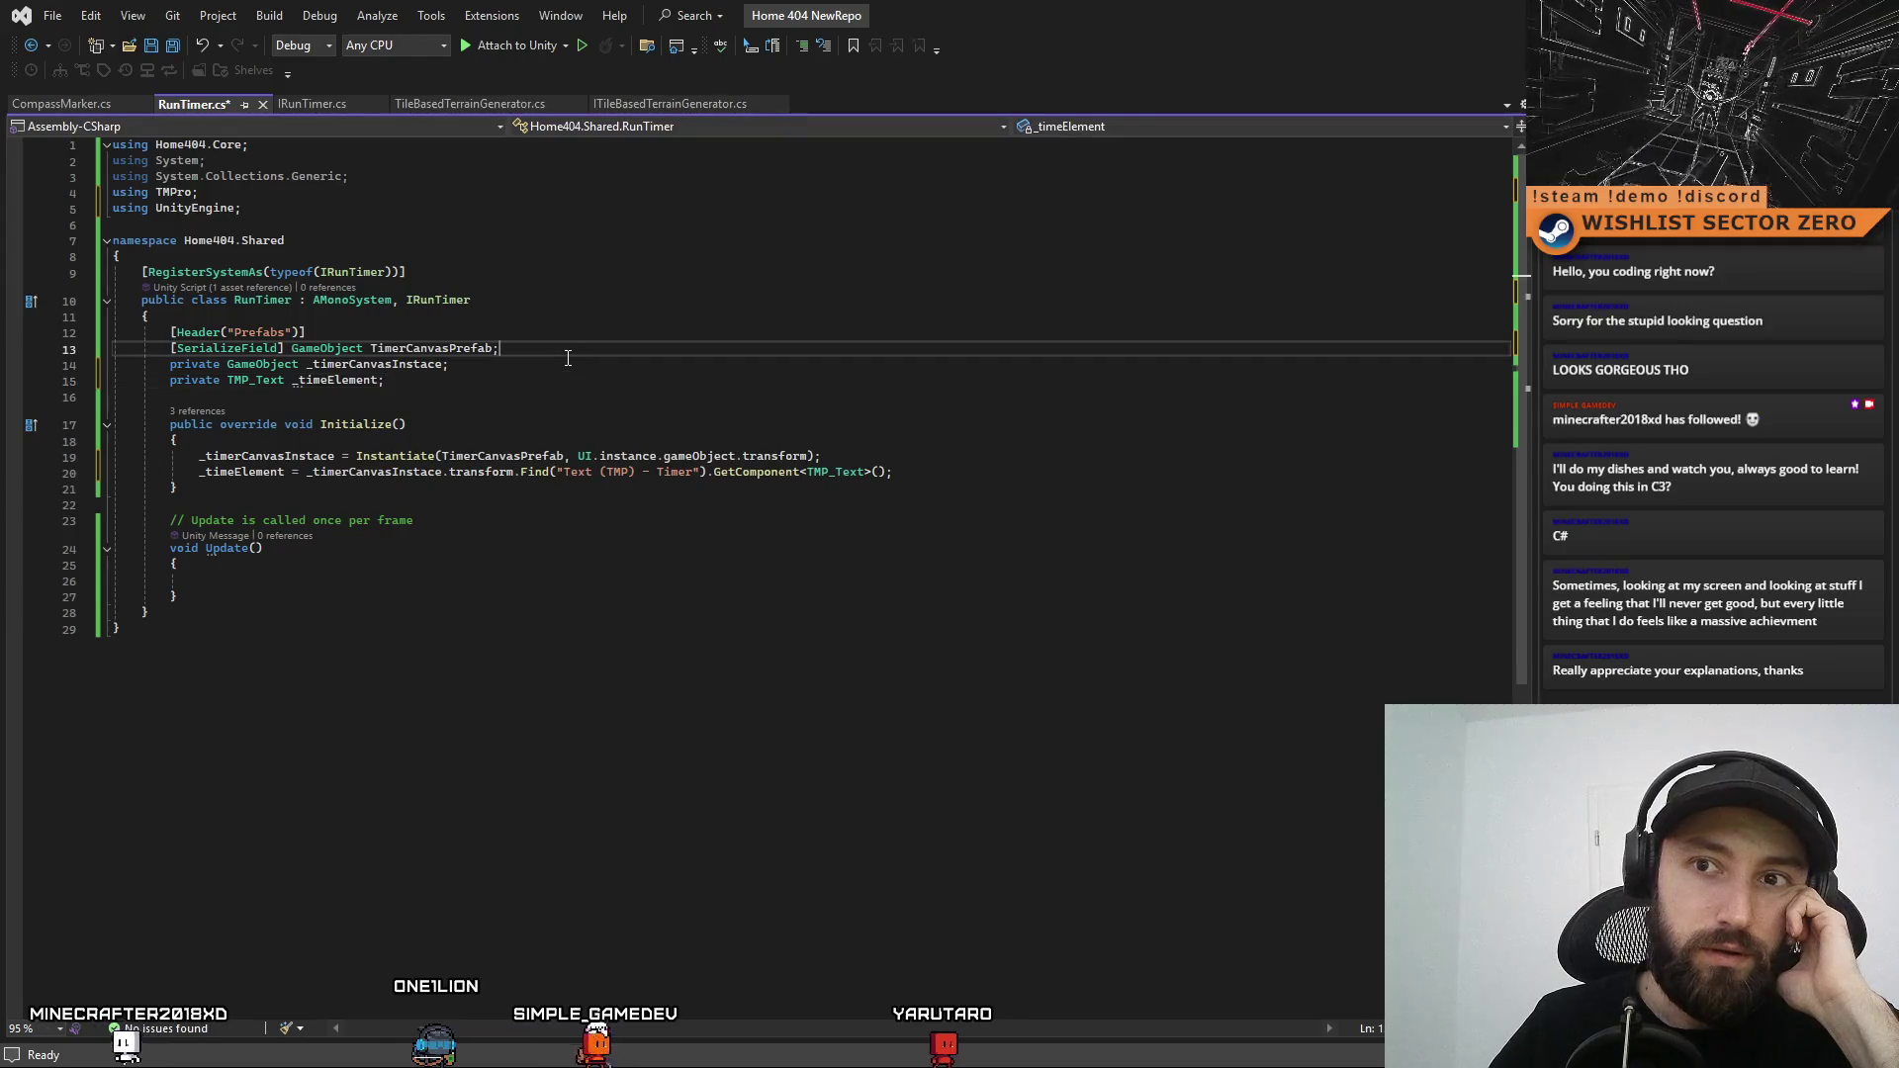
left_click(584, 394)
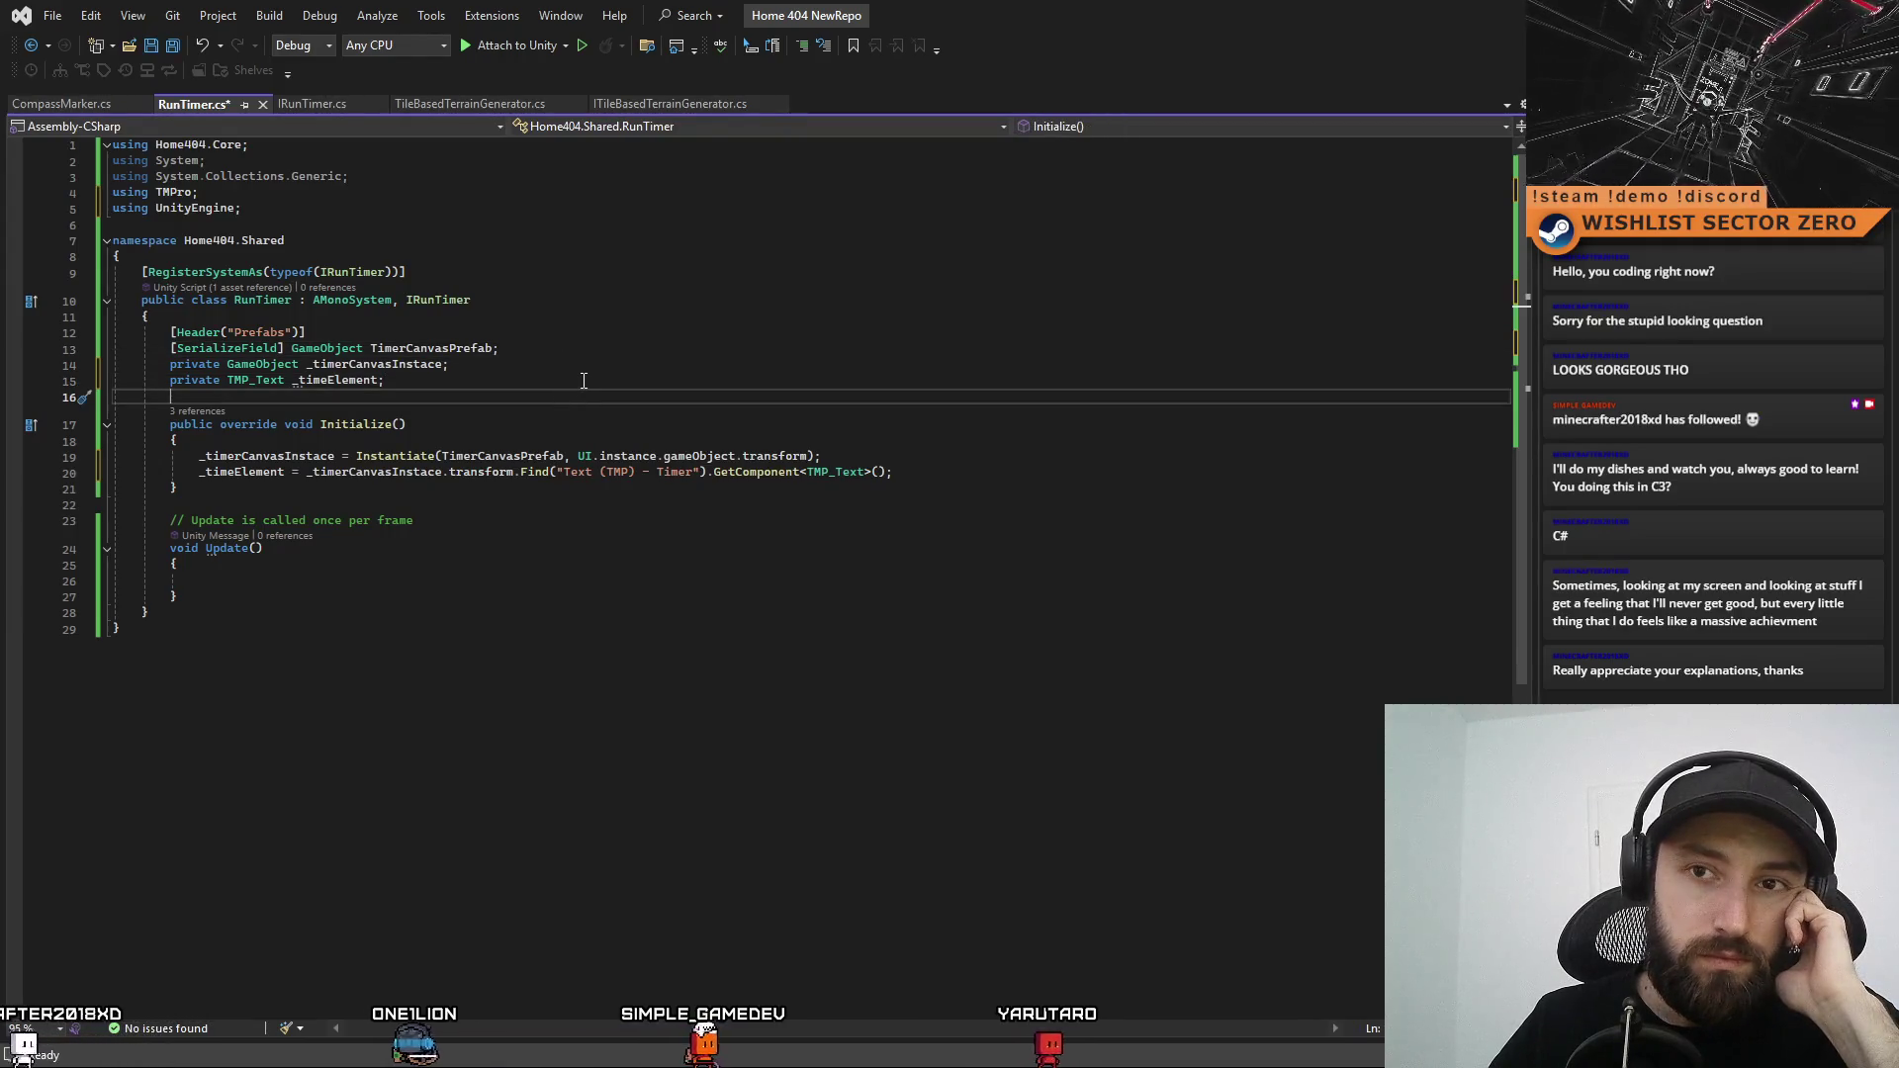
left_click(583, 380)
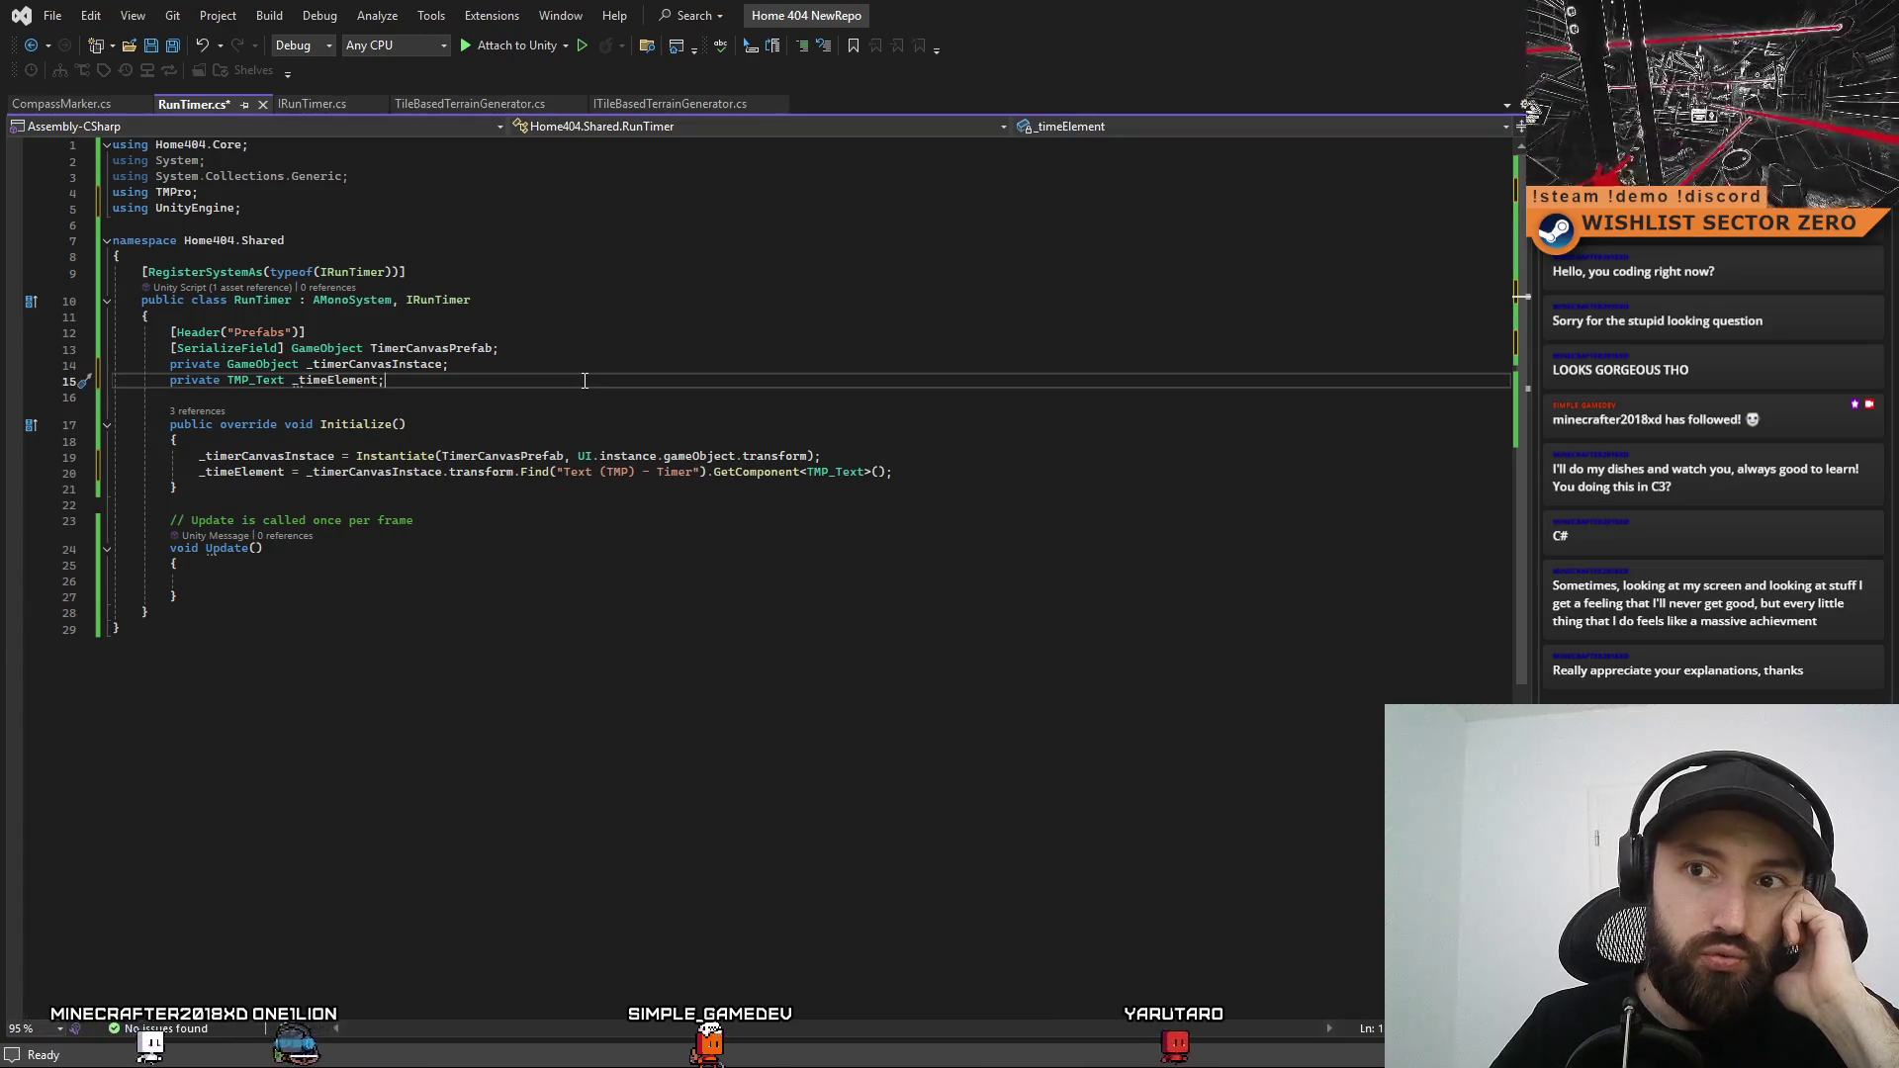
left_click(606, 353)
left_click(614, 382)
left_click(622, 352)
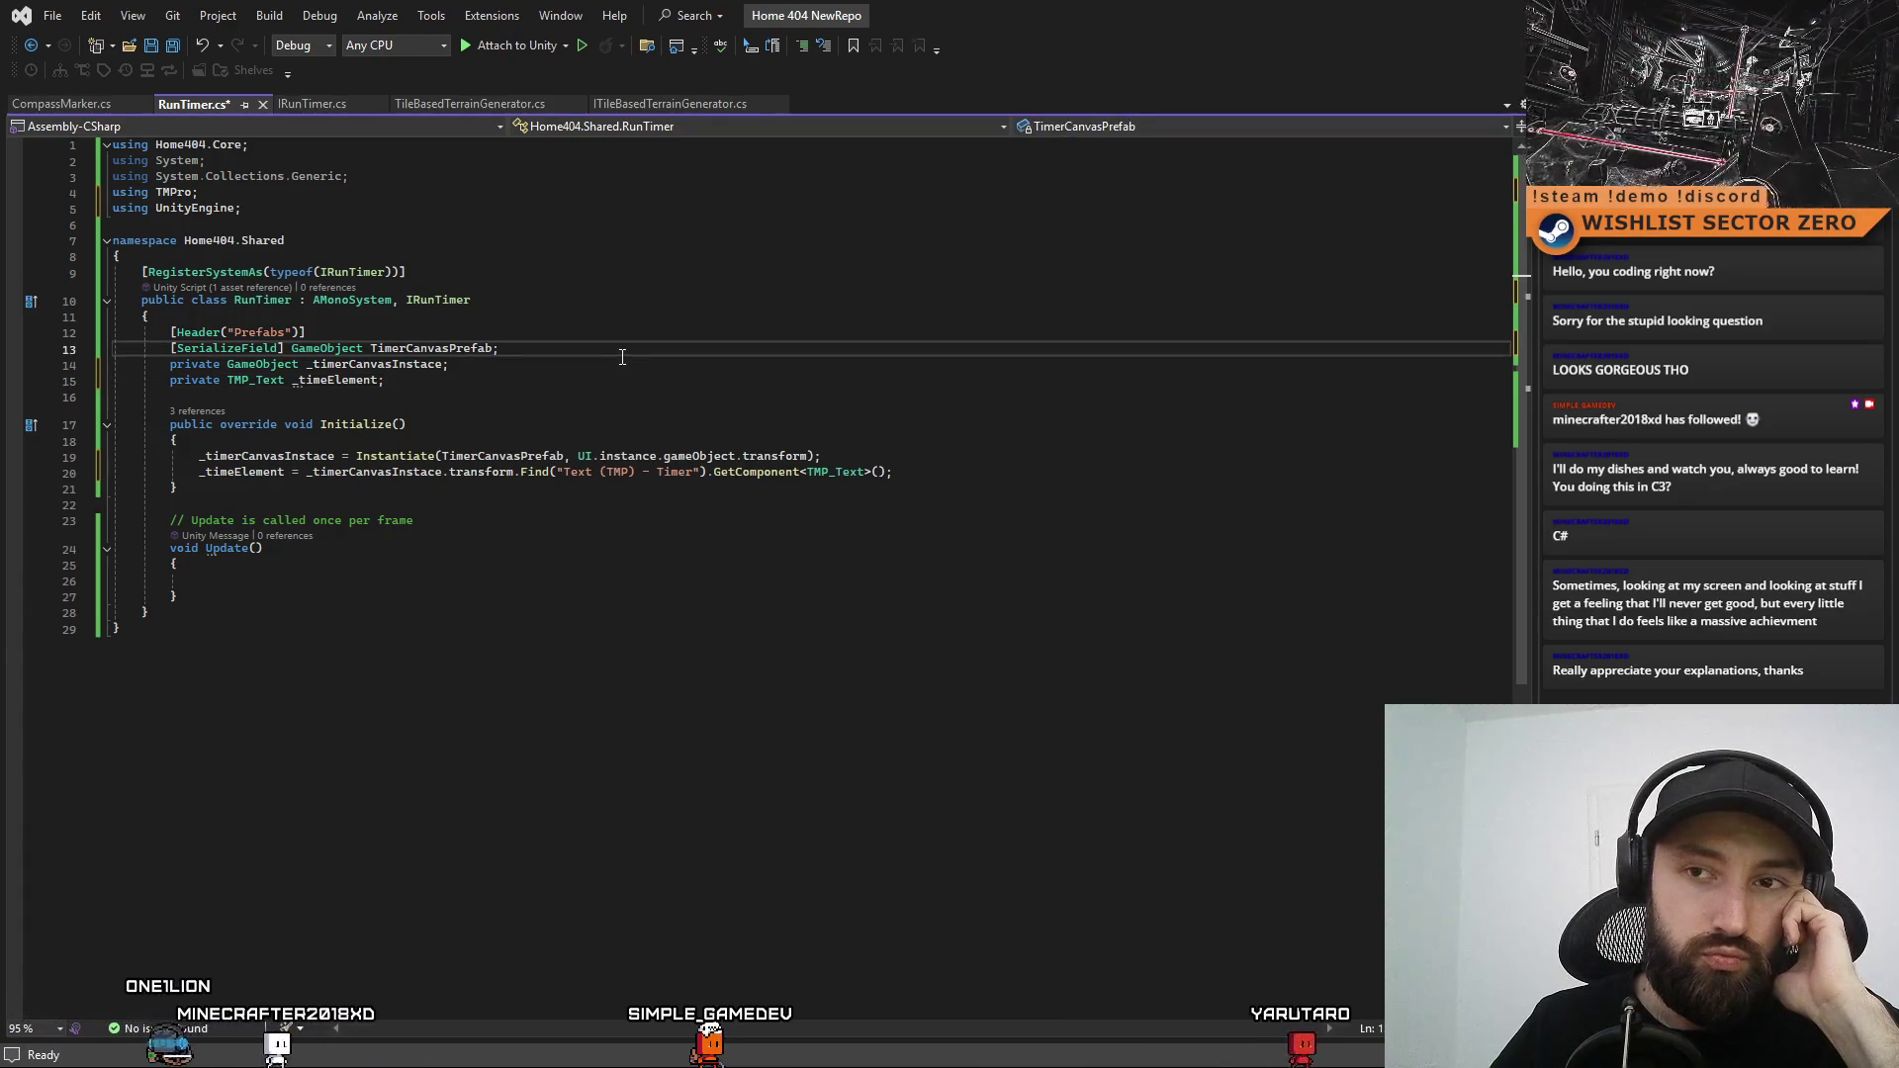
left_click(594, 386)
left_click(613, 366)
left_click(634, 353)
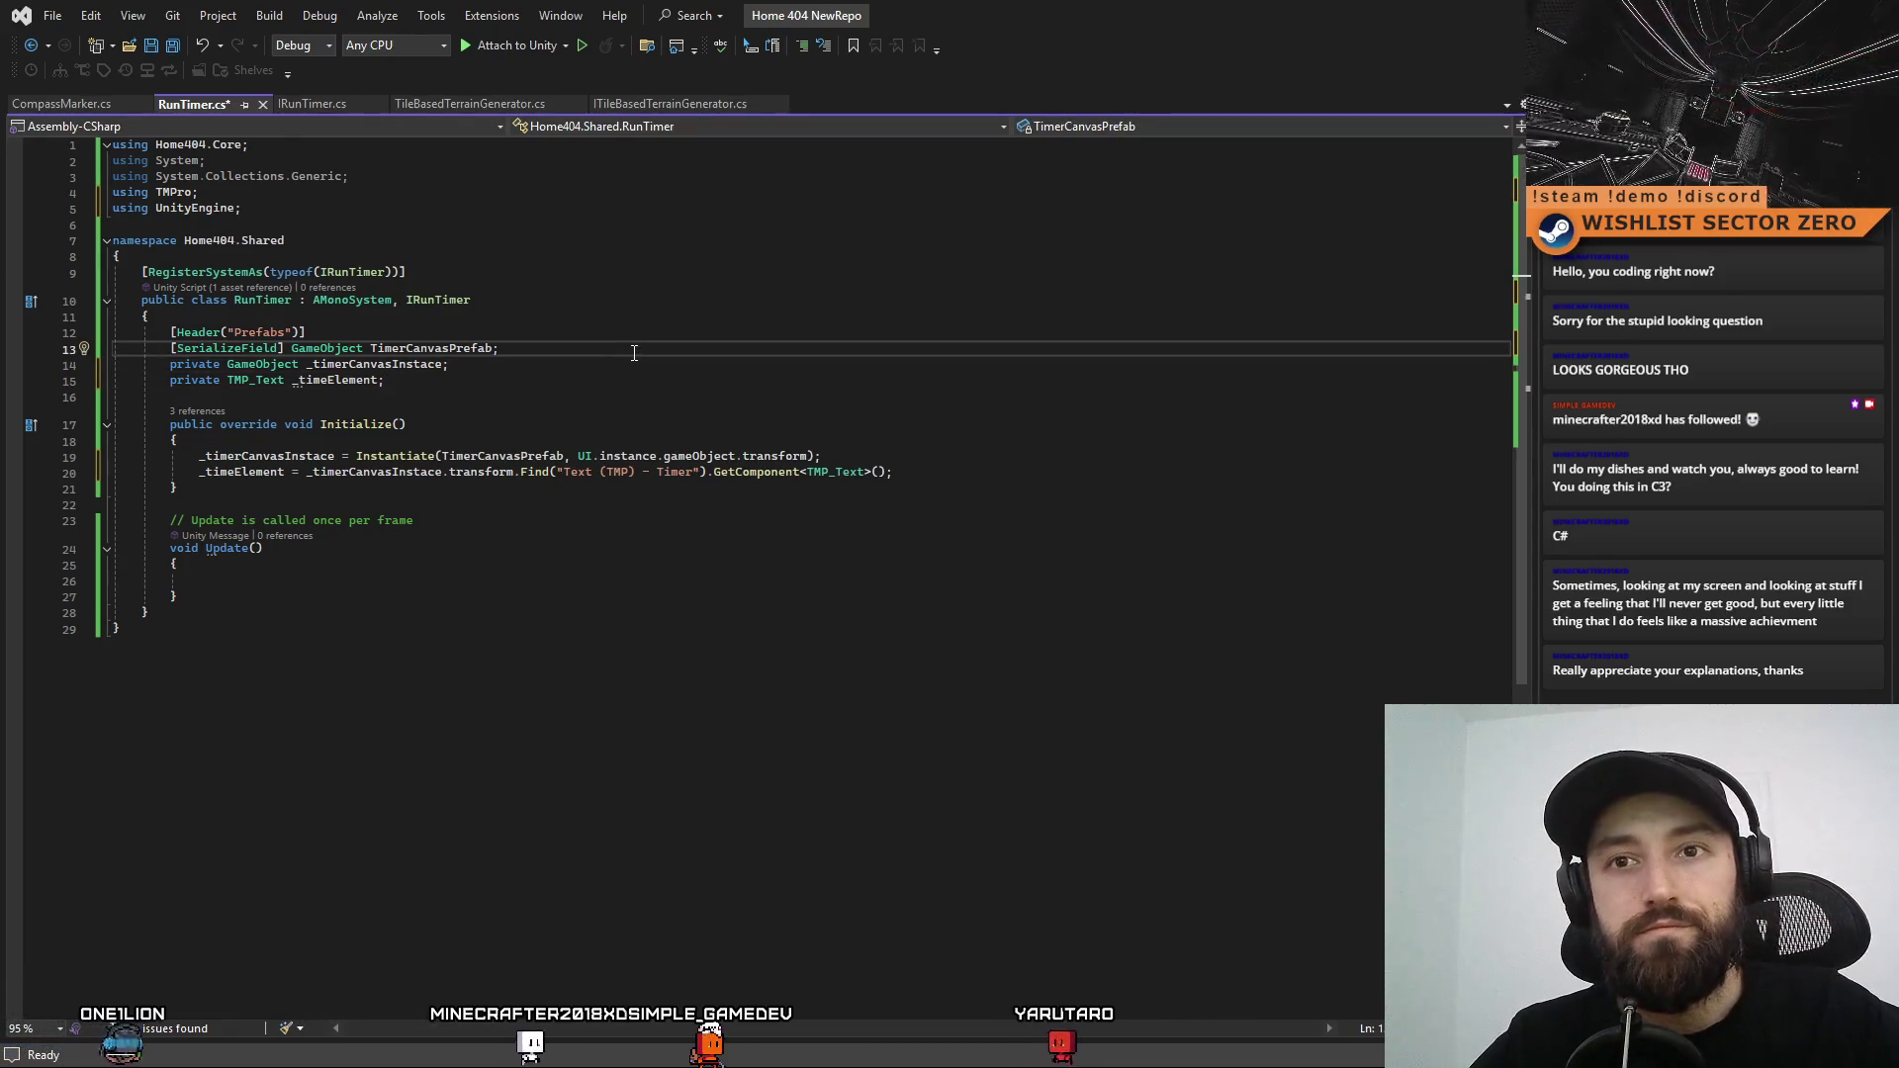
key("Return")
key("Return")
Declare 'private float _currentTime = 600f;' on the new field line
type("private ")
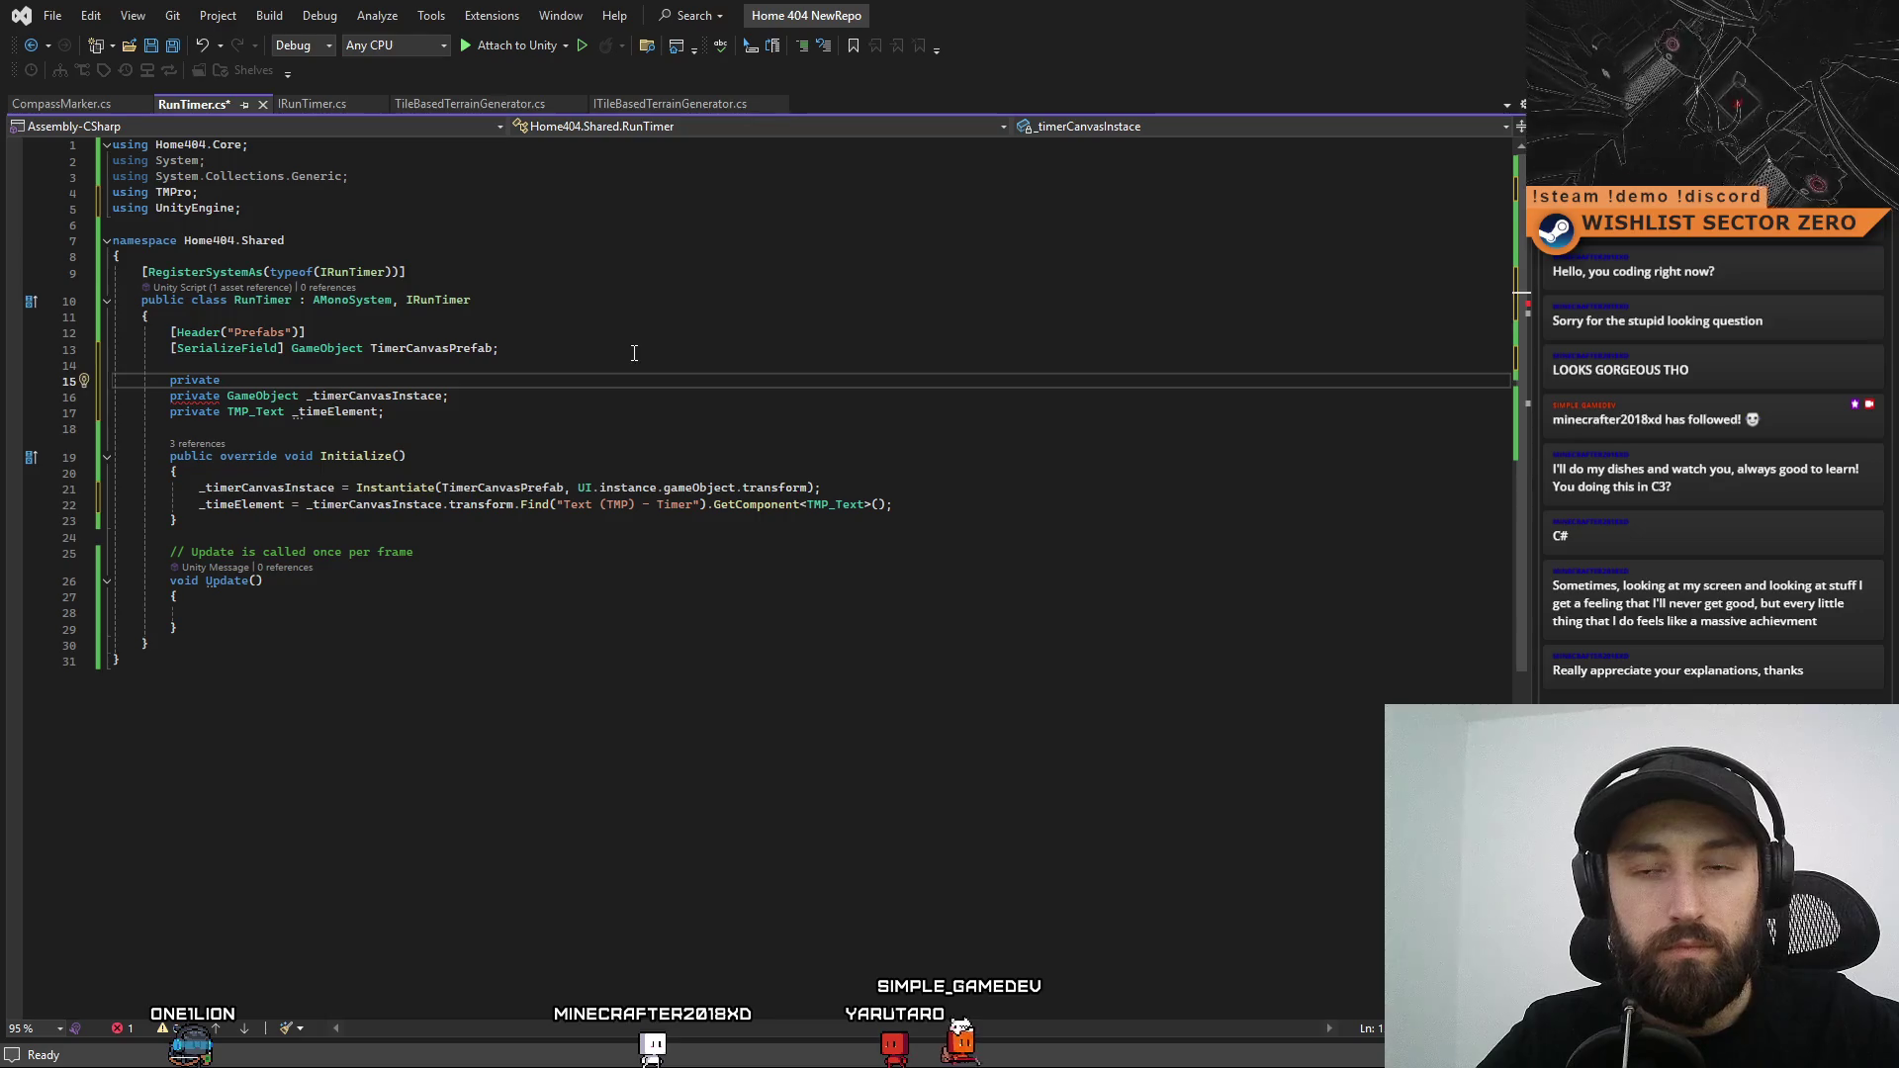
type("int")
key("BackSpace")
key("BackSpace")
key("BackSpace")
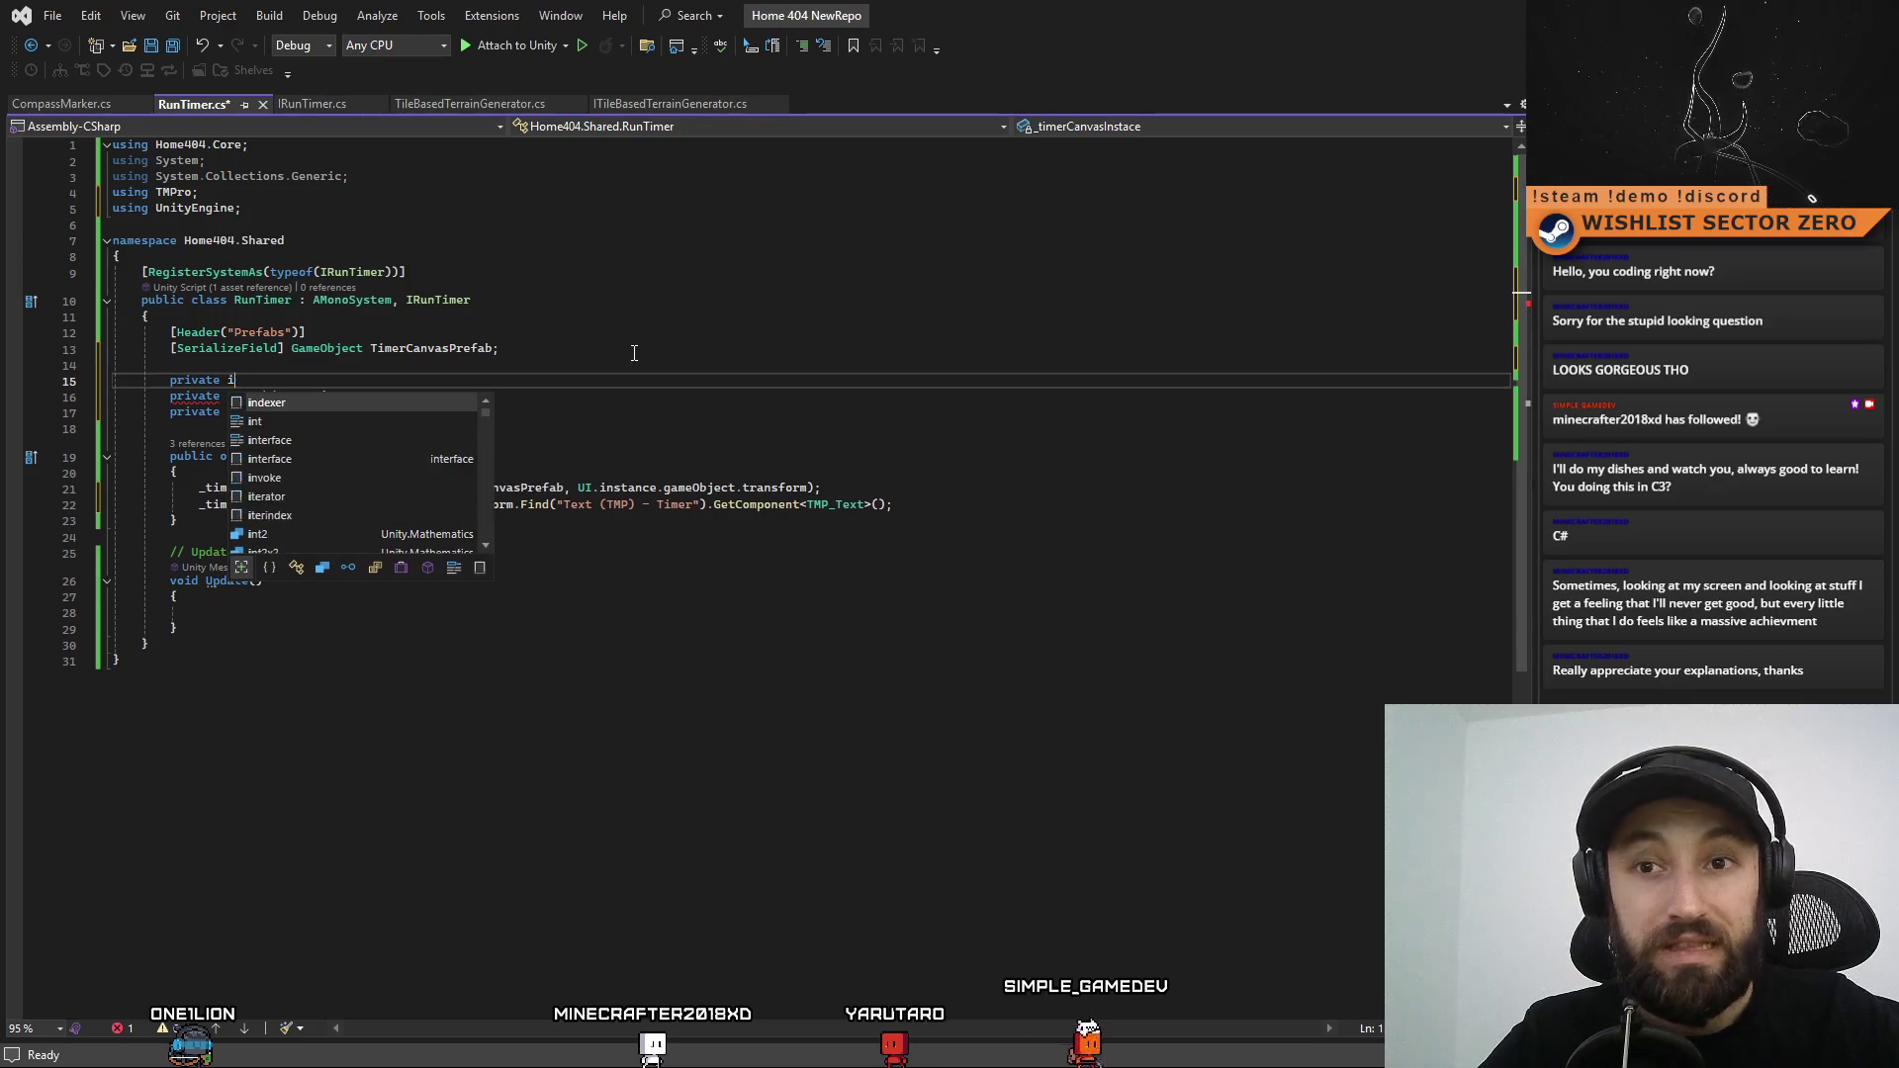
type("float c")
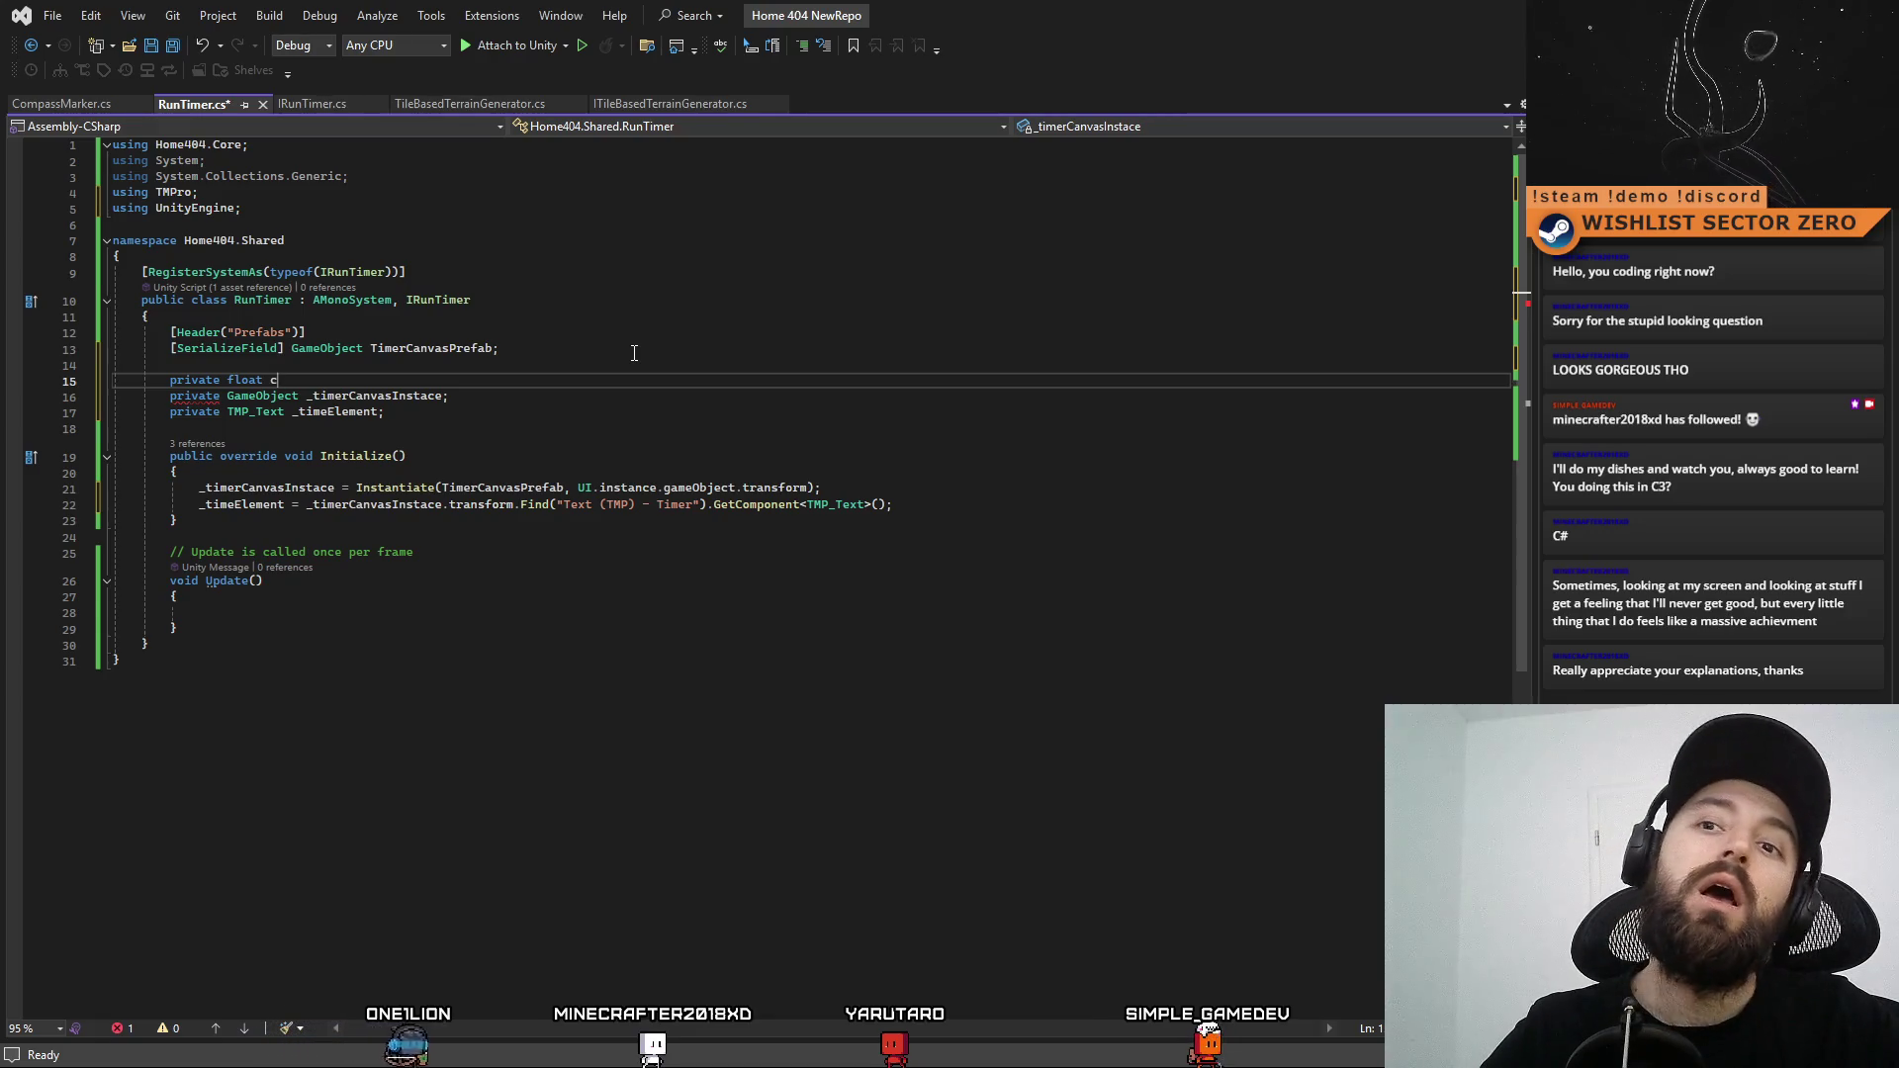
type("urrent")
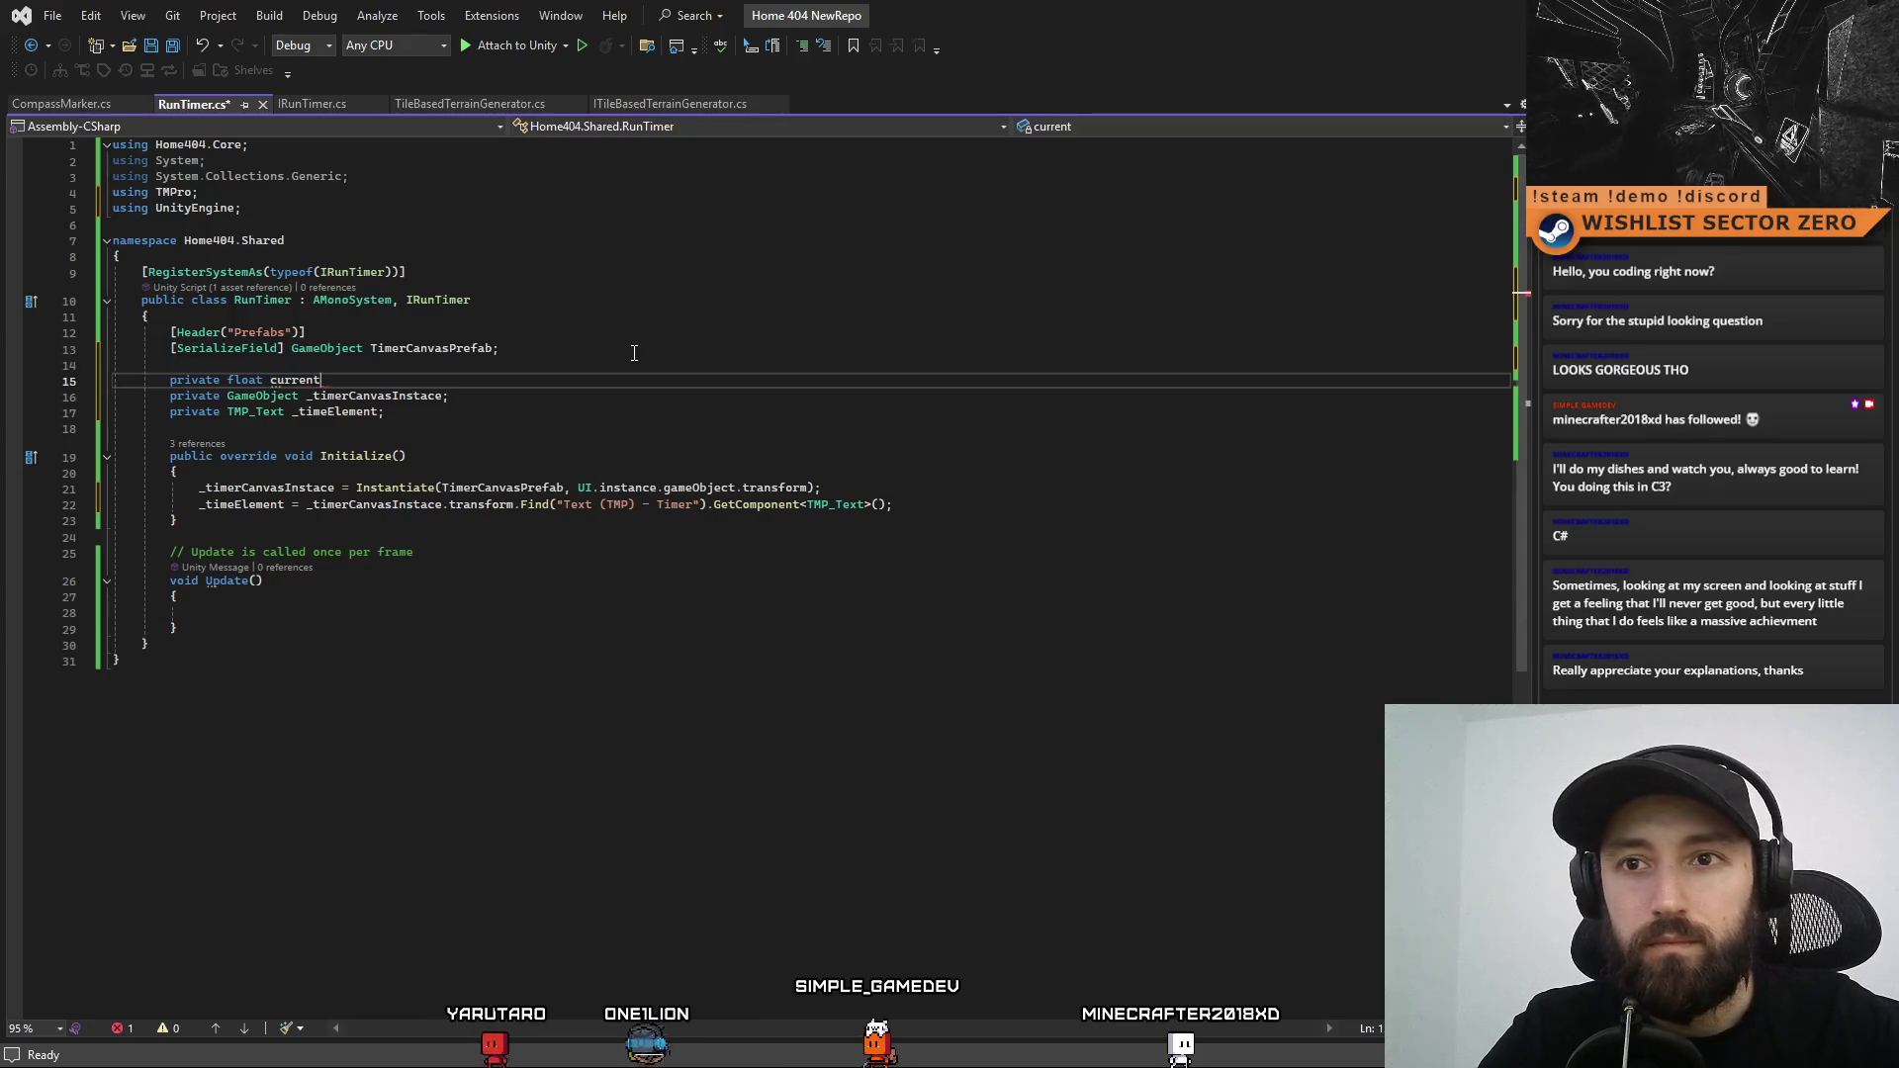
type("T")
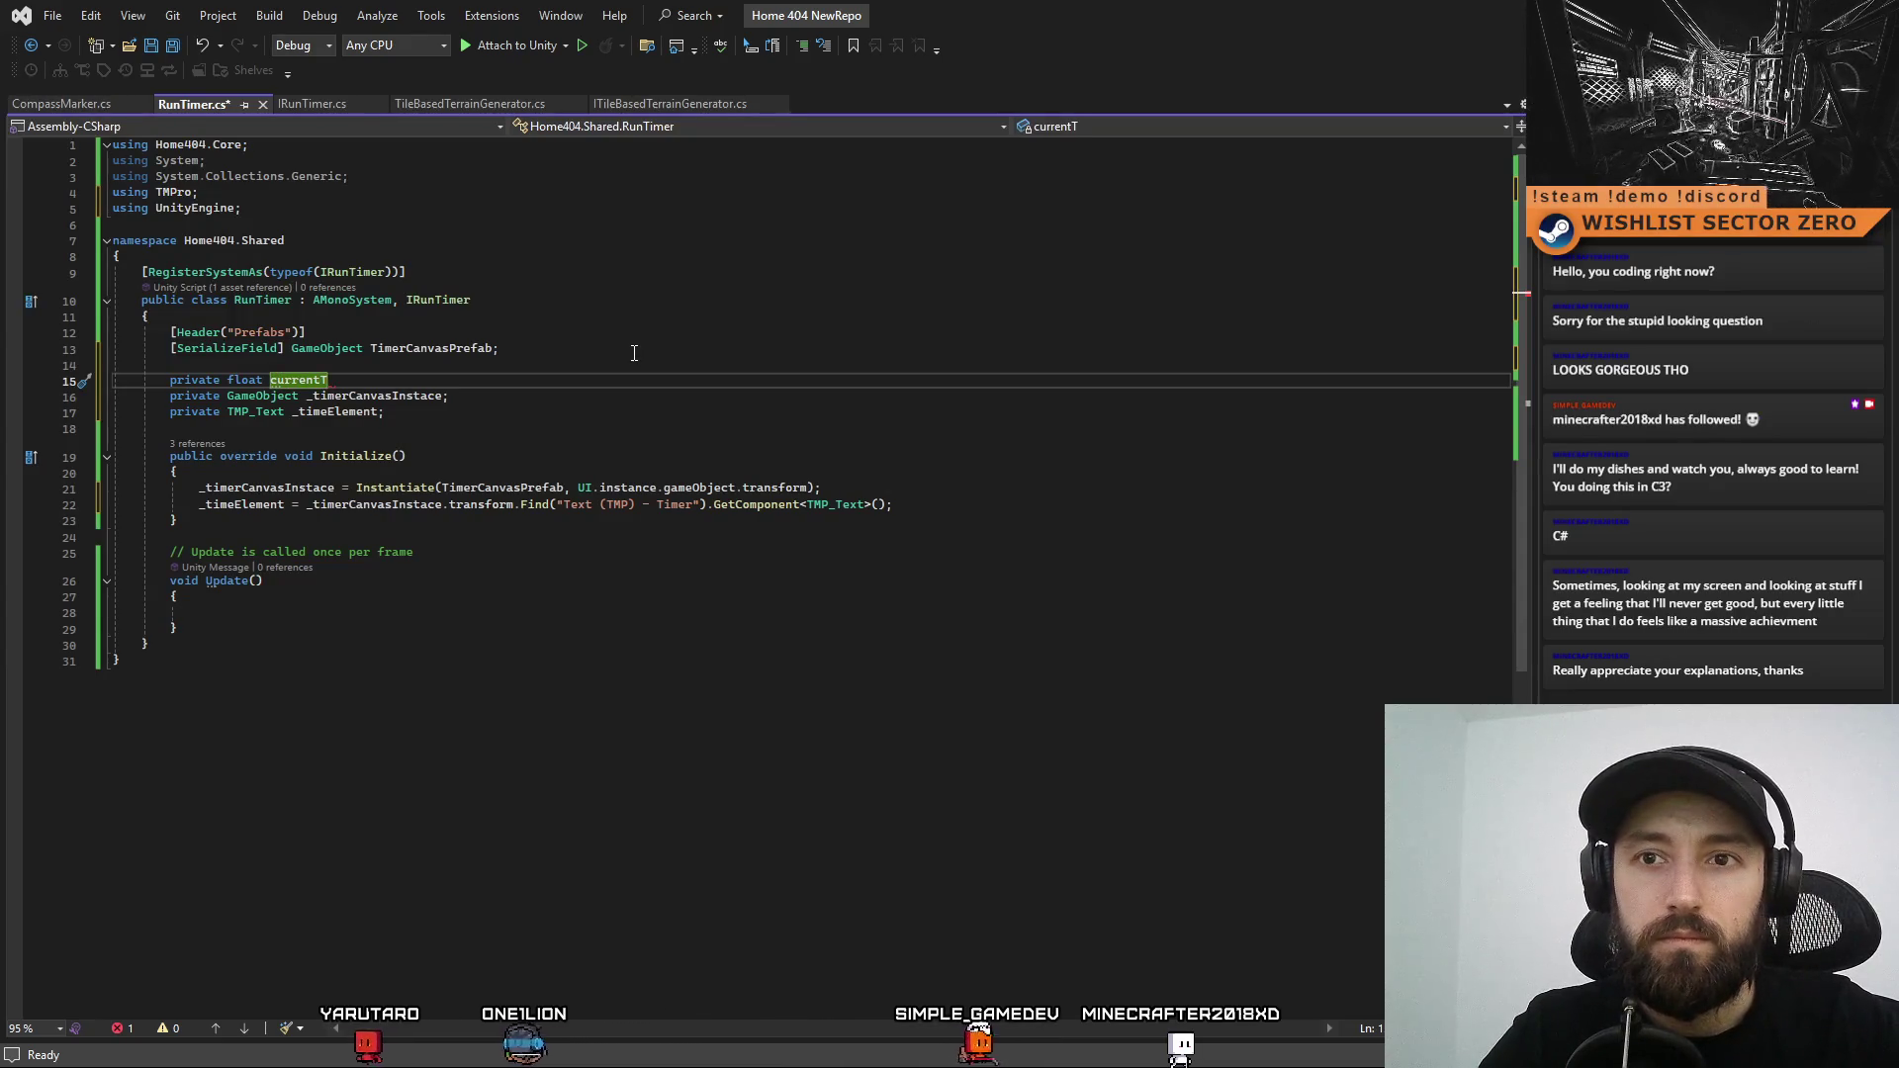
key("BackSpace")
key("BackSpace")
key("BackSpace")
key("BackSpace")
type("_currentTi")
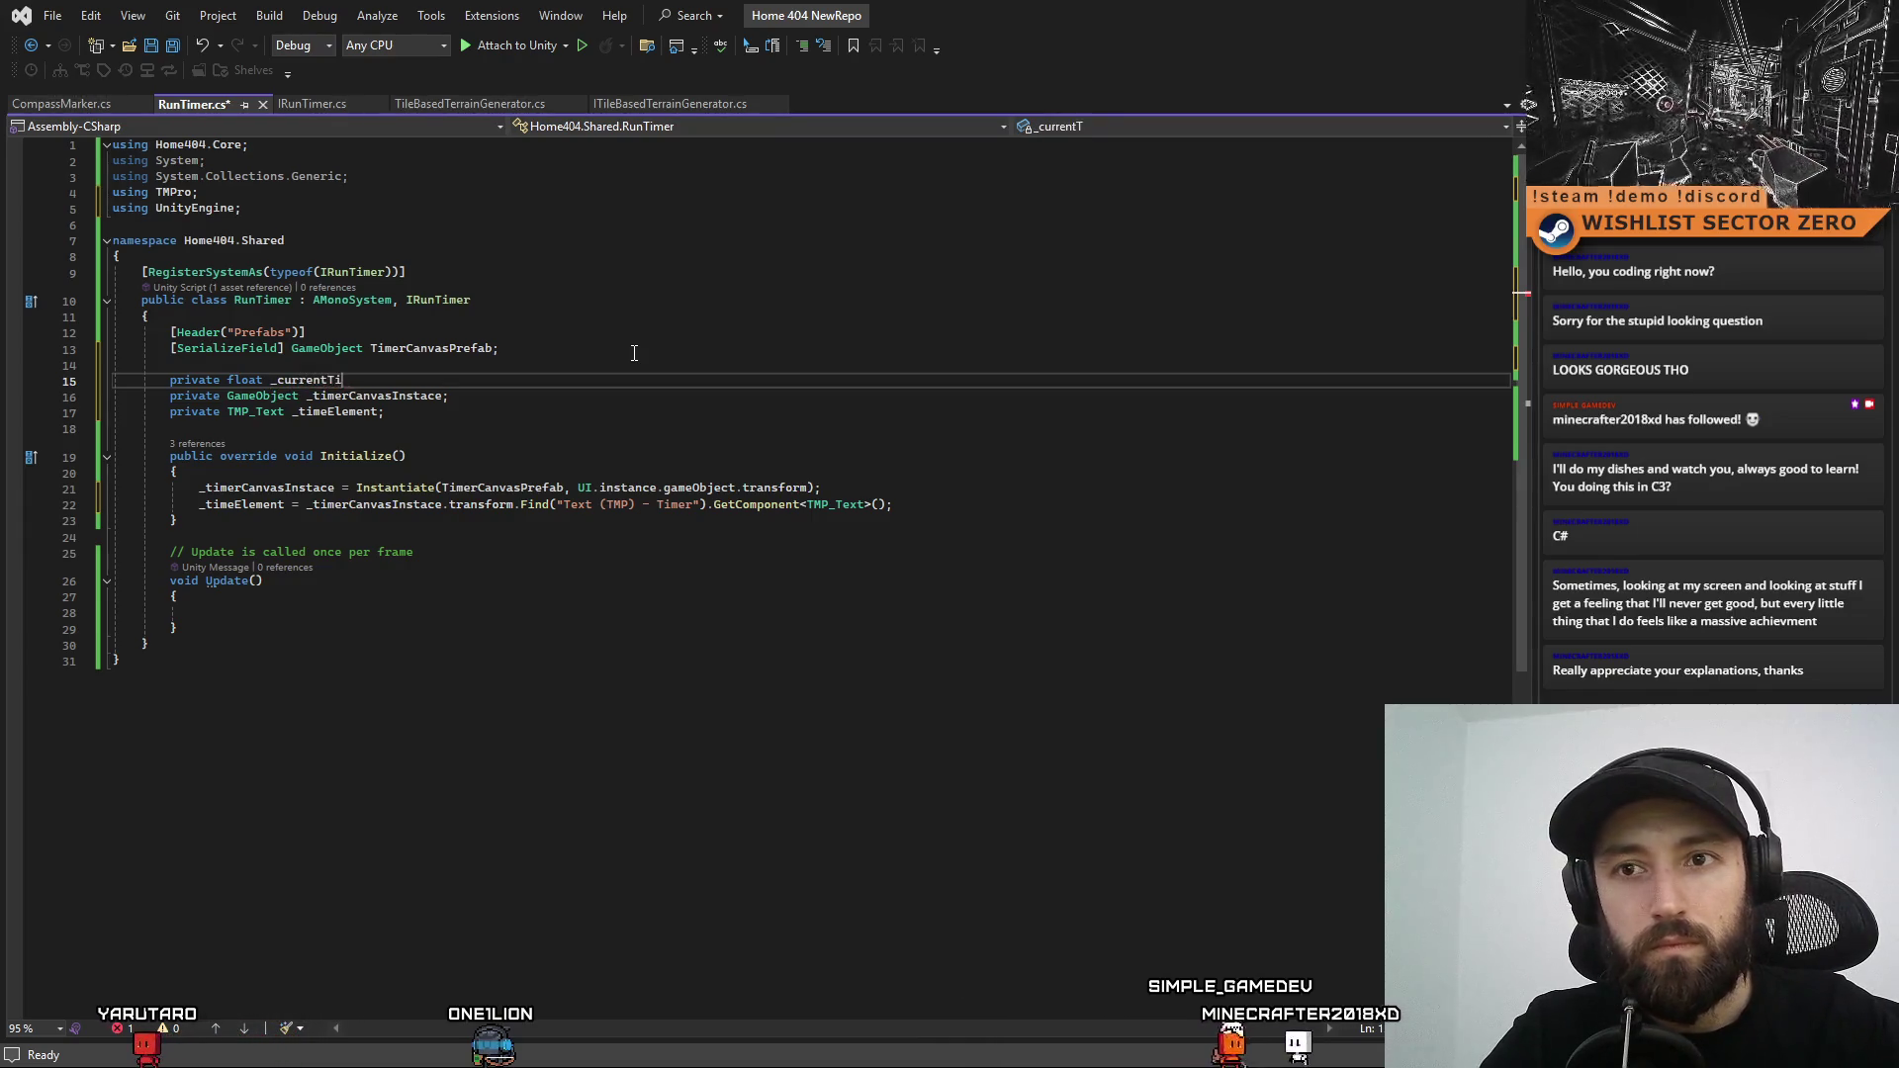
type("me")
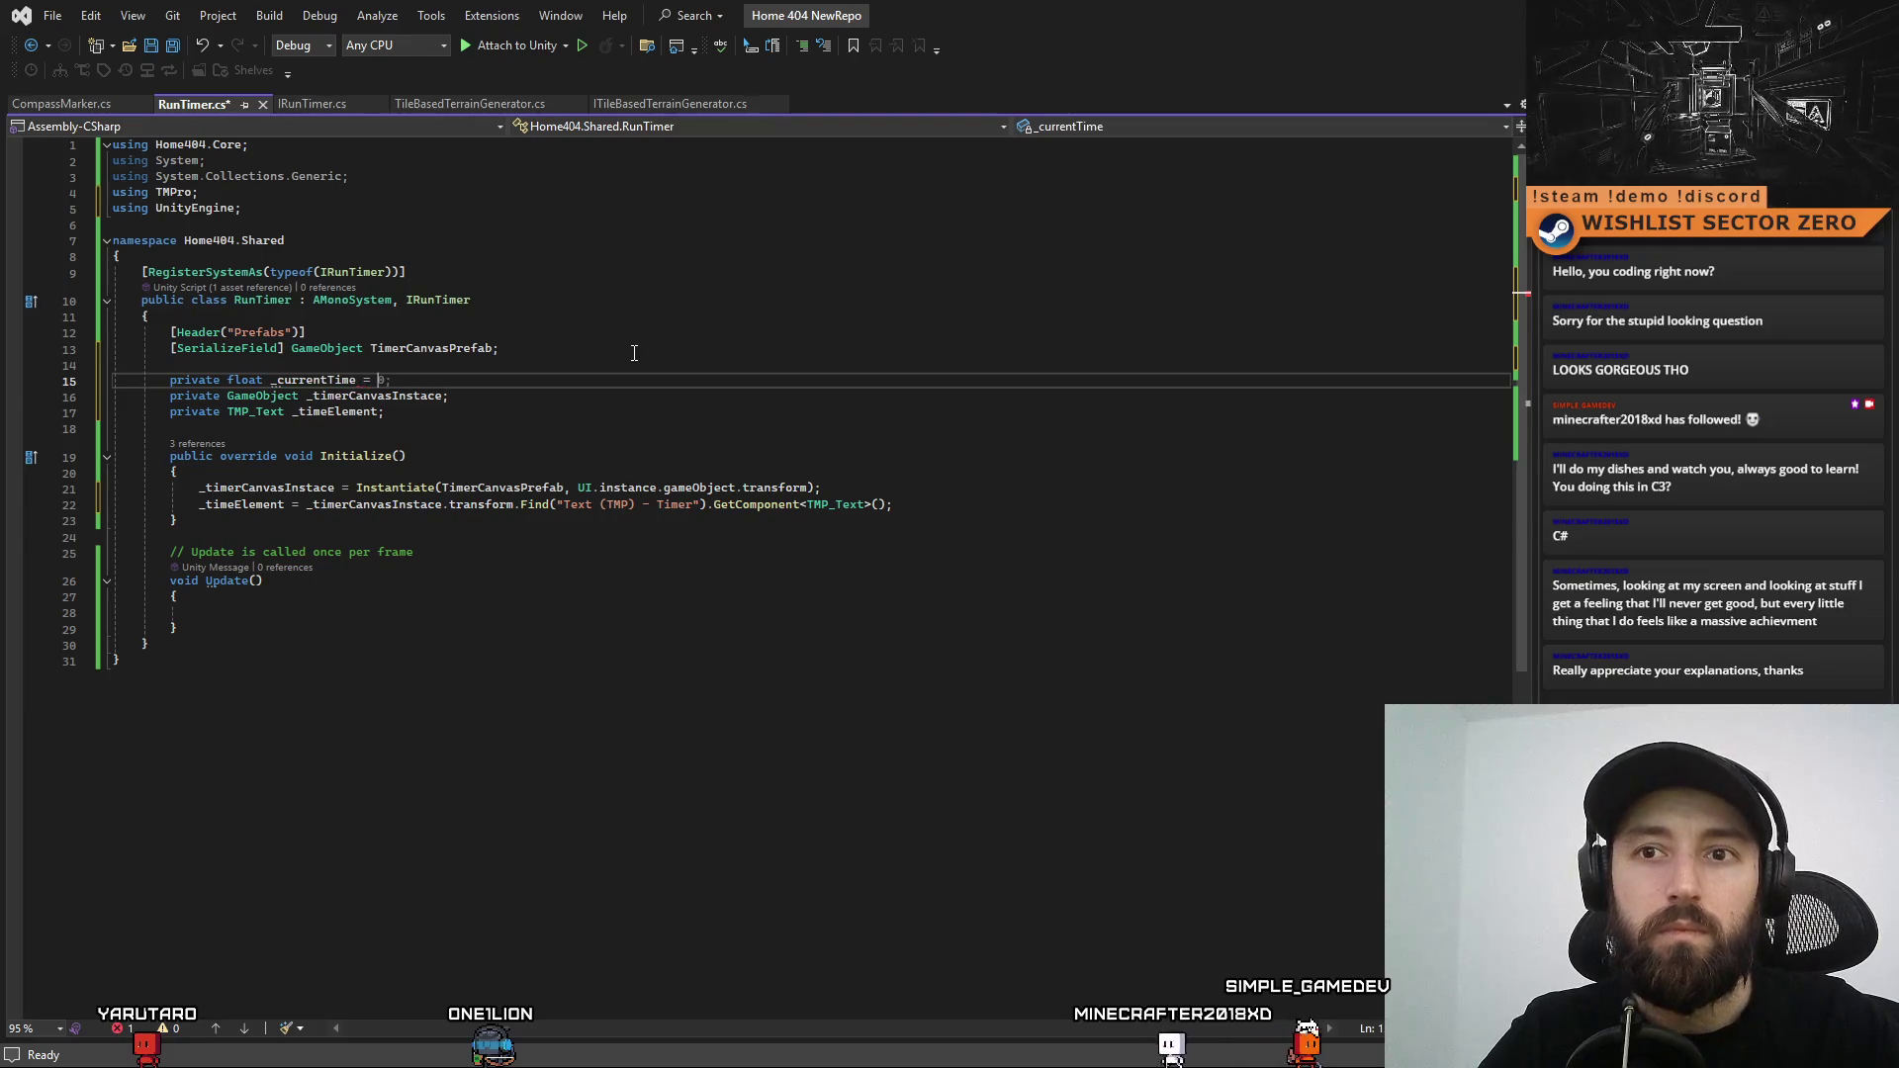
type(" =")
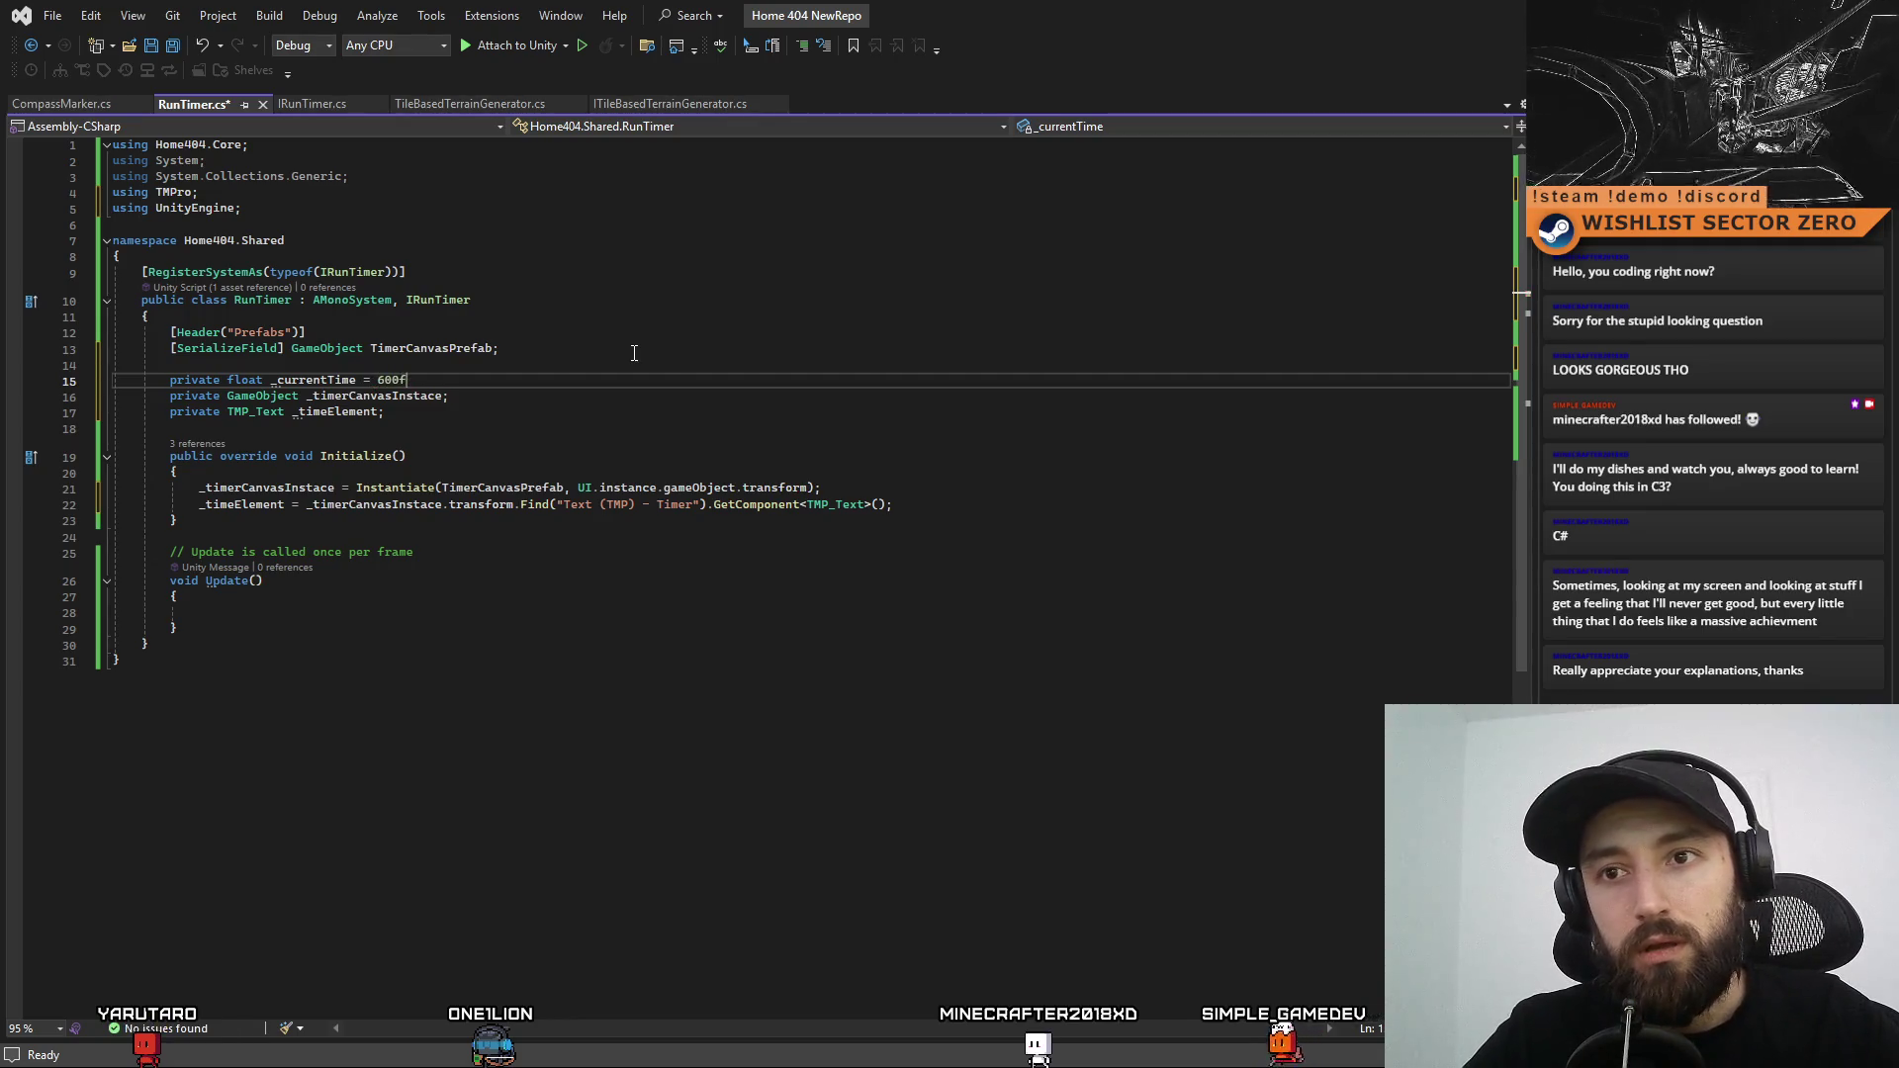
type(";")
double_click(315, 380)
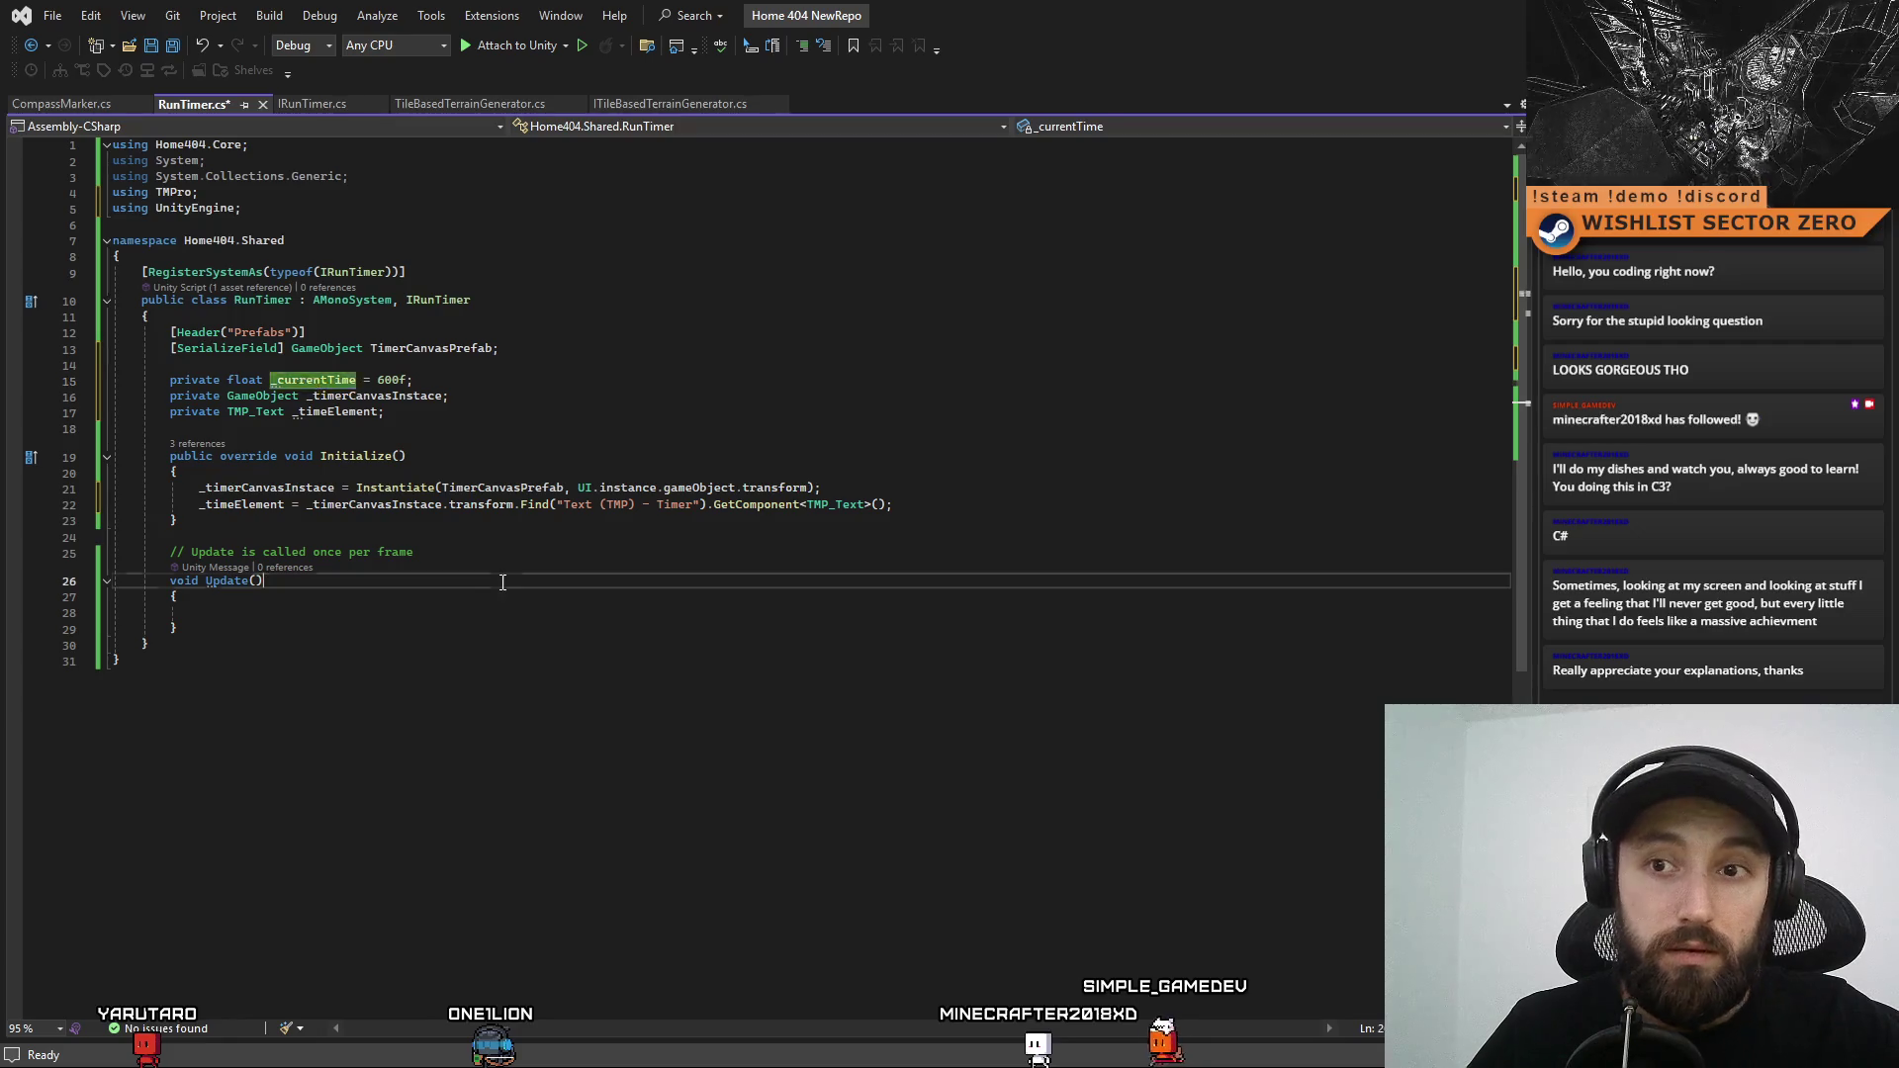
left_click(495, 605)
left_click(497, 615)
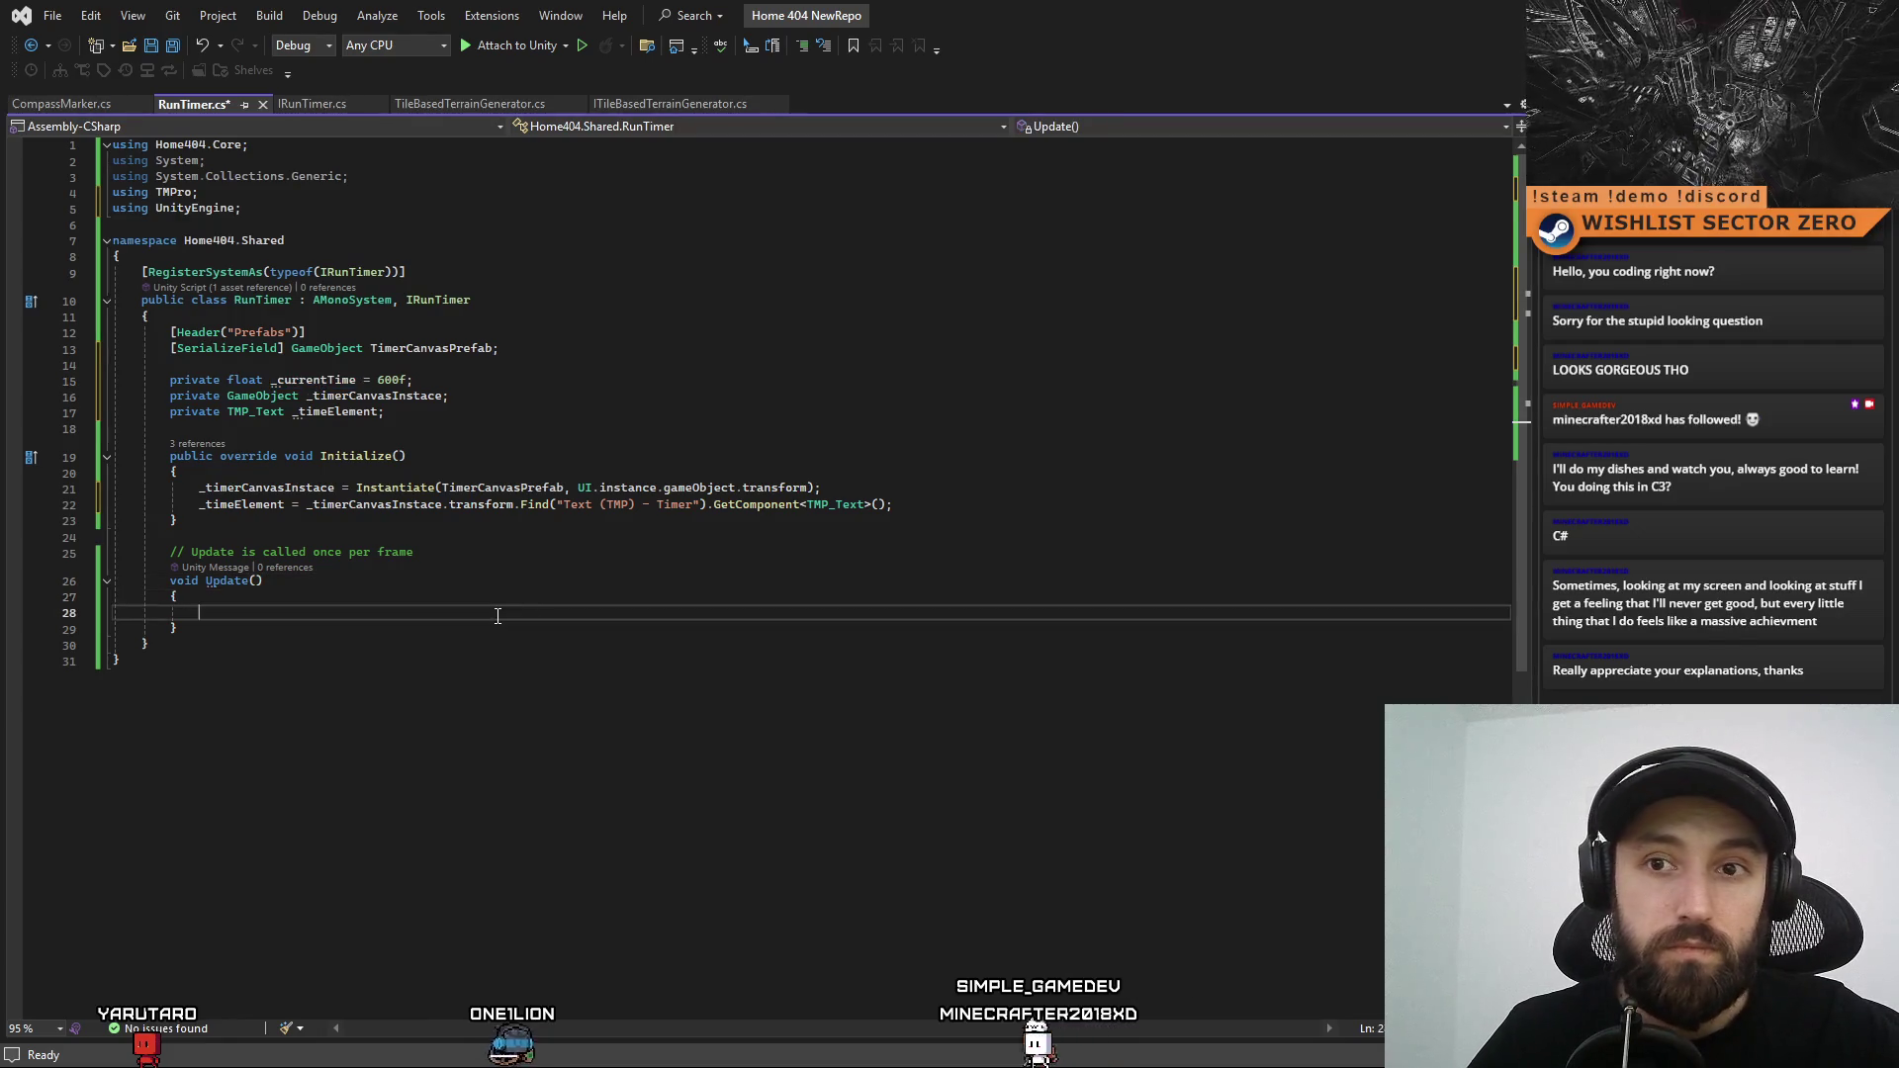
key("ctrl+a")
left_click(728, 716)
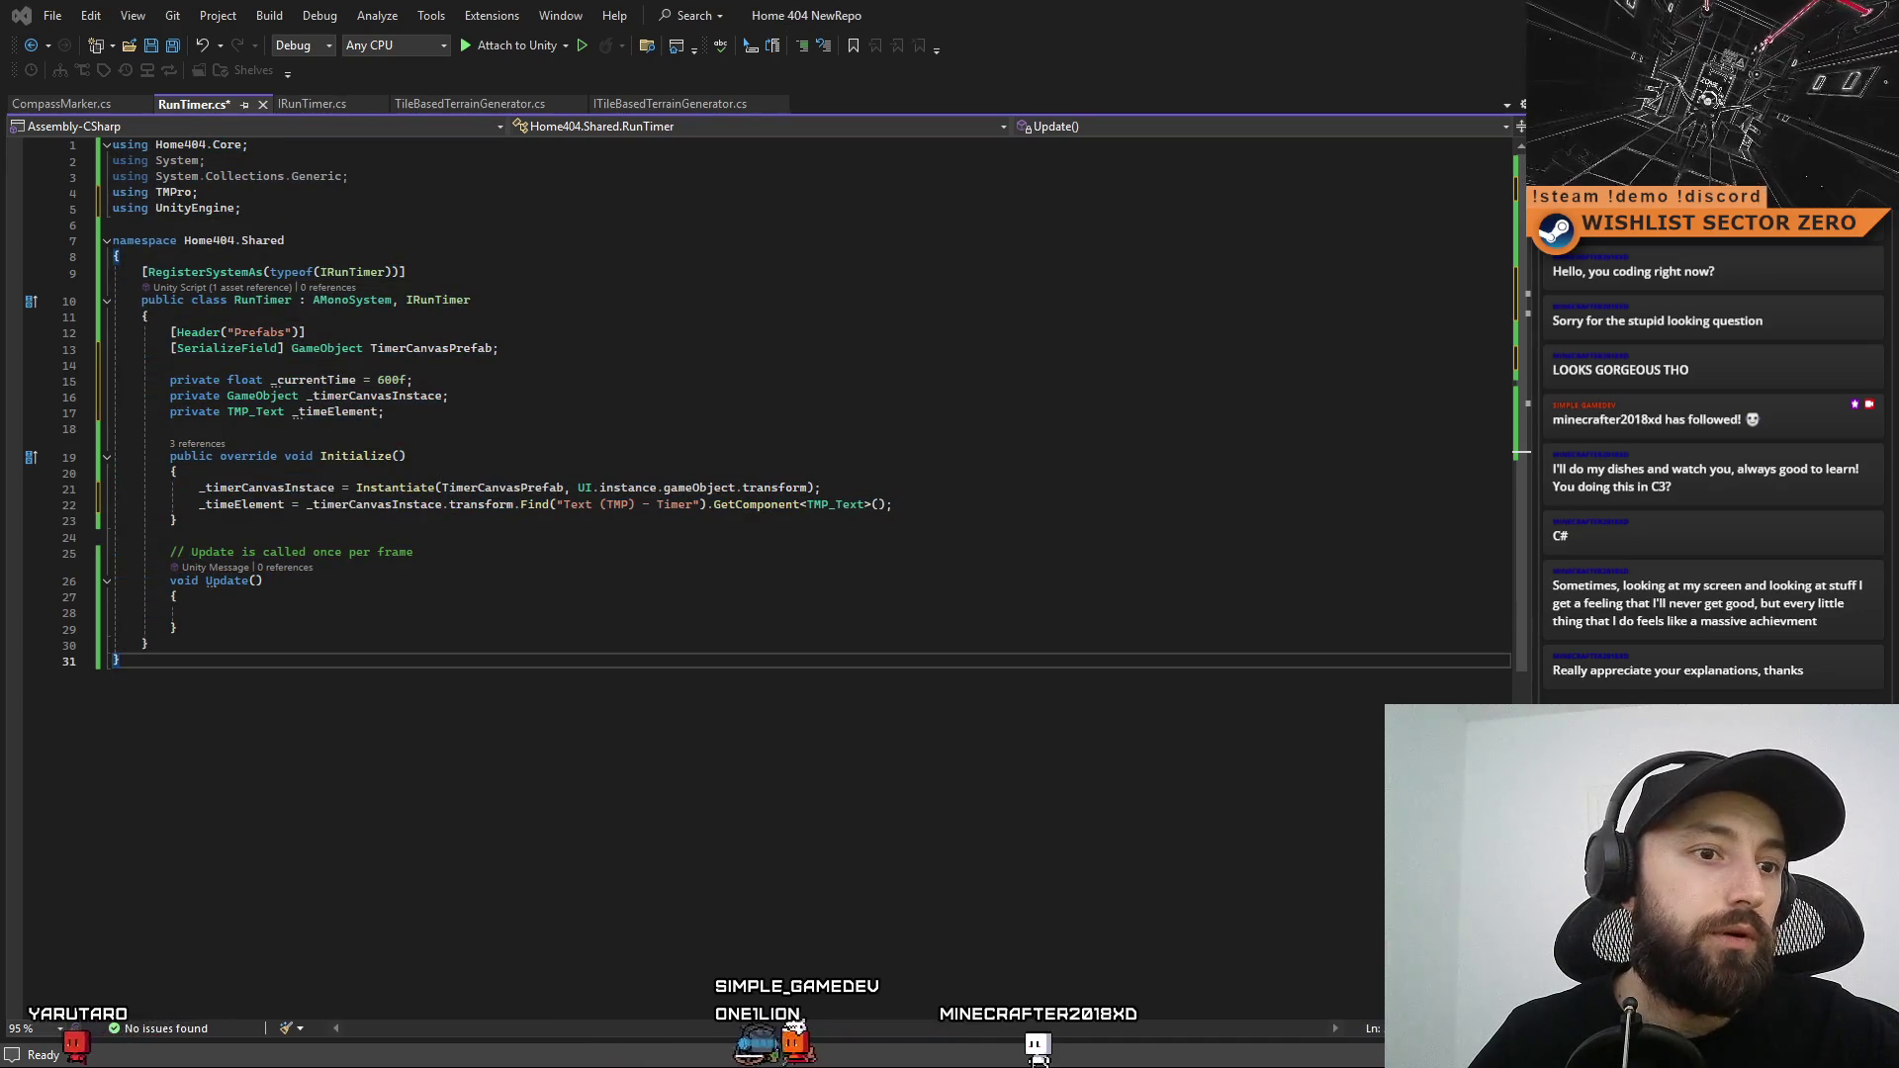
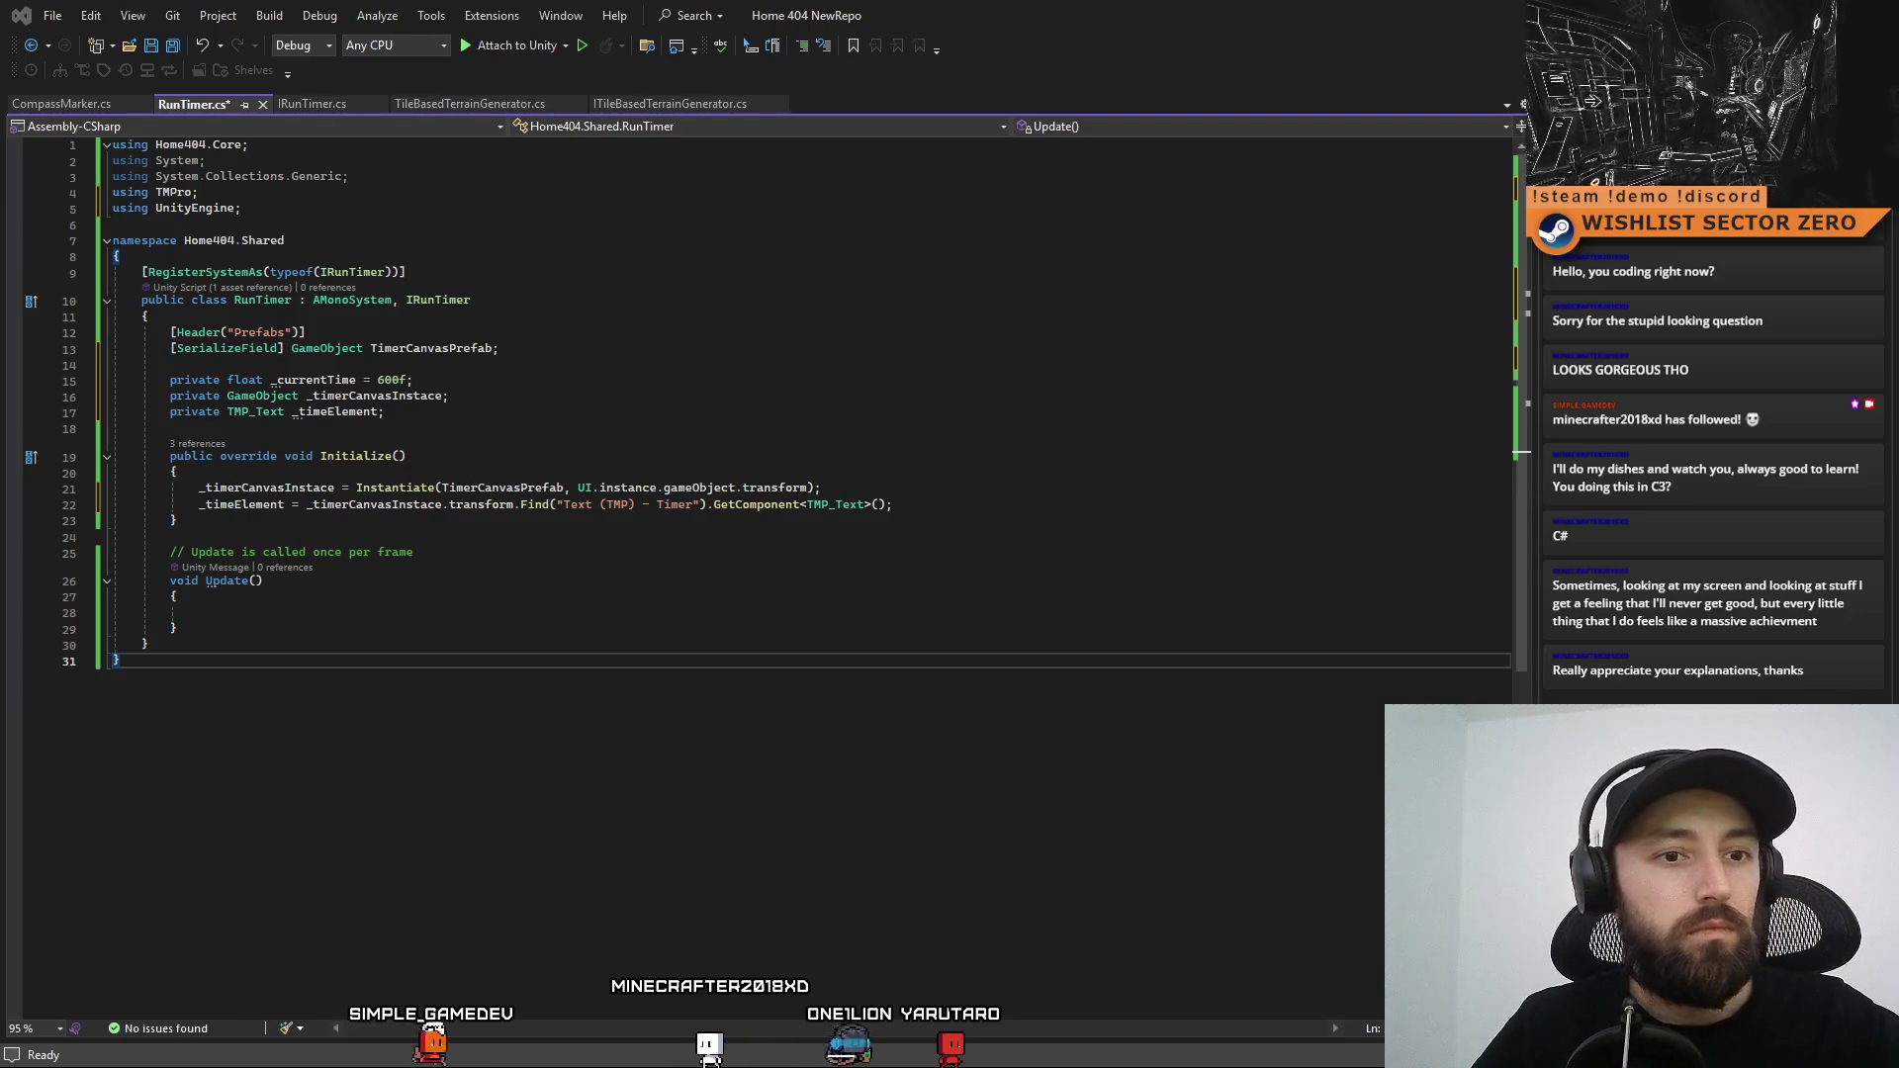
Paste the UpdateTimeText(float timeInSeconds) method below Update() in RunTimer.cs
left_click(461, 701)
left_click(485, 629)
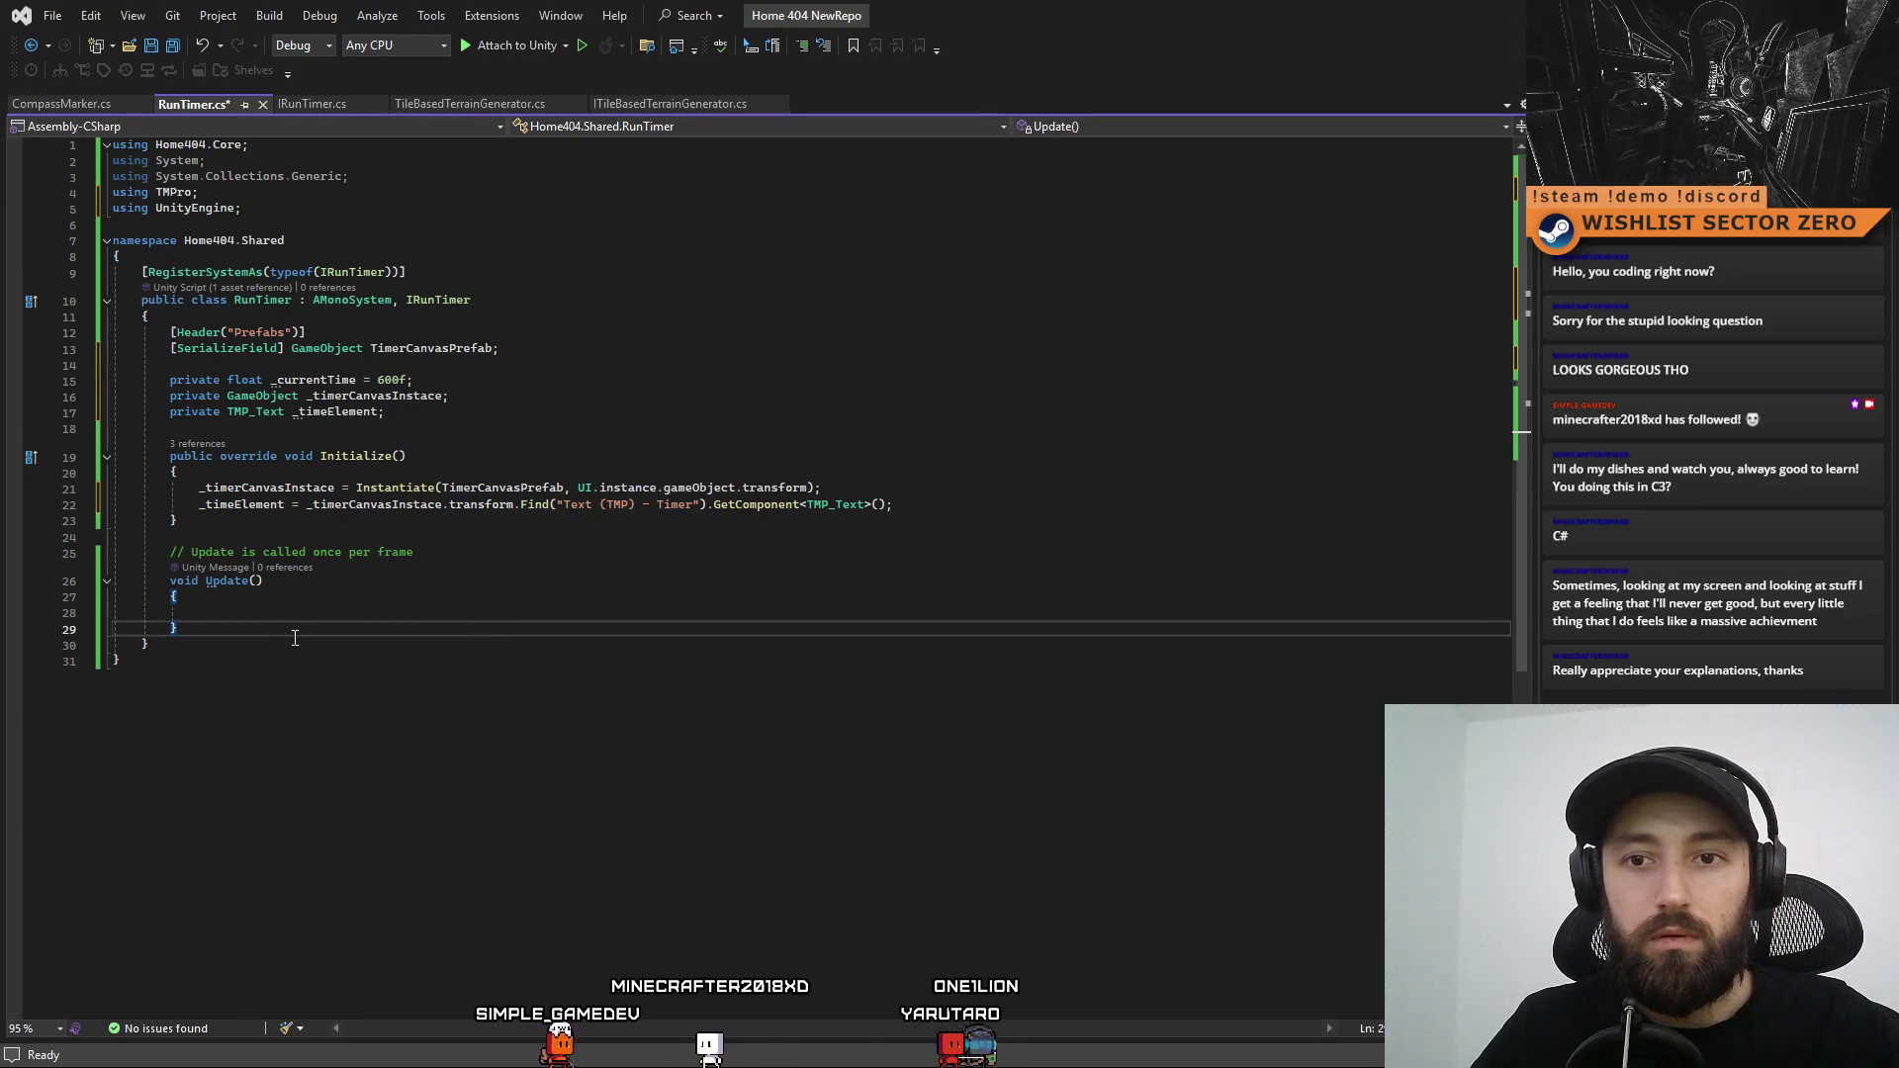
type("private void UpdateTimeText(float timeInSeconds)         {             timeInSeconds = Mathf.Max(0f, timeInSeconds); // prevent negative time              int totalSeconds = Mathf.FloorToInt(timeInSeconds);              int hours = totalSeconds / 3600;             int minutes = (totalSeconds % 3600) / 60;             int seconds = totalSeconds % 60;              _timeElement.text = $\"{hours:00}:{minutes:00}:{seconds:00}\";         }")
left_click(493, 633)
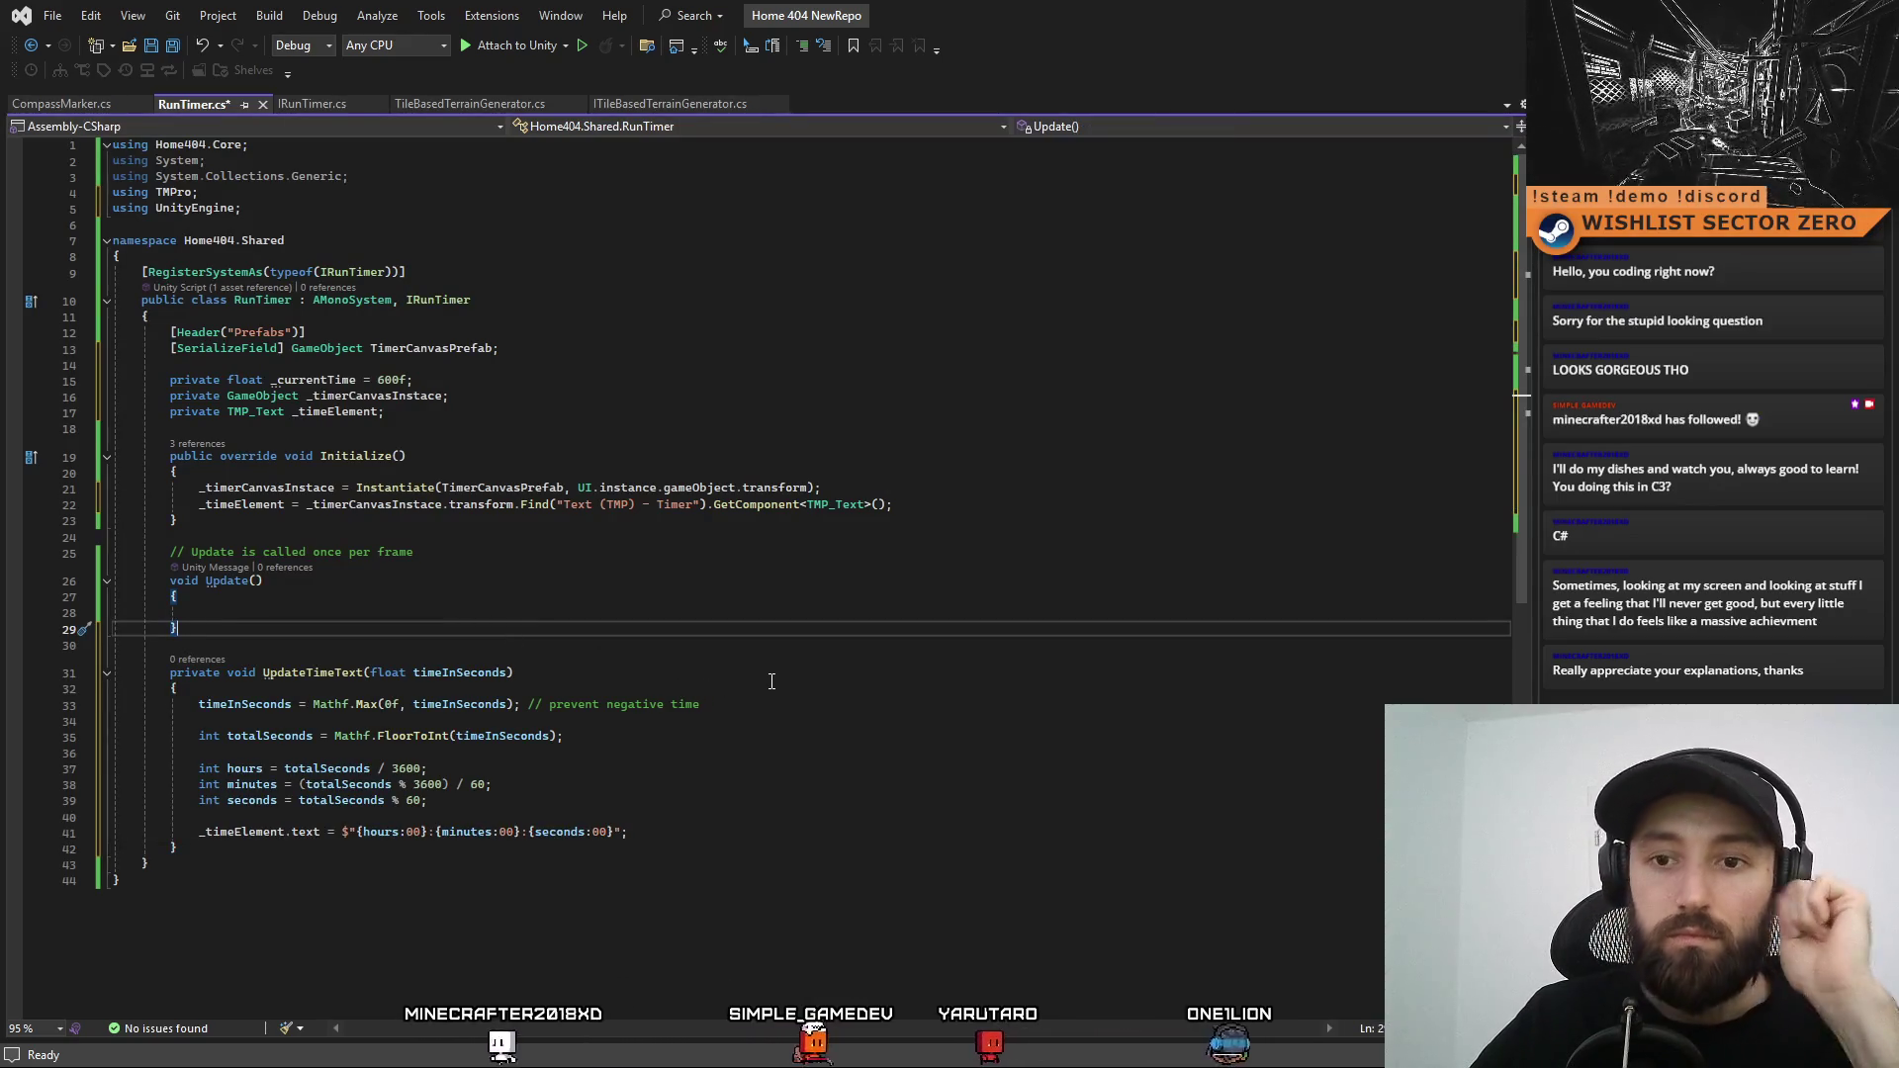
Review the pasted method's zero clamping and its _timeElement hours:minutes:seconds text assignment
left_click(740, 696)
left_click(729, 740)
left_click(785, 704)
left_click(311, 672)
left_click(593, 752)
left_click(317, 380)
left_click(470, 615)
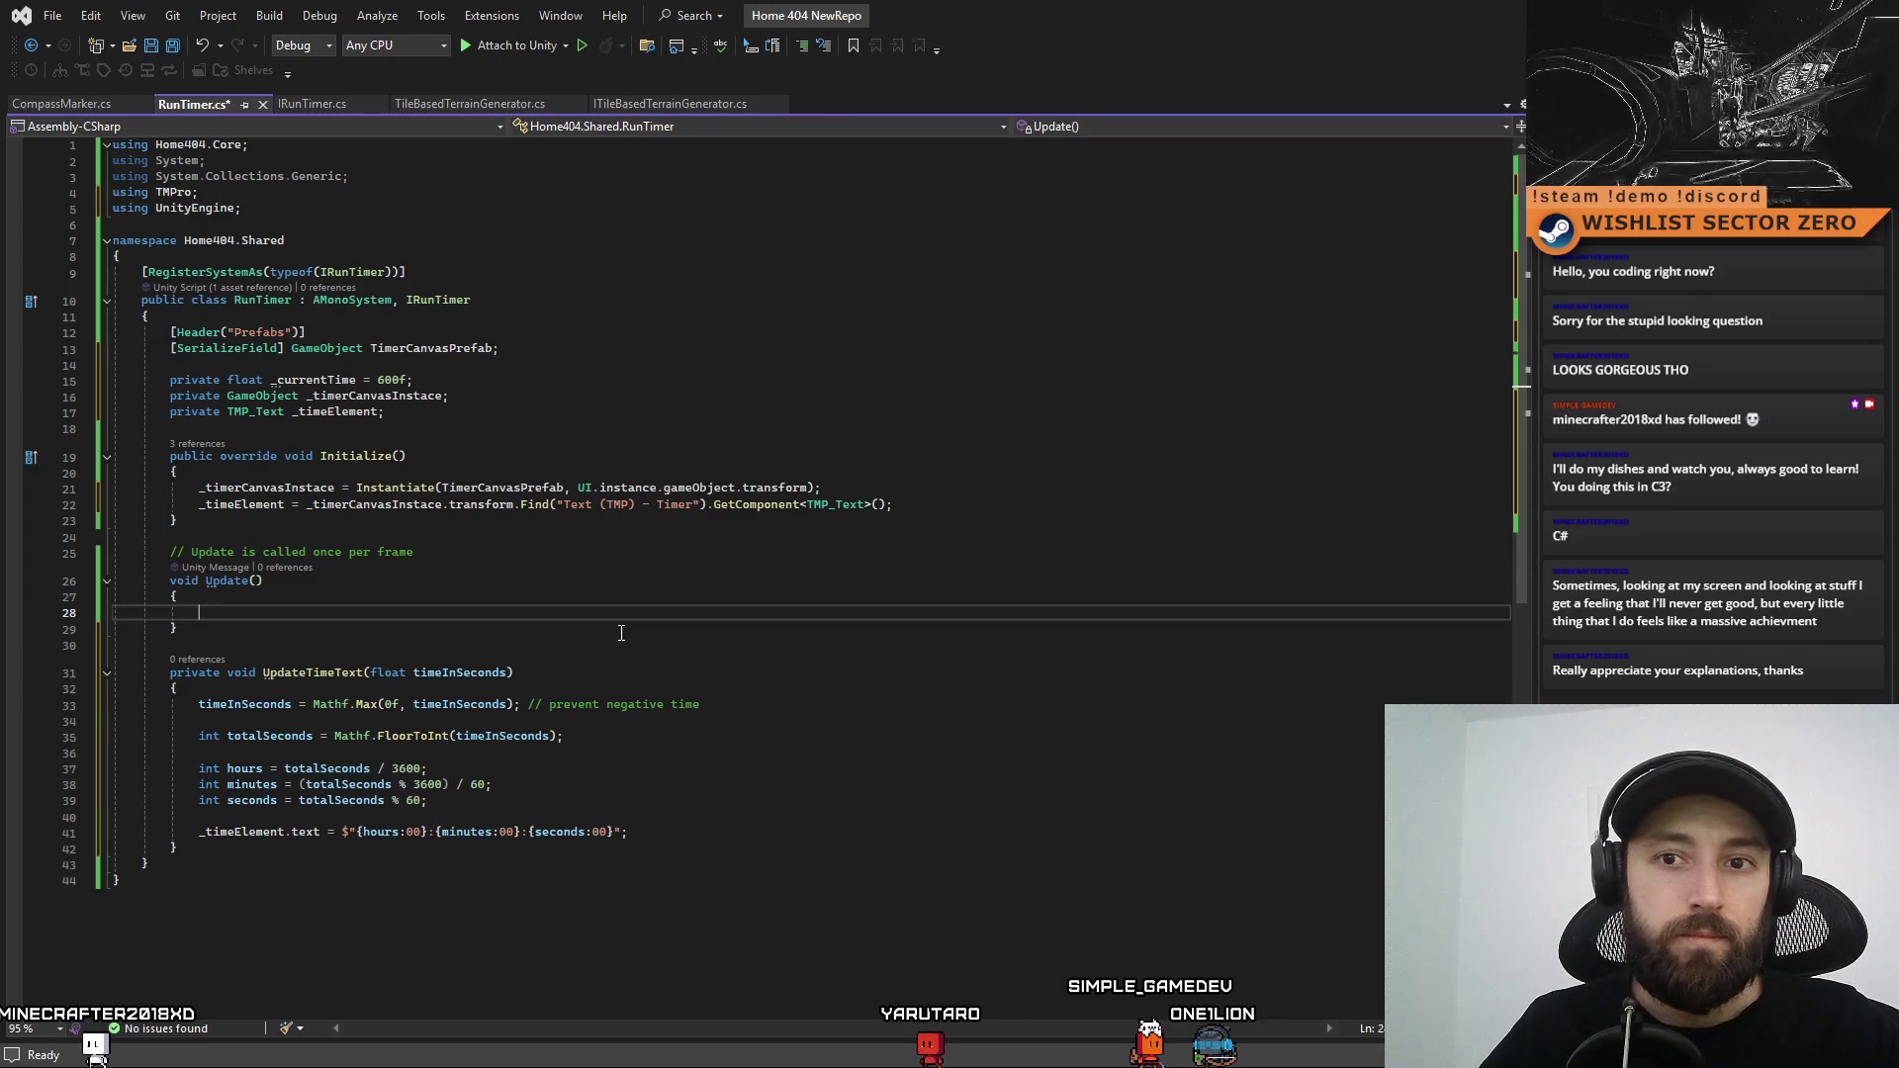
left_click(516, 414)
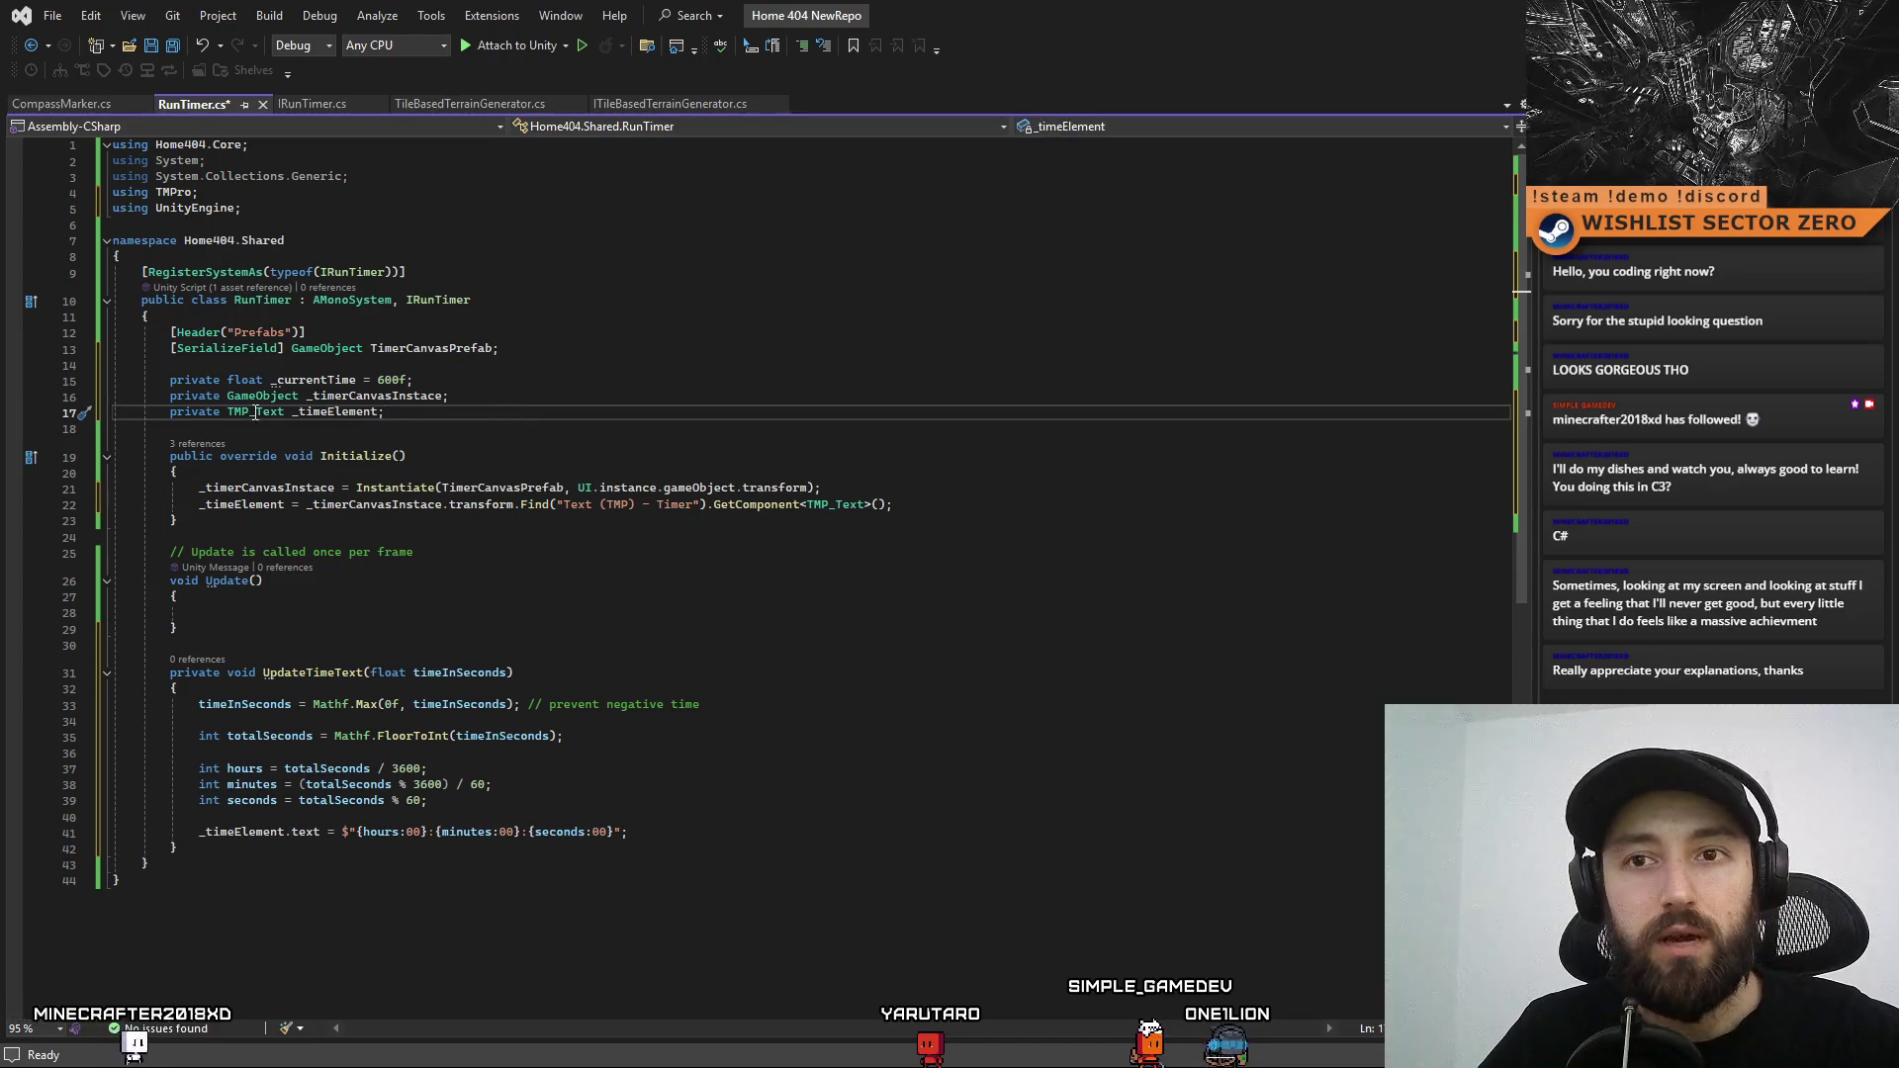
Add a 'private bool _timerRunning = false;' field above _currentTime
left_click(535, 365)
key("Return")
type("private bool _")
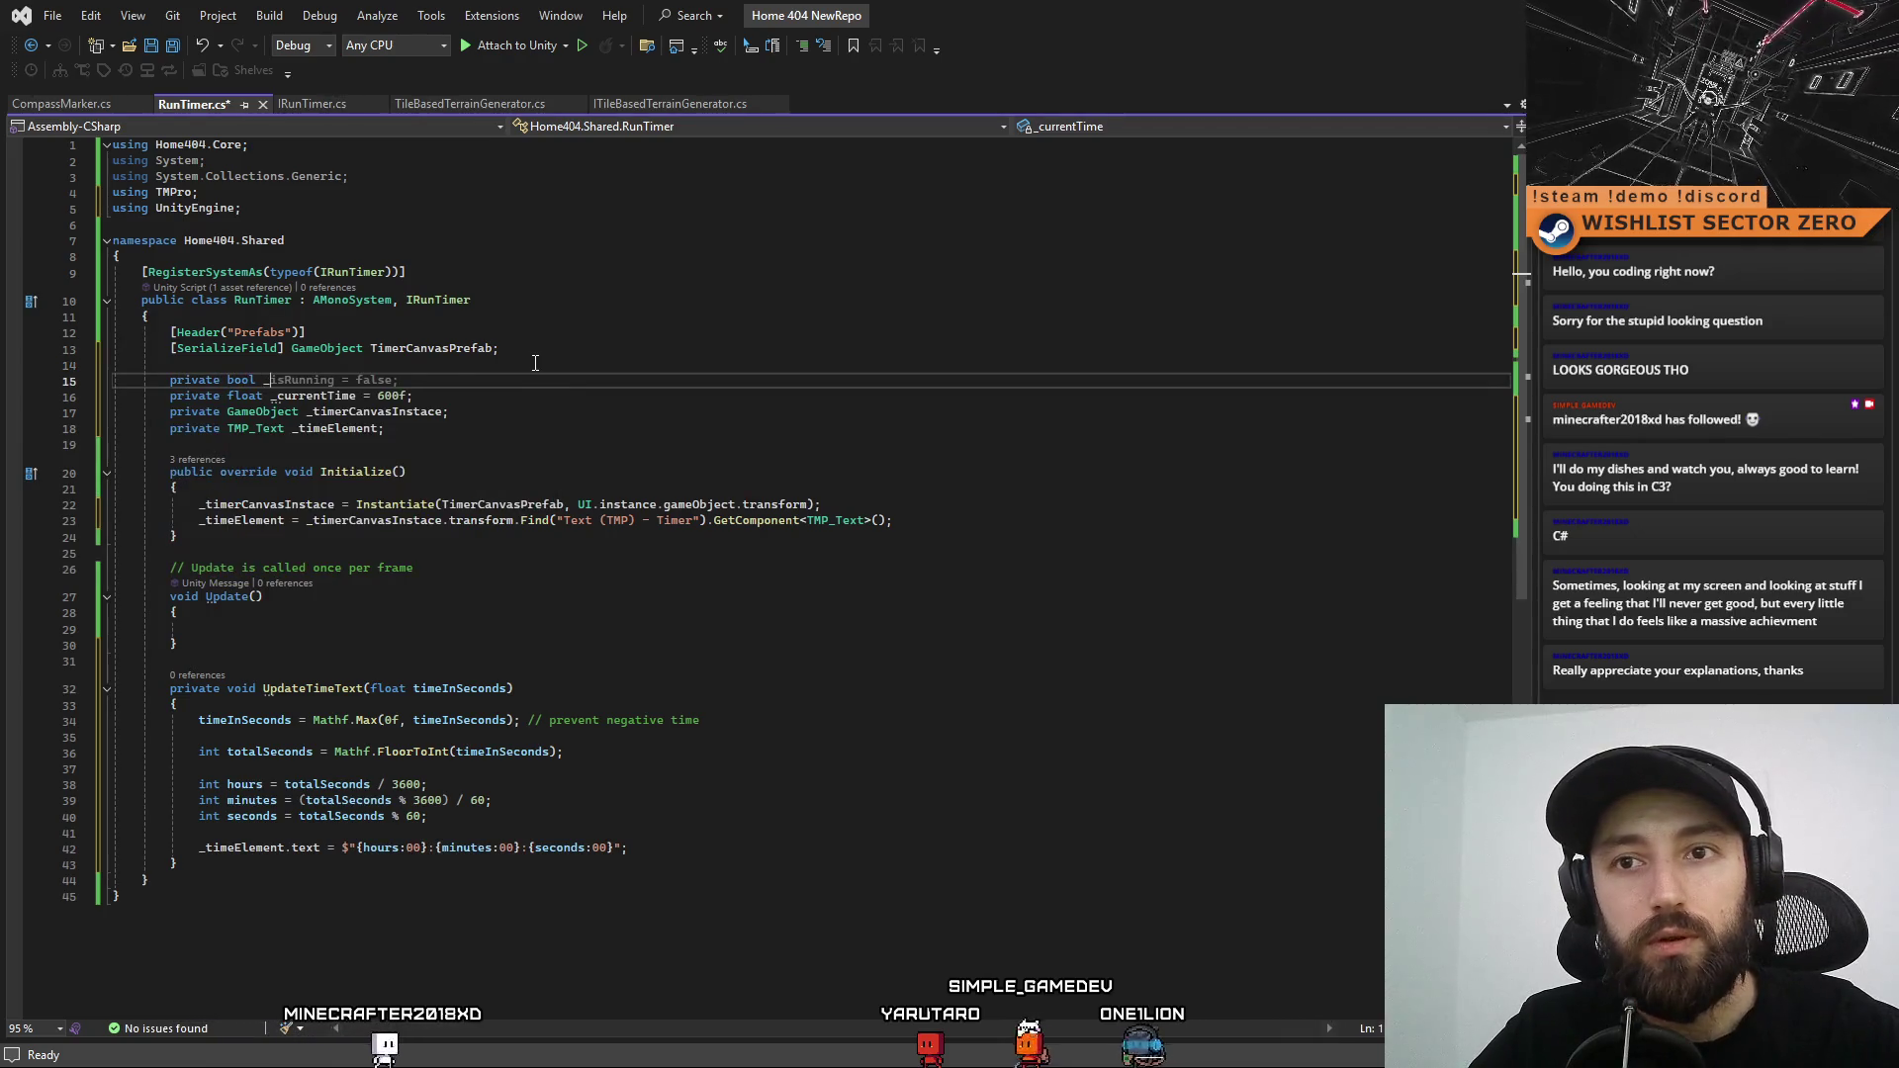
type("timerRu")
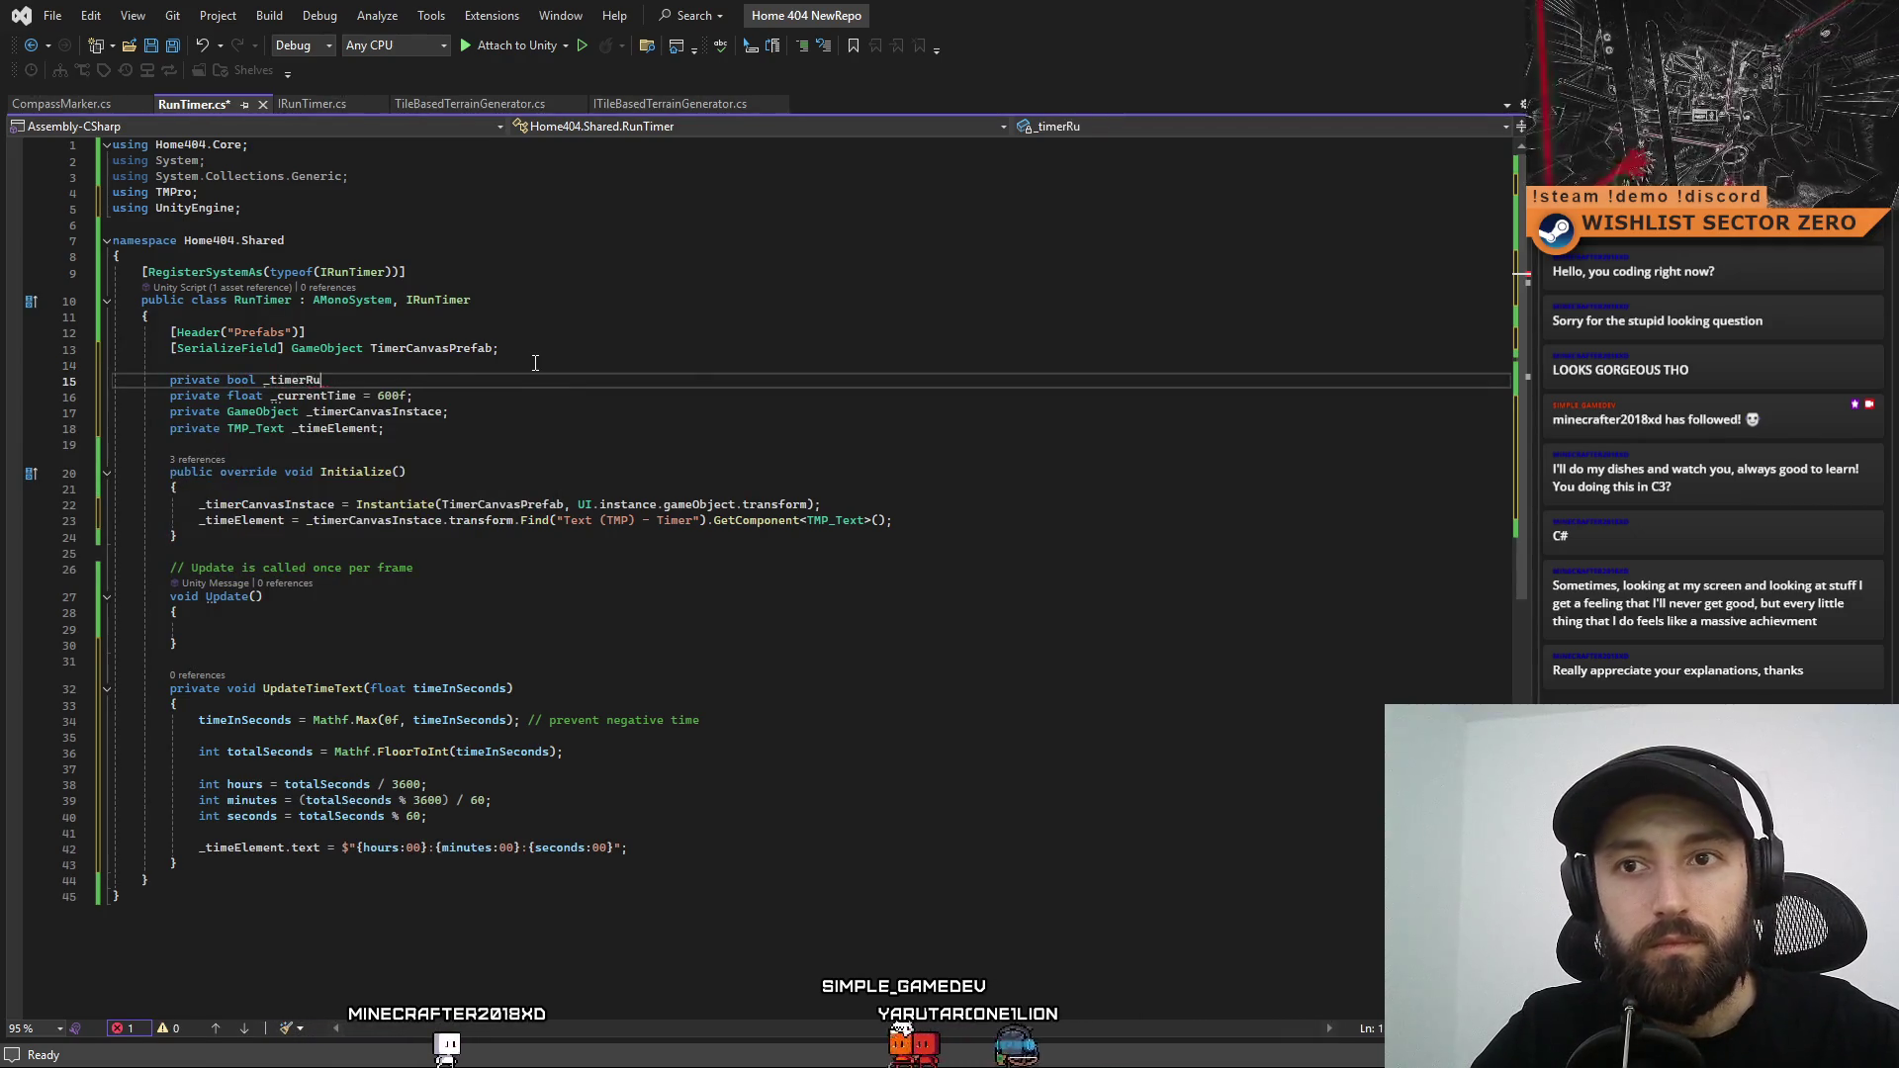
type("nning =")
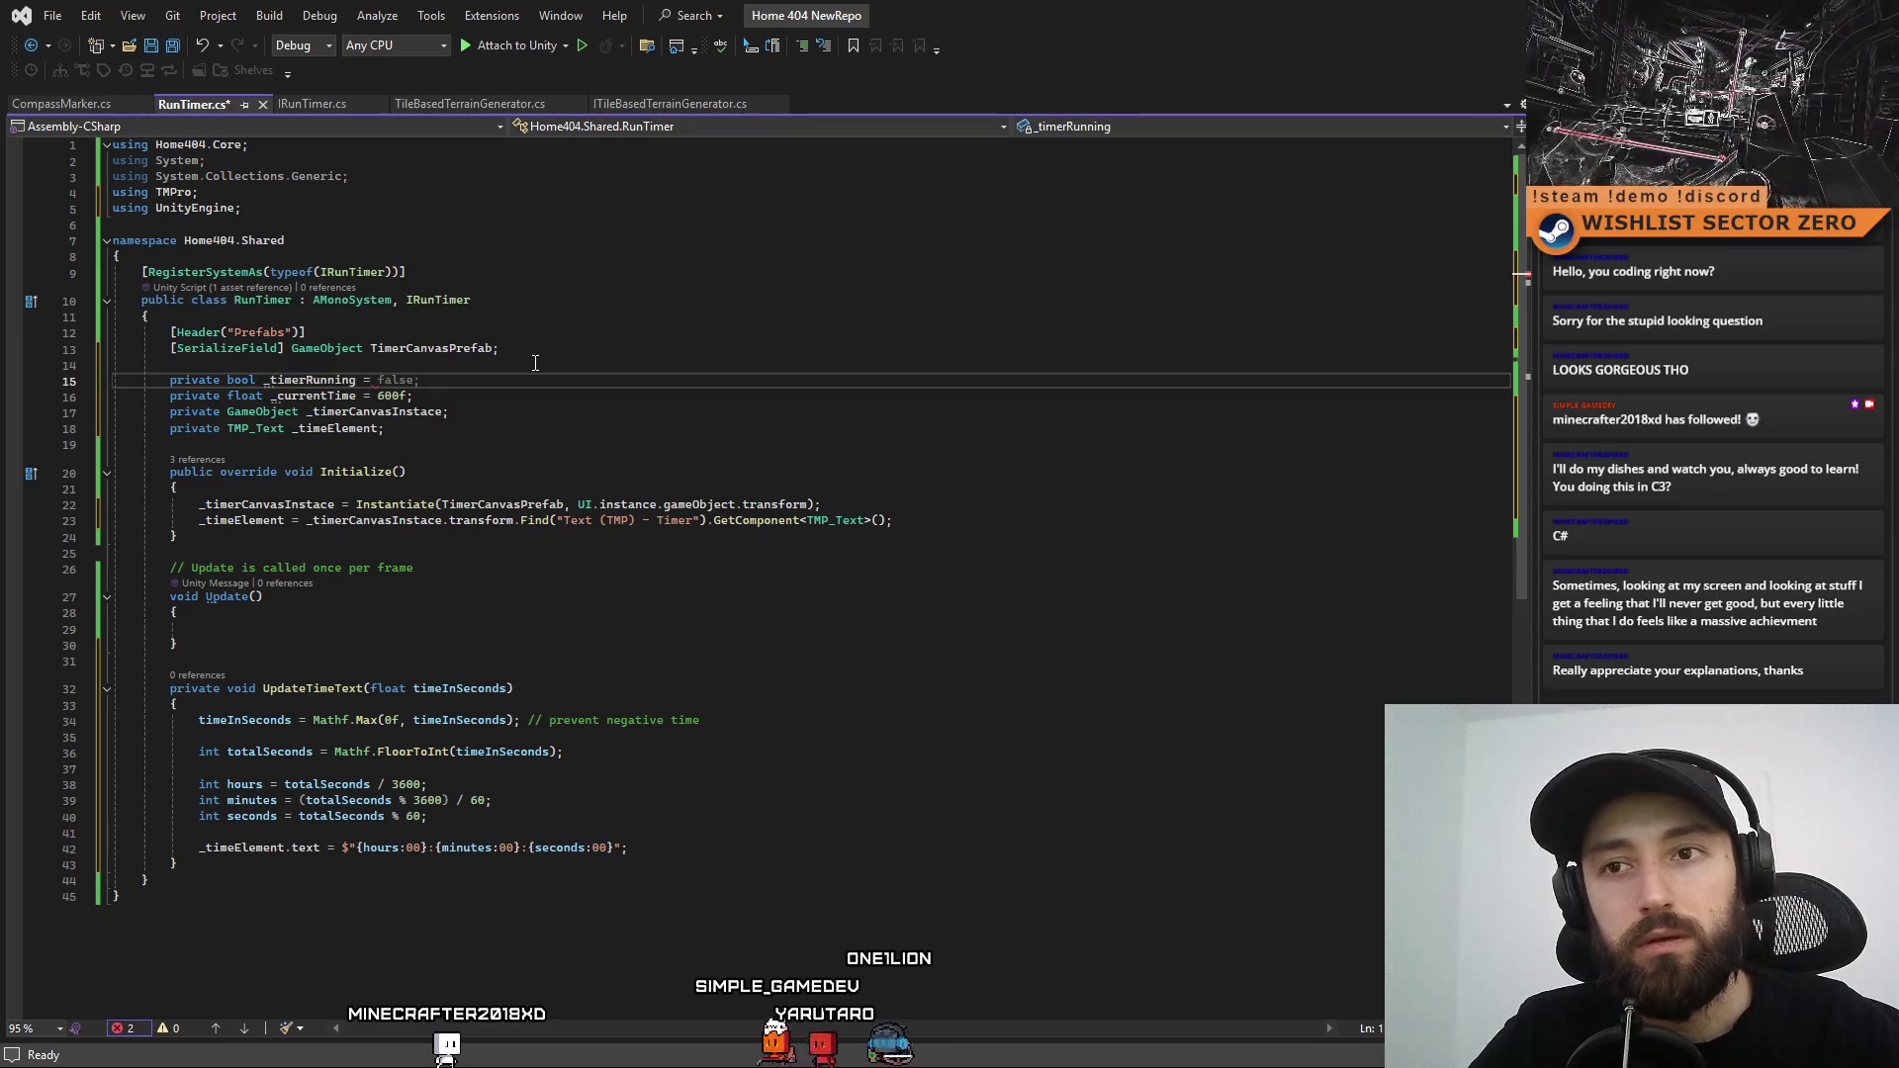
key("Tab")
In Update, add an if(_timerRunning) block containing an if(_currentTime > 0f) check
left_click(382, 631)
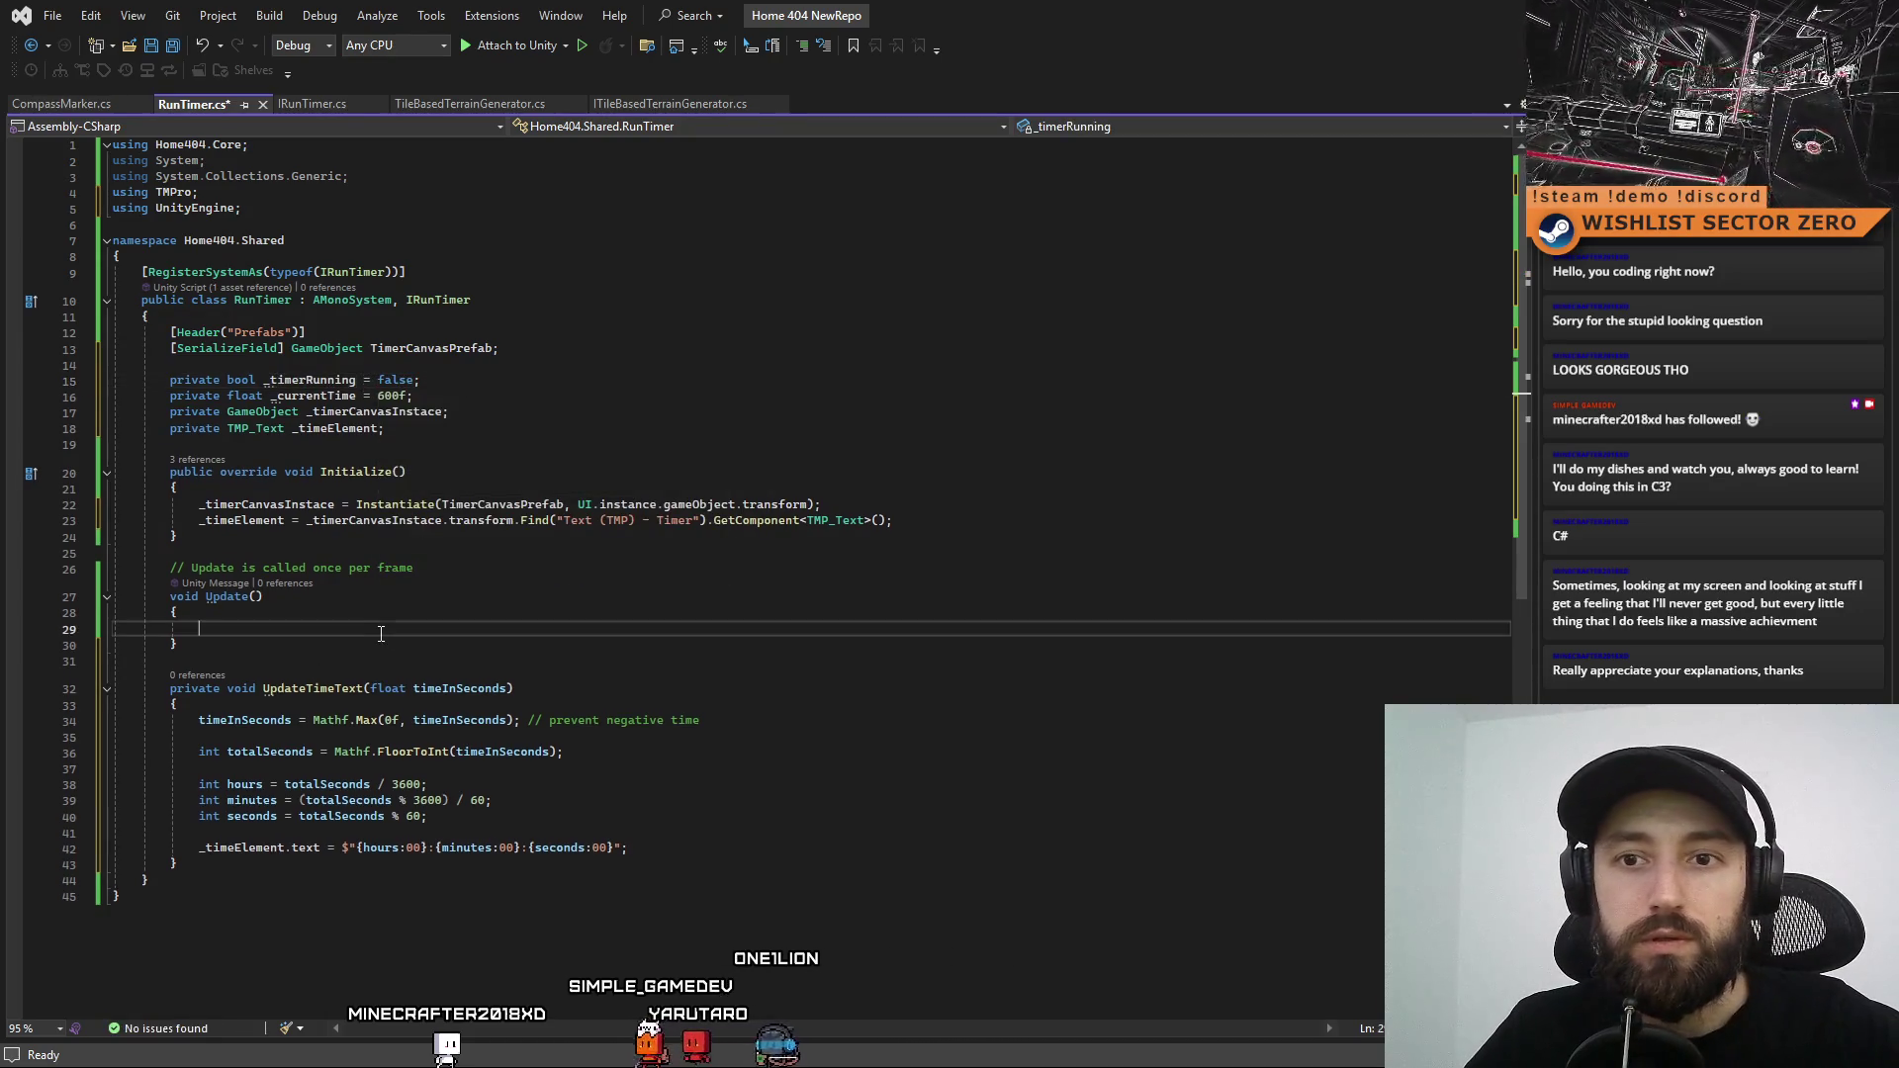
type("if(_timerRunning ) {")
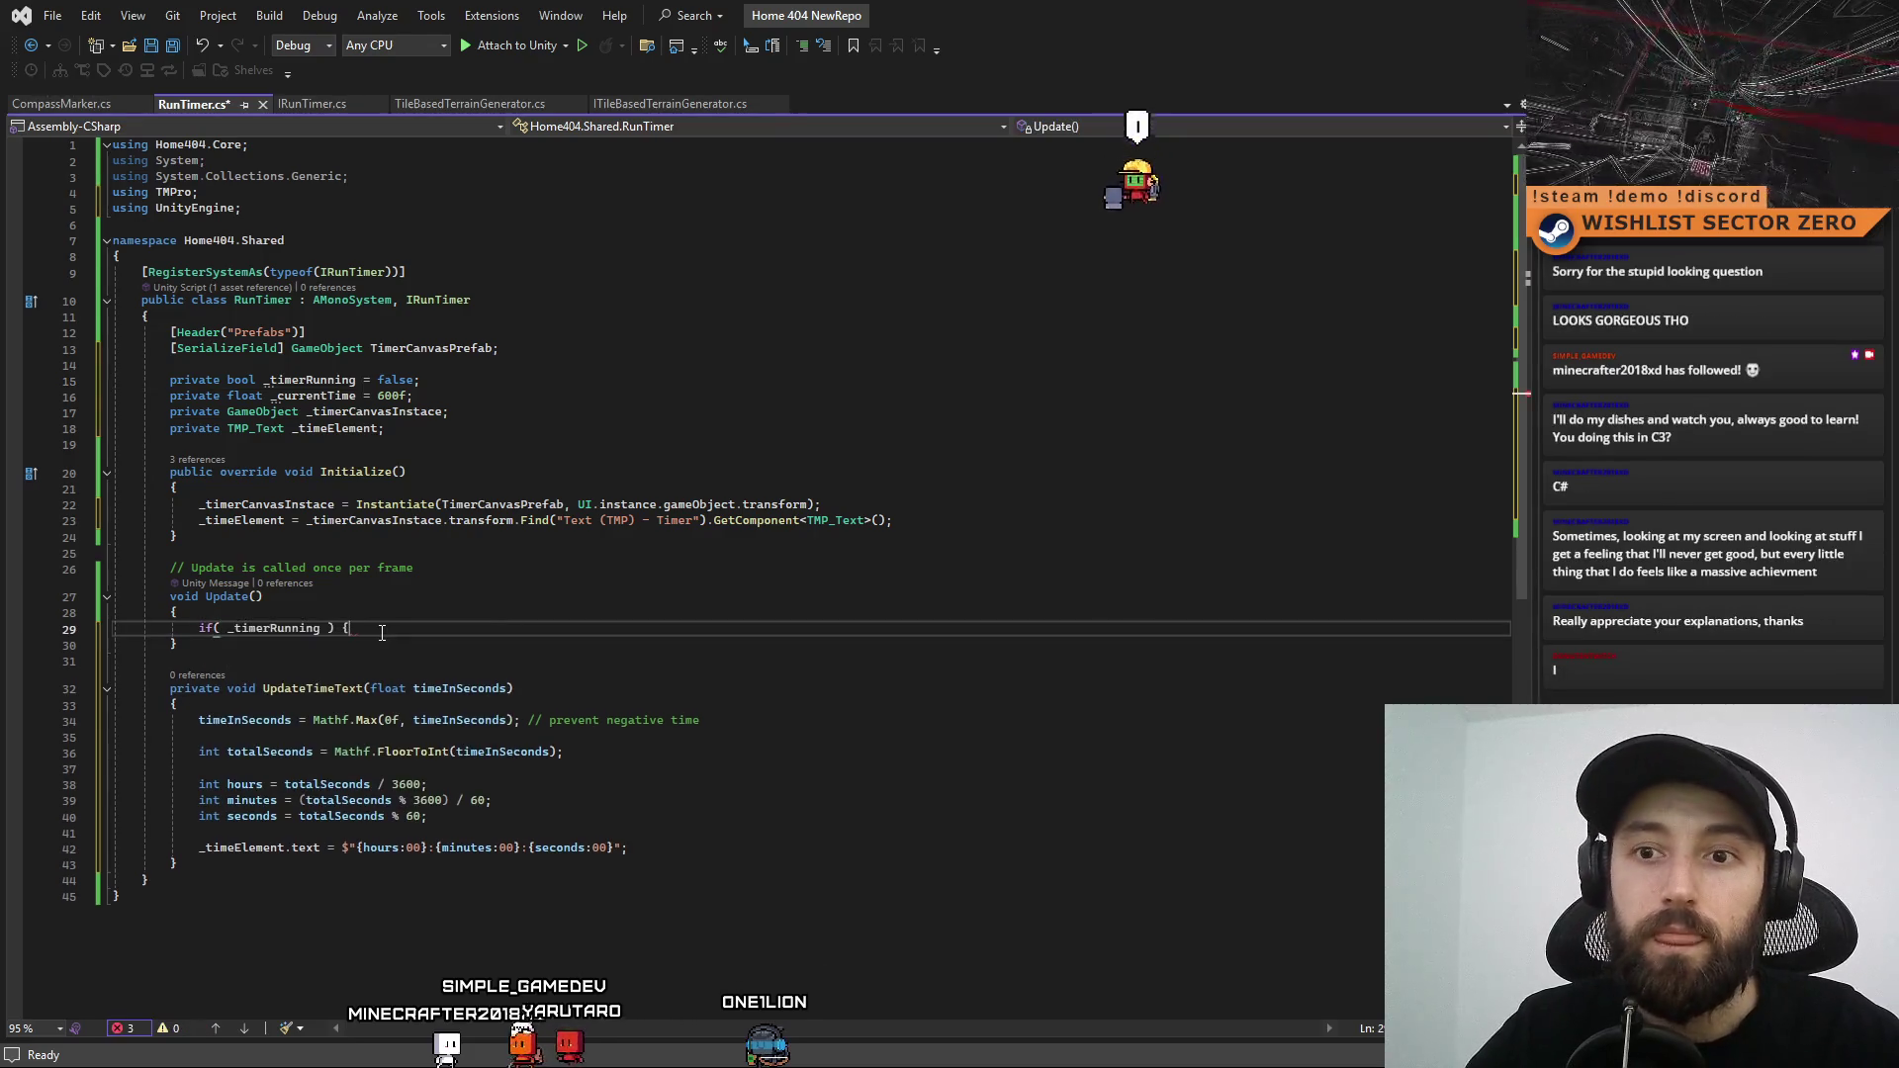
key("Return")
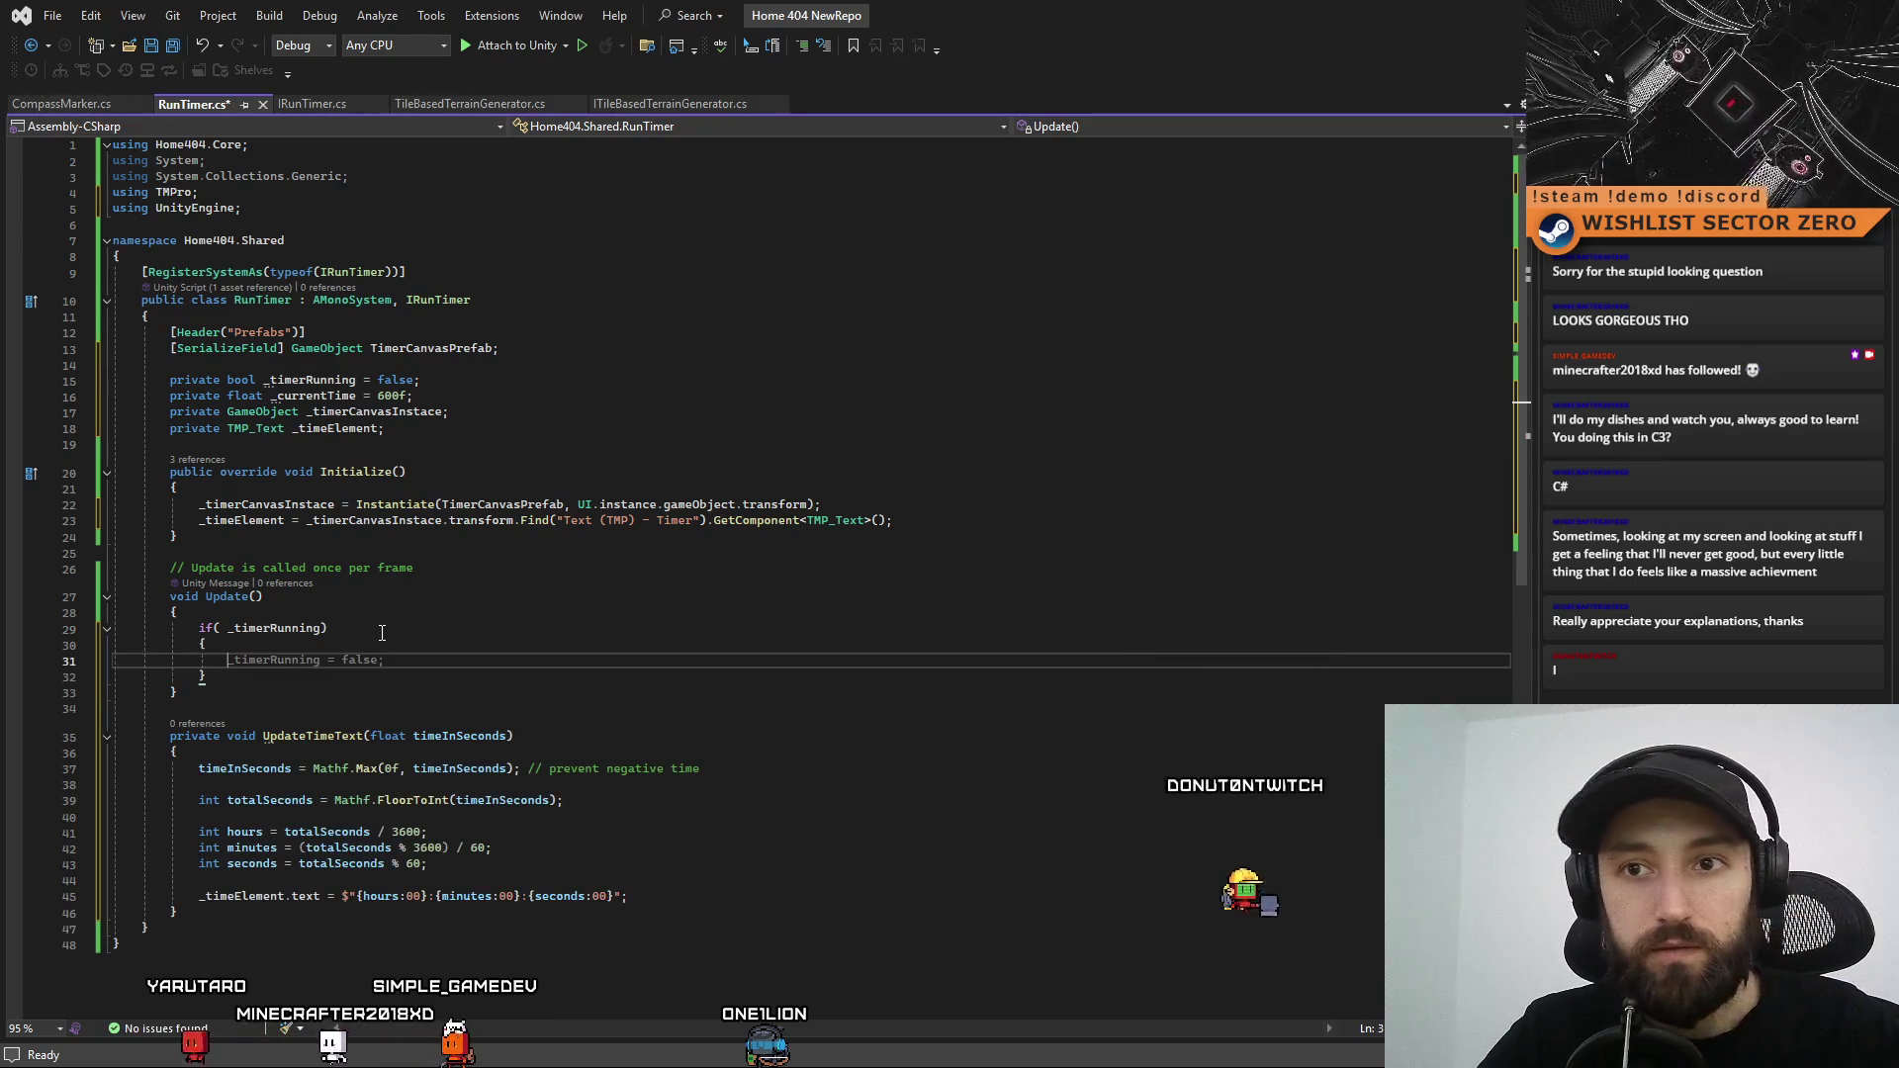
double_click(313, 396)
key("ctrl+c")
left_click(272, 660)
type("if(")
key("ctrl+v")
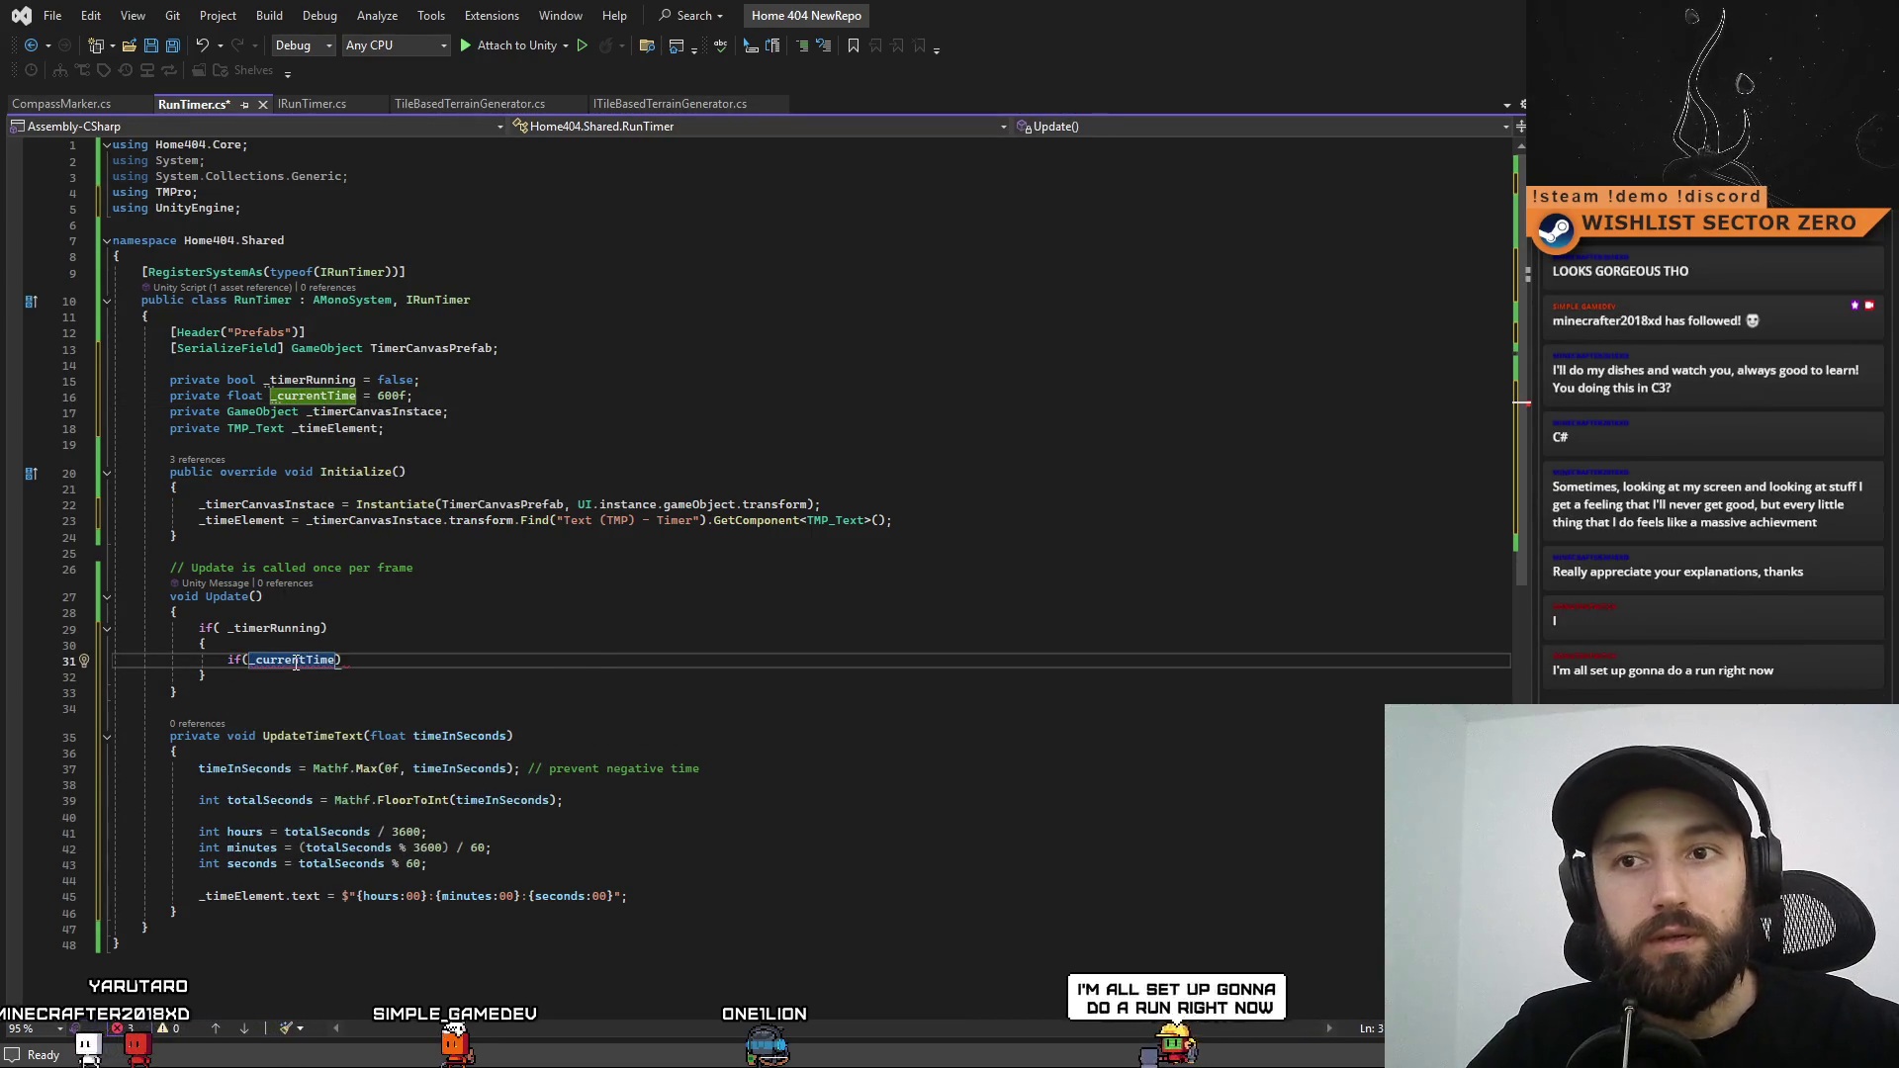
type("> ")
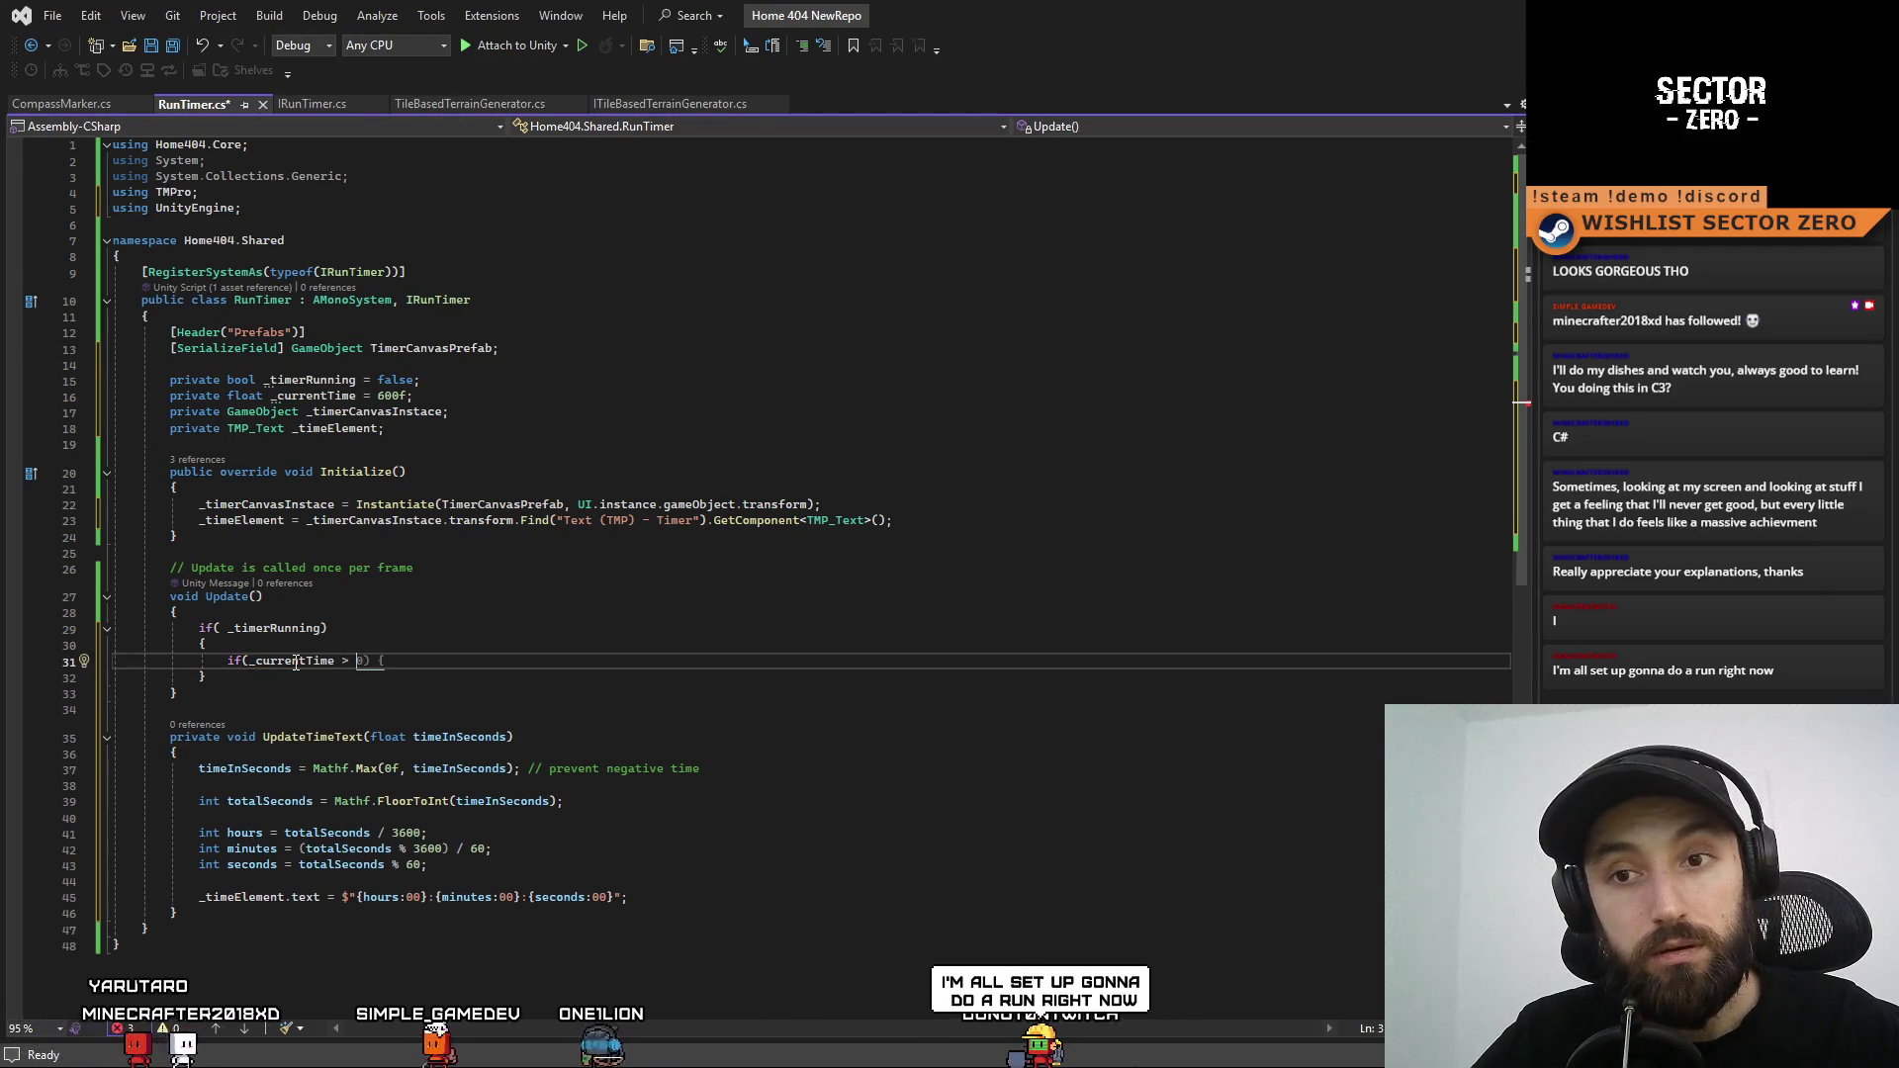
type("0f)")
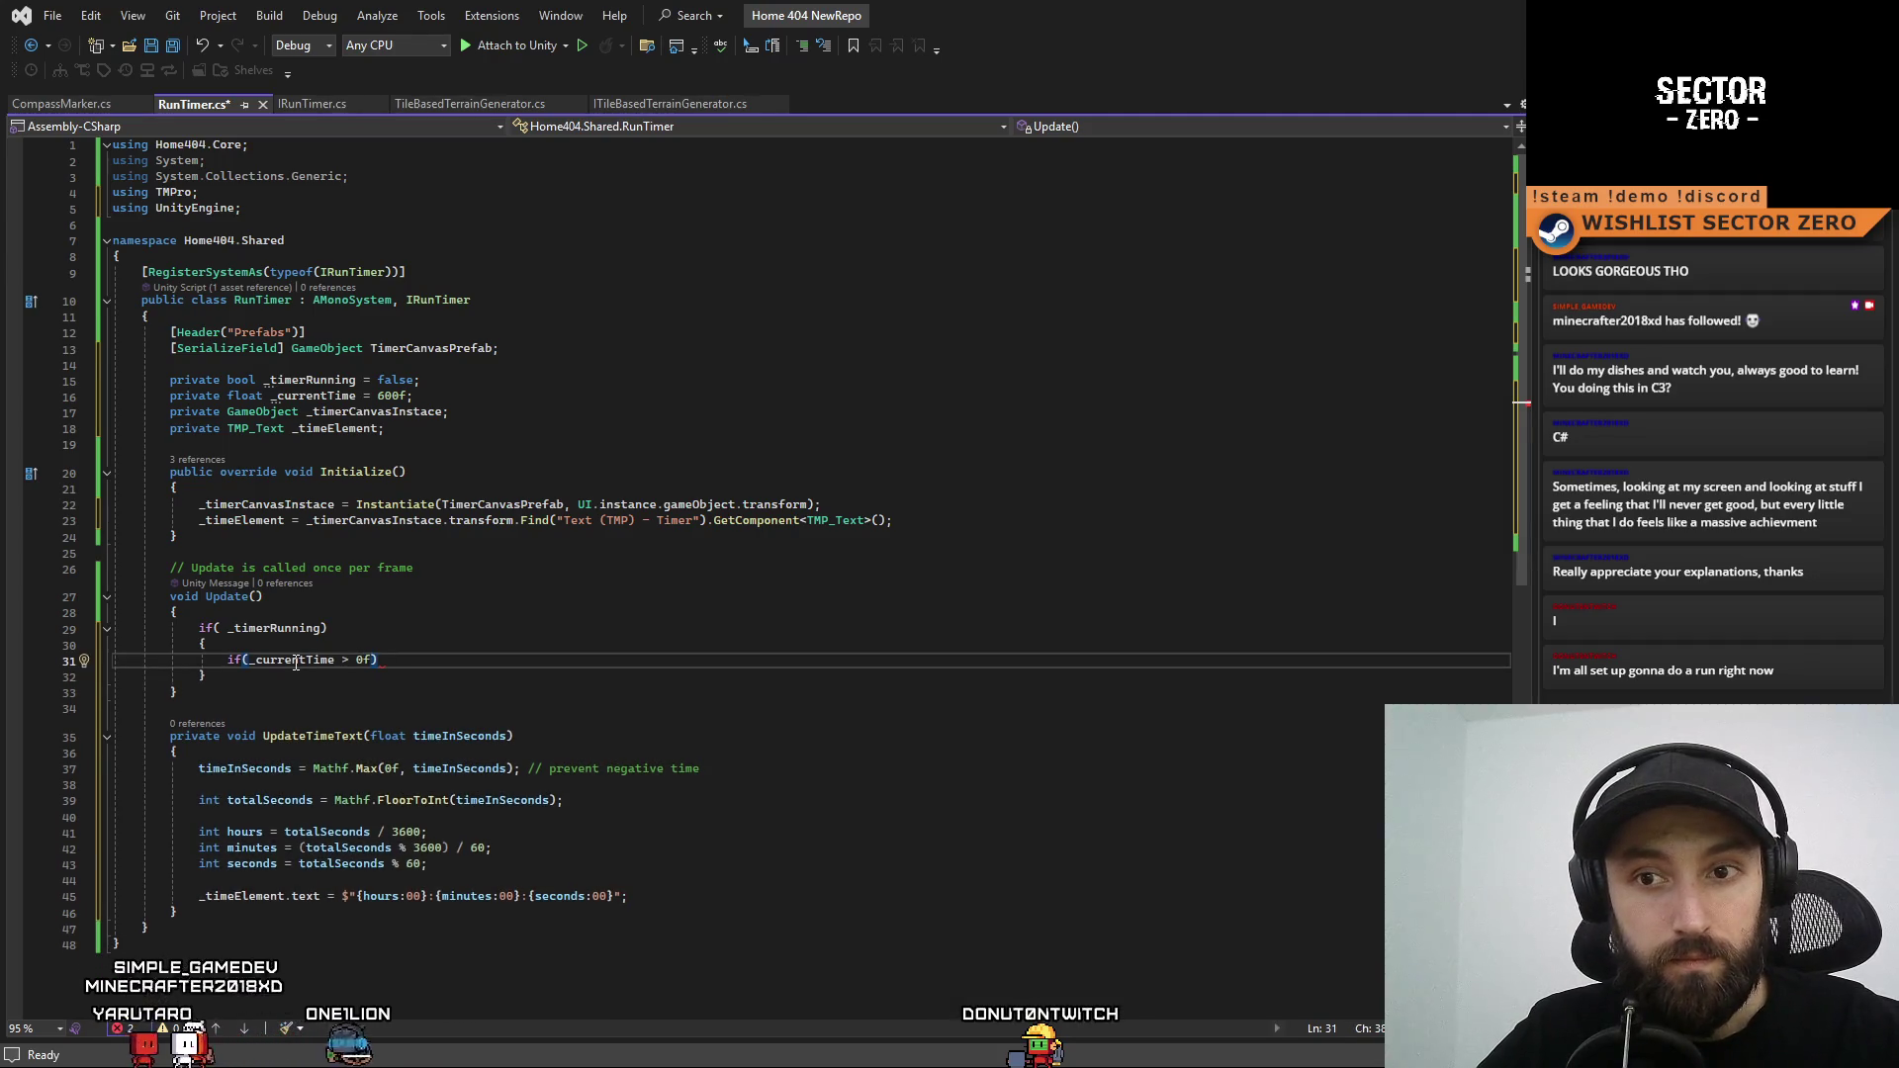
Subtract Time.deltaTime from _currentTime inside the check, then save RunTimer.cs
double_click(295, 662)
key("ctrl+c")
key("End")
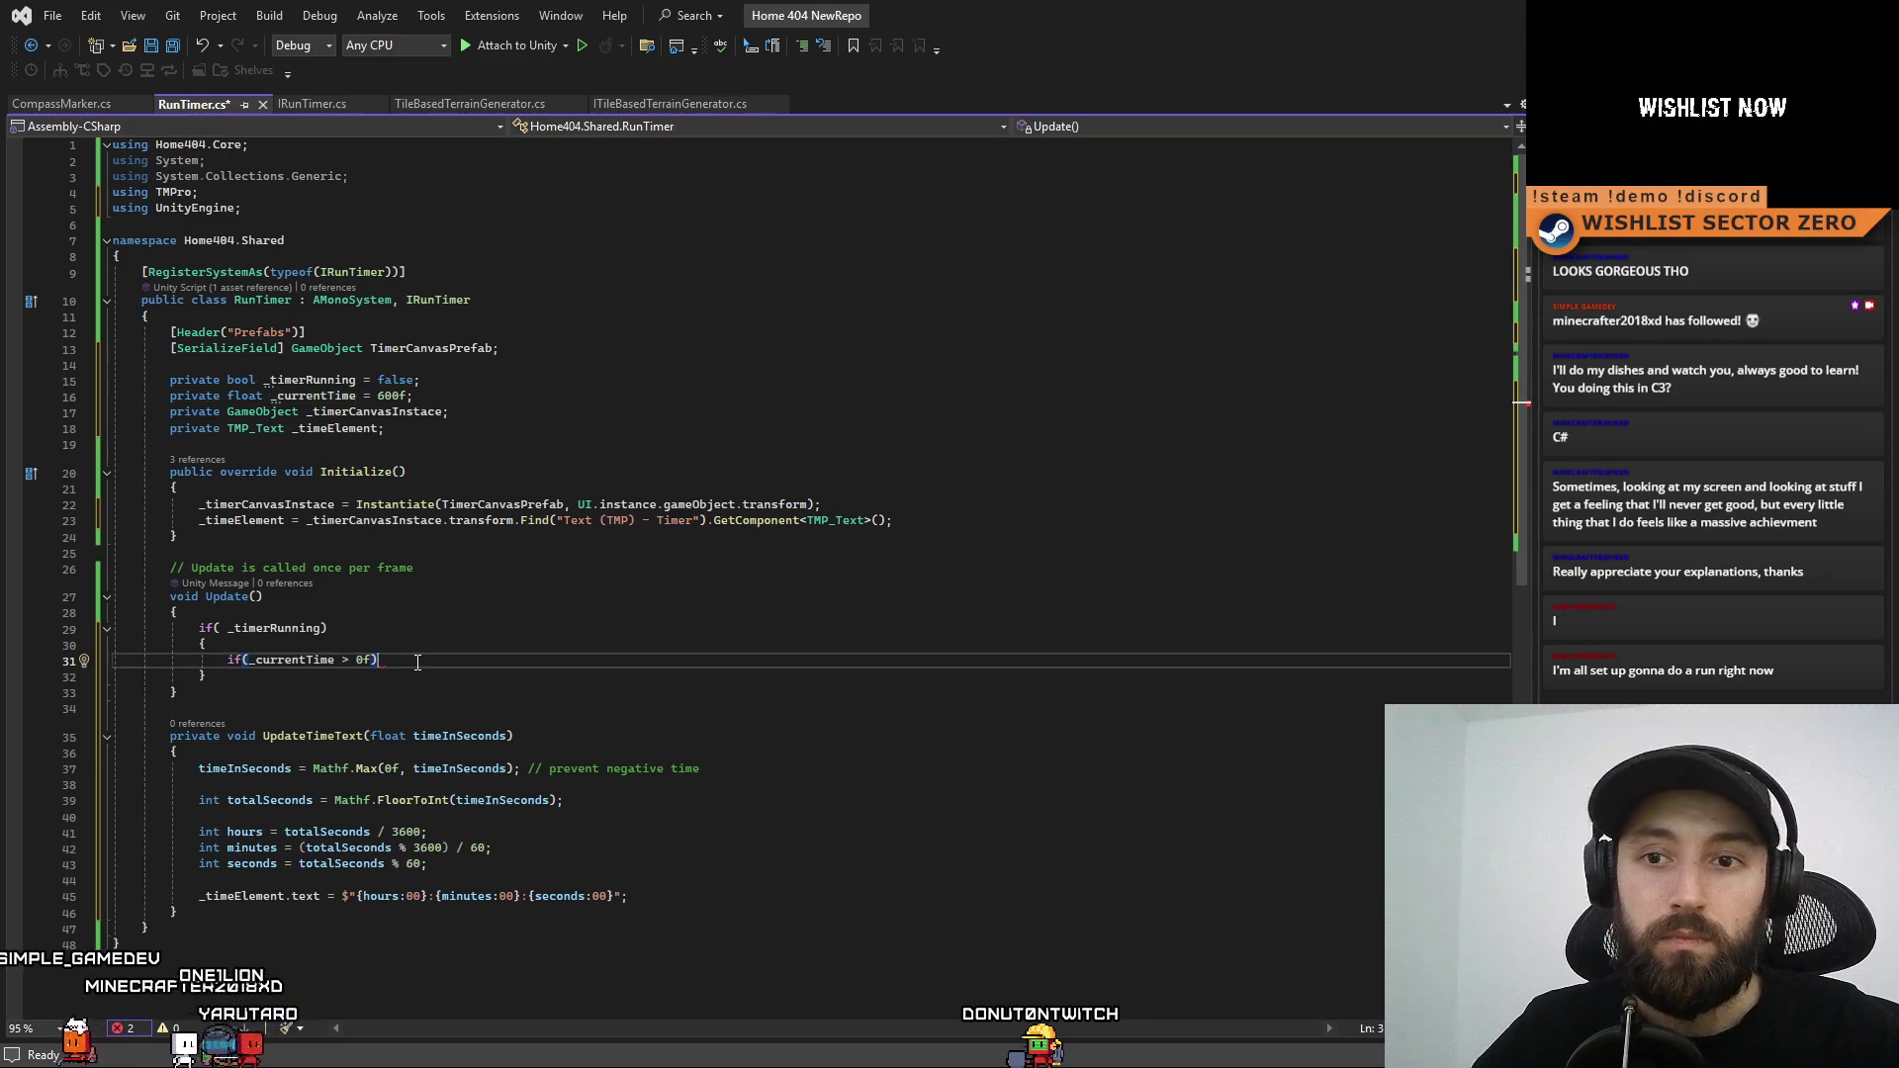
key("Return")
key("ctrl+v")
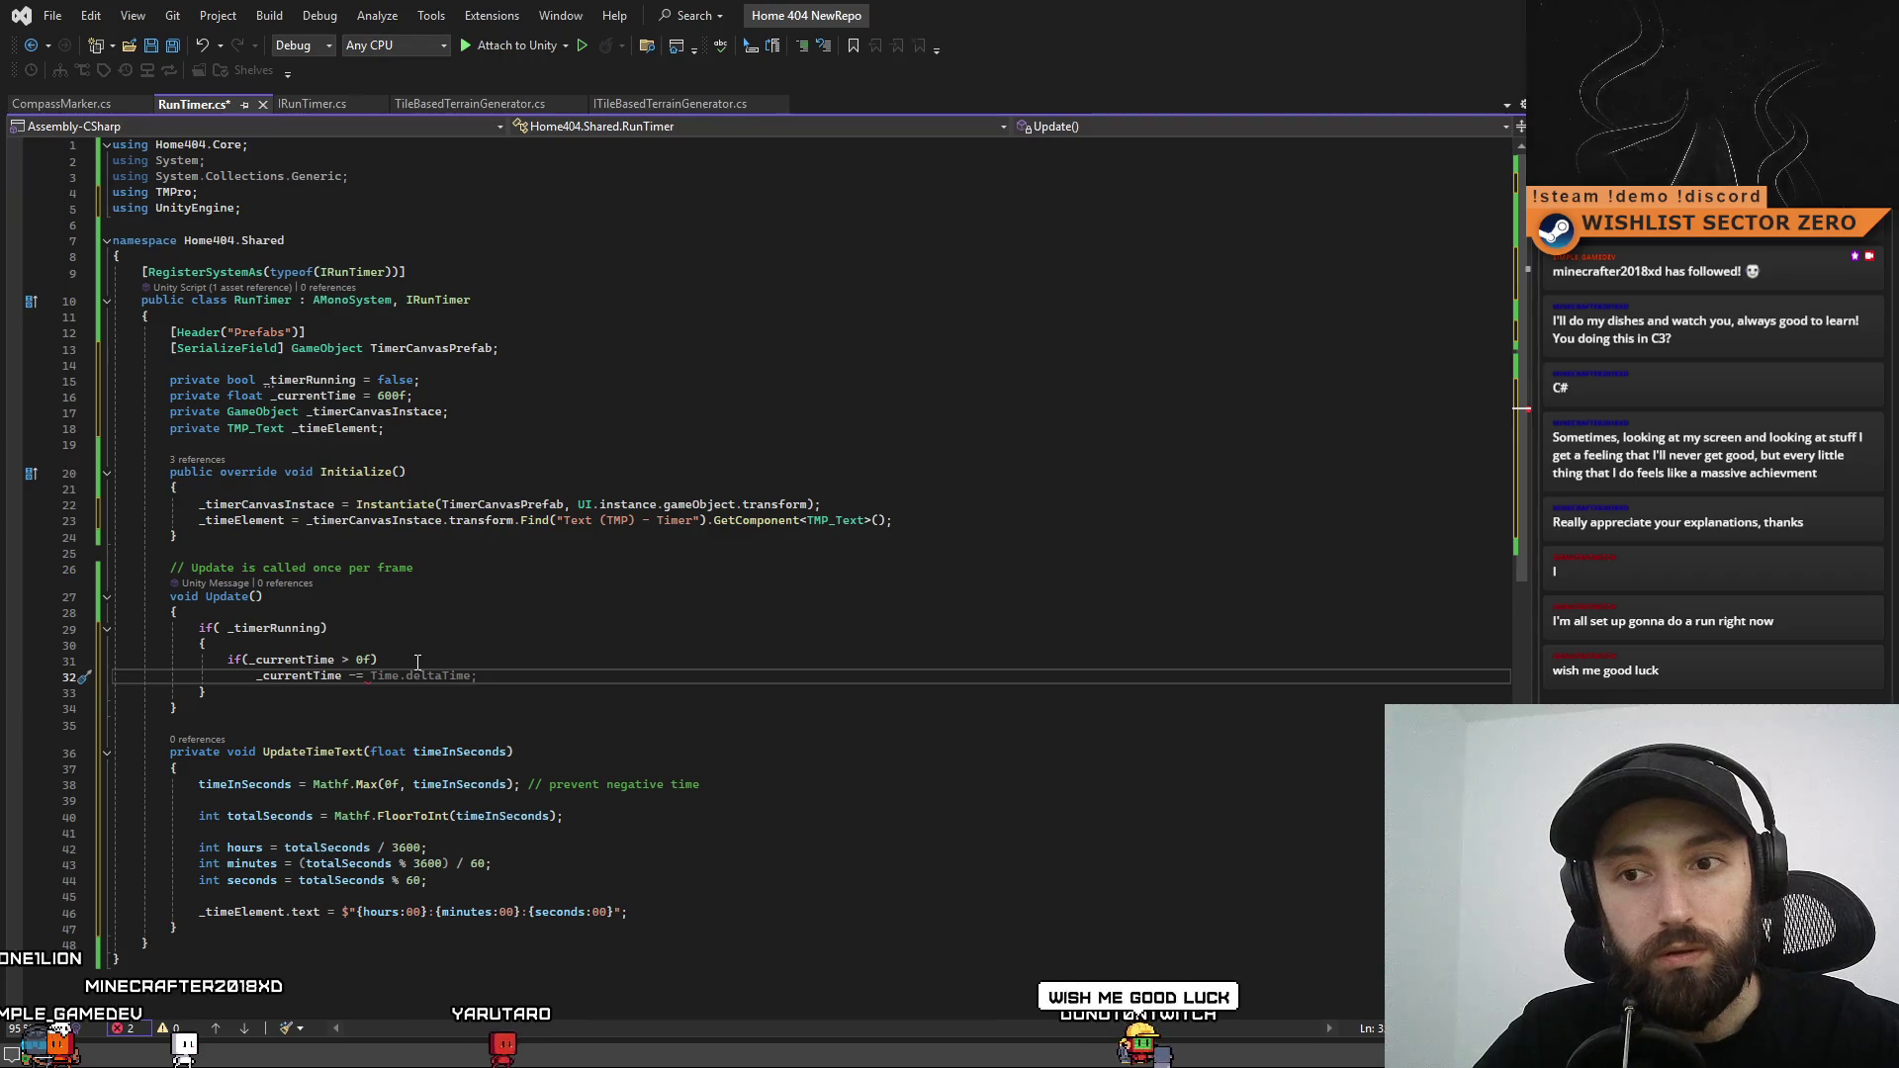
key("Tab")
key("ctrl+s")
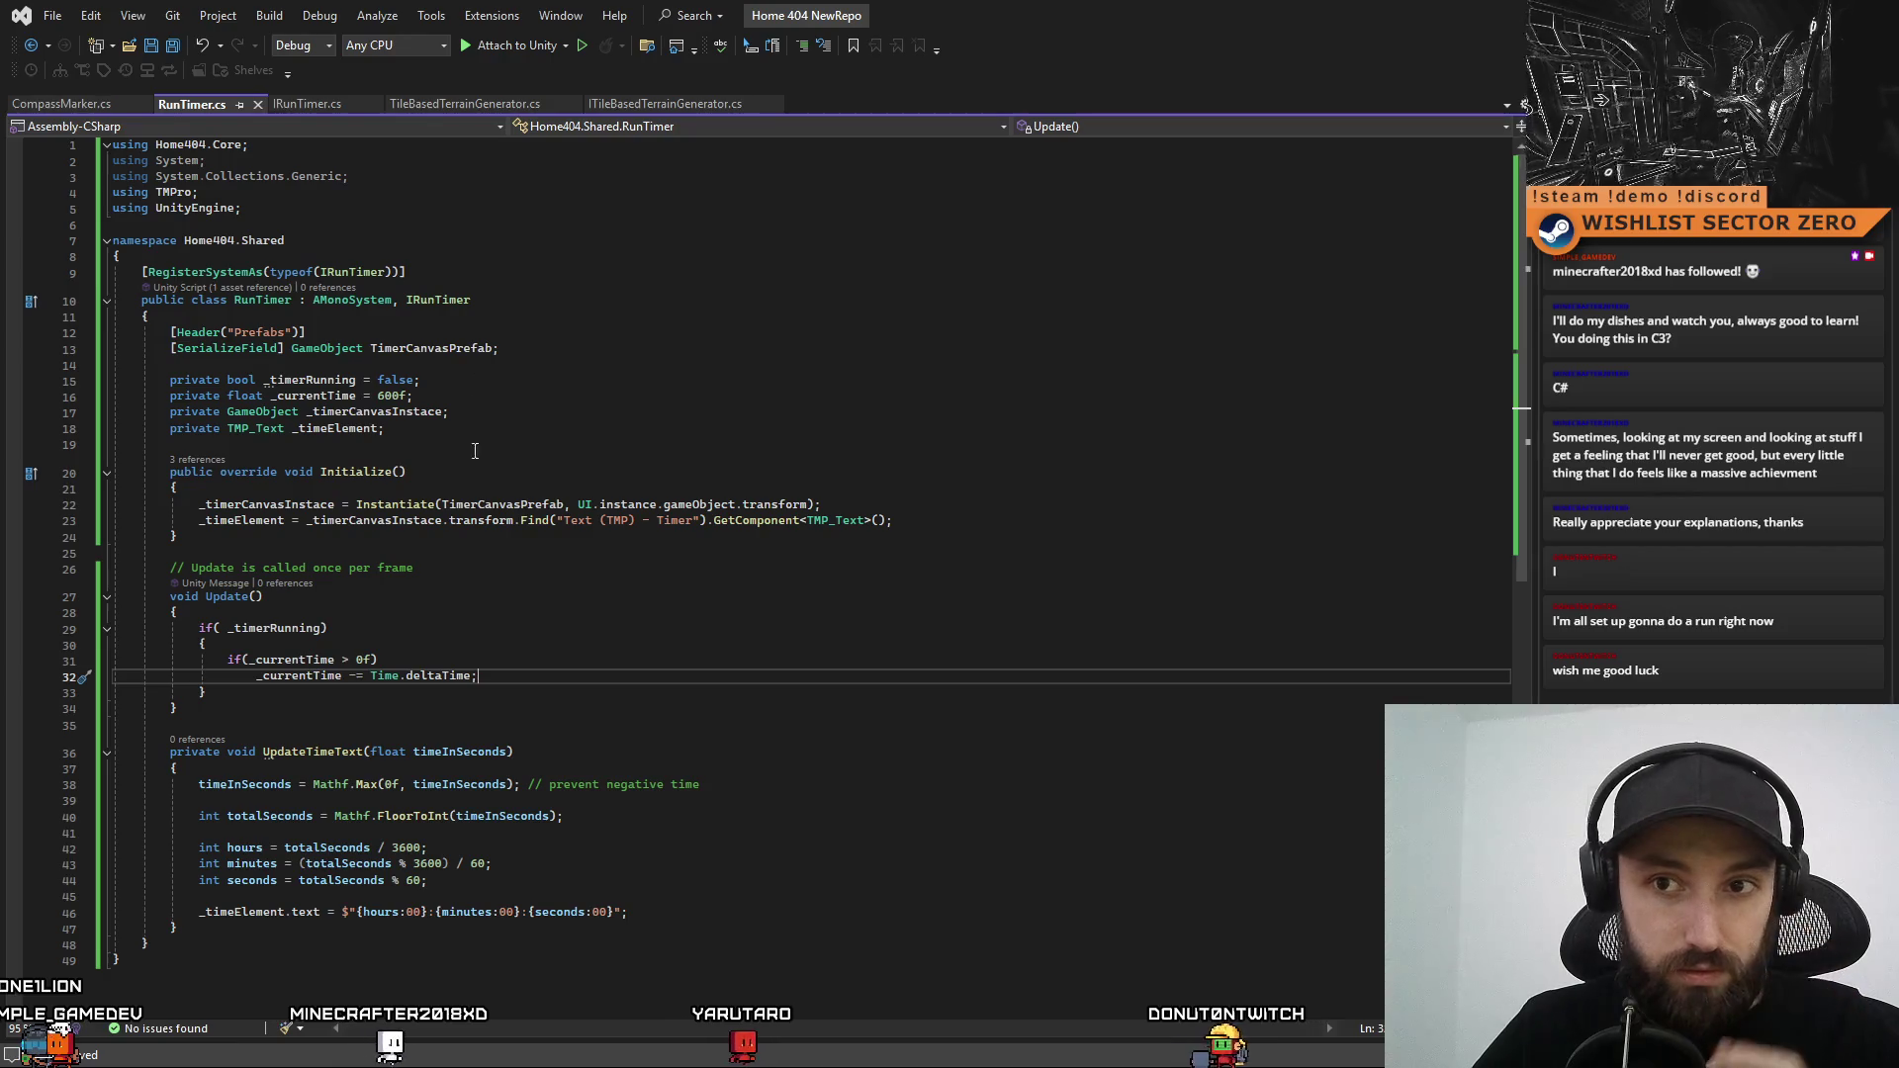
left_click(375, 630)
Wrap the _currentTime decrement under the zero check in its own braces
key("Down")
key("Down")
key("Down")
left_click(554, 652)
type("{")
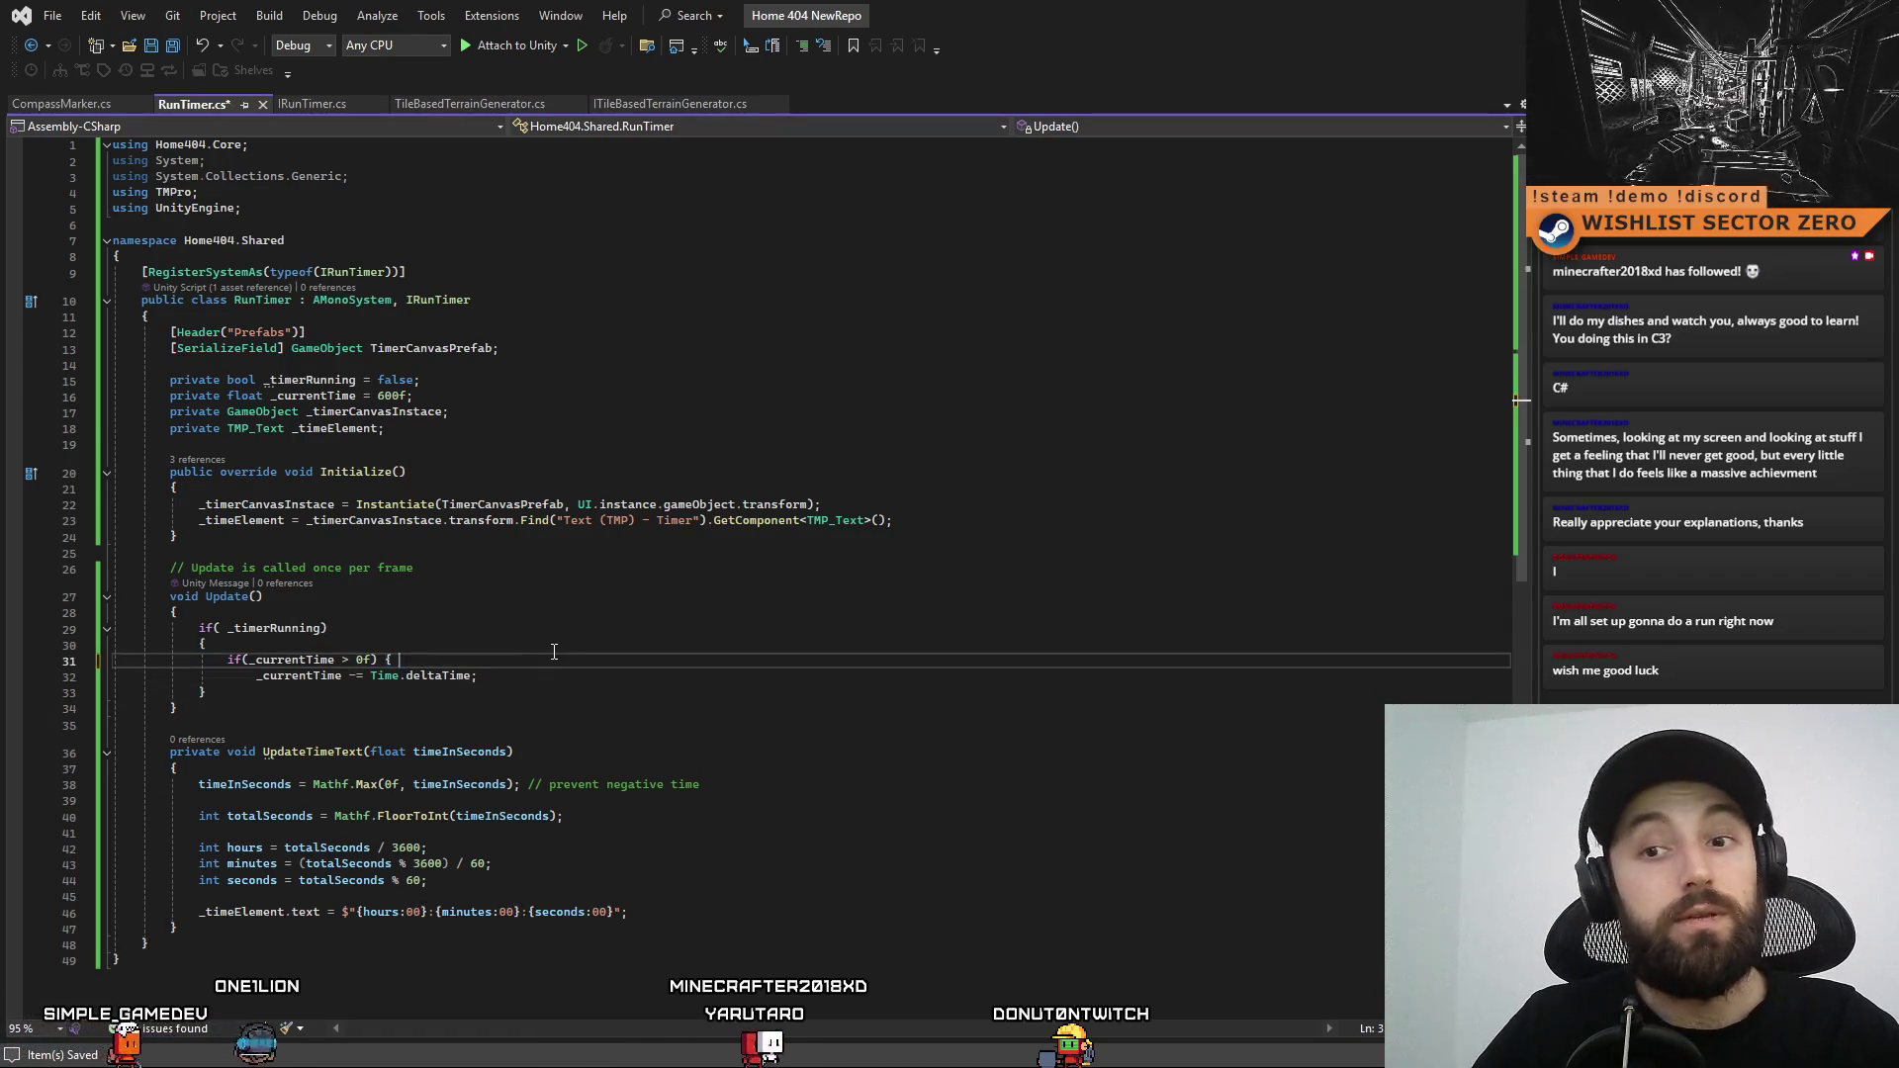
left_click(521, 676)
key("Return")
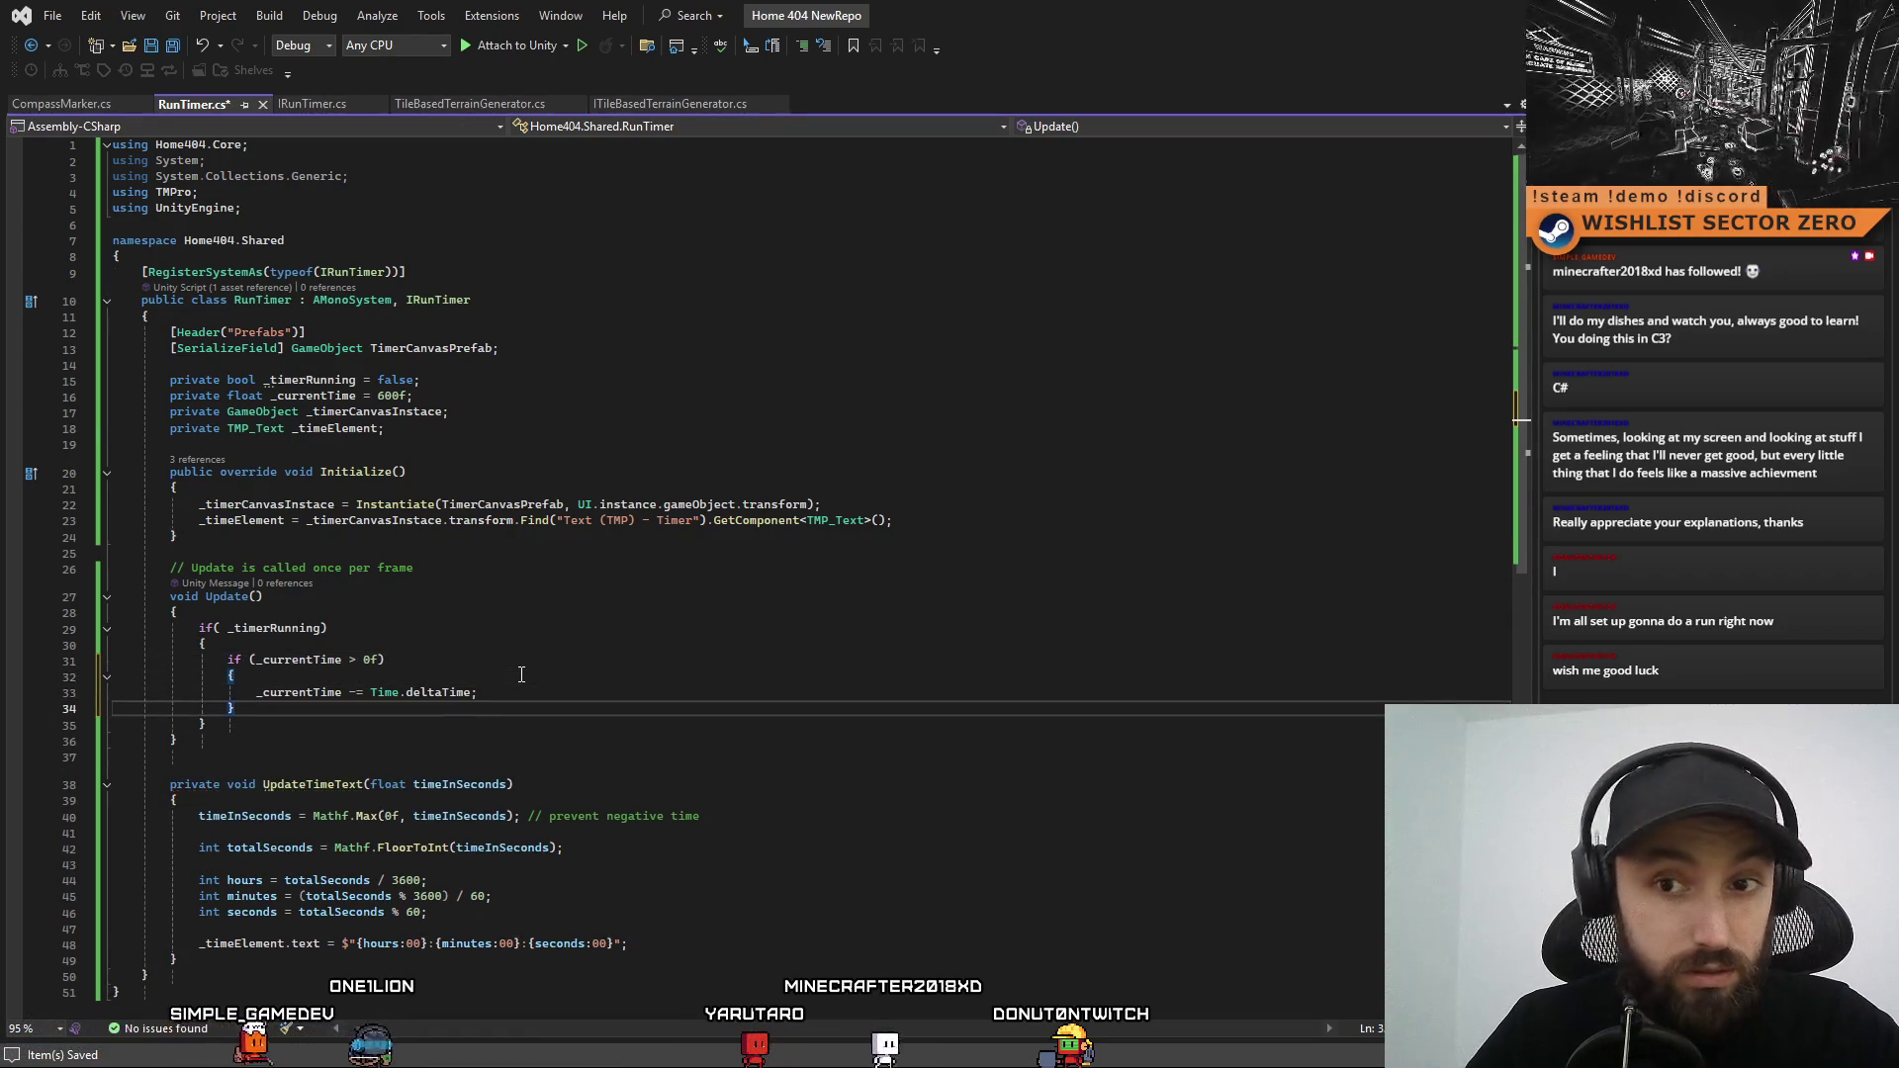
type("}")
left_click(531, 690)
key("Return")
Remove the leftover empty line inside the countdown block
double_click(291, 803)
left_click(453, 711)
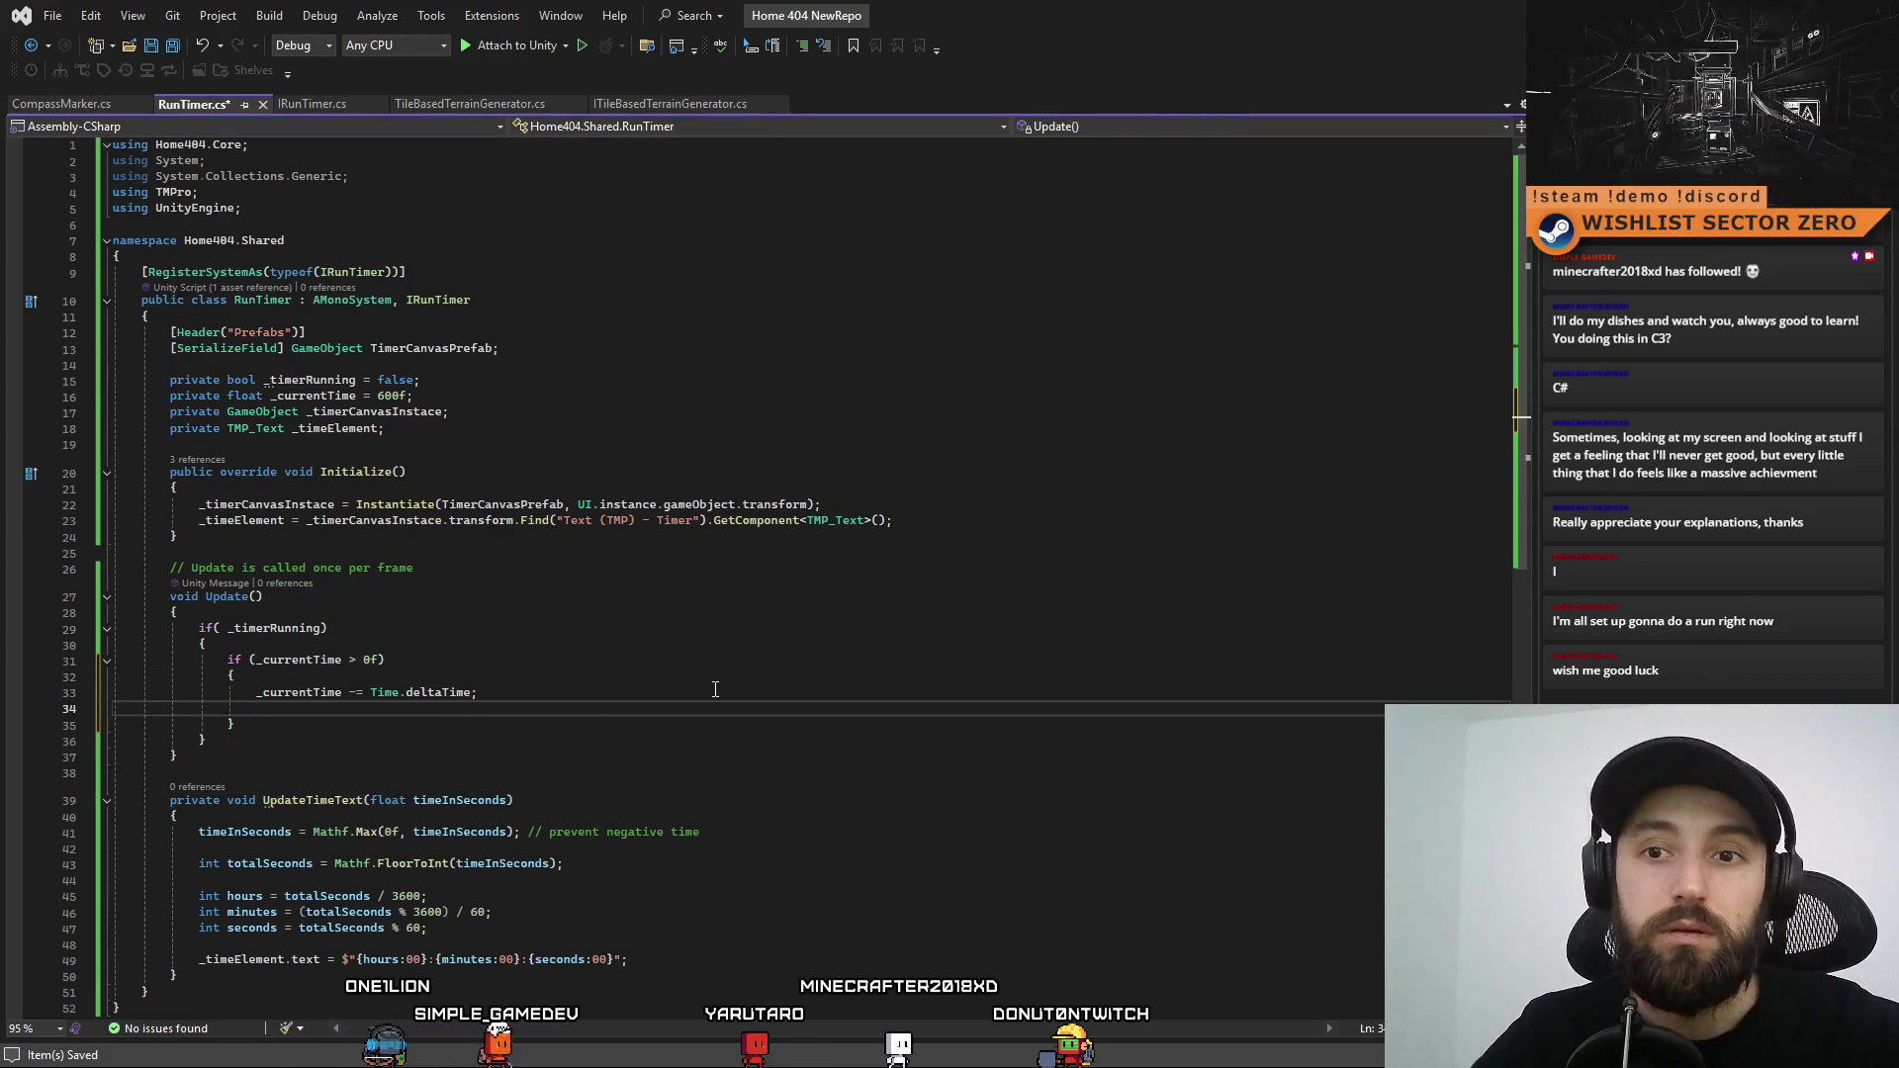
double_click(296, 802)
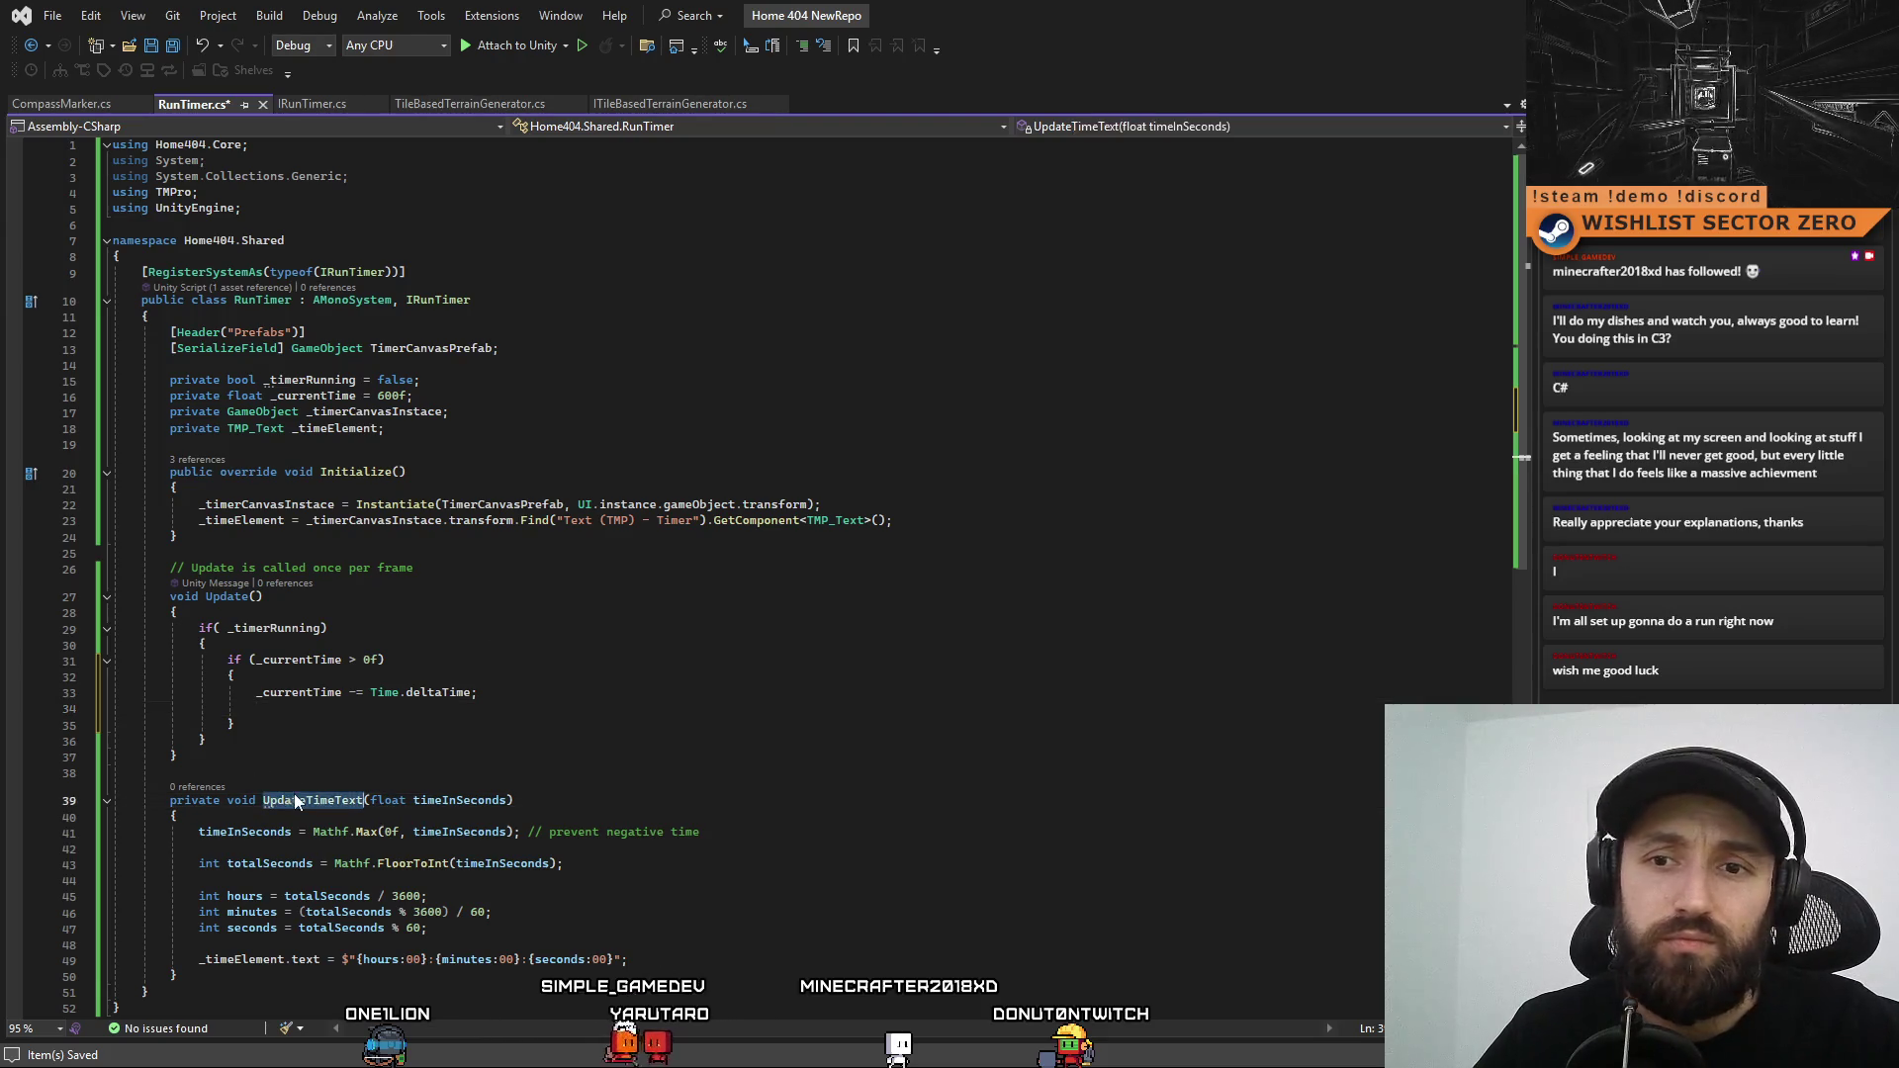
left_click(300, 601)
left_click(443, 728)
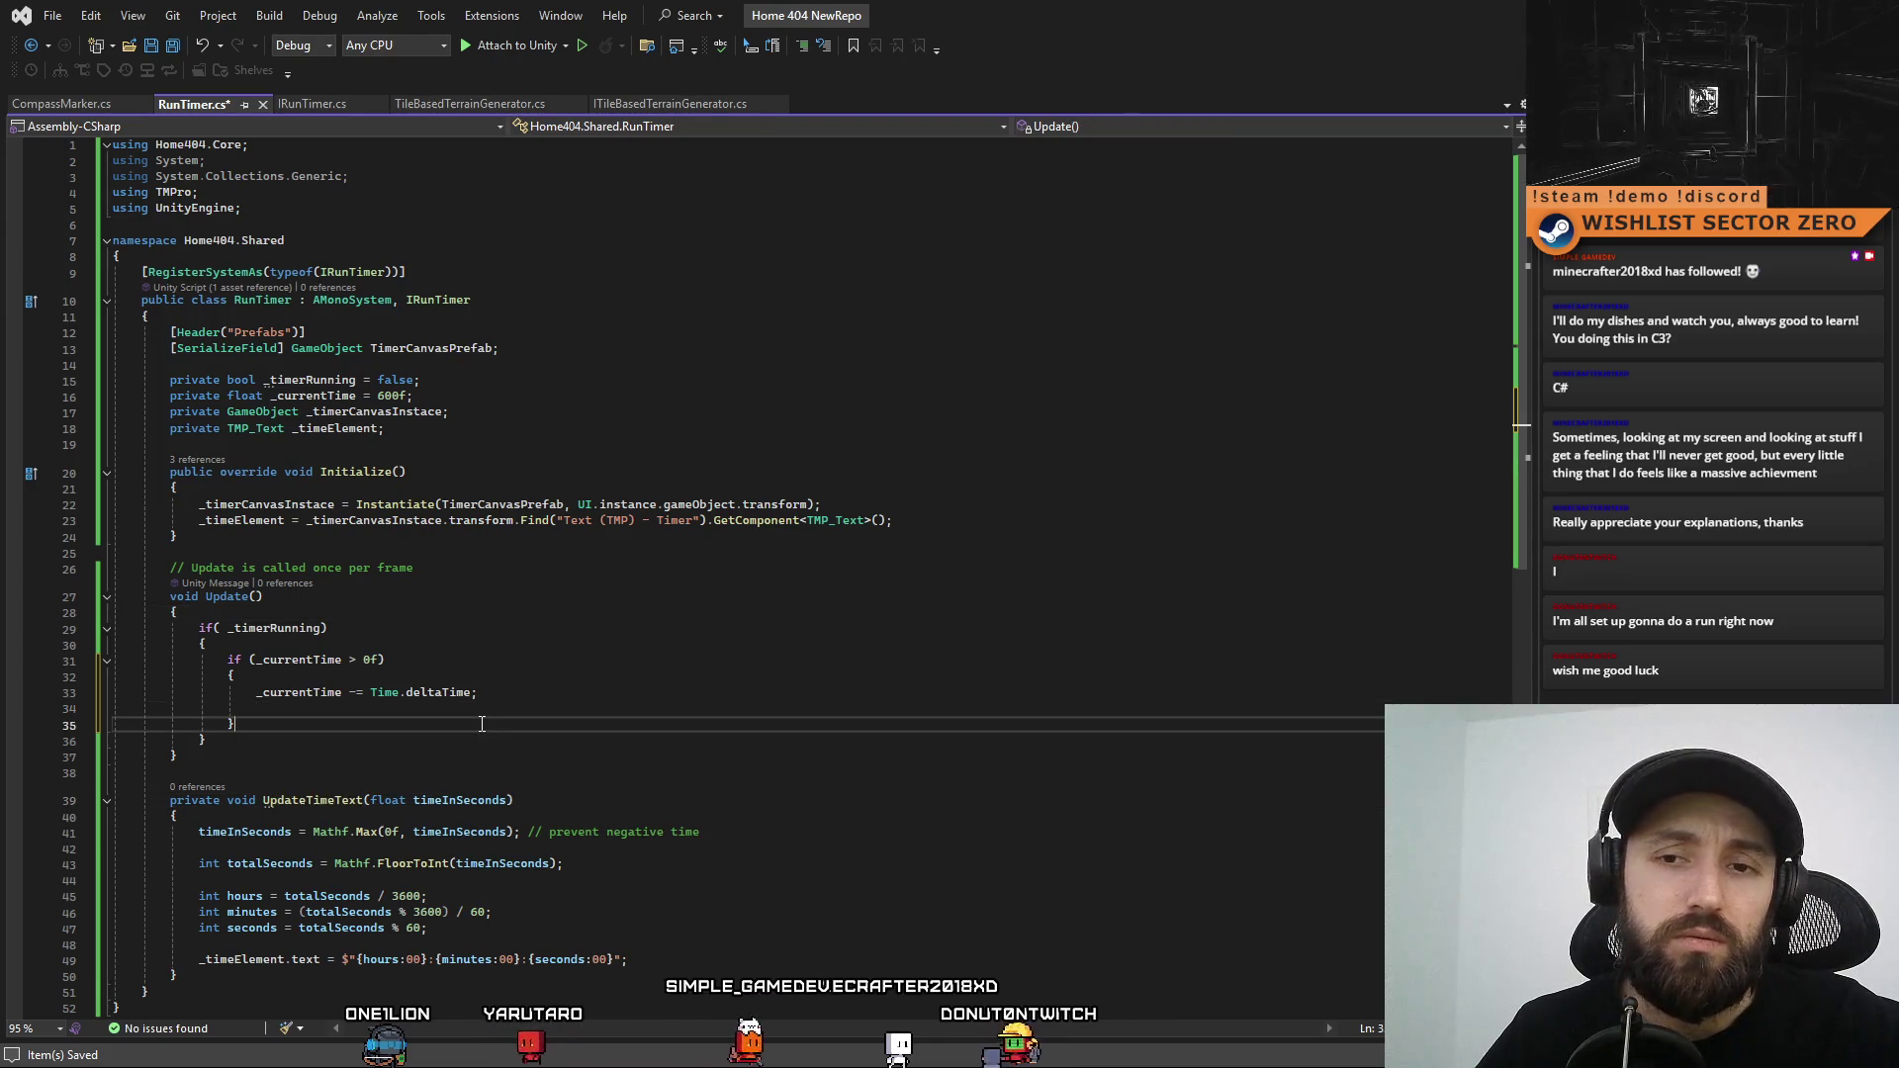
left_click(437, 739)
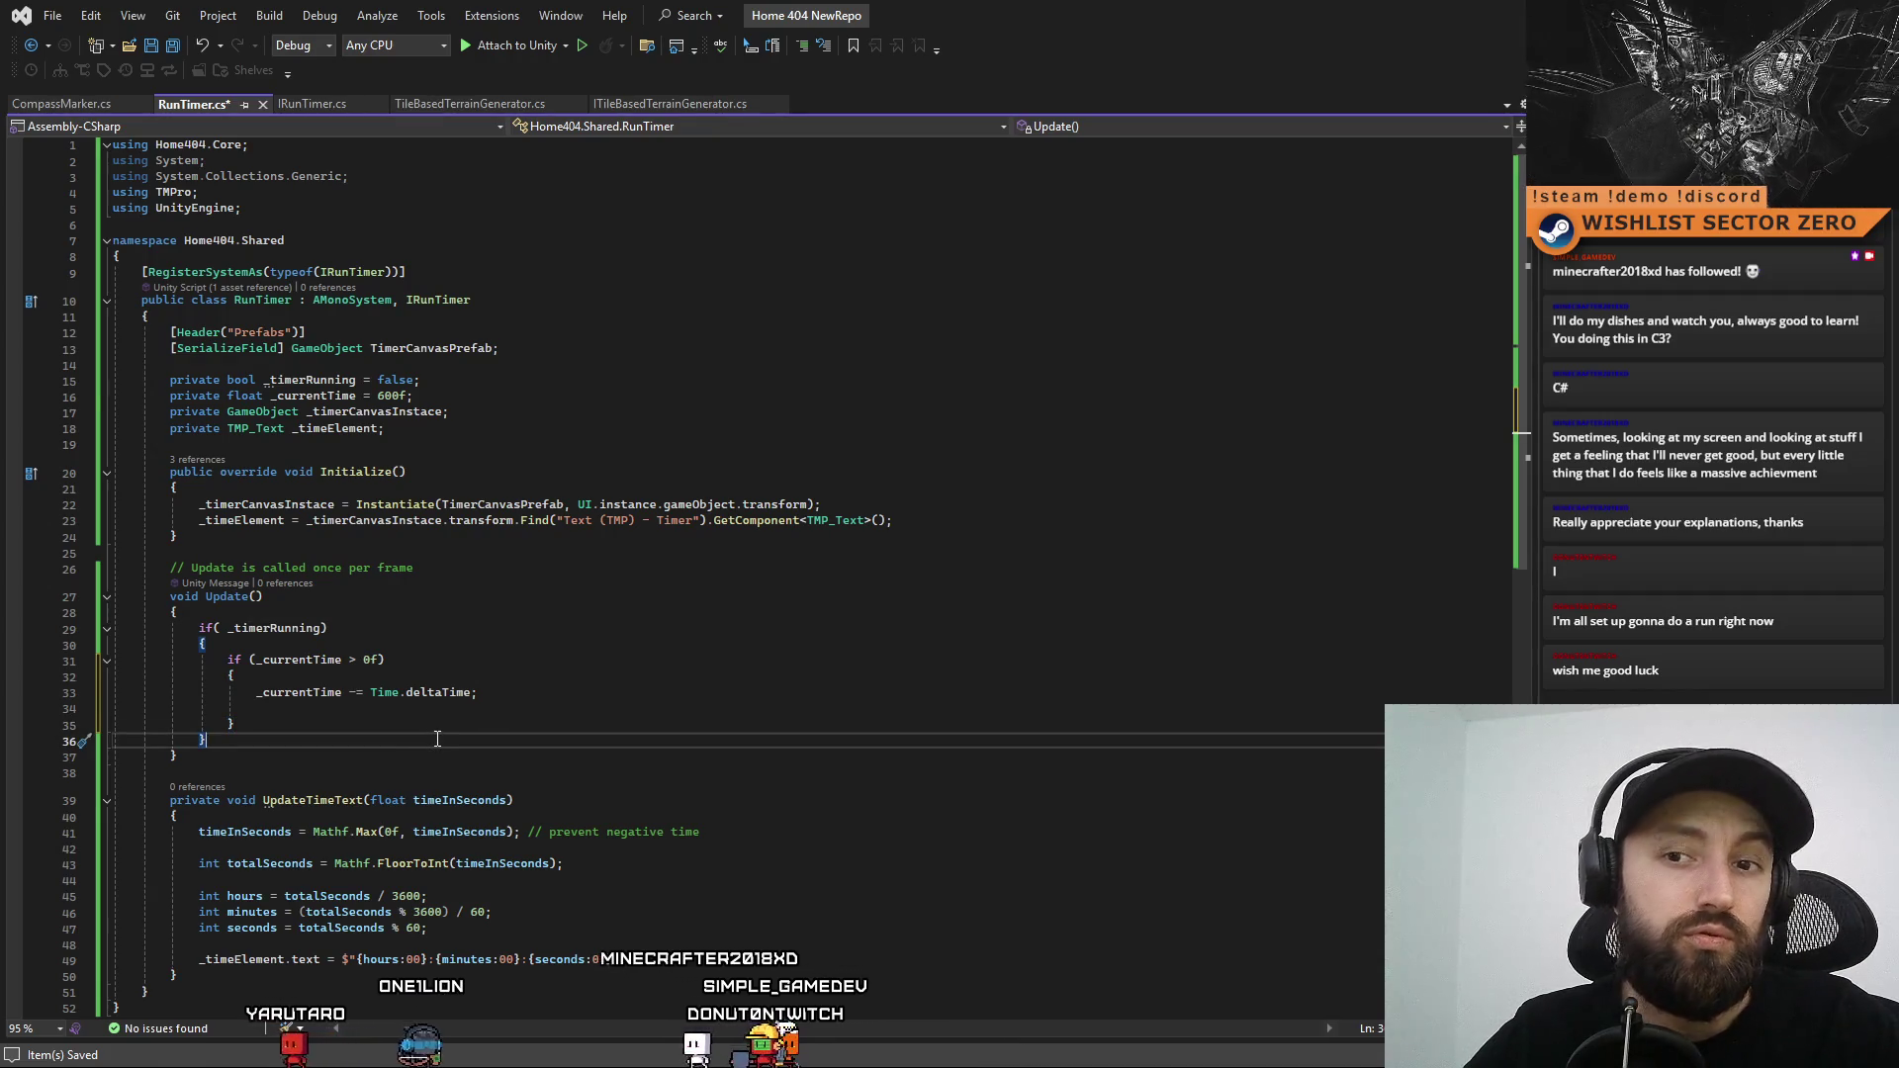
left_click(157, 708)
key("ctrl+x")
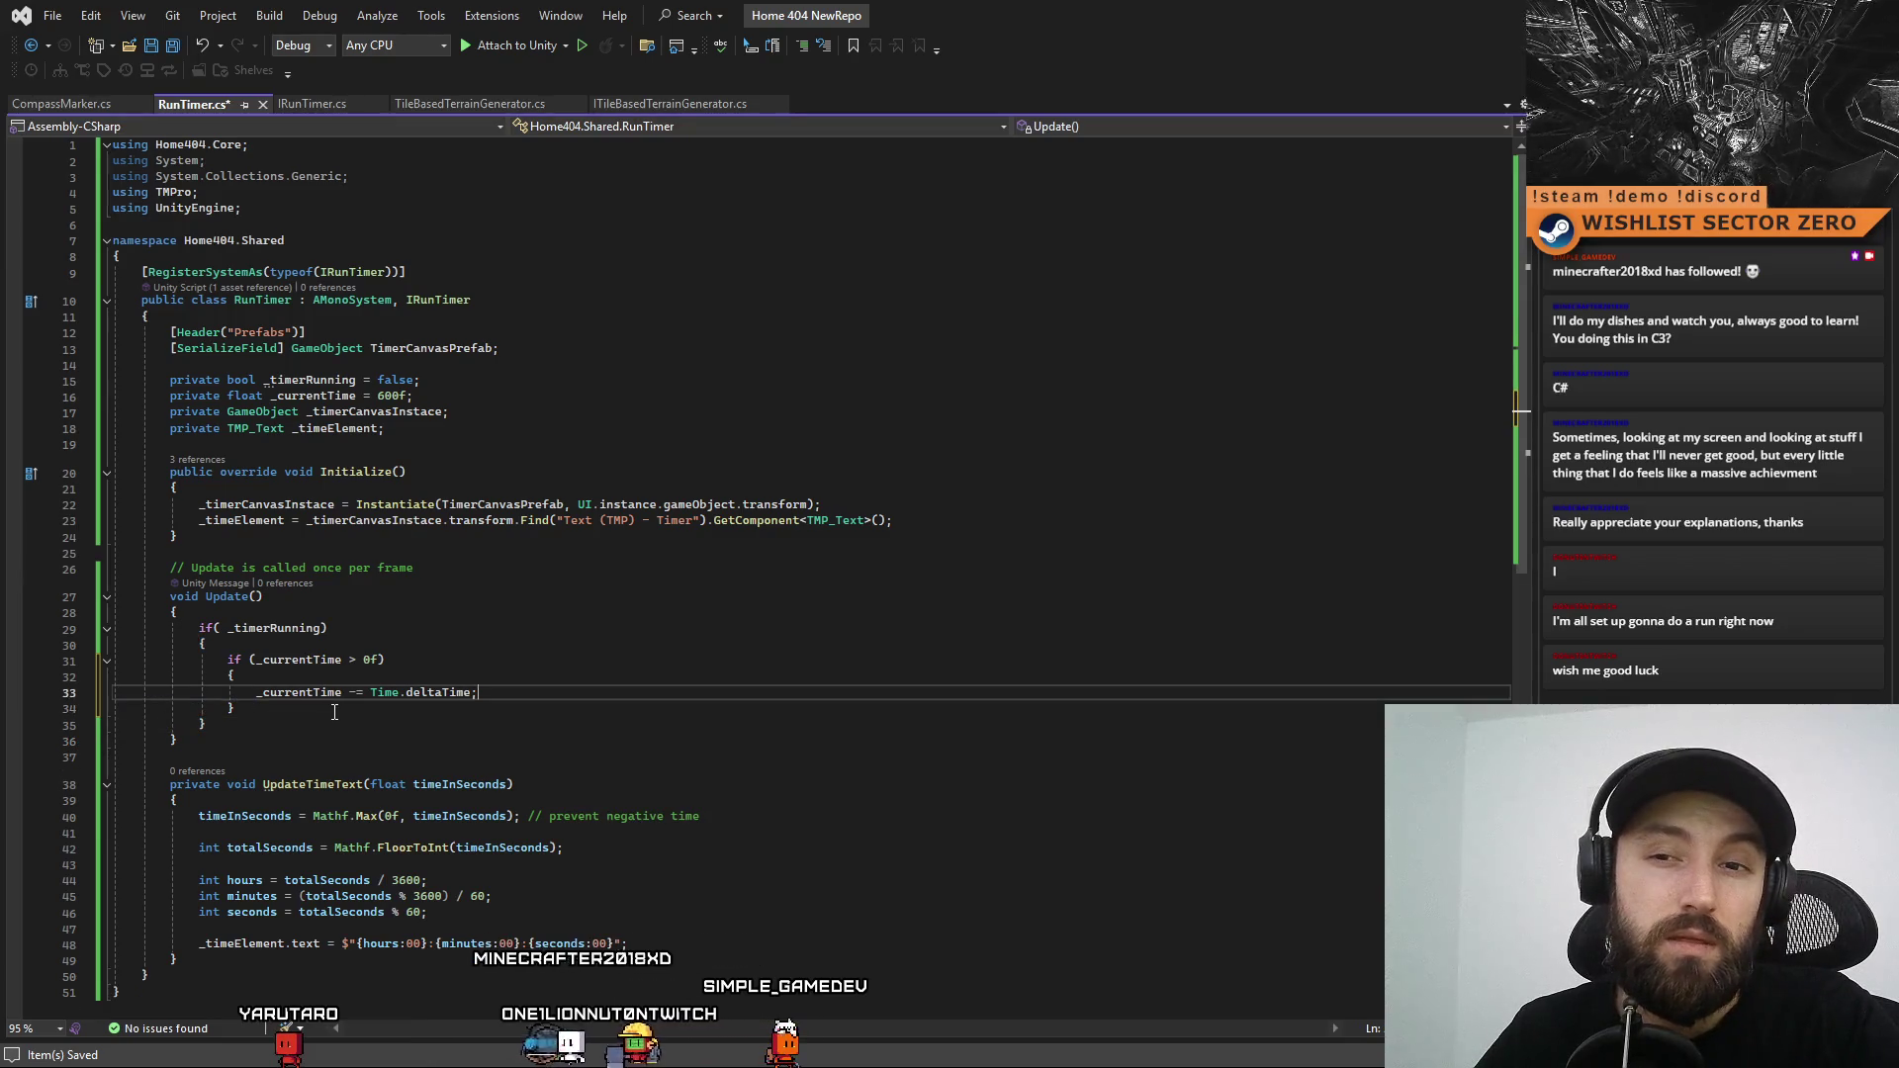
Call UpdateTimeText(_currentTime); after the timer block and save RunTimer.cs
left_click(347, 723)
key("Return")
key("Return")
type("UpdateTimeText")
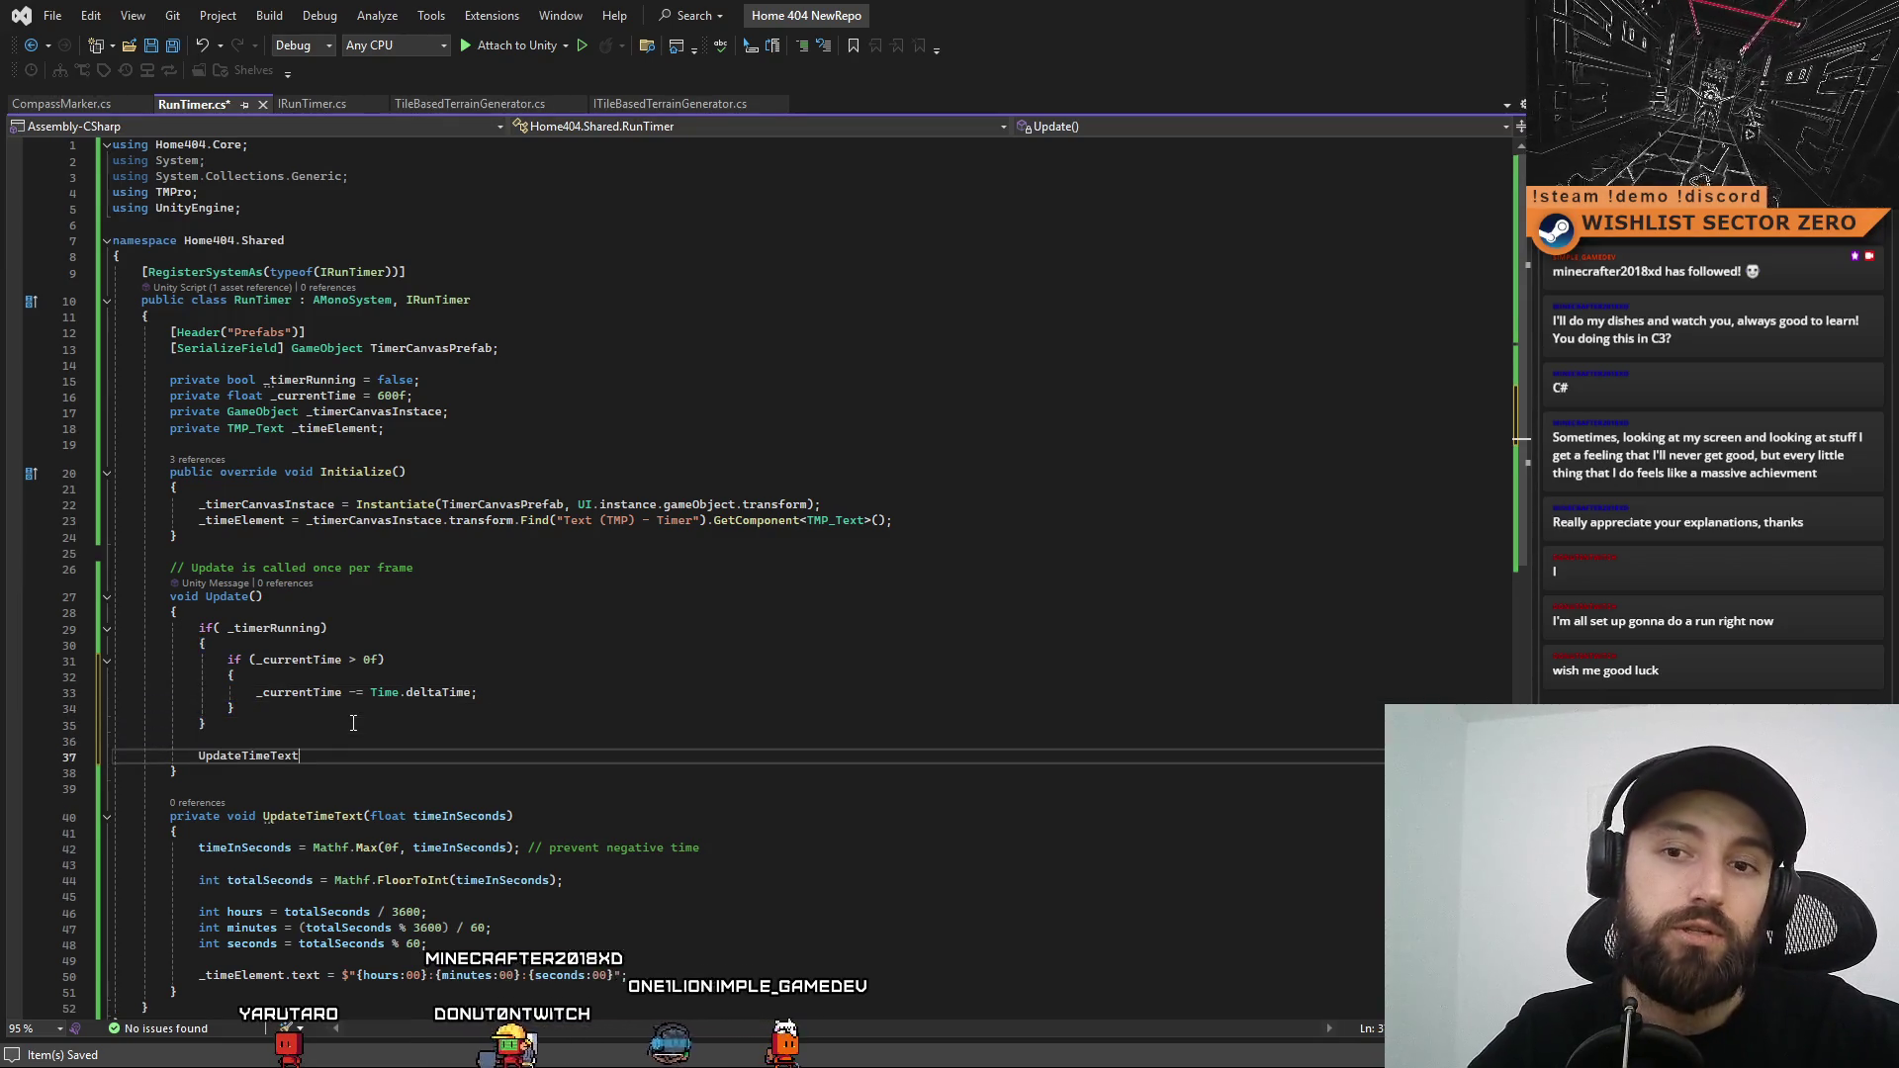
type("();")
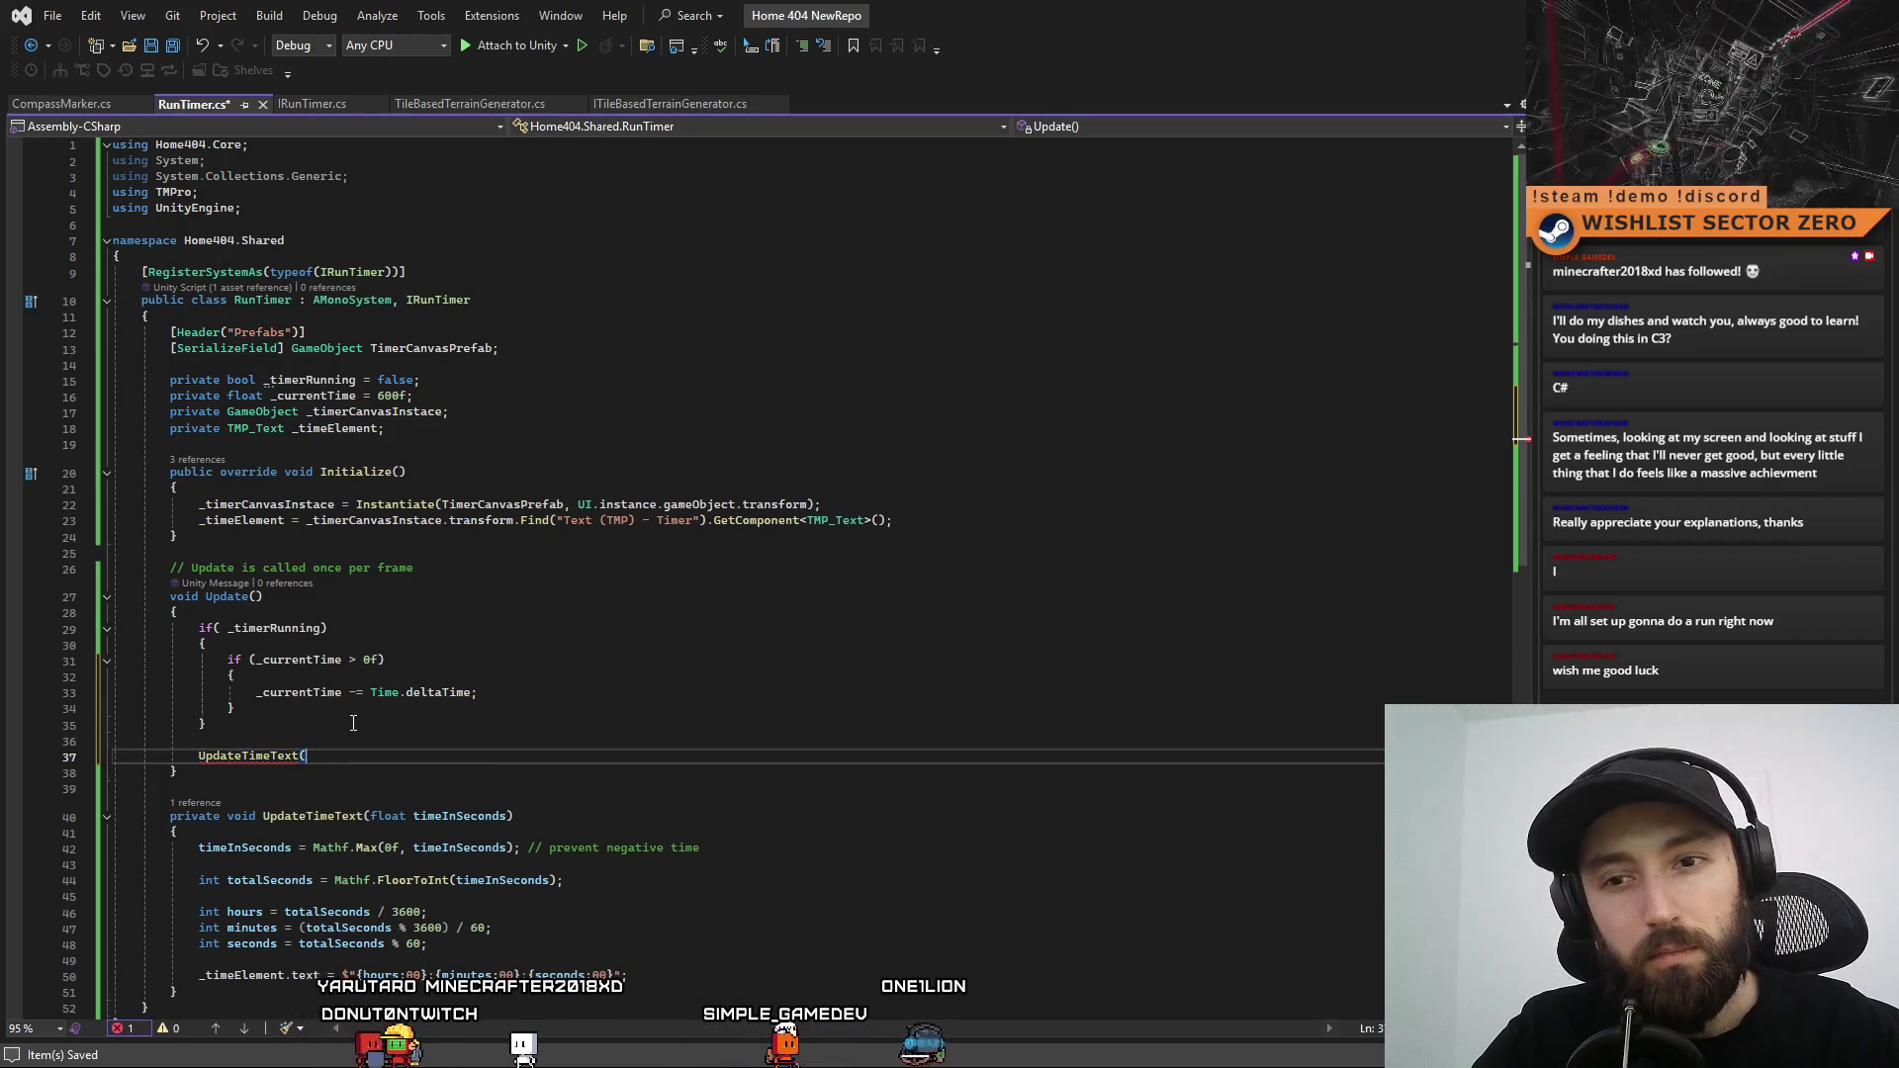
double_click(322, 397)
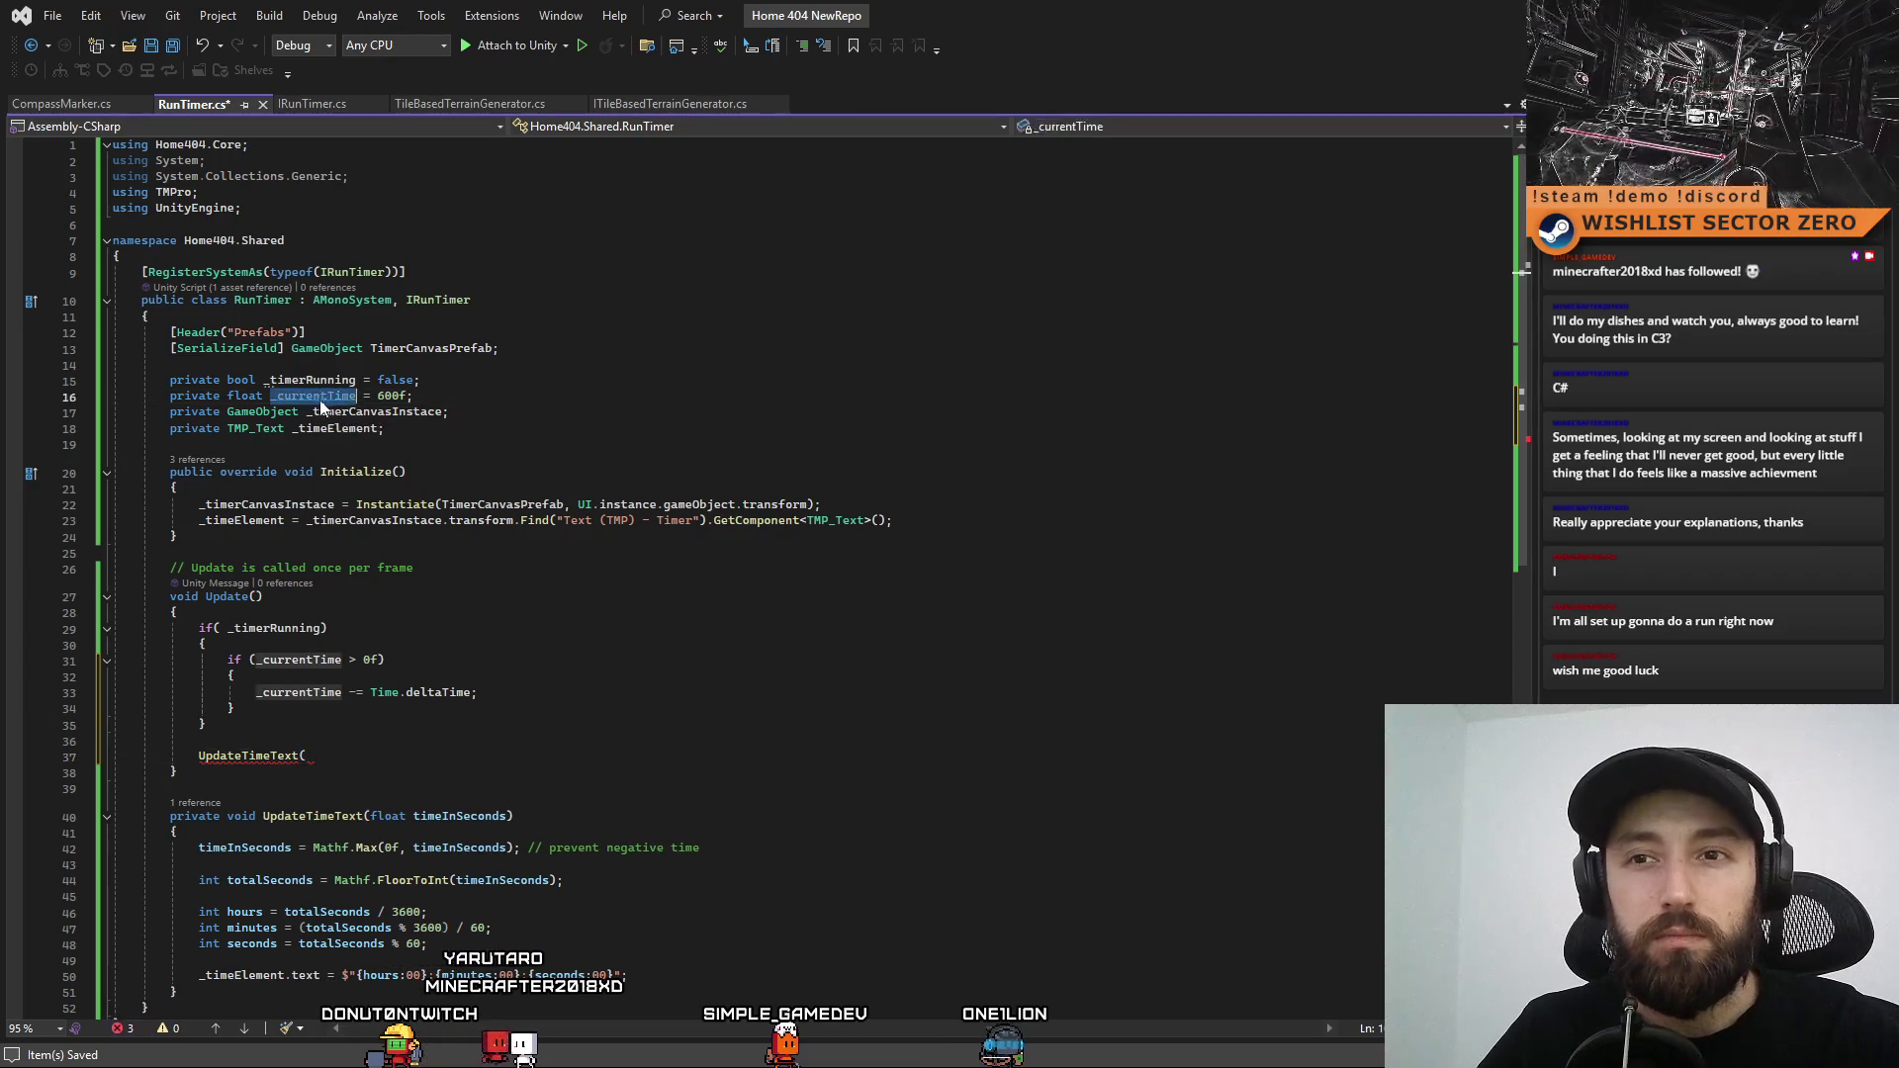
key("ctrl+c")
left_click(342, 754)
key("ctrl+v")
type(");")
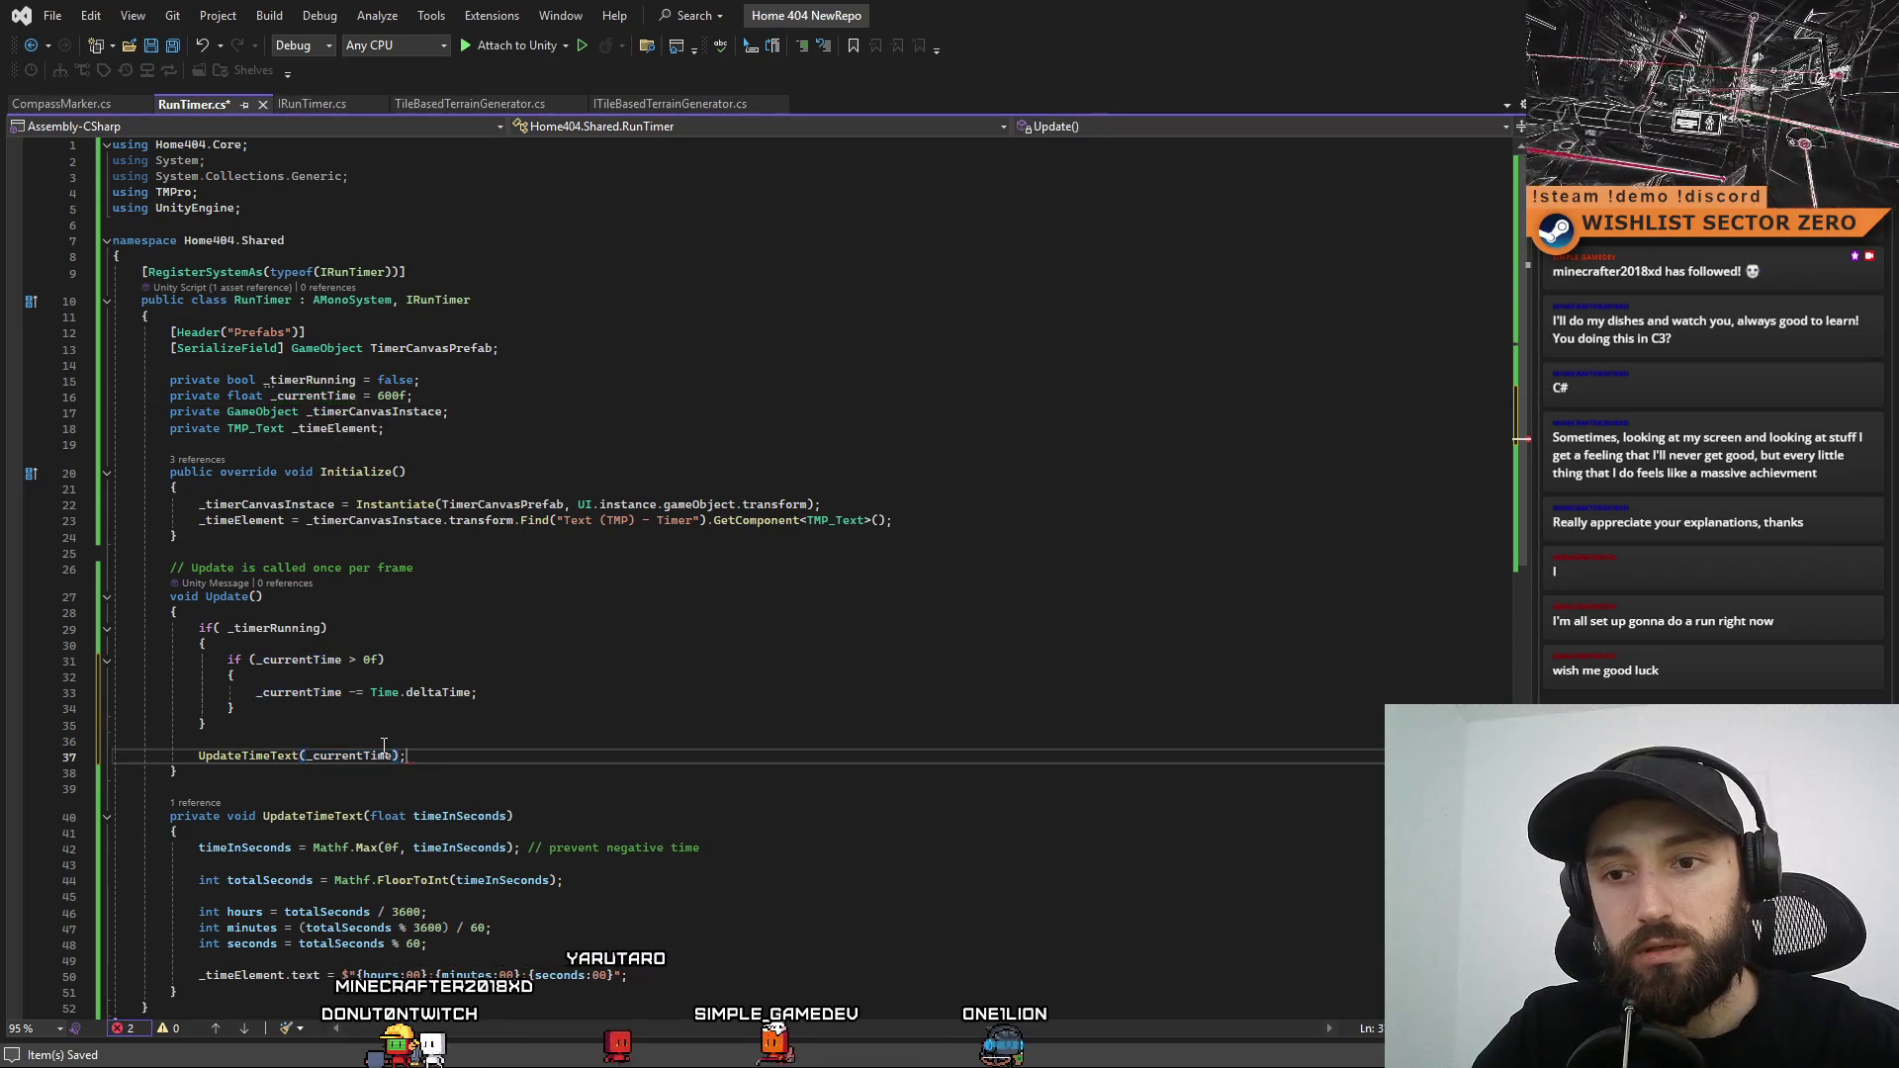
key("ctrl+s")
Switch back to the Unity editor
key("Up")
key("Up")
key("Up")
key("Down")
key("Down")
key("Down")
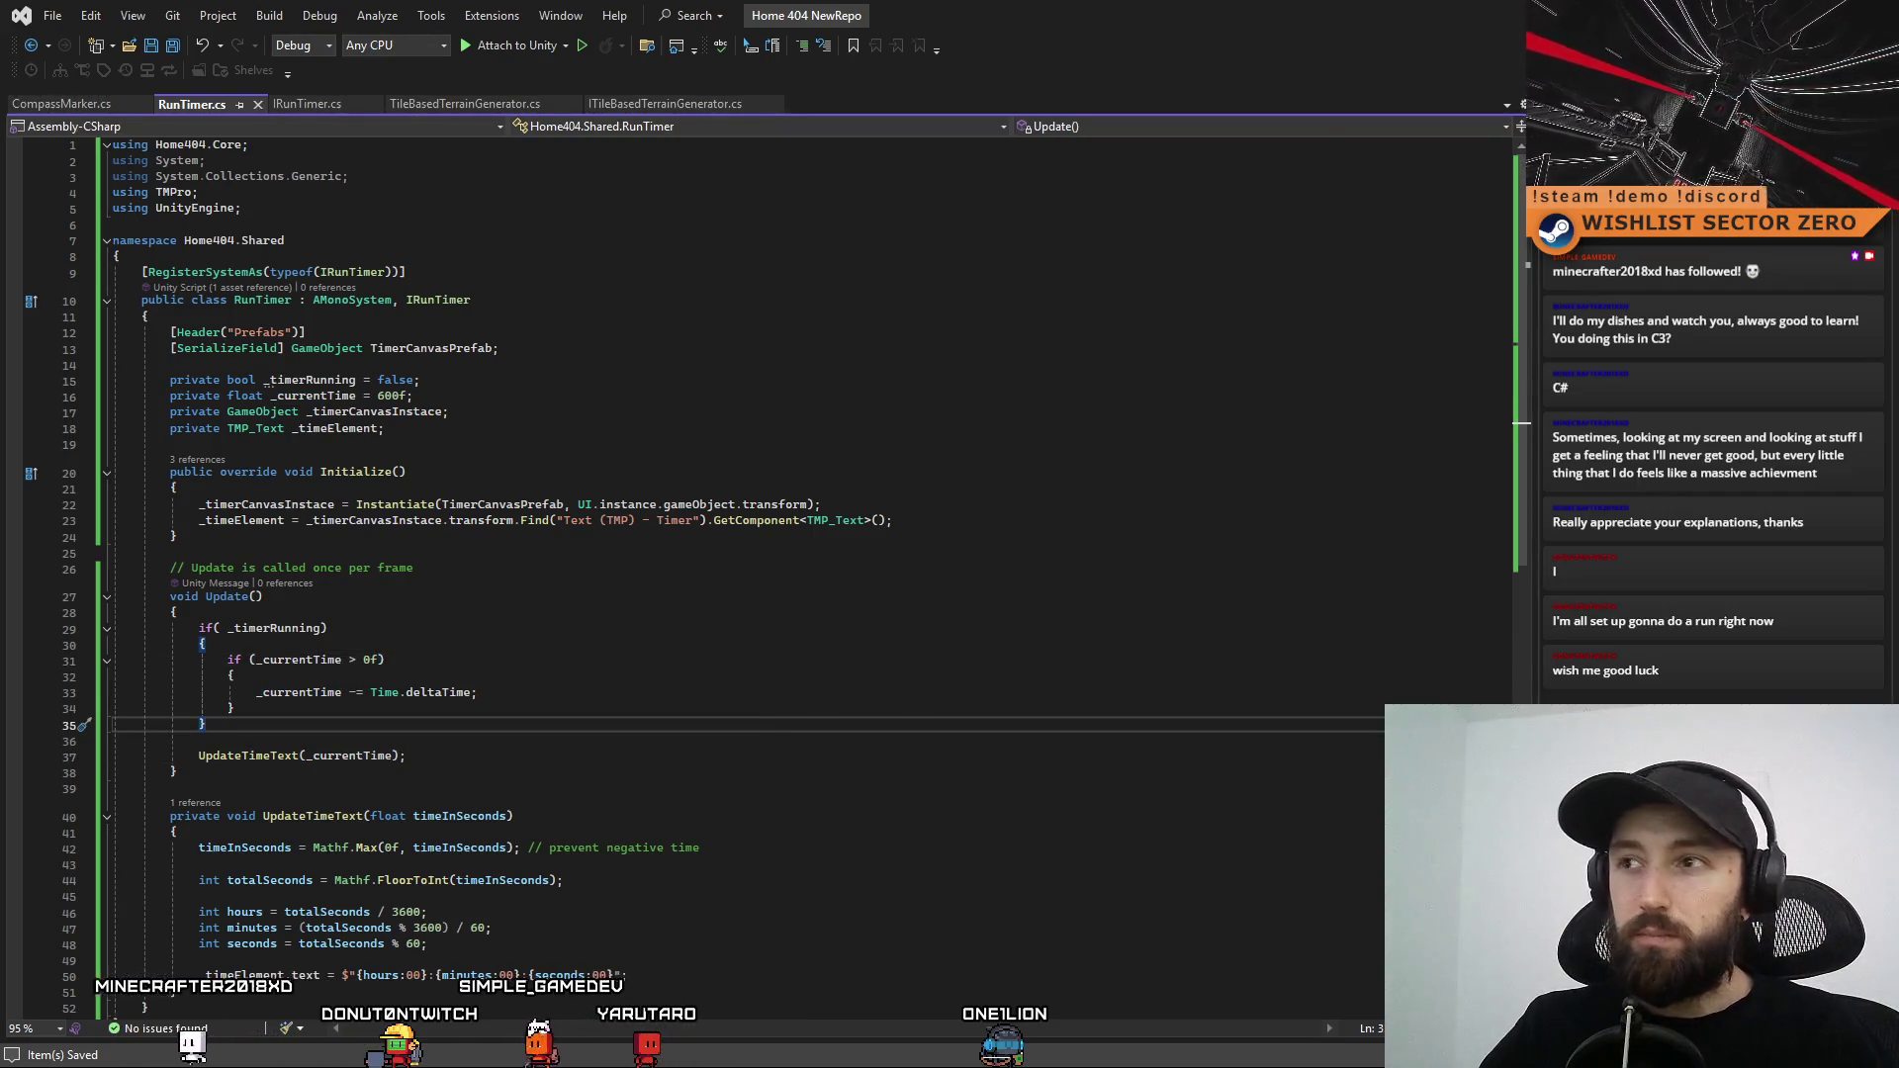
key("alt+Tab")
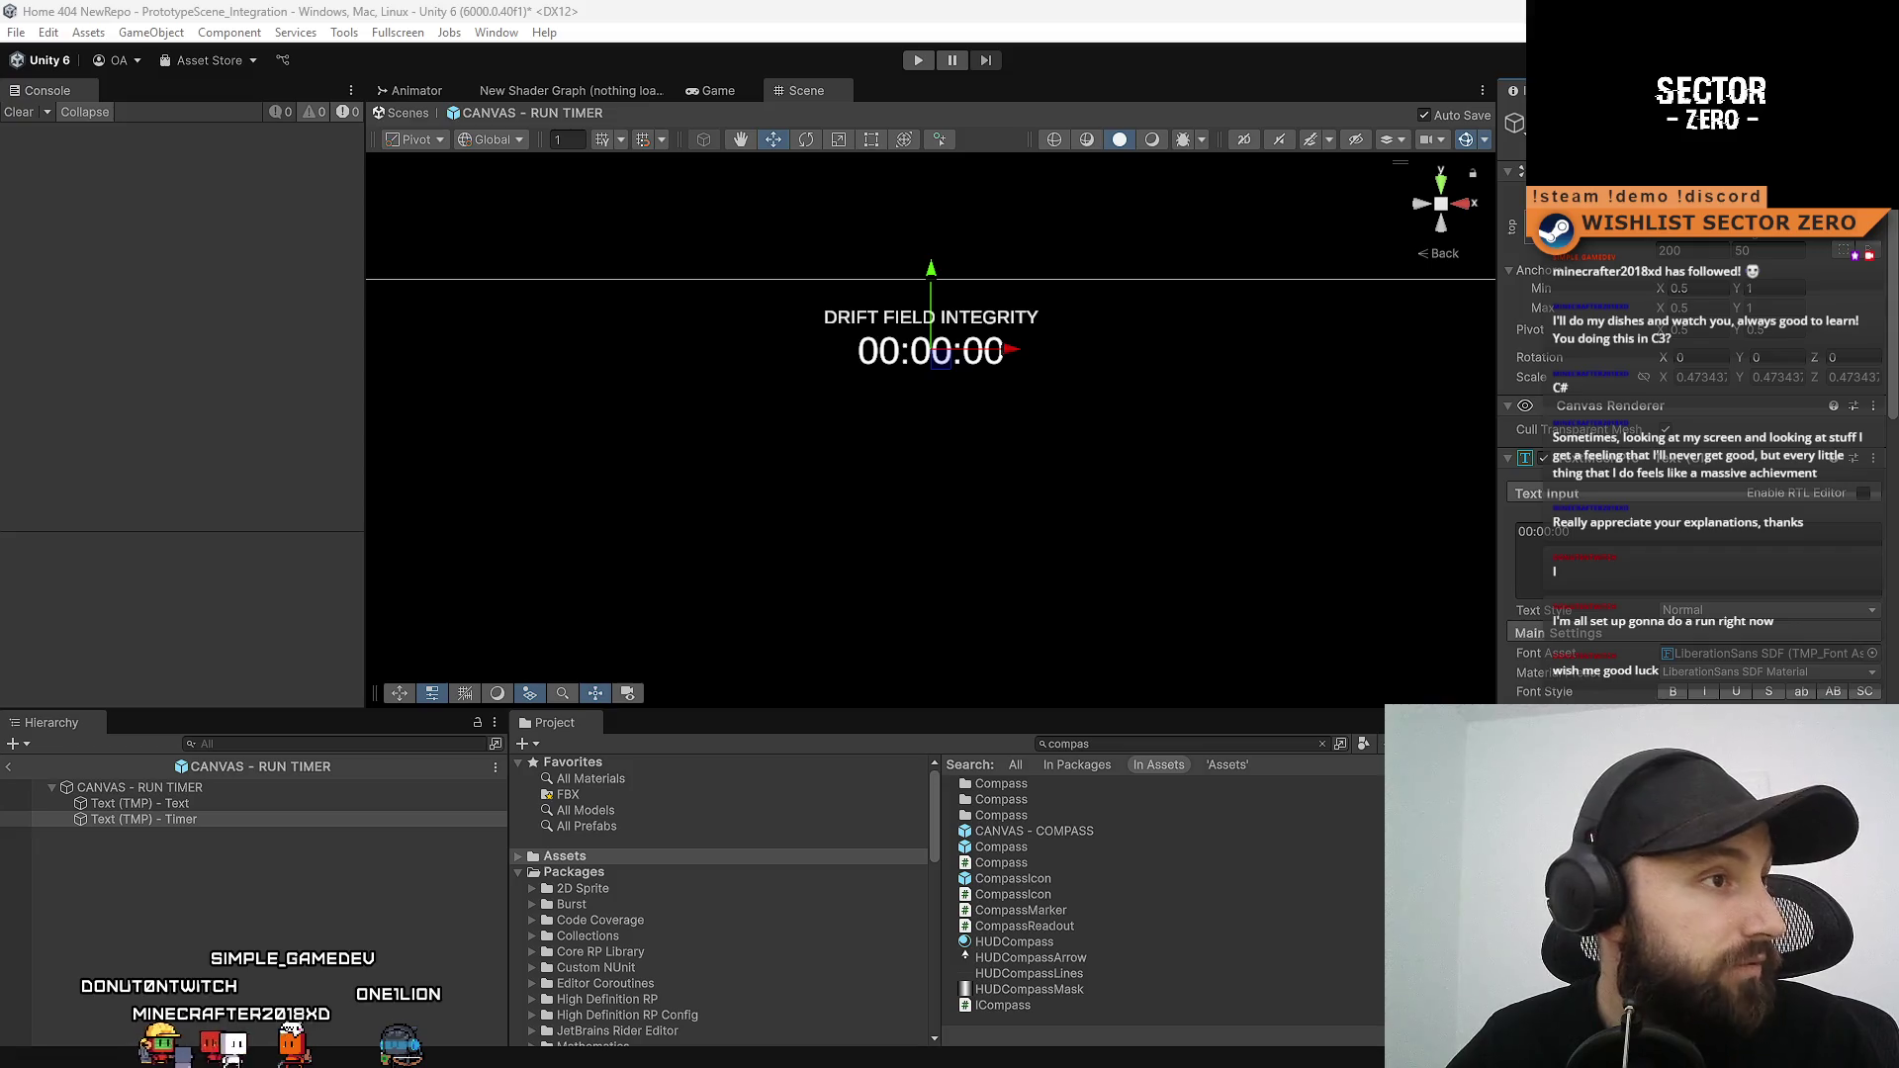
key("alt+Tab")
left_click_drag(763, 226, 795, 153)
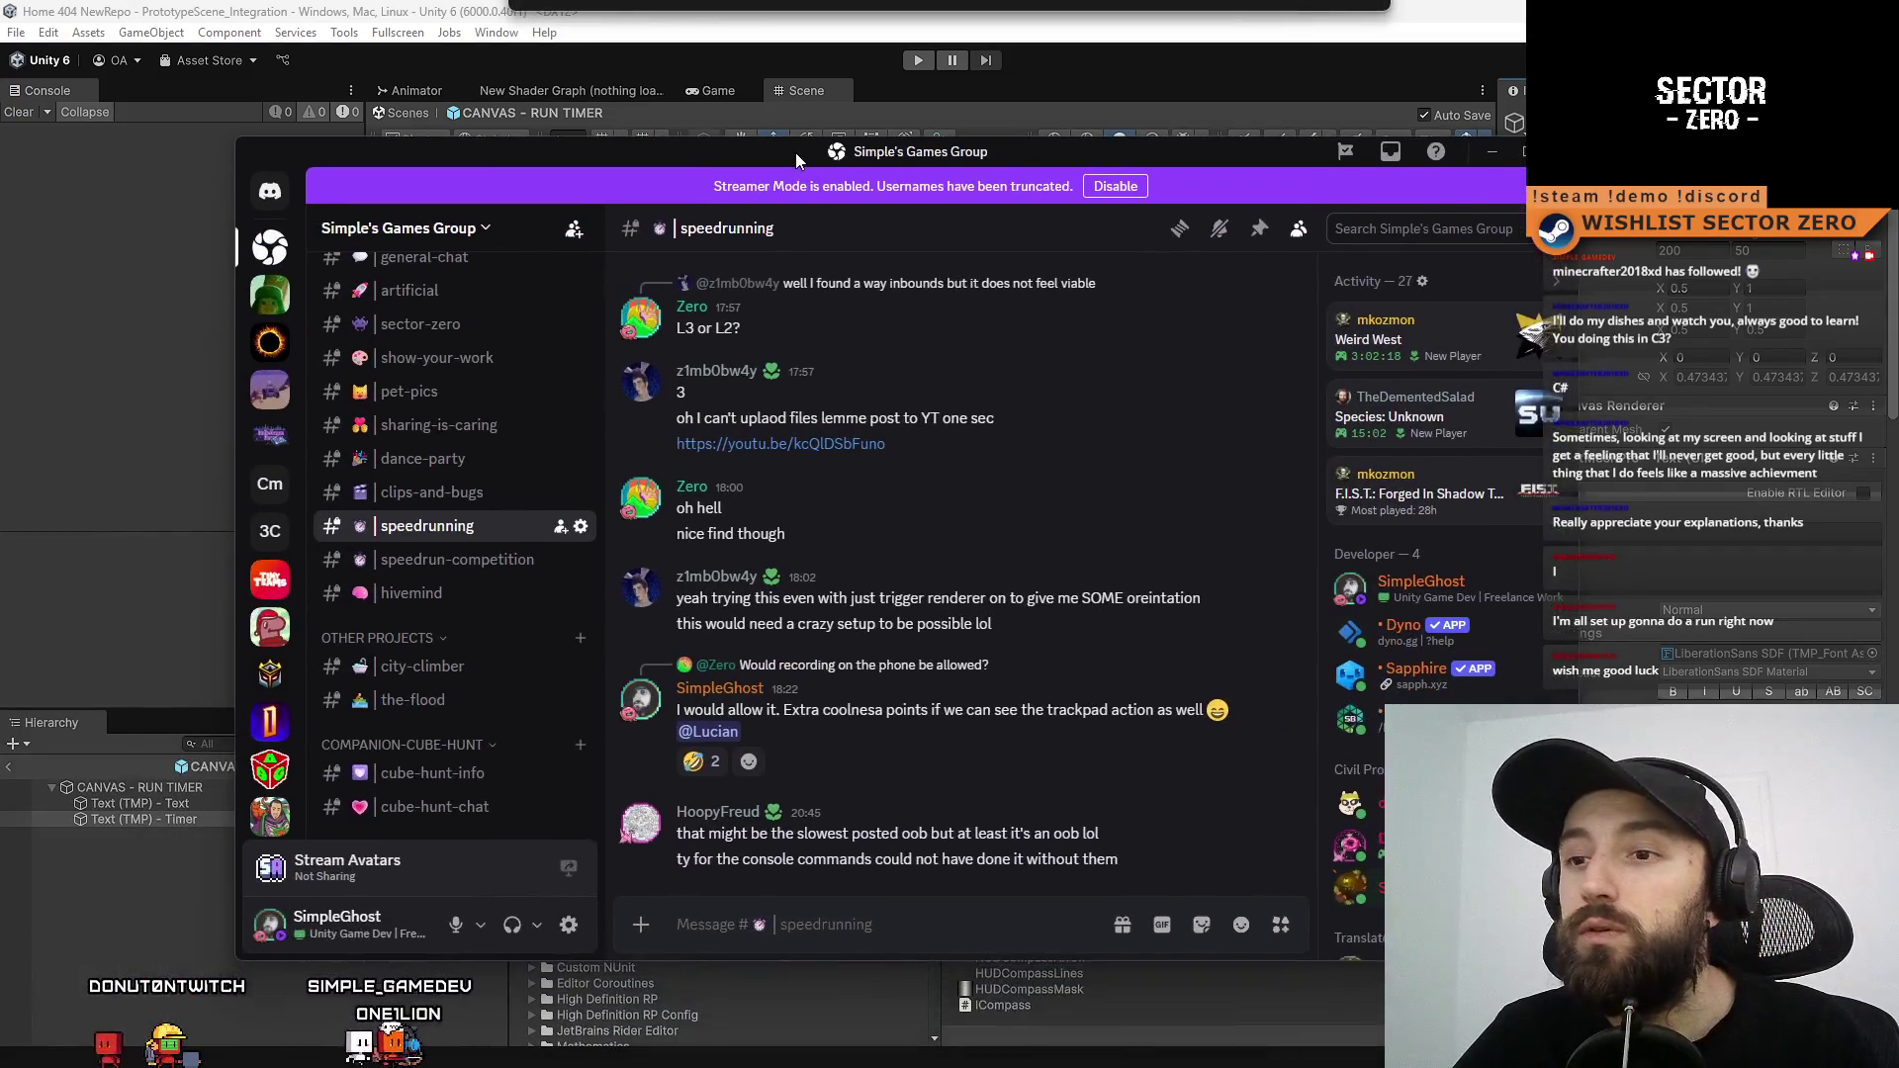
left_click(441, 560)
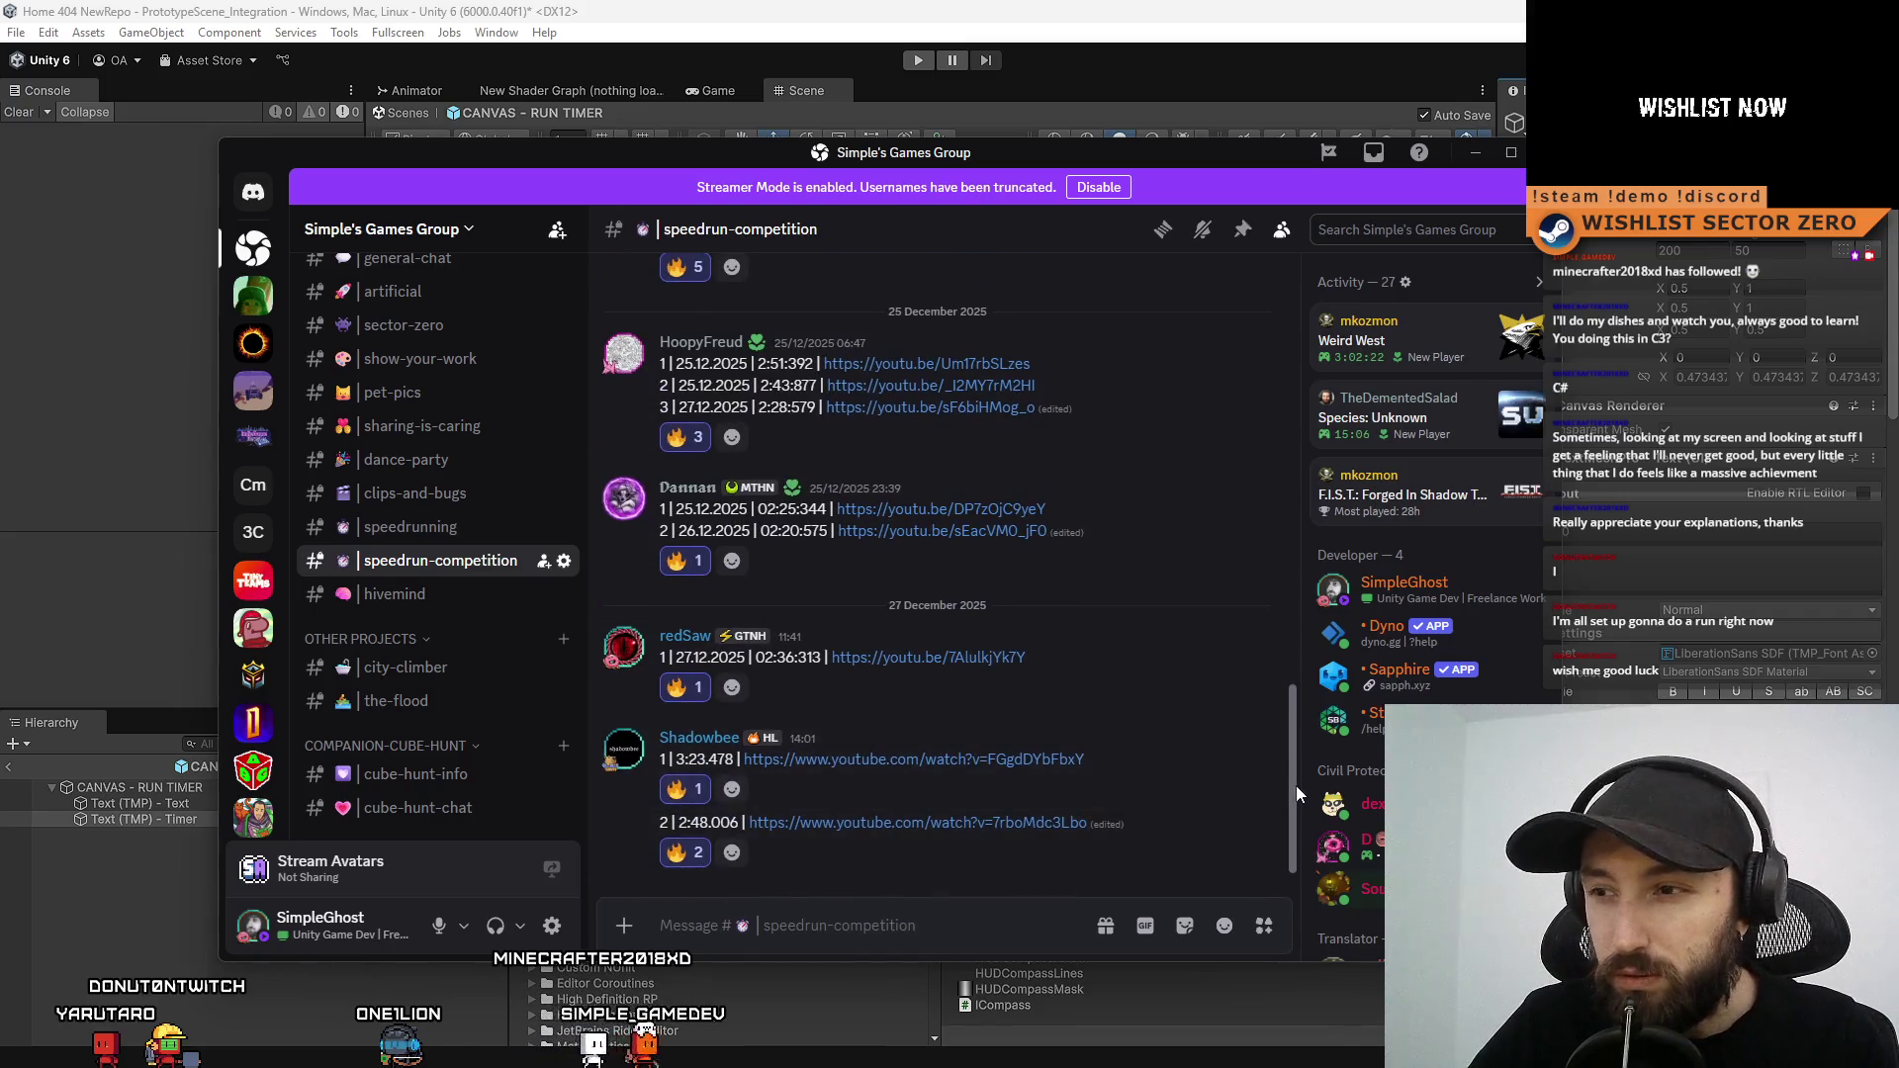
scroll(1291, 781, "up", 1)
mouse_move(1290, 751)
left_mouse_down()
mouse_move(1284, 638)
mouse_move(1249, 608)
mouse_move(1264, 514)
left_mouse_up()
scroll(1250, 574, "up", 1)
scroll(1260, 496, "up", 5)
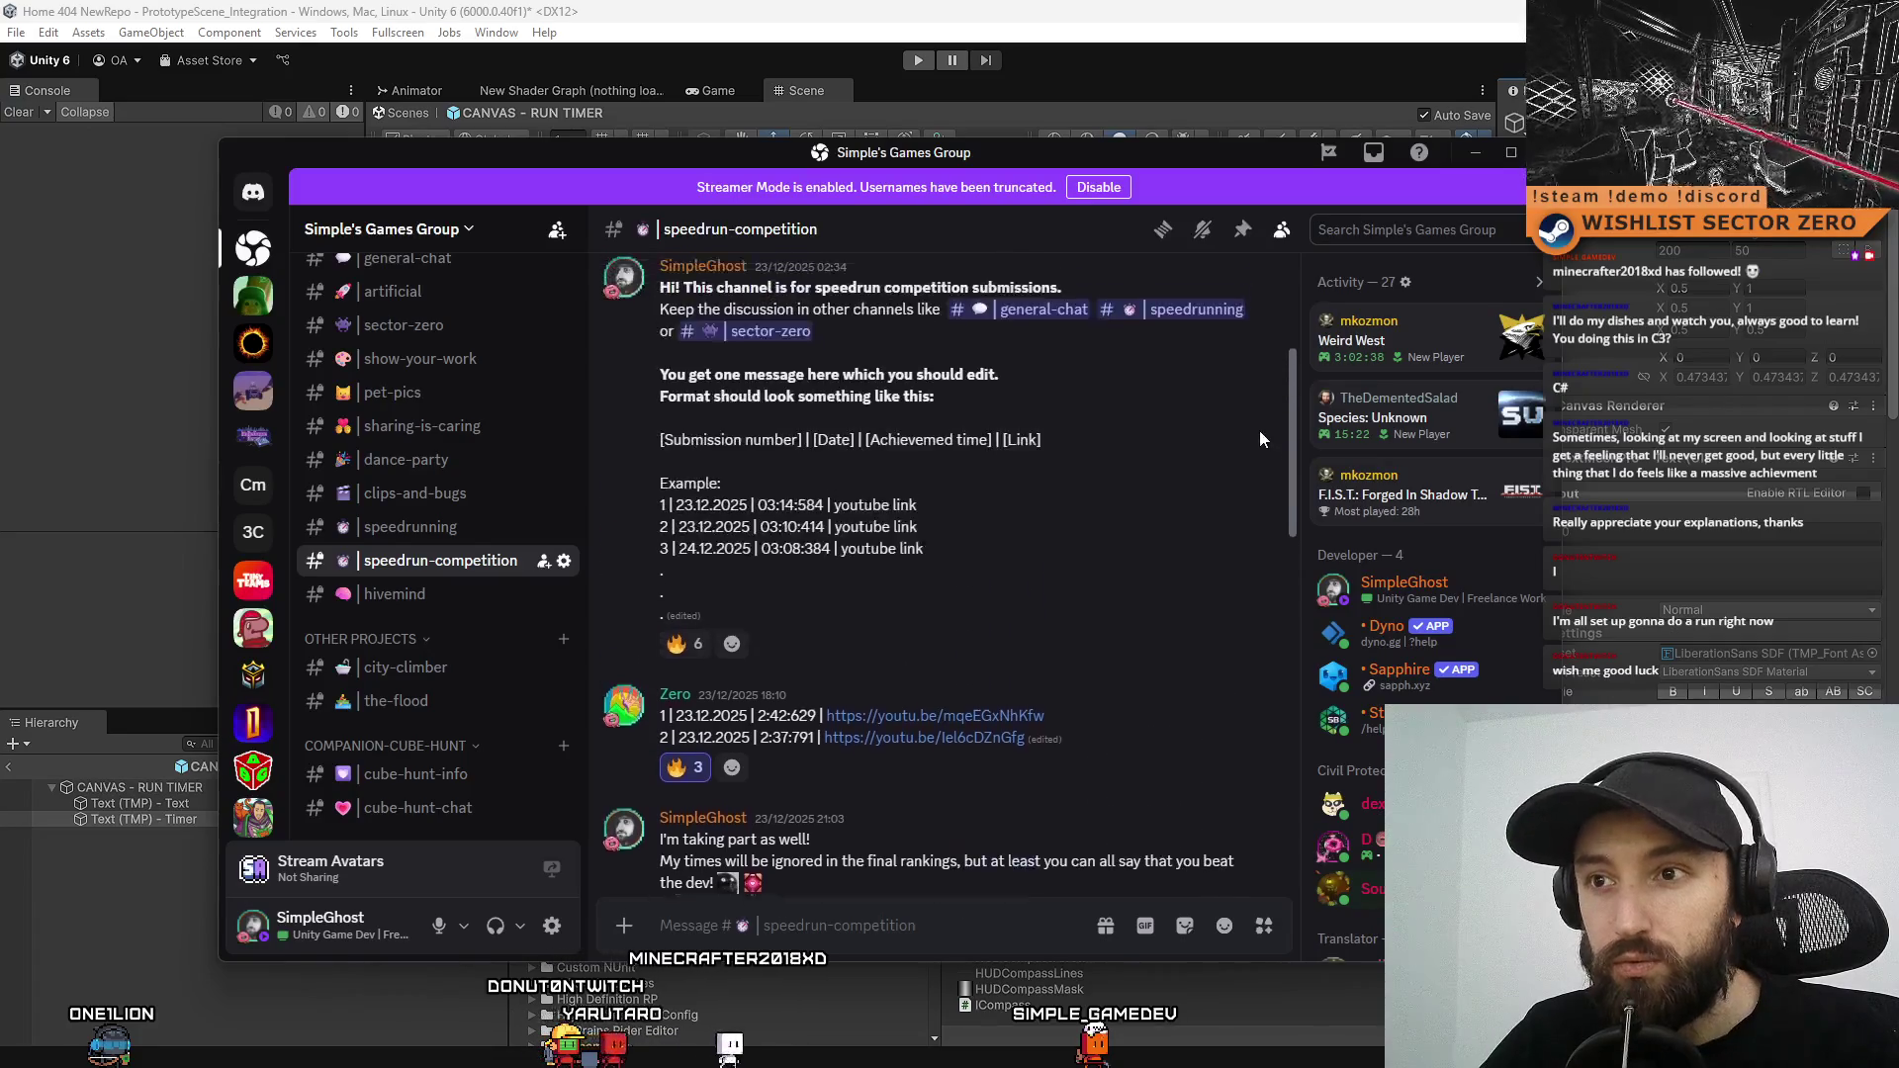
scroll(1250, 454, "down", 15)
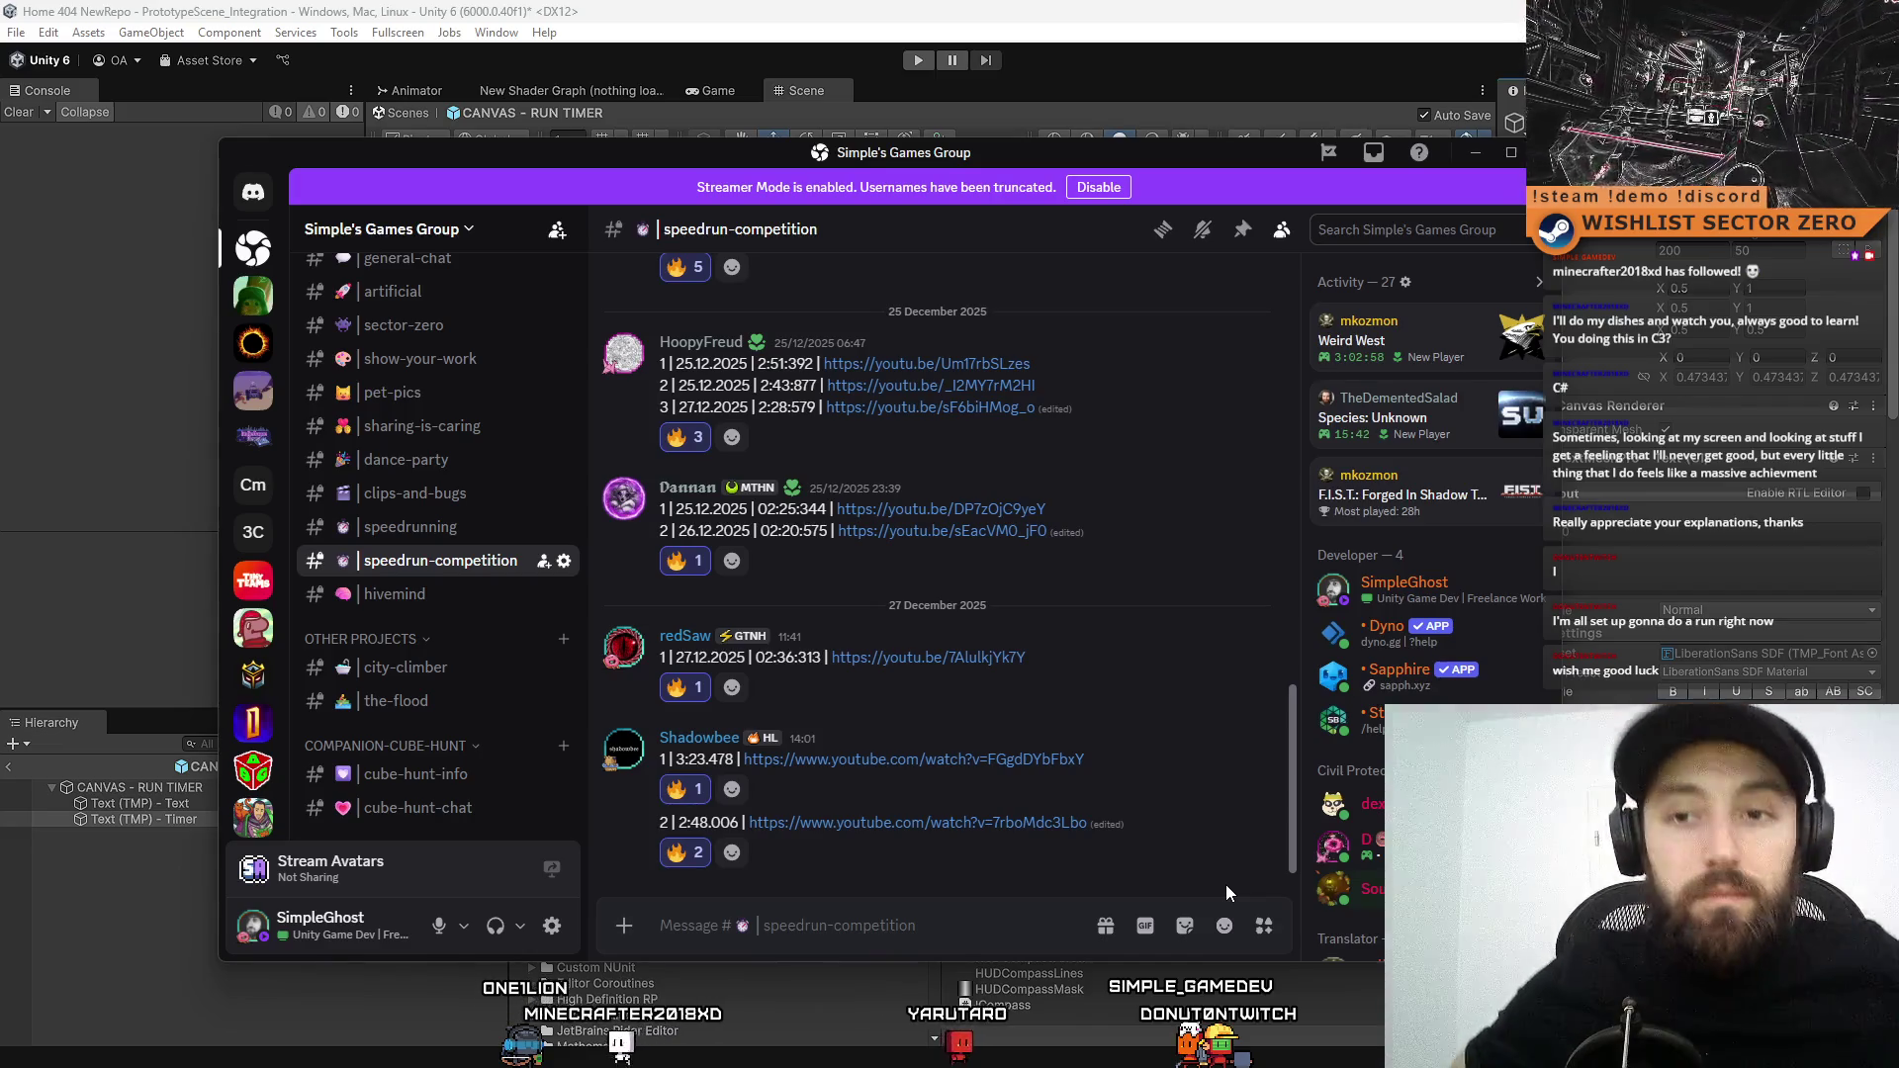
mouse_move(1225, 743)
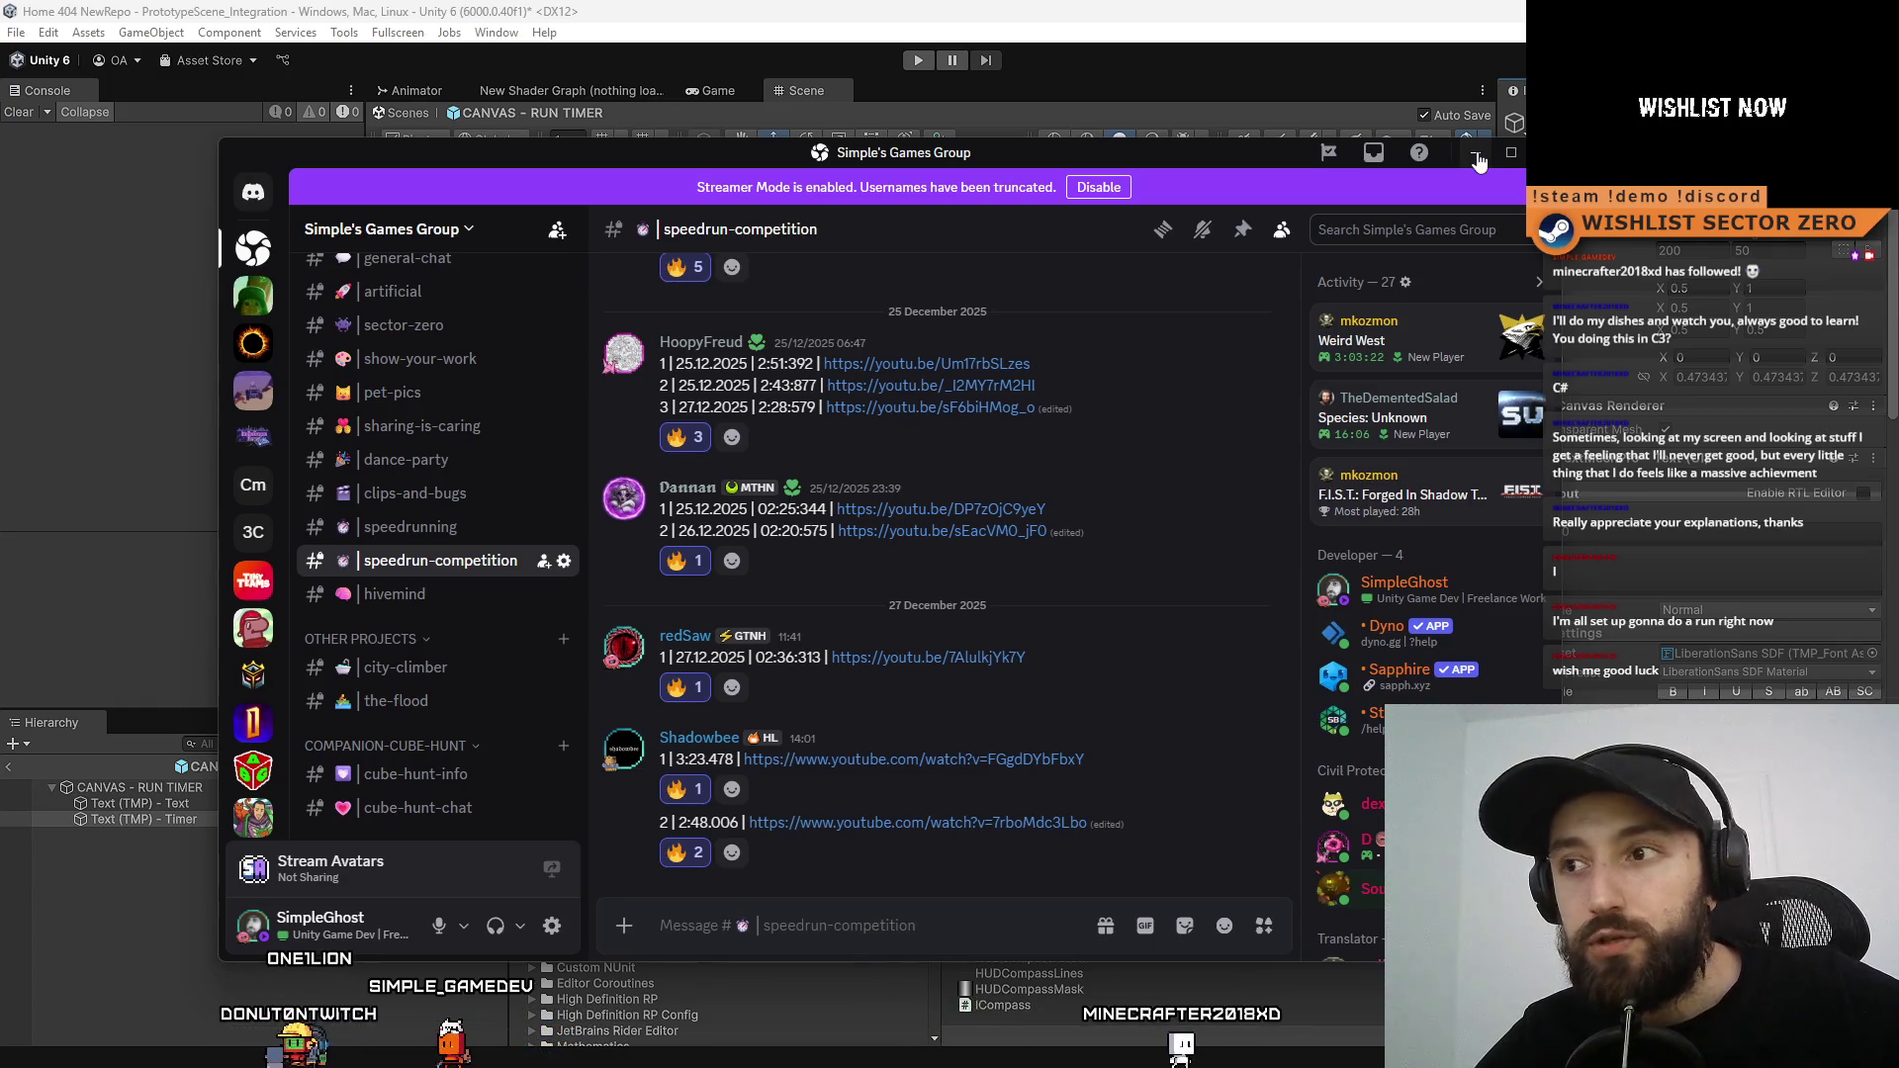
left_click(1474, 152)
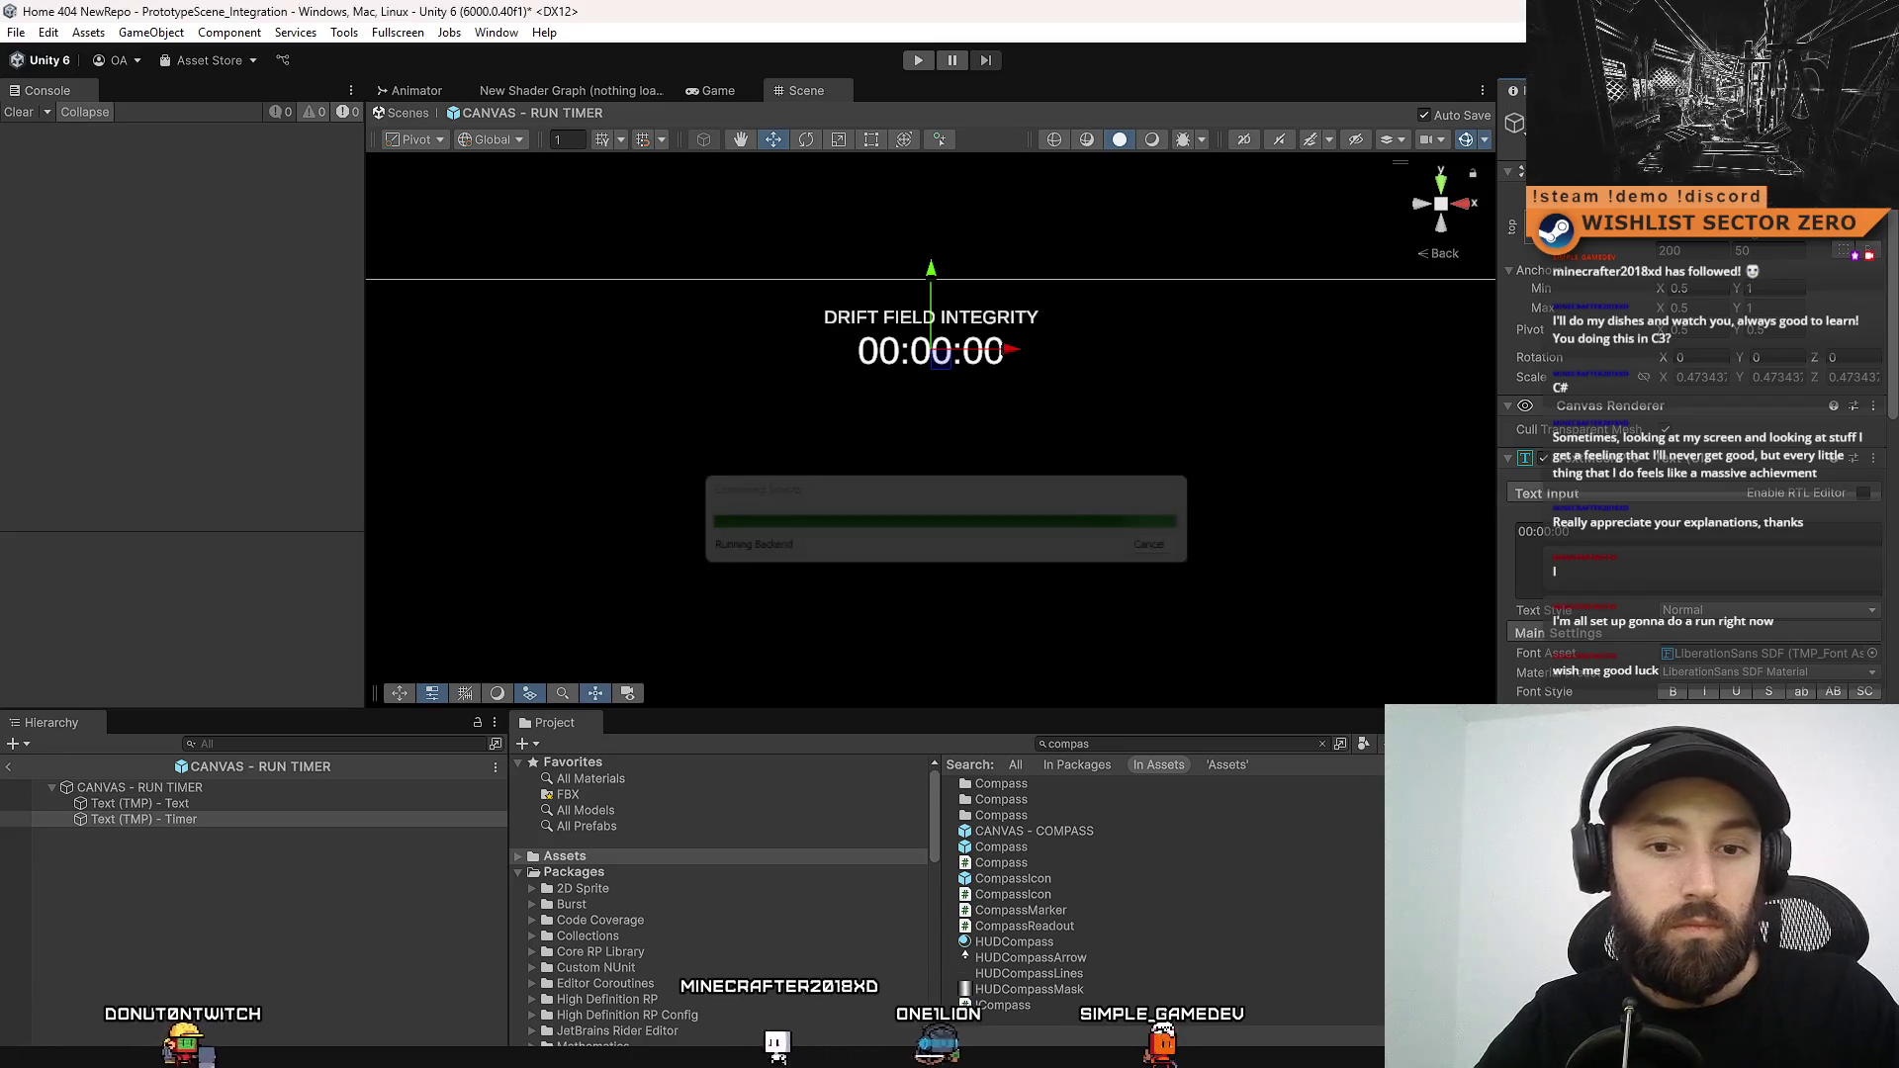
key("shift+d")
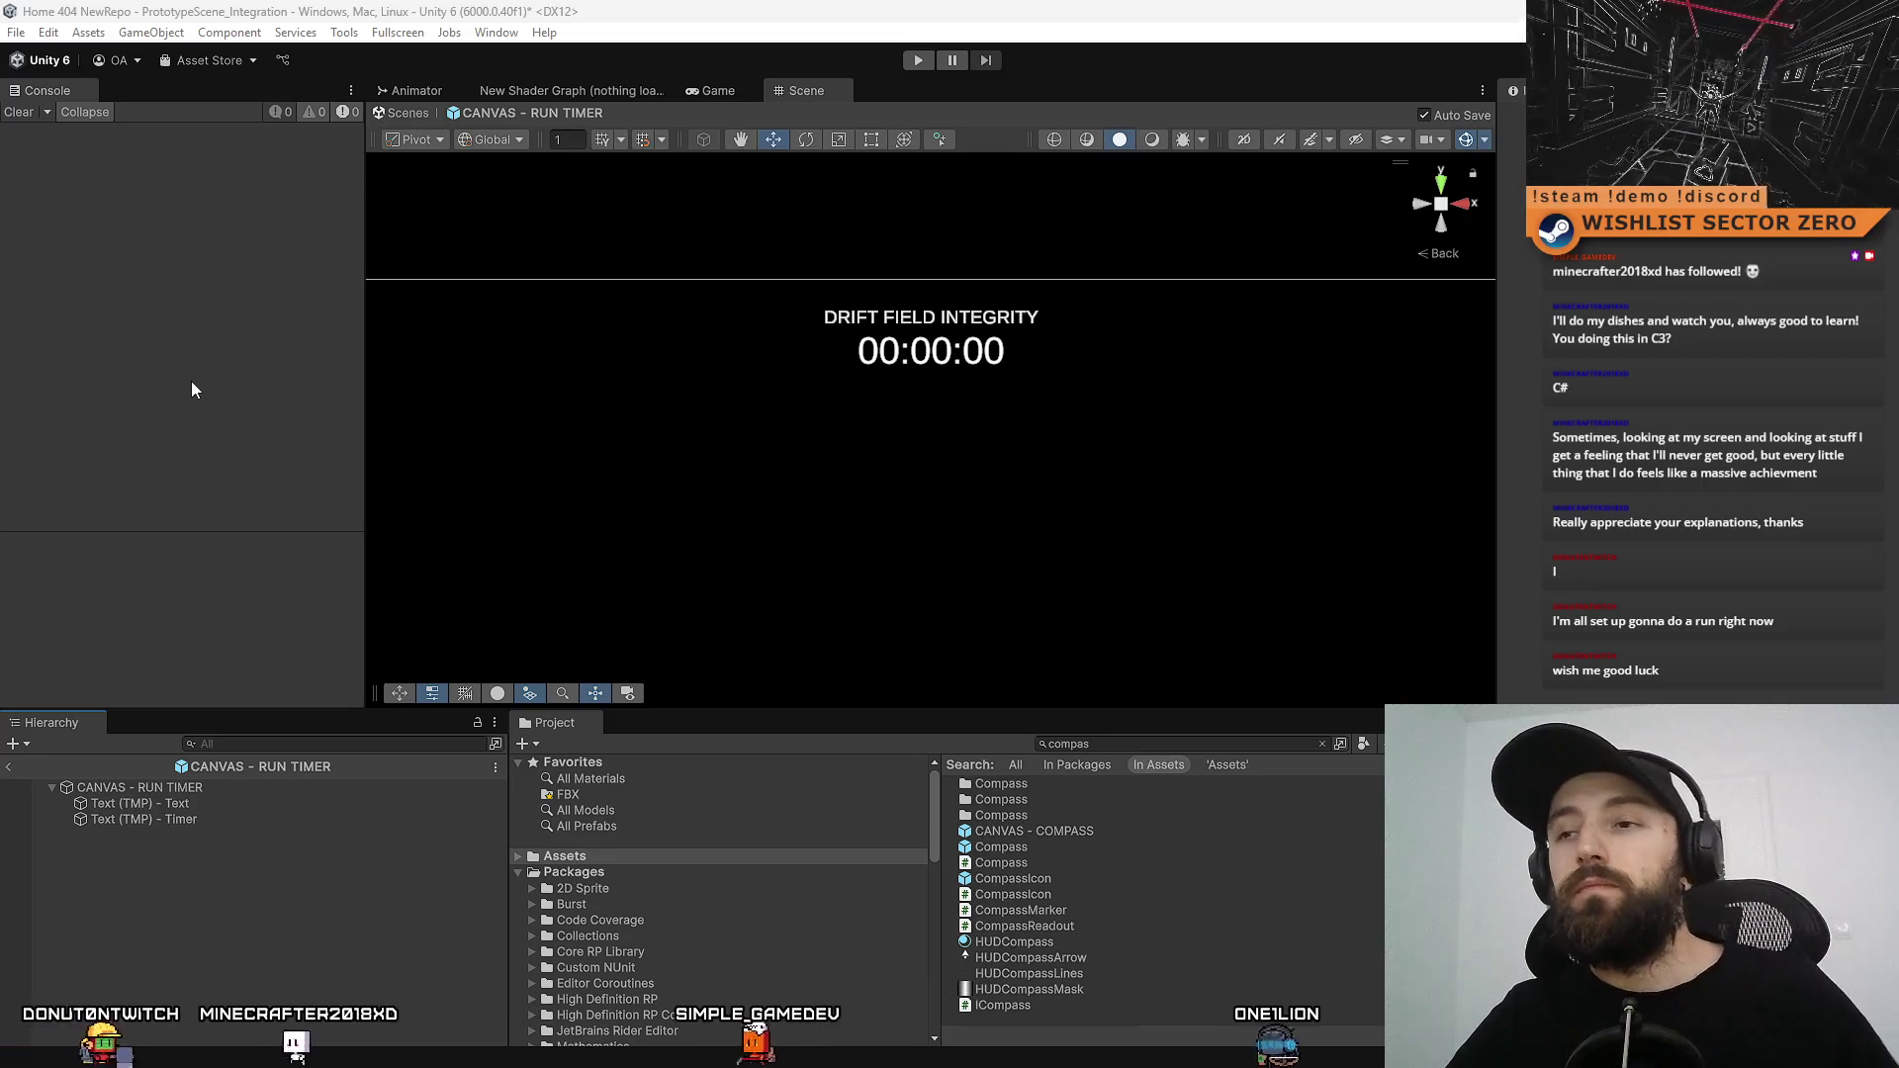
Exit prefab mode and select the RunTimer object in the scene
left_click(414, 117)
scroll(497, 895, "up", 2)
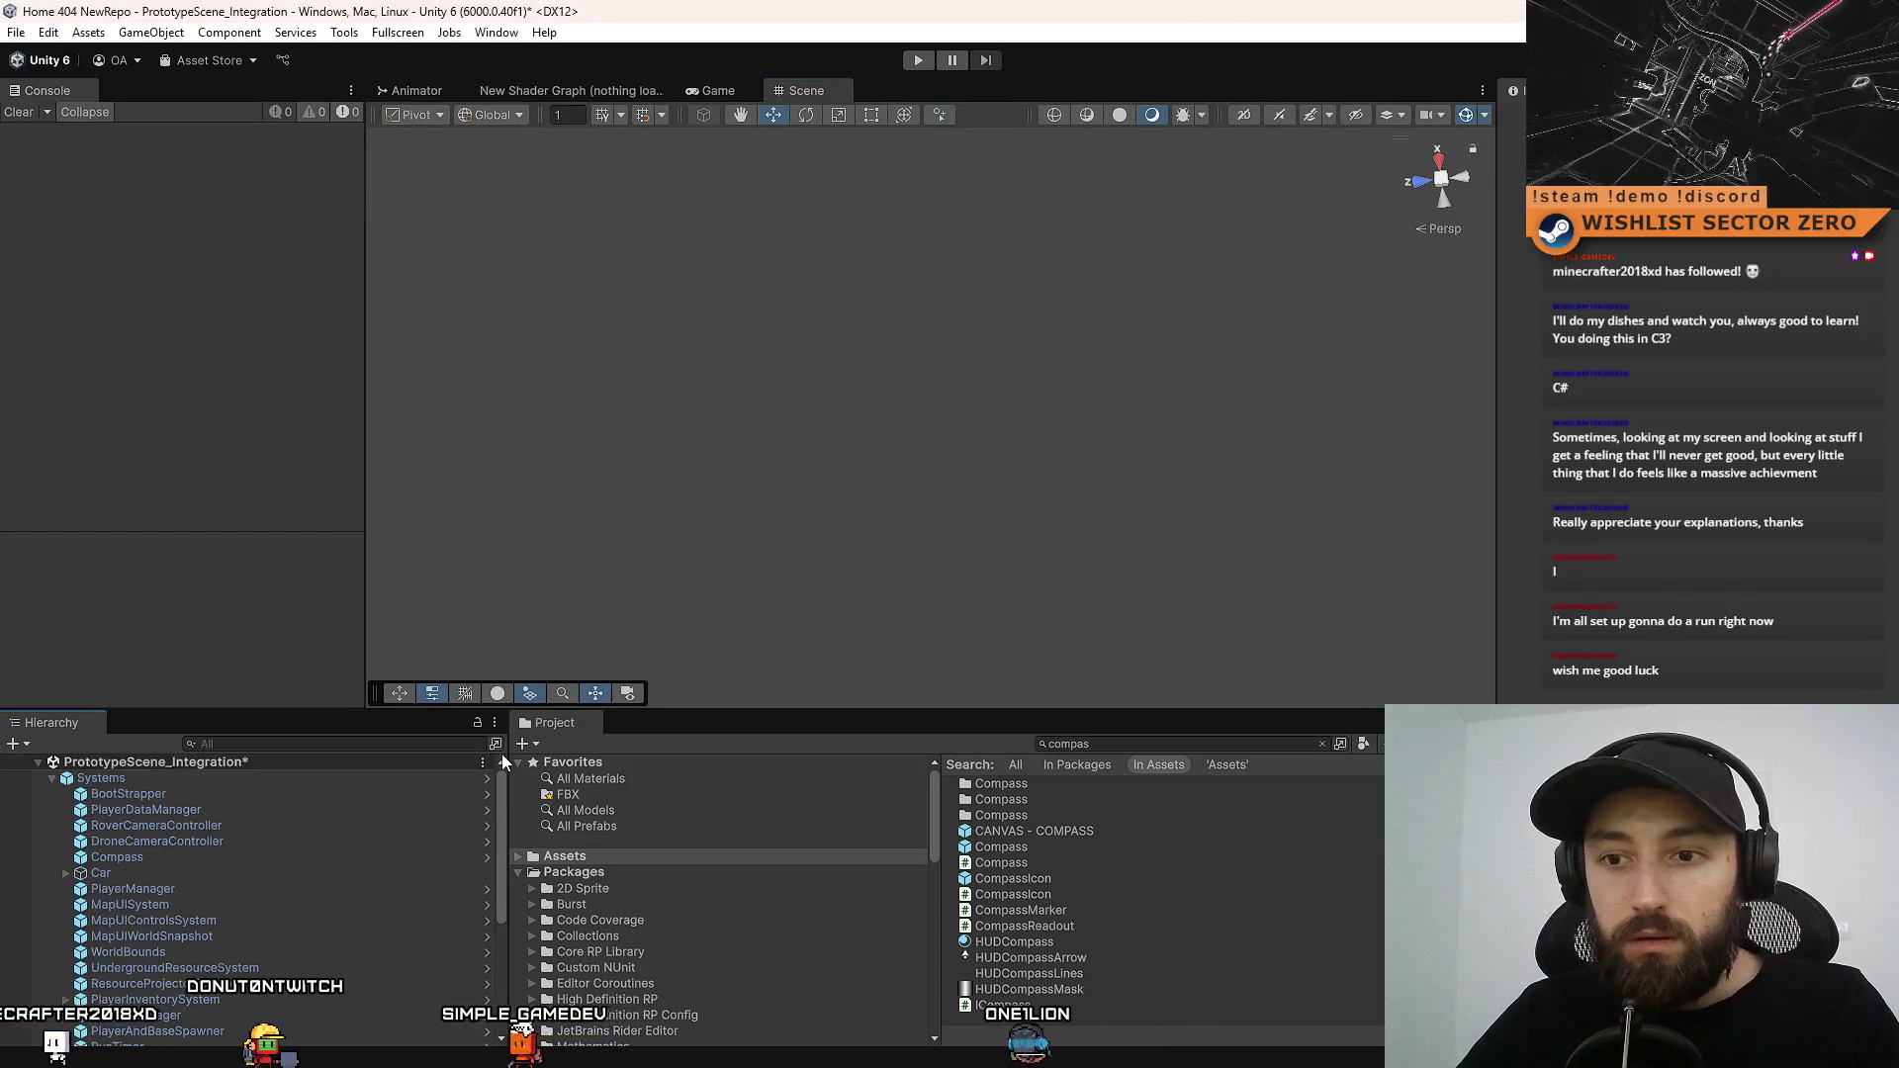
scroll(502, 783, "up", 2)
scroll(499, 849, "down", 2)
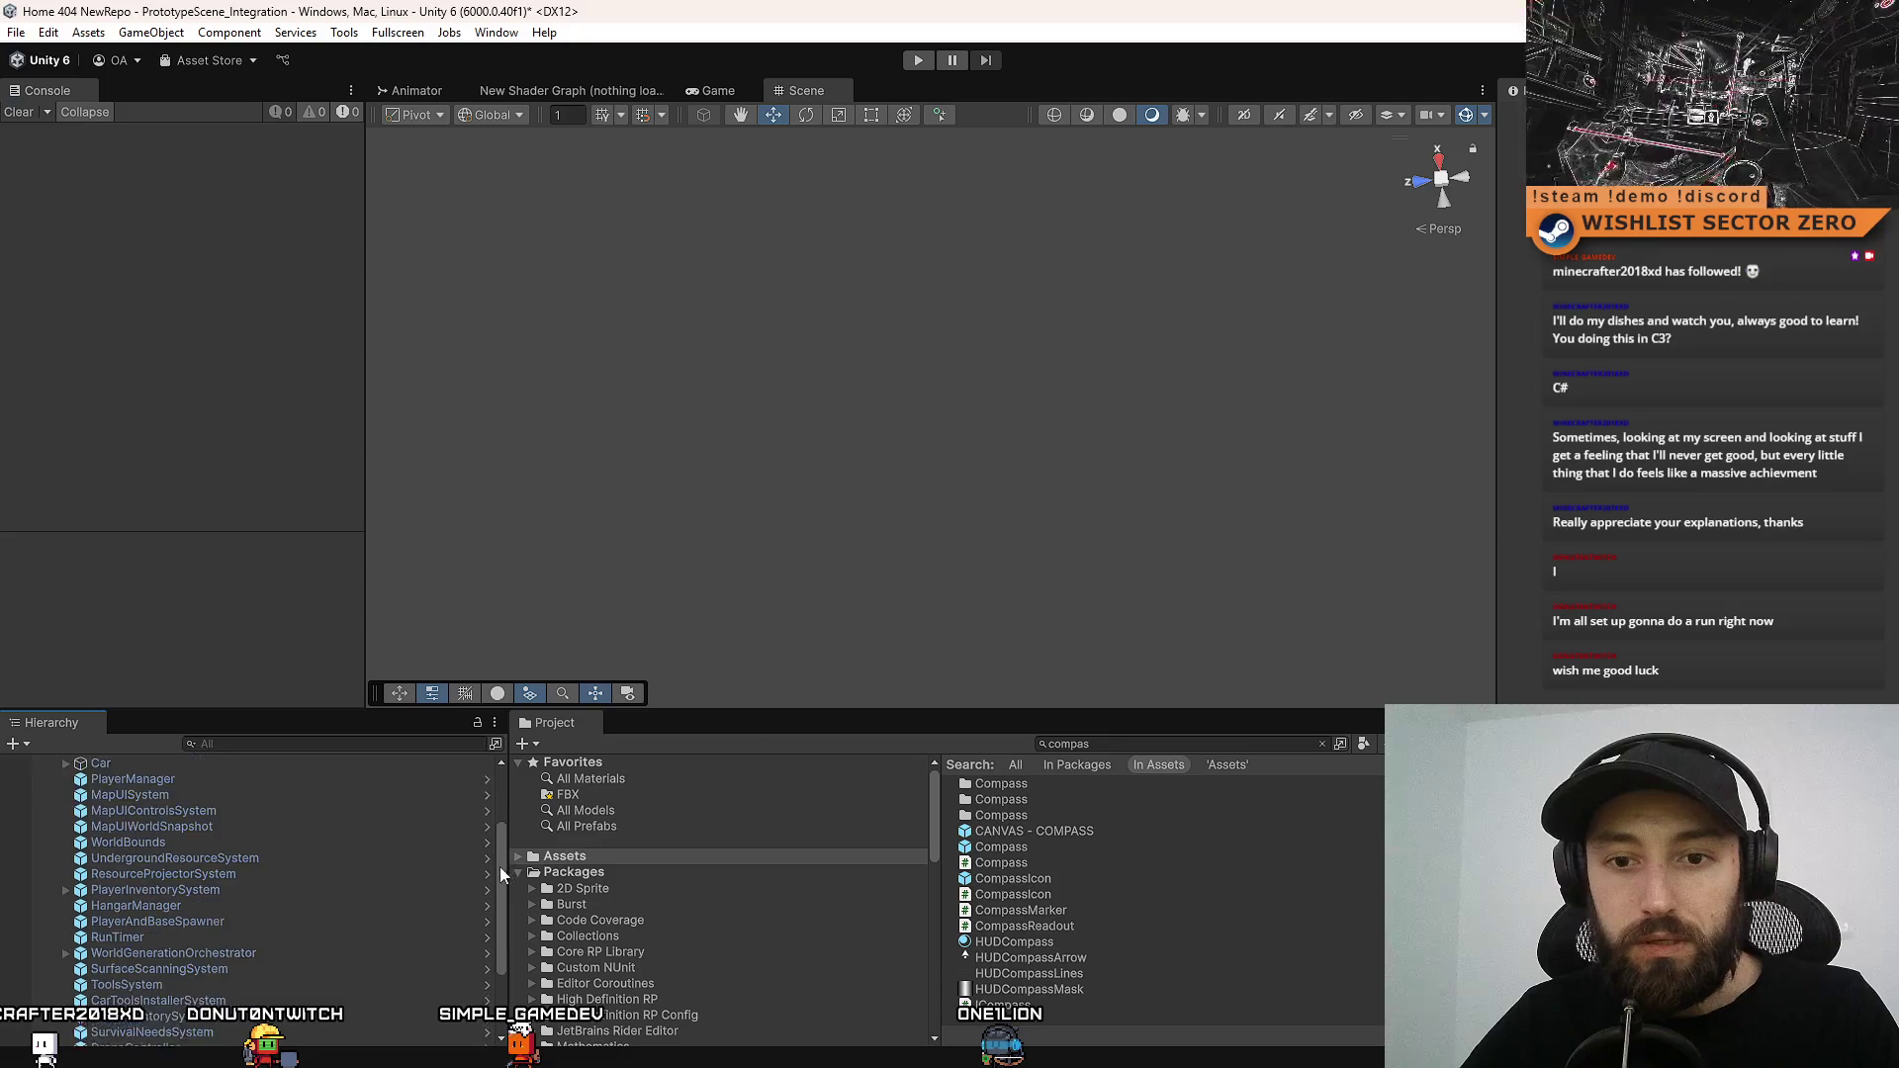
left_click(212, 931)
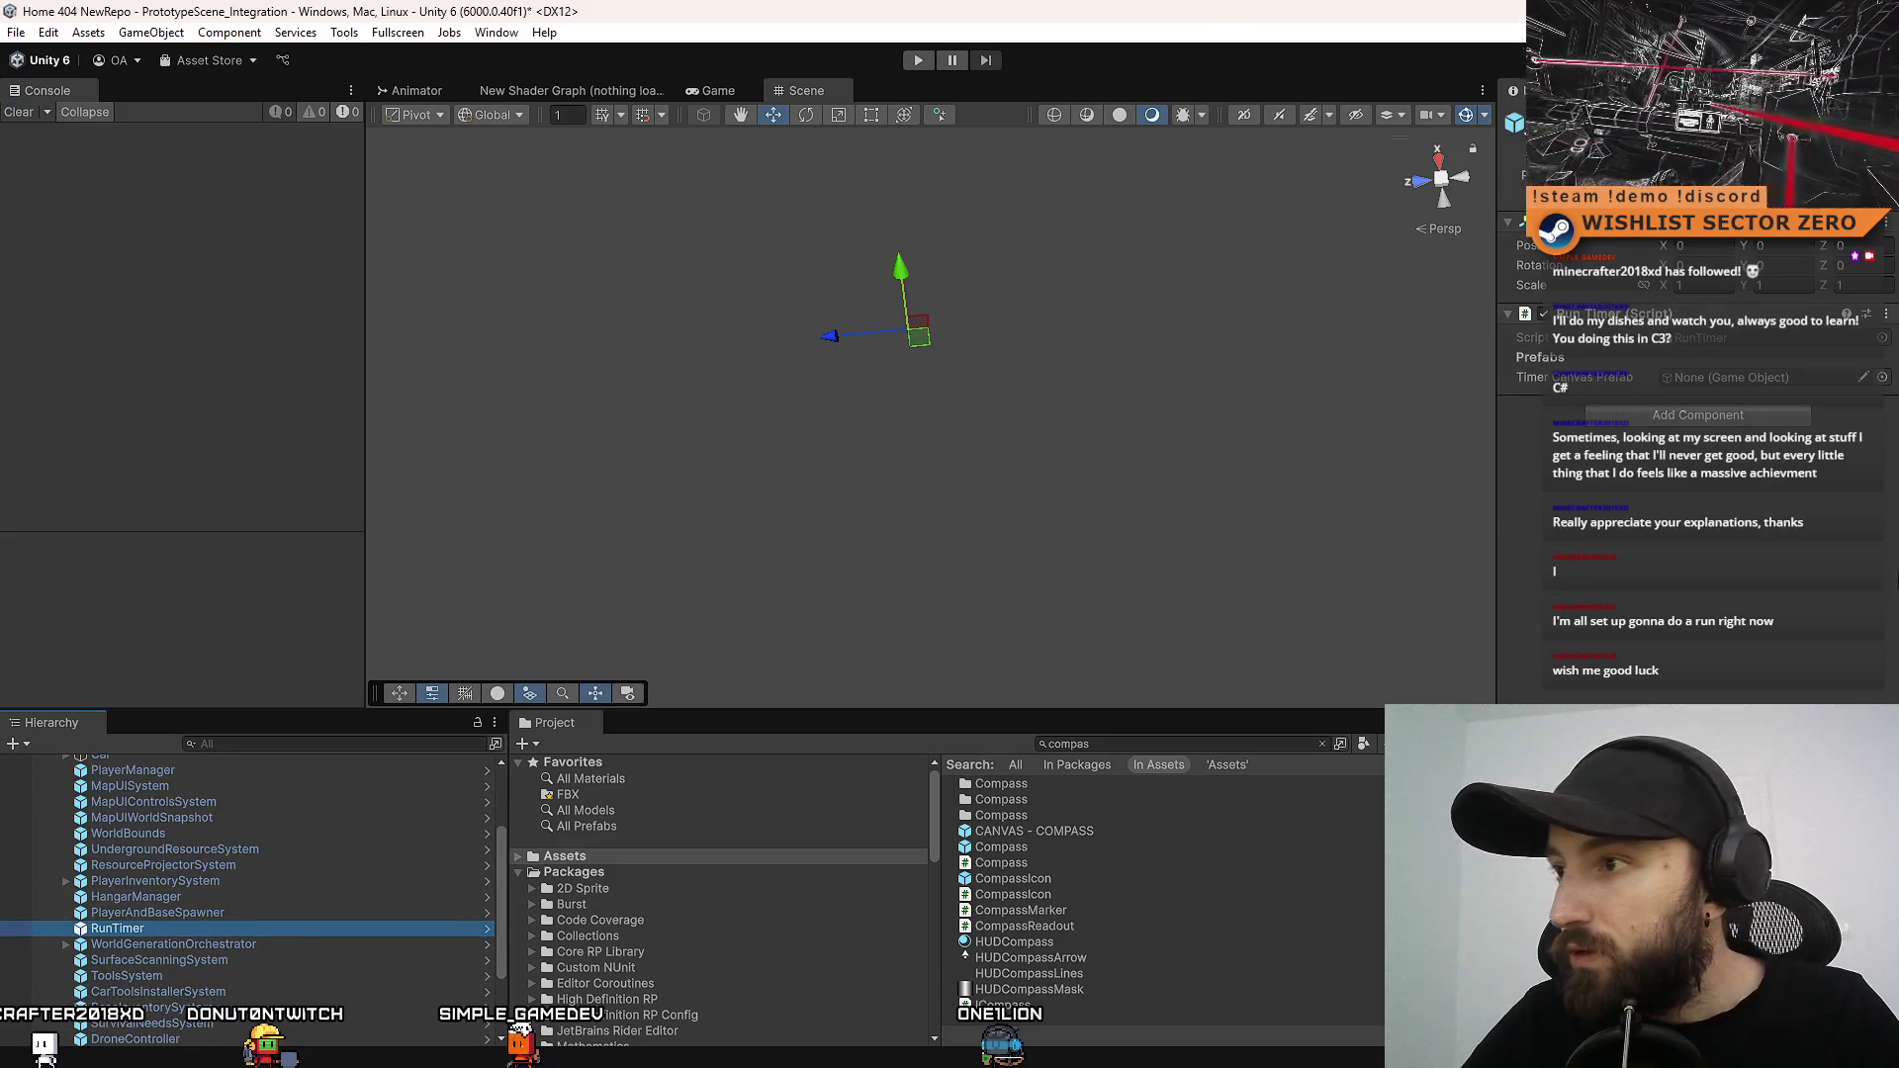
left_click(1821, 411)
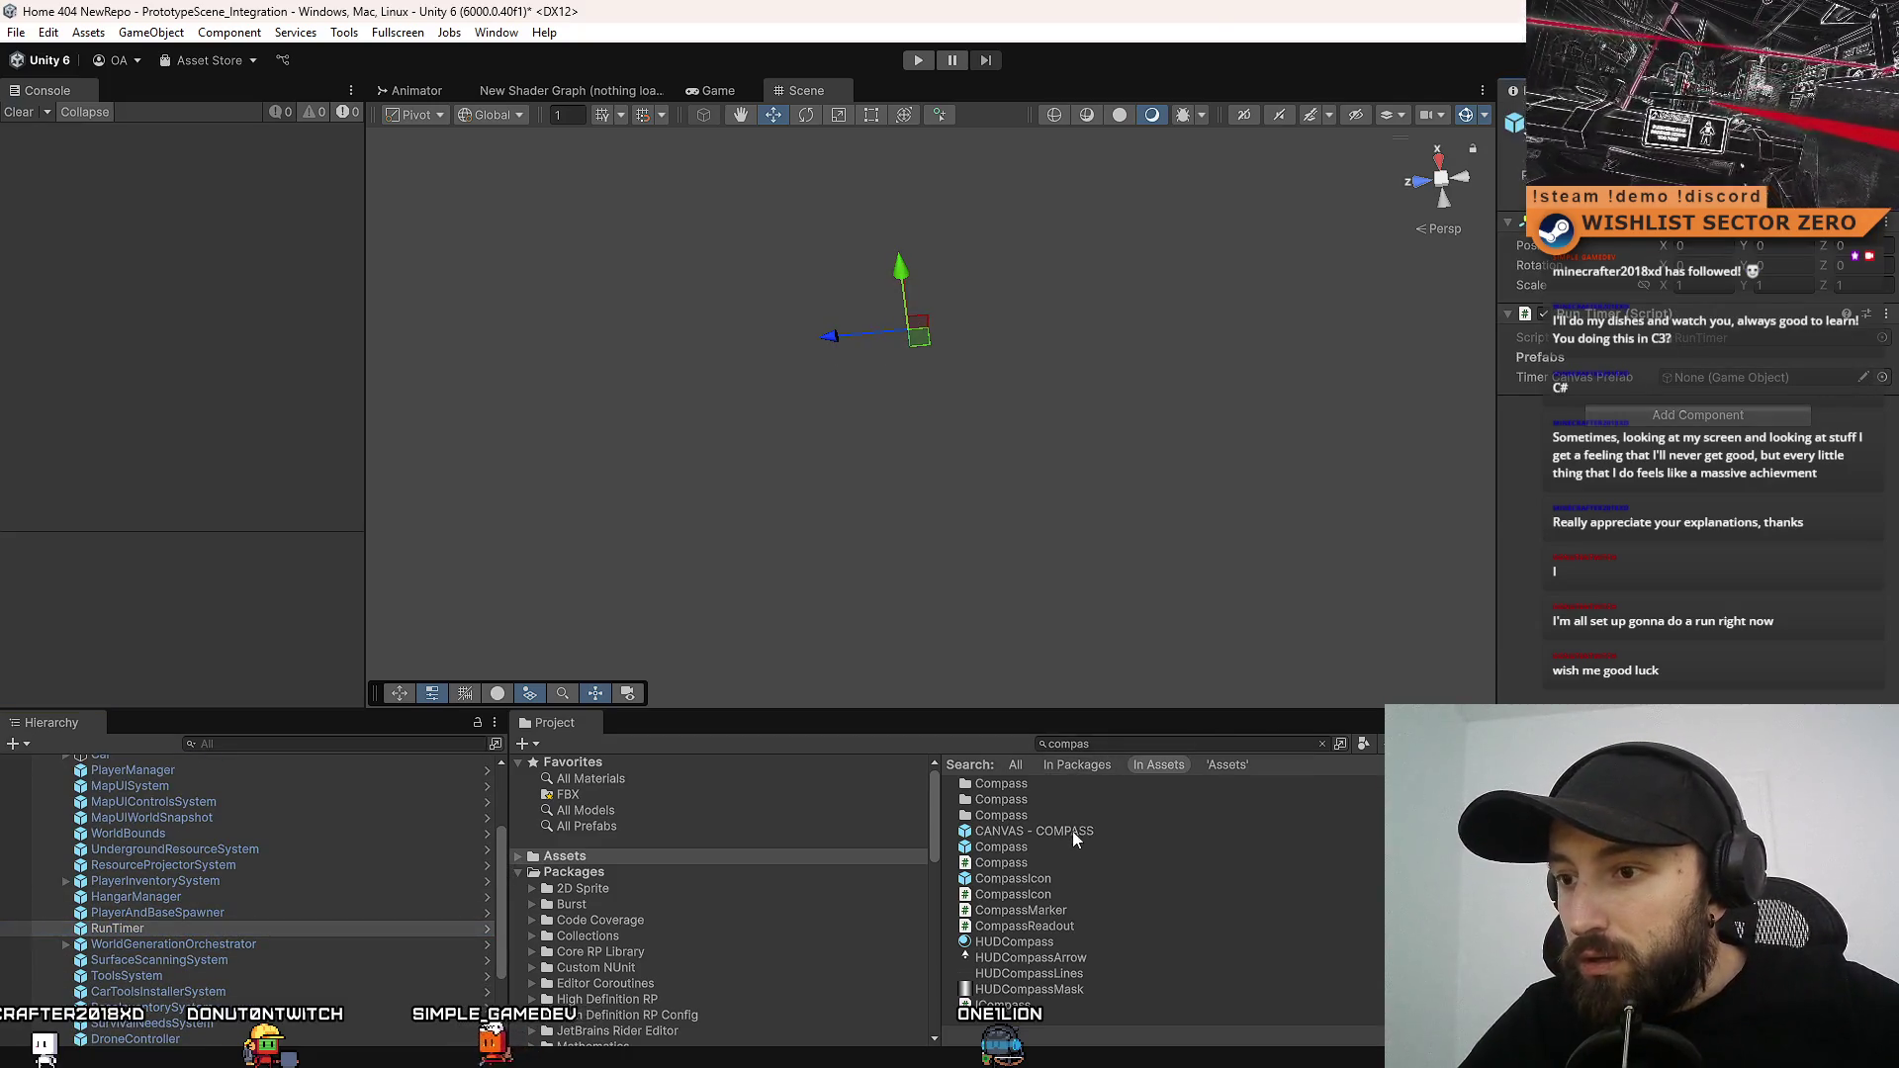
Assign CANVAS - RUN TIMER to Timer Canvas Prefab, apply it to the prefab, and press Play
left_click(620, 871)
left_click(641, 856)
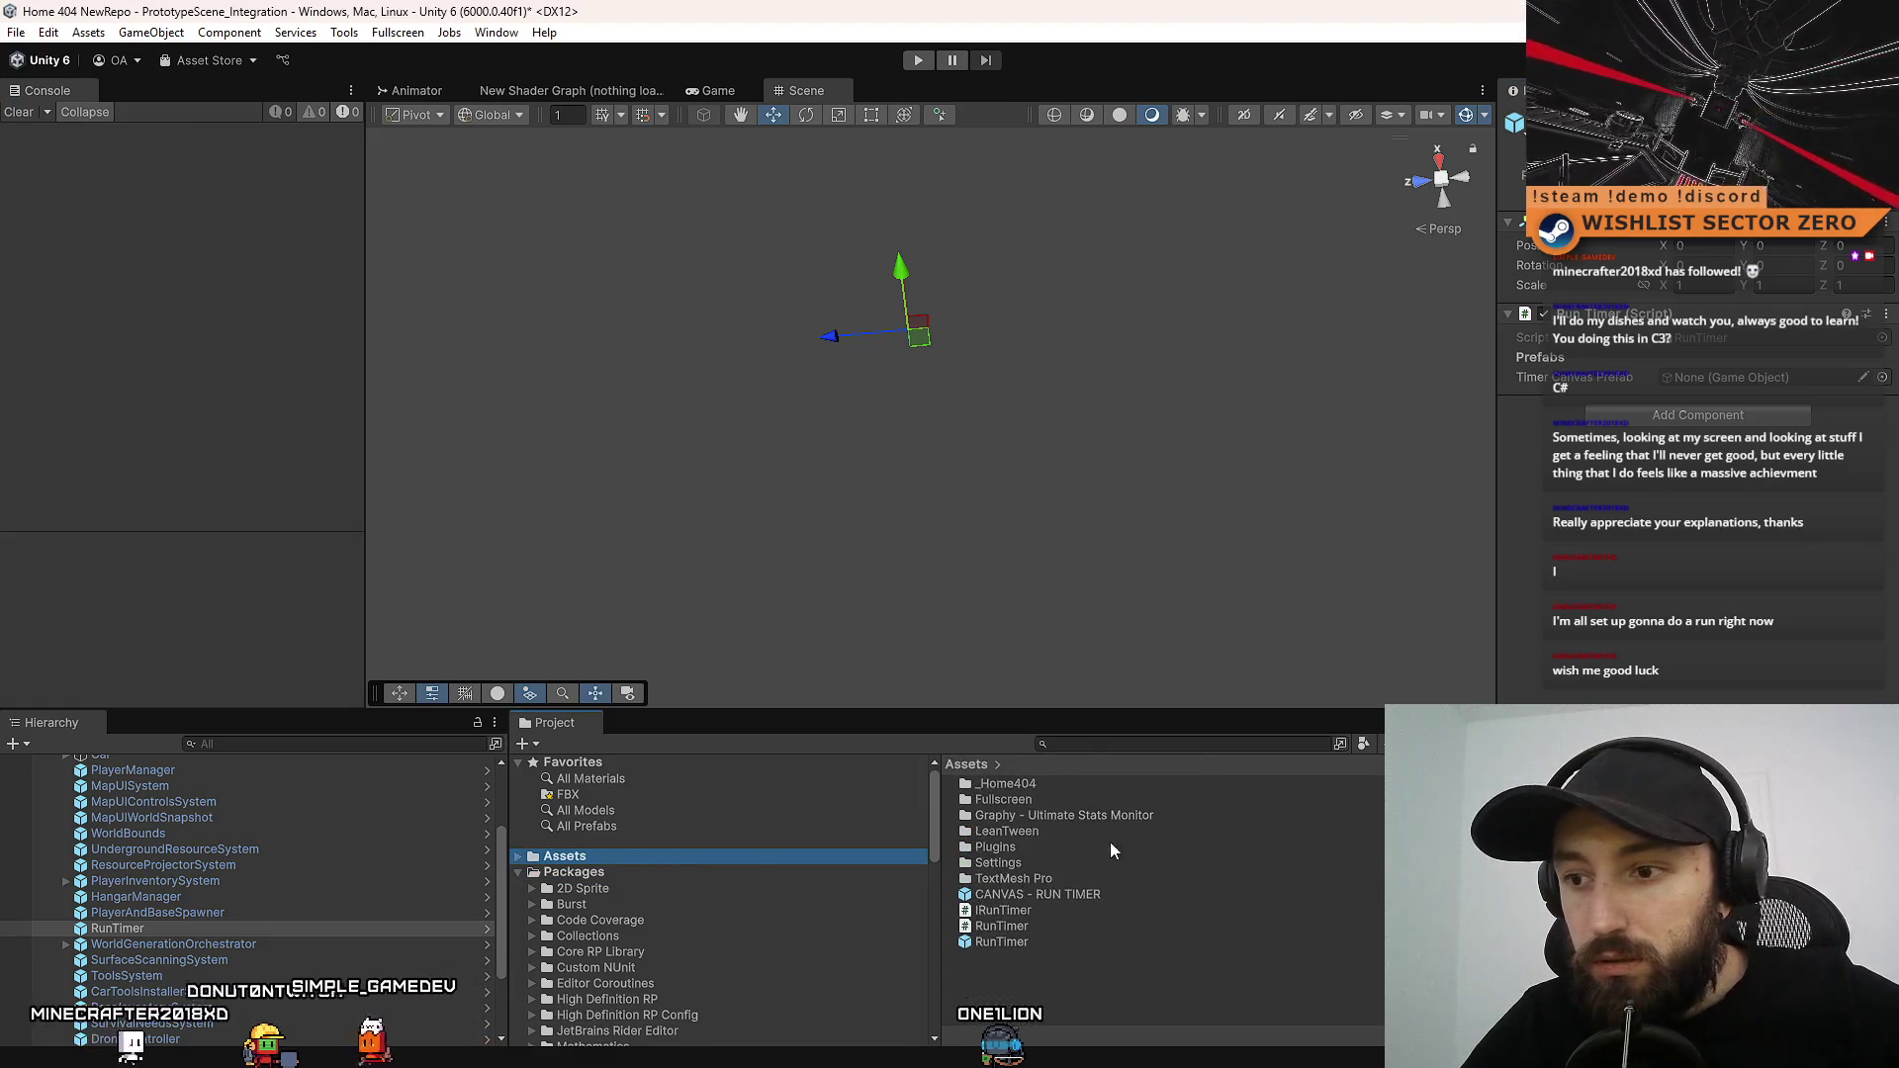
mouse_move(1049, 894)
left_mouse_down()
mouse_move(1385, 614)
mouse_move(1741, 377)
left_mouse_up()
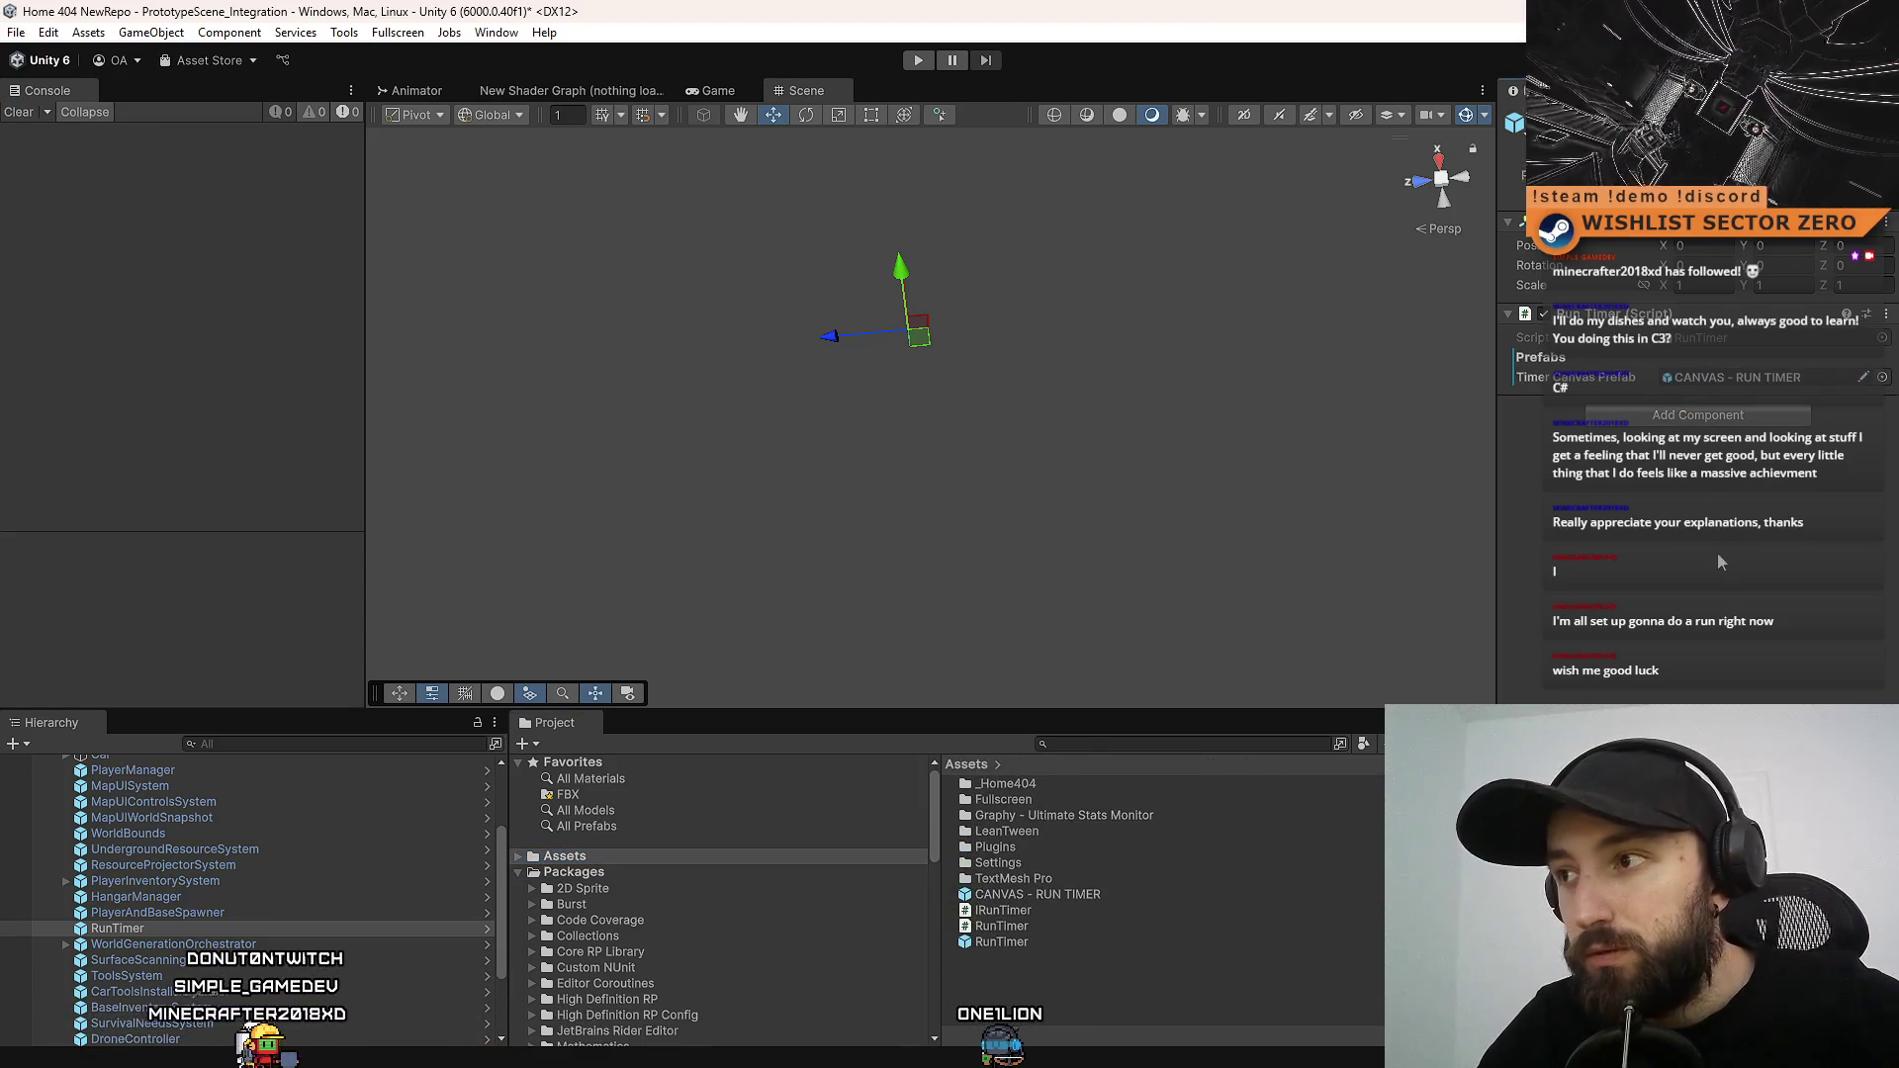
right_click(1563, 379)
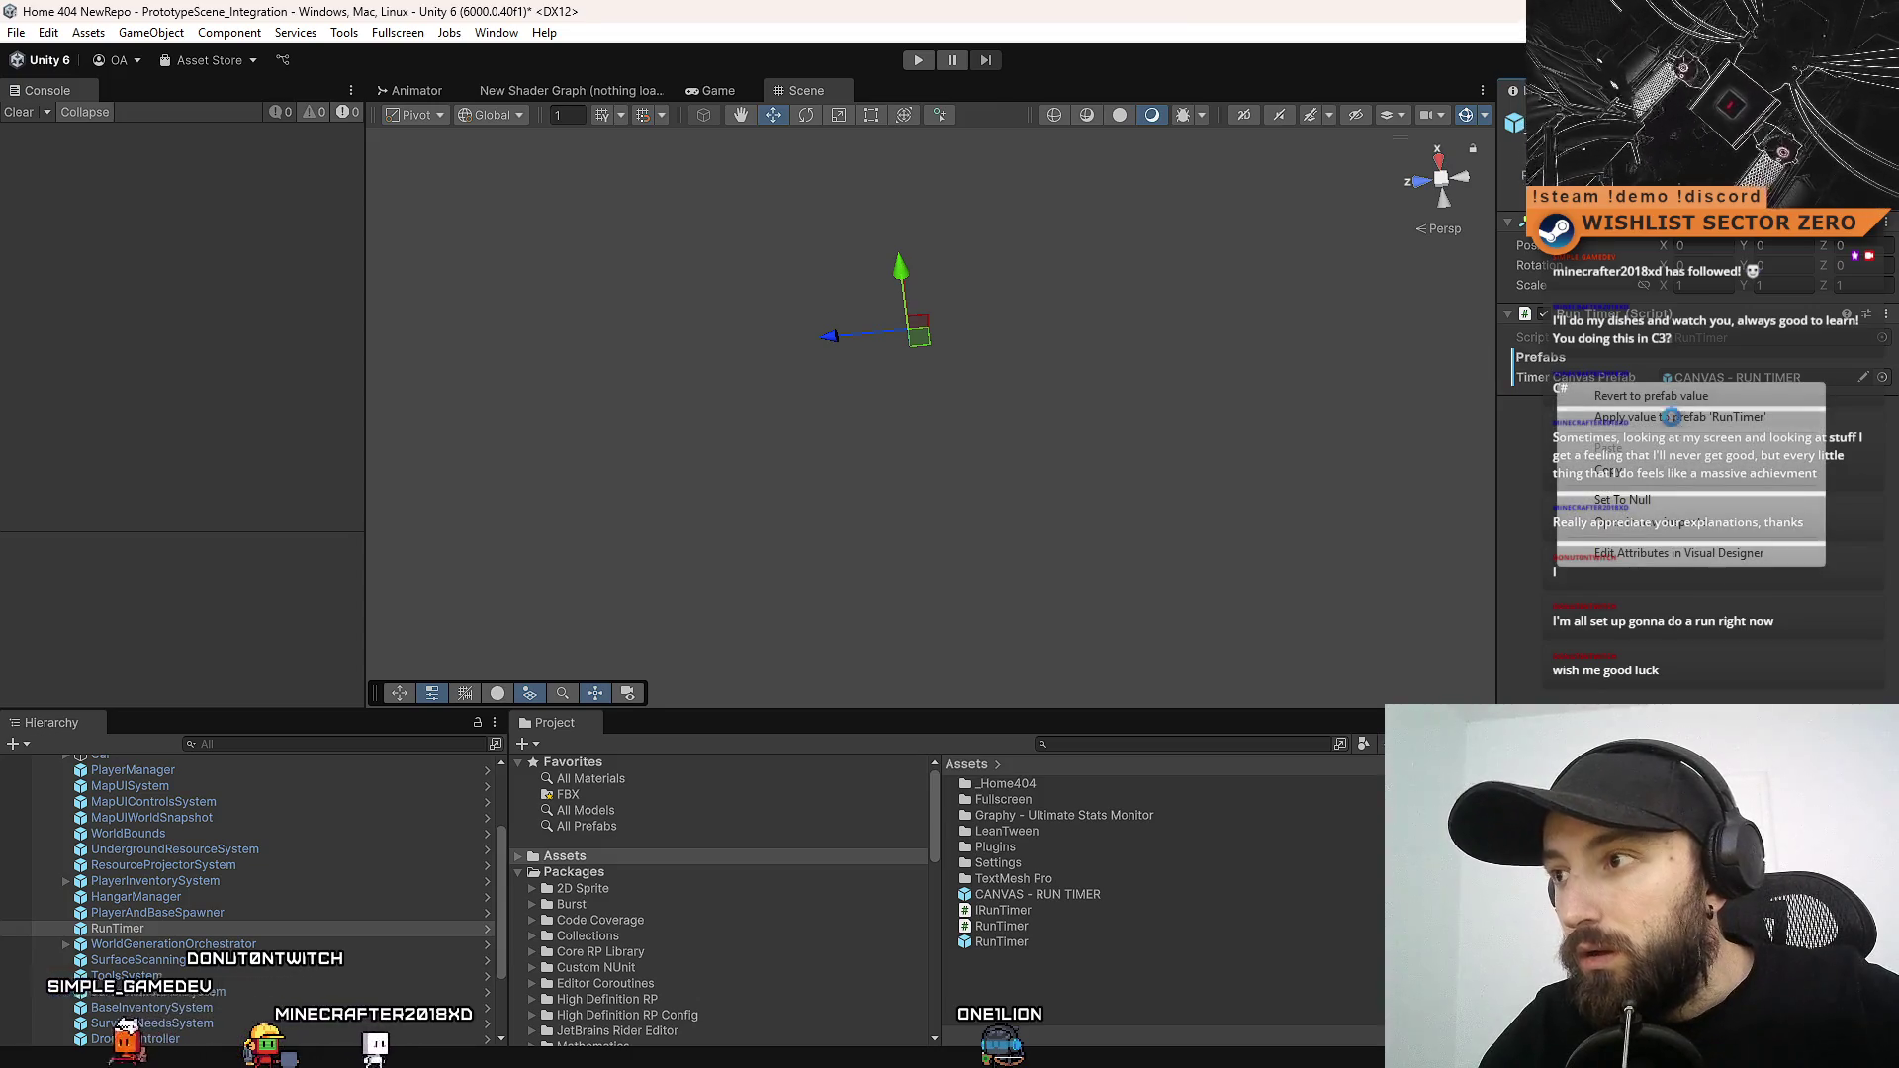
left_click(1675, 425)
left_click(1010, 999)
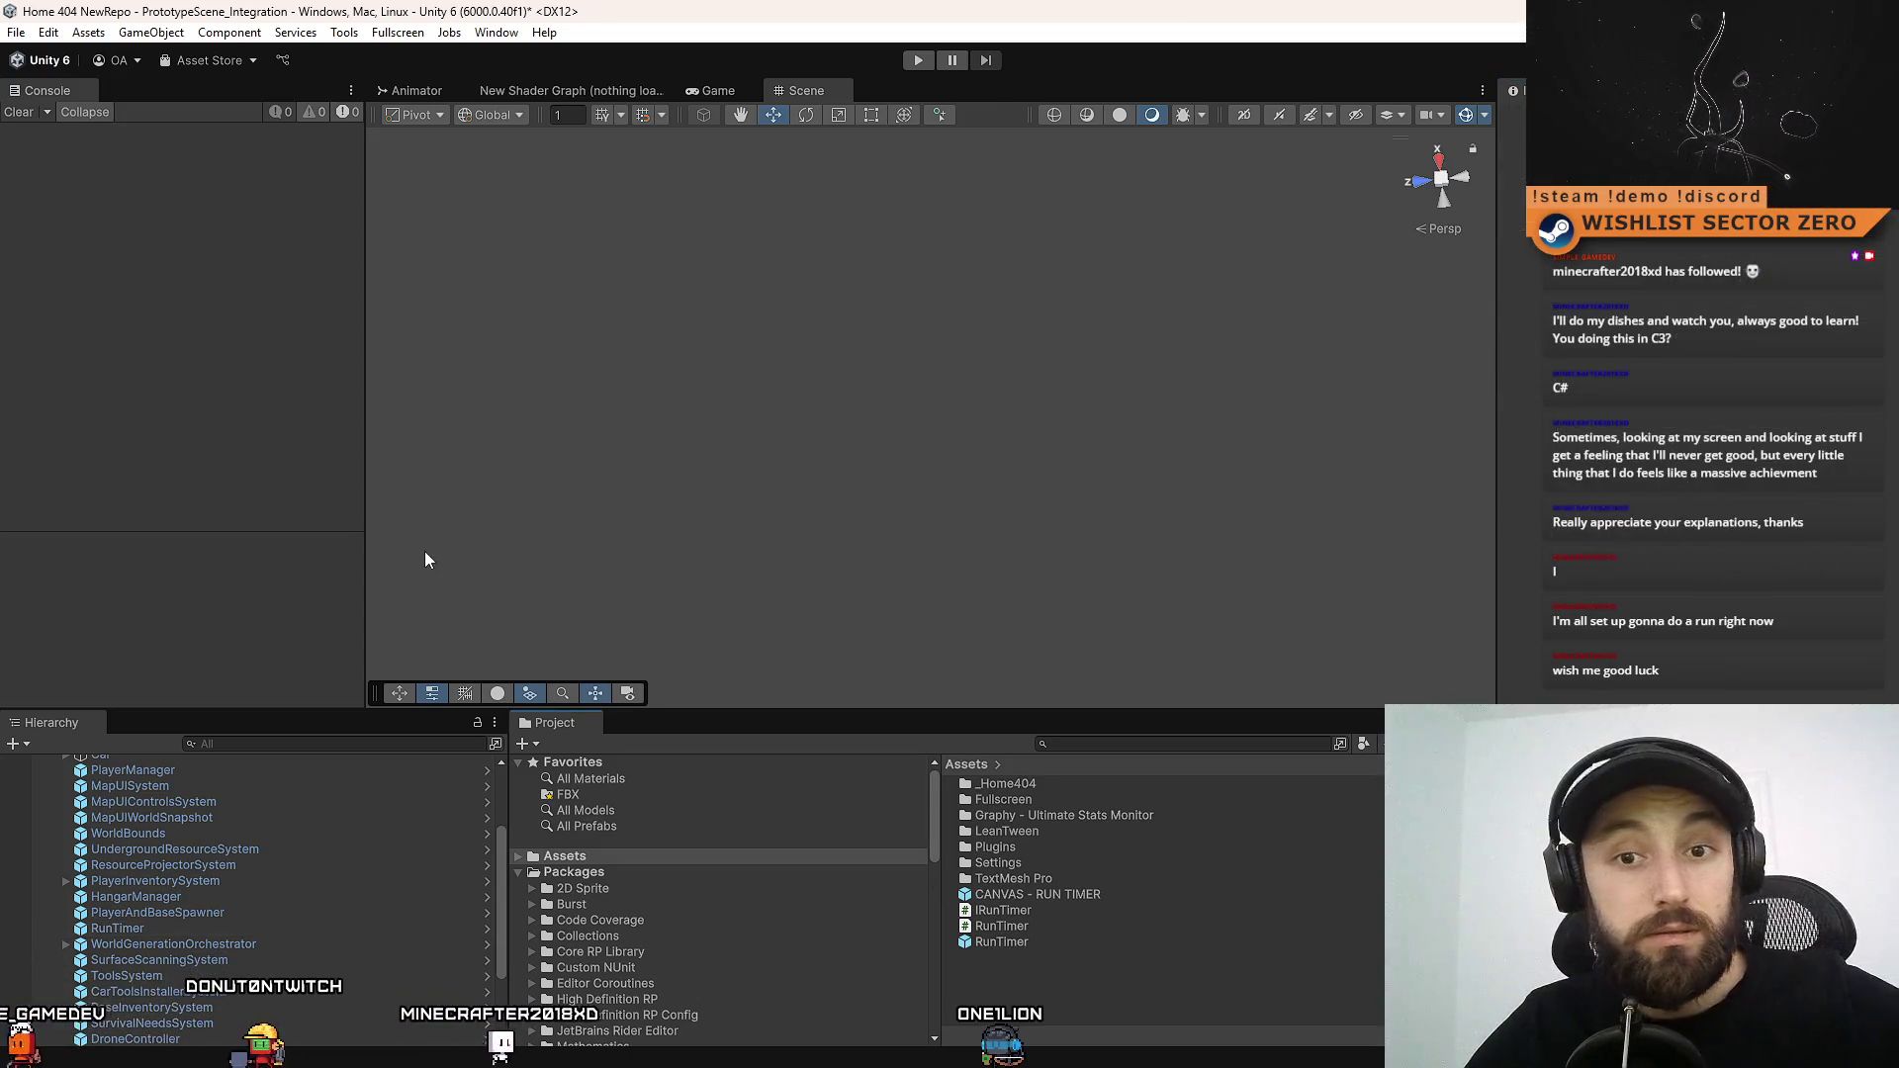
left_click(920, 61)
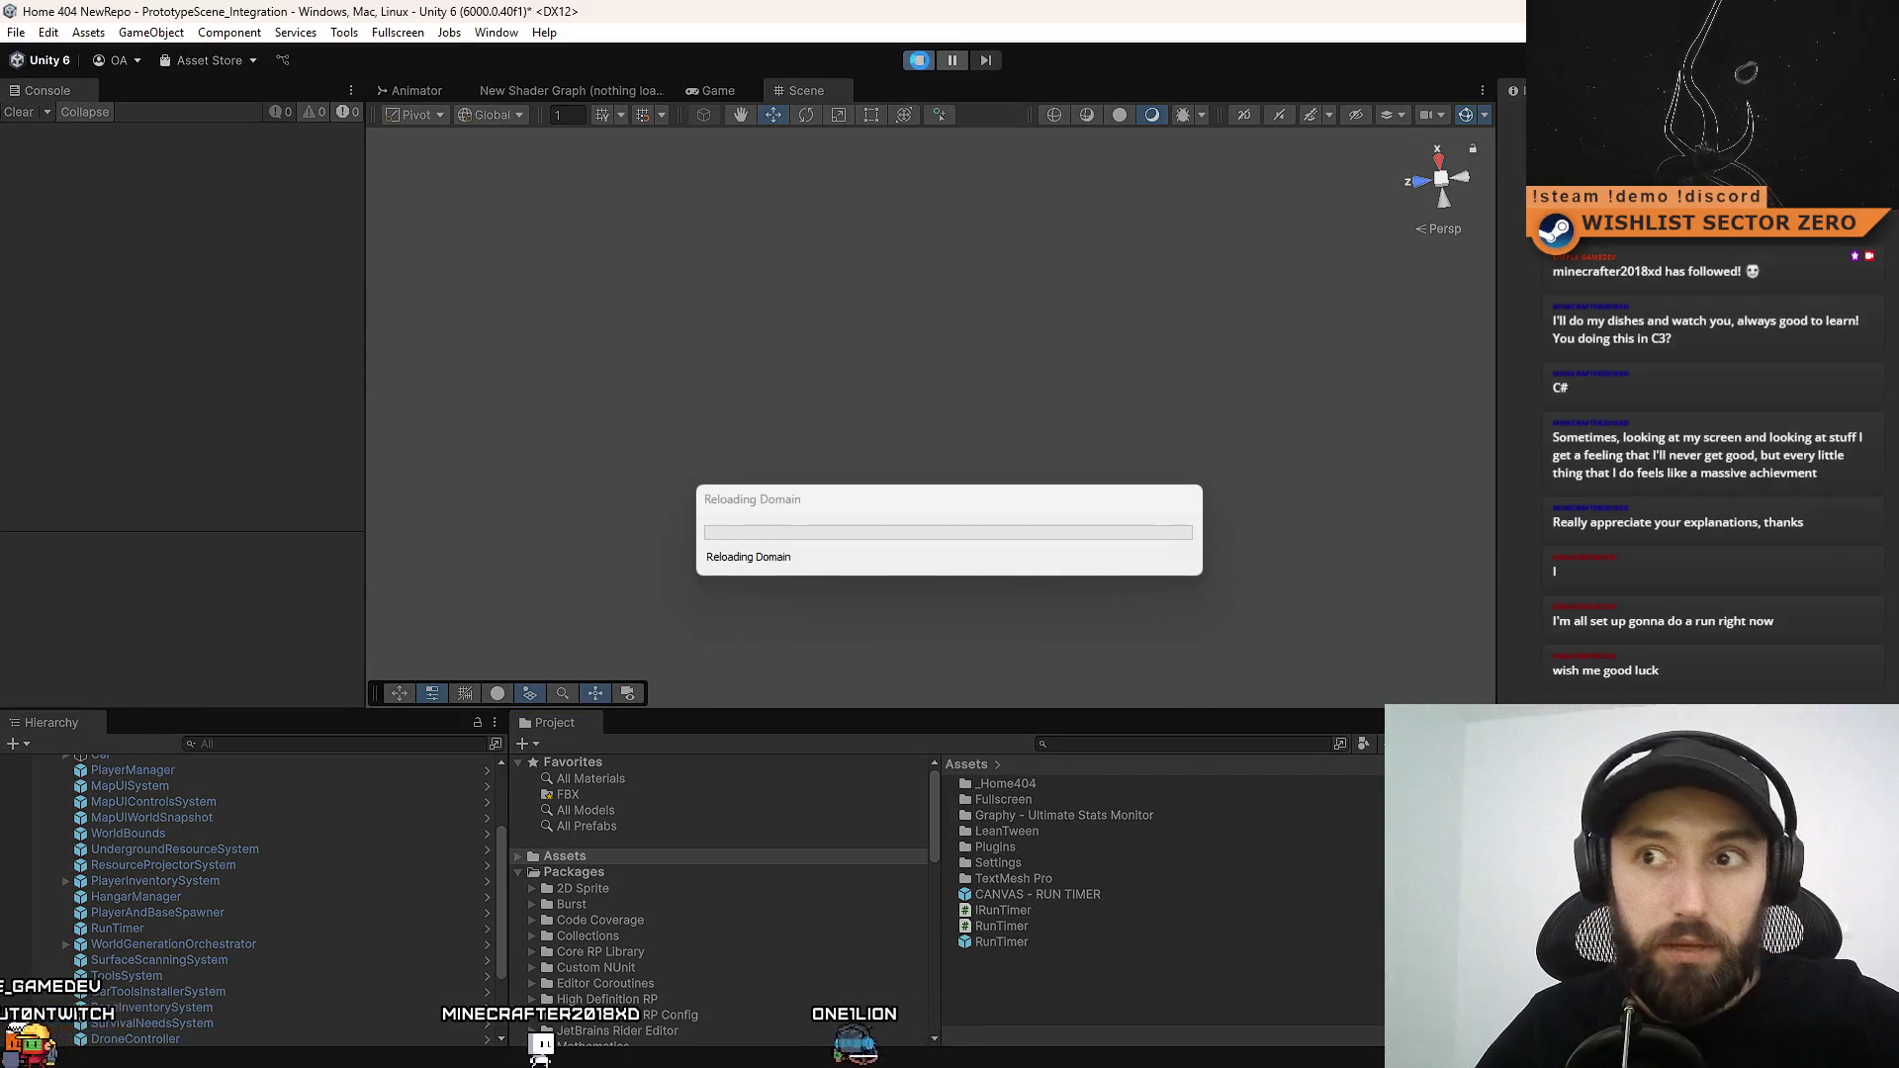